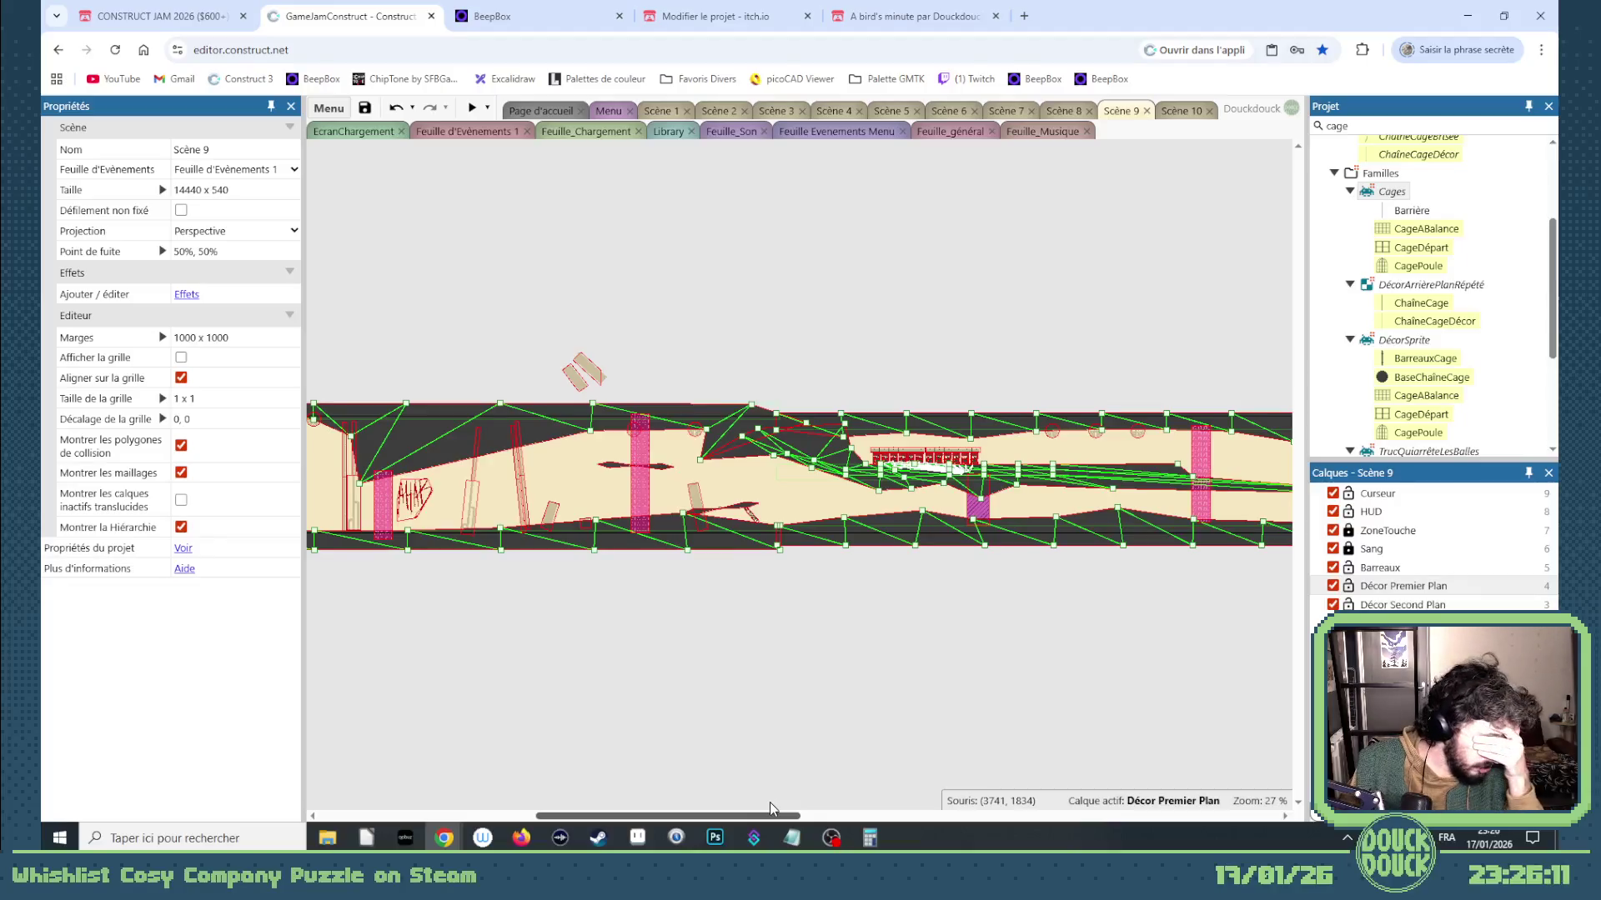
Scroll horizontally across Scène 9, then switch to the Library layout.
left_click_drag(771, 807, 1254, 798)
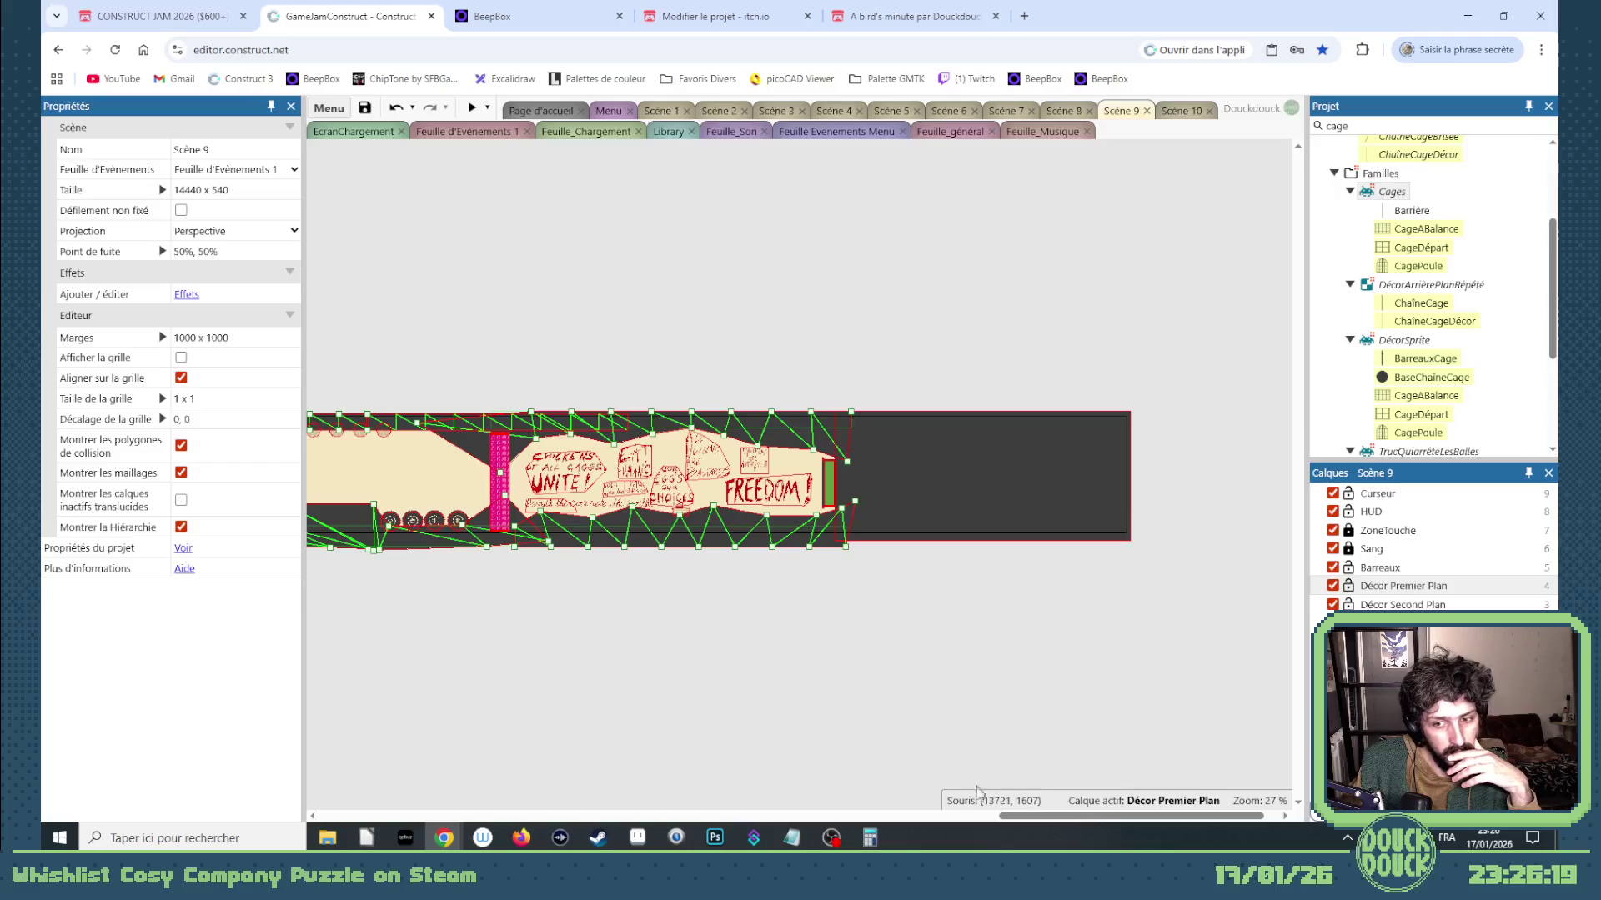
left_click_drag(1019, 821, 409, 833)
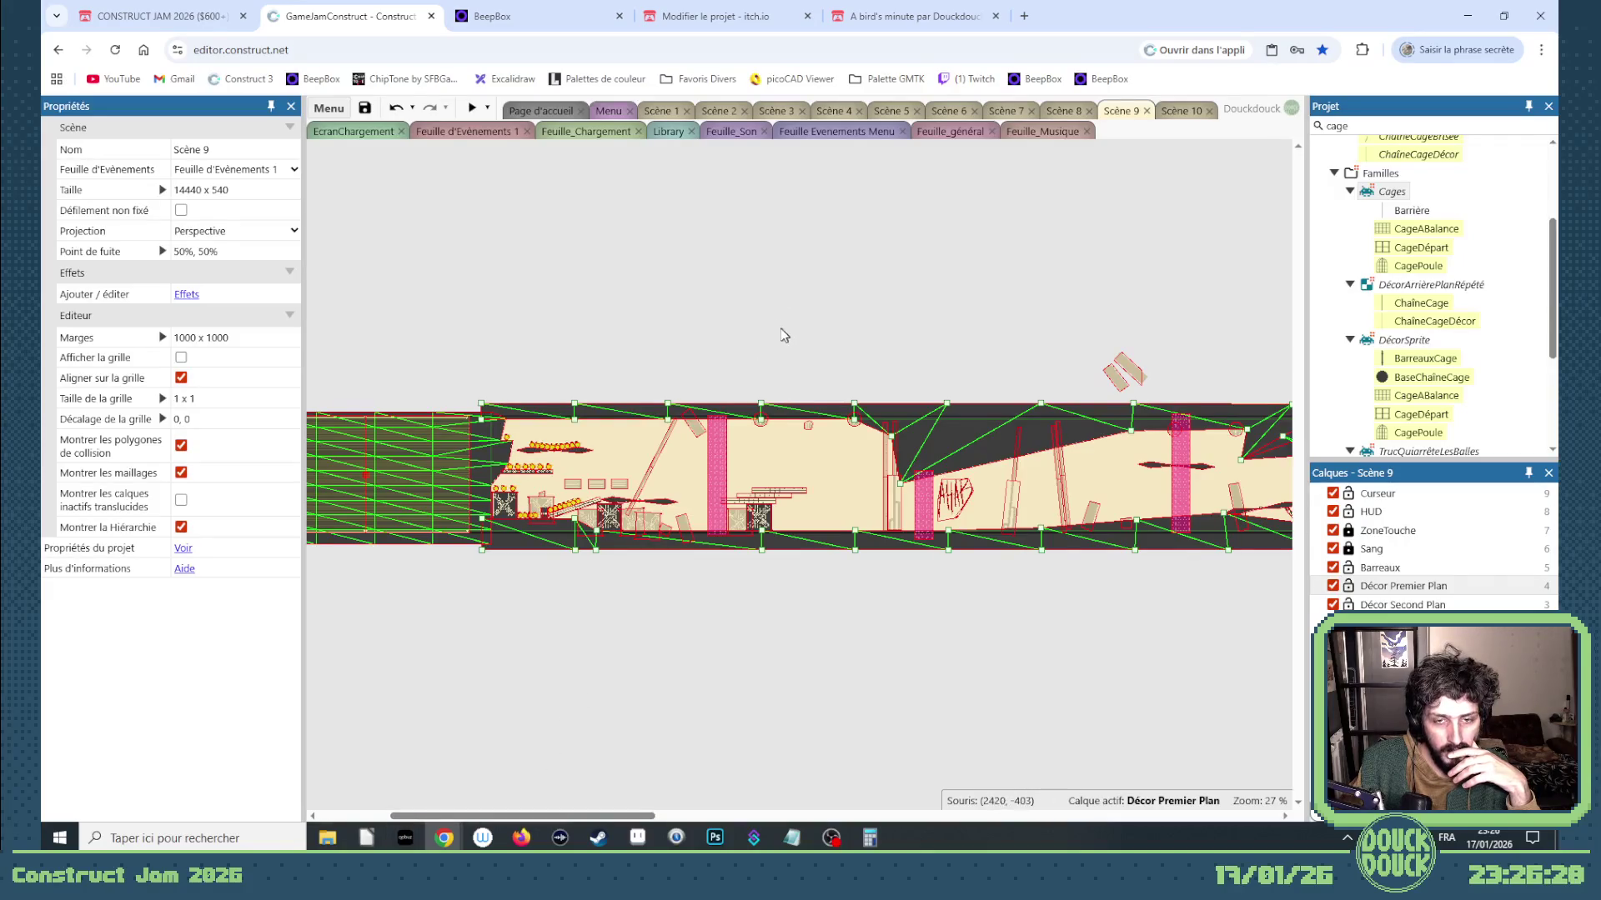
left_click(667, 132)
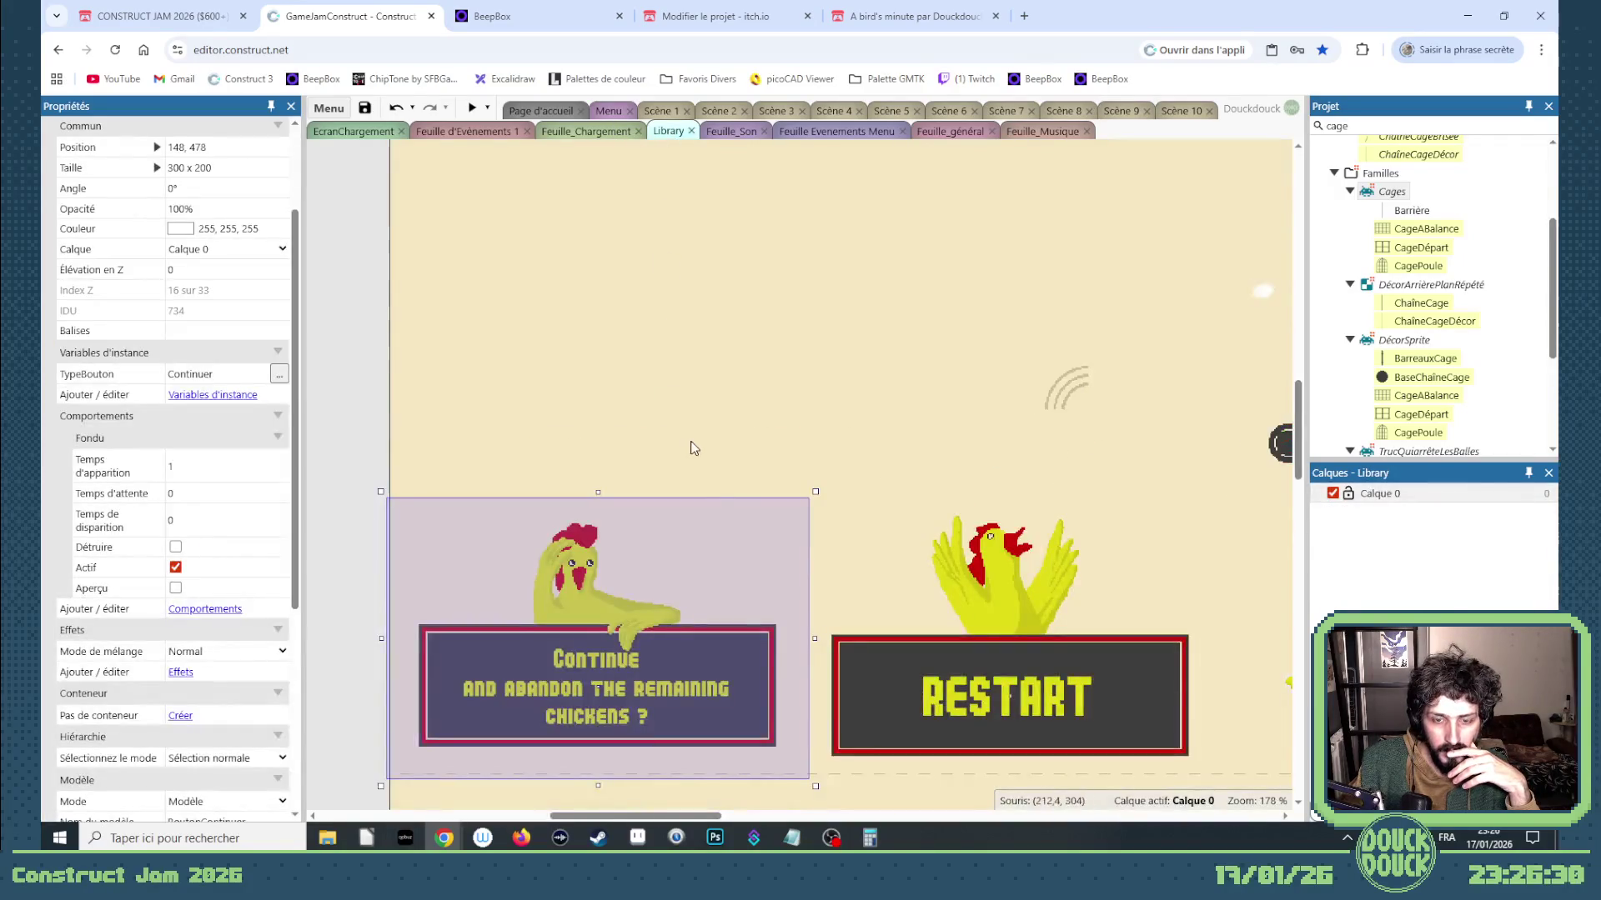
Insert a new Sprite object named StatControler and place it on the Library layout.
scroll(525, 486, "down", 1)
left_click(425, 508)
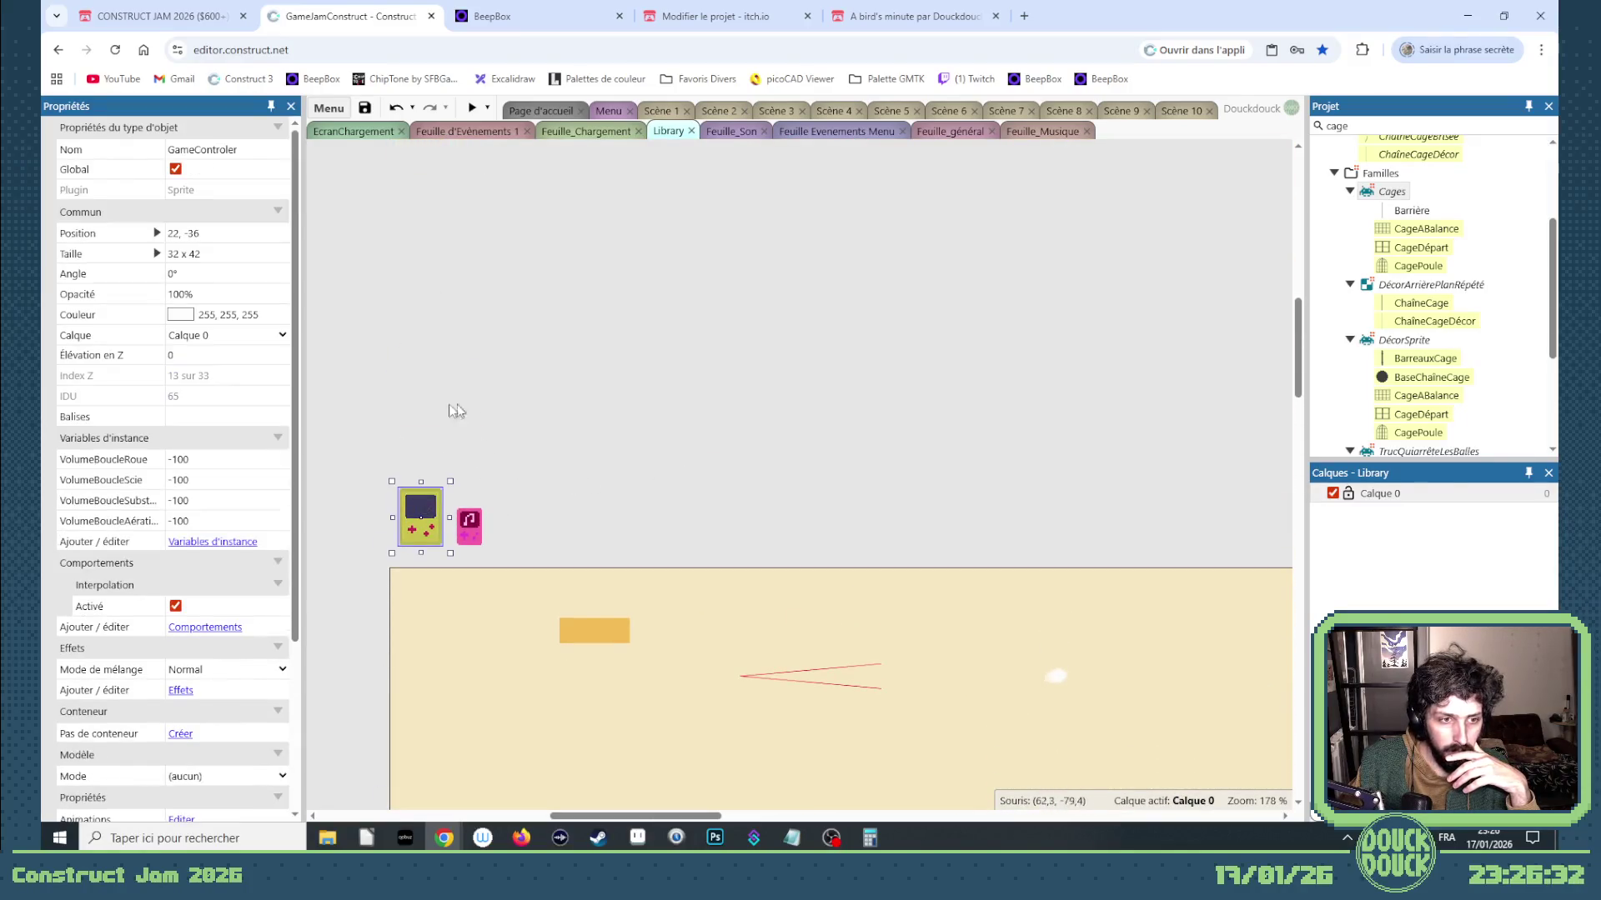
left_click(484, 537)
left_click(470, 528)
left_click(533, 523)
right_click(528, 527)
left_click(538, 538)
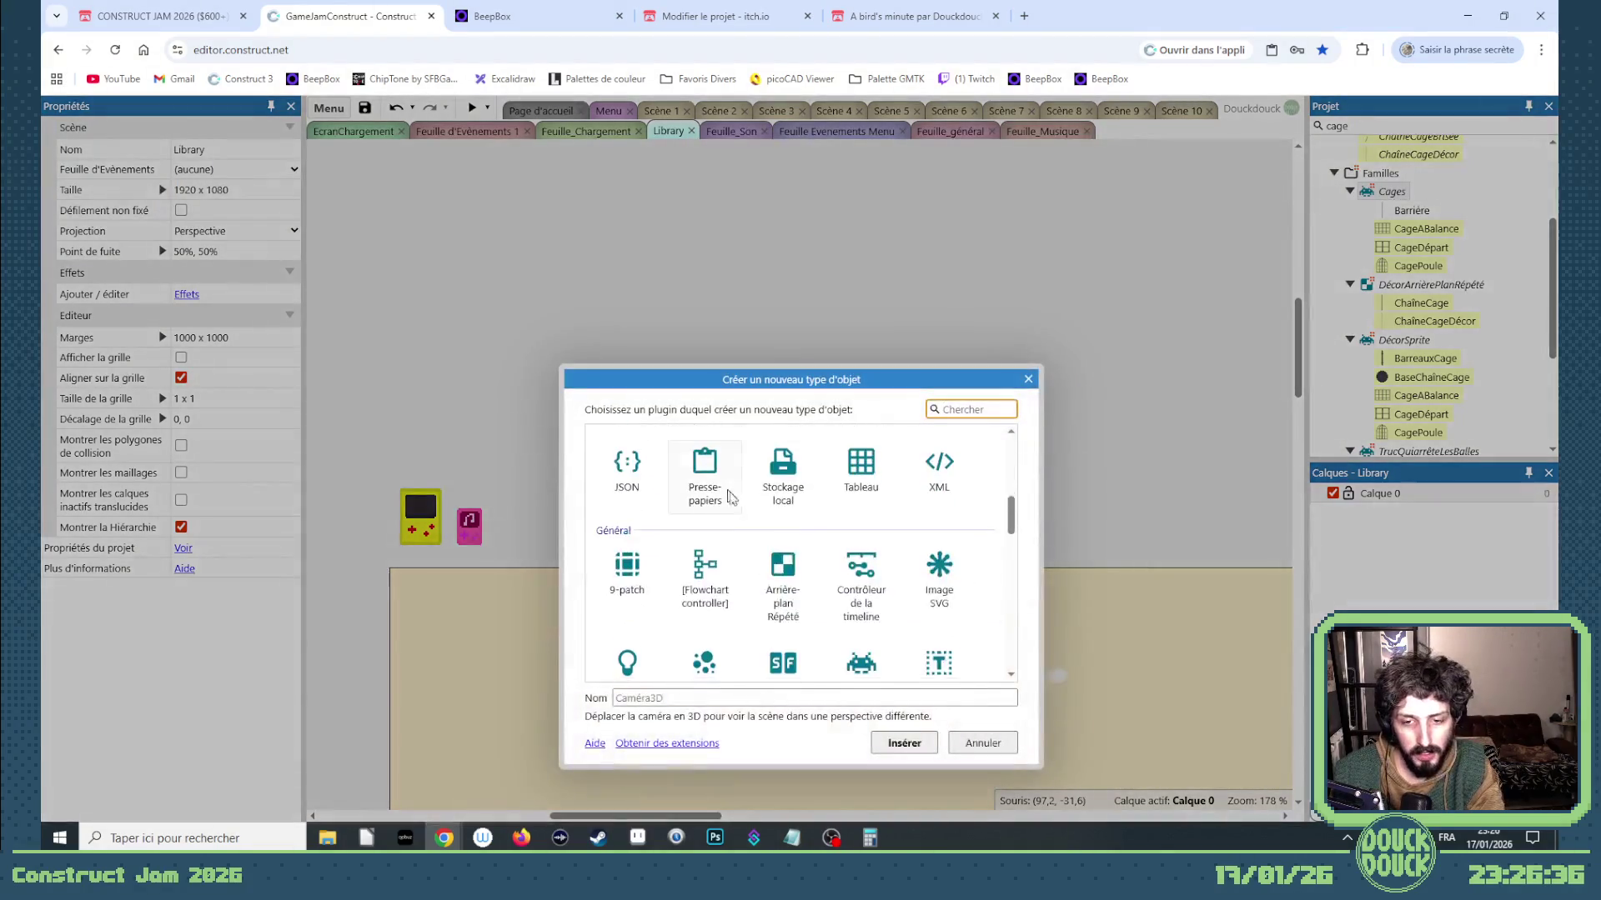
scroll(864, 577, "down", 1)
left_click(864, 577)
type("StatControler")
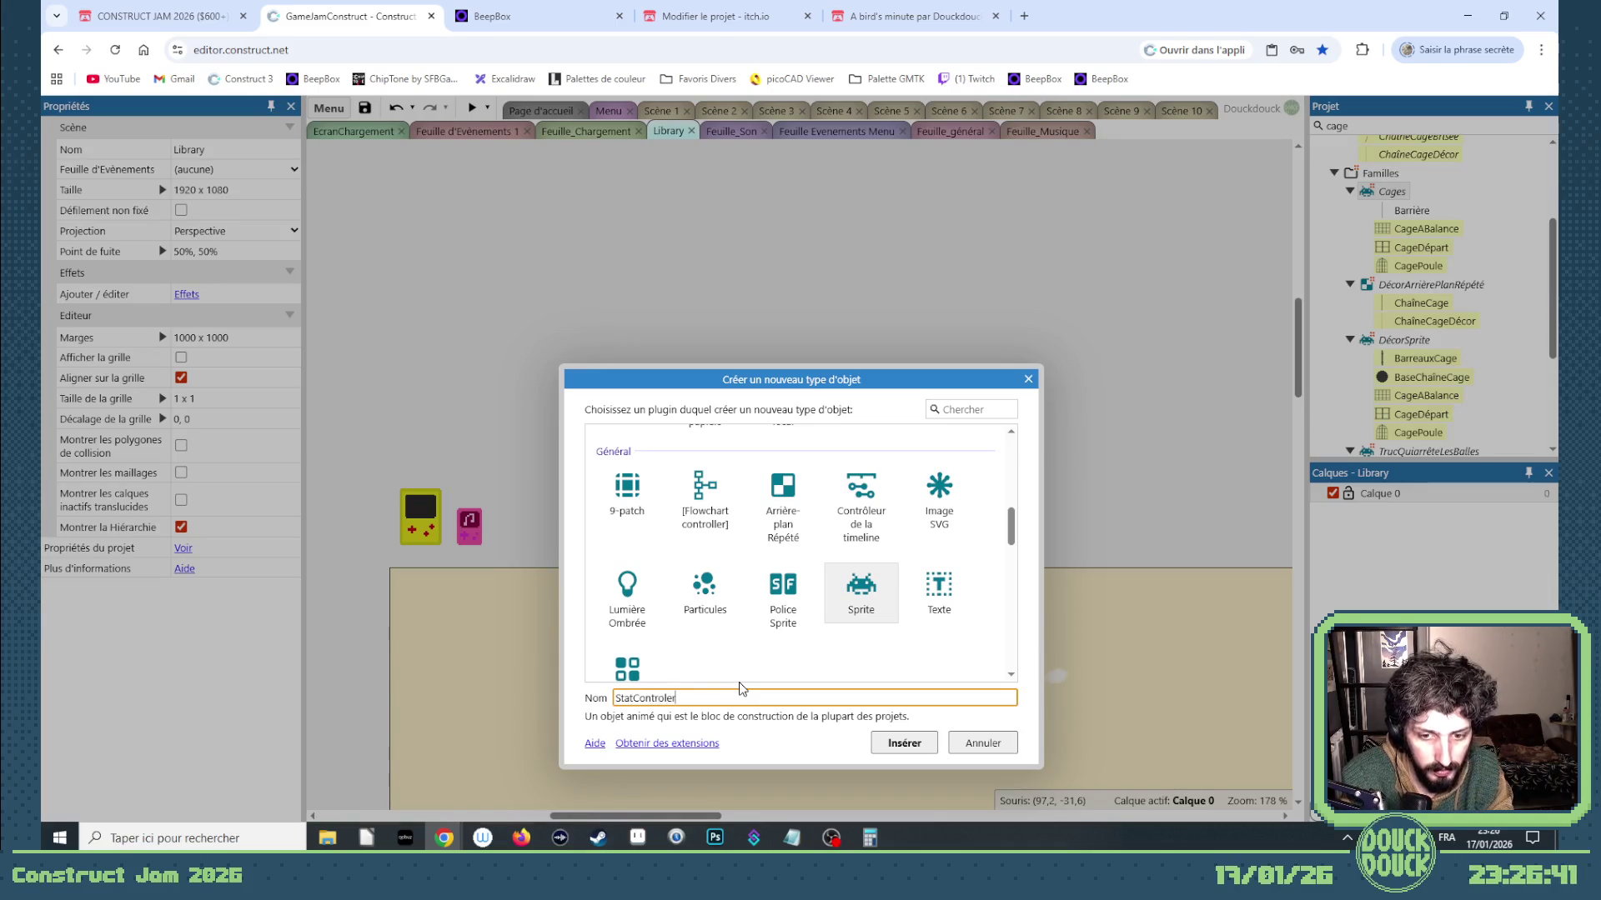
key("Return")
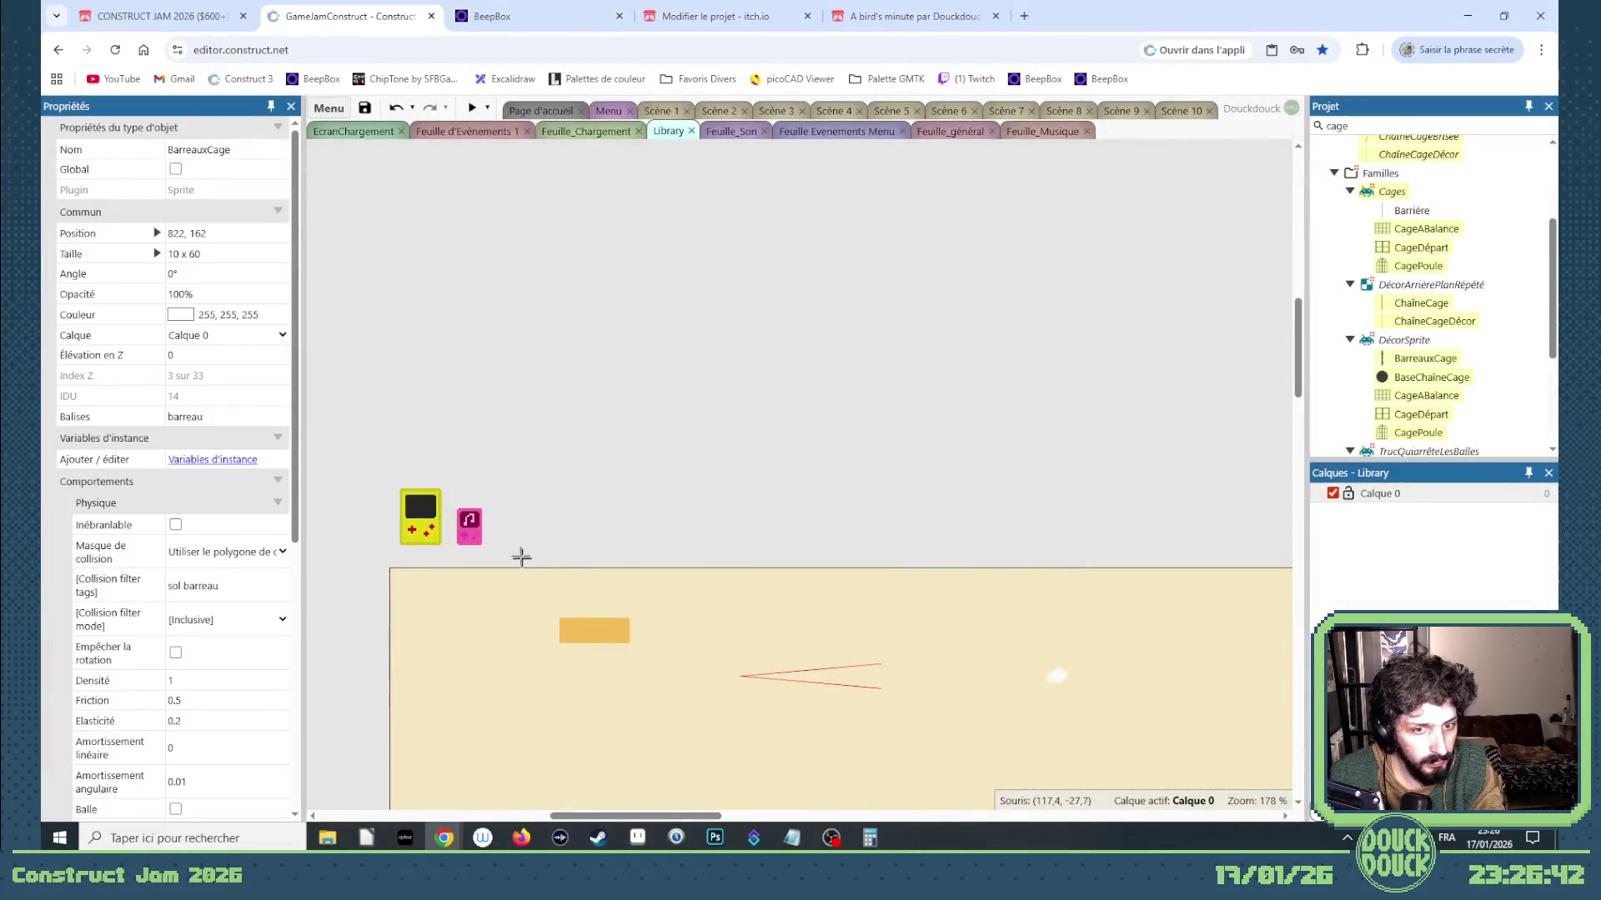
left_click(512, 514)
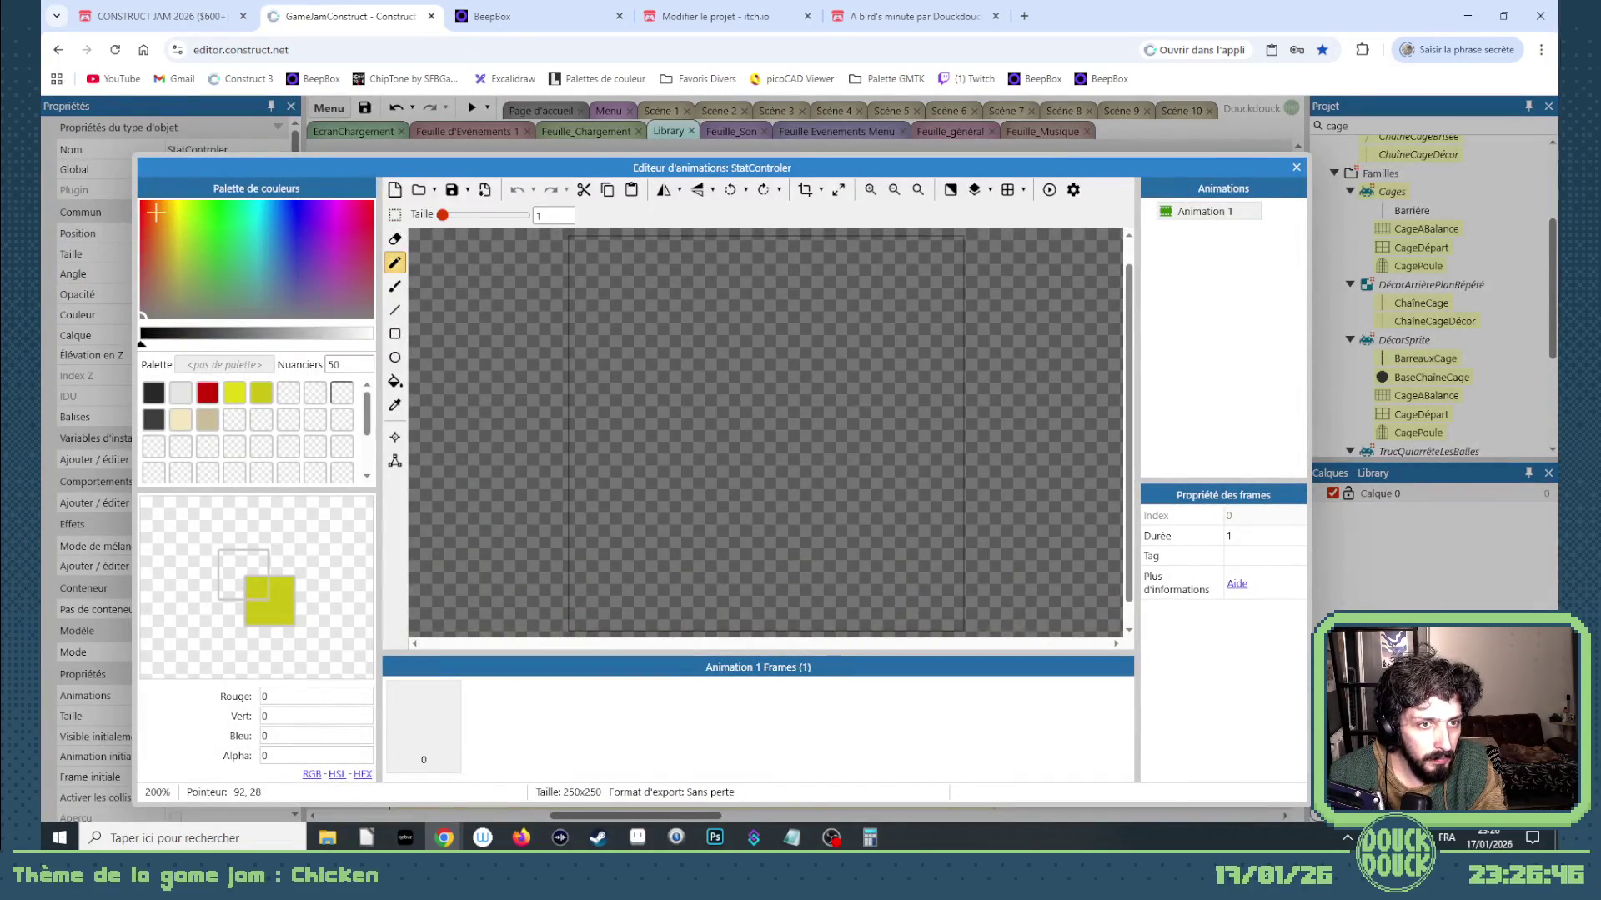
Draw a blue rectangle for the body, auto-crop the image and fill it blue.
left_click(301, 213)
left_click(395, 333)
left_click_drag(698, 331, 748, 401)
left_click(806, 189)
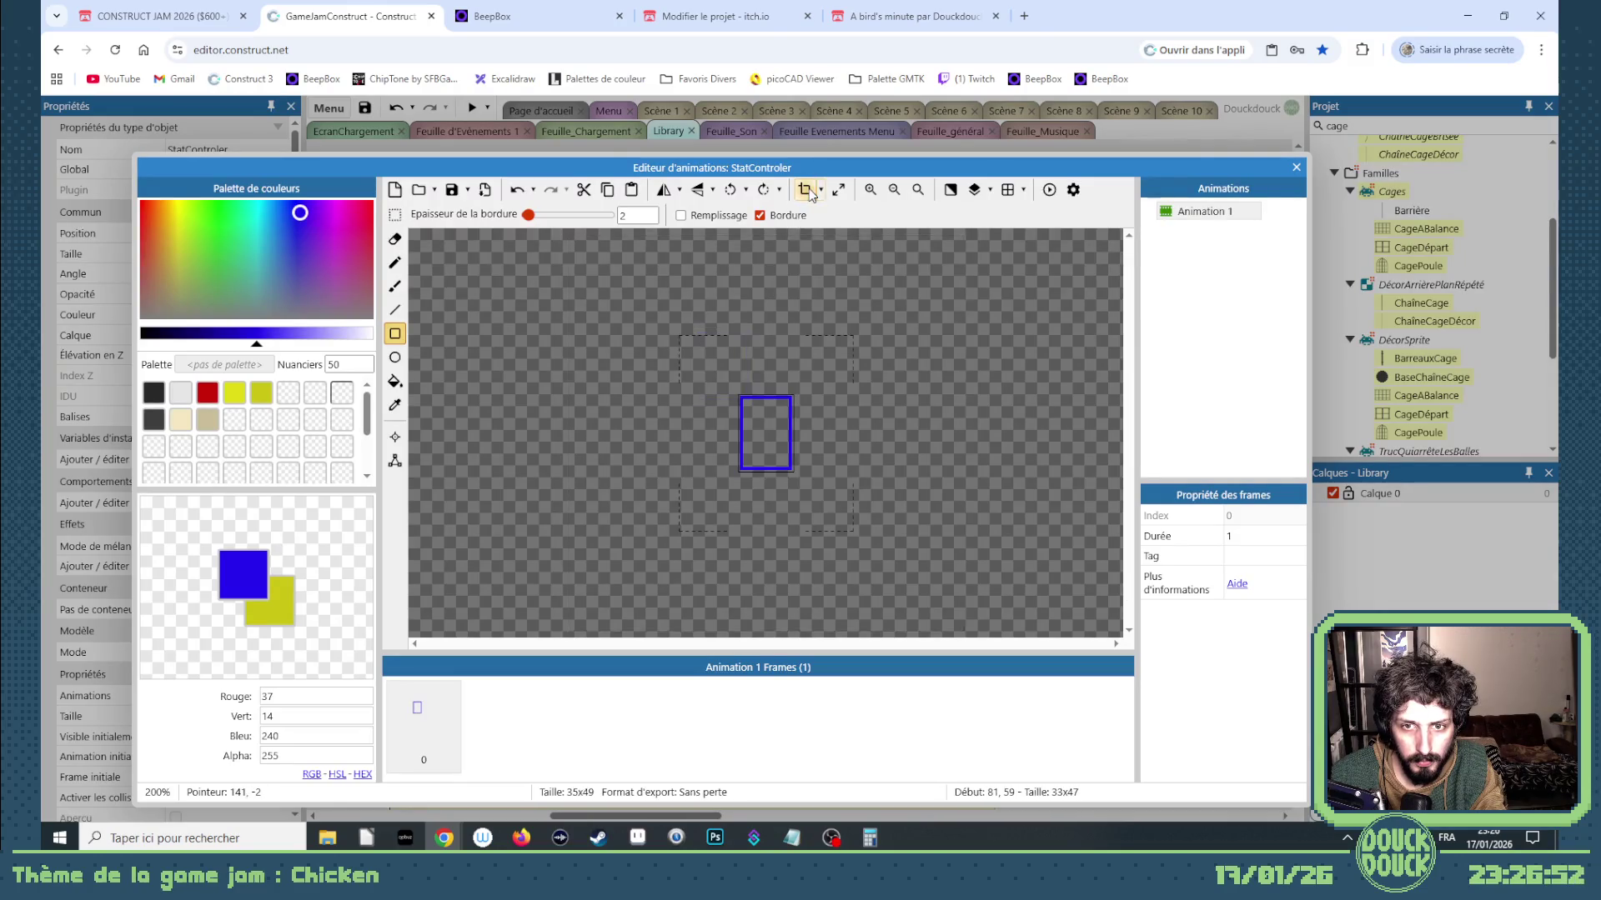
left_click(395, 381)
left_click(764, 439)
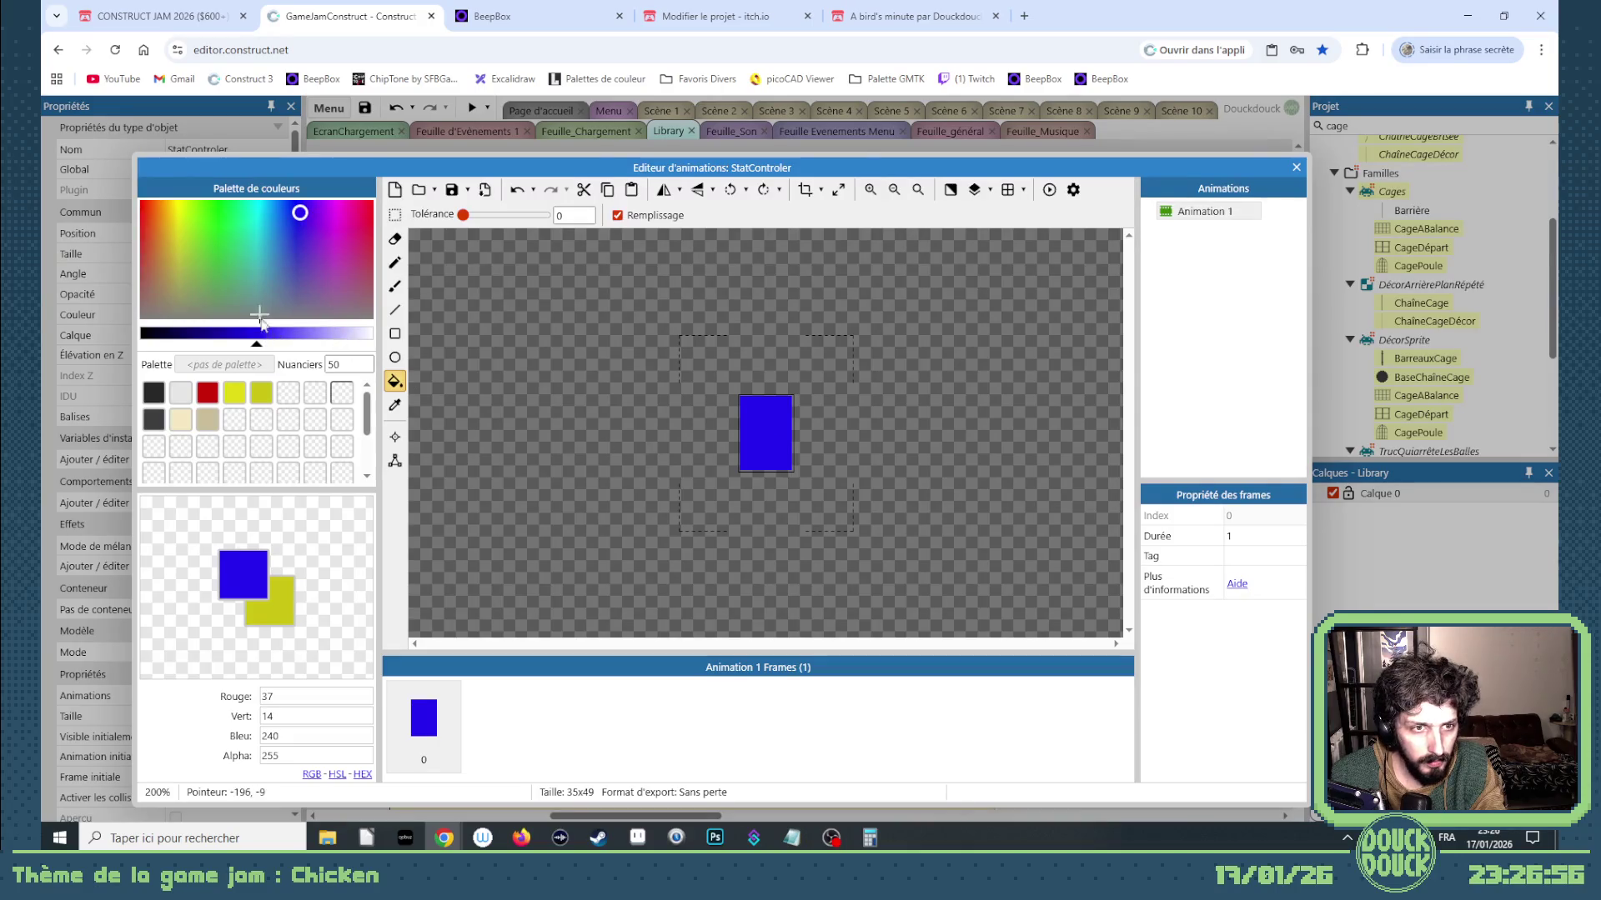
Draw a yellow screen rectangle near the top of the body and fill it solid yellow.
left_click(177, 211)
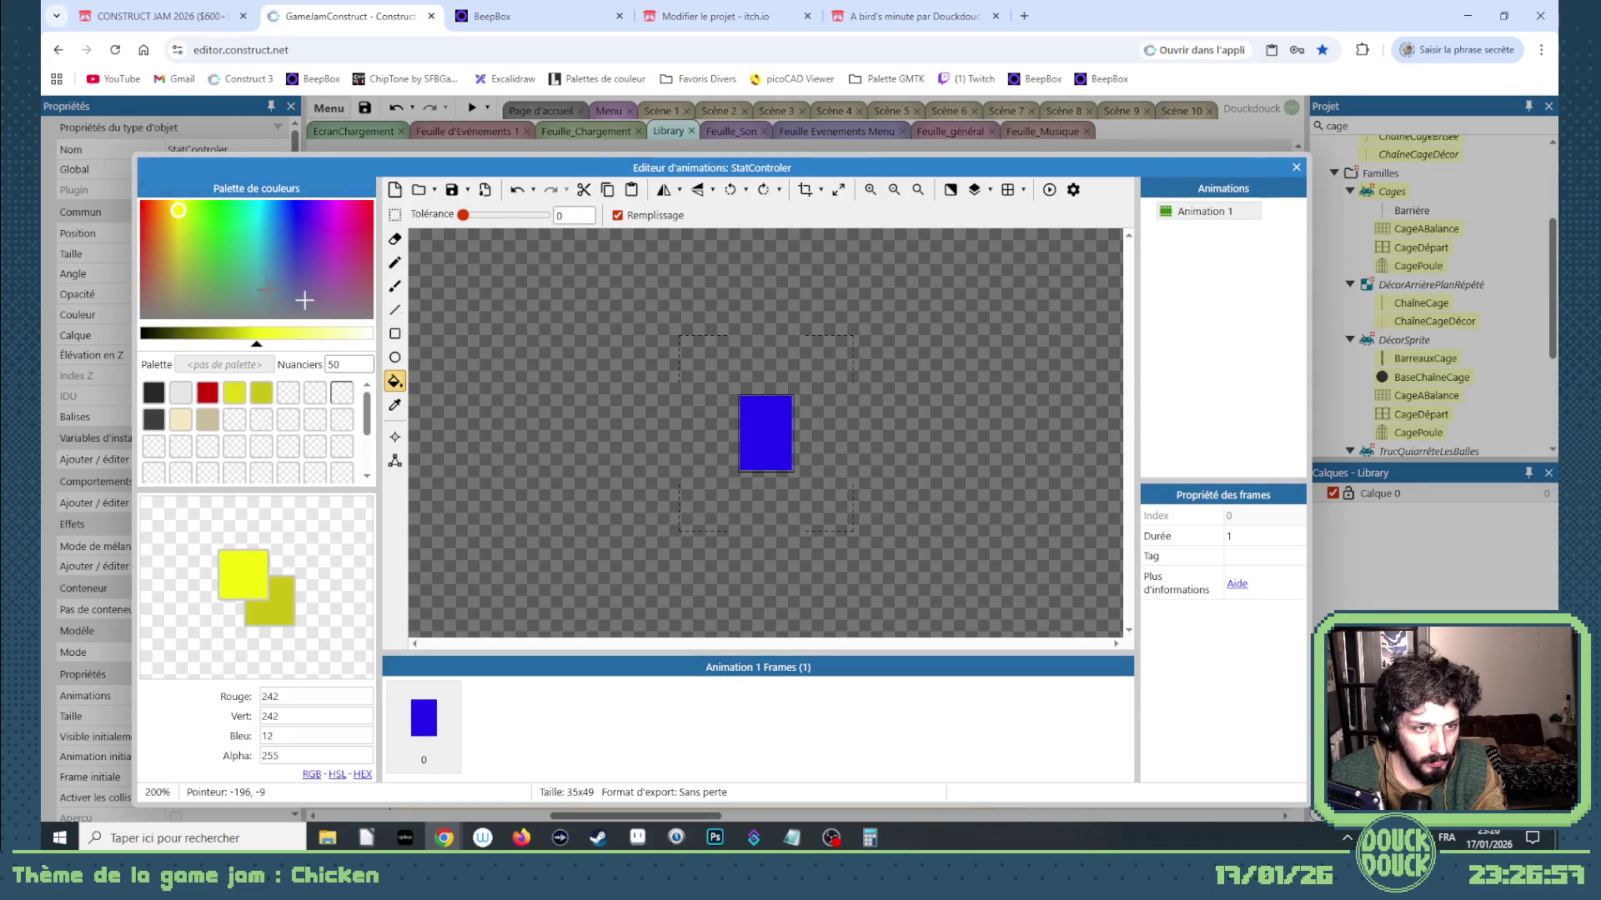
left_click(395, 263)
scroll(797, 443, "up", 2)
left_click(797, 442)
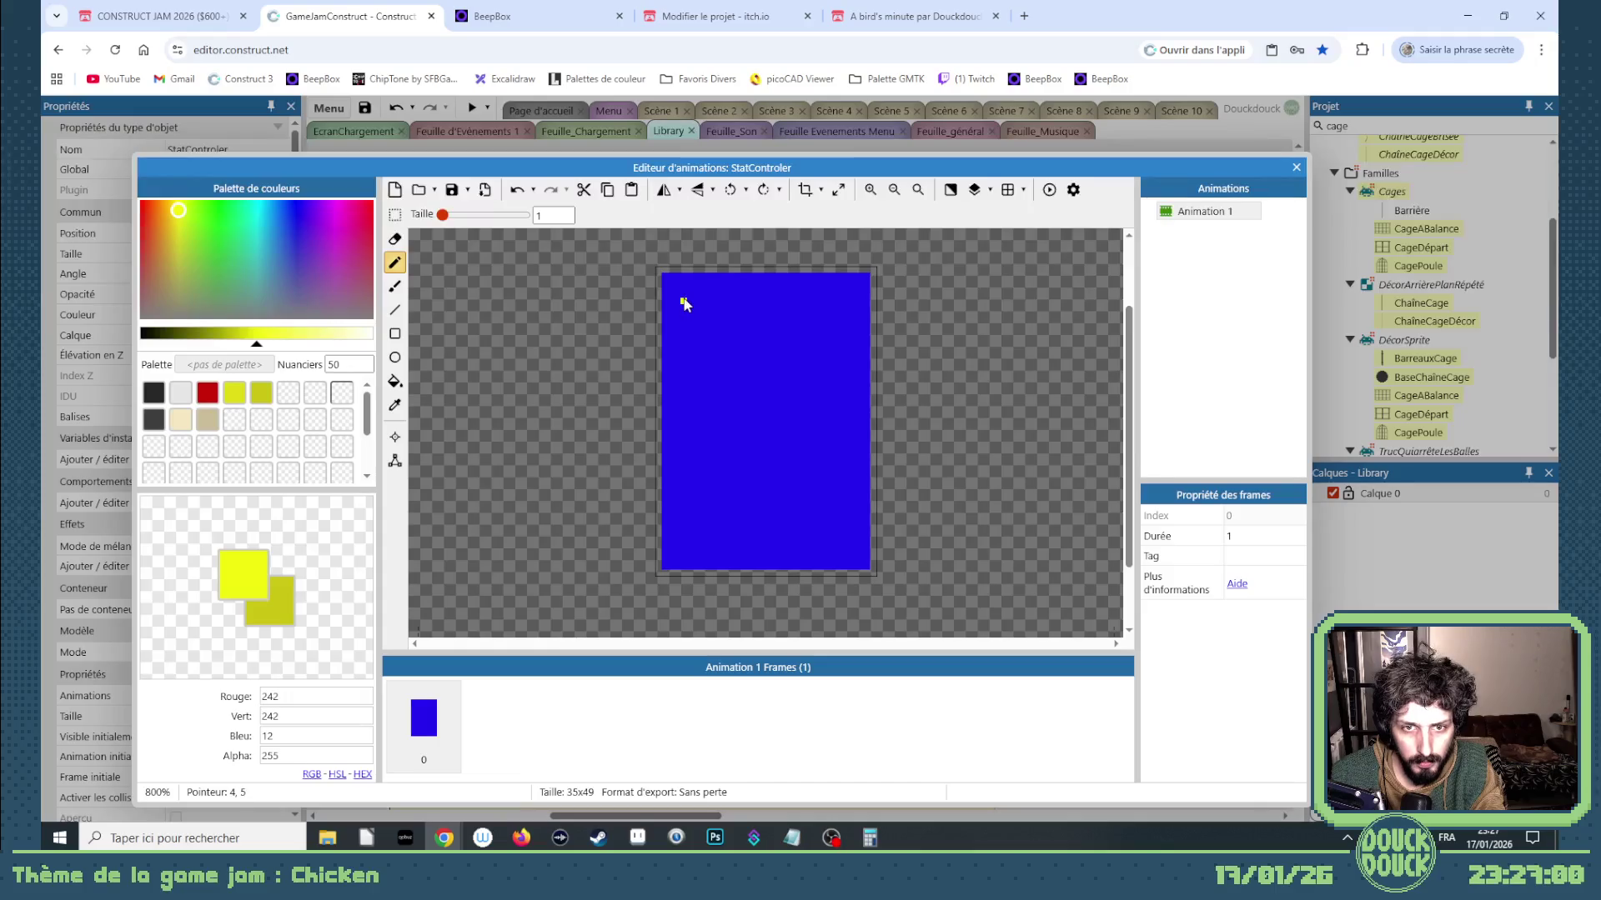
left_click(395, 334)
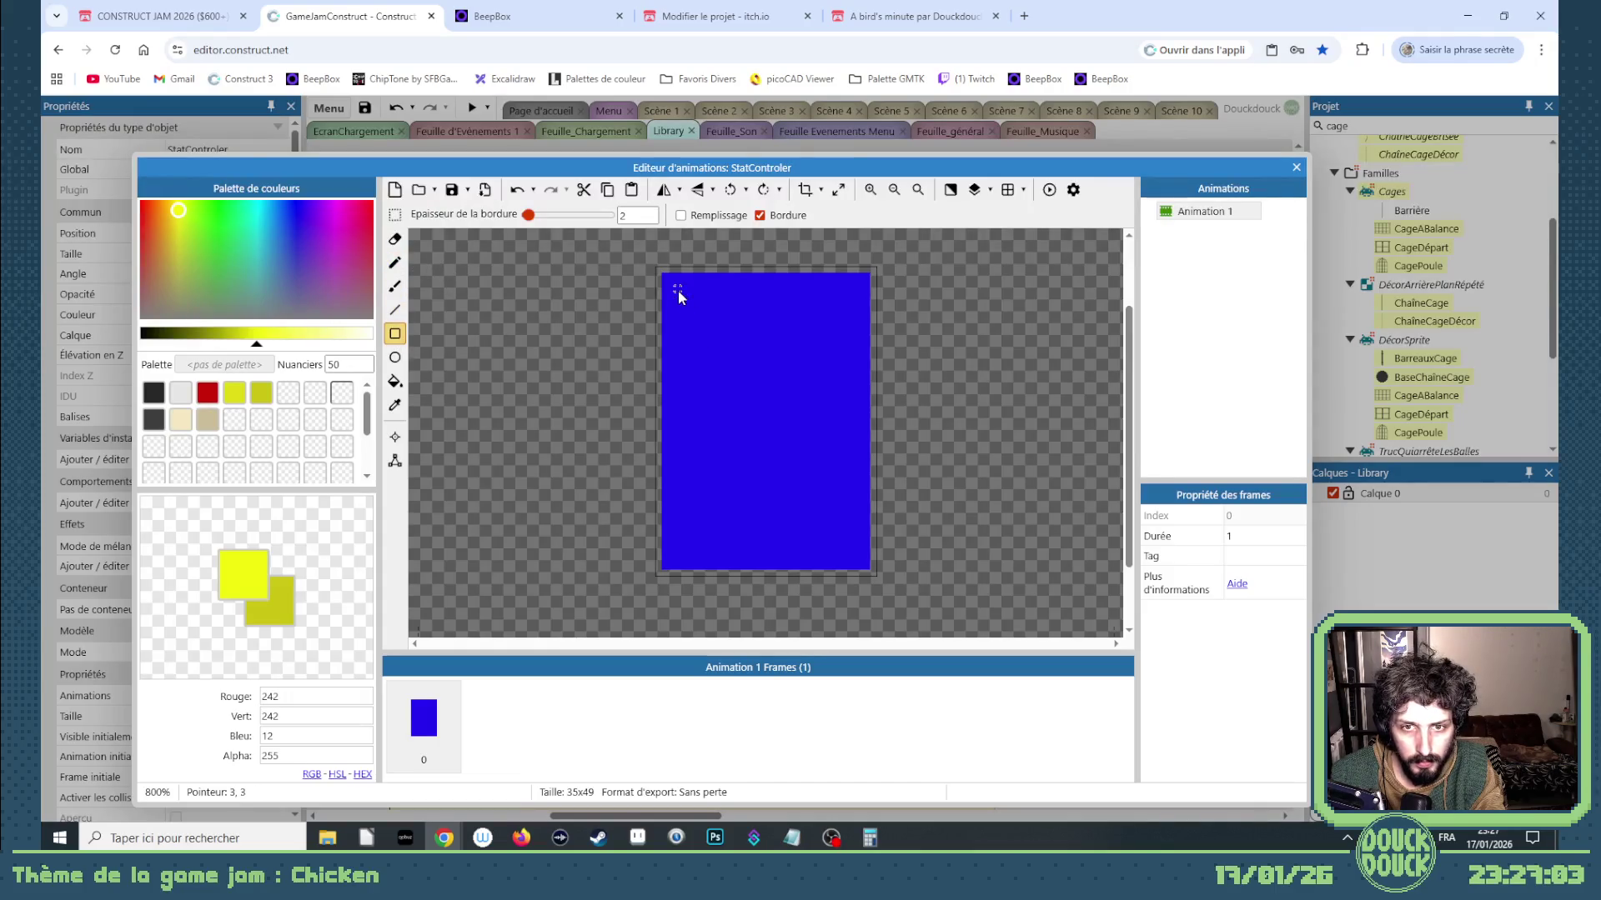
mouse_move(681, 292)
left_mouse_down()
mouse_move(848, 379)
mouse_move(848, 399)
left_mouse_up()
left_click(395, 381)
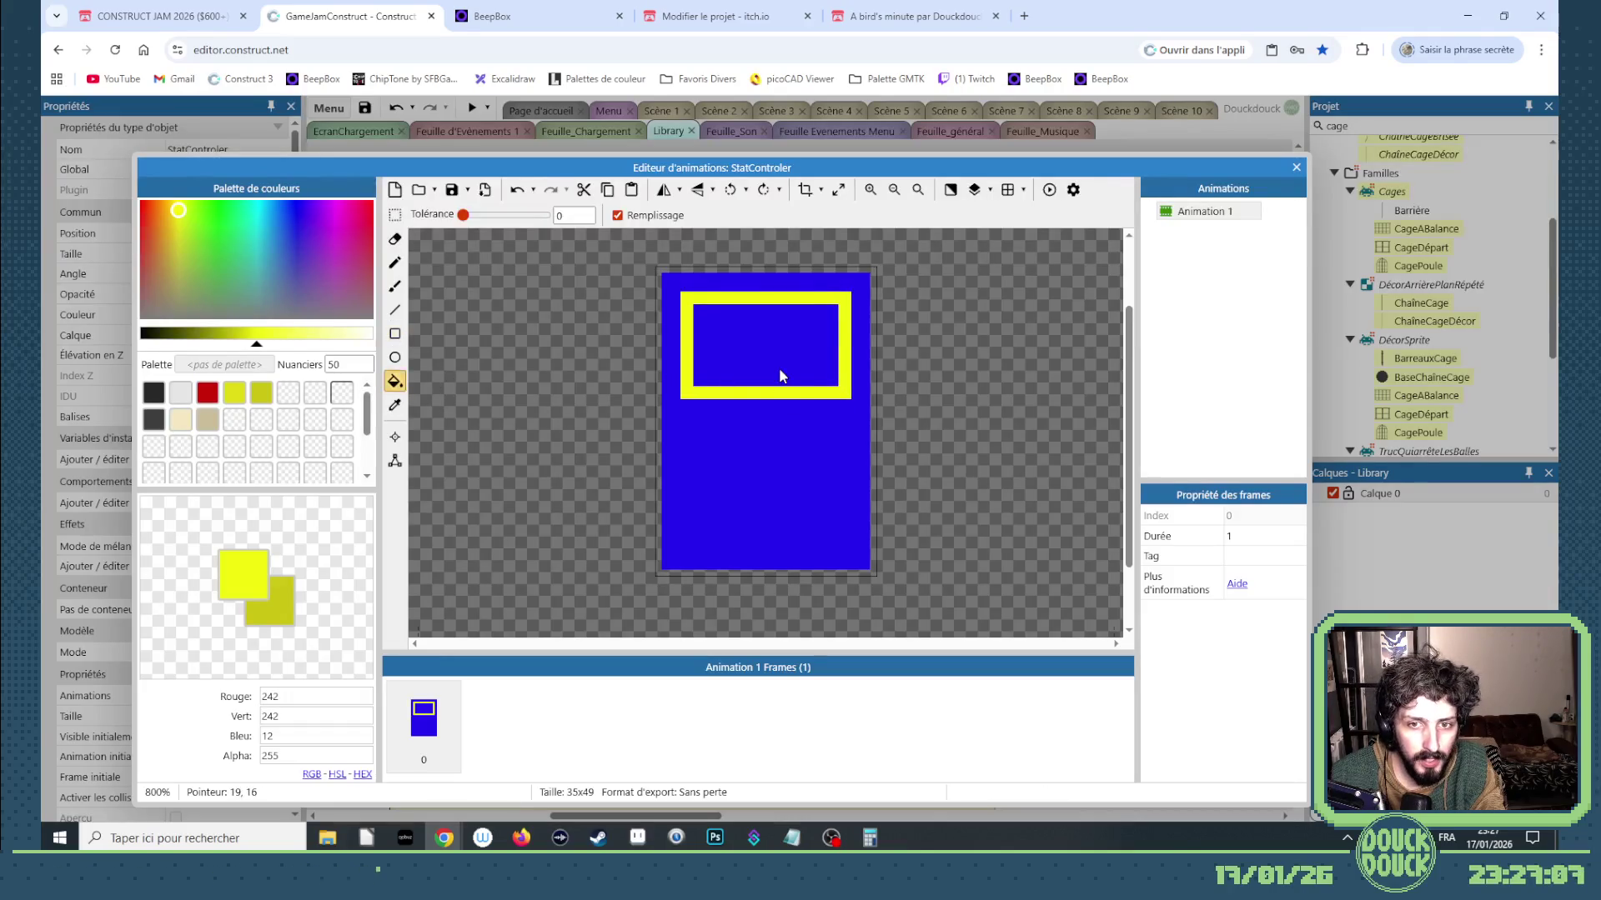
left_click(720, 379)
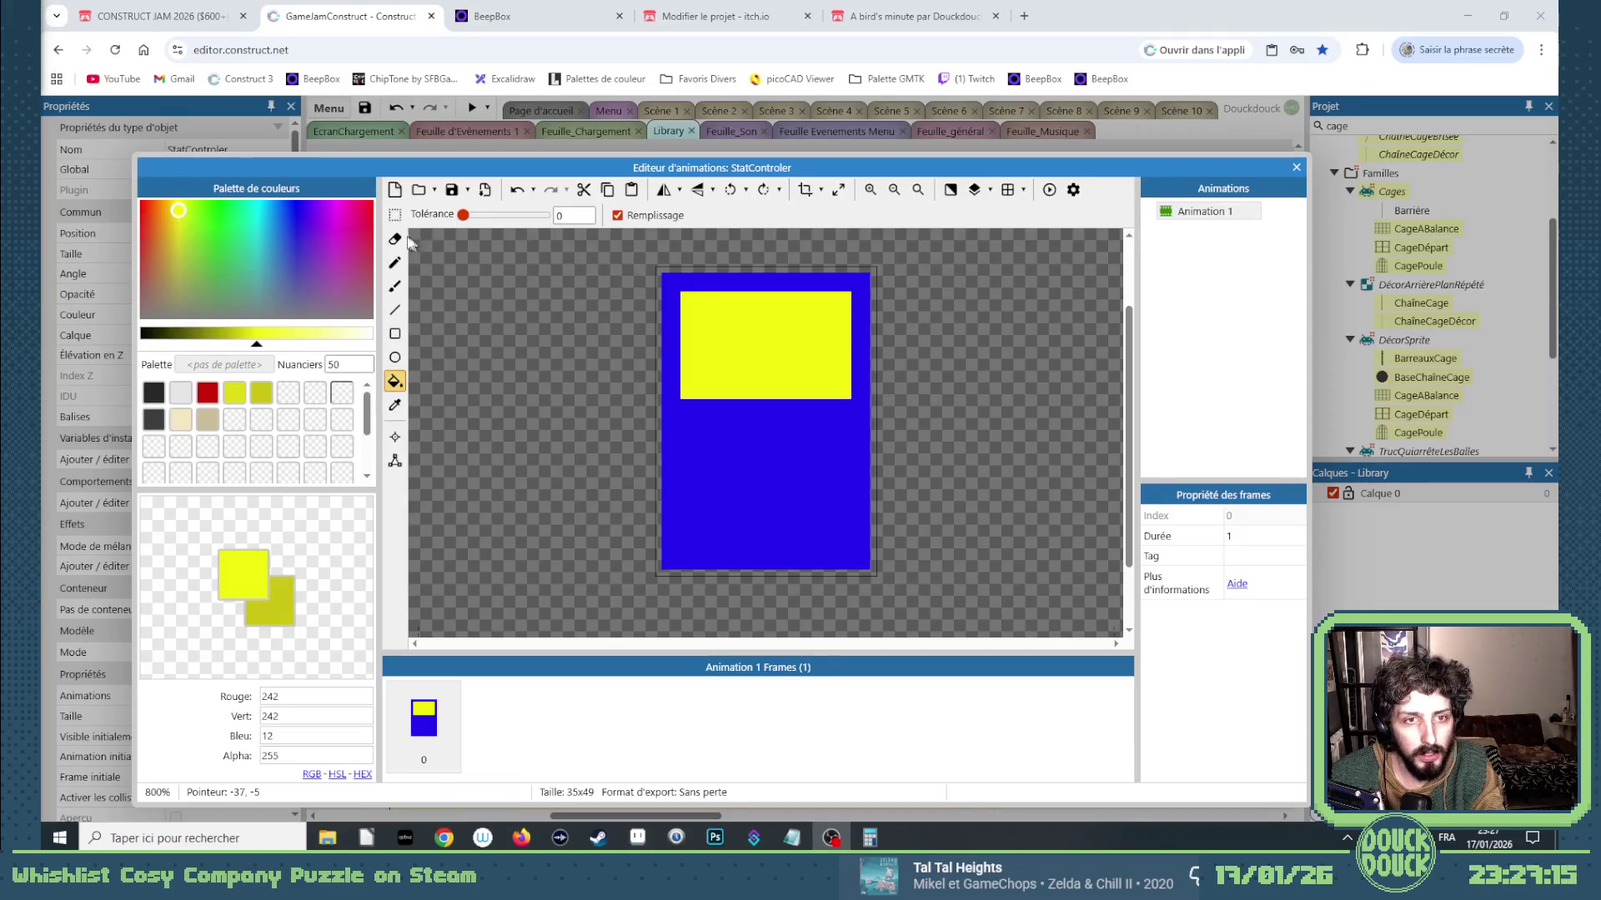
Pick up the body blue and pencil over the screen's corners to round them.
key("e")
left_click(396, 406)
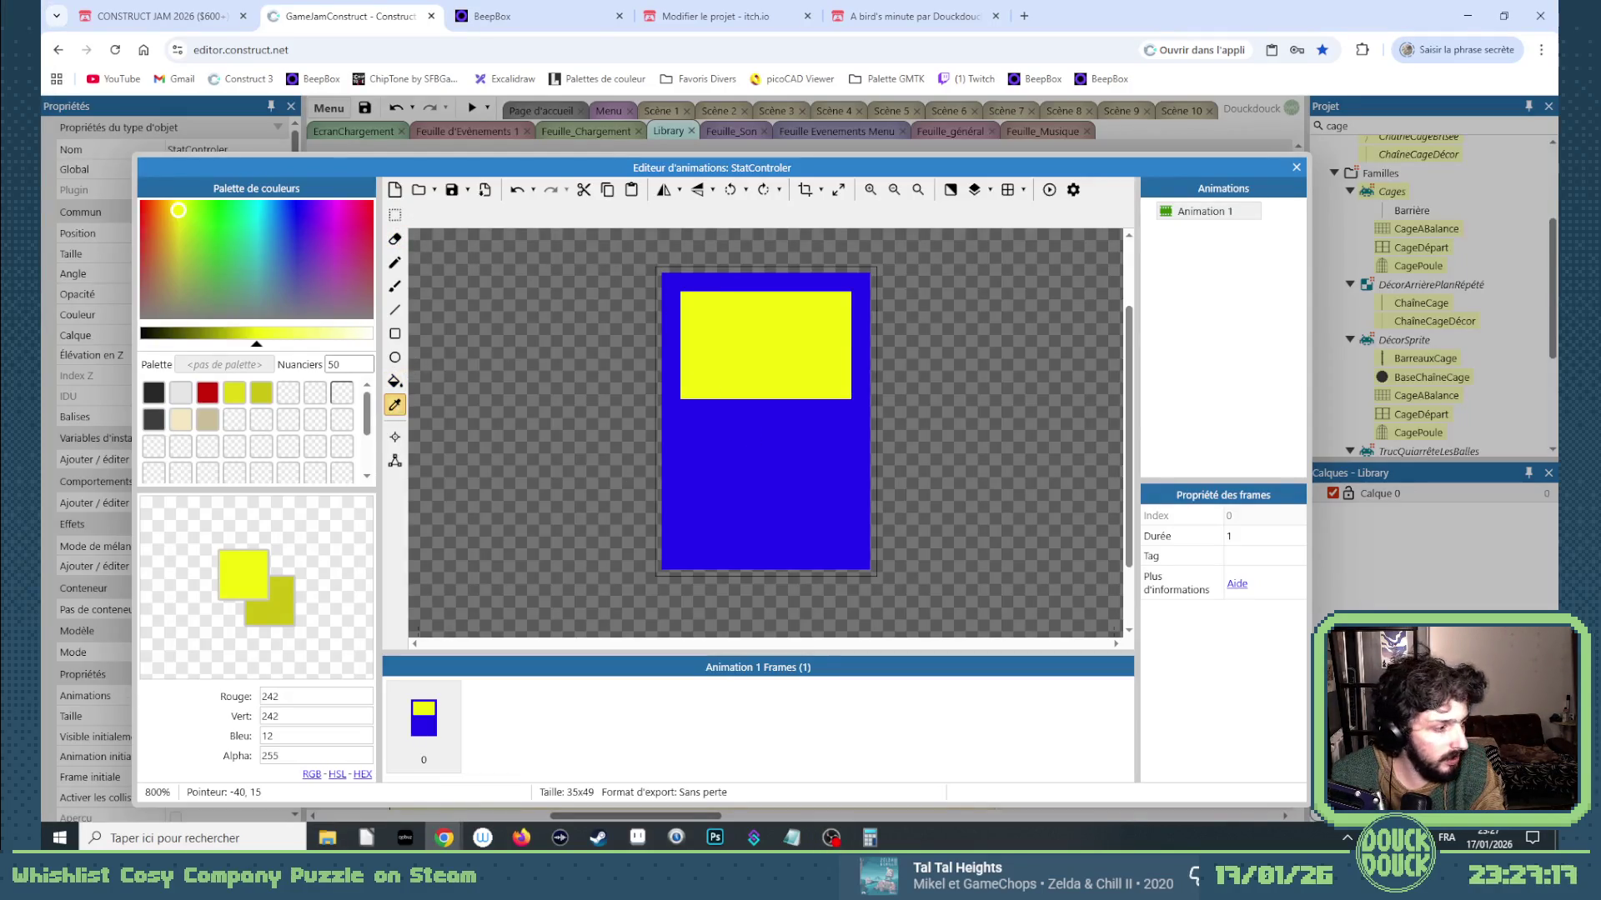
left_click(755, 457)
left_click(394, 263)
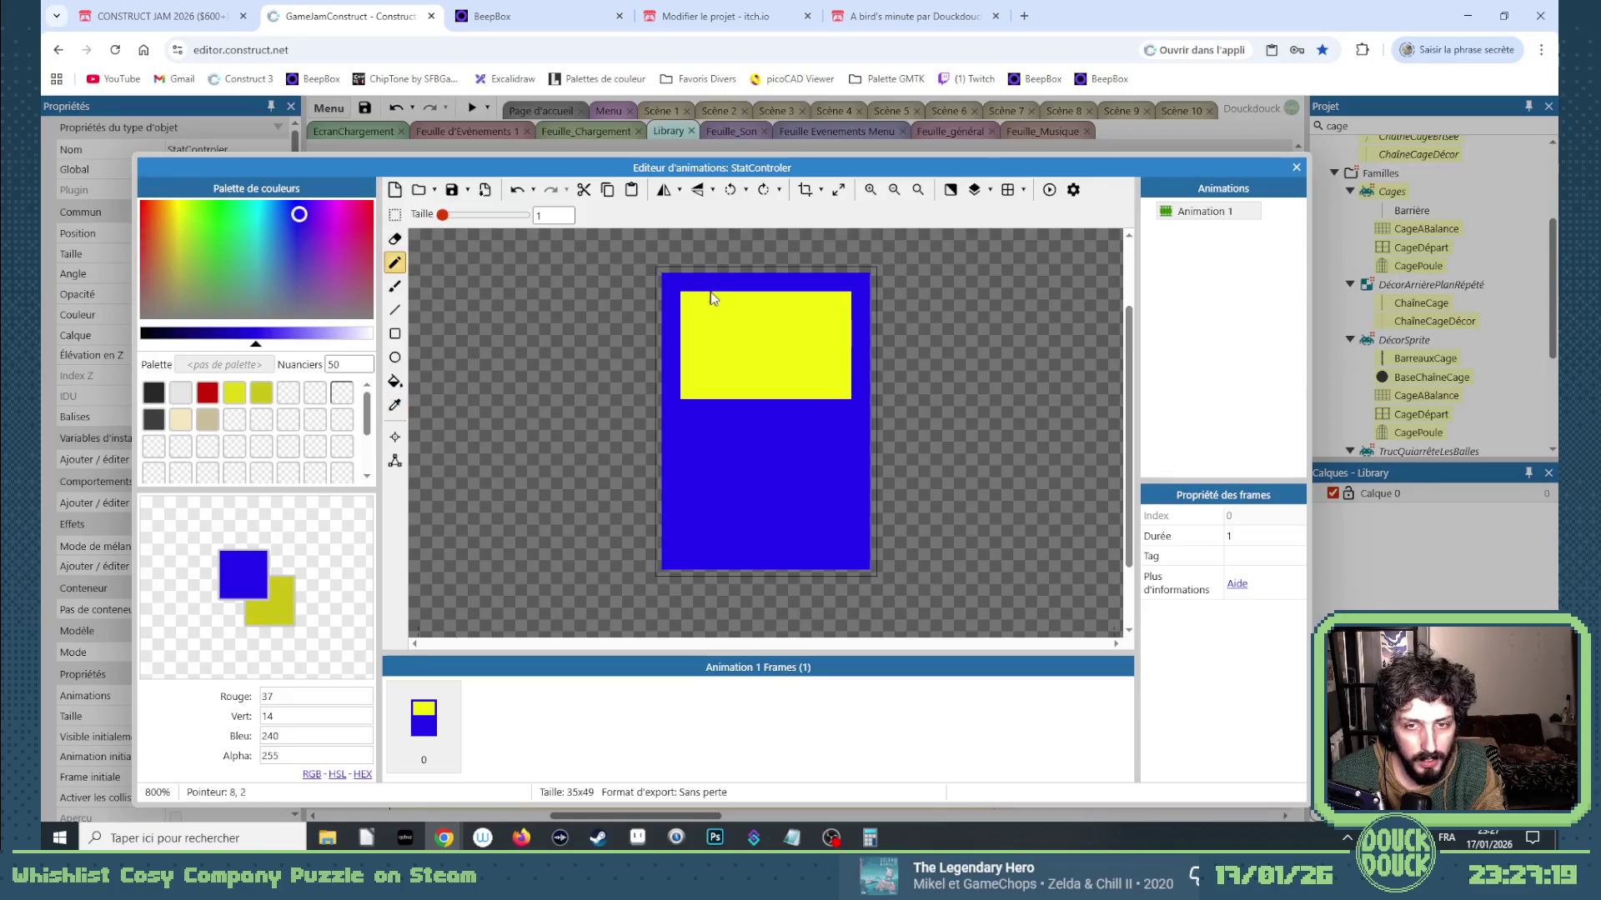
left_click(822, 296)
left_click(849, 385)
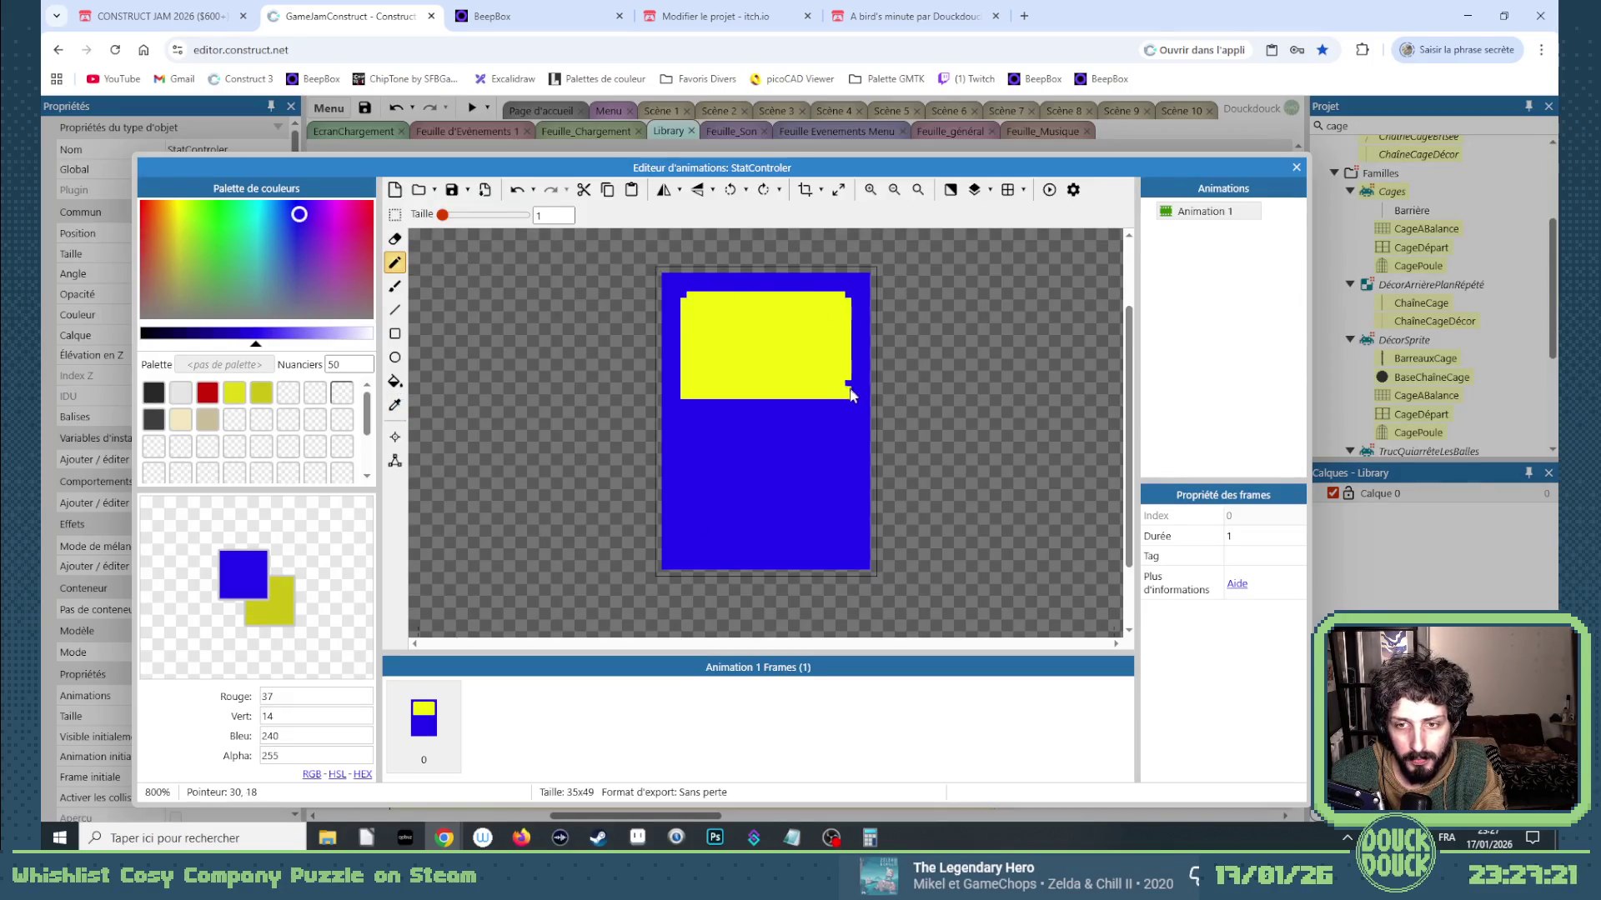
left_click(688, 397)
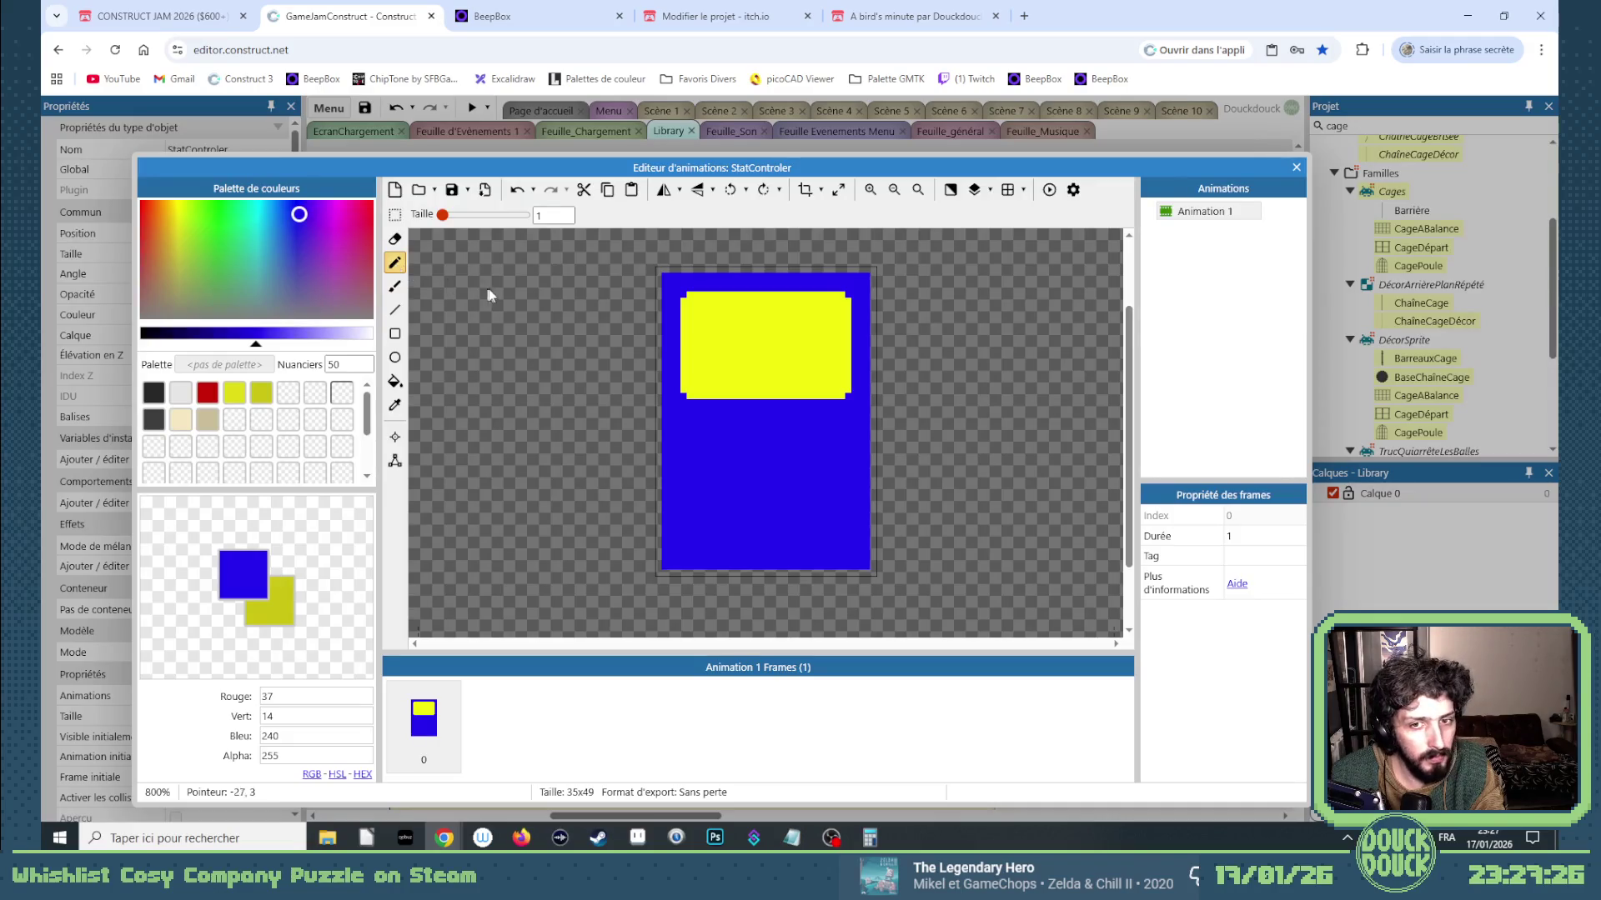
Pick up the screen yellow and pencil a plus-shaped pad below the screen.
left_click(395, 405)
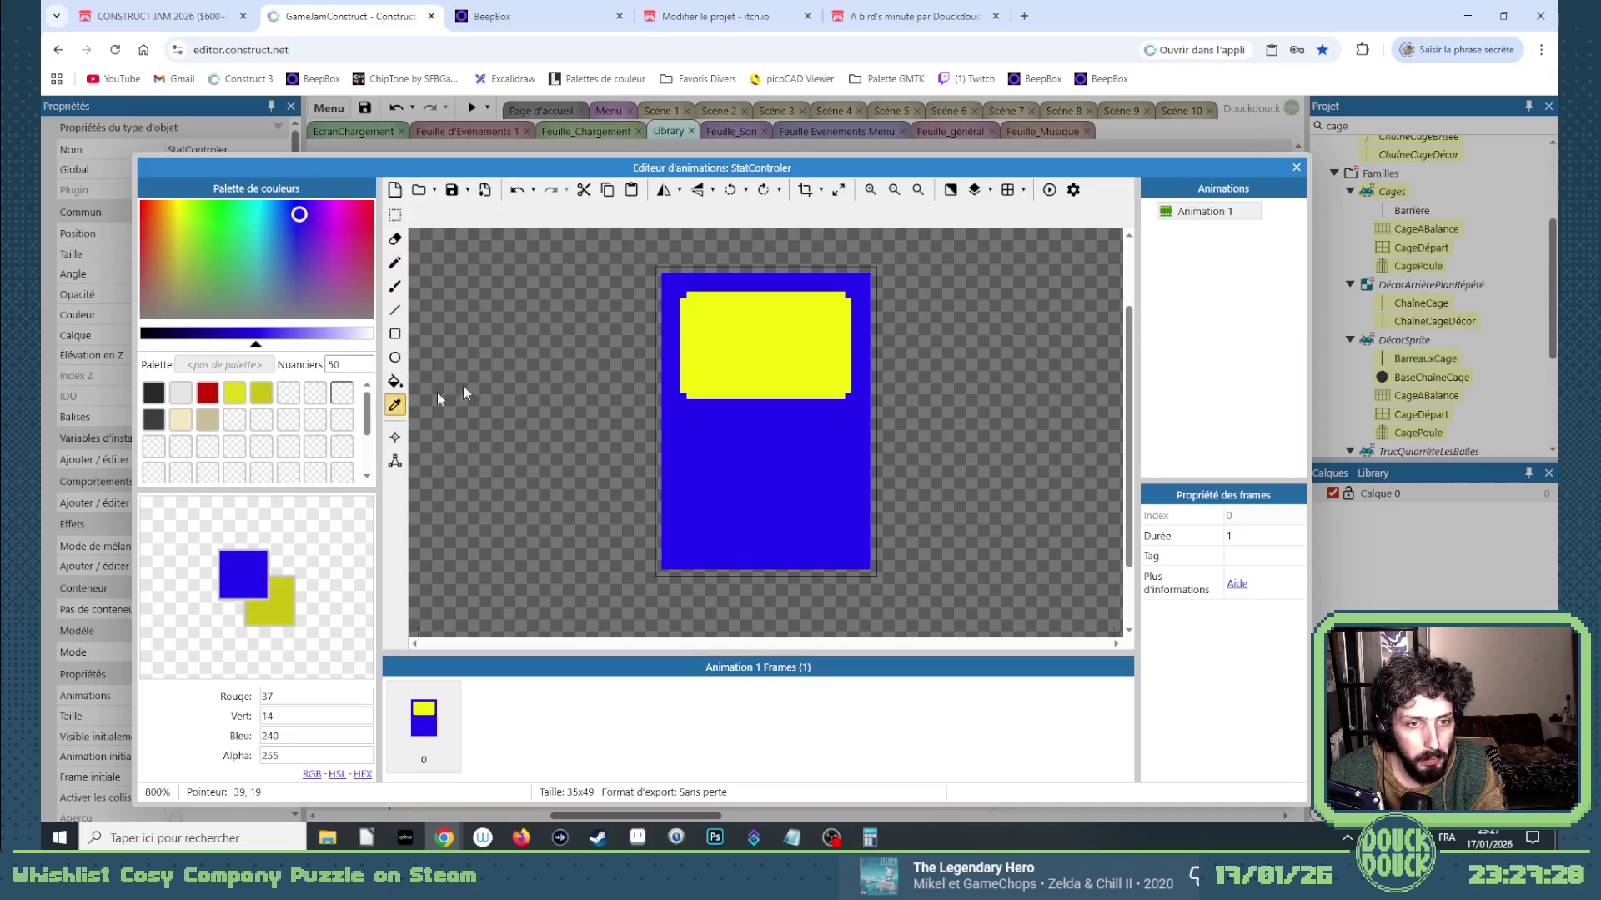
left_click(397, 265)
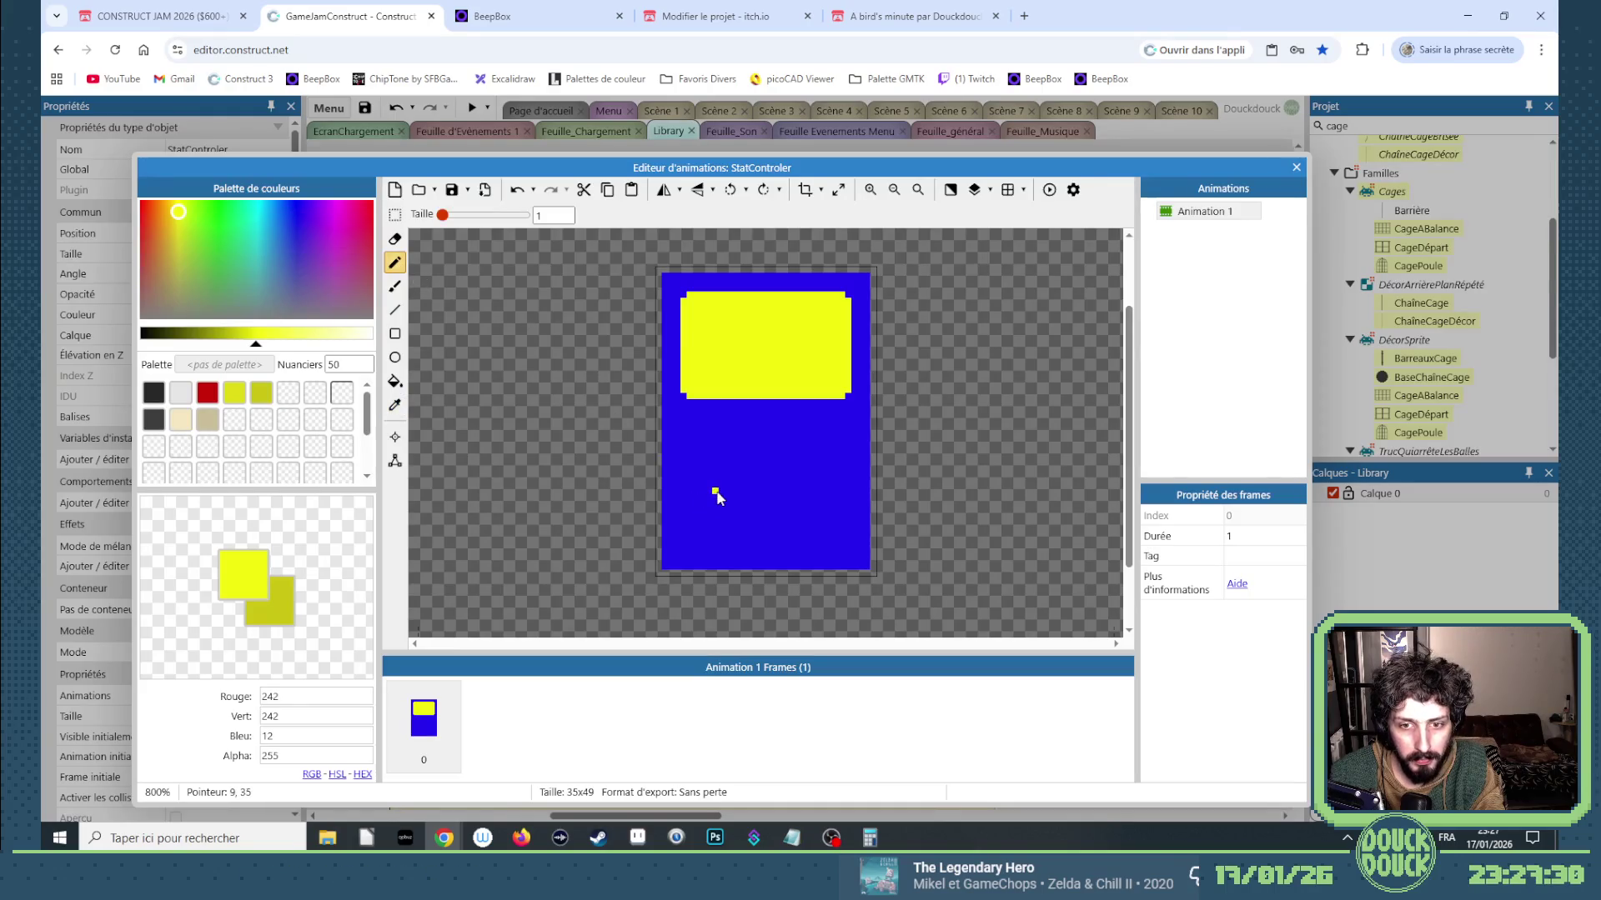
left_click_drag(722, 499, 721, 471)
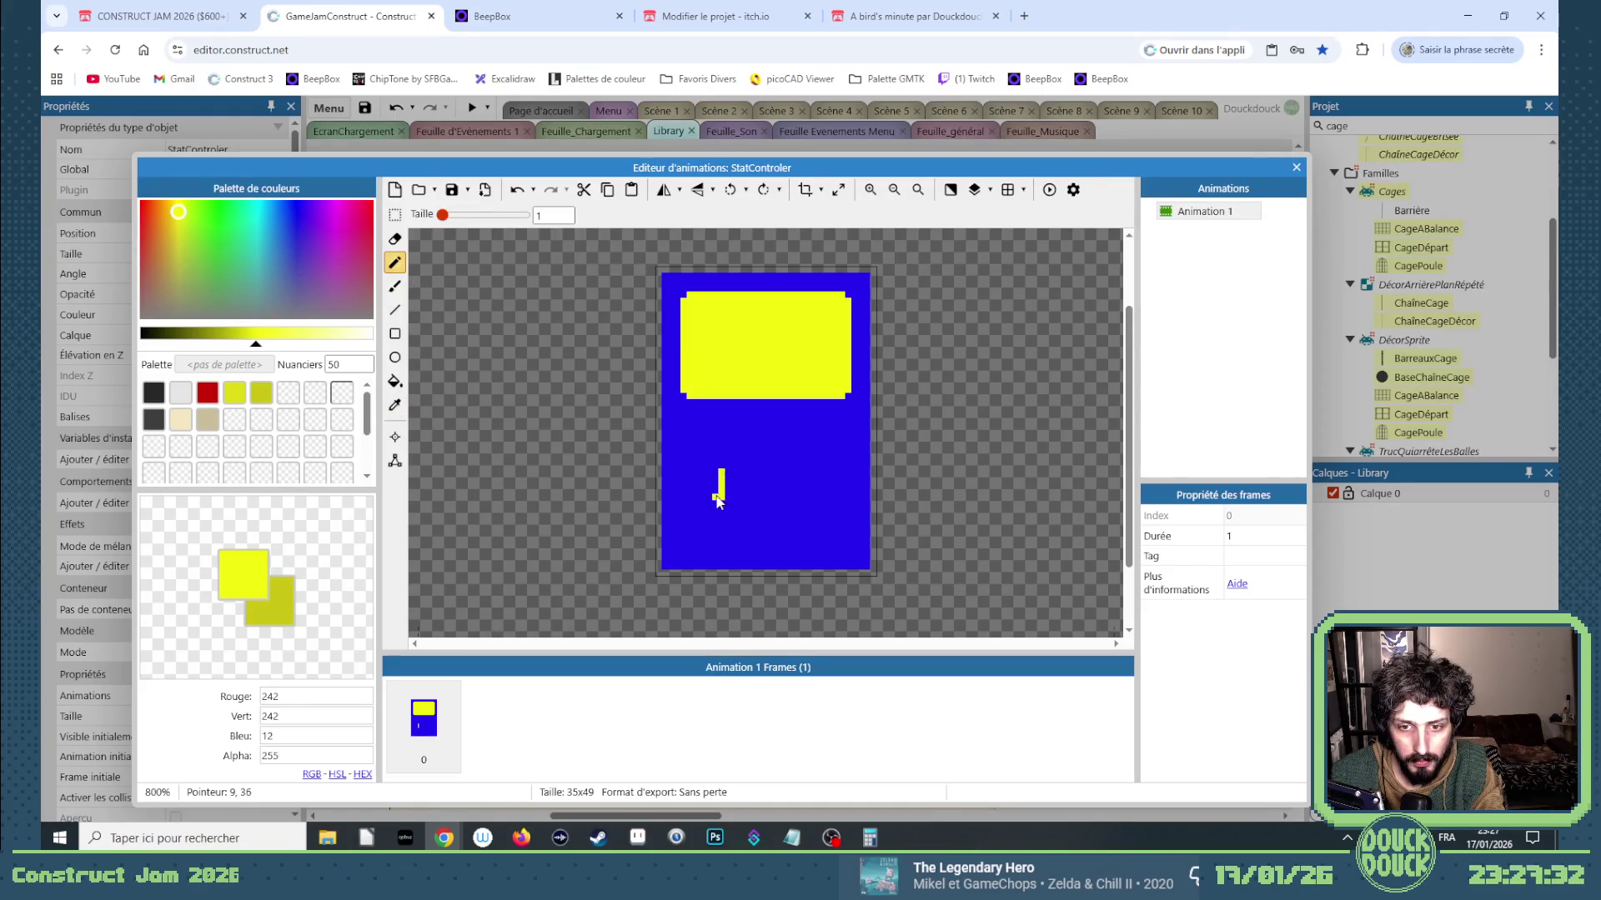
left_click_drag(723, 499, 741, 499)
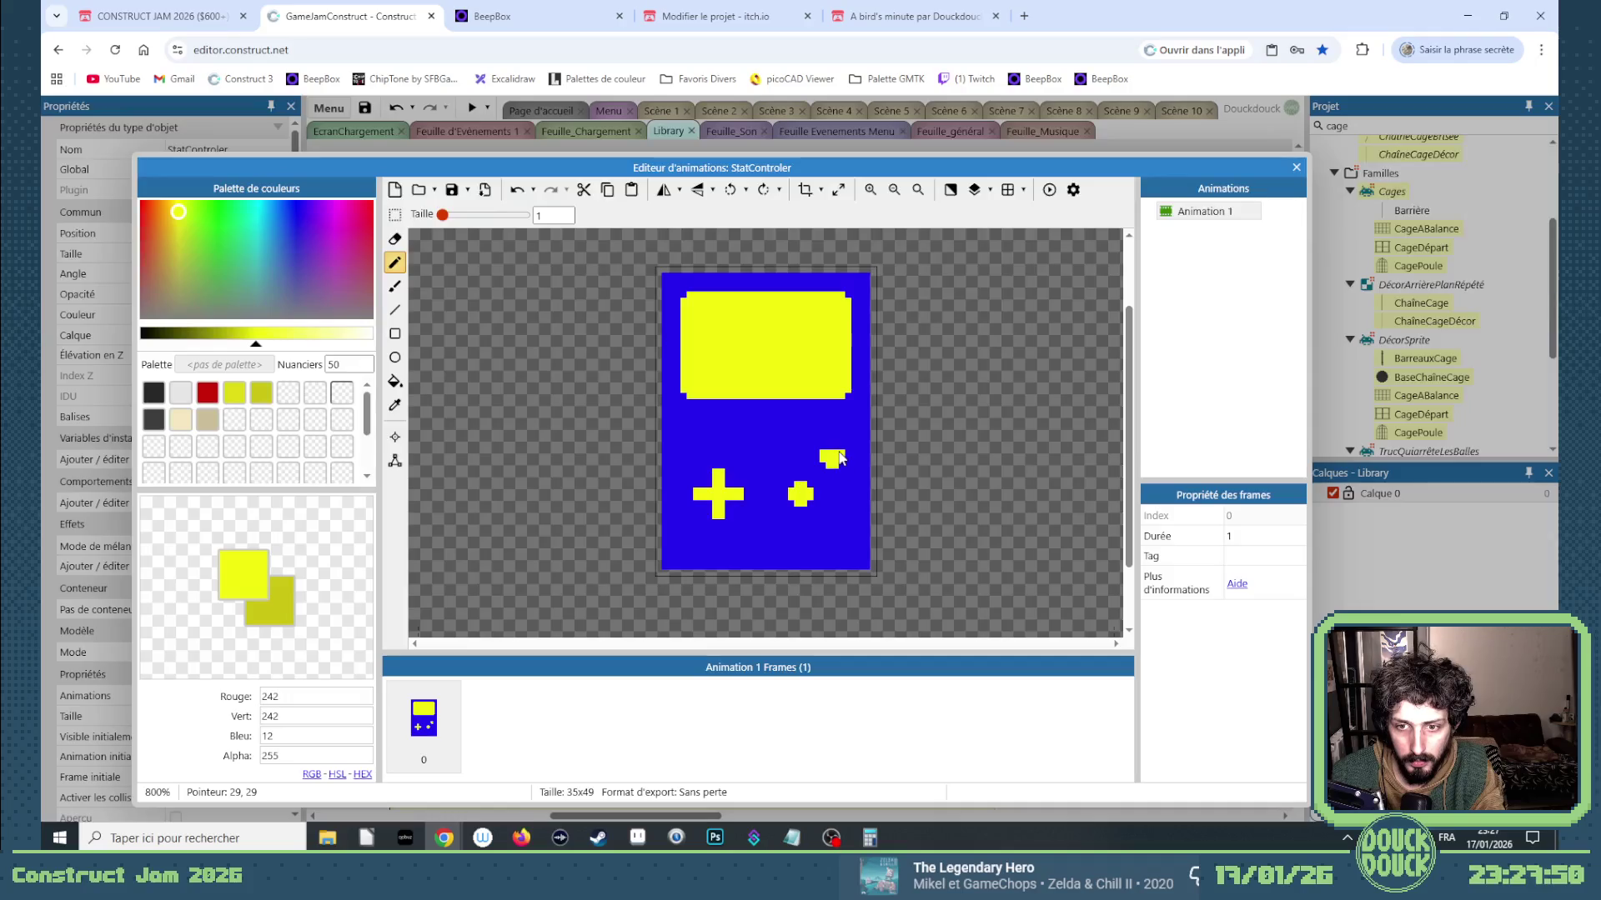
Erase the body's top-right and bottom-right corner pixels and close the image editor.
key("e")
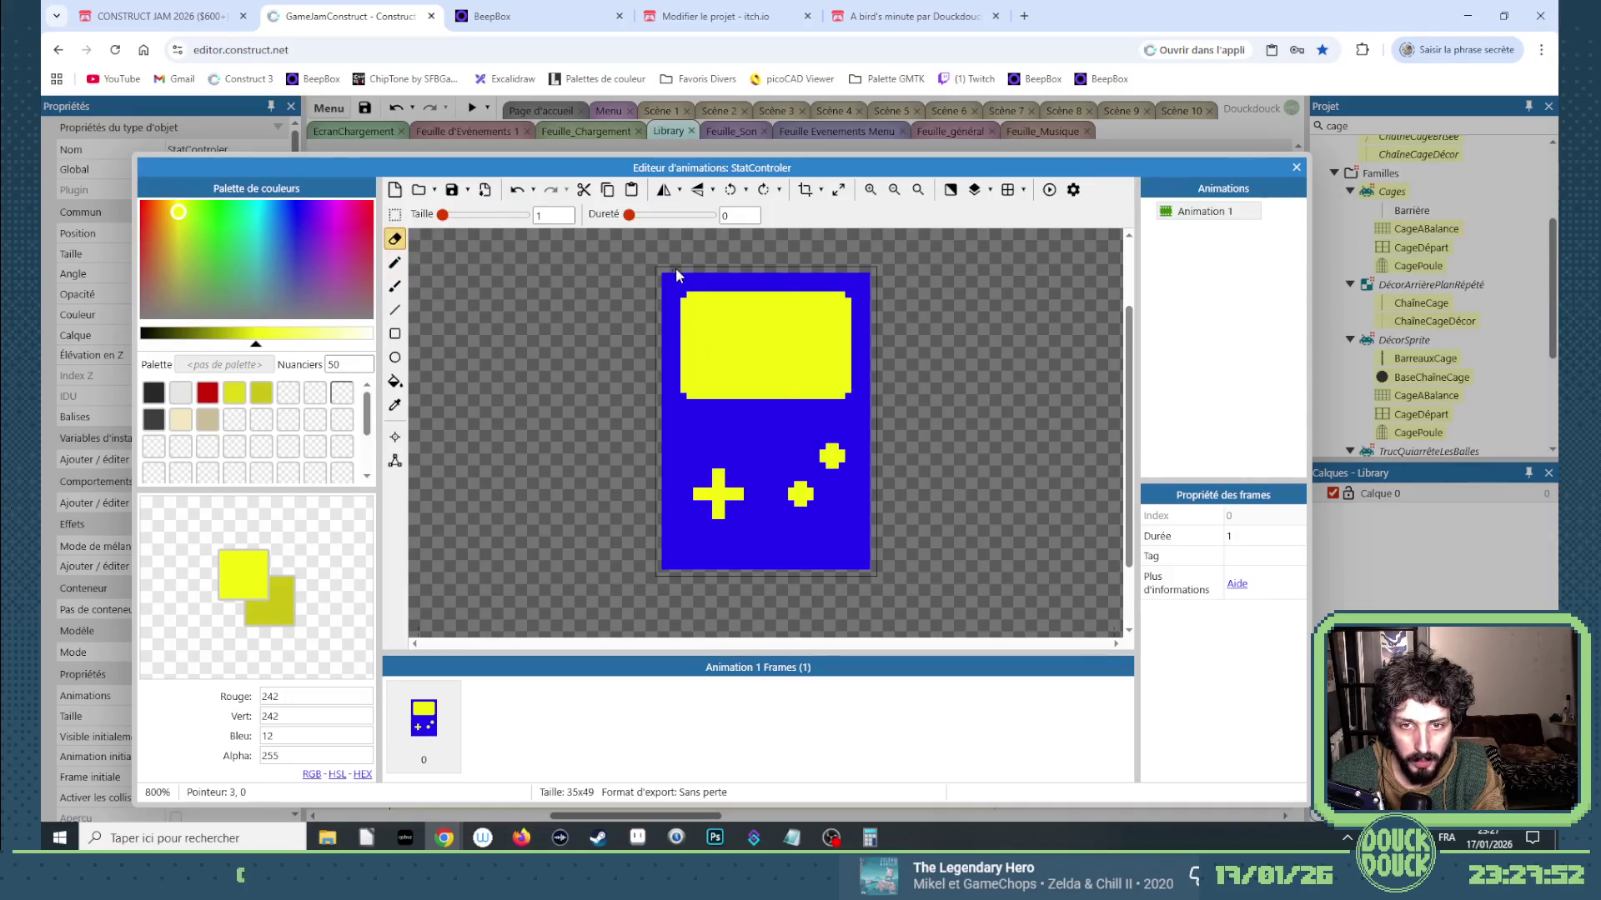
left_click(867, 277)
left_click(866, 564)
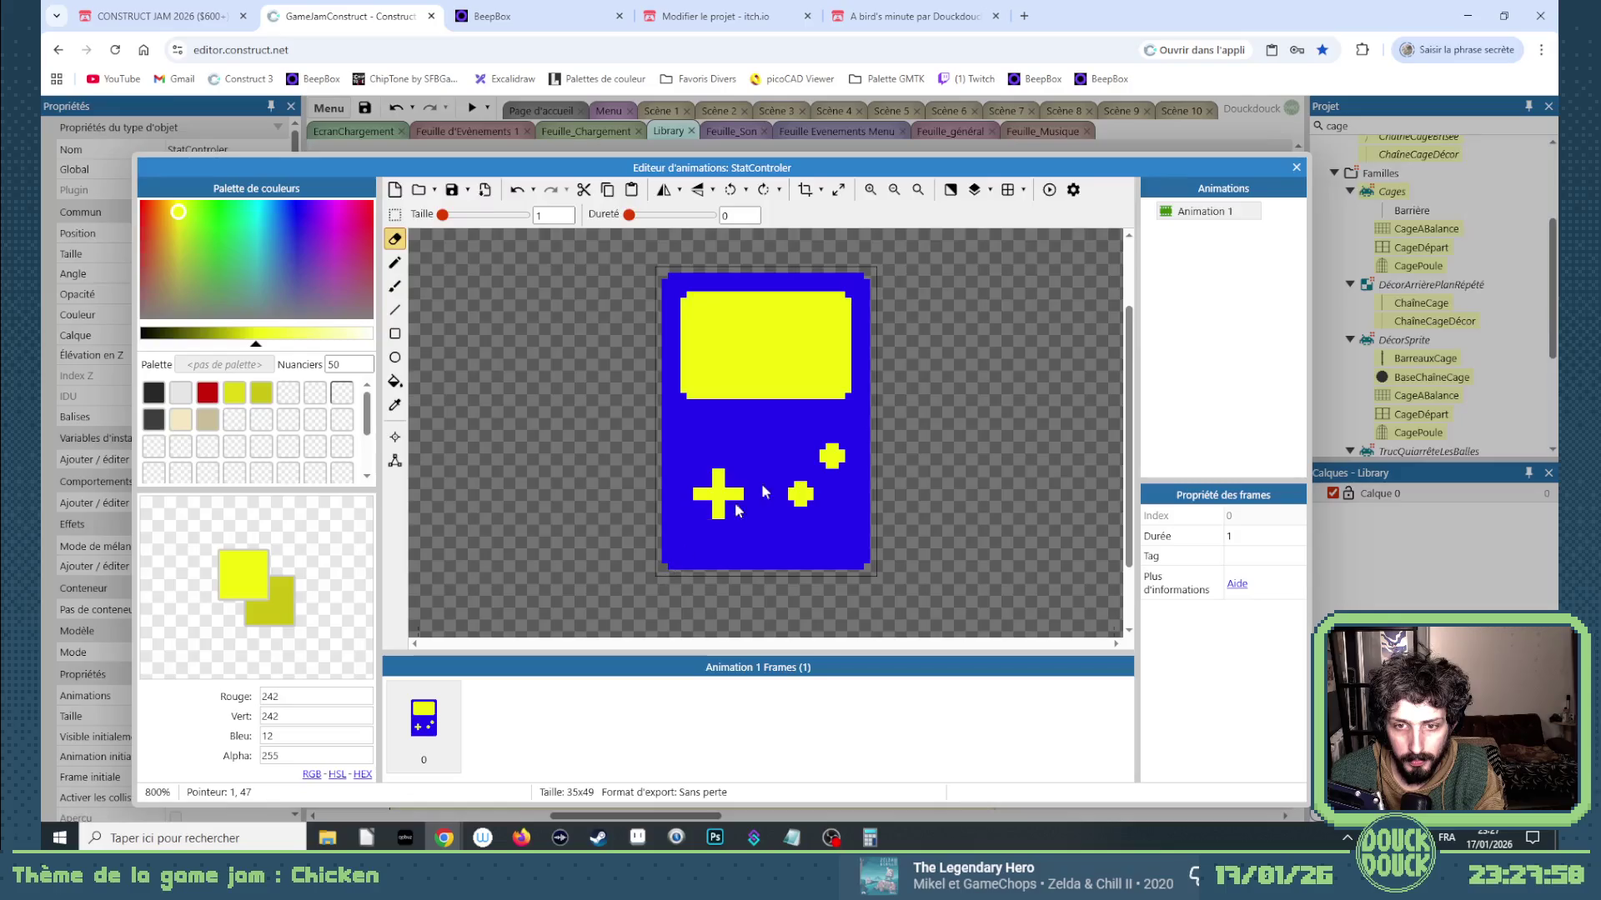
left_click(1297, 166)
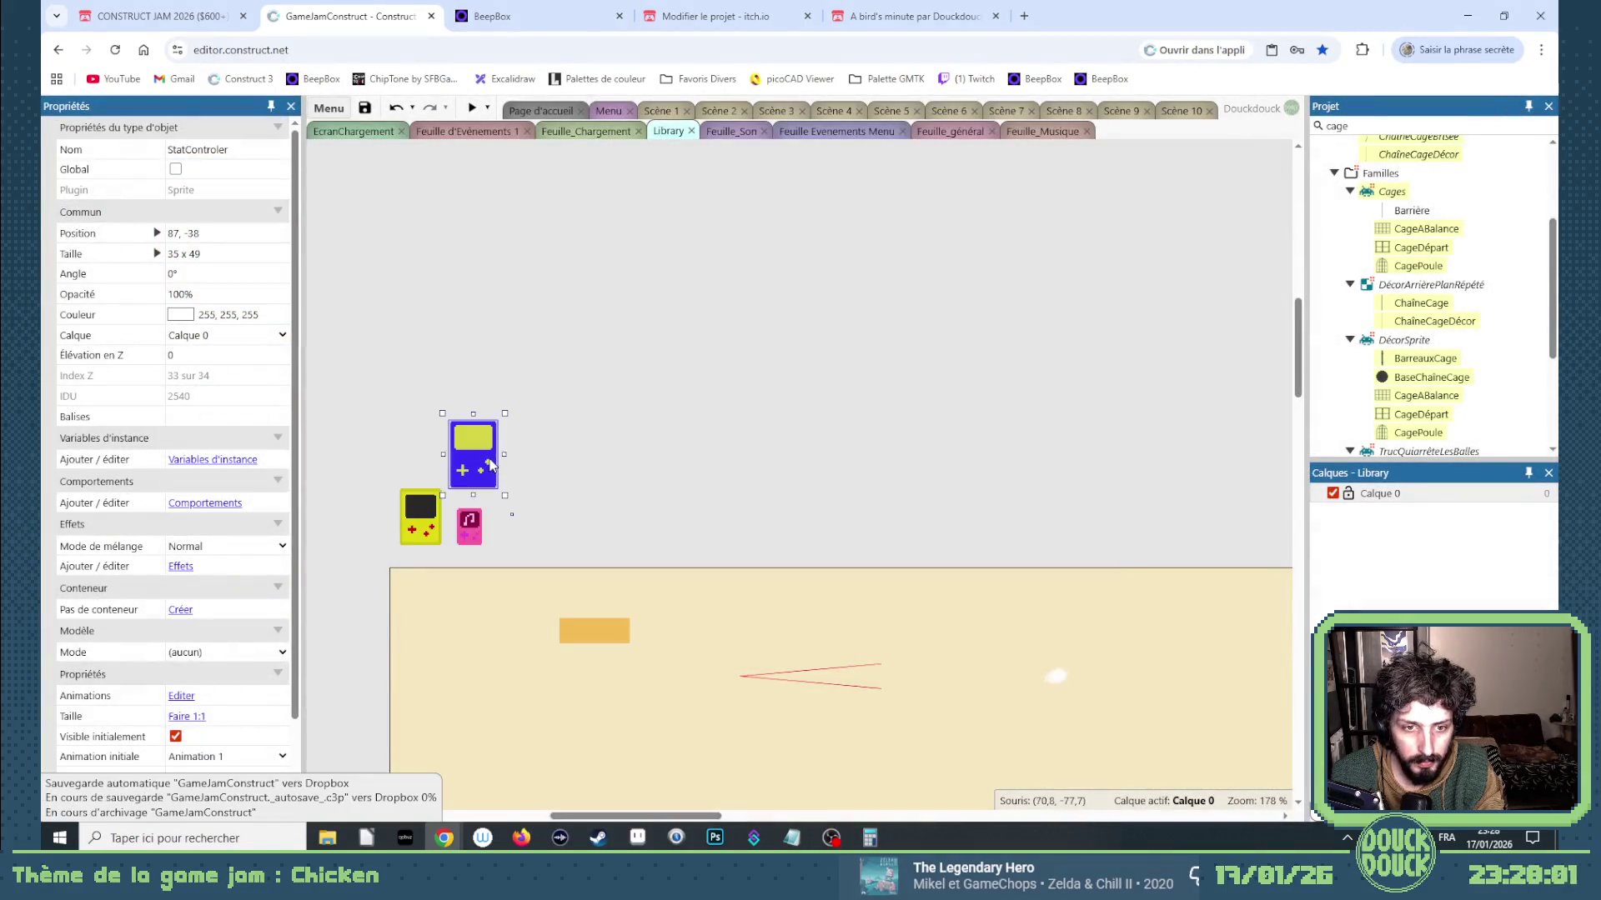
Quick-assign StatControler's origin to Milieu (image centre), then go to the Feuille Evenements Menu sheet.
double_click(474, 458)
left_click(394, 437)
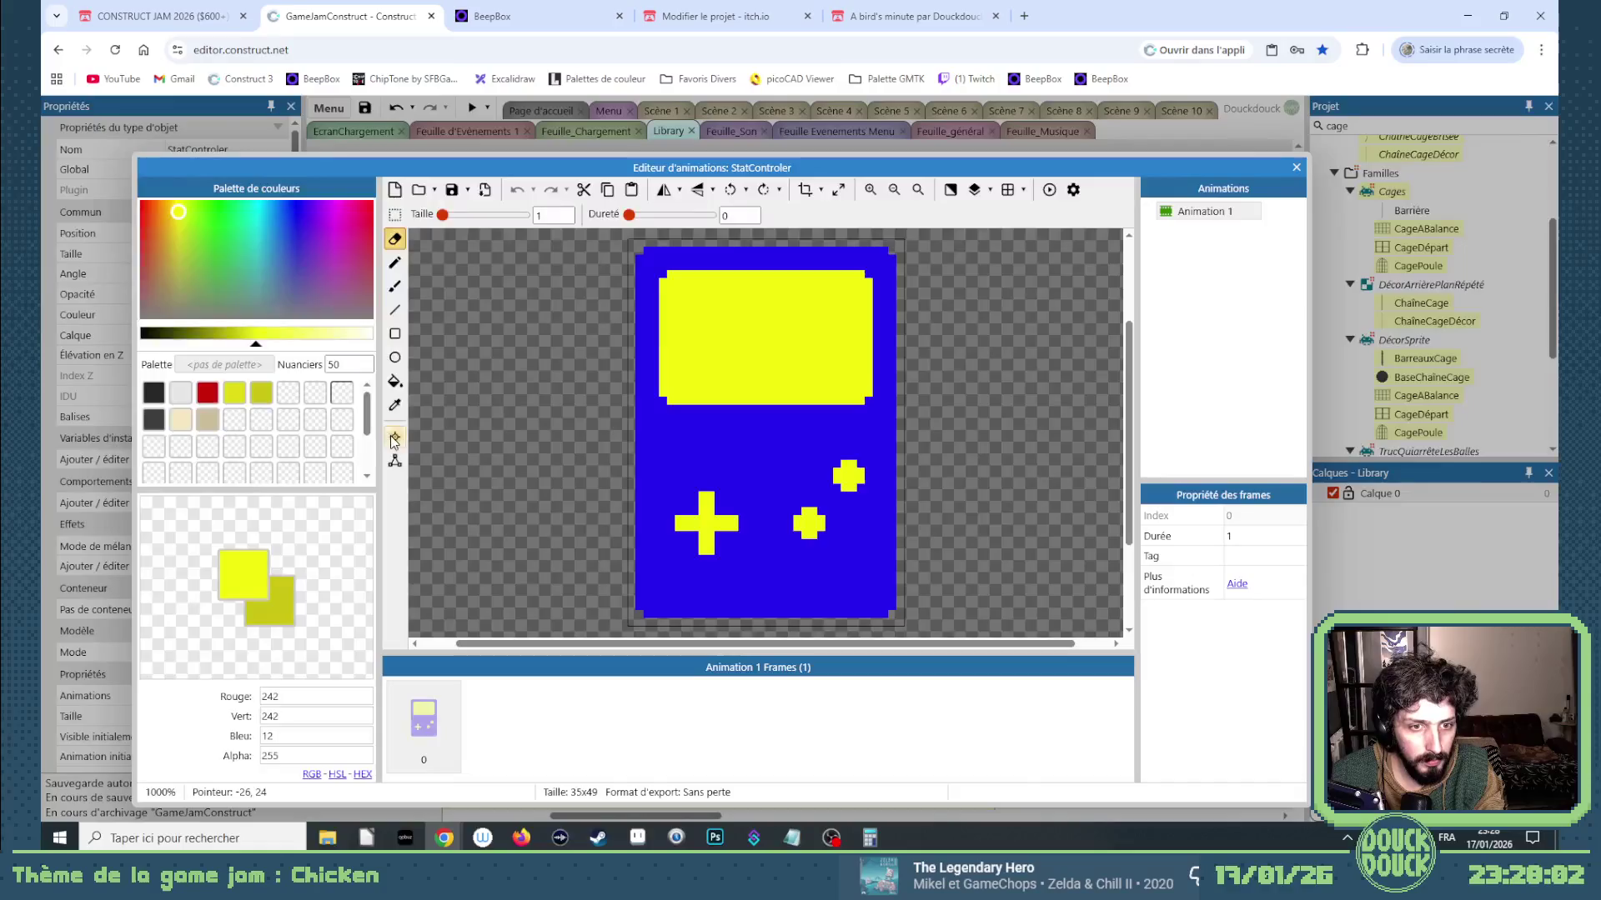
right_click(225, 237)
mouse_move(314, 360)
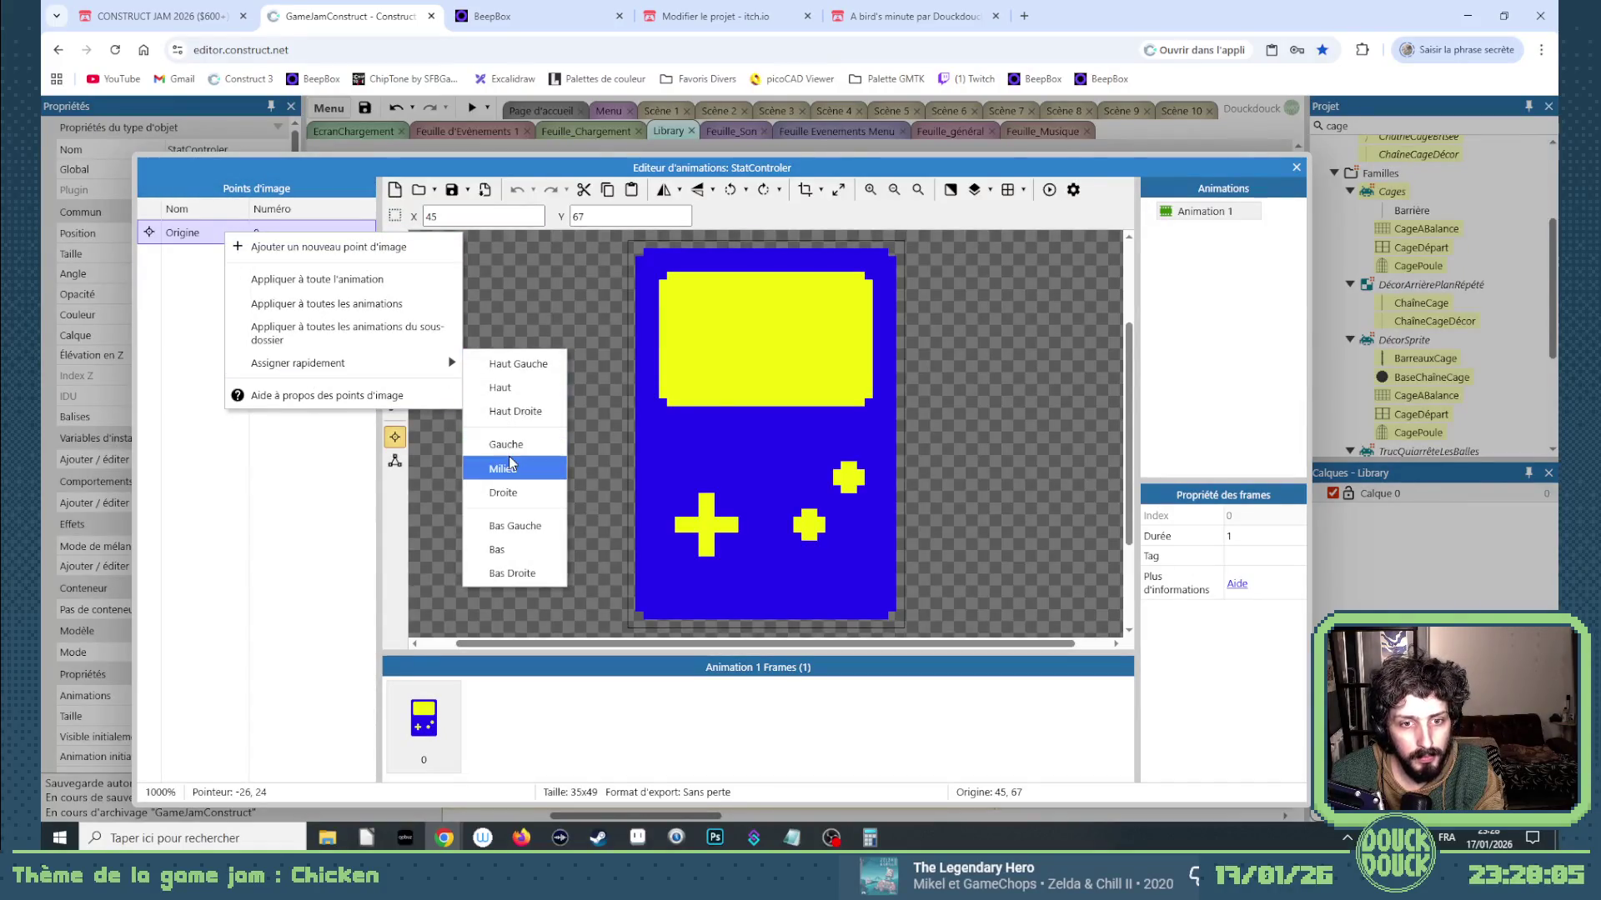
left_click(511, 464)
left_click(1296, 168)
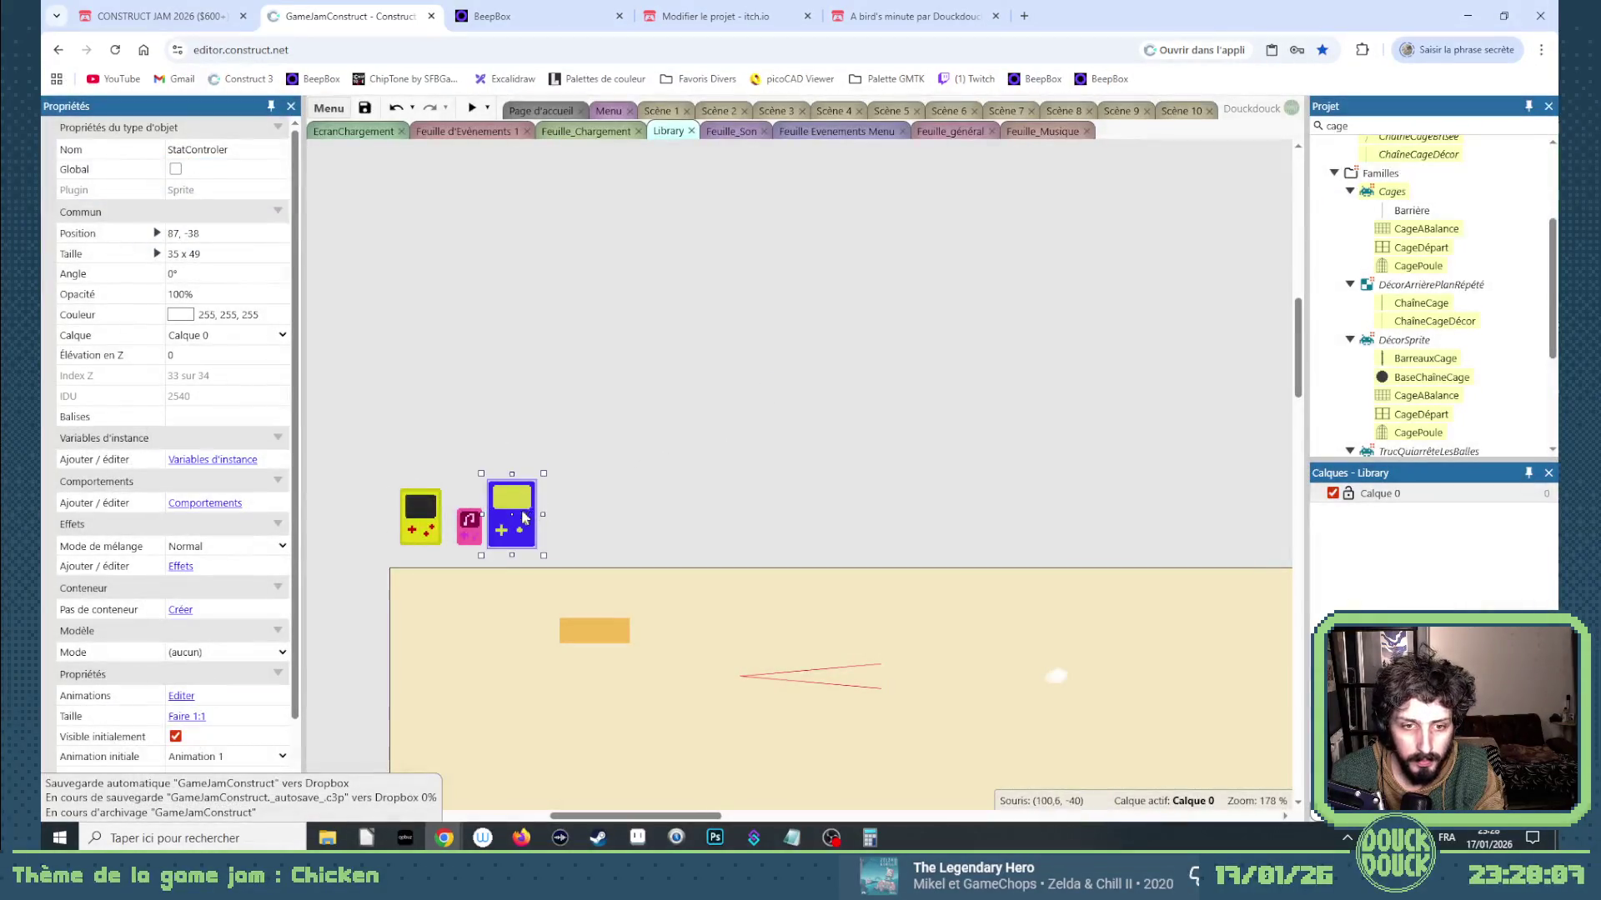
left_click(607, 508)
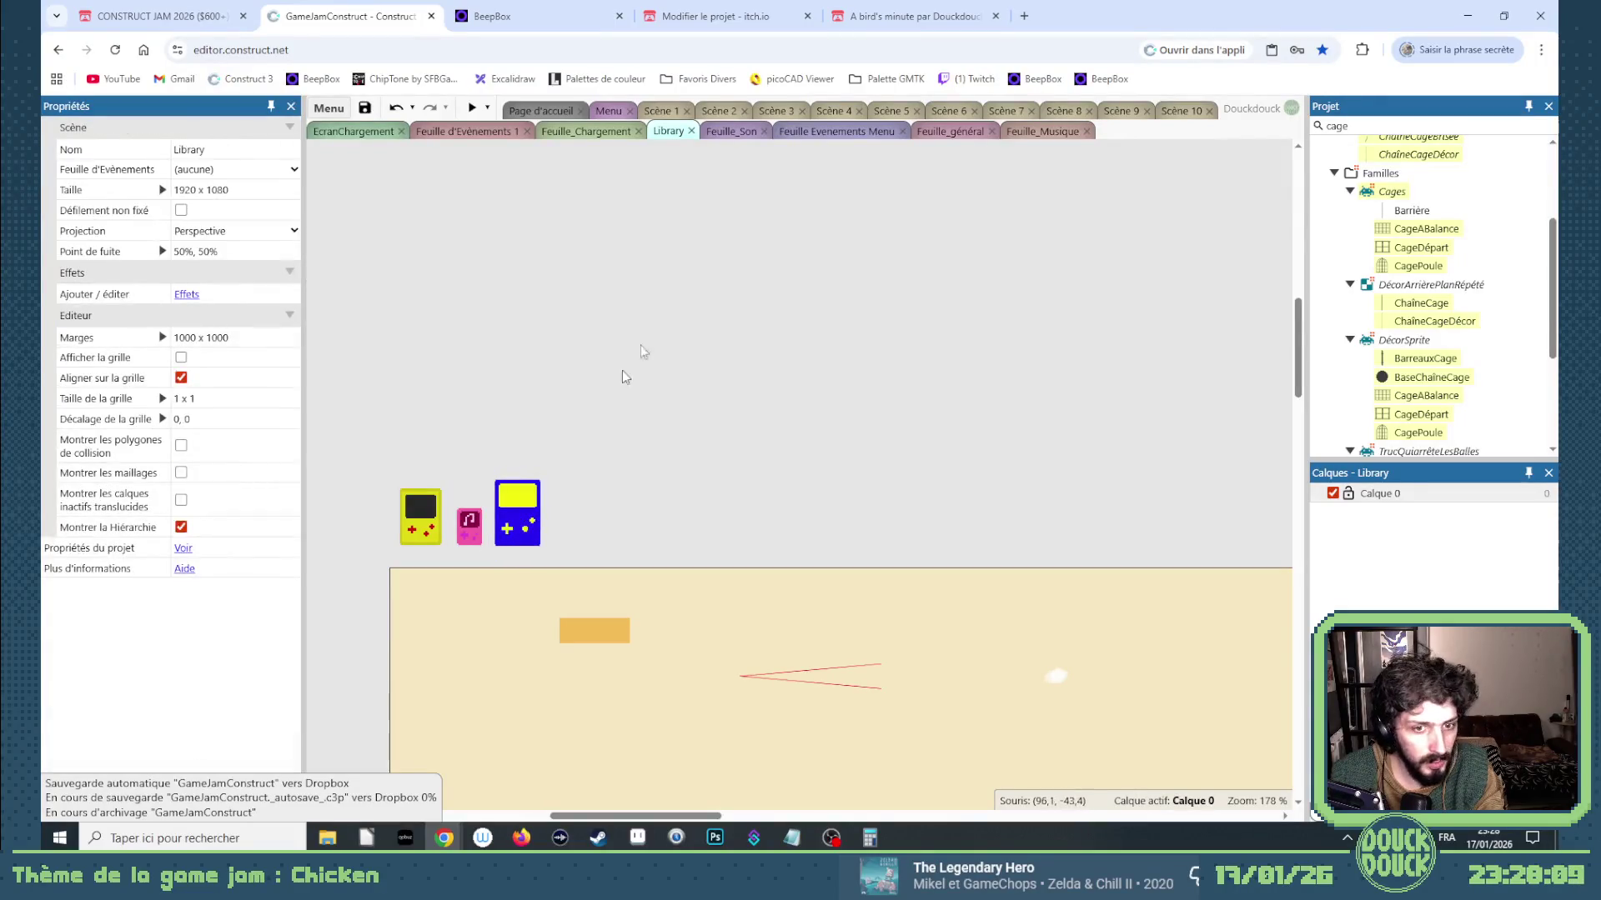
left_click(843, 134)
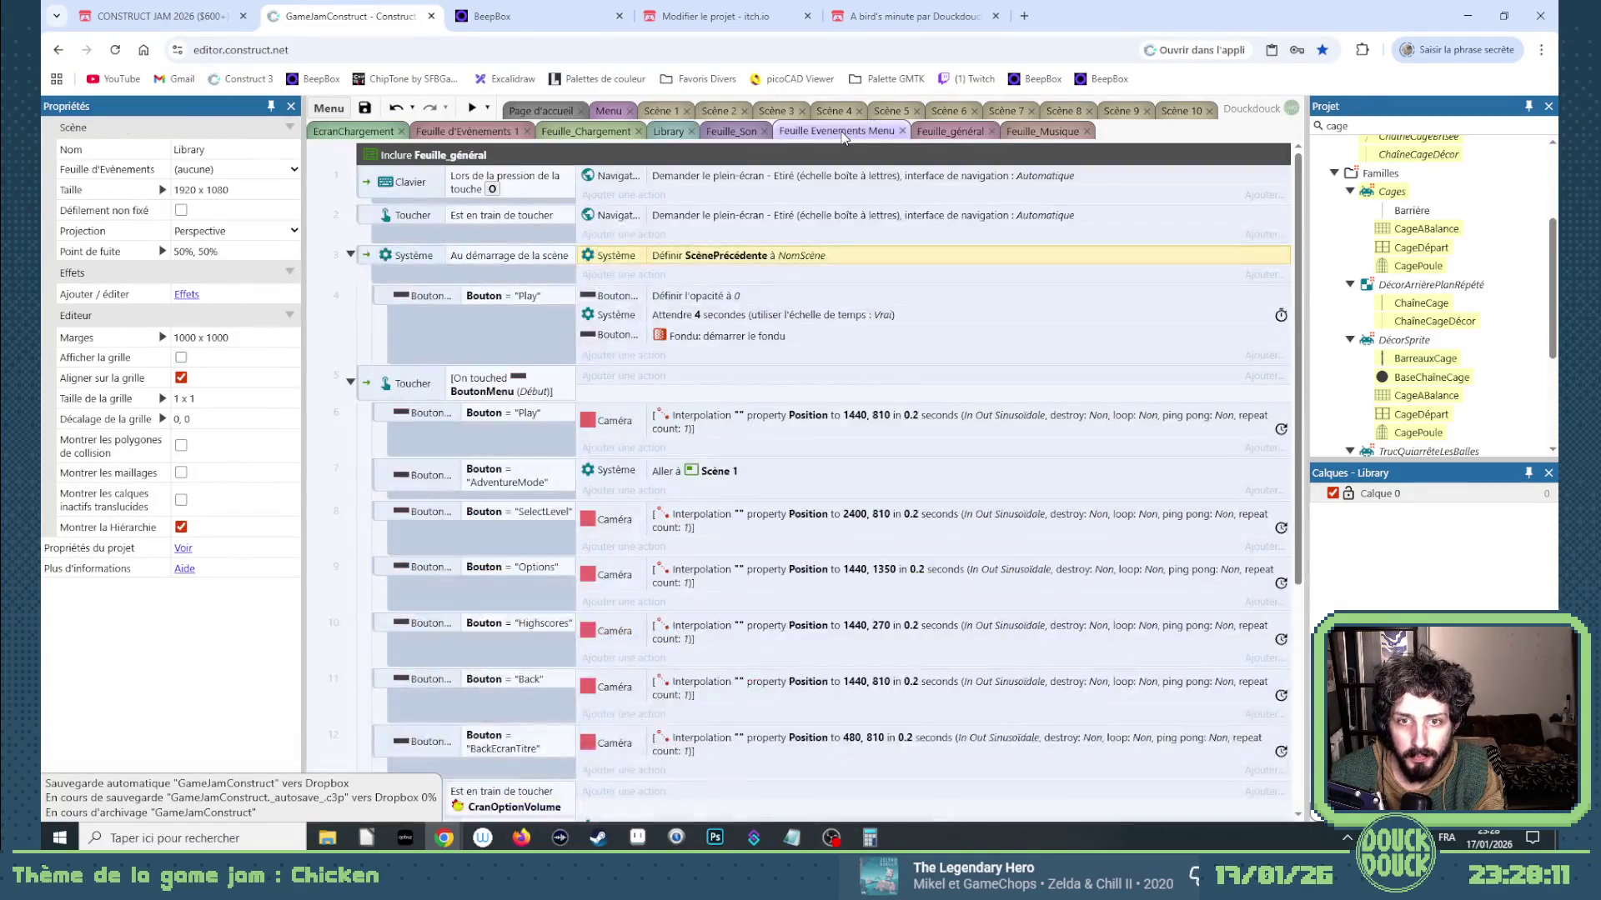
Review the events in Feuille_général and Feuille d'Evènements 1, then return to the Library layout.
left_click(925, 134)
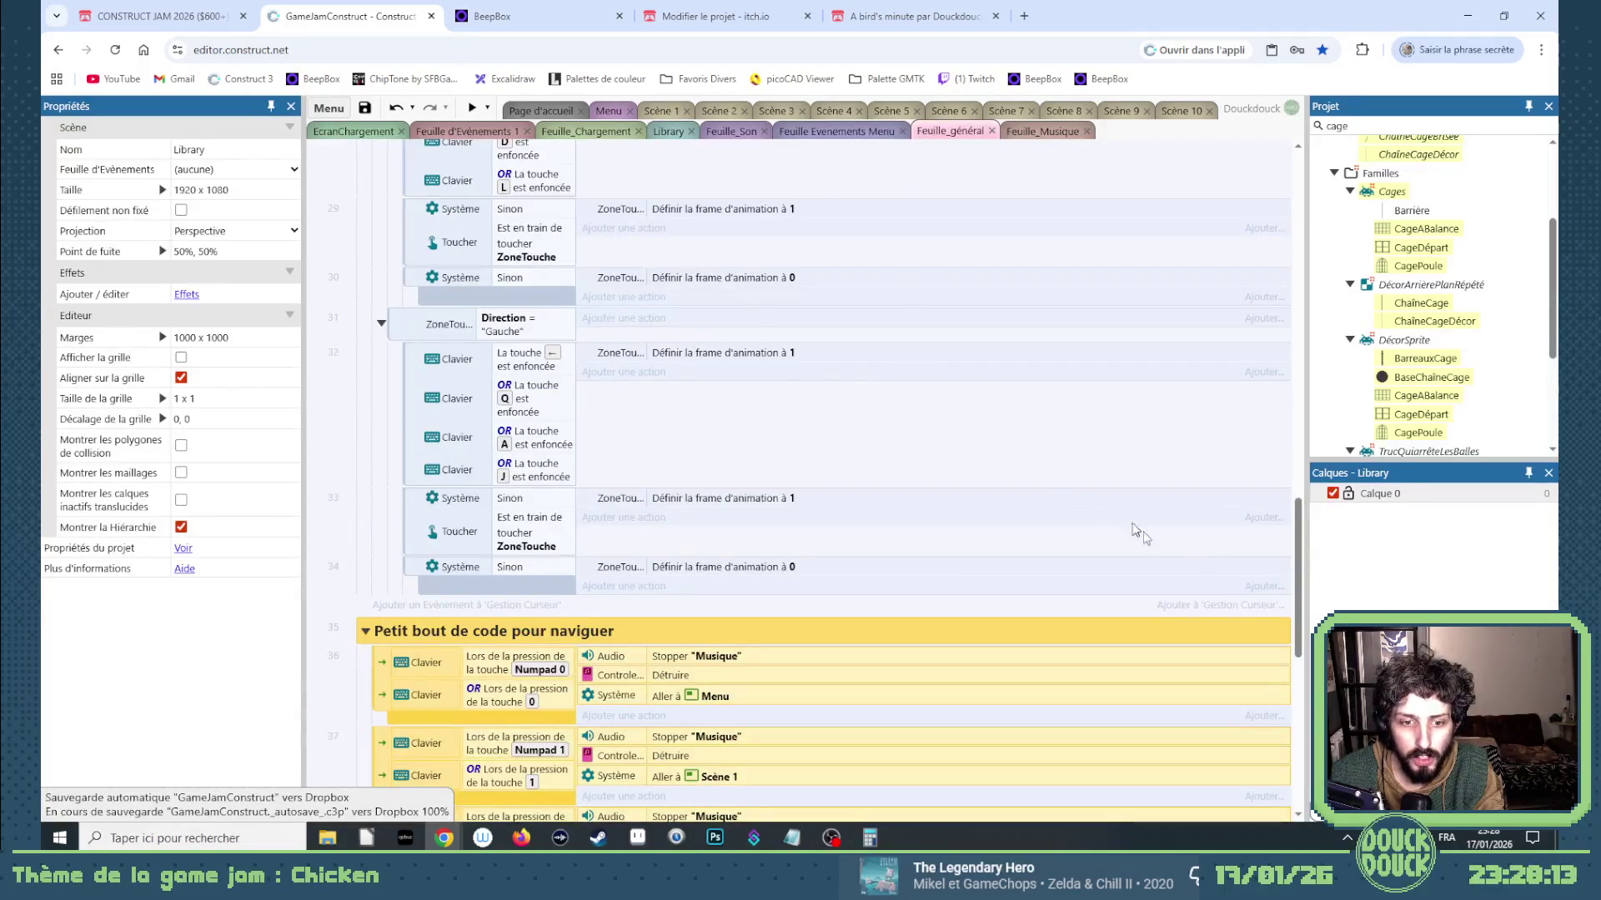
mouse_move(1297, 574)
left_mouse_down()
mouse_move(1270, 184)
mouse_move(1297, 246)
mouse_move(1299, 392)
mouse_move(1418, 467)
mouse_move(1335, 529)
mouse_move(1334, 583)
mouse_move(1332, 213)
left_mouse_up()
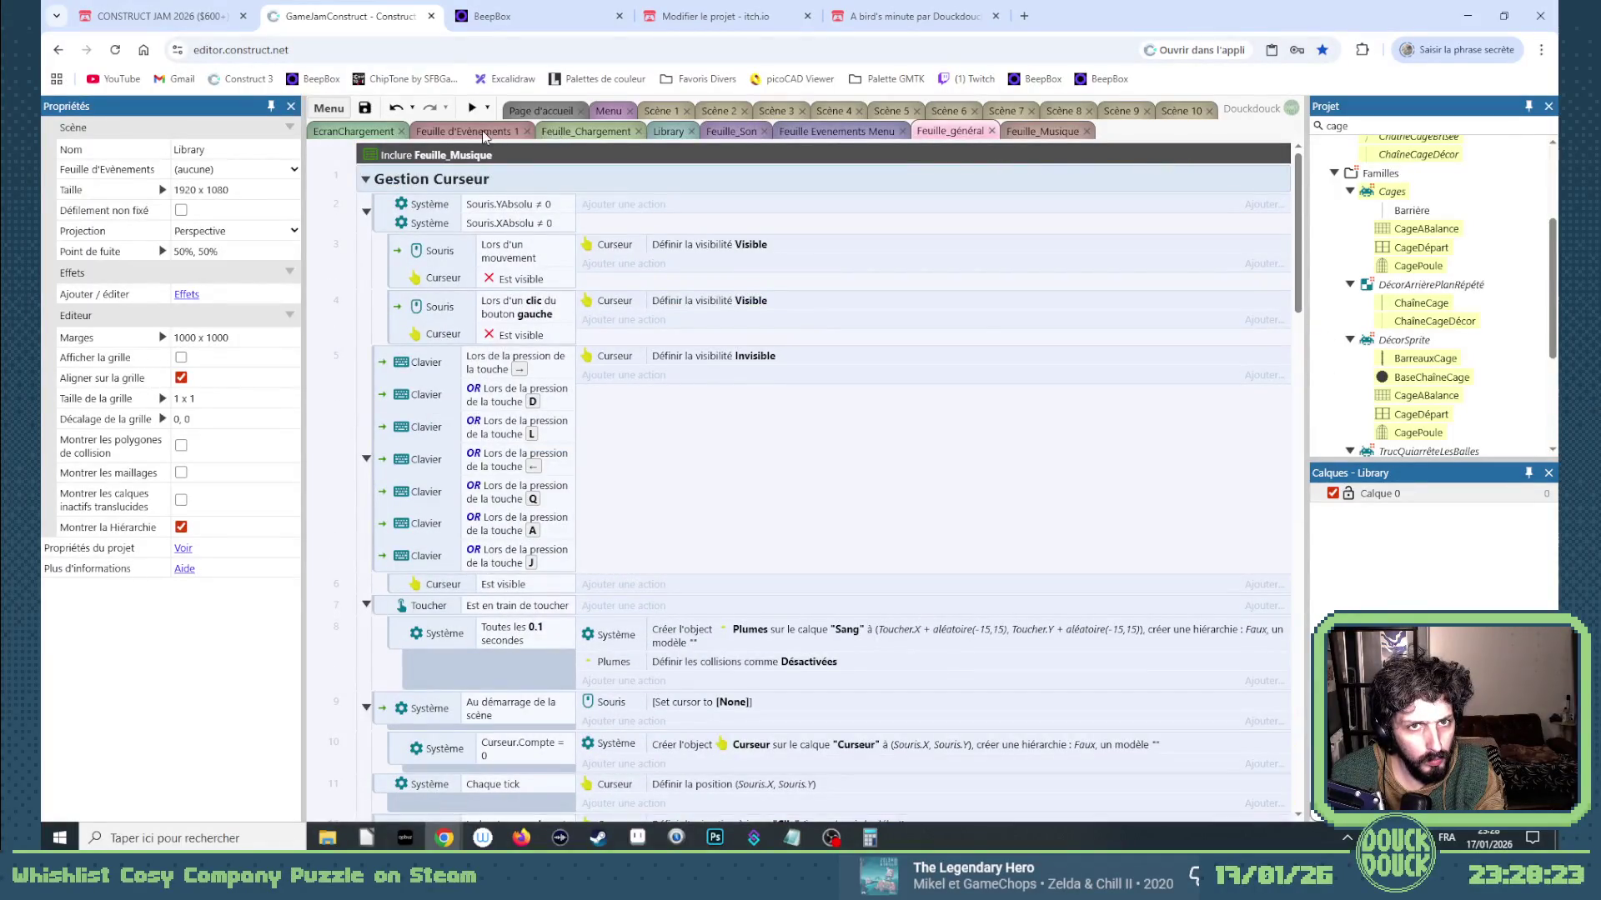
left_click(483, 133)
mouse_move(1299, 658)
left_mouse_down()
mouse_move(1315, 171)
mouse_move(1316, 197)
left_mouse_up()
left_click(948, 131)
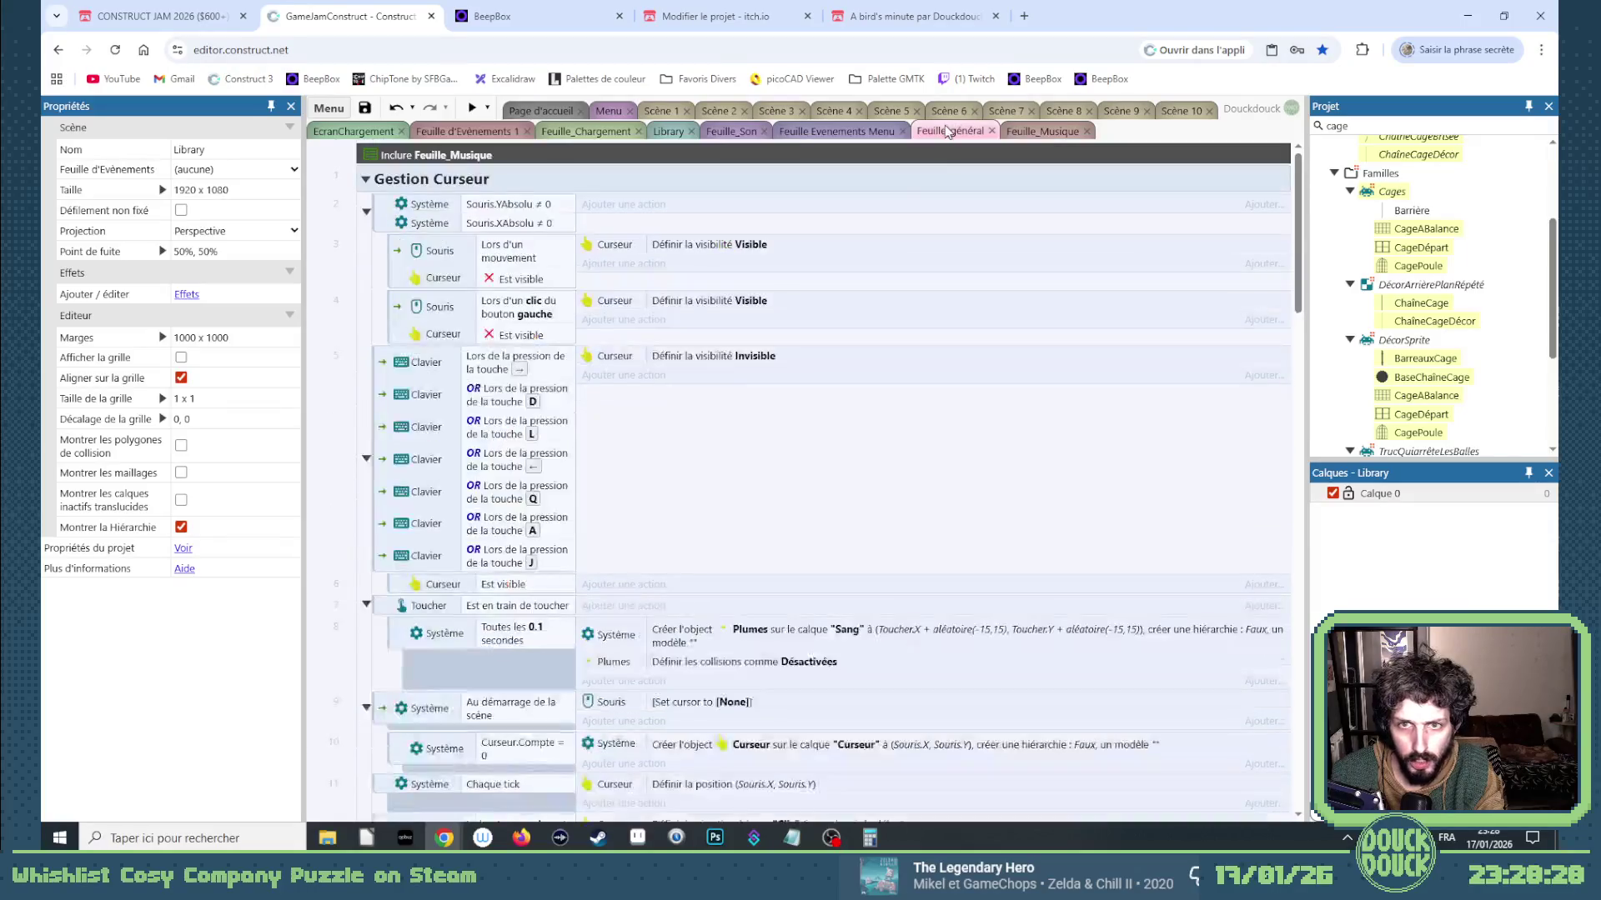
scroll(913, 222, "down", 15)
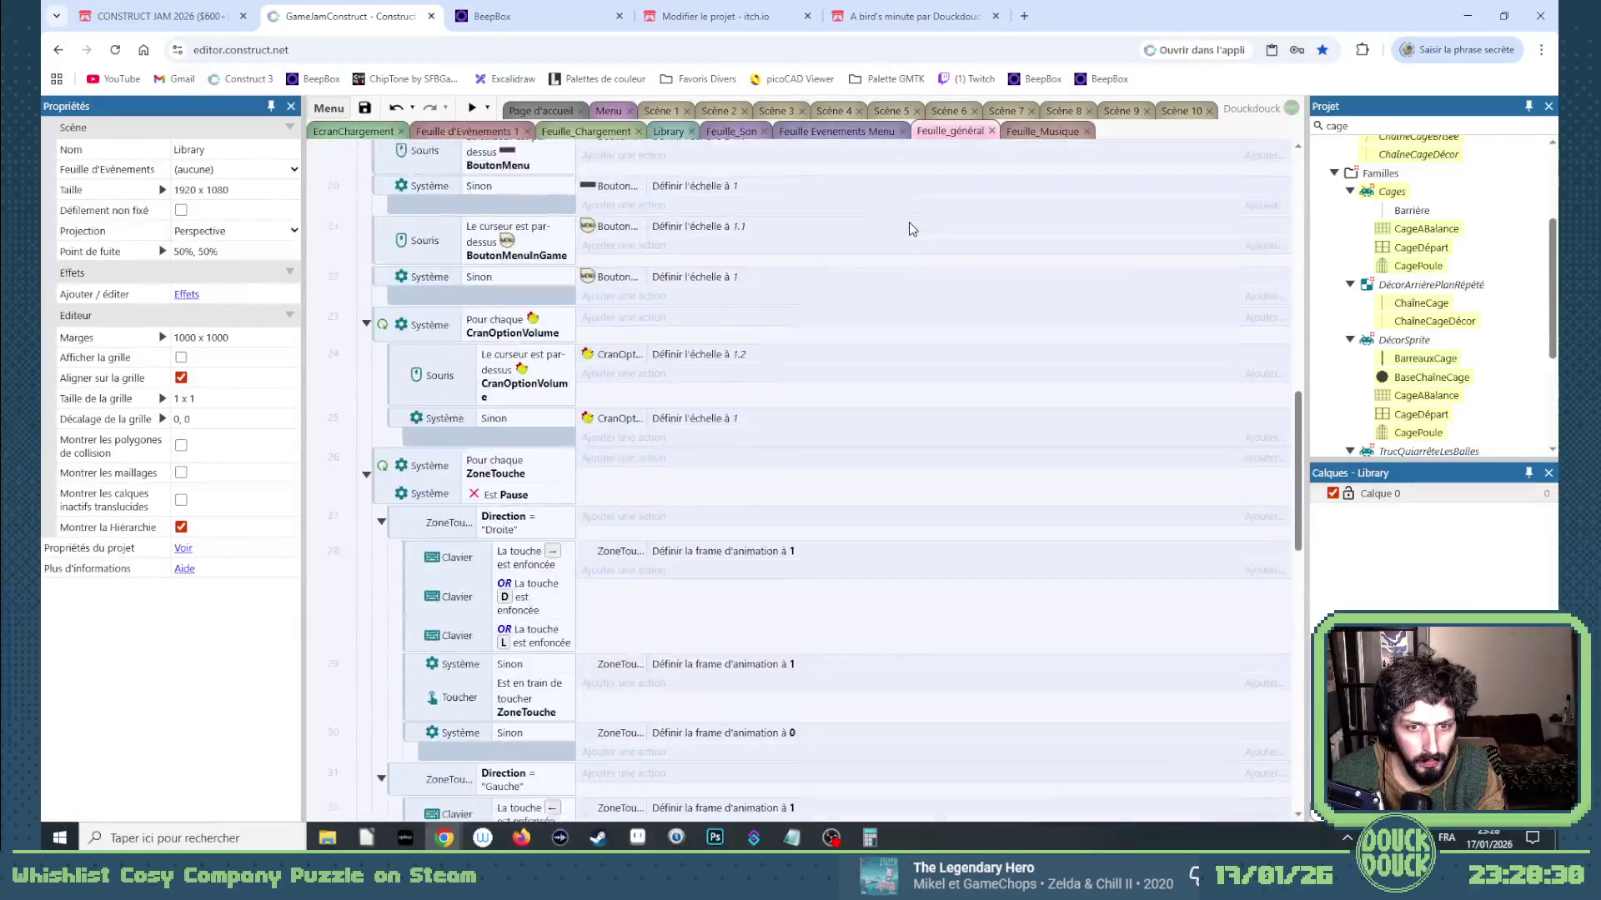
scroll(909, 221, "down", 10)
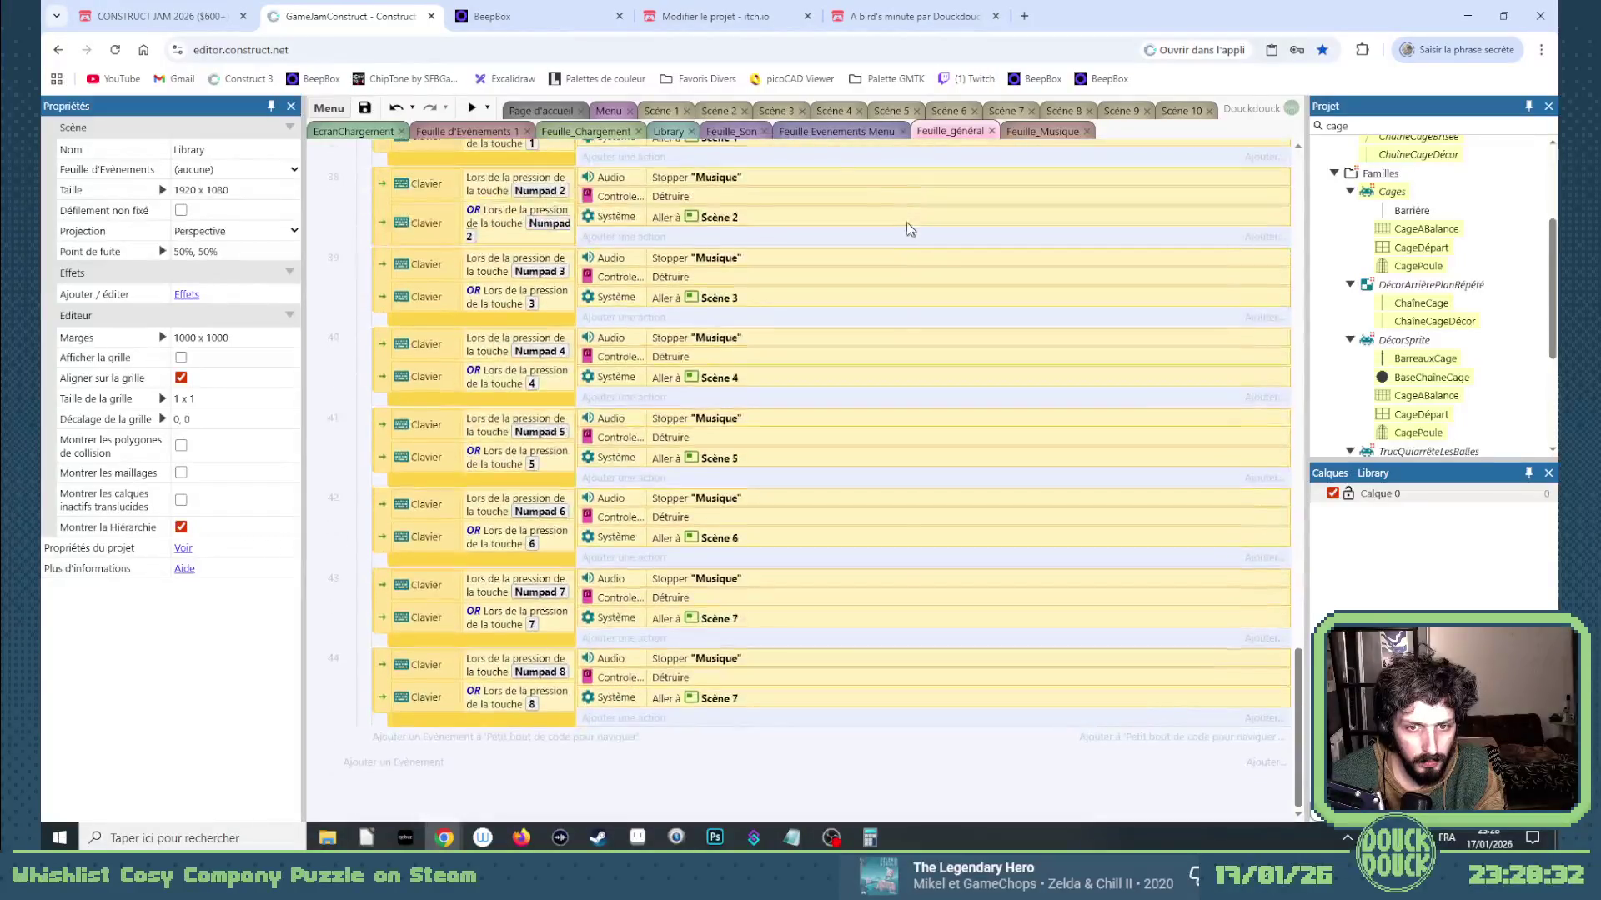
left_click(667, 132)
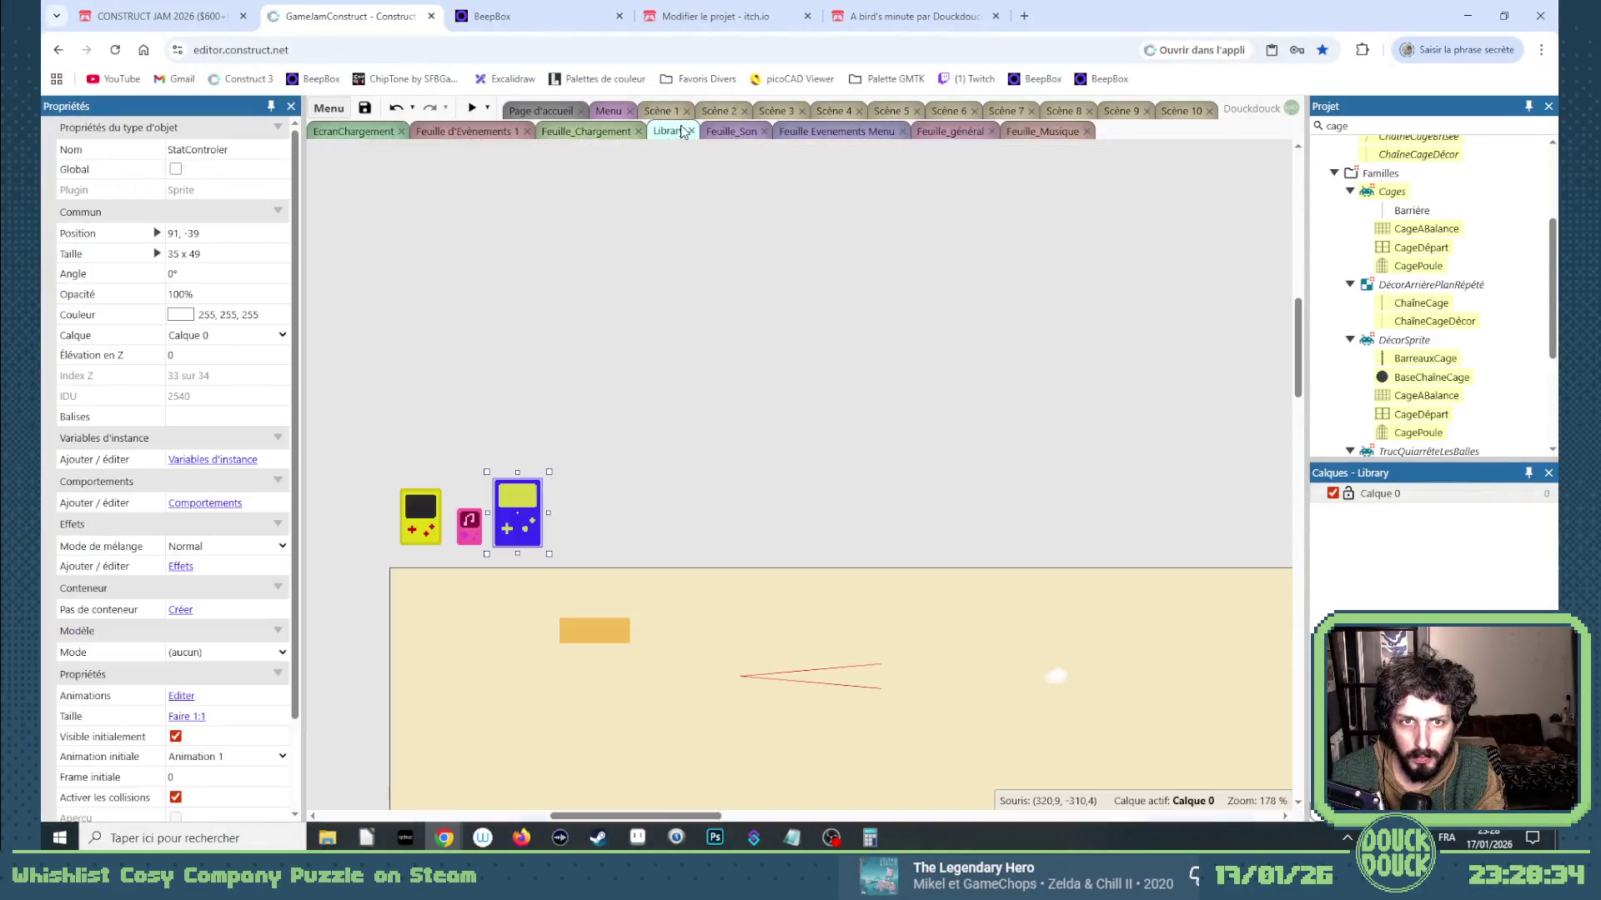
Find all references to GameControler, jump to its 'Est visible' check, and select events 11–12.
right_click(421, 521)
left_click(475, 464)
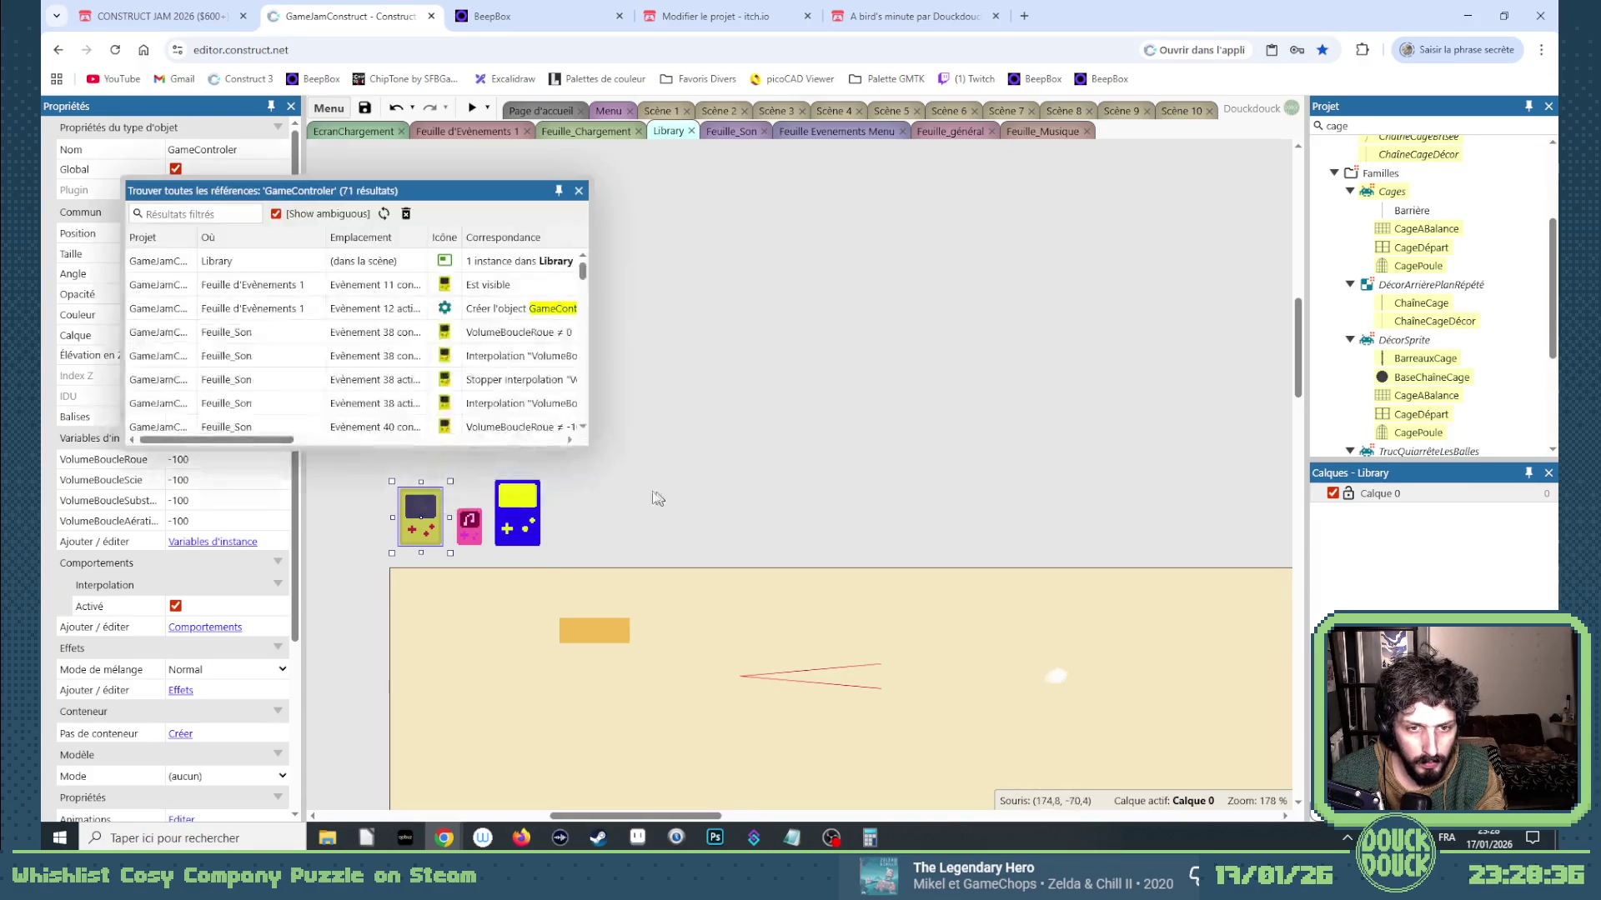
left_click_drag(610, 473, 770, 622)
double_click(584, 284)
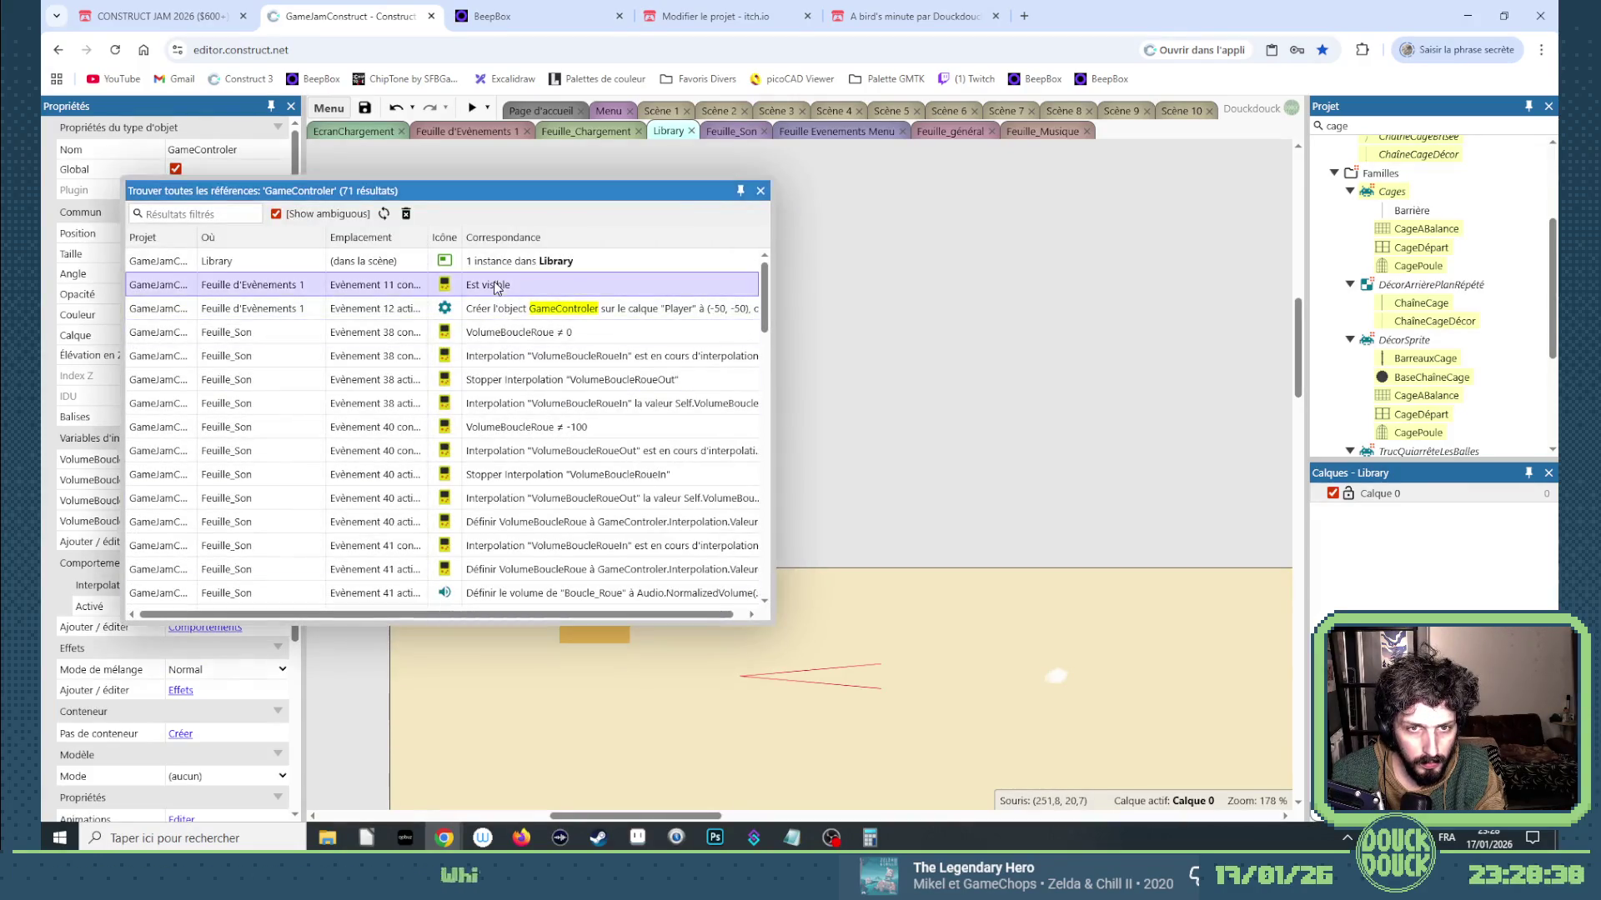
left_click(761, 191)
scroll(526, 301, "up", 5)
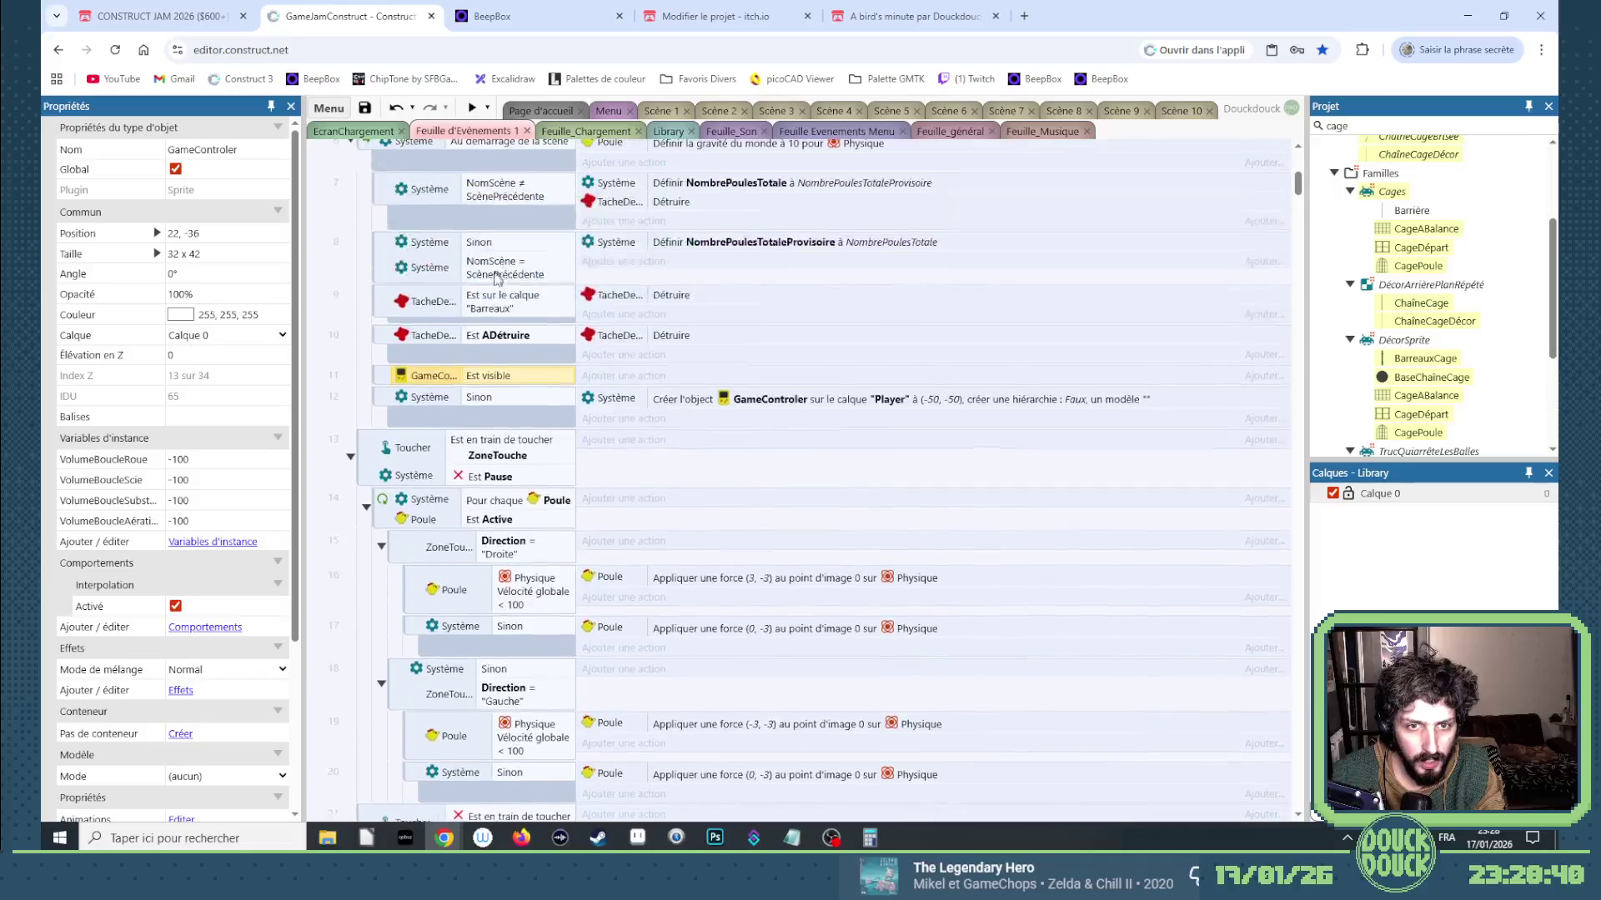
scroll(512, 322, "up", 1)
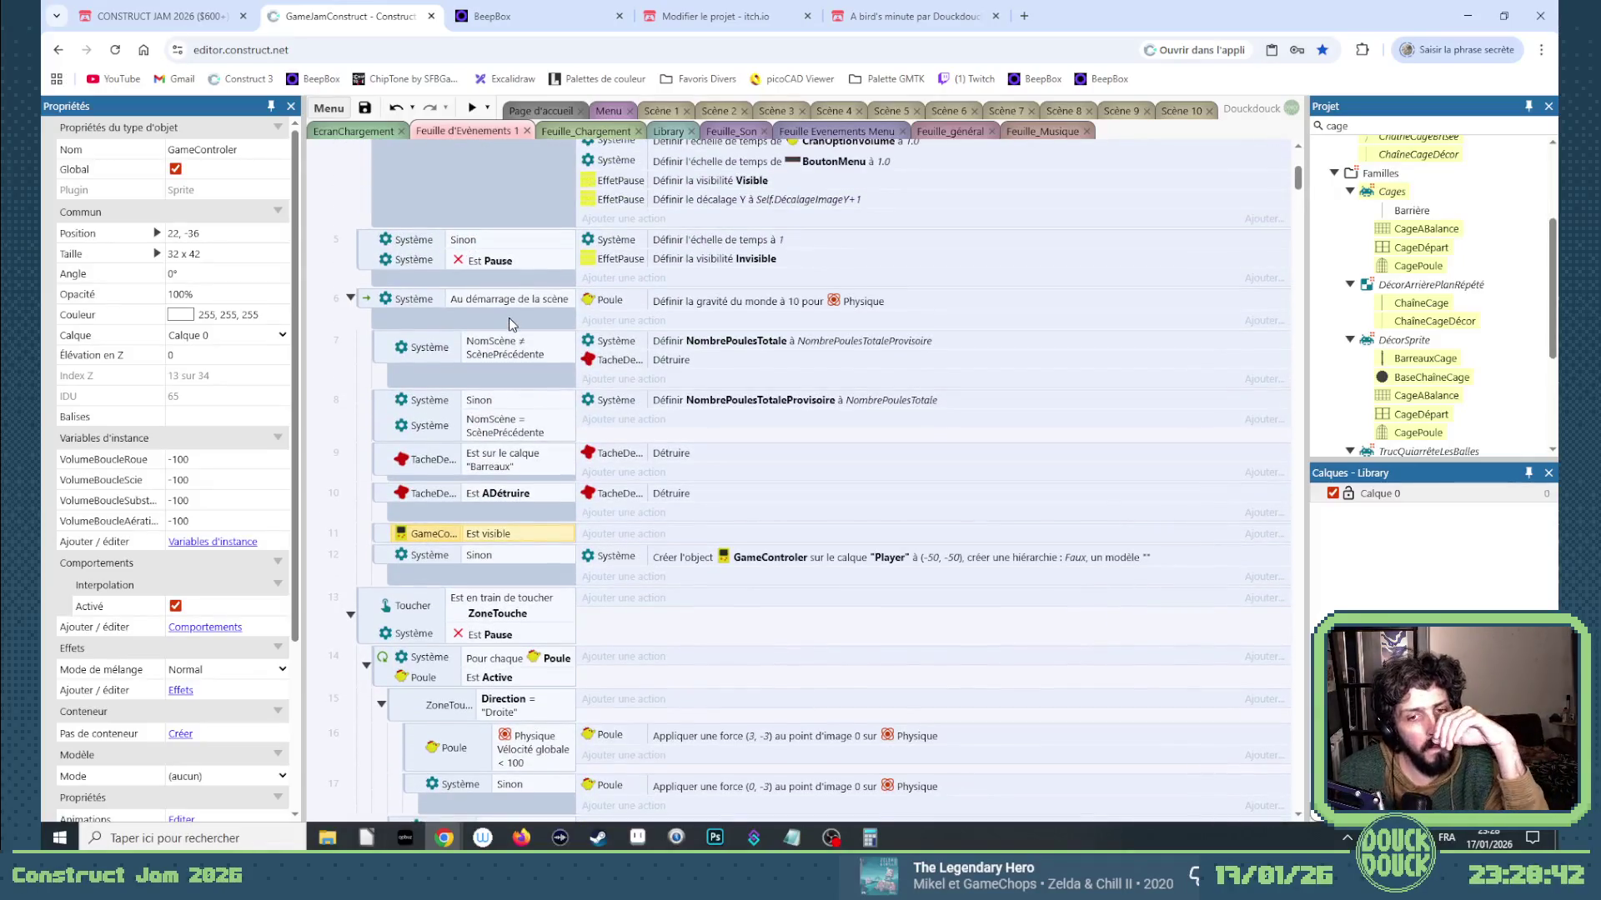
scroll(519, 326, "up", 2)
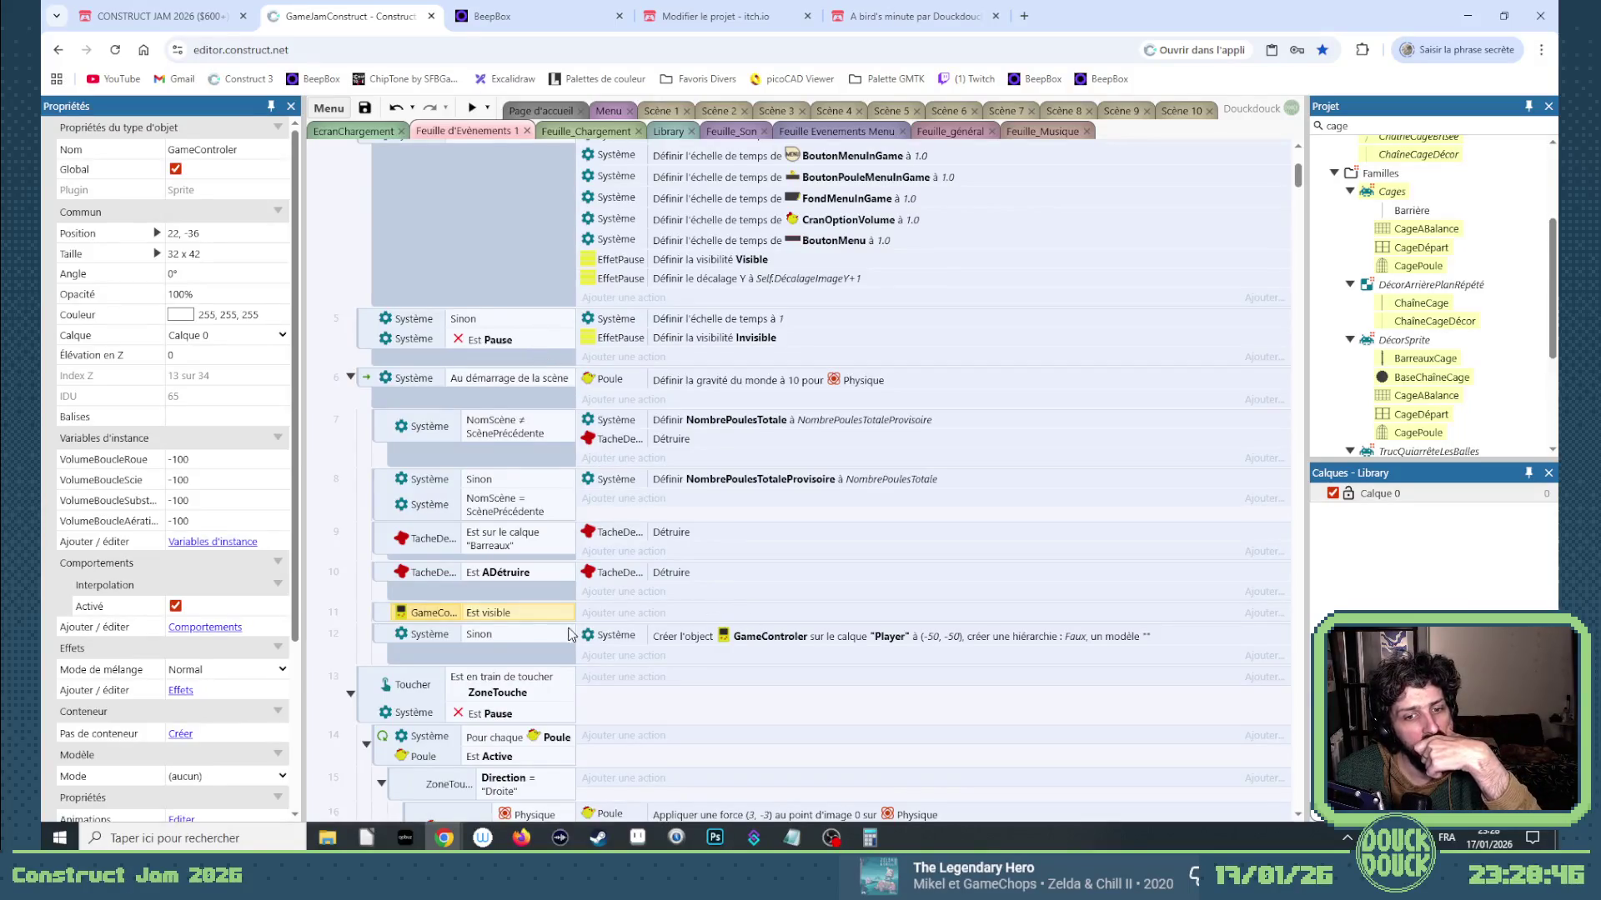
scroll(524, 593, "up", 3)
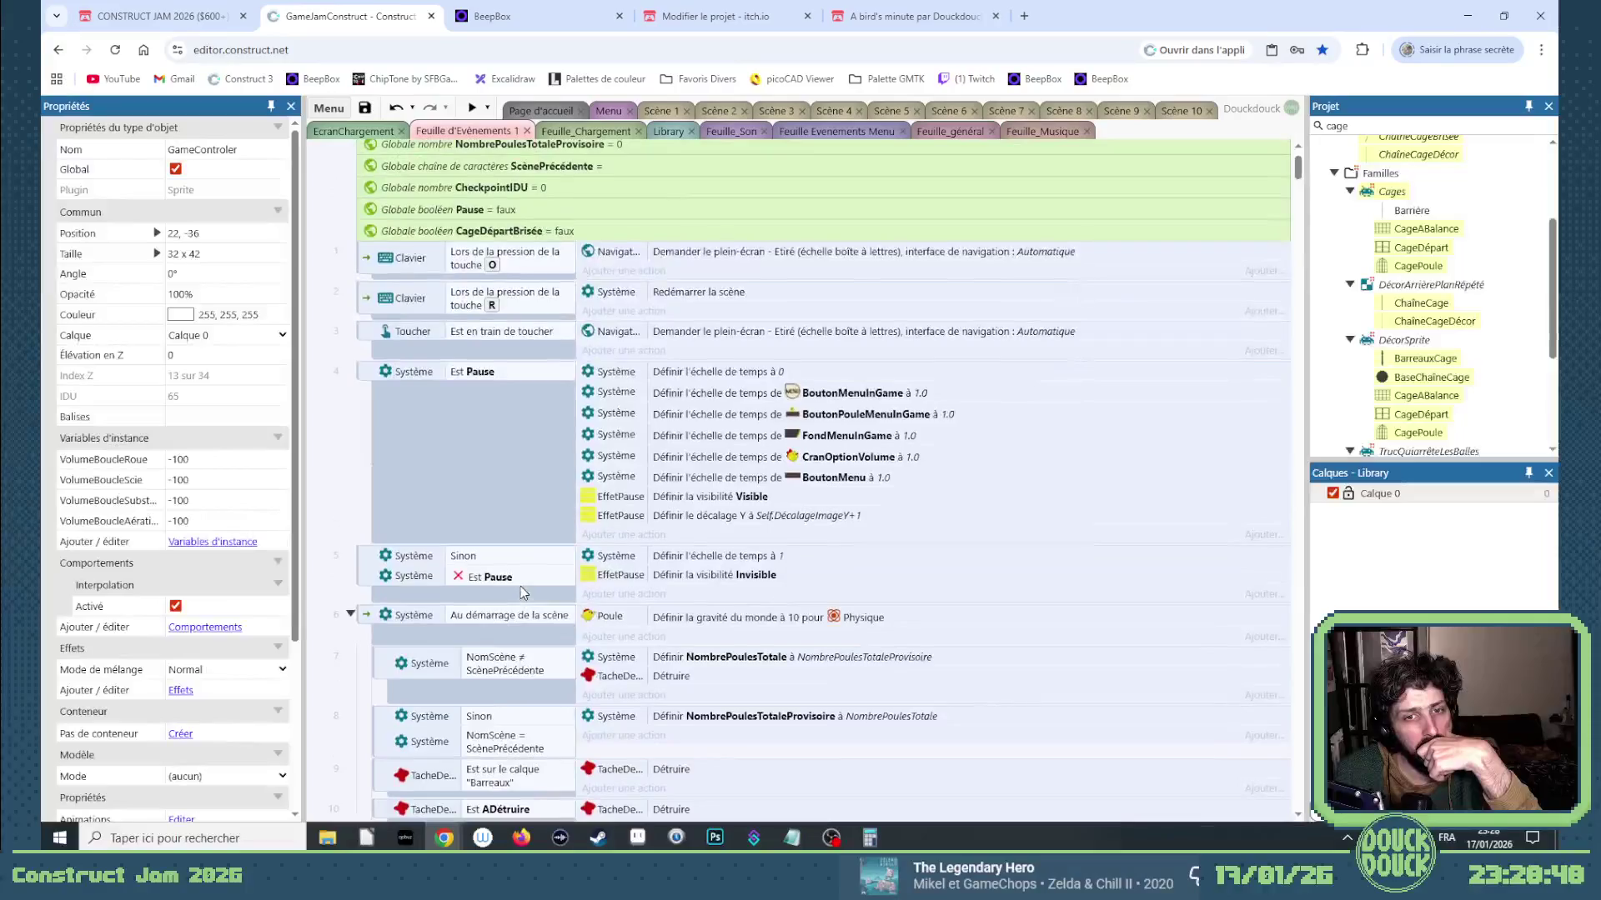
scroll(520, 585, "down", 3)
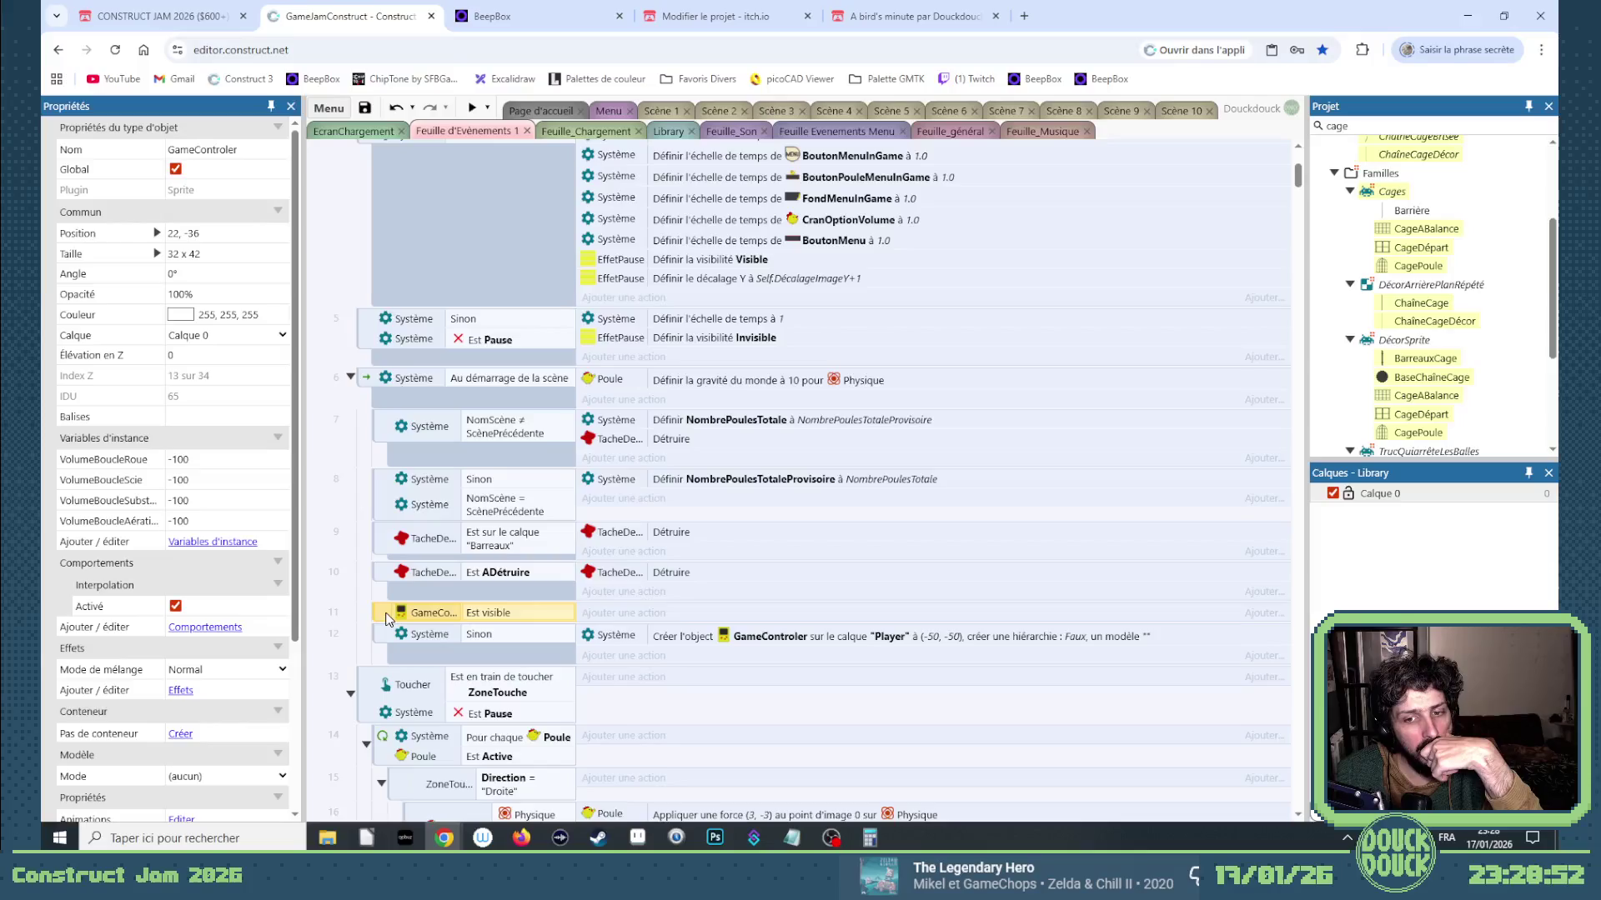
scroll(386, 619, "down", 2)
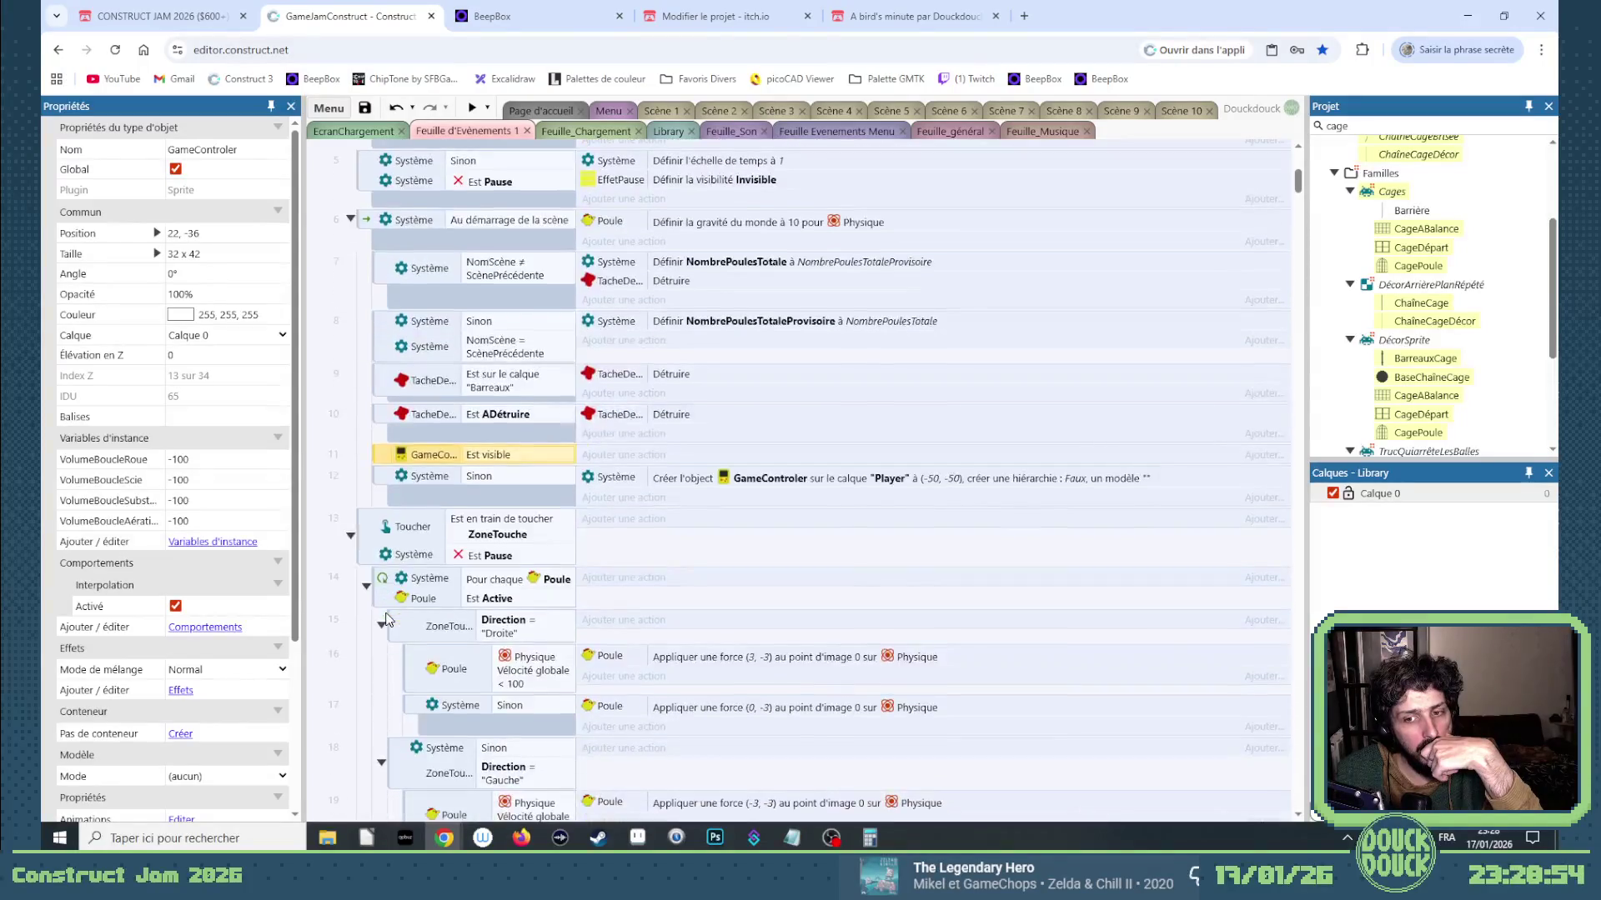
left_click(386, 481)
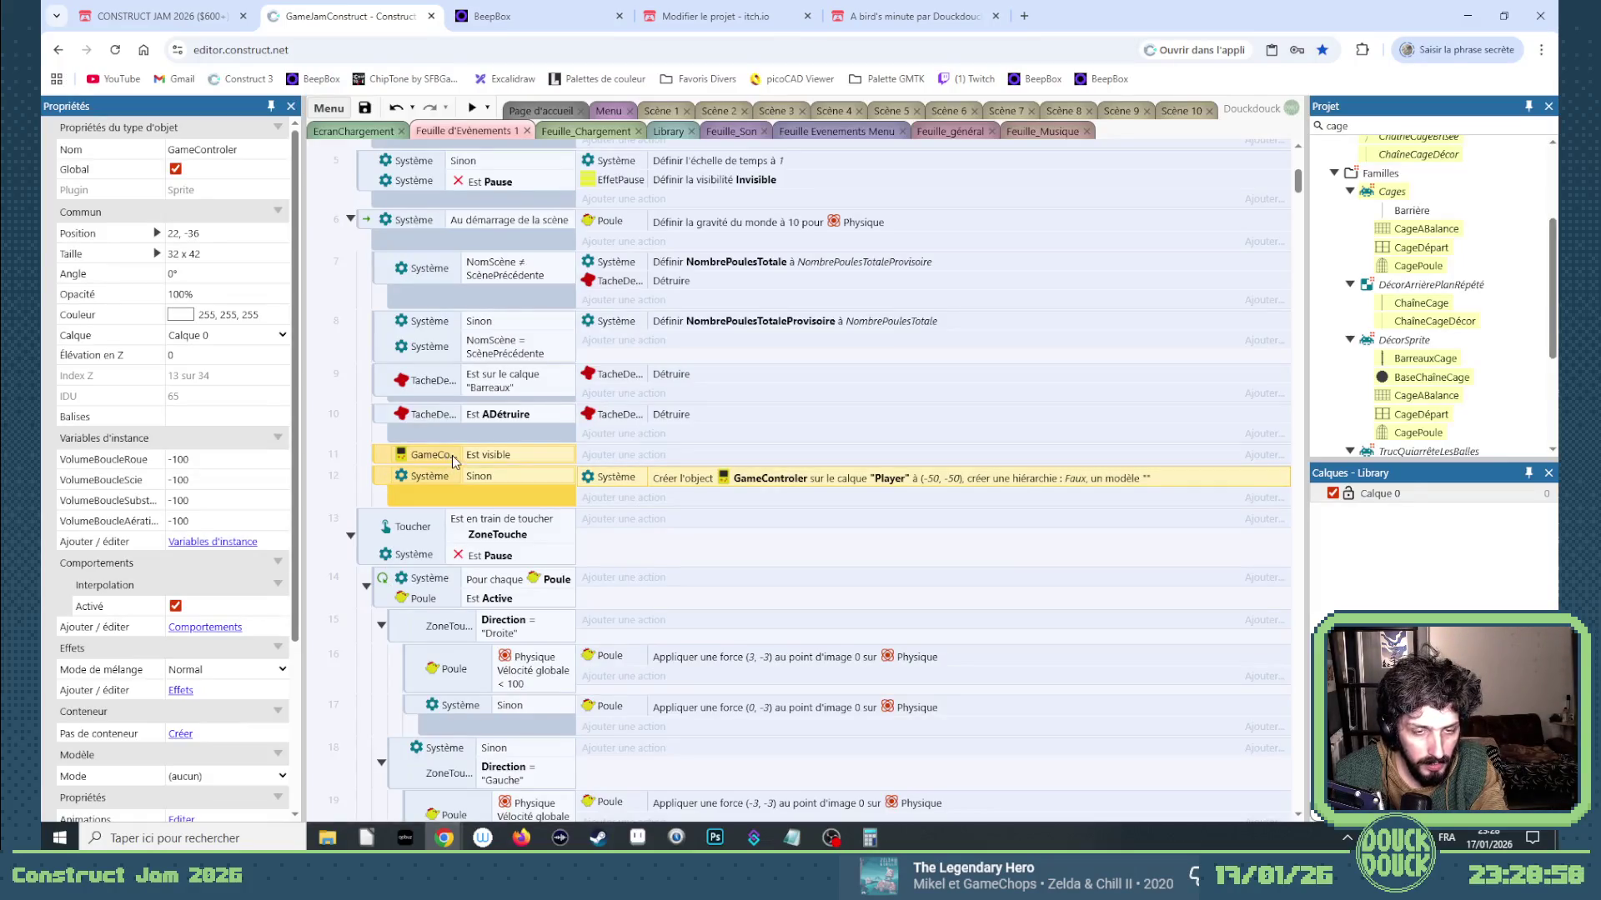
Cut the GameControler events 11–12 and paste them at the end of Feuille_général.
key("Delete")
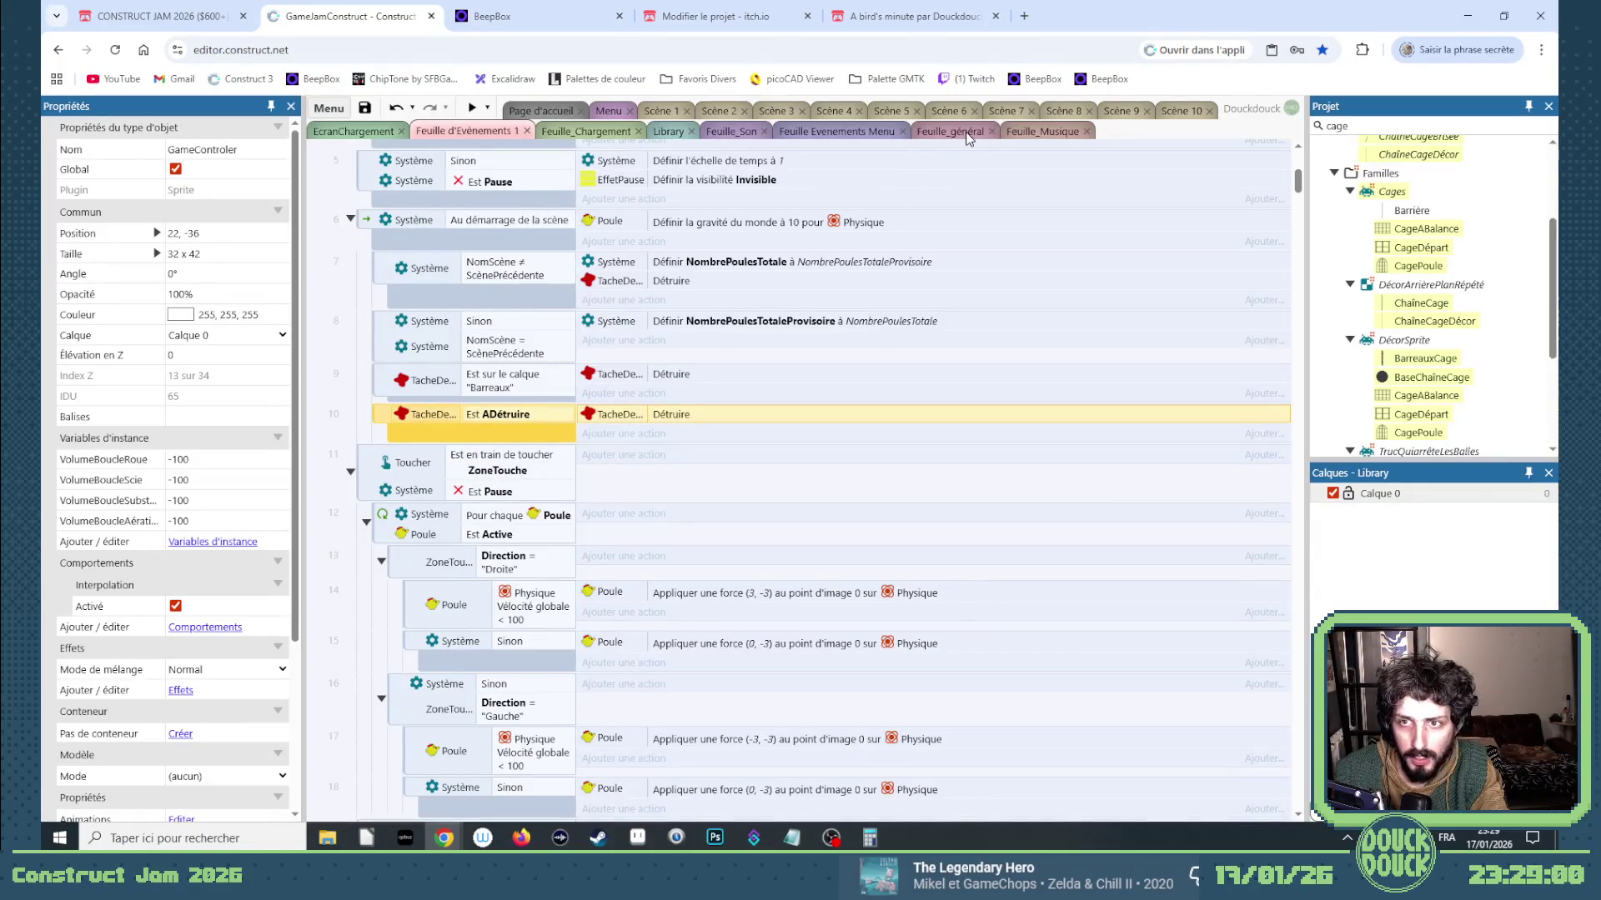
left_click(969, 132)
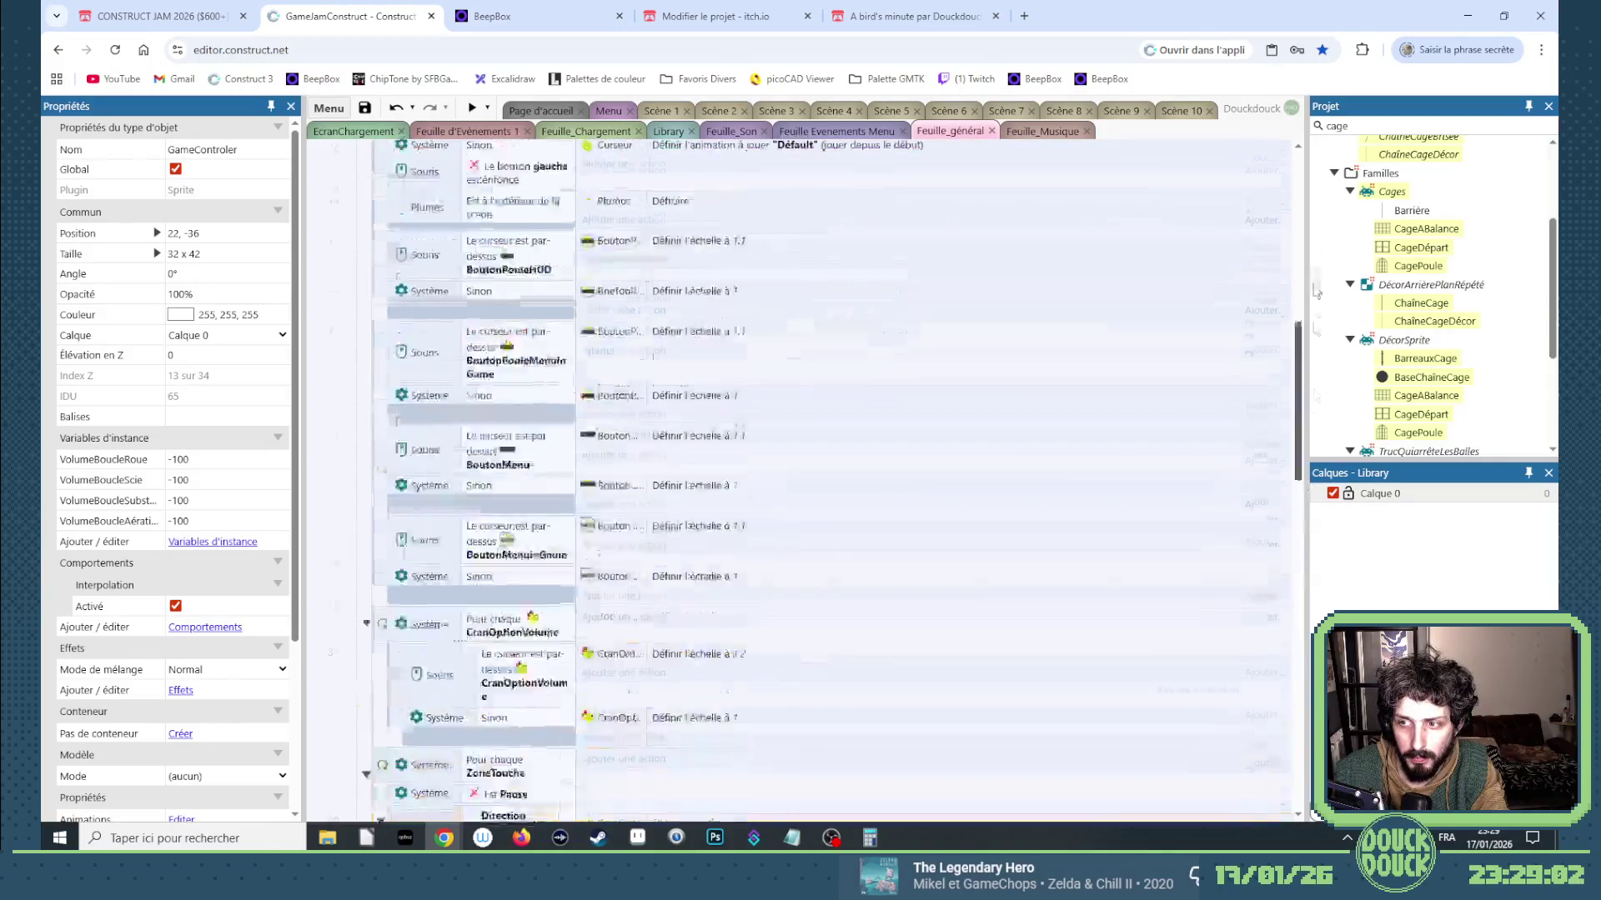
left_click(376, 180)
mouse_move(1299, 208)
left_mouse_down()
mouse_move(1306, 554)
mouse_move(578, 772)
left_mouse_up()
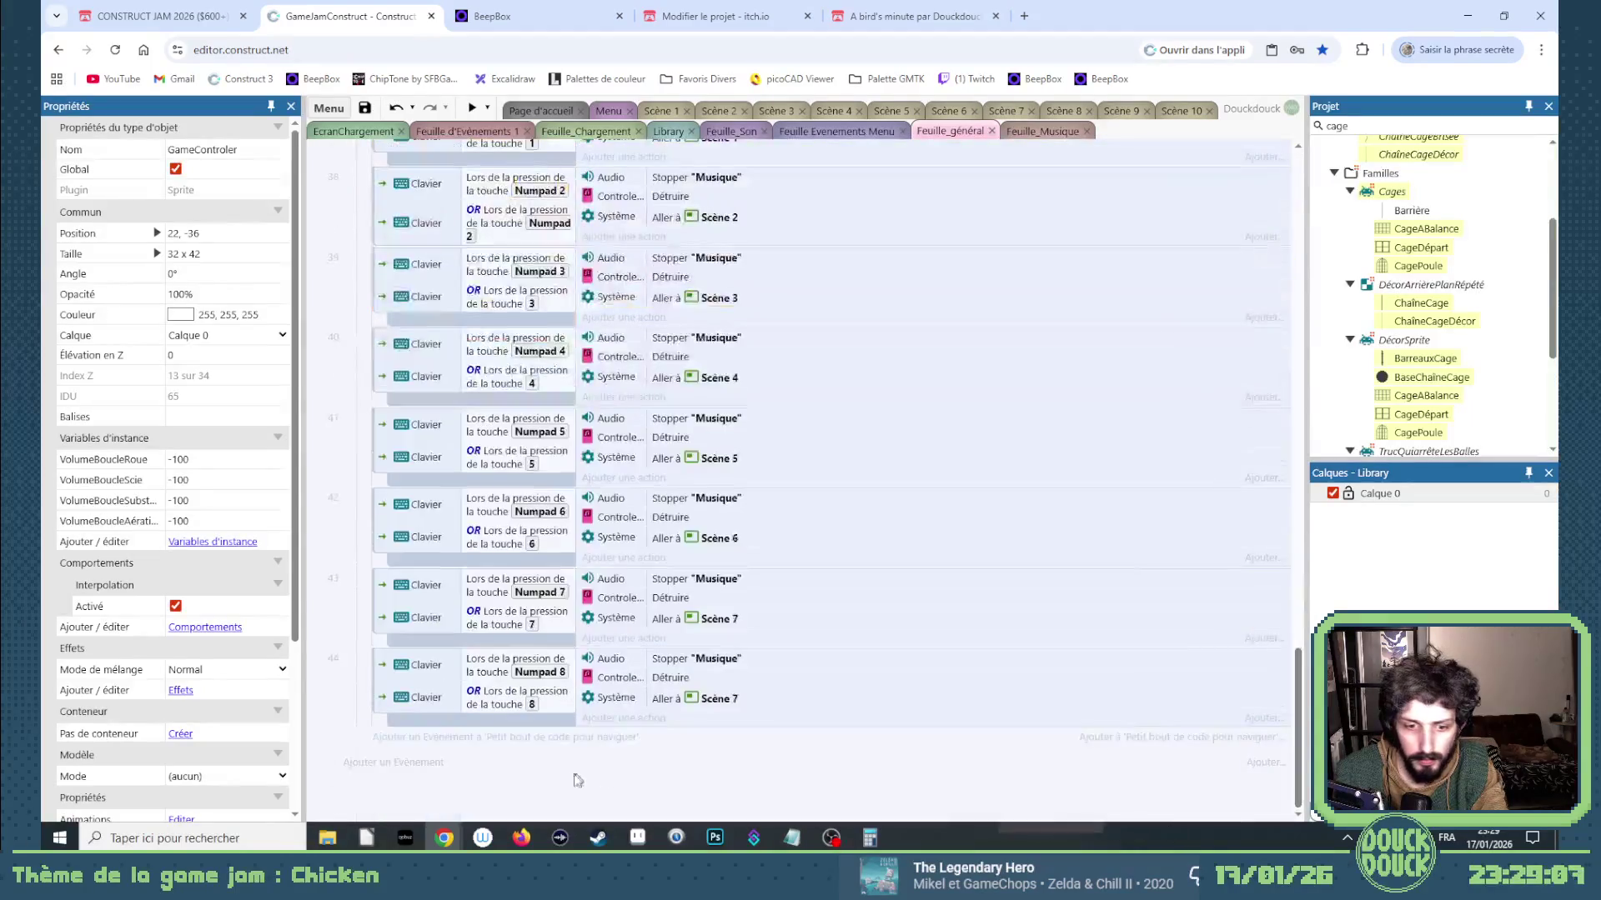
right_click(568, 774)
left_click(506, 800)
key("ctrl+v")
scroll(450, 753, "down", 1)
Add a System 'Au démarrage de la scène' event, nest the GameControler events under it, and move it to the top.
right_click(567, 759)
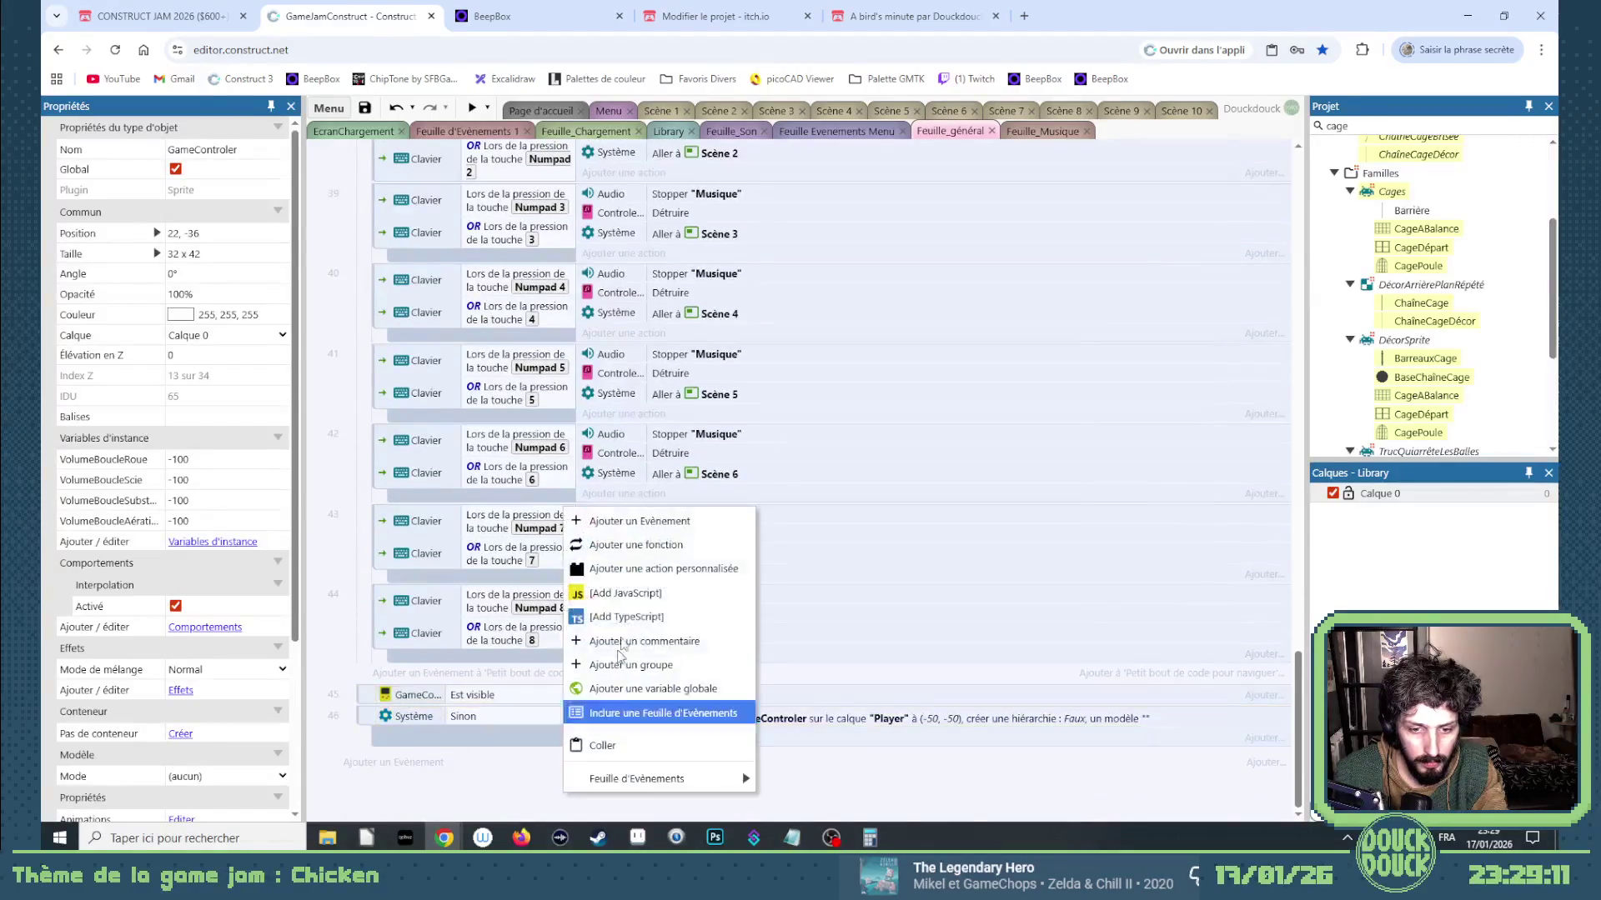
left_click(717, 521)
double_click(719, 454)
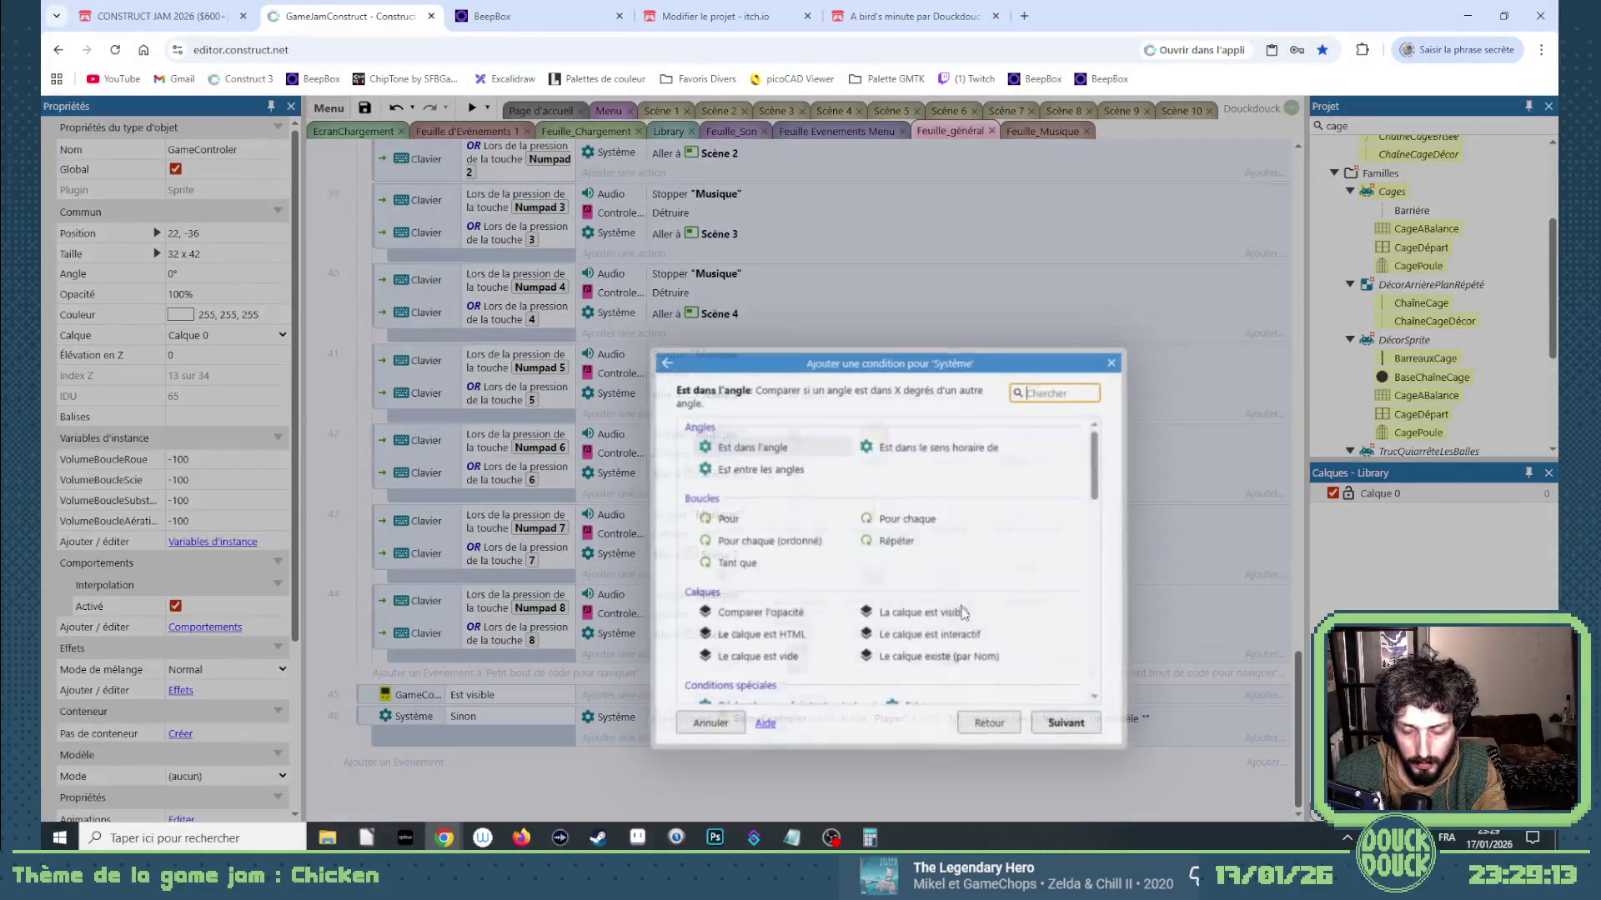
scroll(939, 517, "down", 5)
scroll(939, 518, "up", 3)
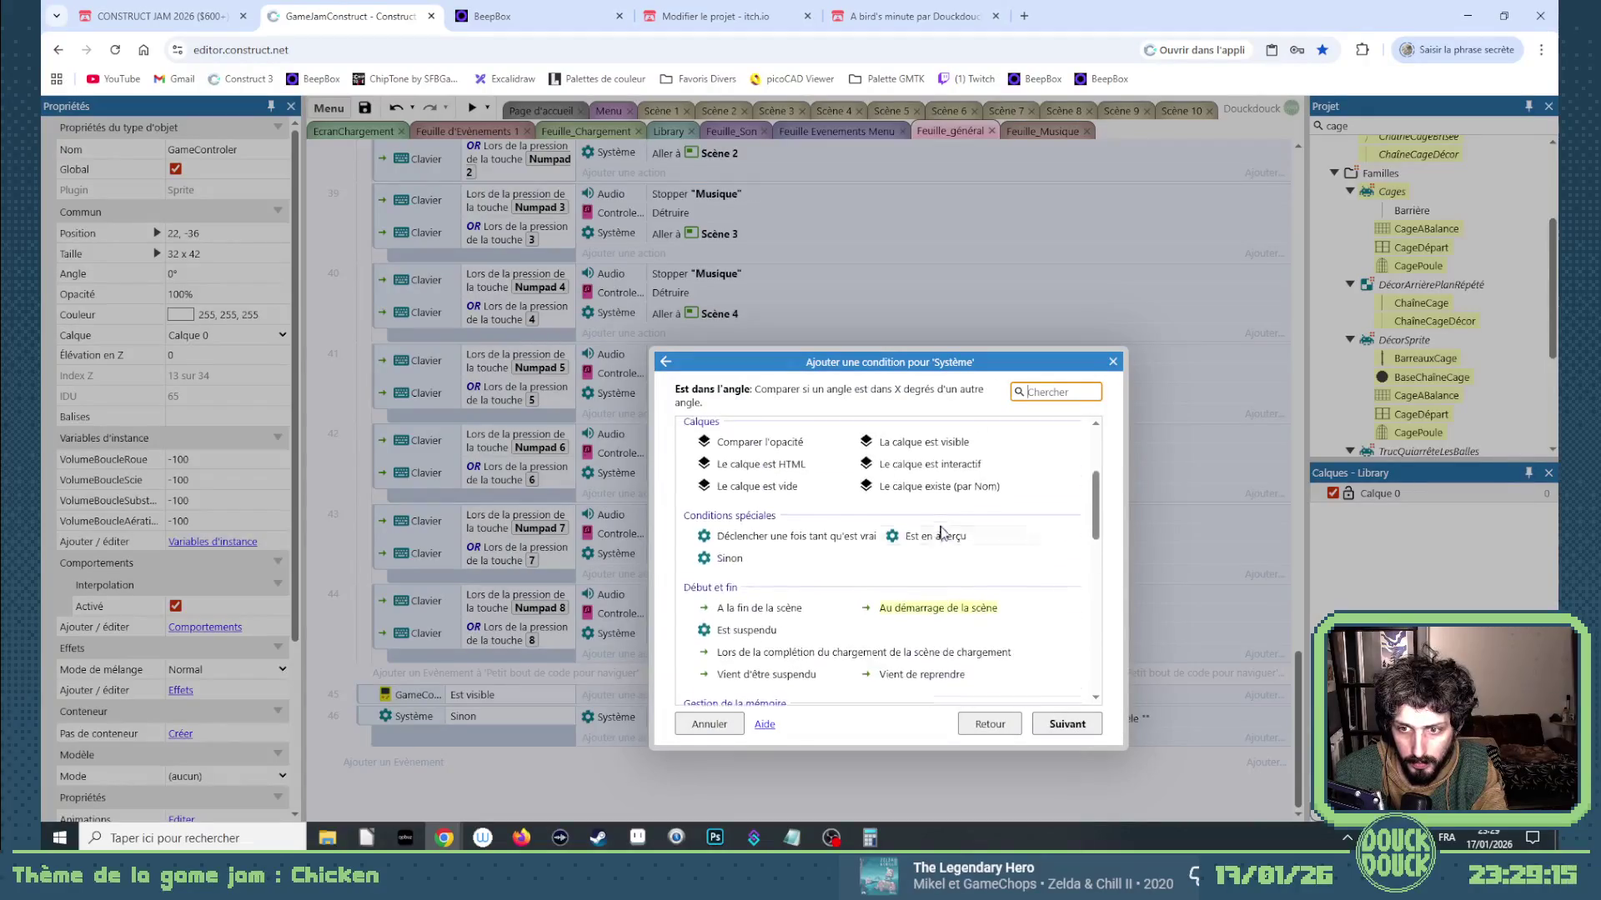
double_click(943, 608)
mouse_move(372, 699)
left_mouse_down()
mouse_move(492, 788)
mouse_move(510, 771)
mouse_move(372, 763)
left_mouse_up()
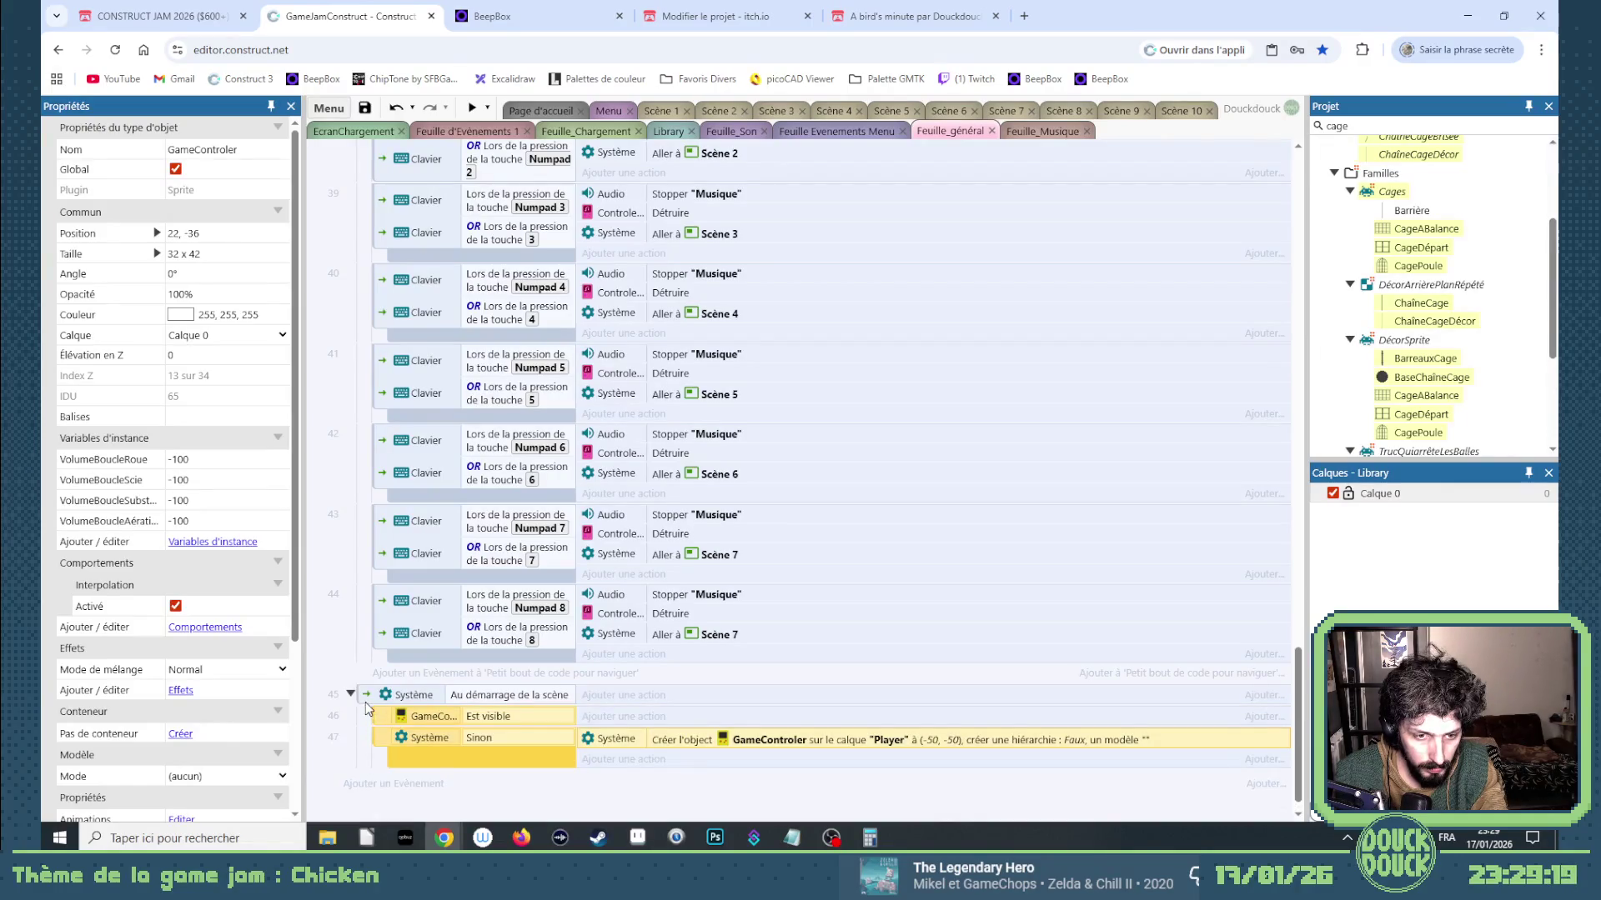
scroll(417, 417, "up", 15)
scroll(437, 190, "up", 20)
mouse_move(426, 173)
left_mouse_down()
mouse_move(390, 207)
mouse_move(392, 250)
left_mouse_up()
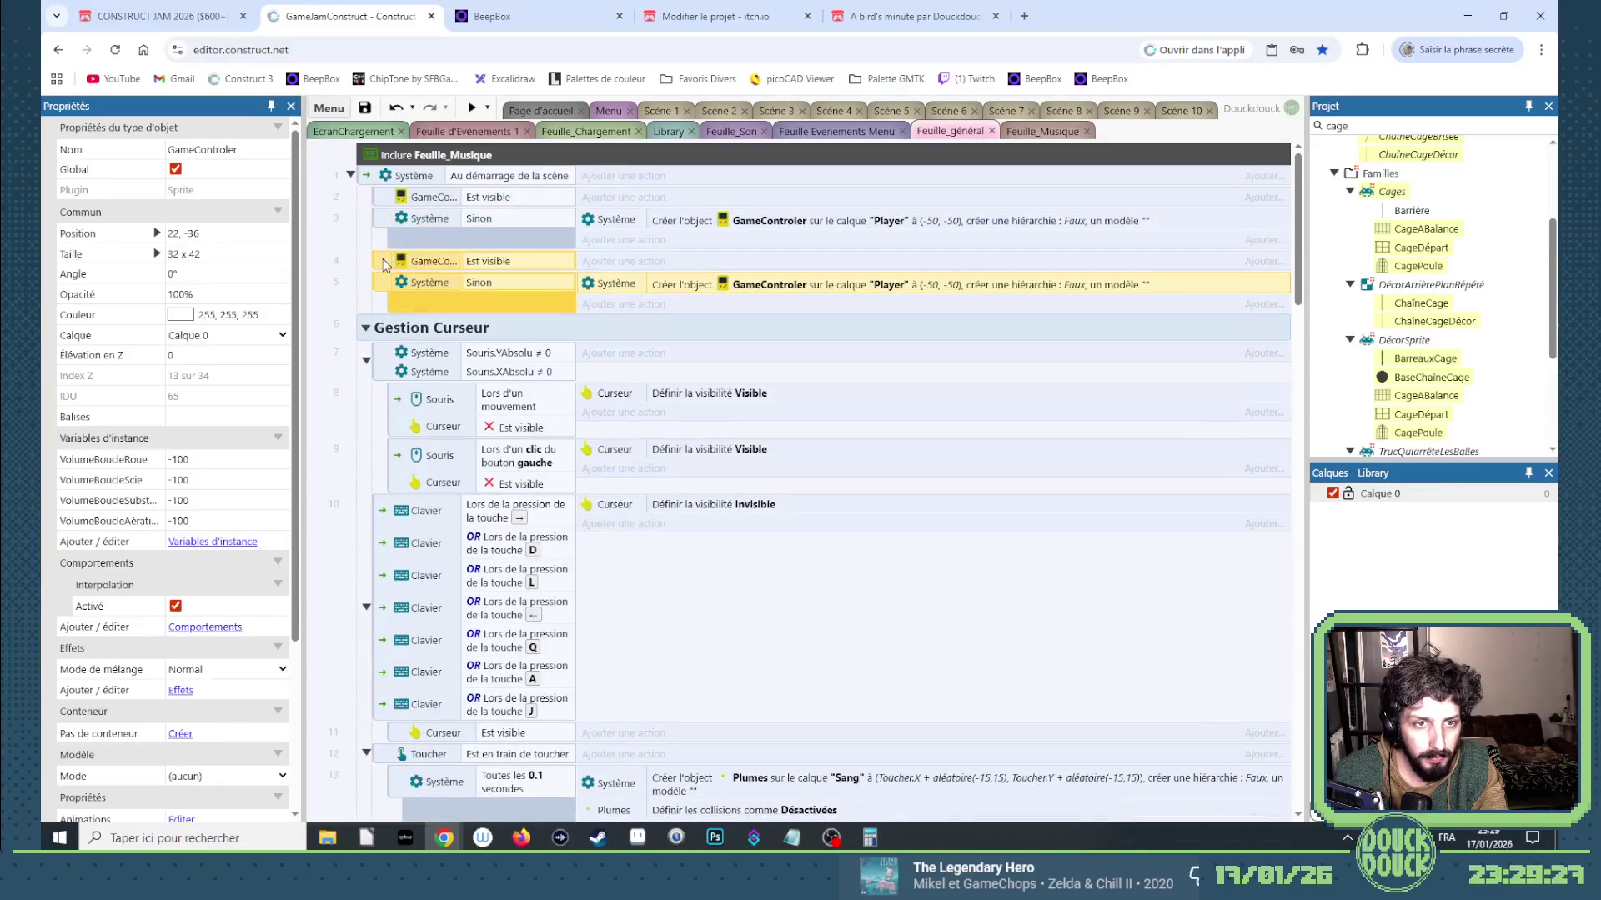
Replace GameControler with StatControler in the copied events 4–5.
right_click(390, 264)
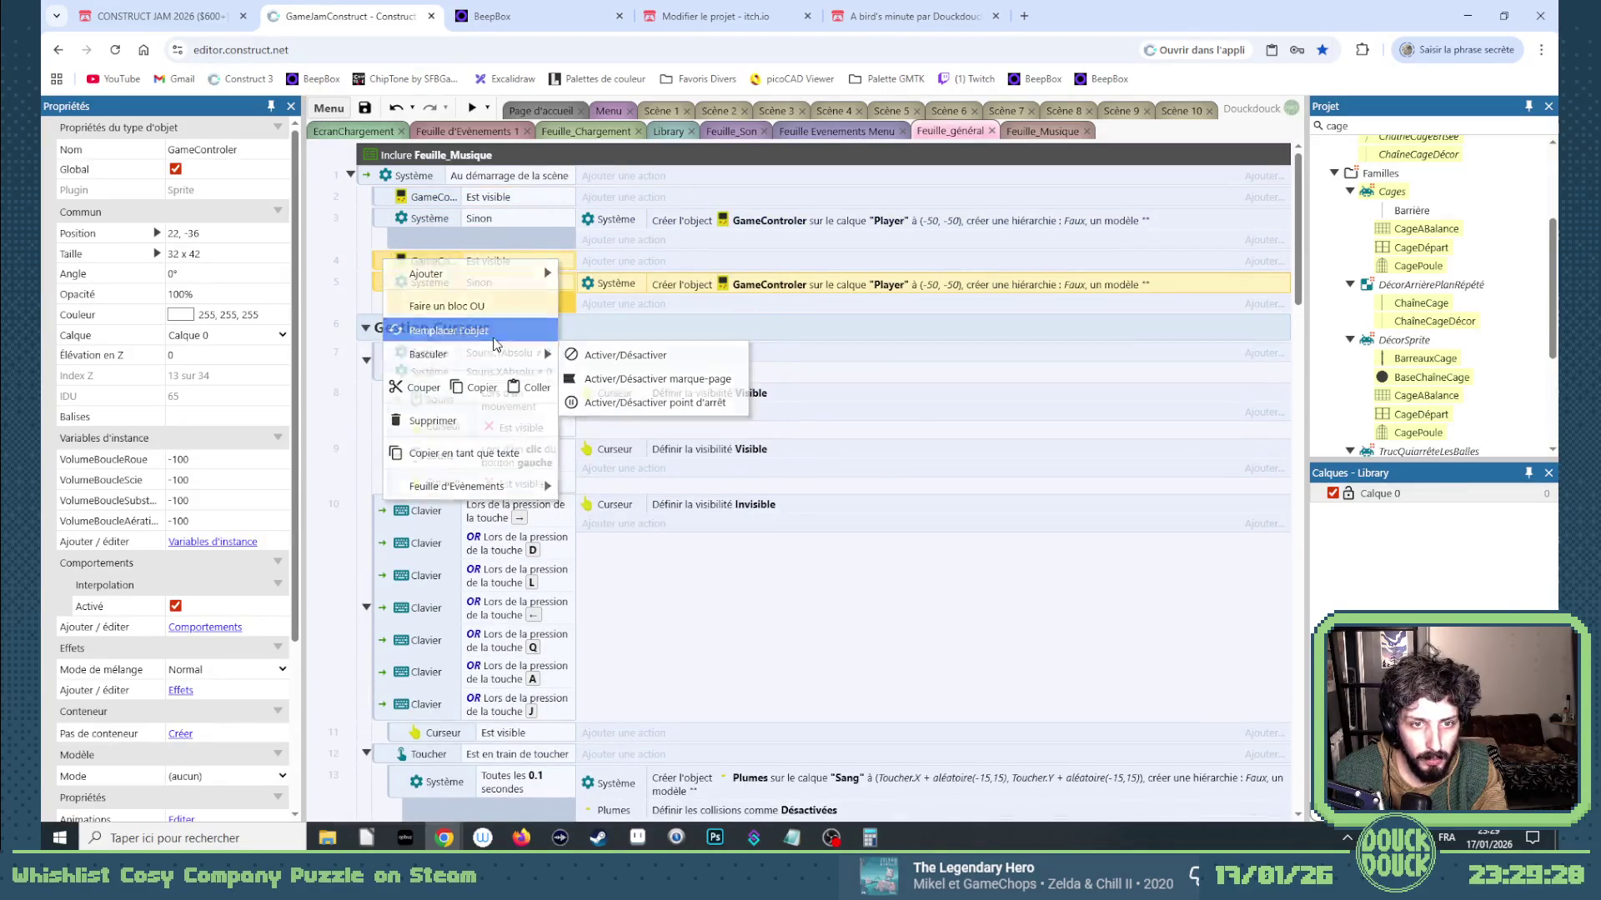
left_click(448, 330)
type("co")
double_click(804, 404)
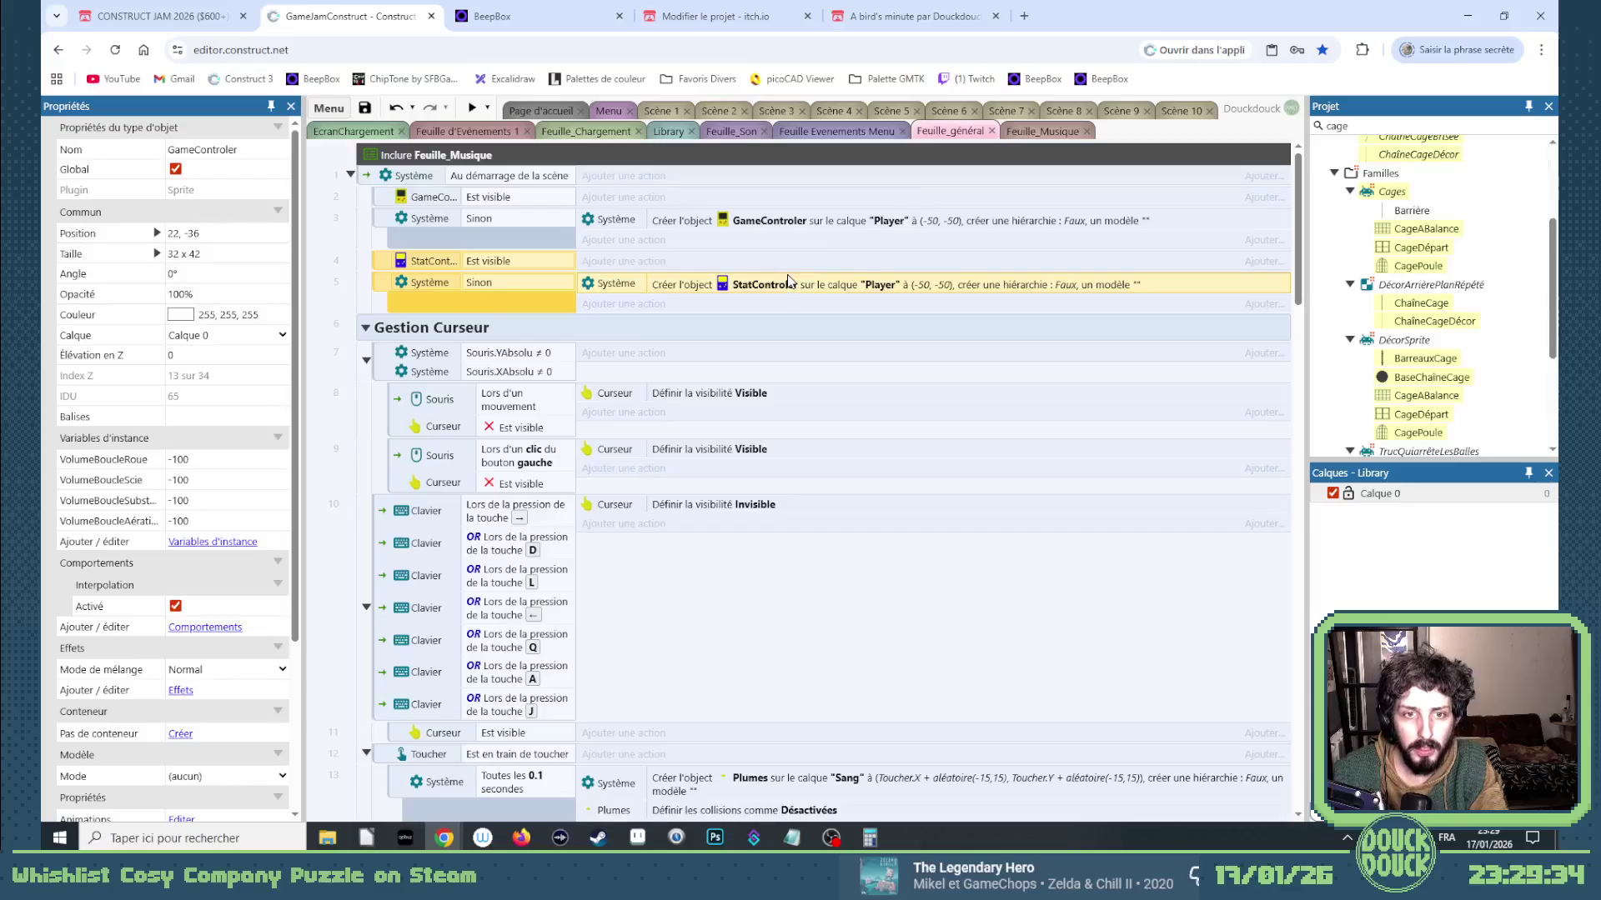
left_click(667, 132)
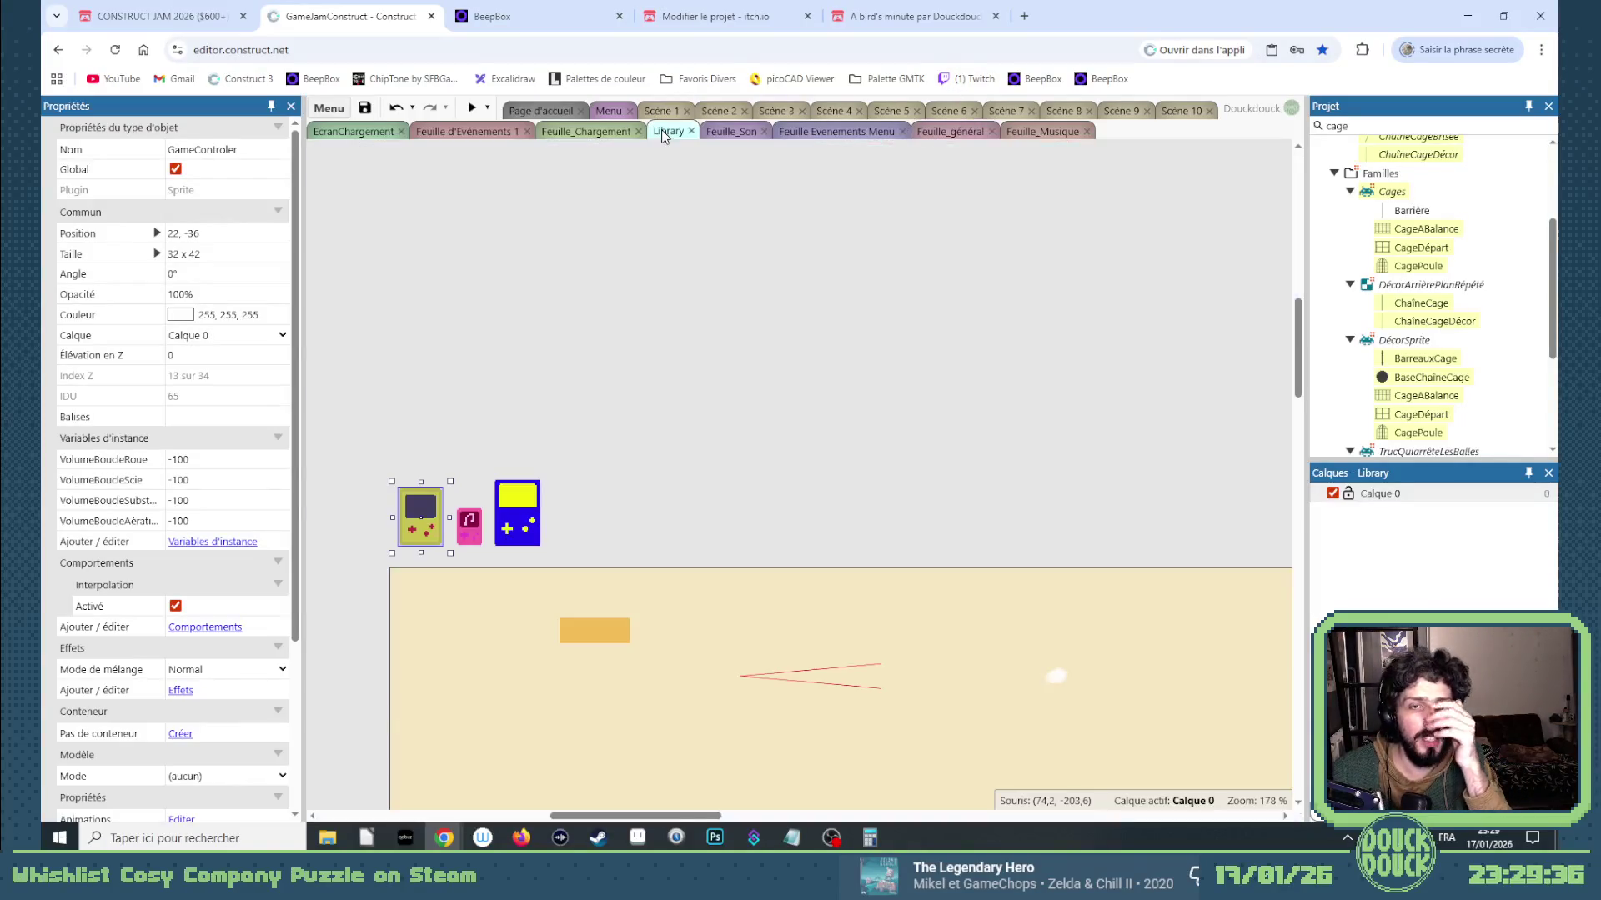
Select StatControler and add a number instance variable named Clics.
left_click(518, 516)
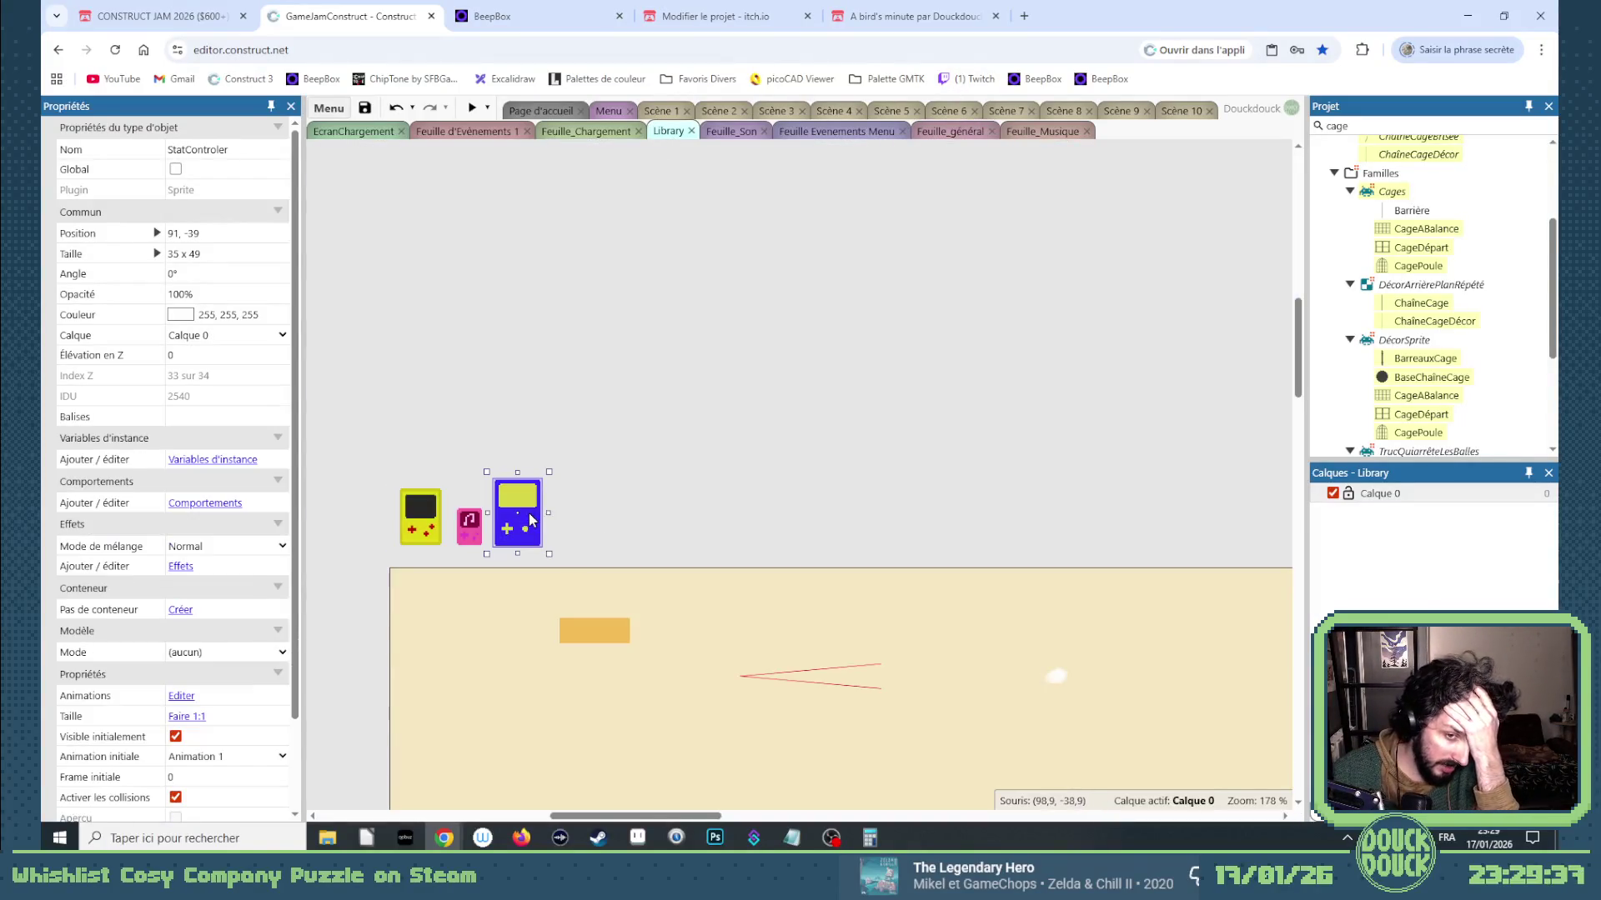
left_click(217, 463)
left_click(561, 433)
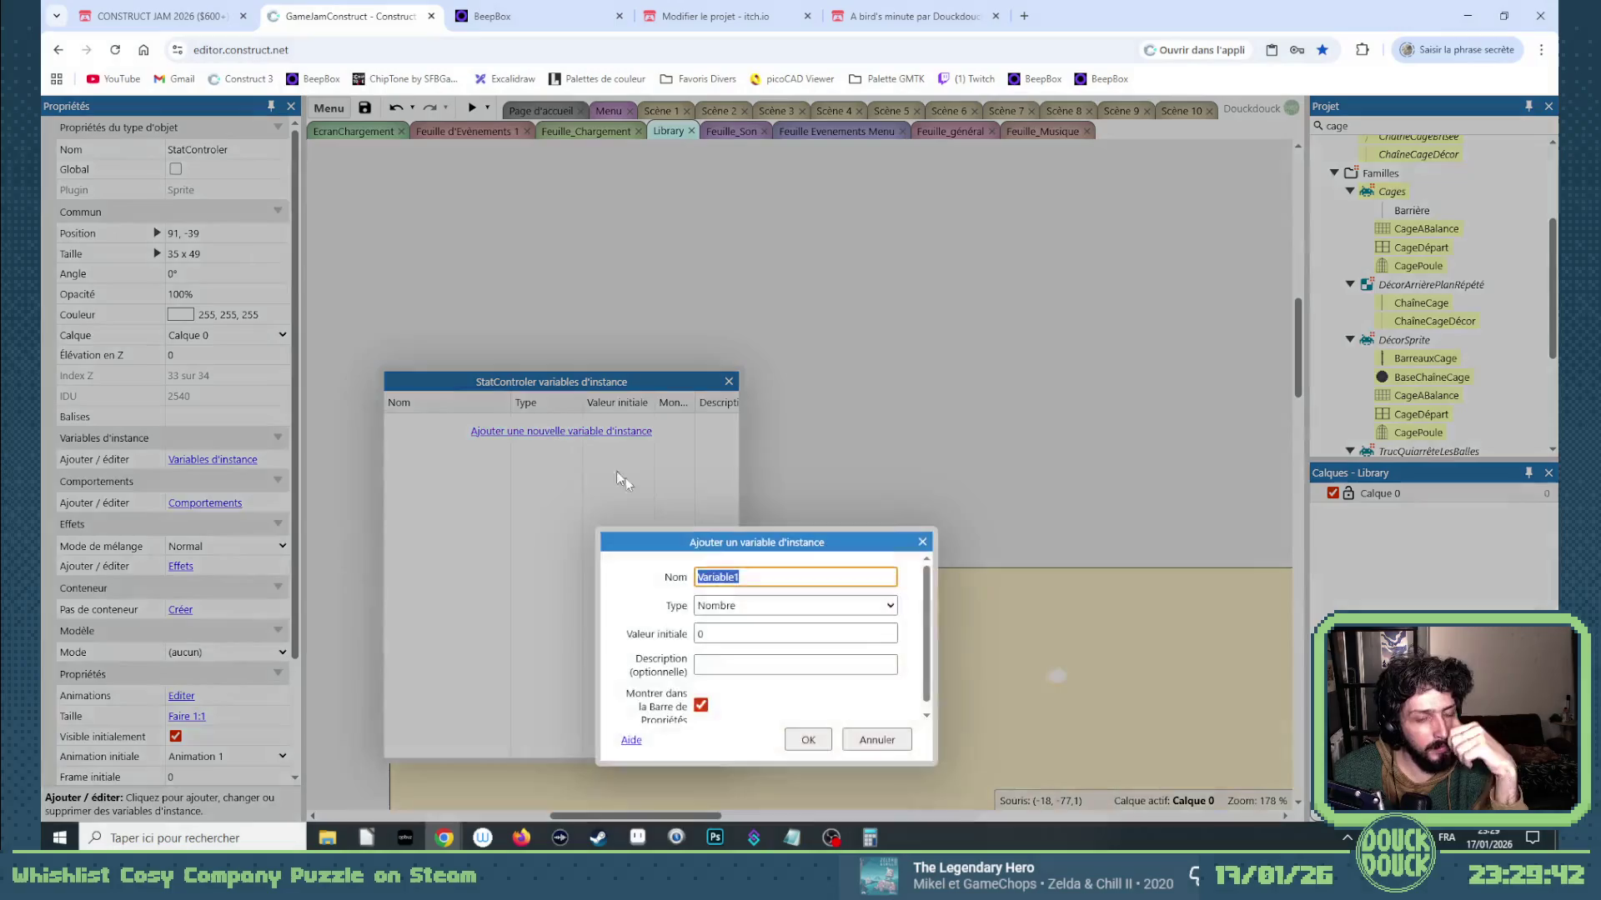
type("Clic")
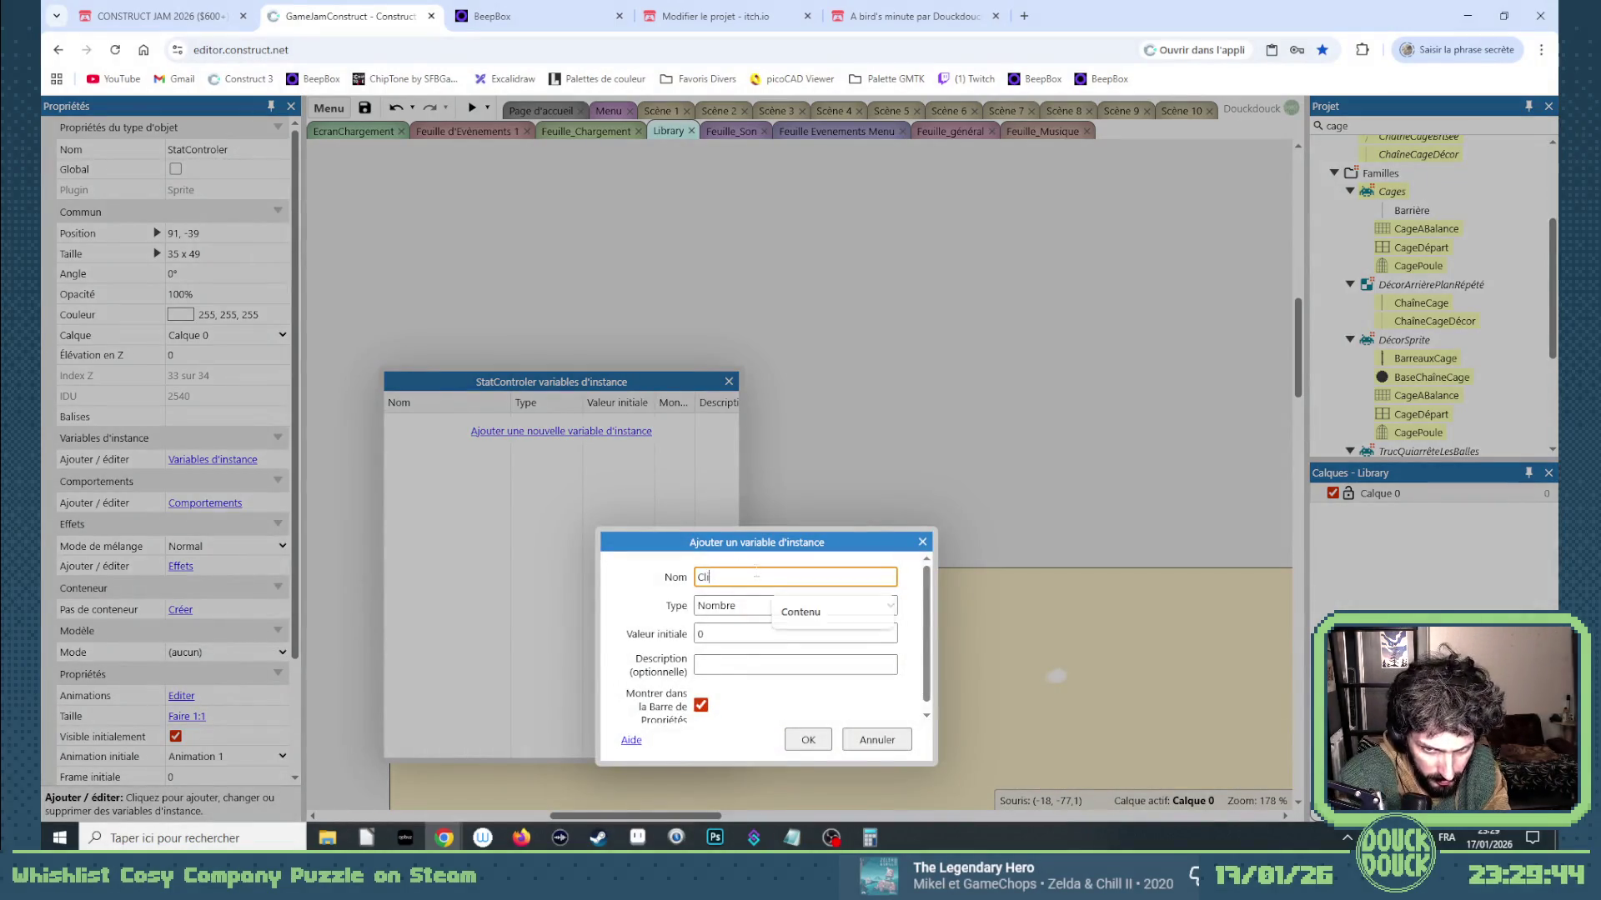
key("BackSpace")
key("BackSpace")
key("BackSpace")
type("lics")
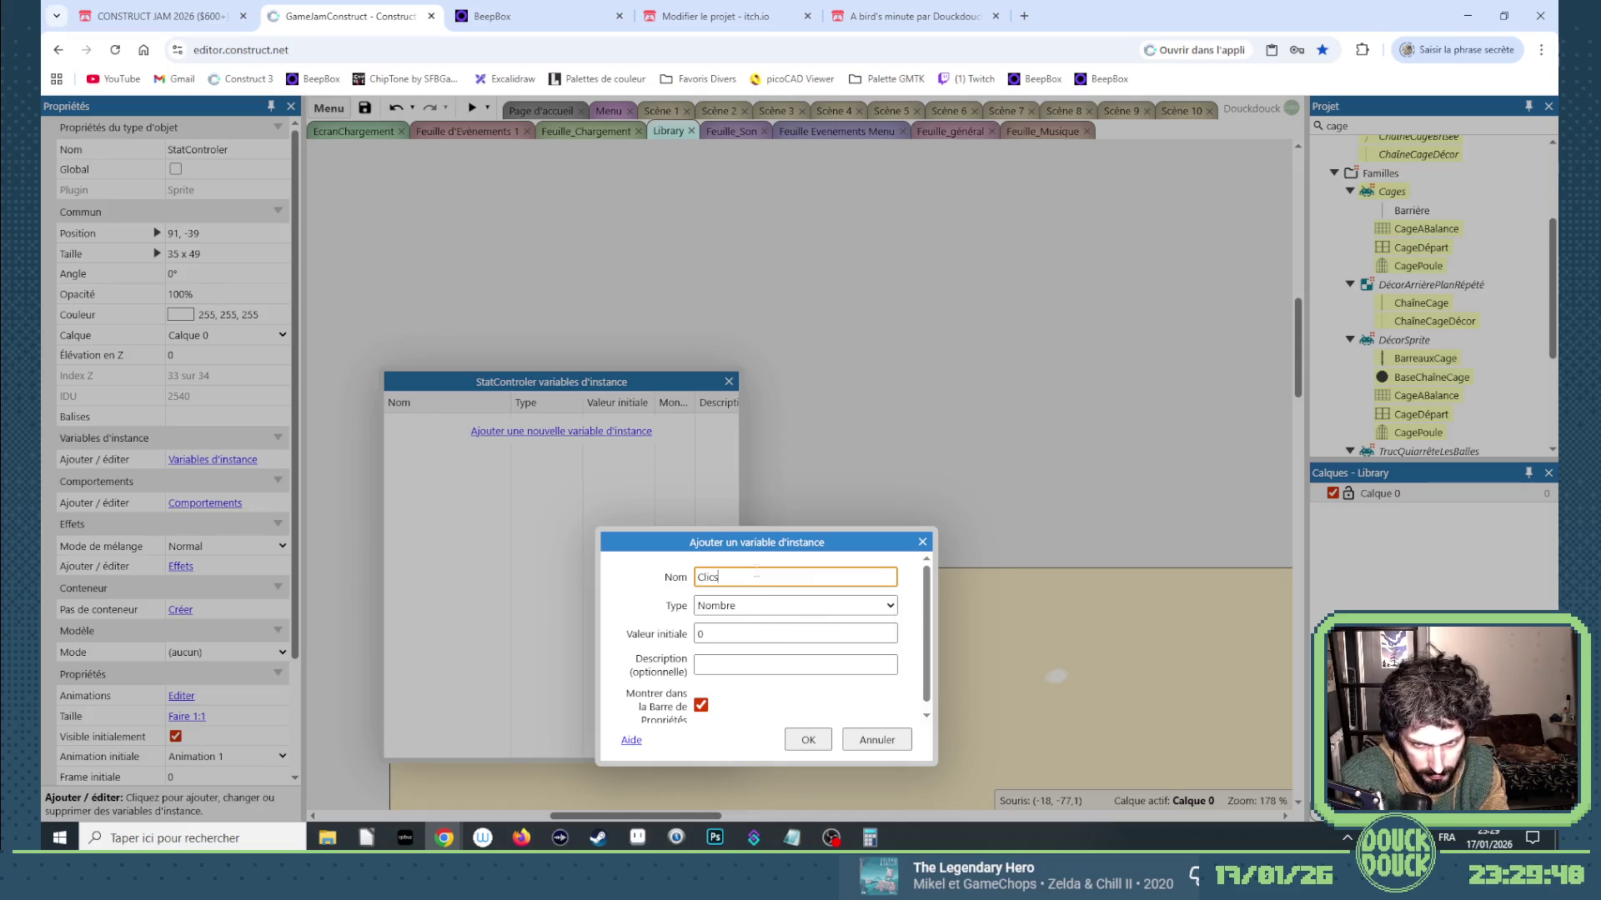
left_click(792, 737)
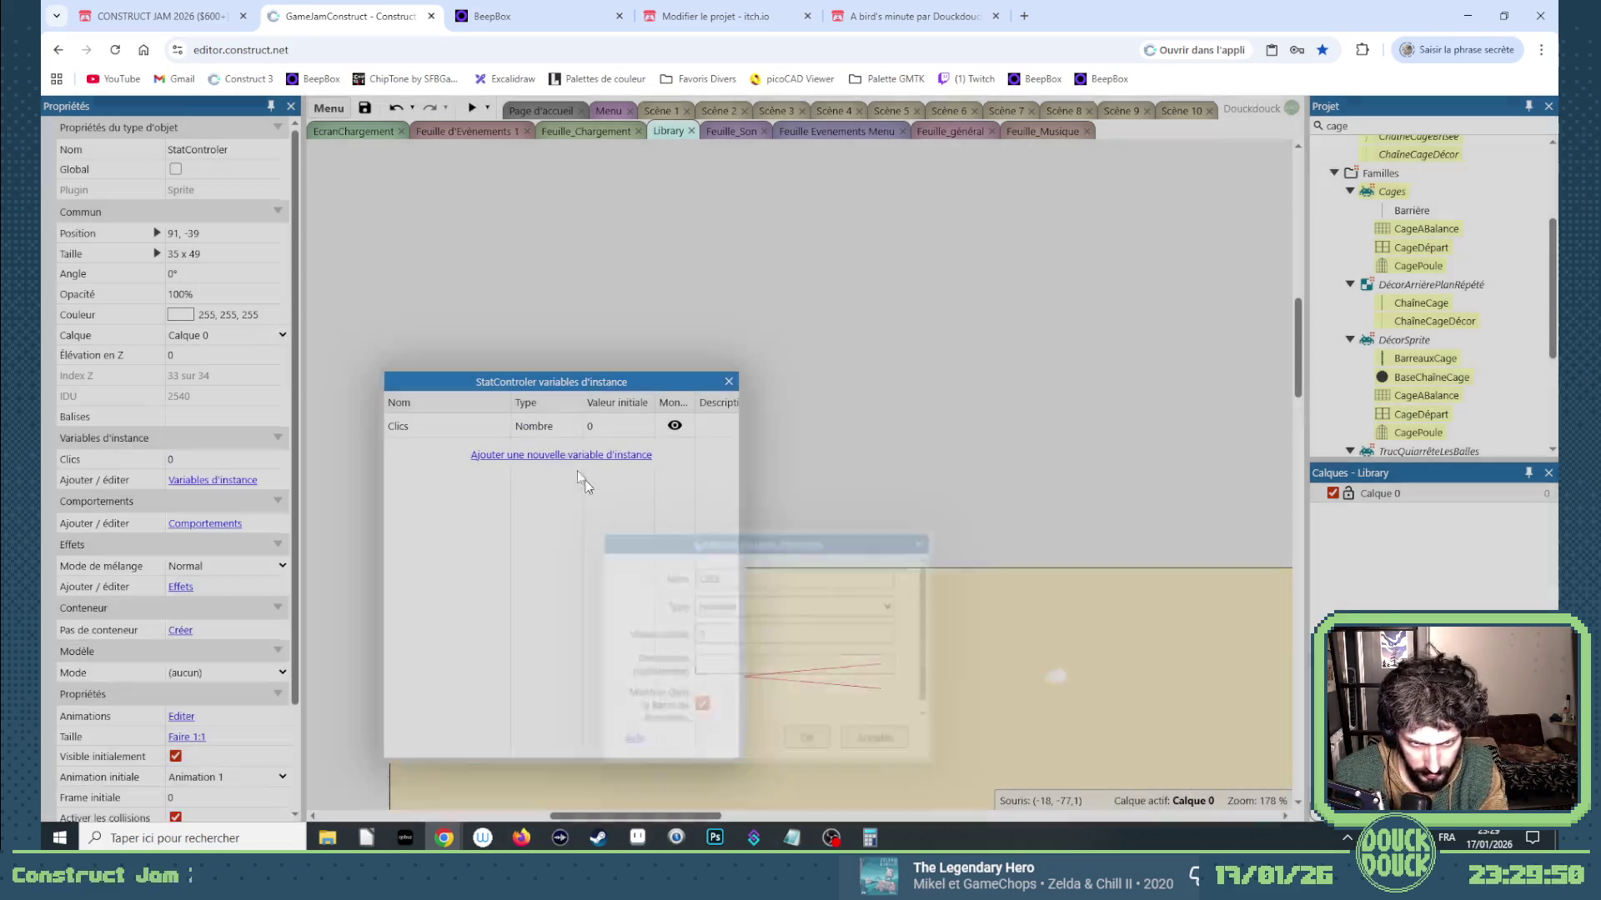
left_click(555, 455)
Add a Timer number variable and enter PouletsTués as the next variable's name.
type("Timer")
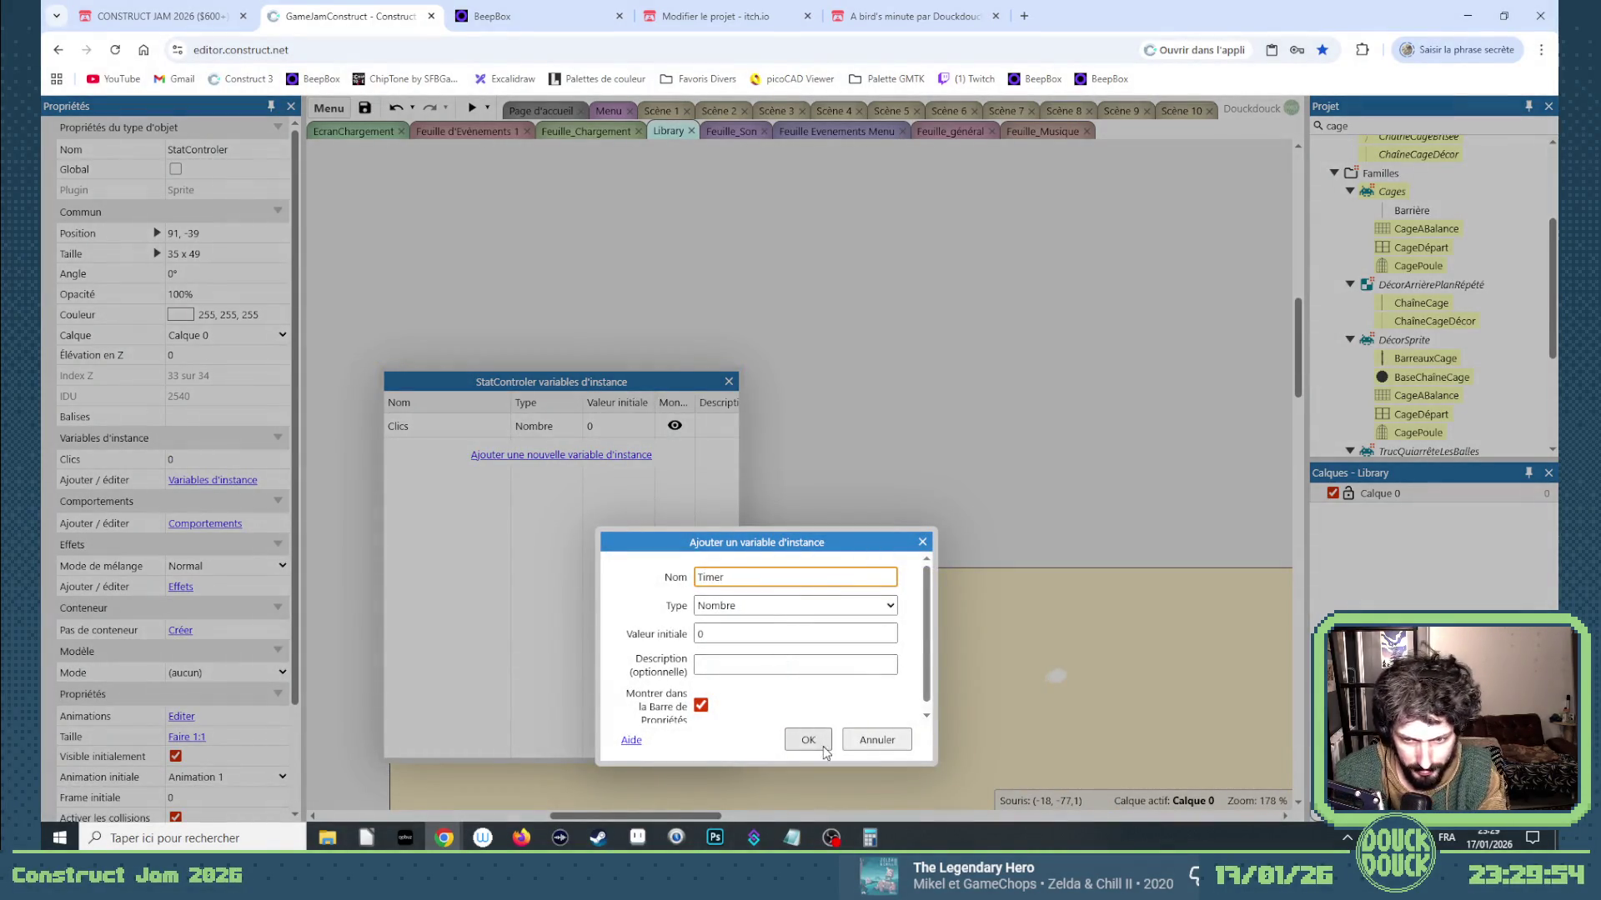
left_click(815, 742)
left_click(571, 479)
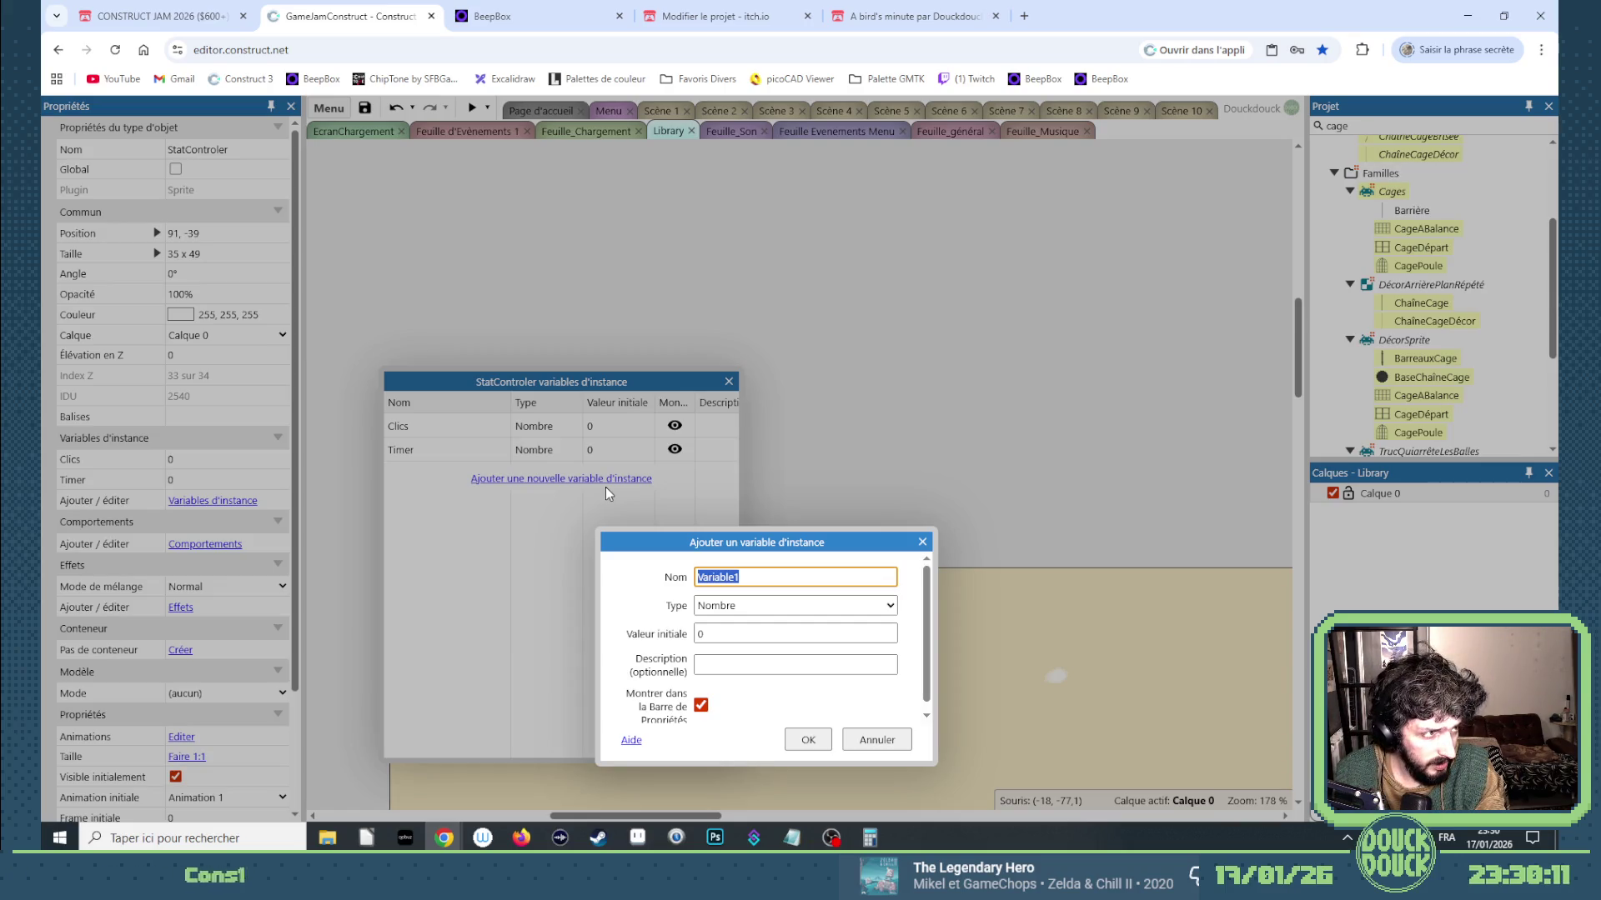
type("Poul")
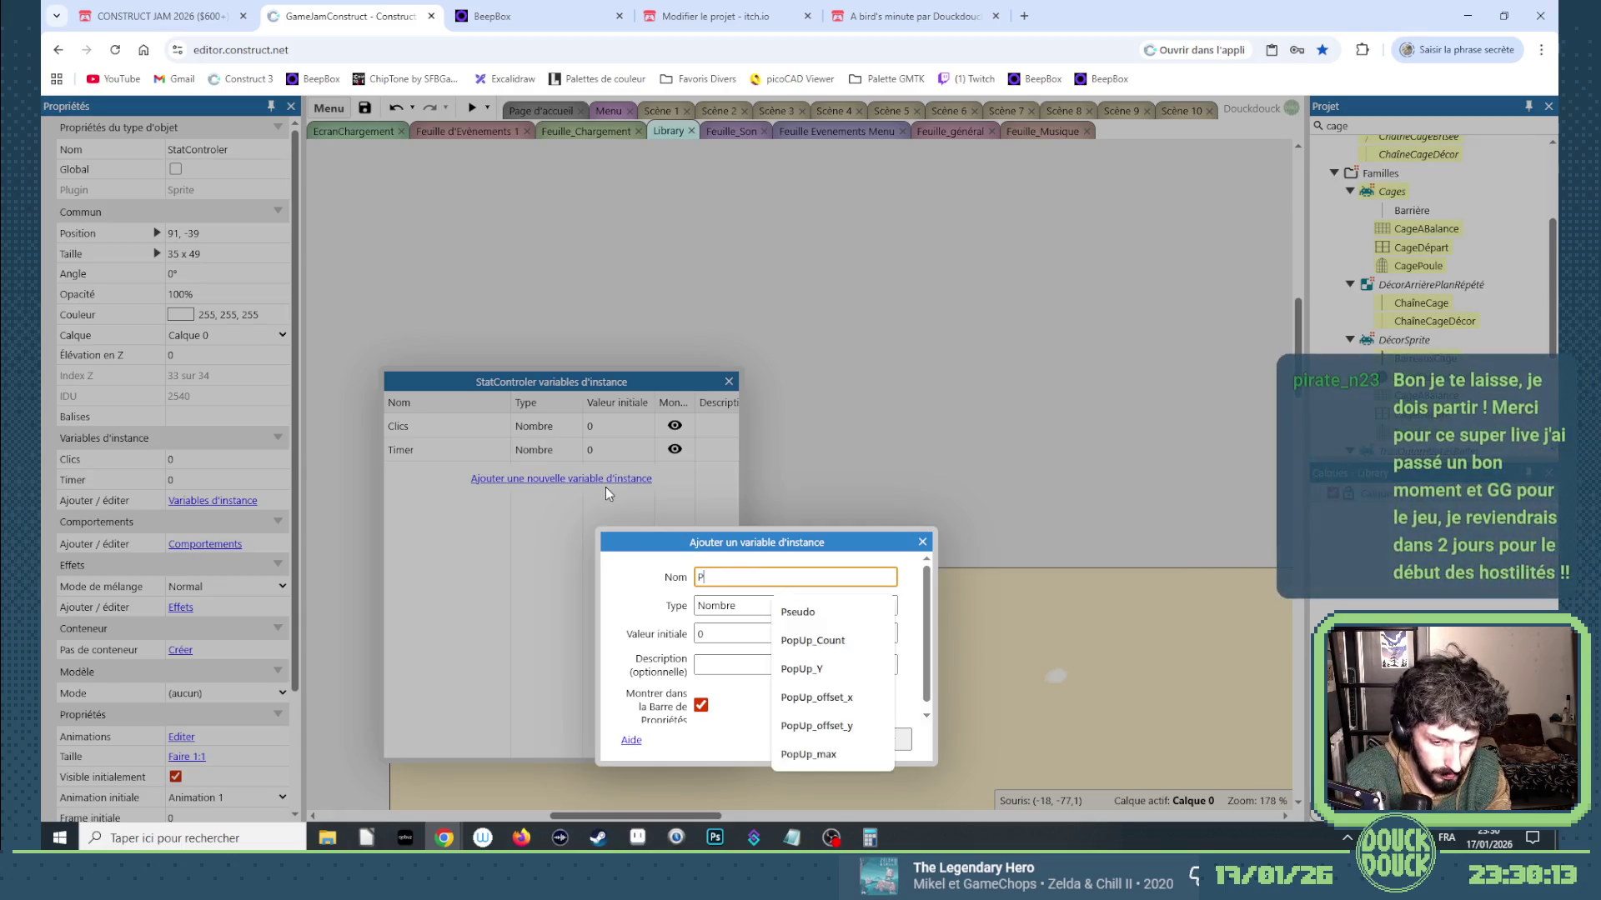
type("etsT")
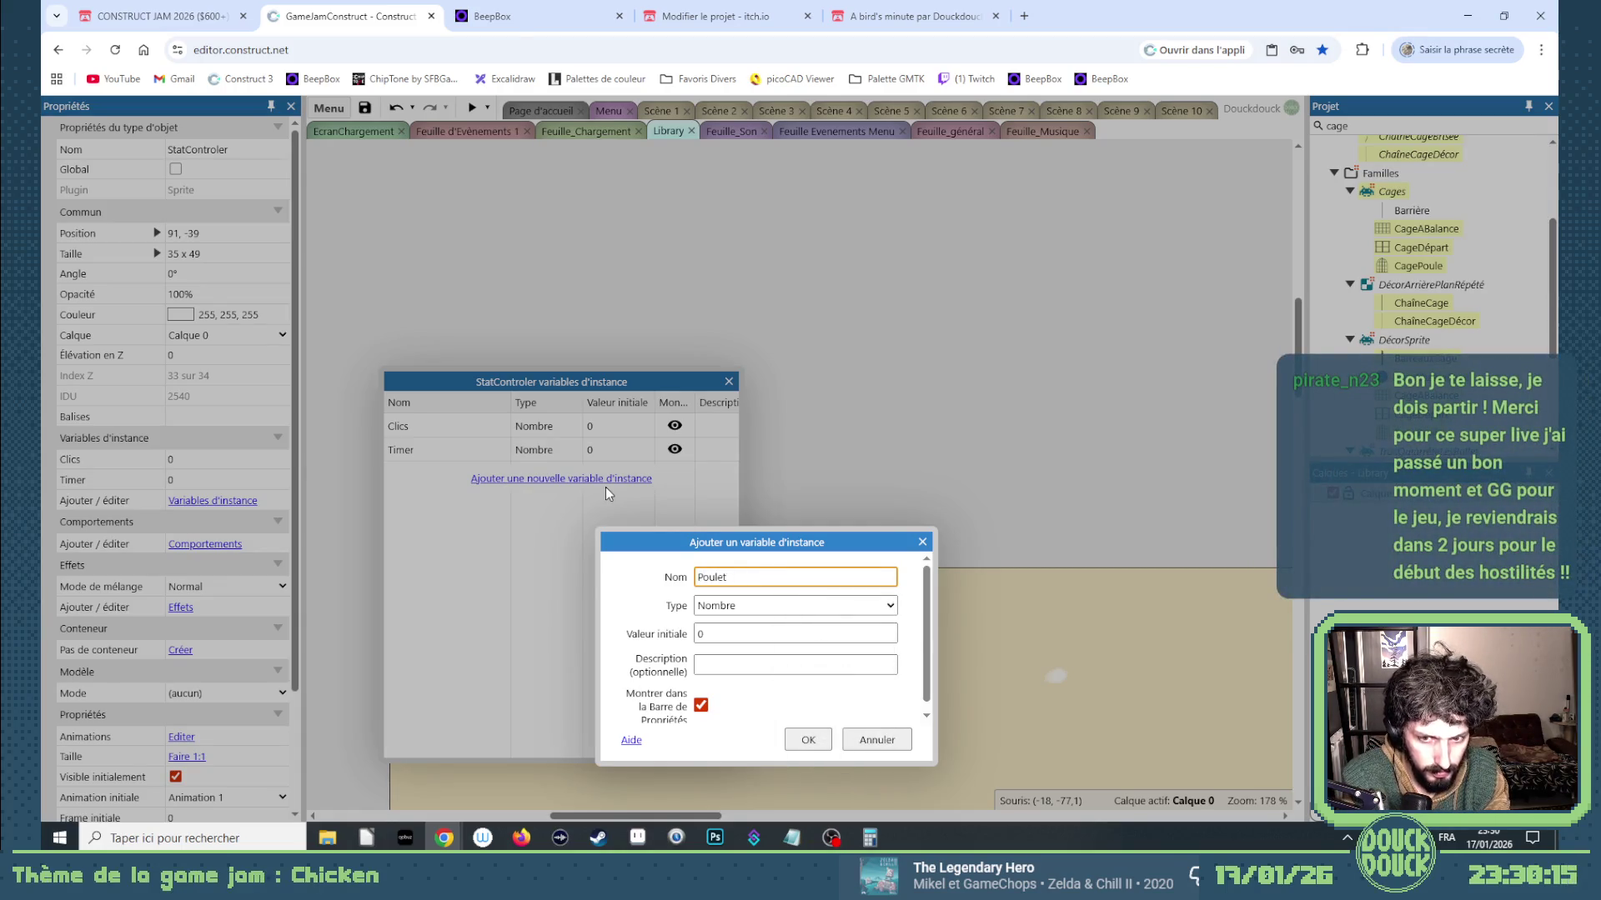
type("ués")
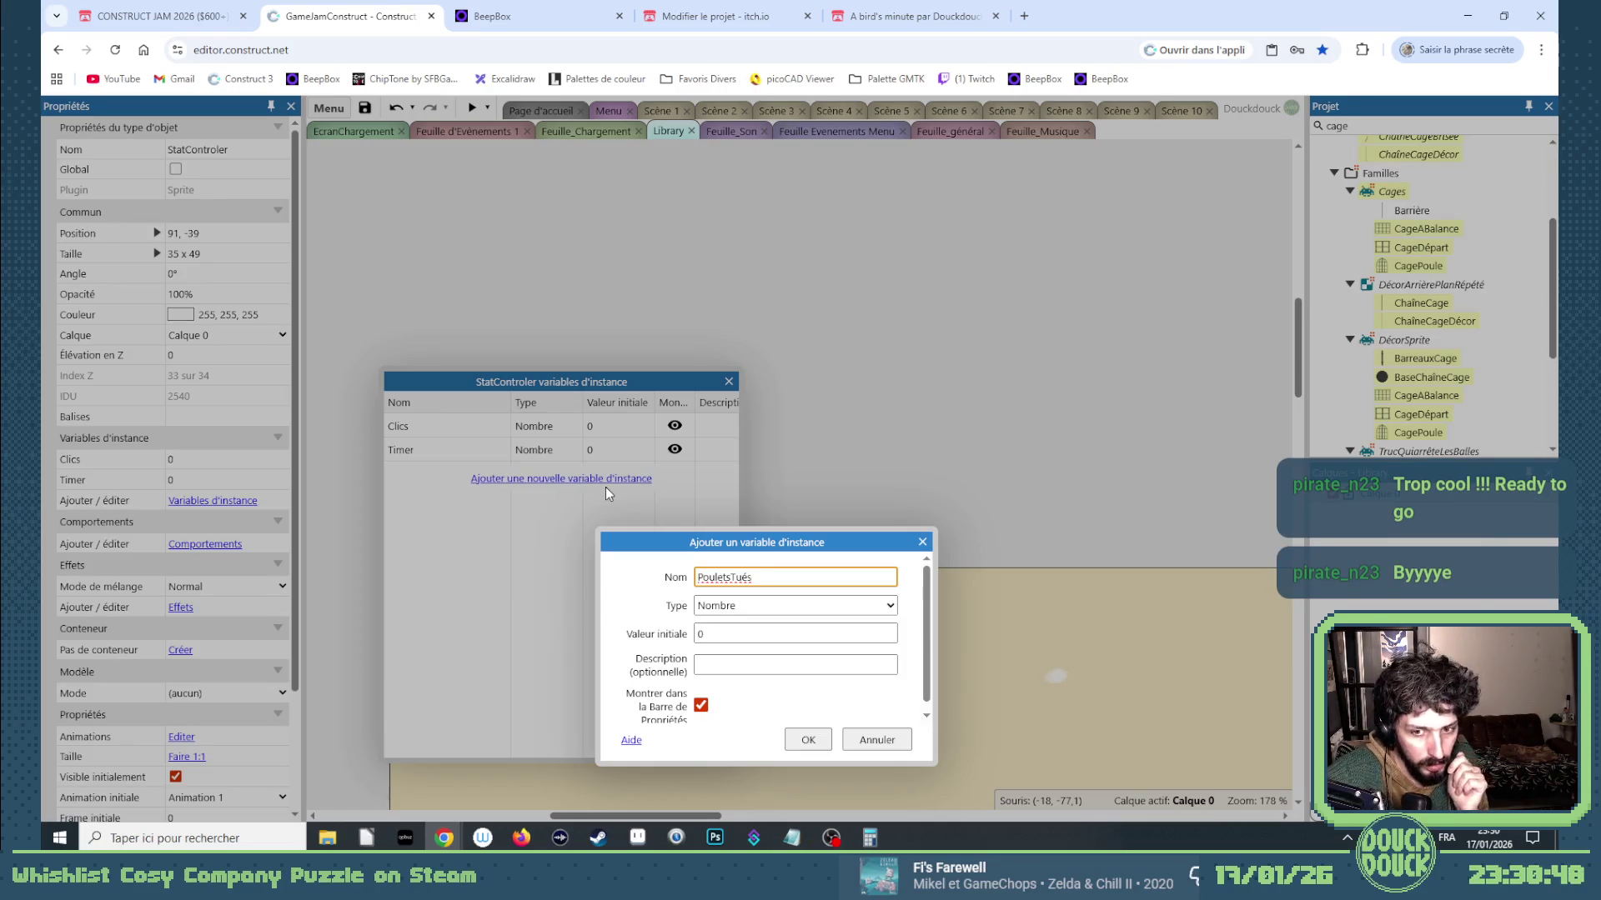
Confirm PouletsTués, then add PouletsSauvés as a number variable and start a fifth one.
key("Return")
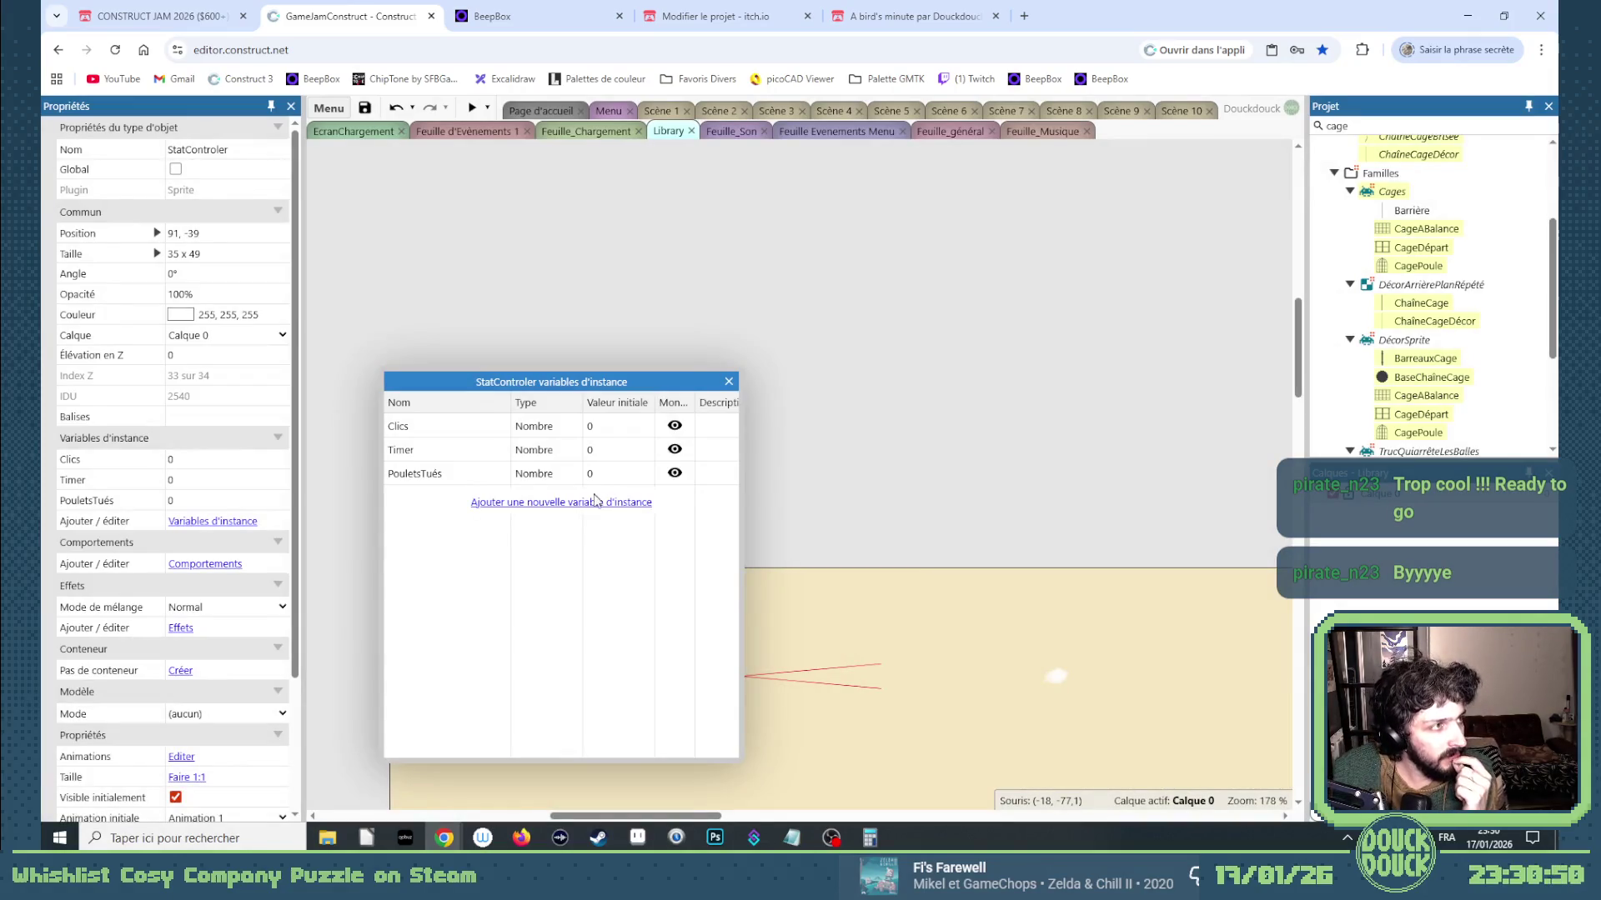
left_click(579, 503)
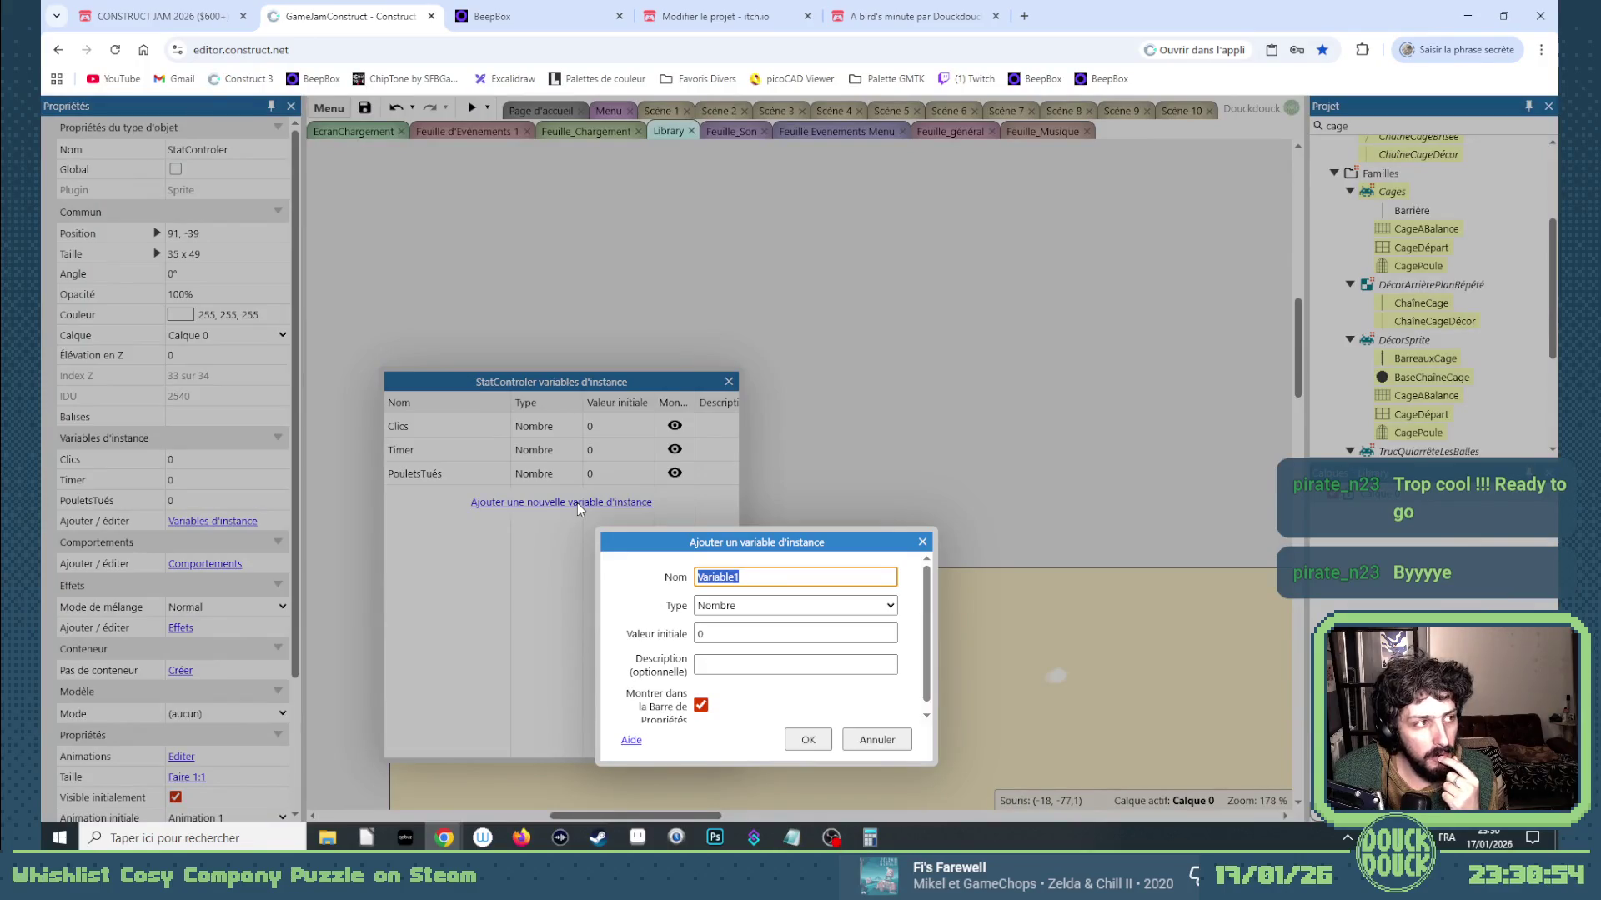
type("PouletsSauvés")
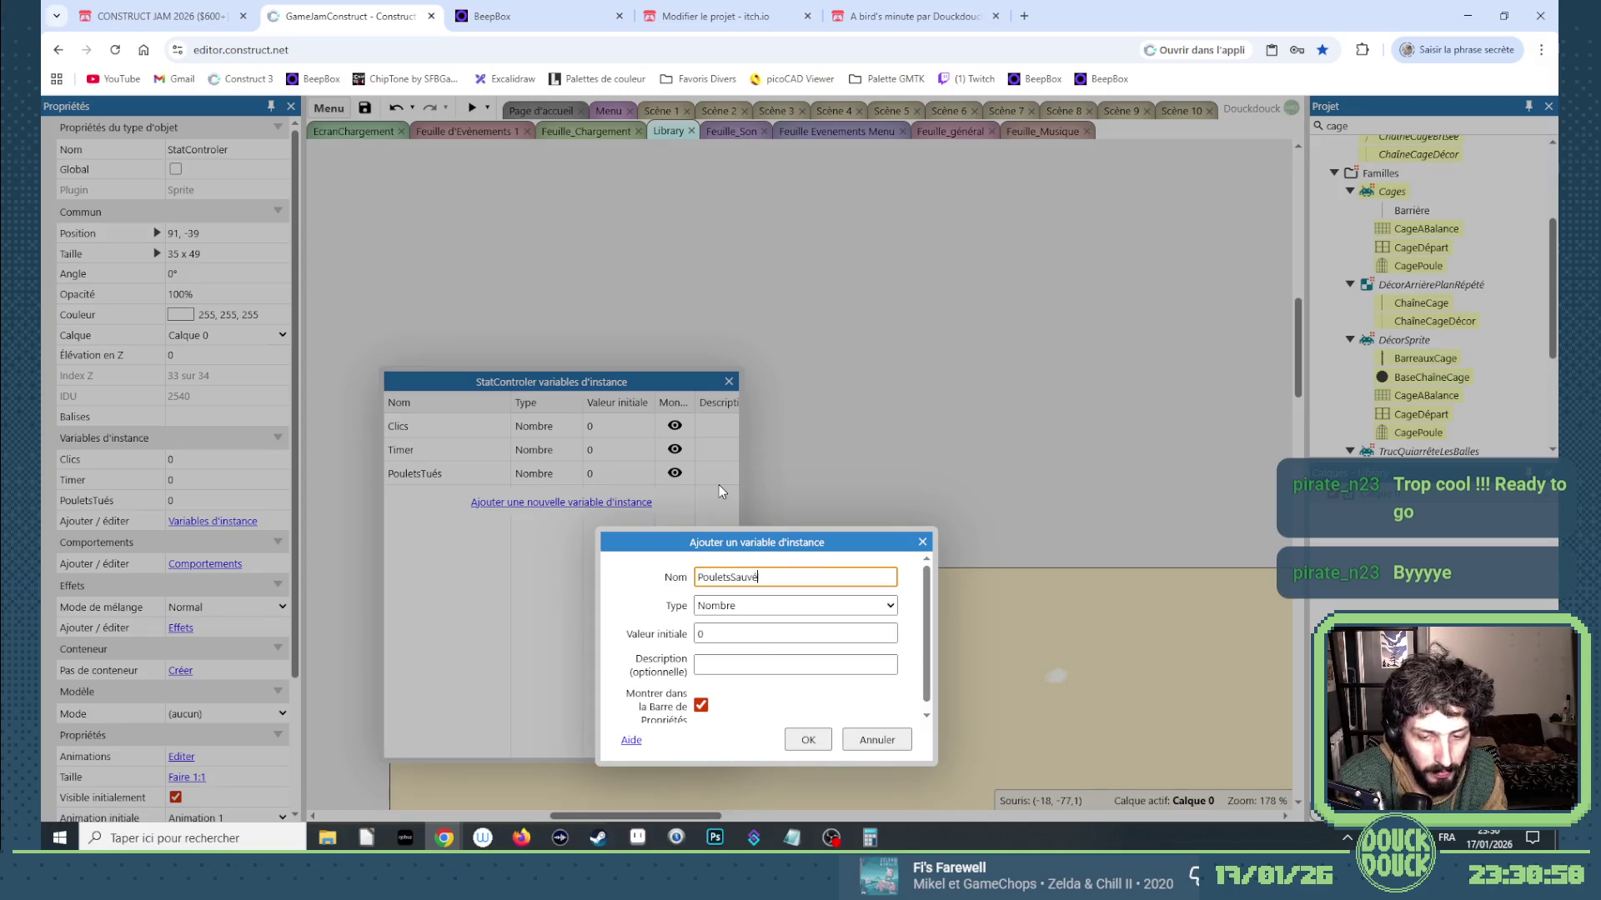
key("Return")
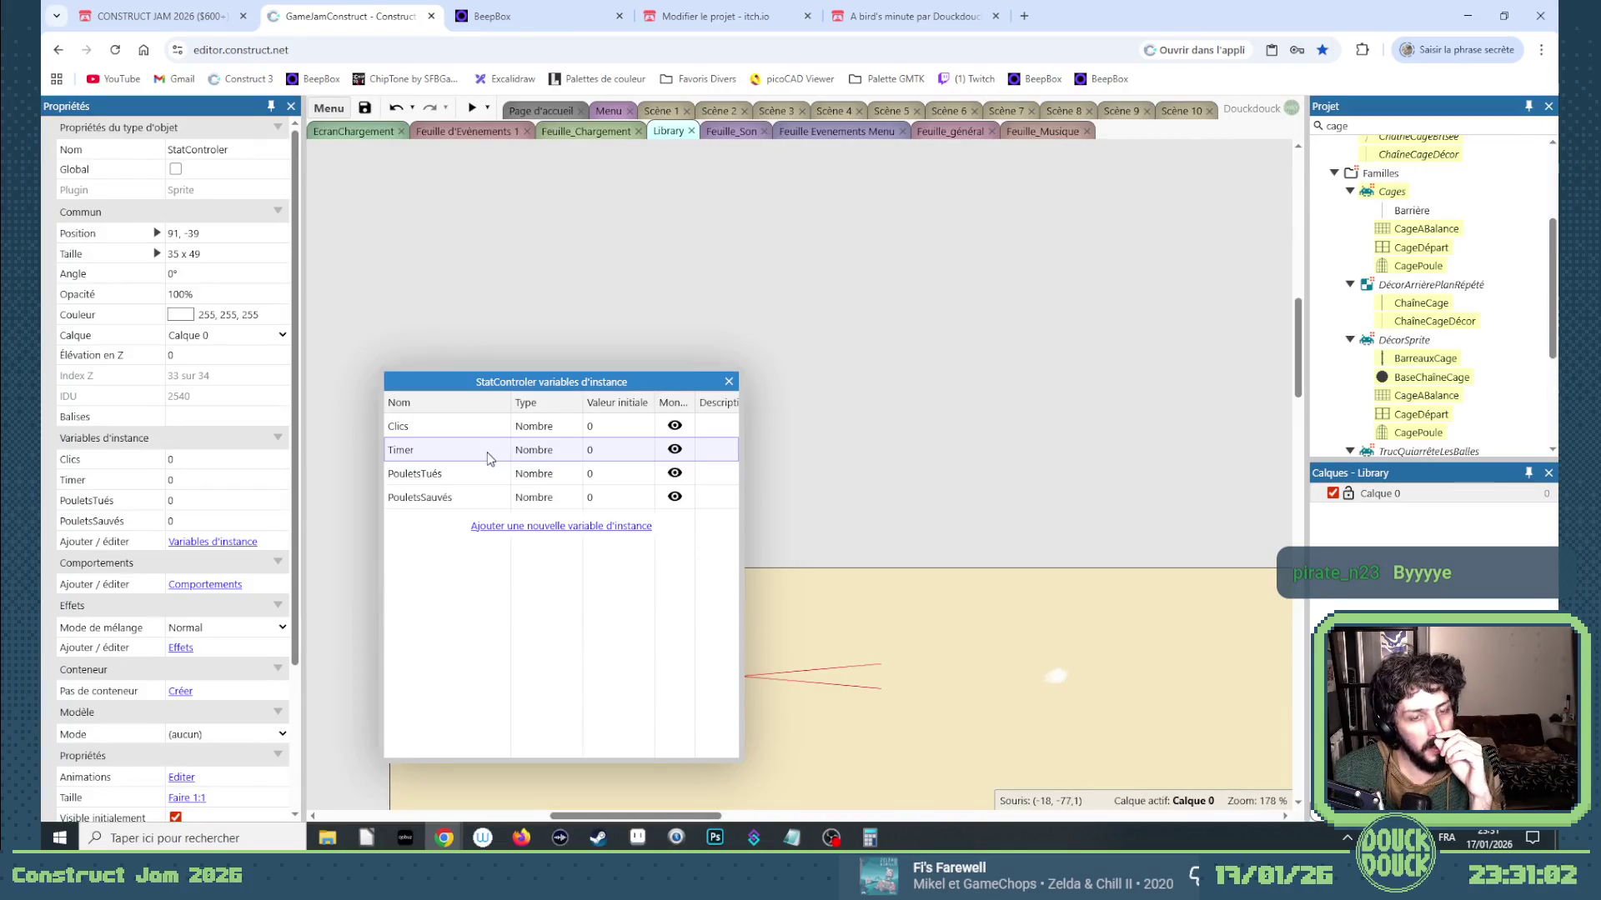
left_click(539, 531)
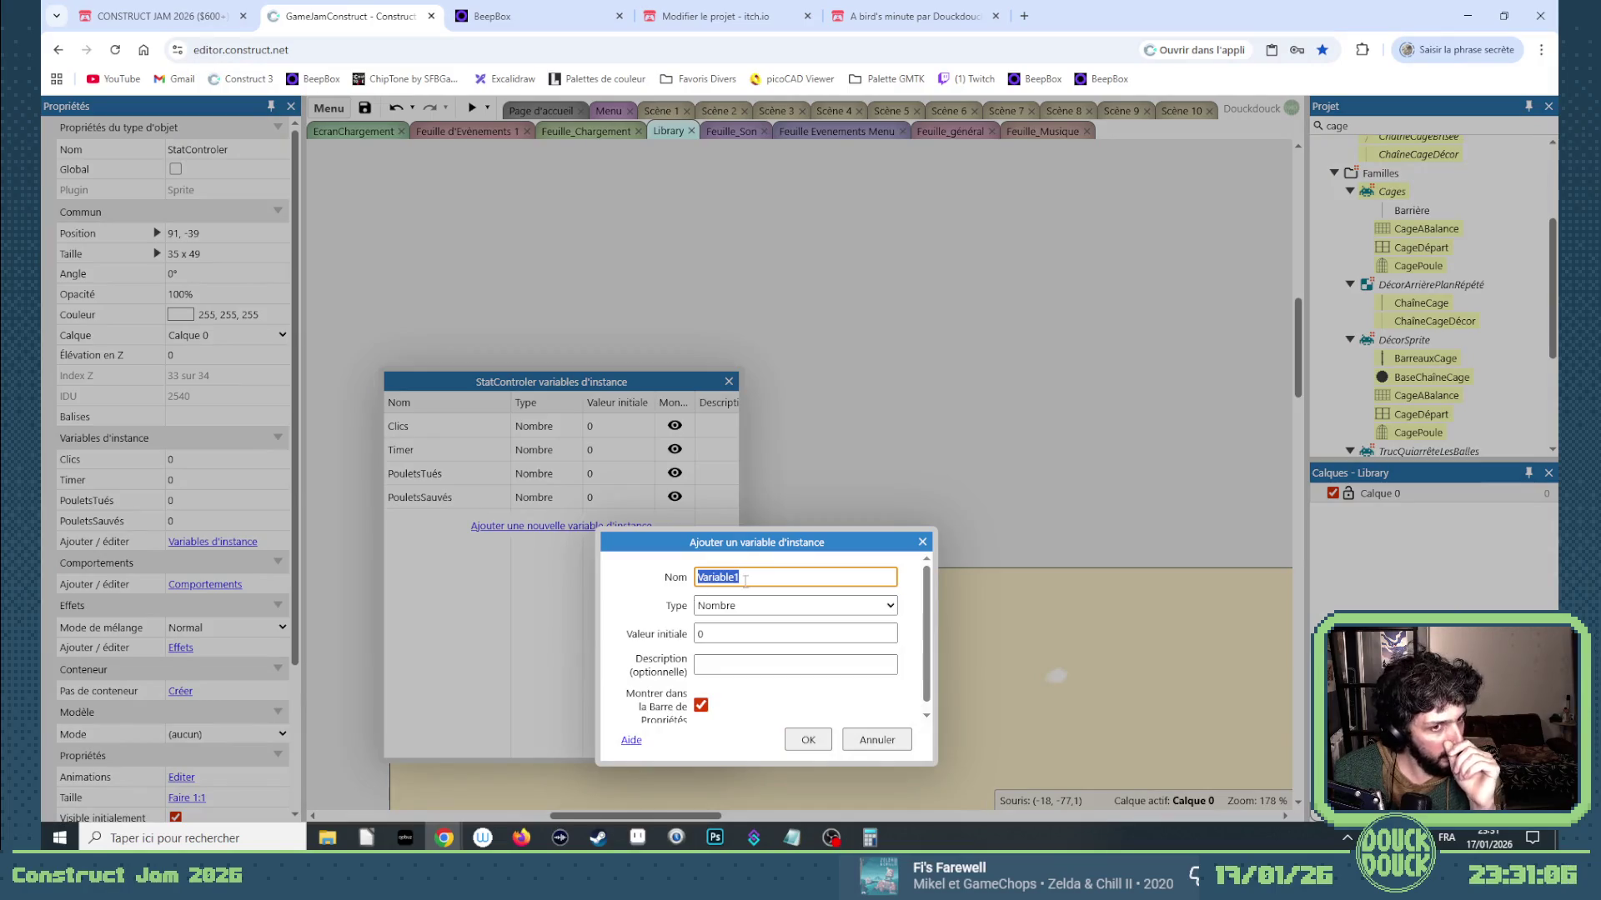
Add a number instance variable named Clic_Max_Level1 to StatControler.
type("Clic")
key("BackSpace")
key("BackSpace")
key("BackSpace")
type("Clic")
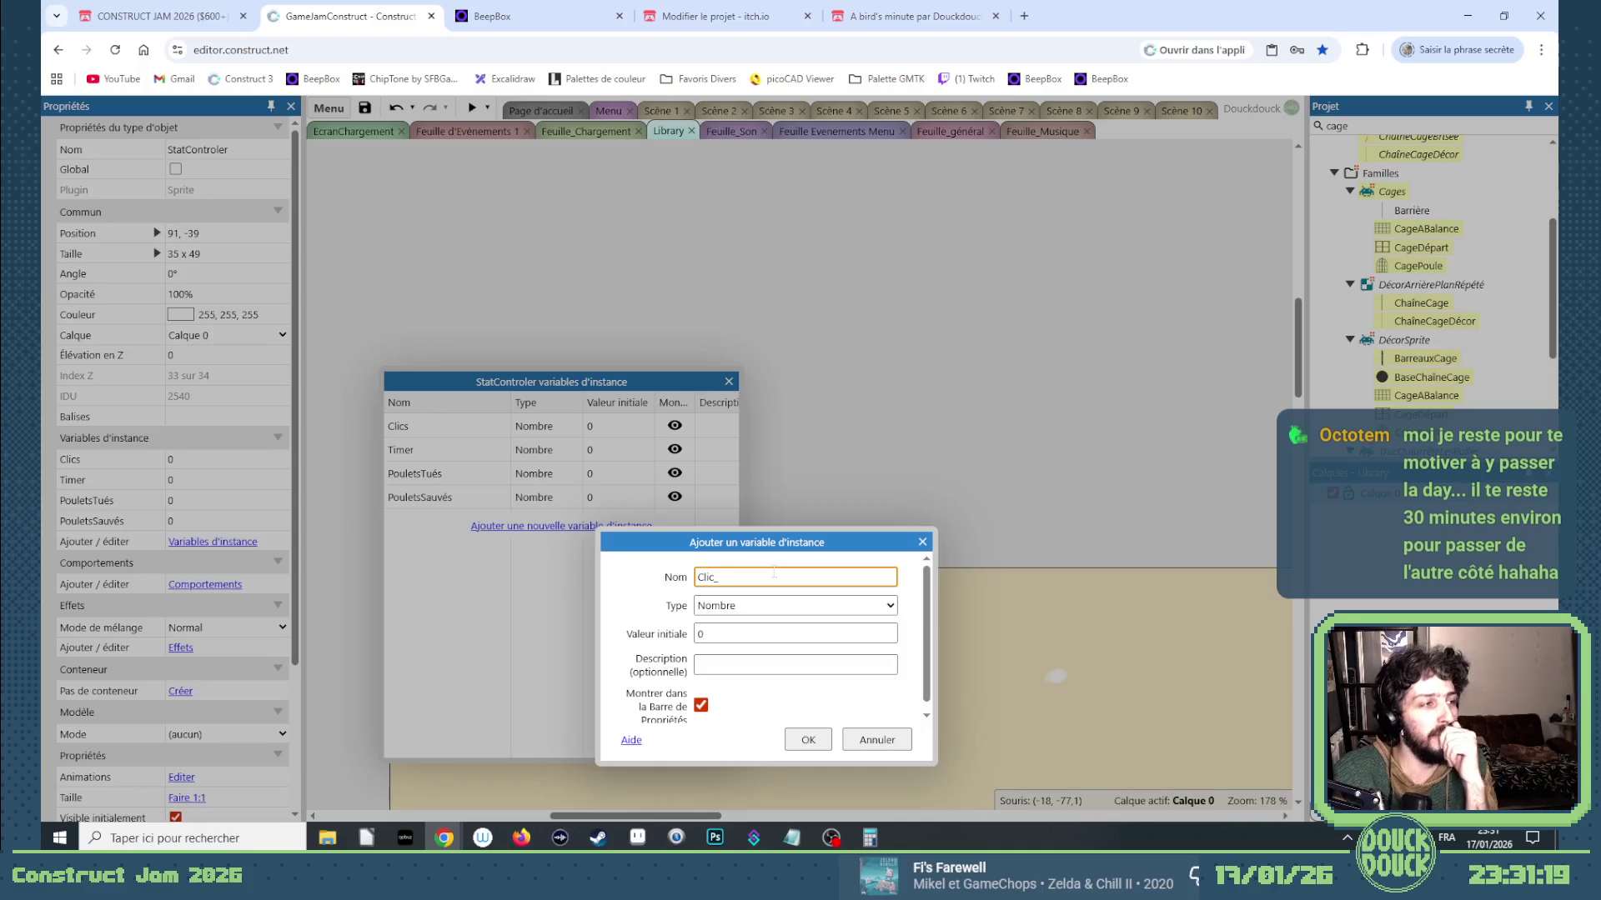
type("Level")
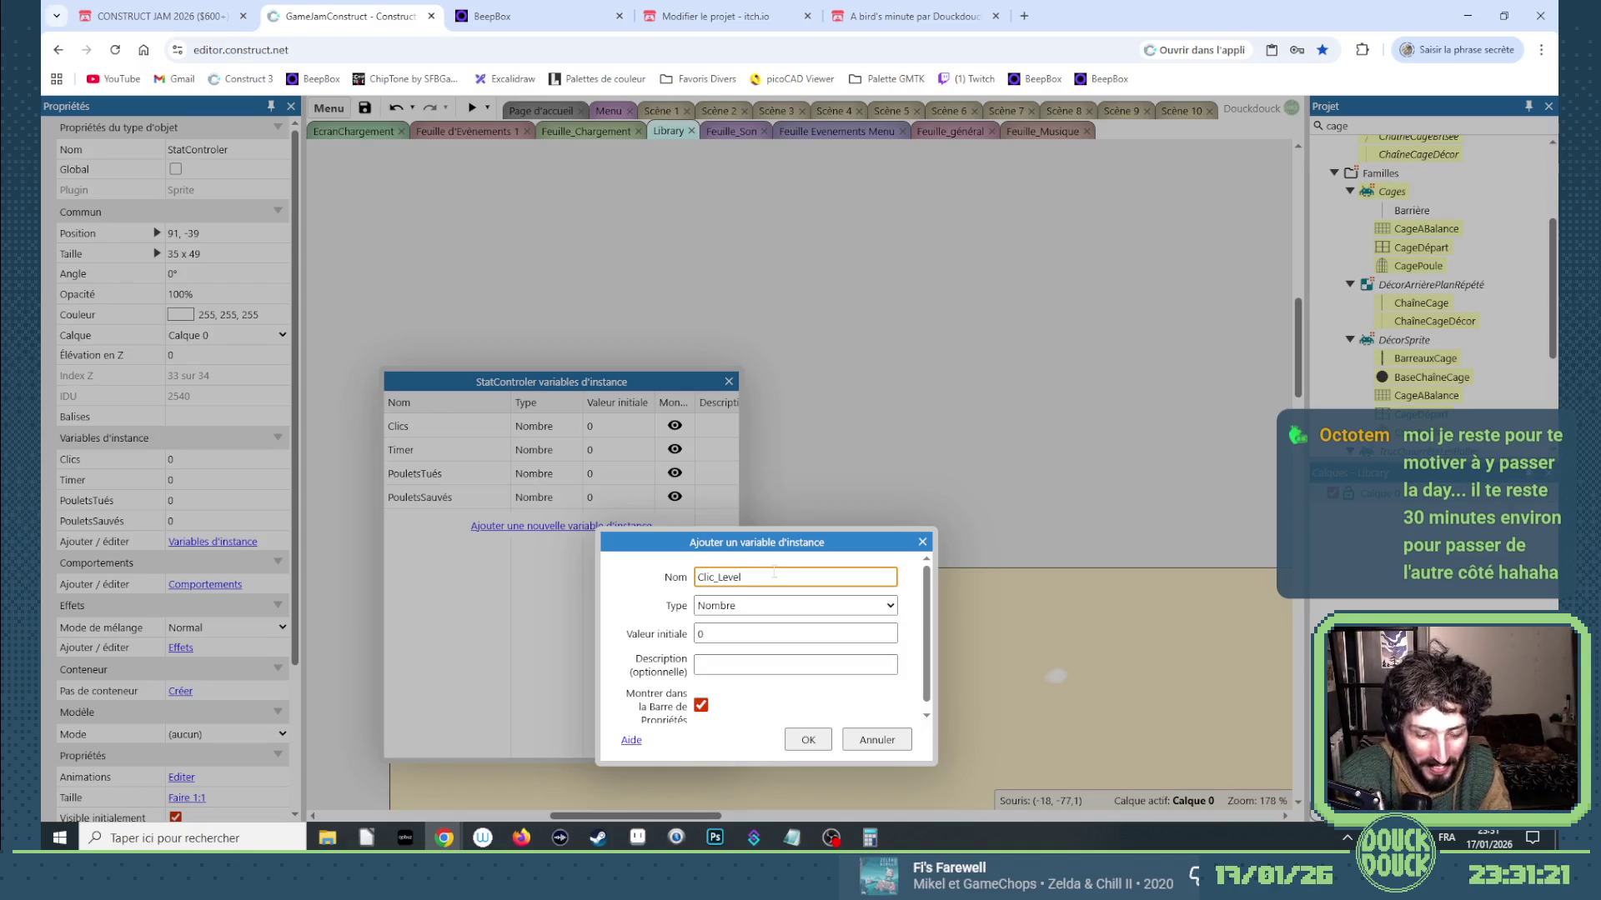
key("Left")
key("Left")
key("Left")
type("Max_")
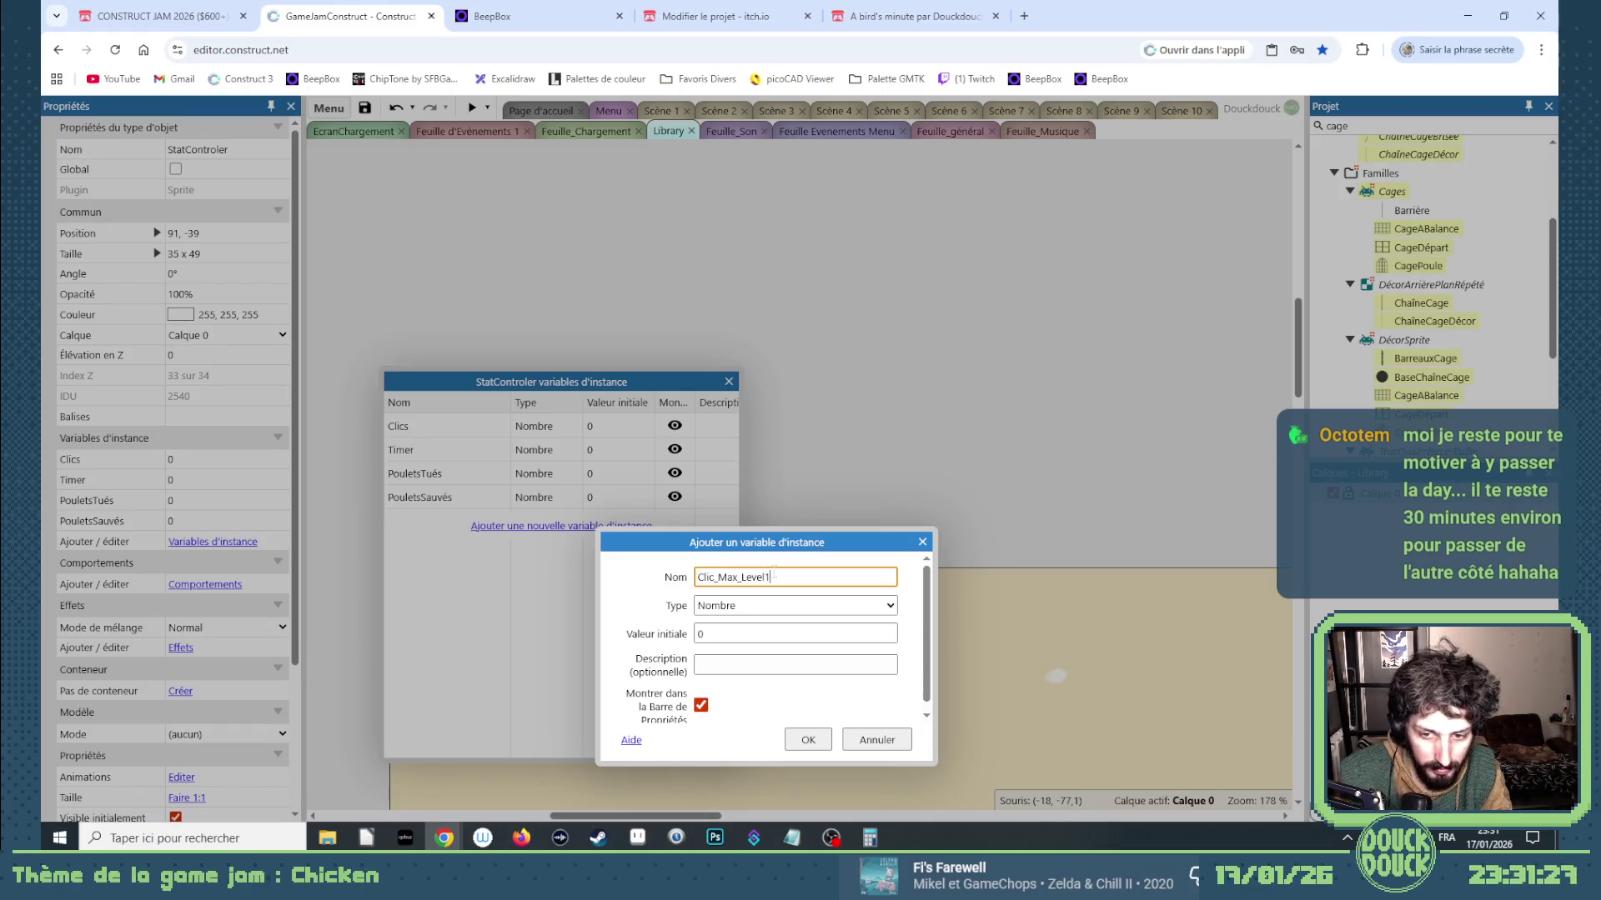
type("\"")
left_click_drag(765, 577, 673, 584)
key("ctrl+c")
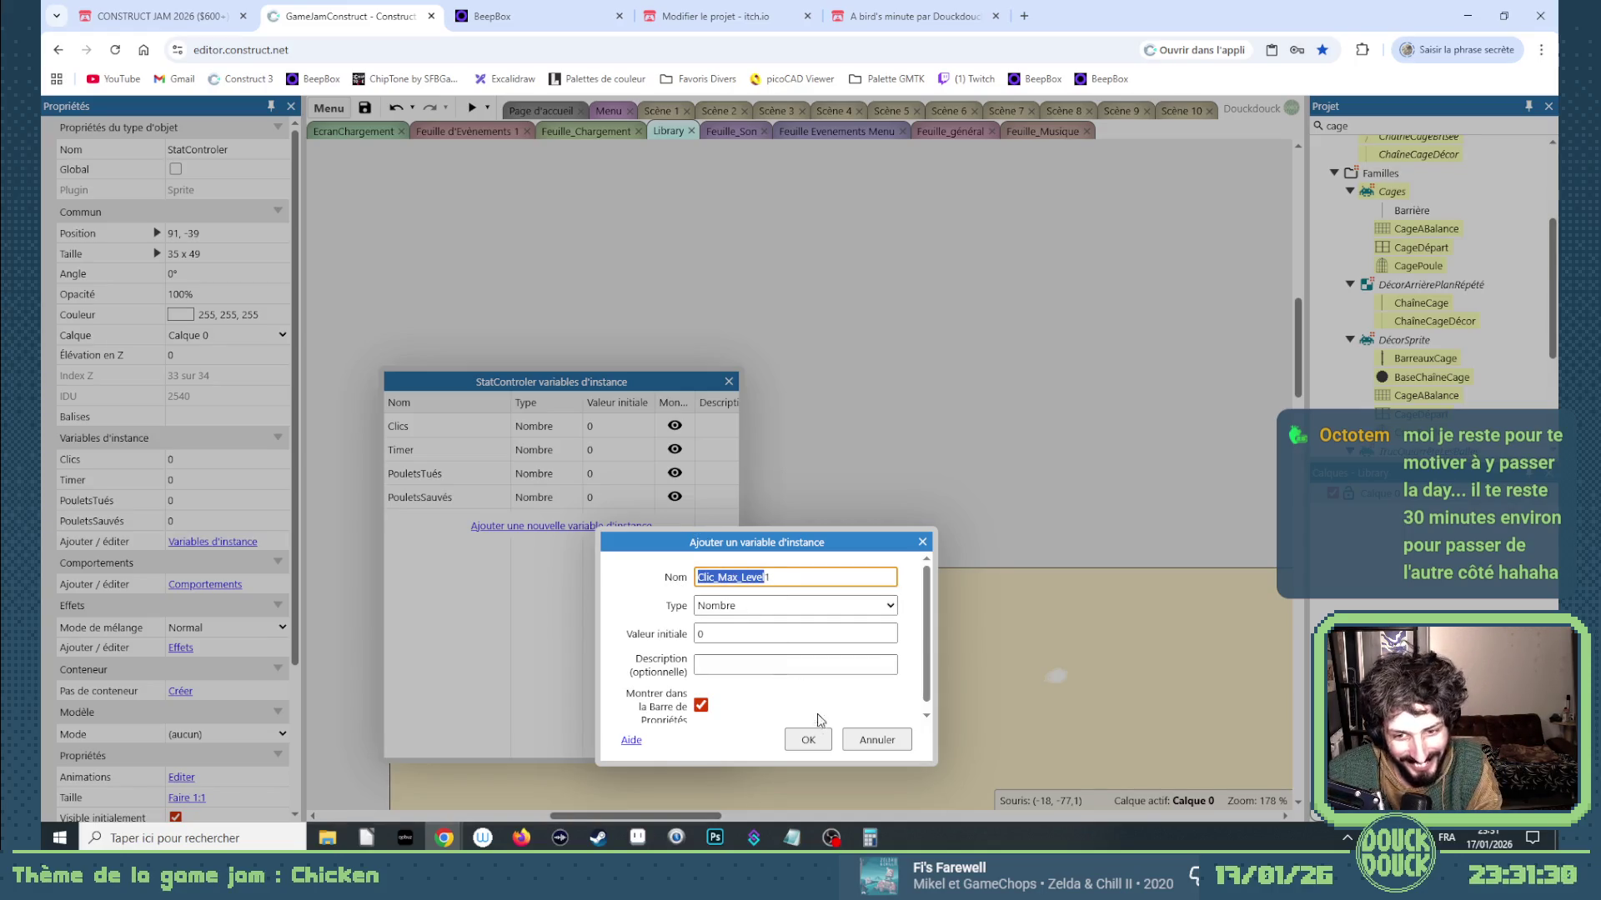
left_click(808, 739)
Add instance variables Clic_Max_Level2 through Clic_Max_Level6 by pasting the Clic_Max_Level prefix.
left_click(509, 550)
key("ctrl+v")
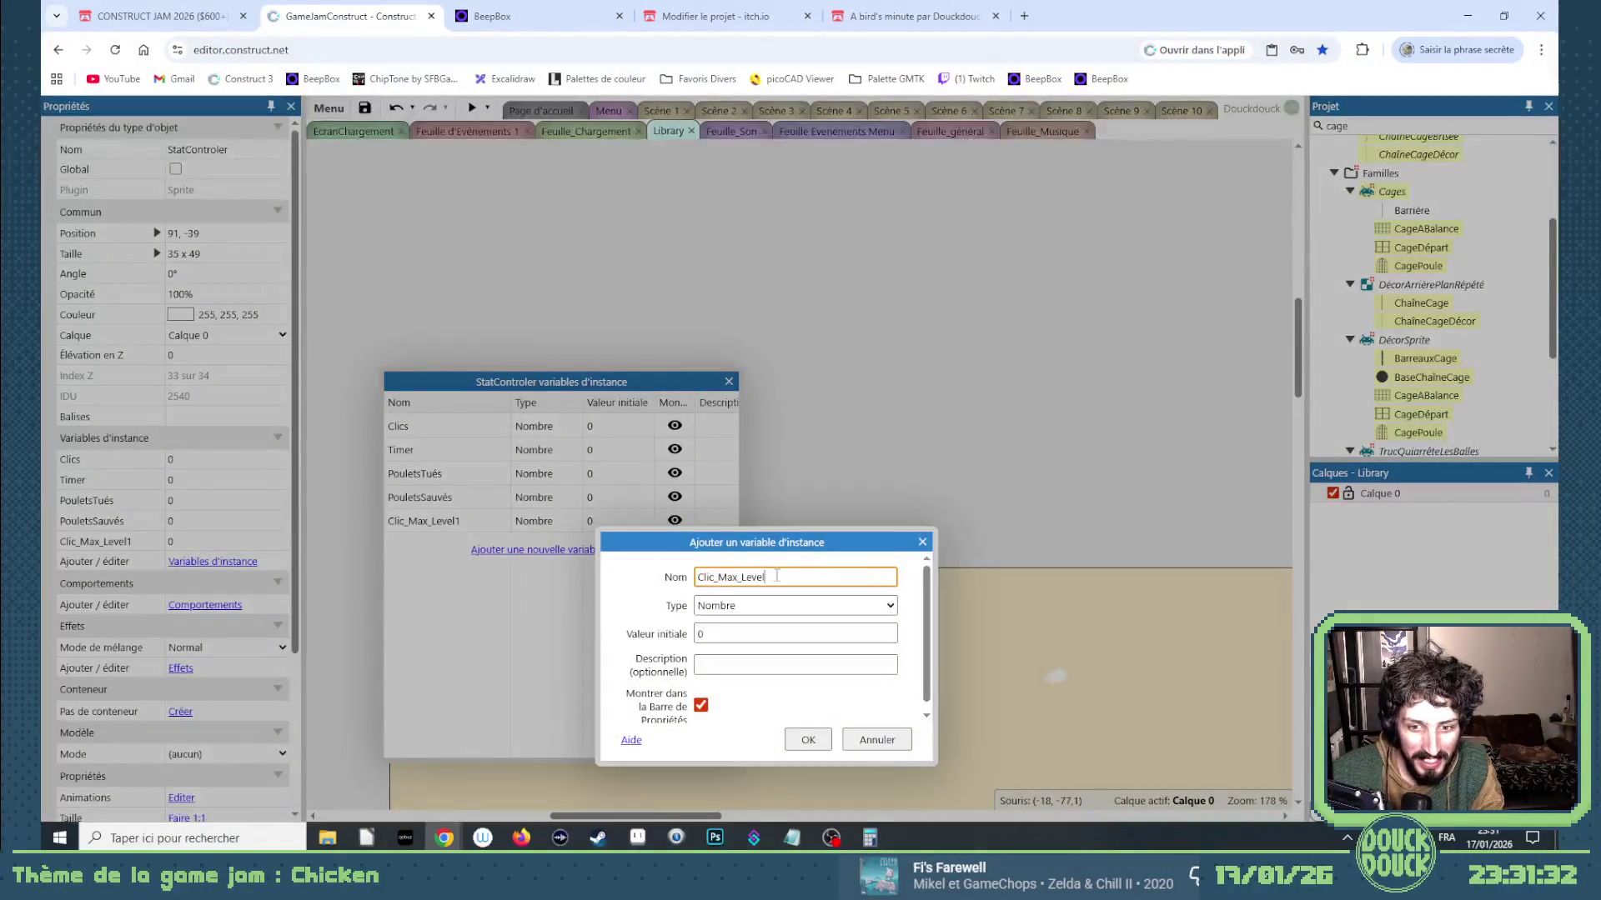
type("2")
key("Return")
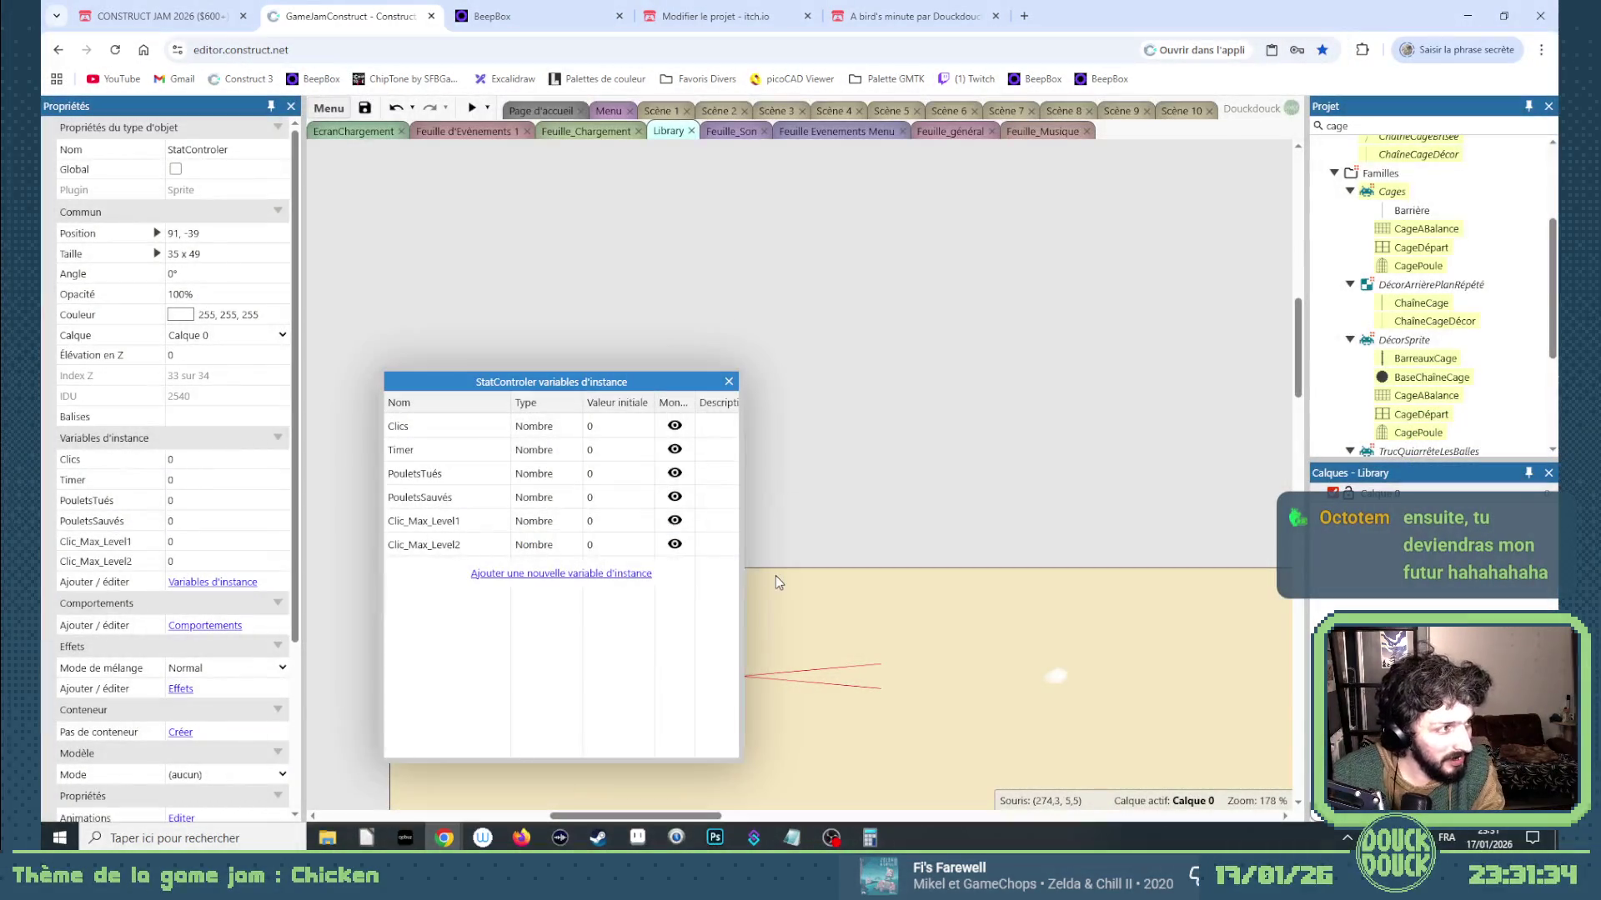
left_click(634, 574)
key("ctrl+v")
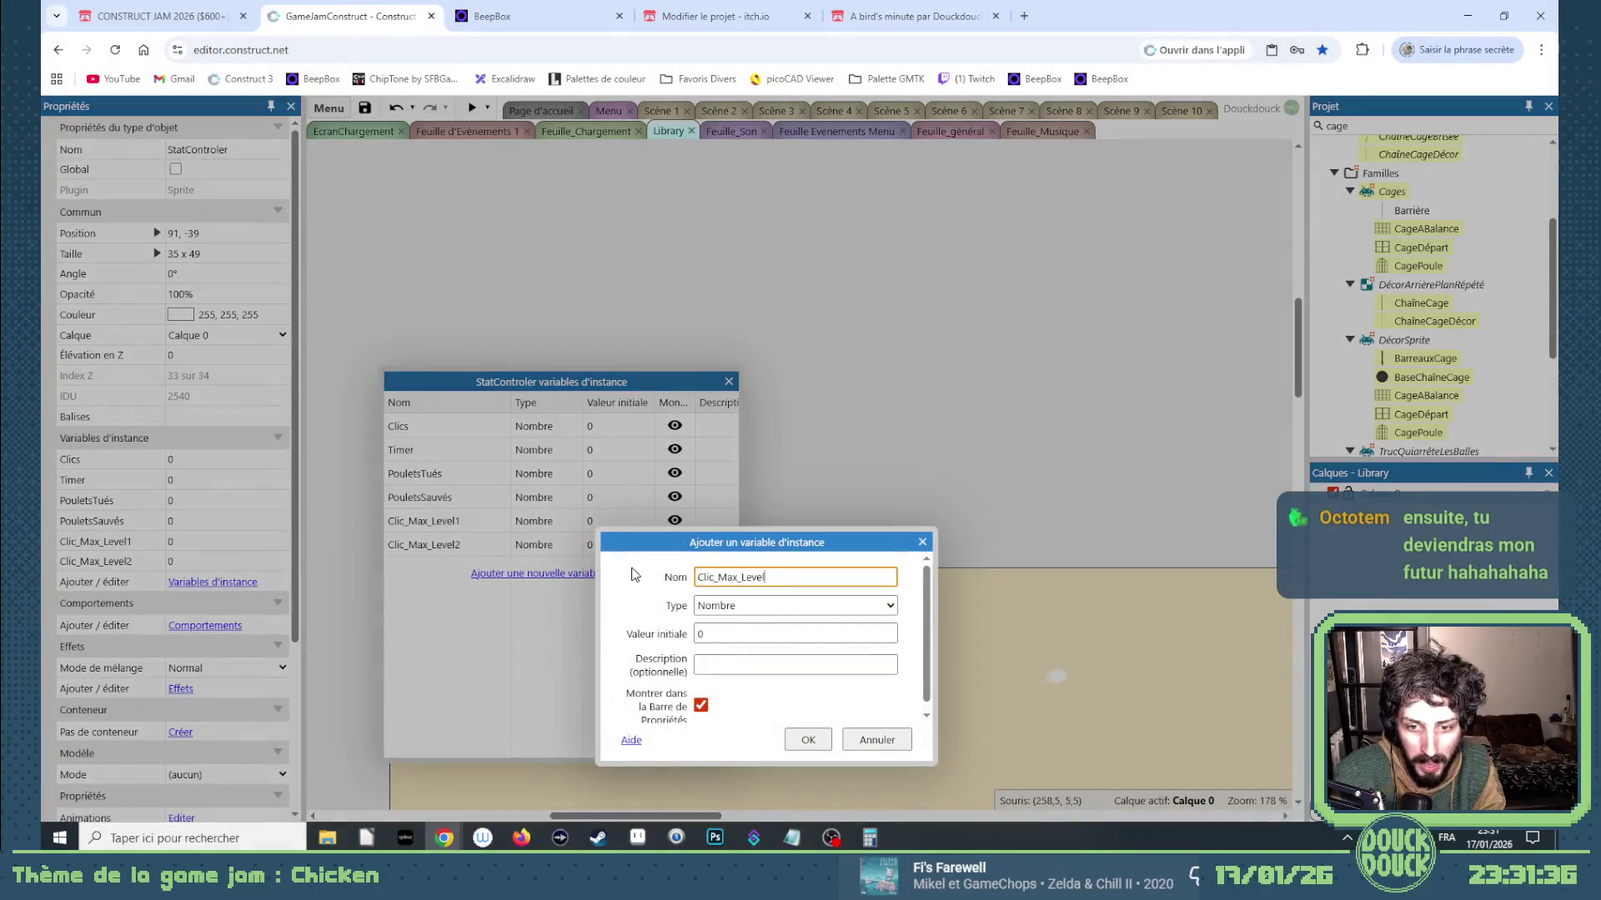
key("Return")
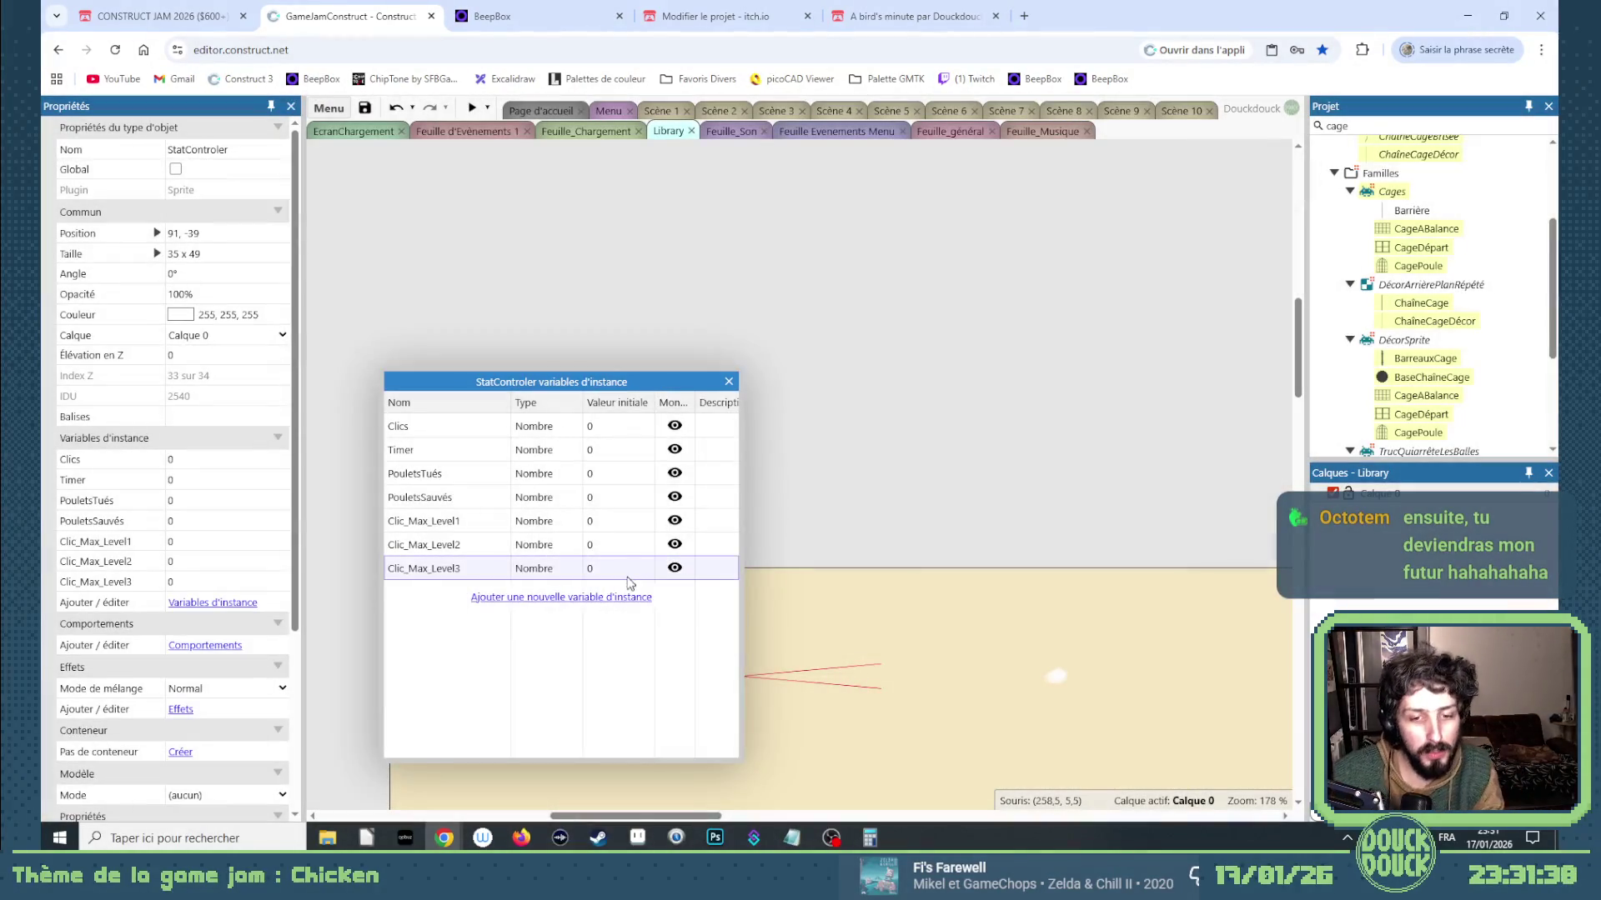
left_click(607, 595)
key("ctrl+v")
type("4")
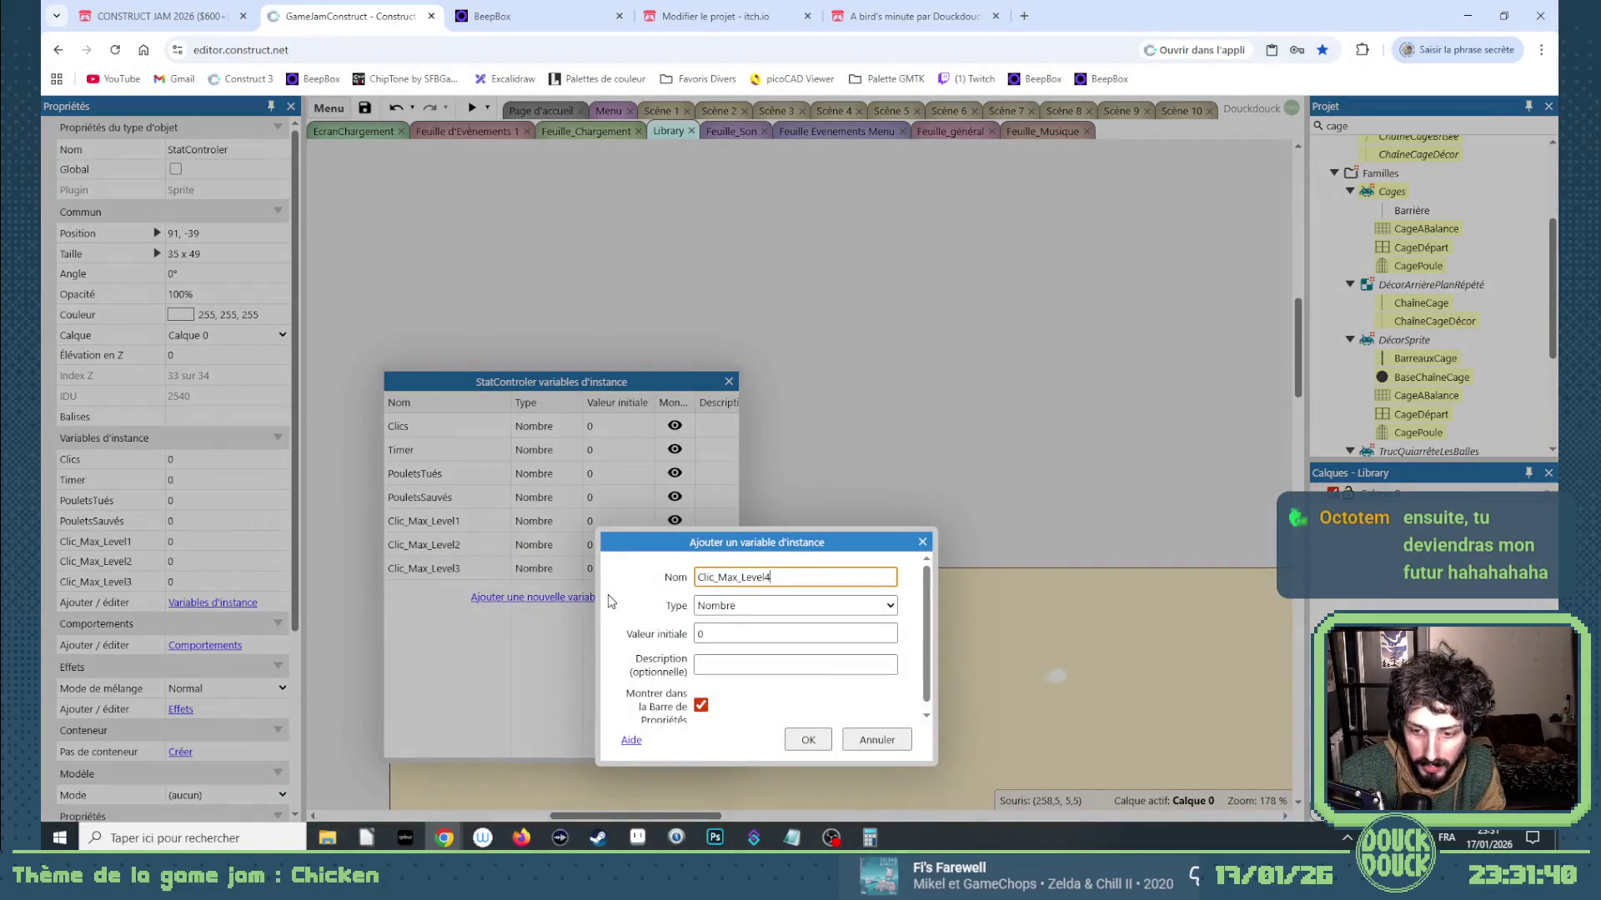
key("Return")
left_click(612, 621)
key("ctrl+v")
left_click(799, 738)
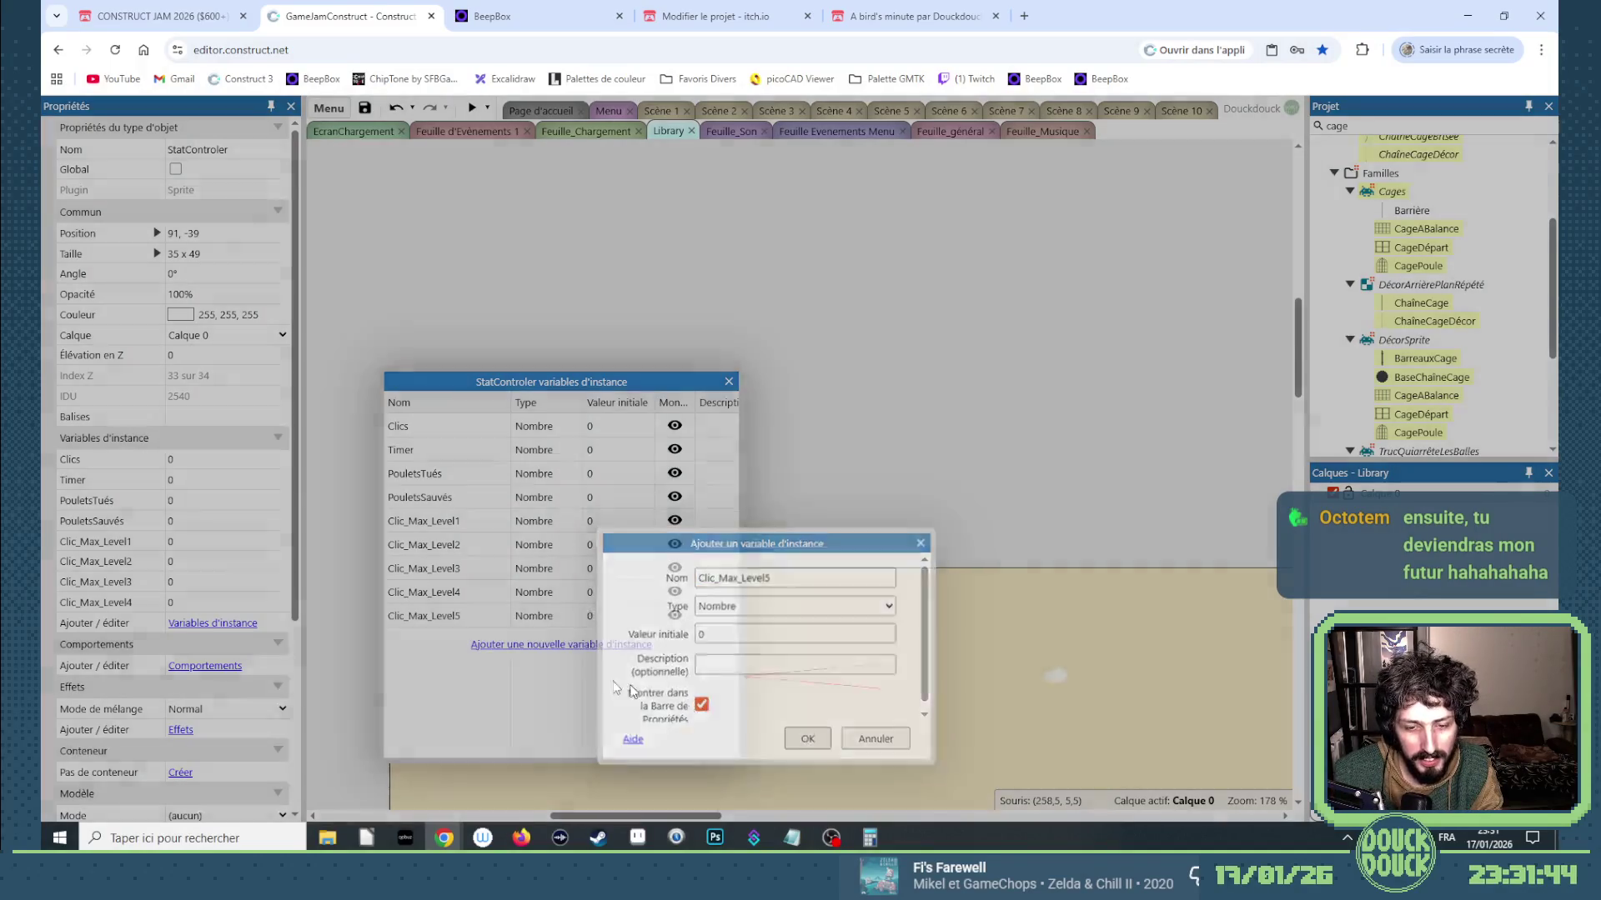
left_click(553, 644)
key("ctrl+v")
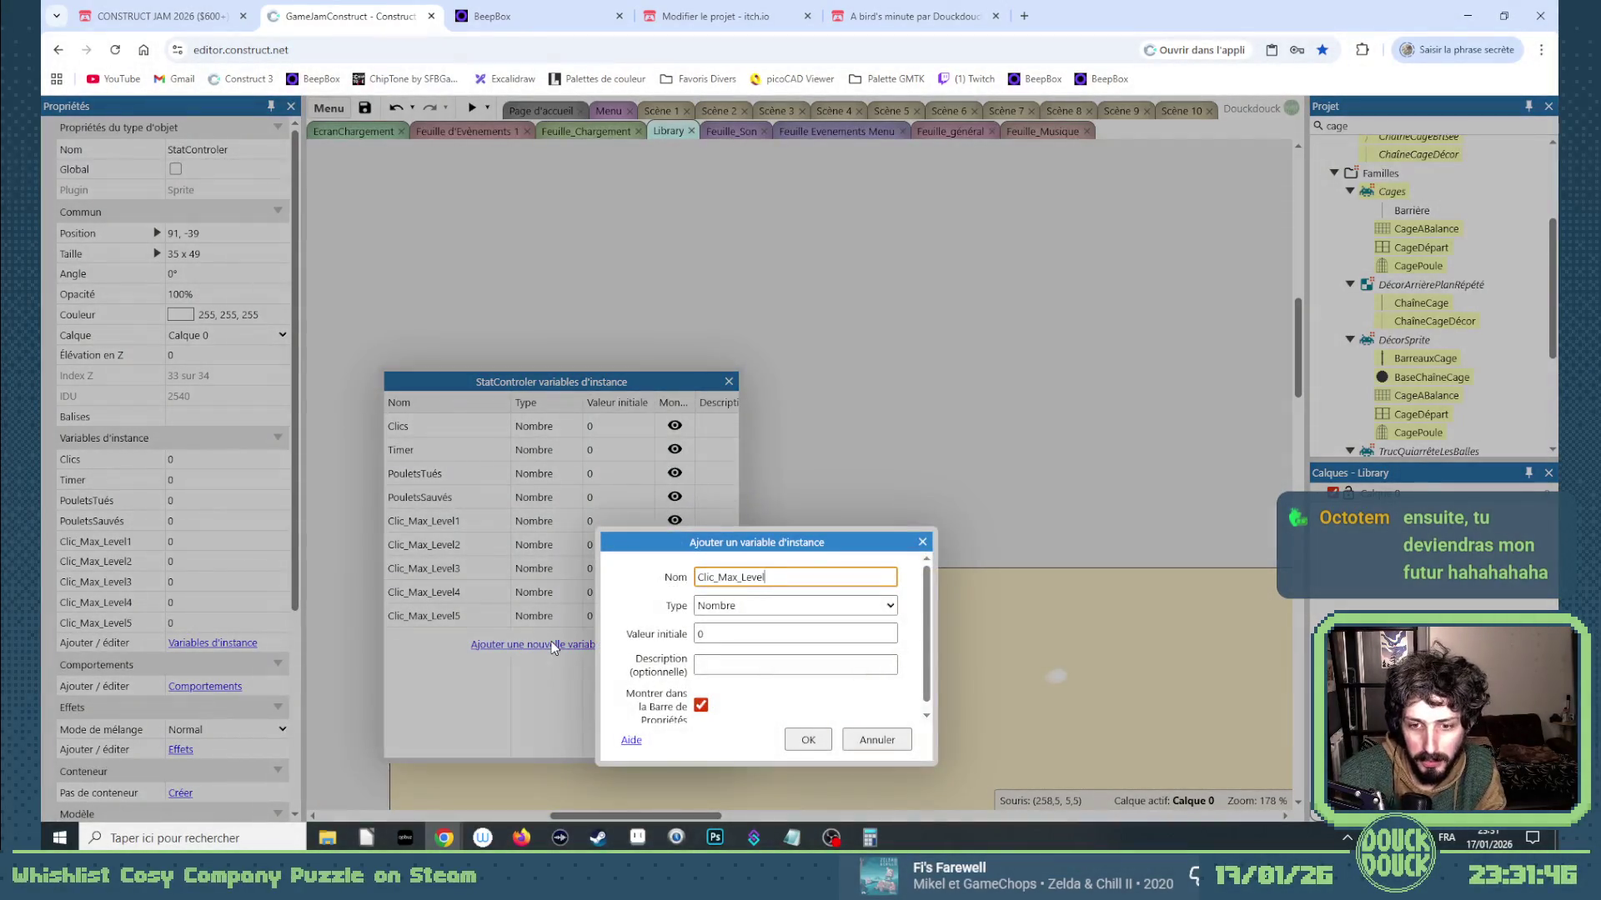
left_click(808, 740)
Add Clic_Max_Level7 through Clic_Max_Level10 plus a Clic_Max_Adventure variable.
left_click(590, 668)
type("Clic_Max_Level")
left_click(800, 739)
left_click(583, 692)
type("Clic_Max_Level")
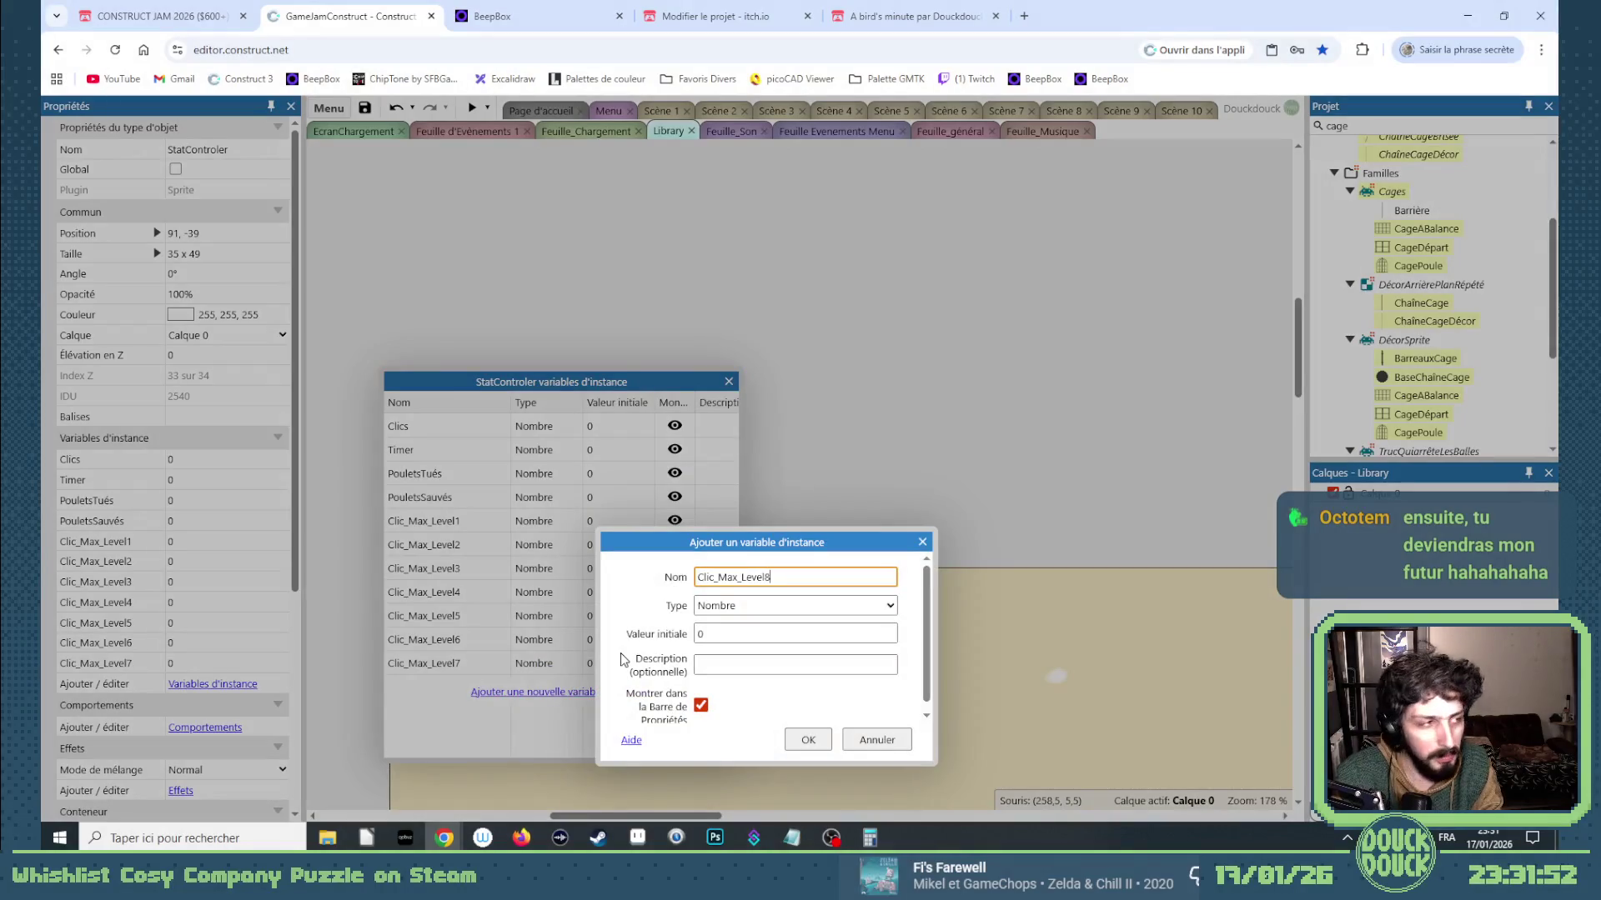
key("Return")
left_click(618, 716)
type("Clic_Max_Level")
type("9")
key("Return")
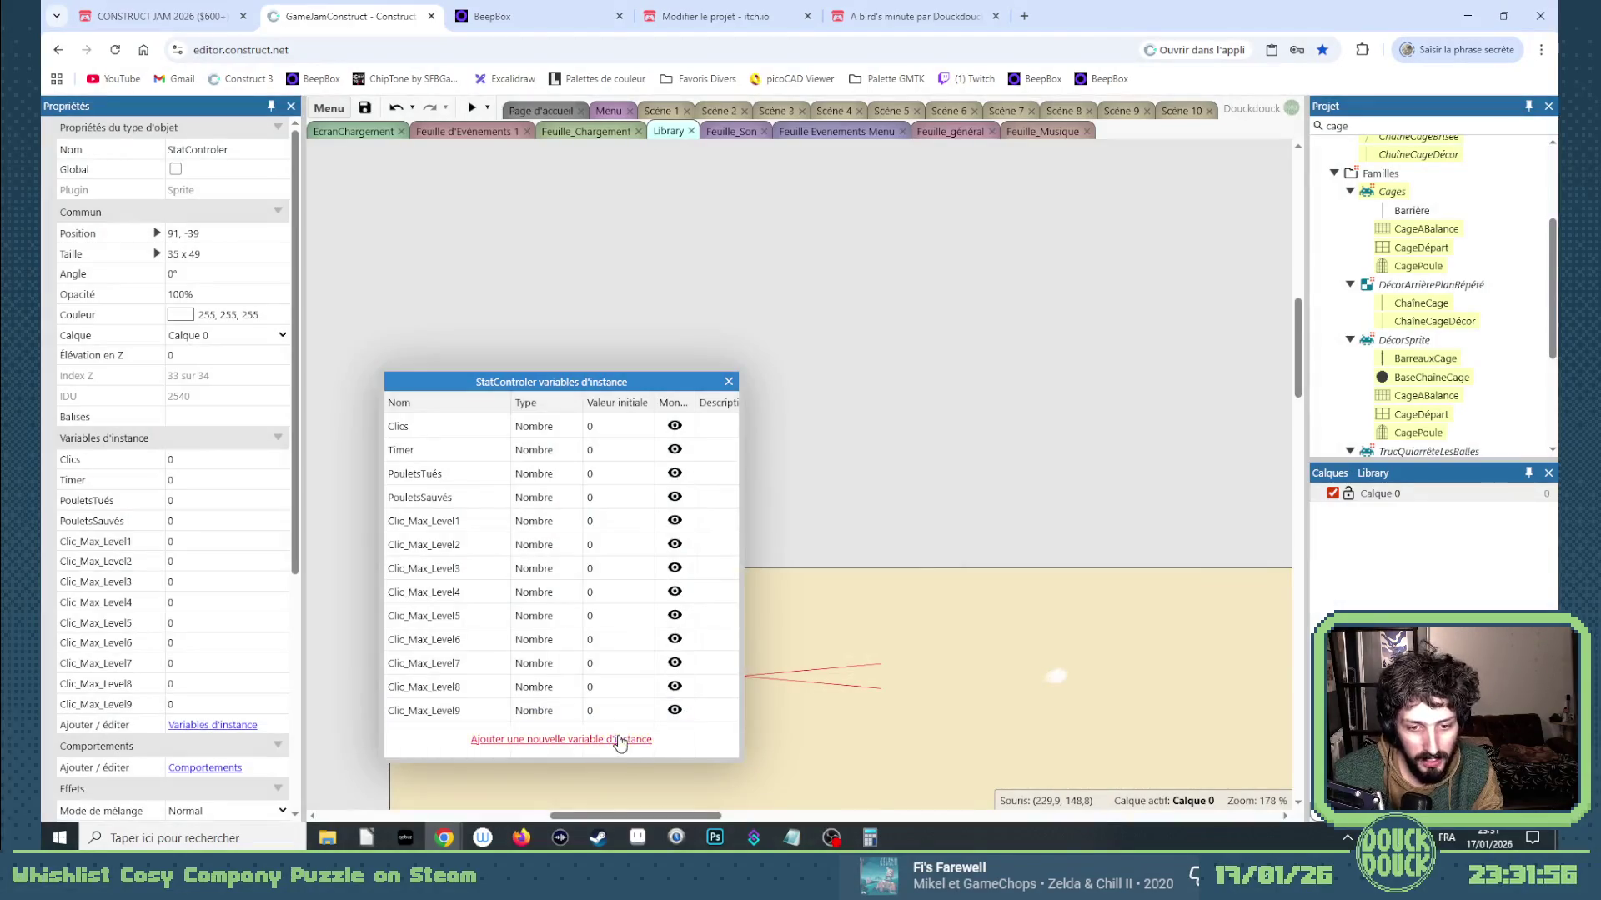
left_click(620, 740)
type("Clic_Max_Level")
type("10")
key("Return")
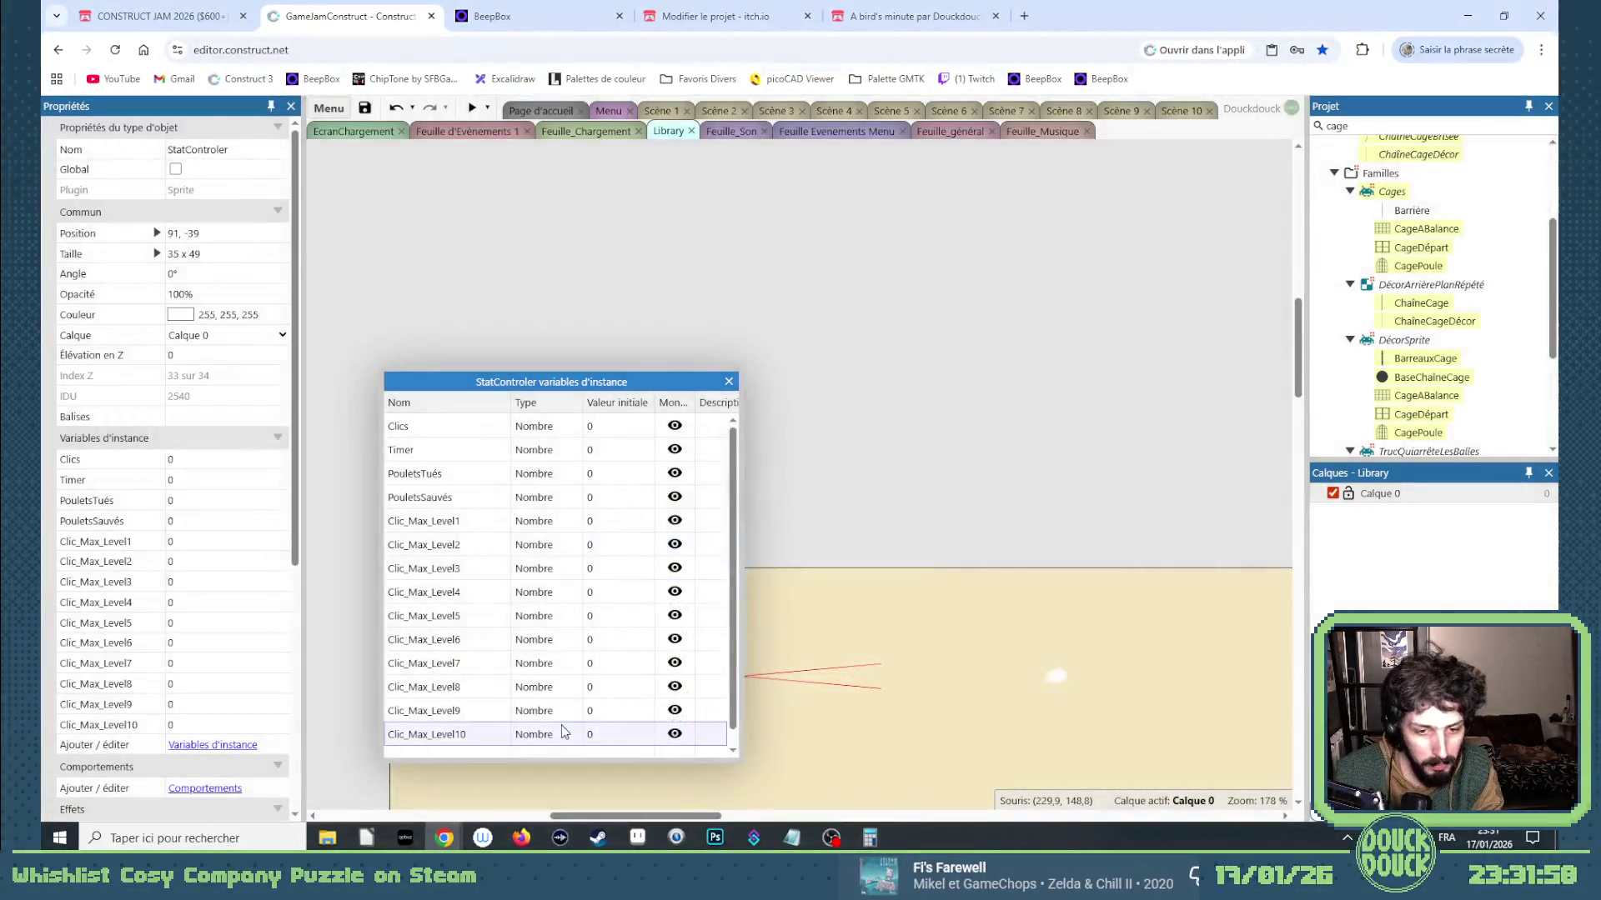
left_click(567, 747)
type("Clic_Max_Level")
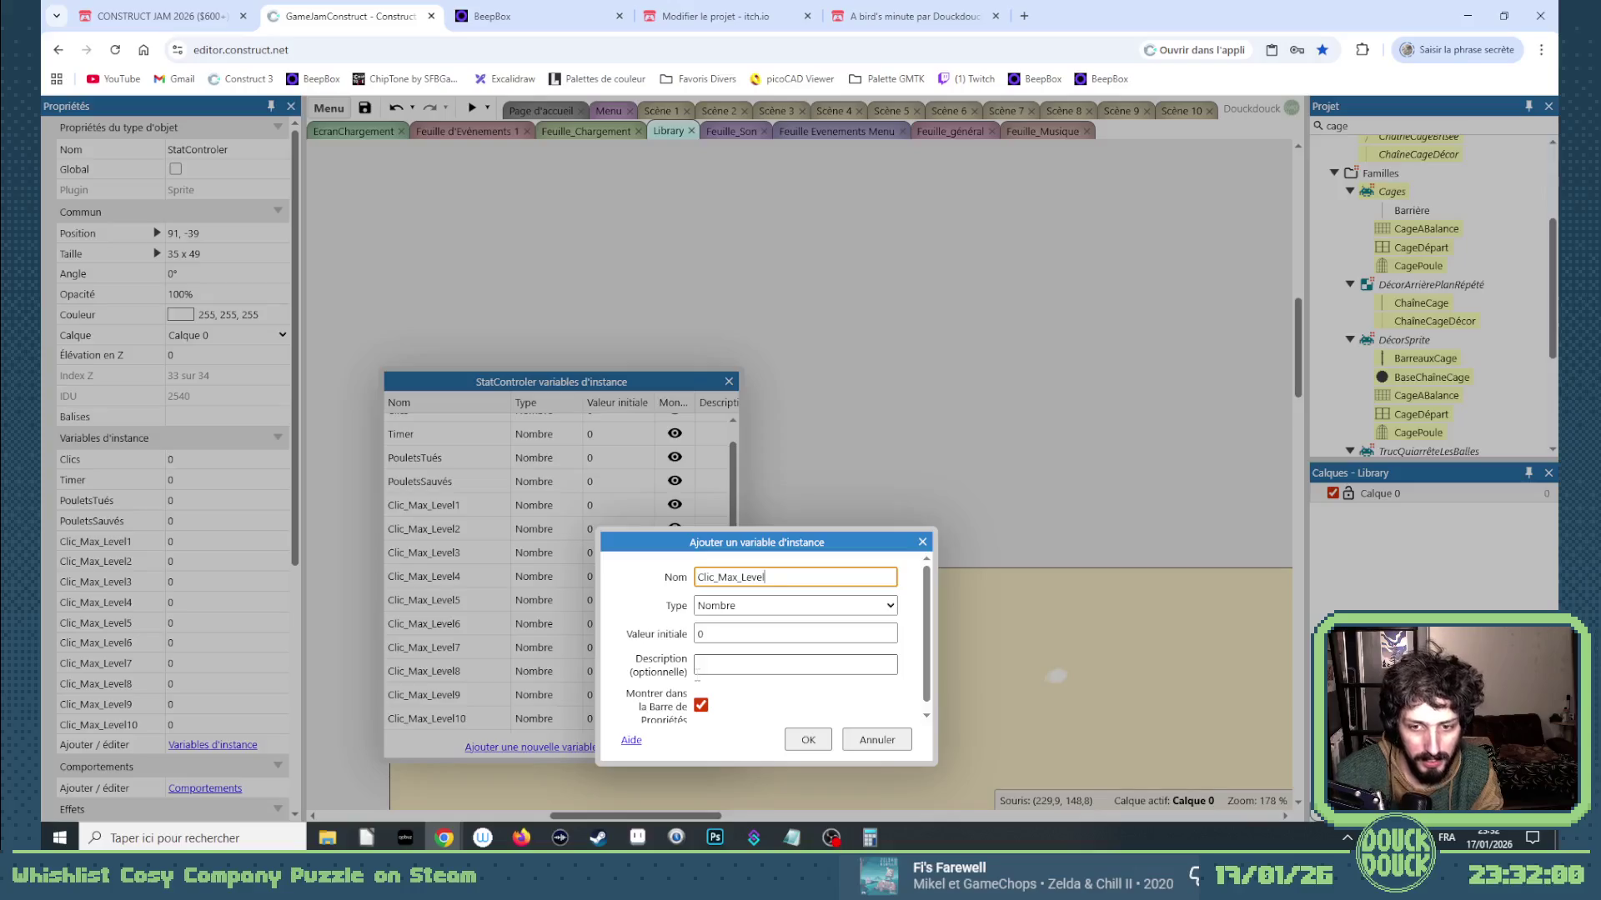
key("BackSpace")
key("BackSpace")
key("BackSpace")
type("Ad")
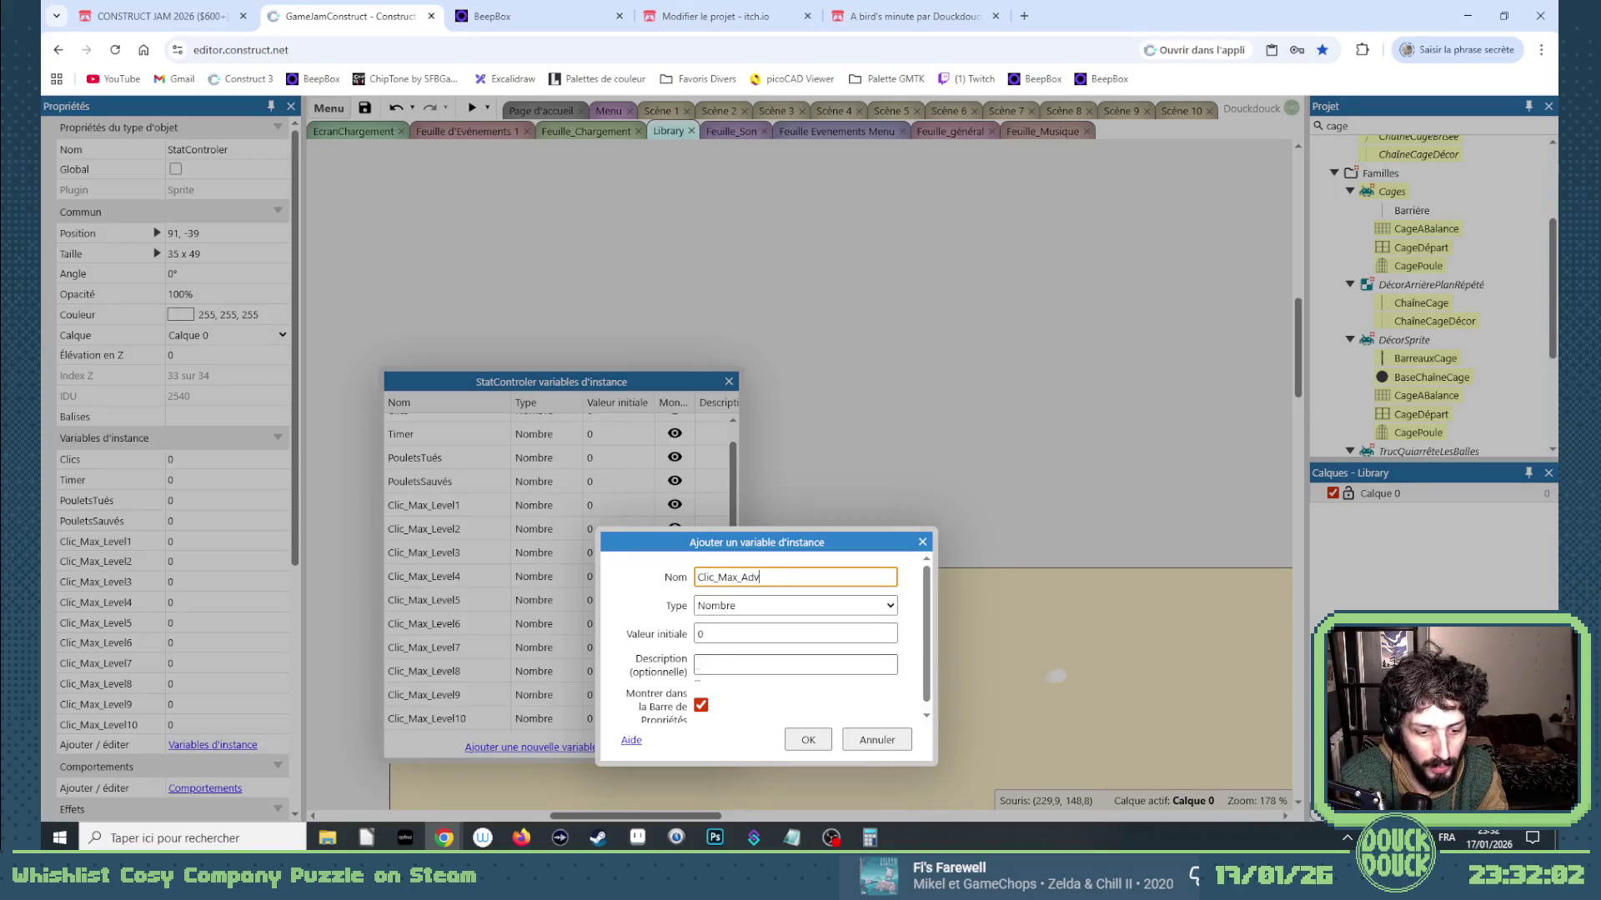
type("re")
key("Return")
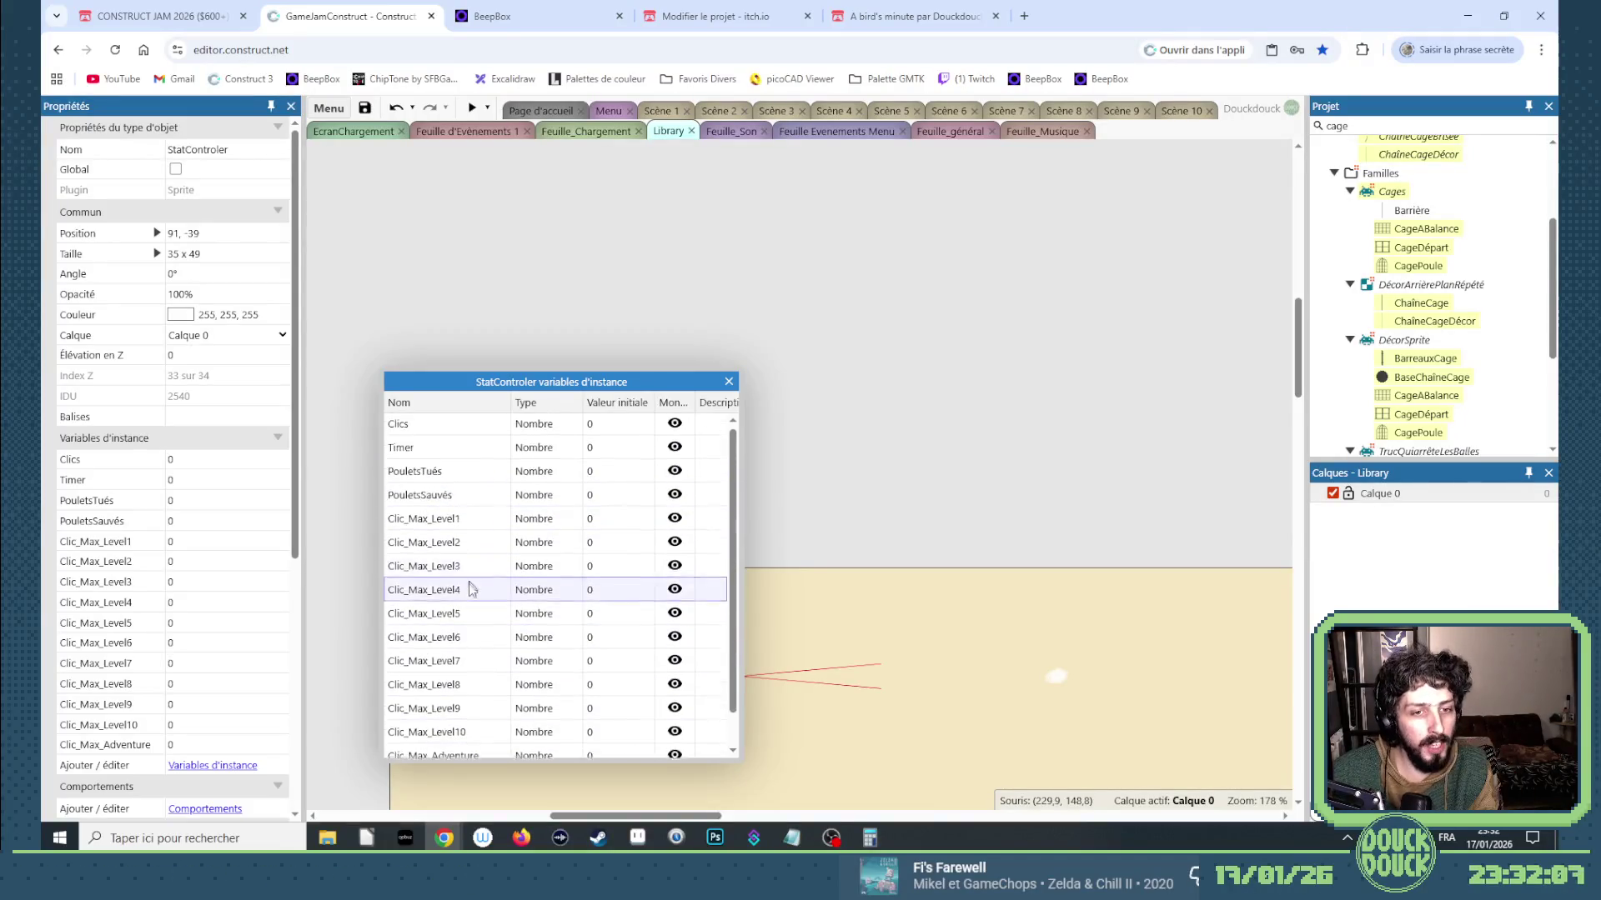
Add number variables Clic_Min_Level1, Clic_Min_Level2, Clic_Min_Level3, Clic_Min_Level4 and Clic_Min_Level5.
left_click(472, 747)
type("Clic_Max_Level")
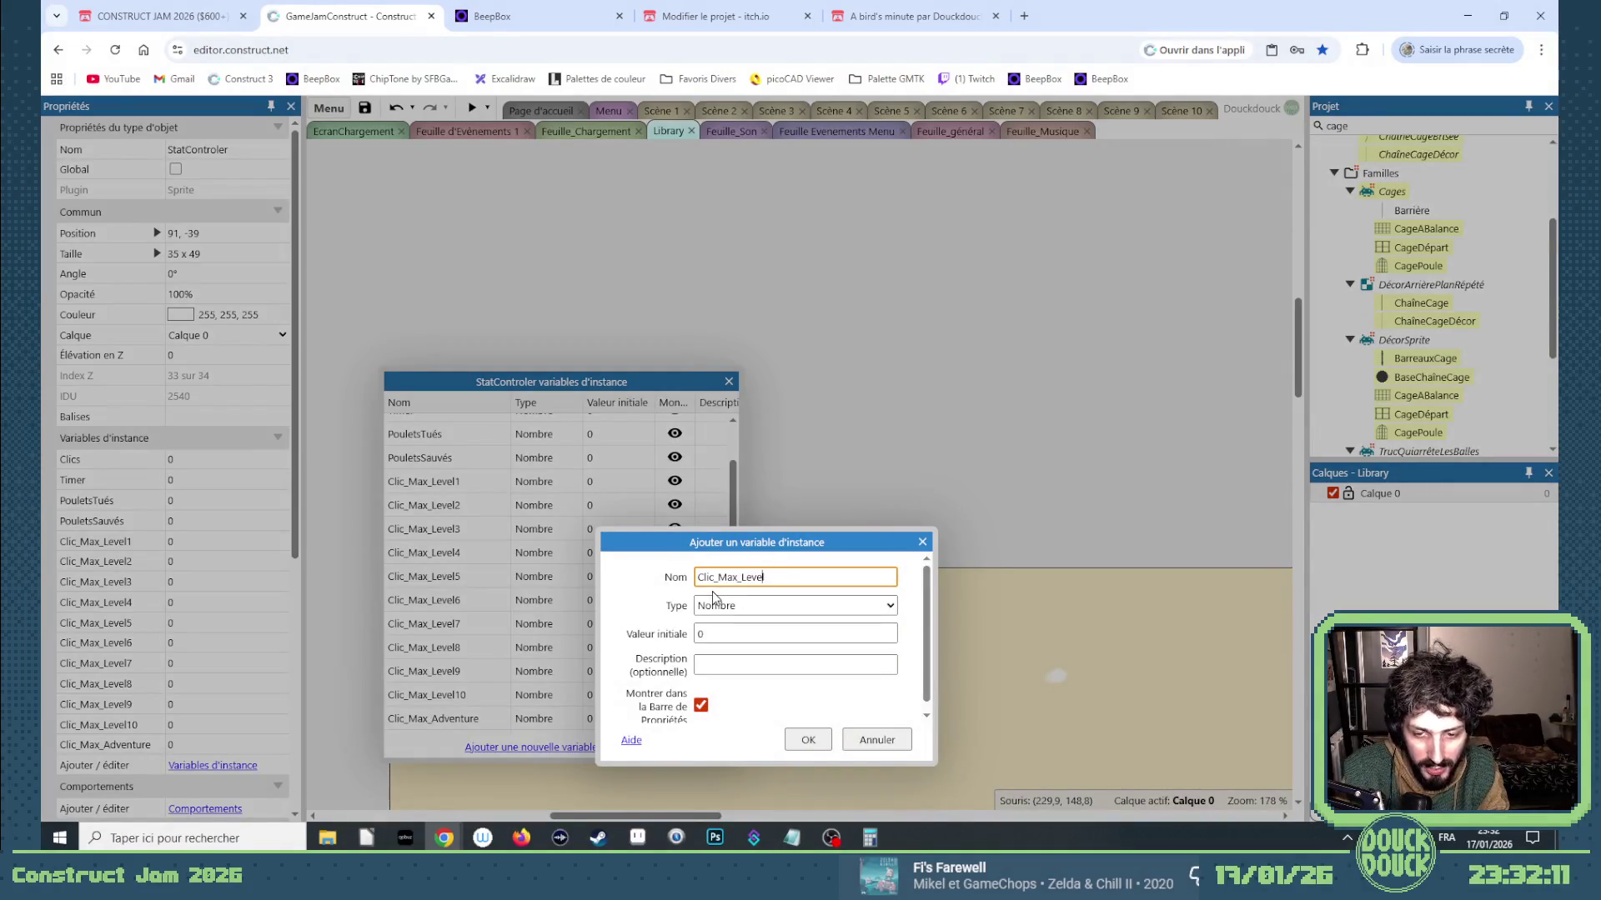
key("Left")
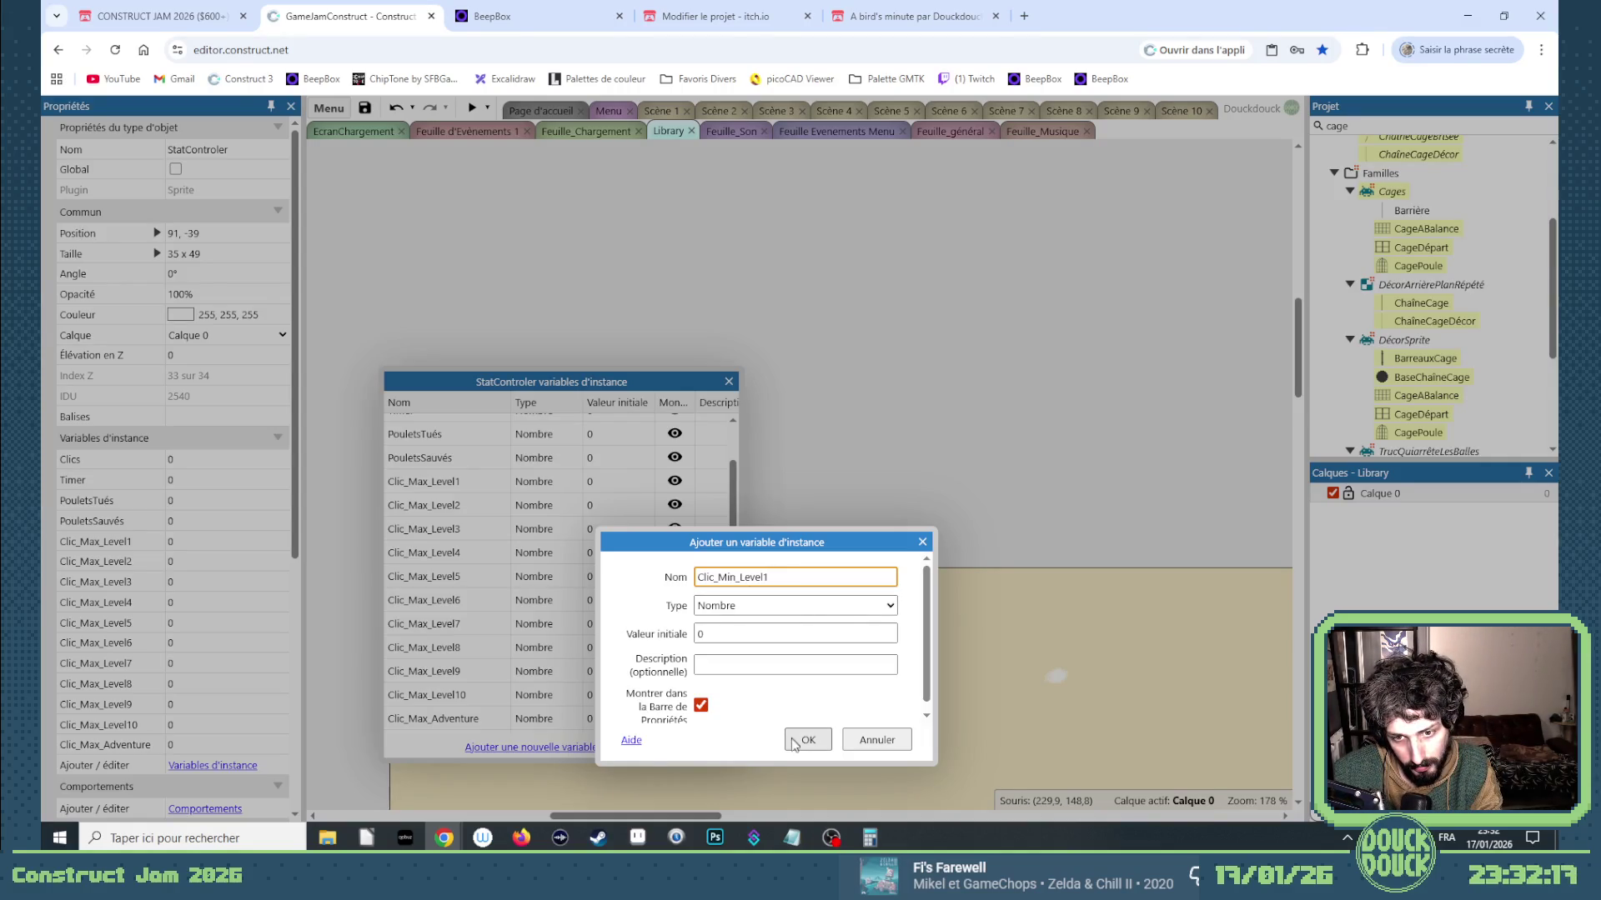
left_click_drag(765, 576, 663, 581)
key("ctrl+c")
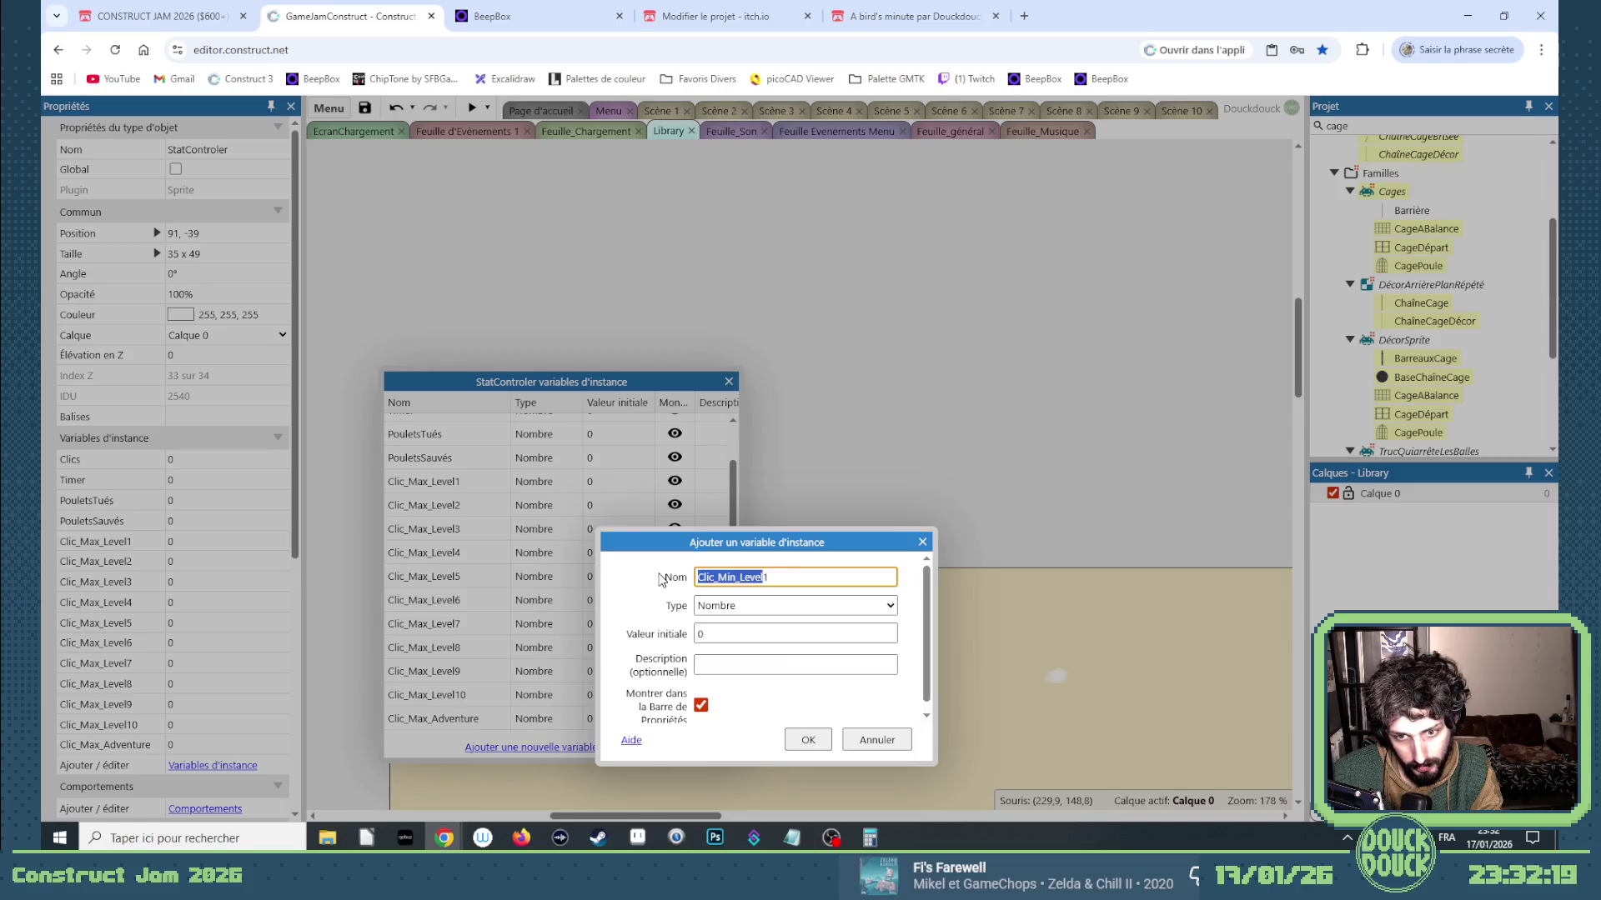
left_click(808, 740)
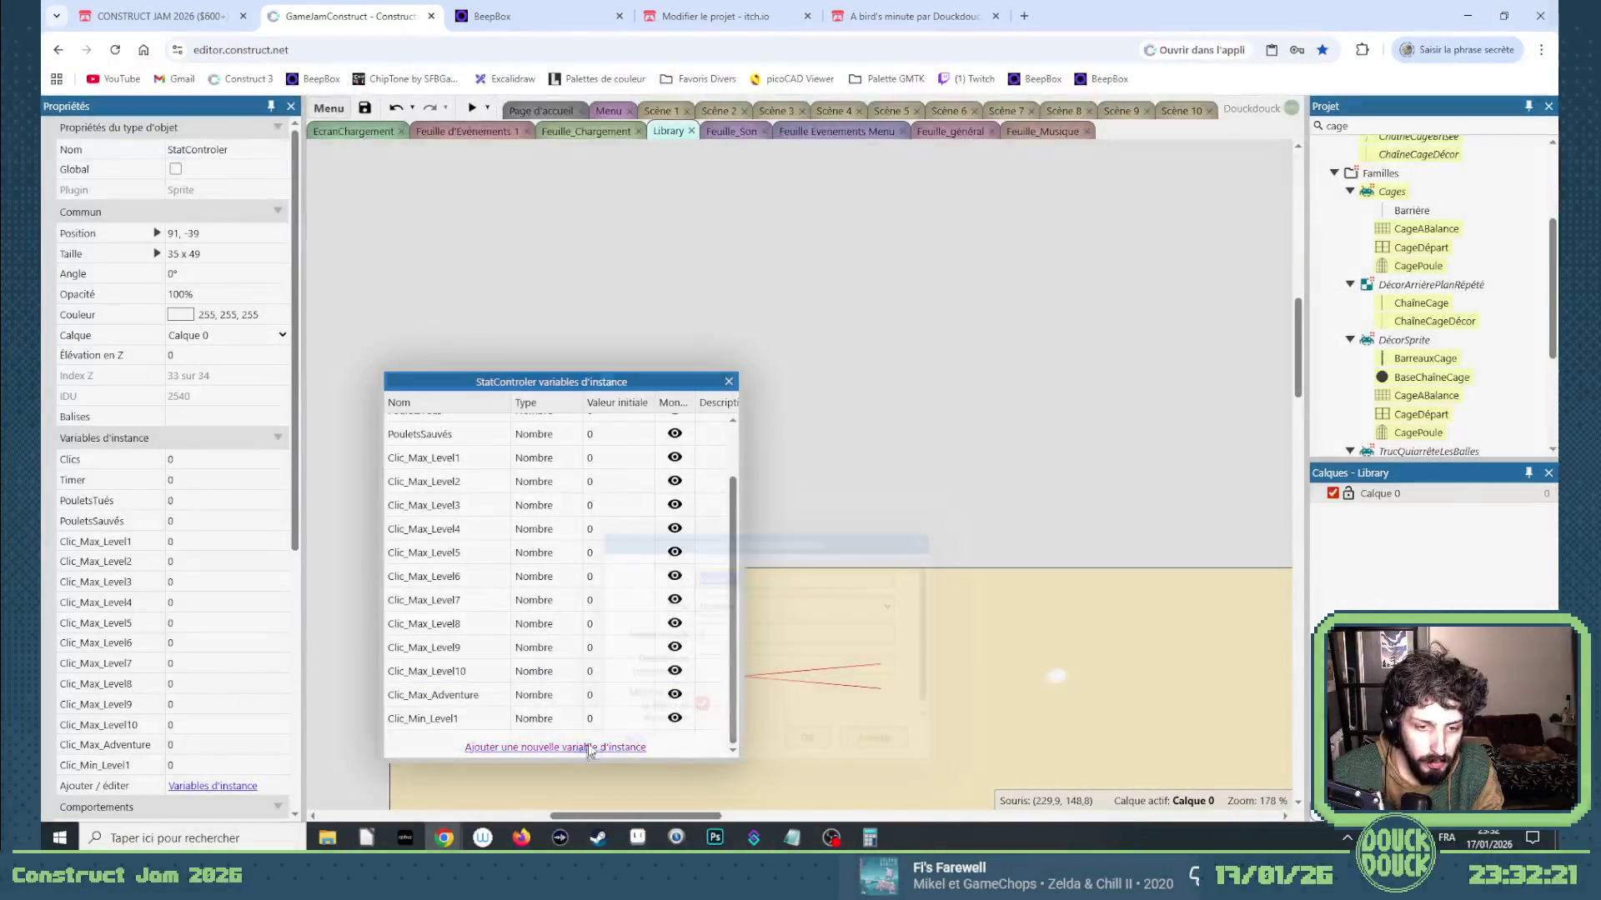
left_click(587, 747)
key("Return")
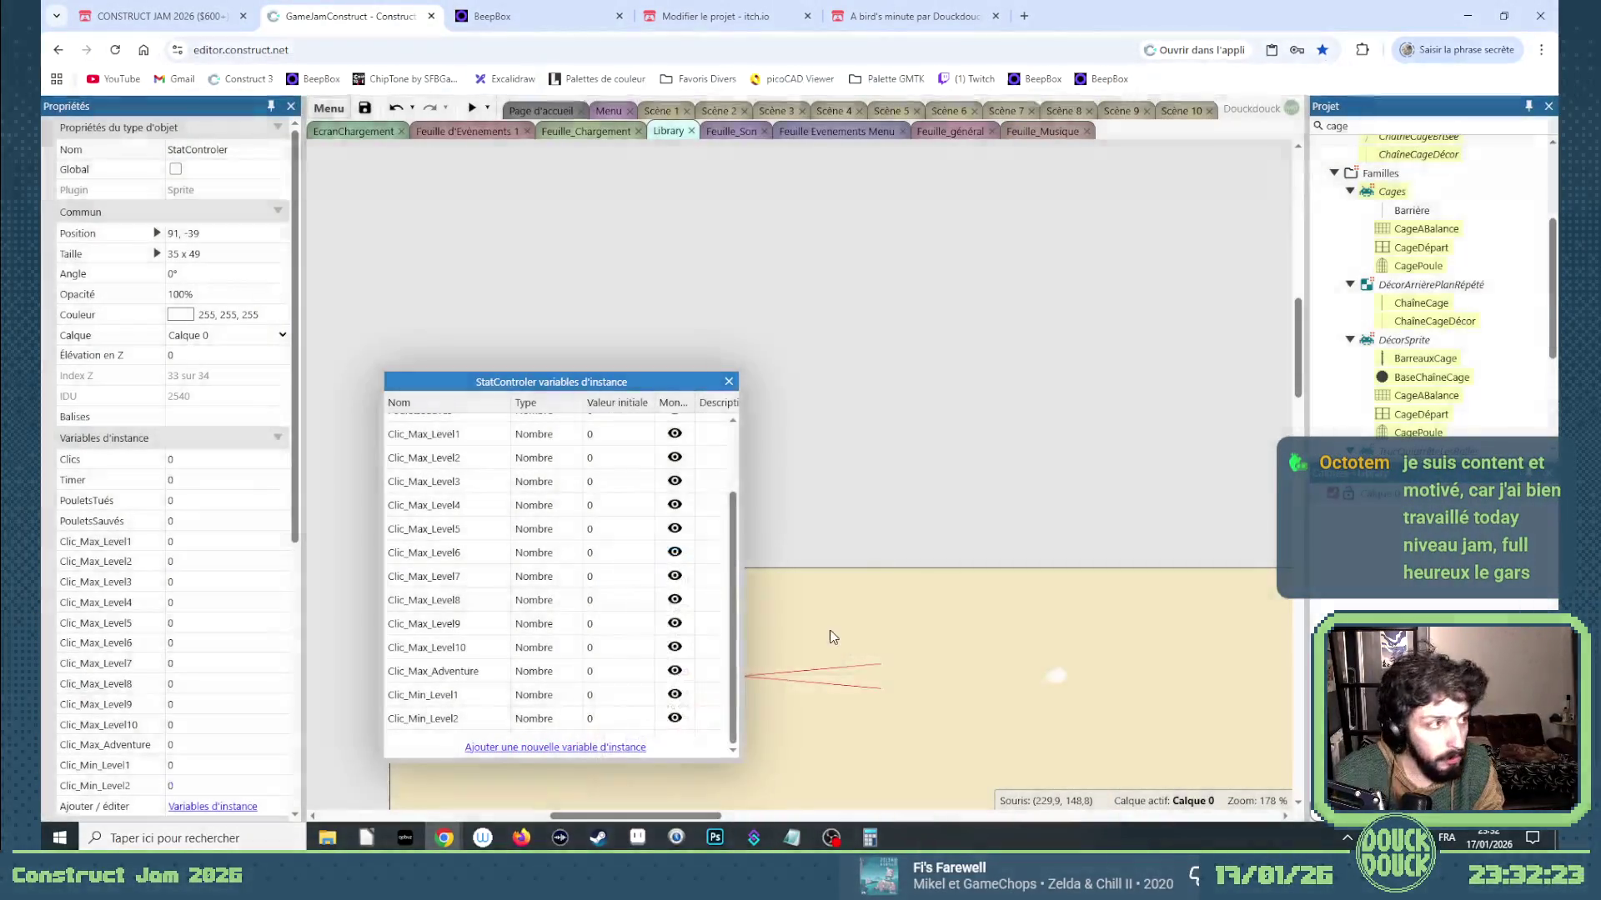
left_click(637, 749)
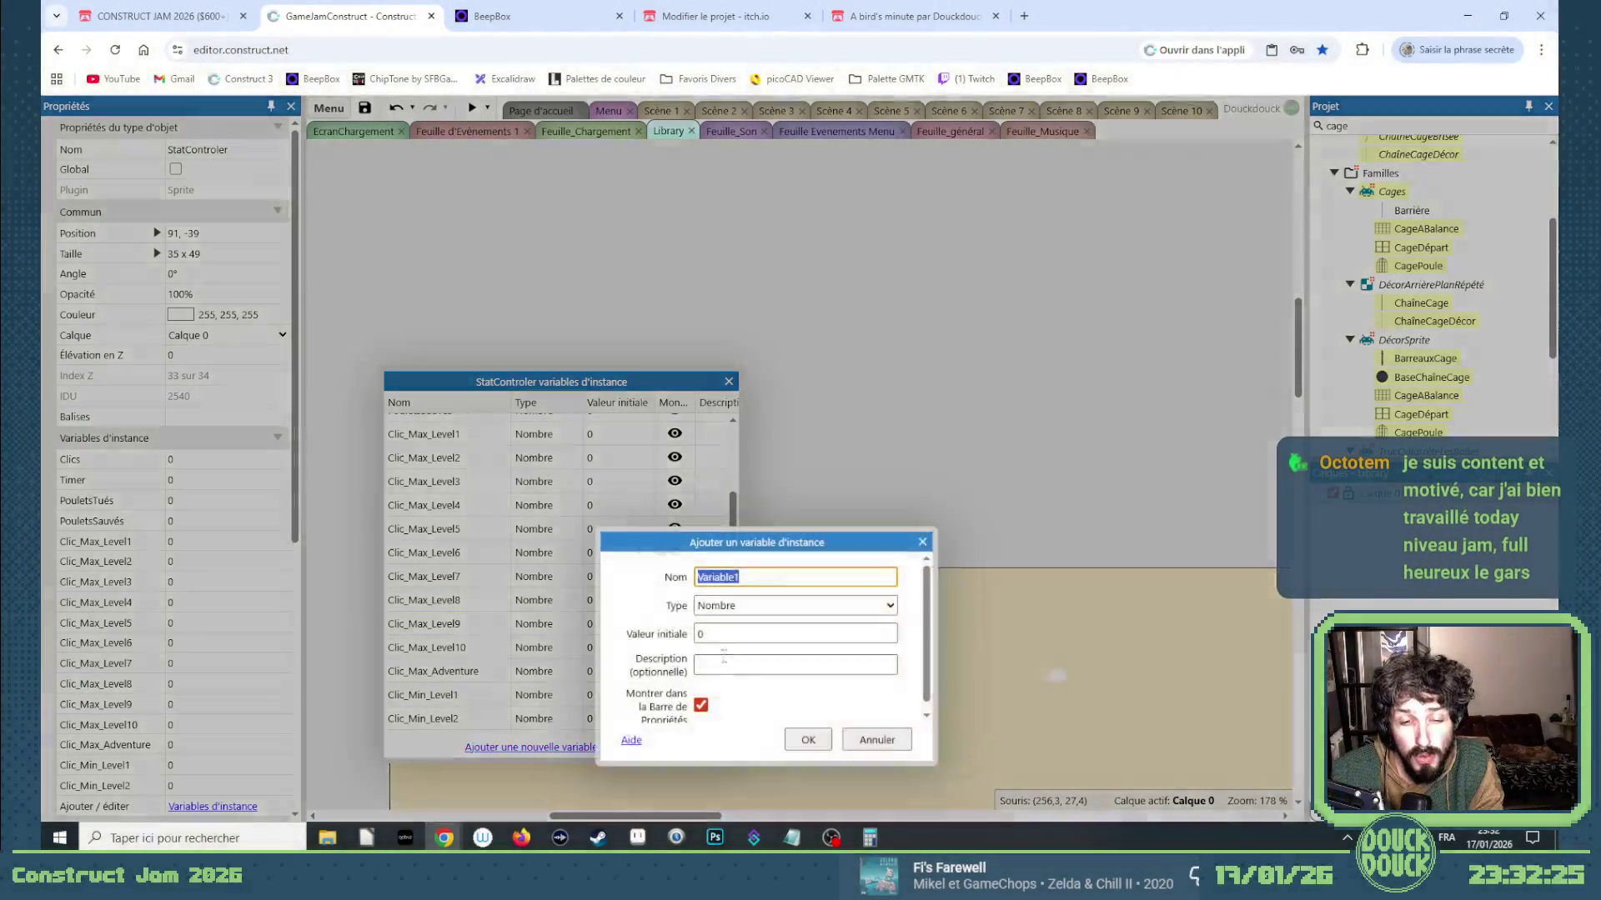
key("End")
type("3")
key("Return")
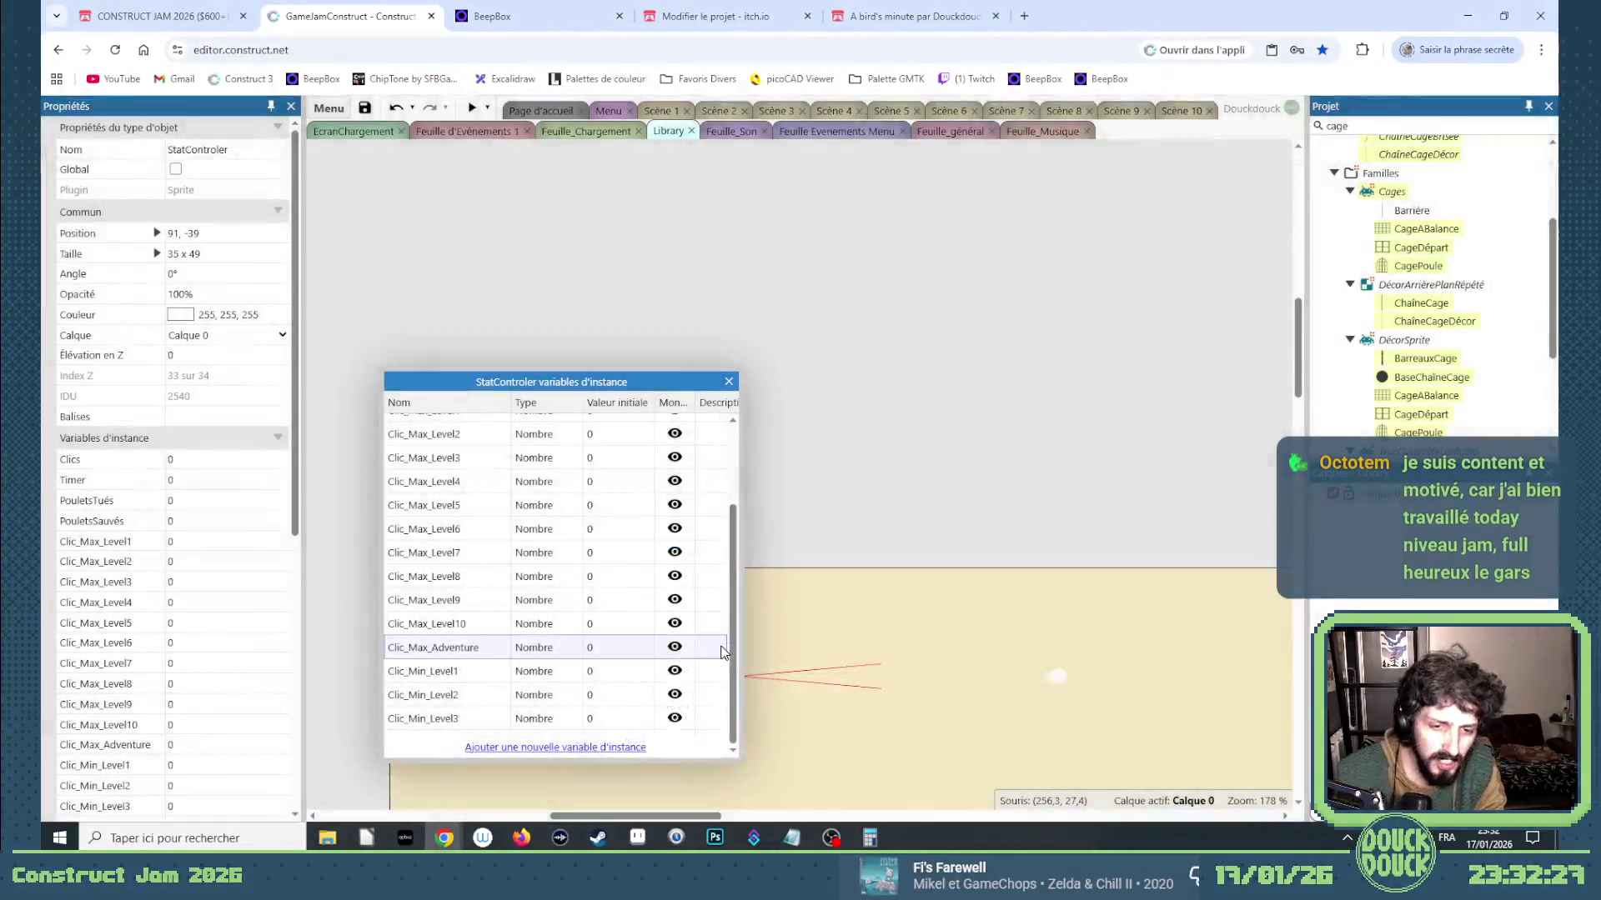
left_click(550, 747)
key("End")
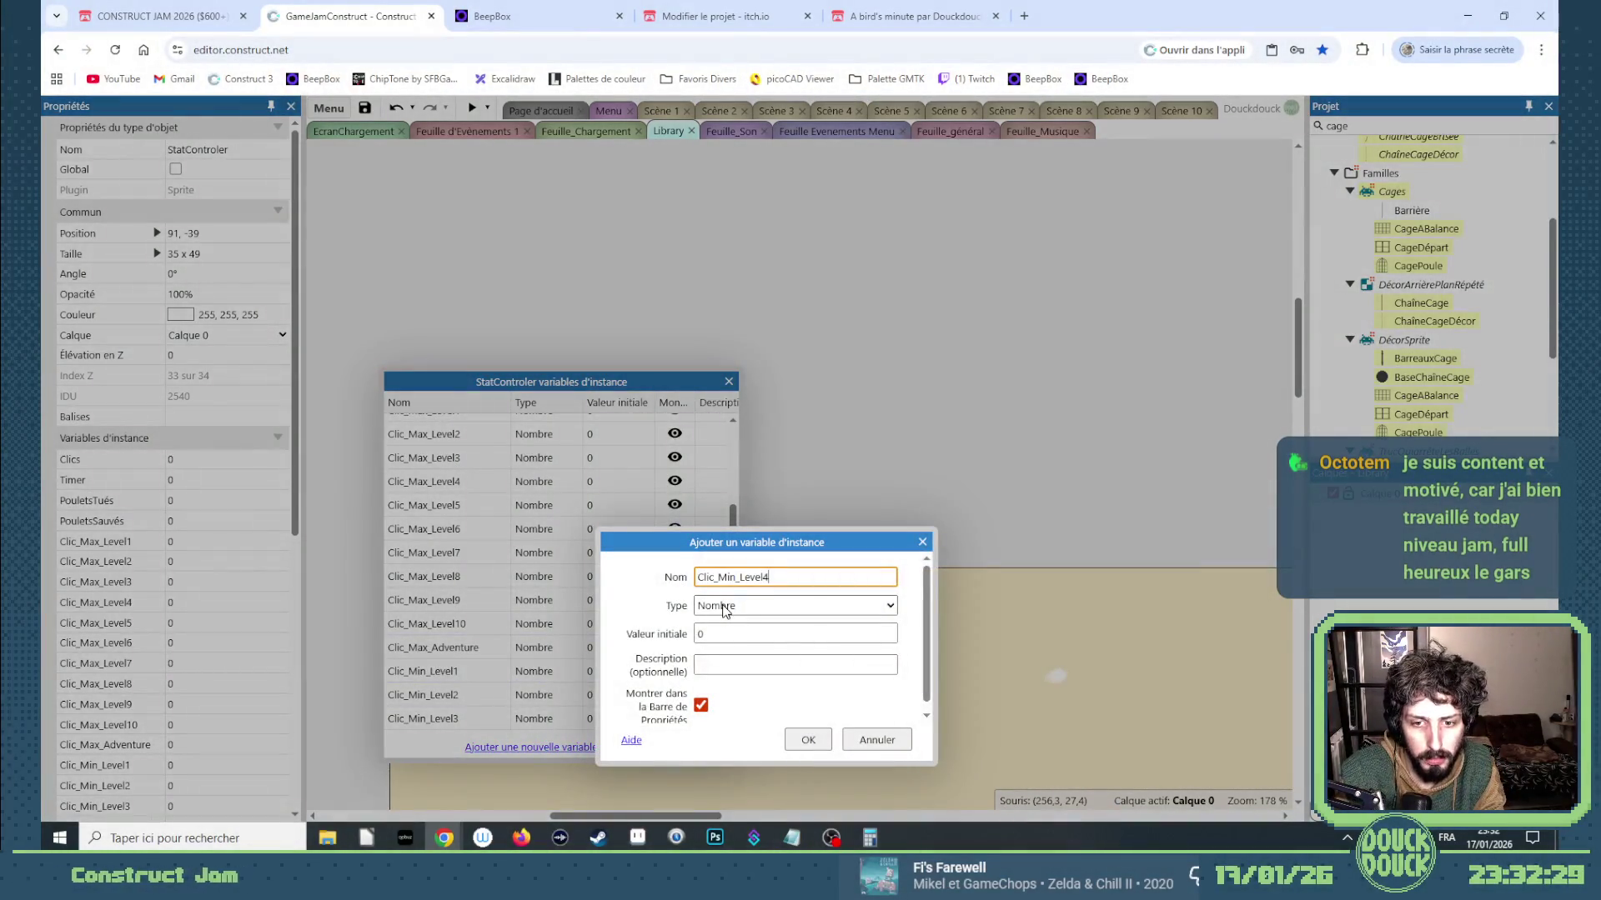
type("4")
key("Return")
left_click(592, 747)
key("ctrl+v")
type("5")
key("Return")
mouse_move(407, 375)
left_mouse_down()
mouse_move(660, 378)
mouse_move(635, 365)
left_mouse_up()
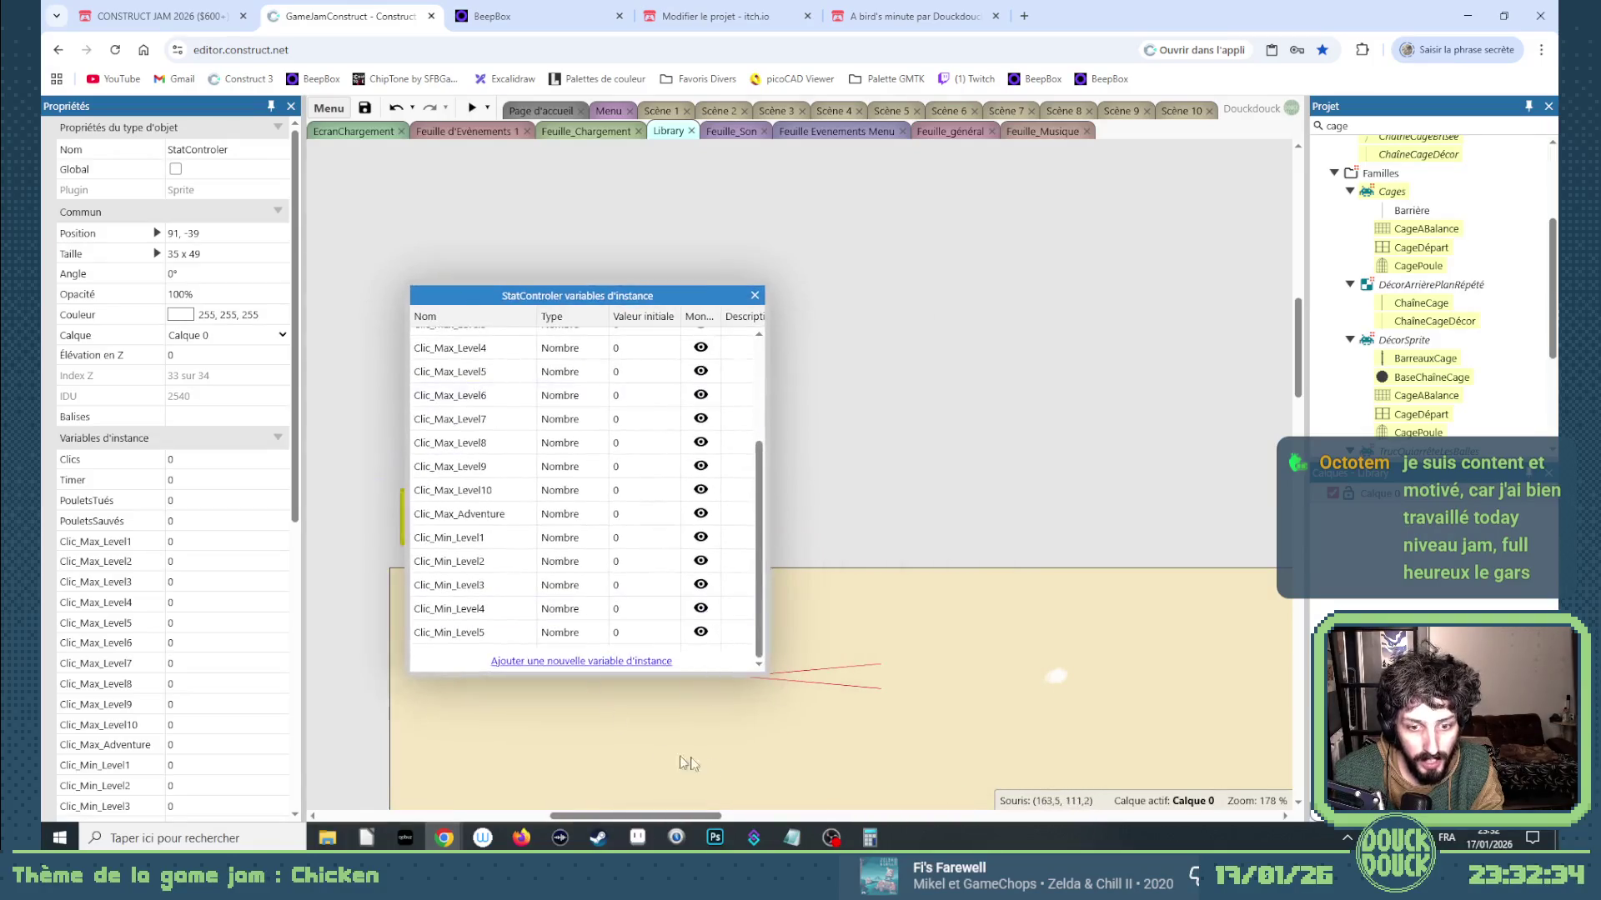
left_click(792, 838)
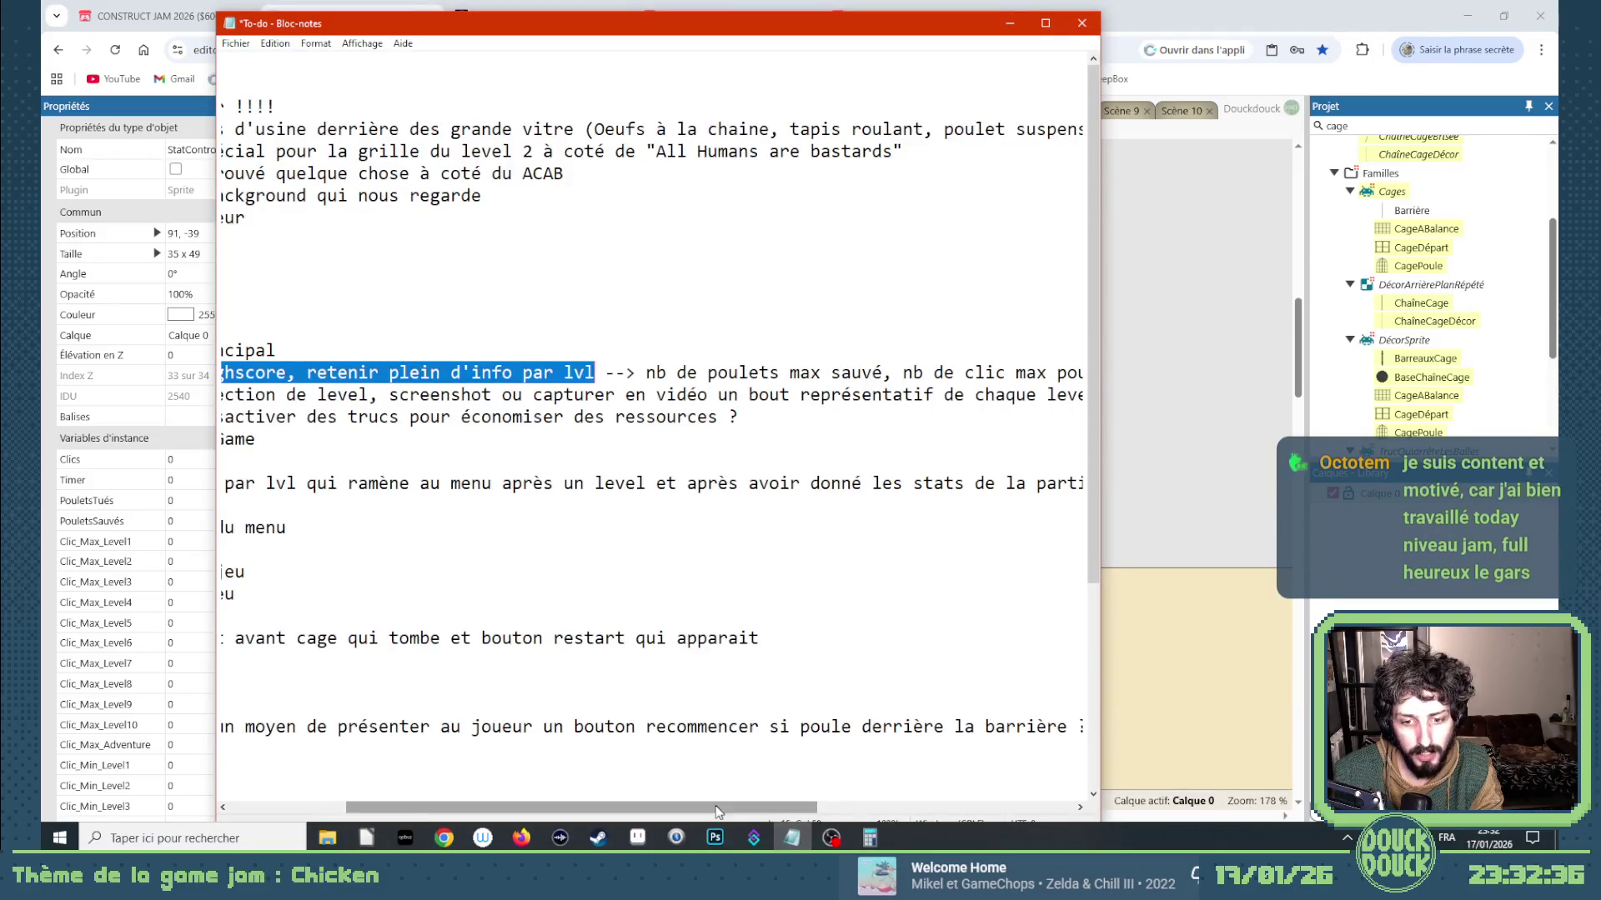
Append the line '- sauvegarde !!!' to the end of the Notepad To-do list.
left_click_drag(714, 806, 519, 788)
scroll(484, 751, "down", 2)
left_click(463, 724)
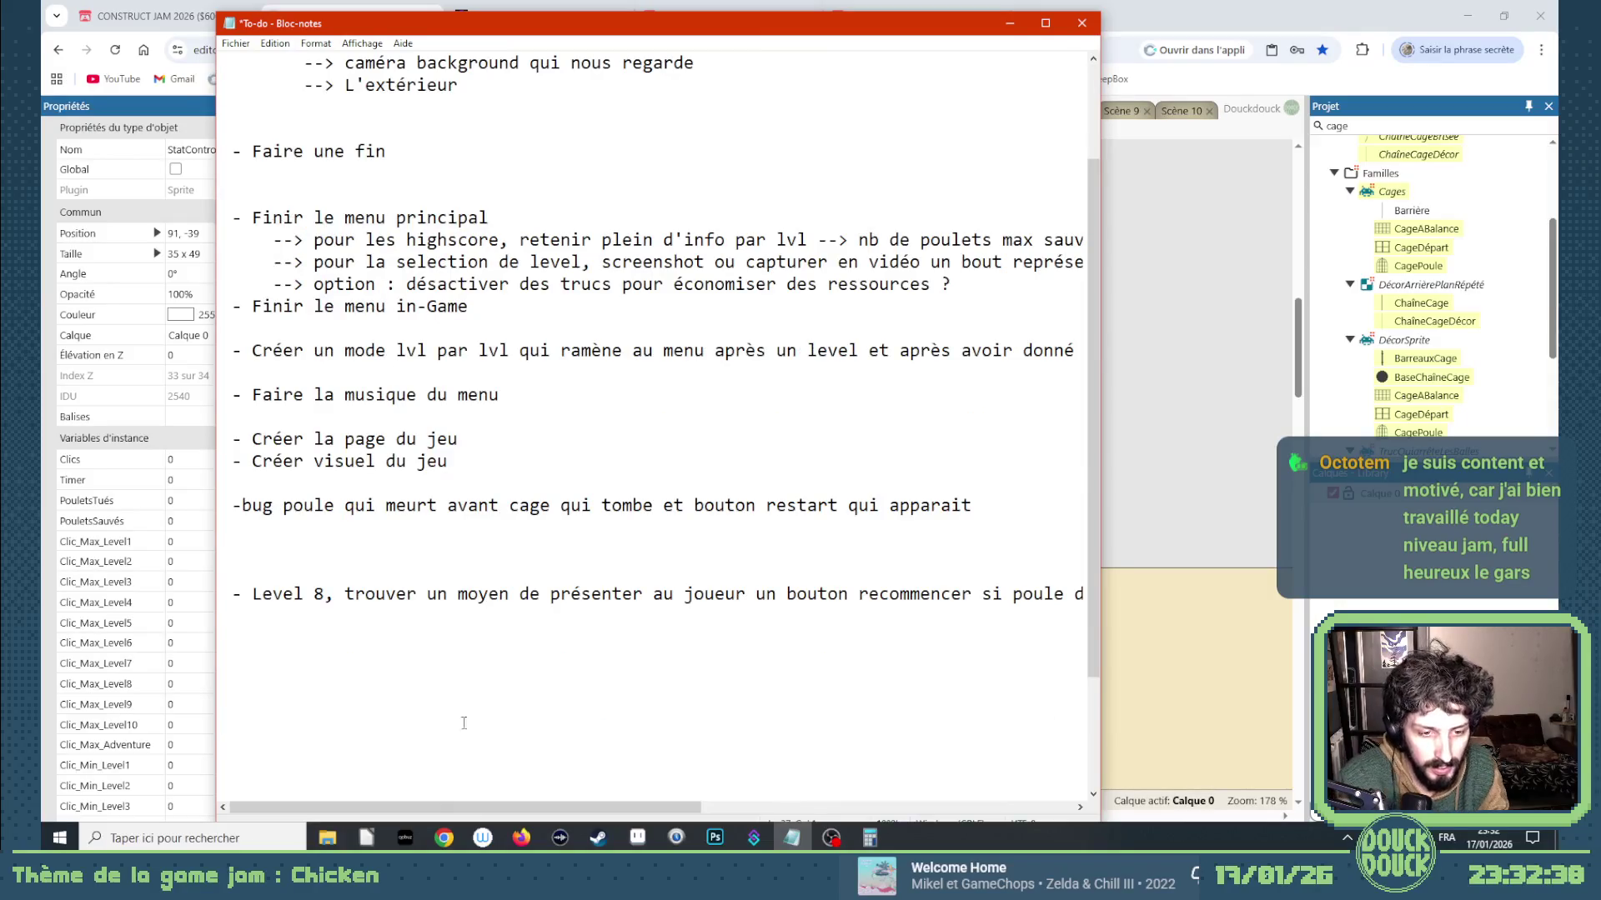
type("-")
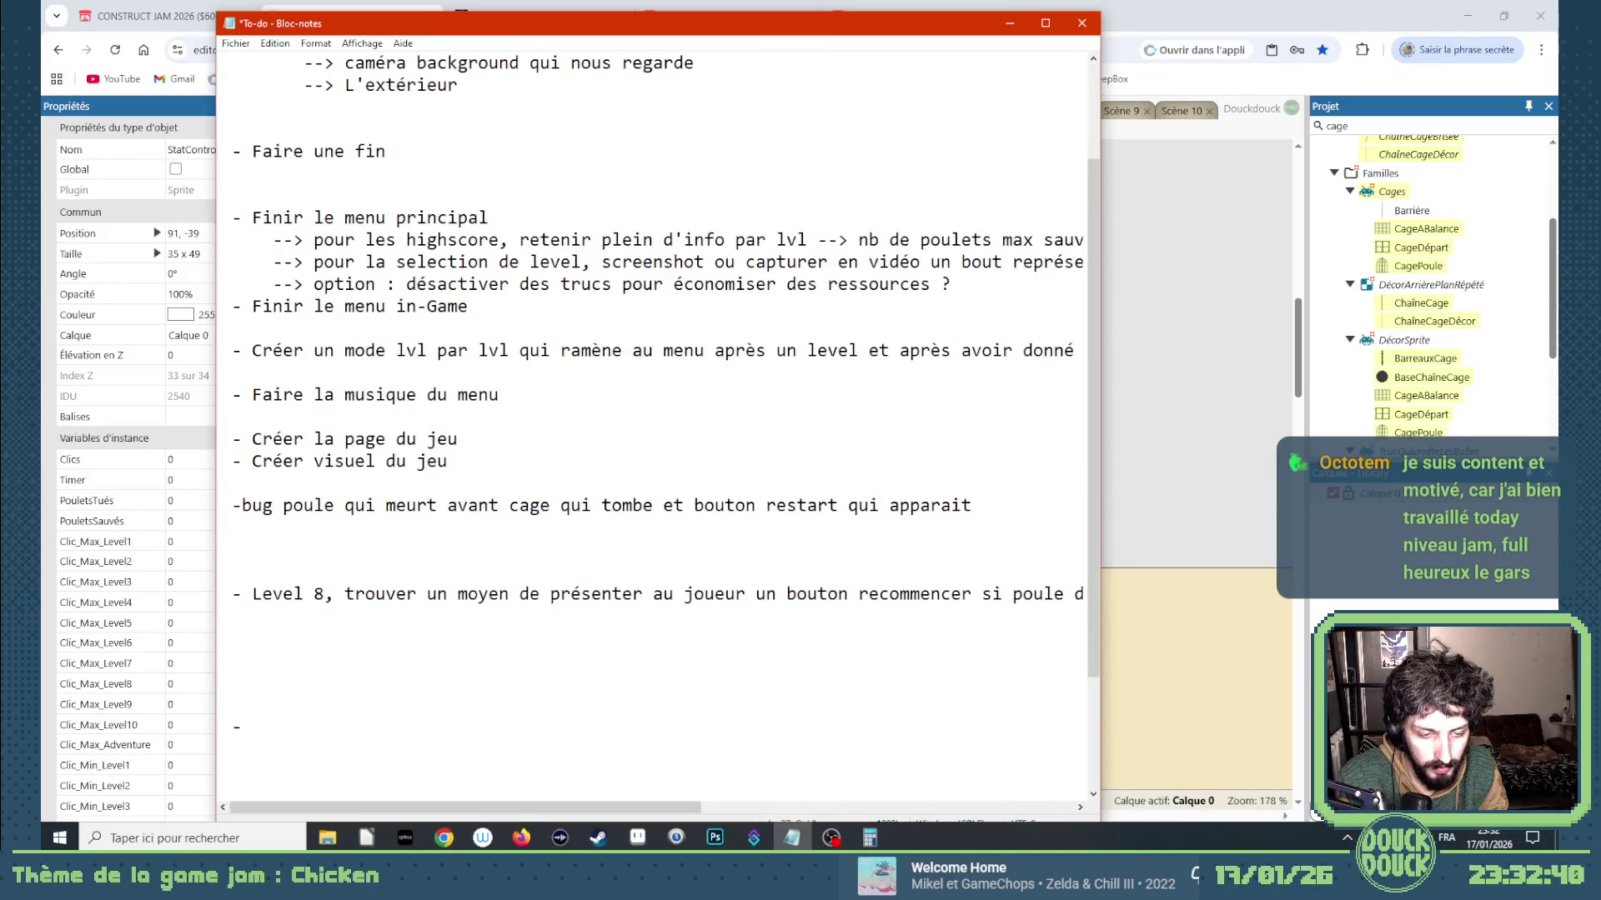
type(" sauvega")
type("rdze")
key("BackSpace")
key("BackSpace")
key("BackSpace")
type("e !!!")
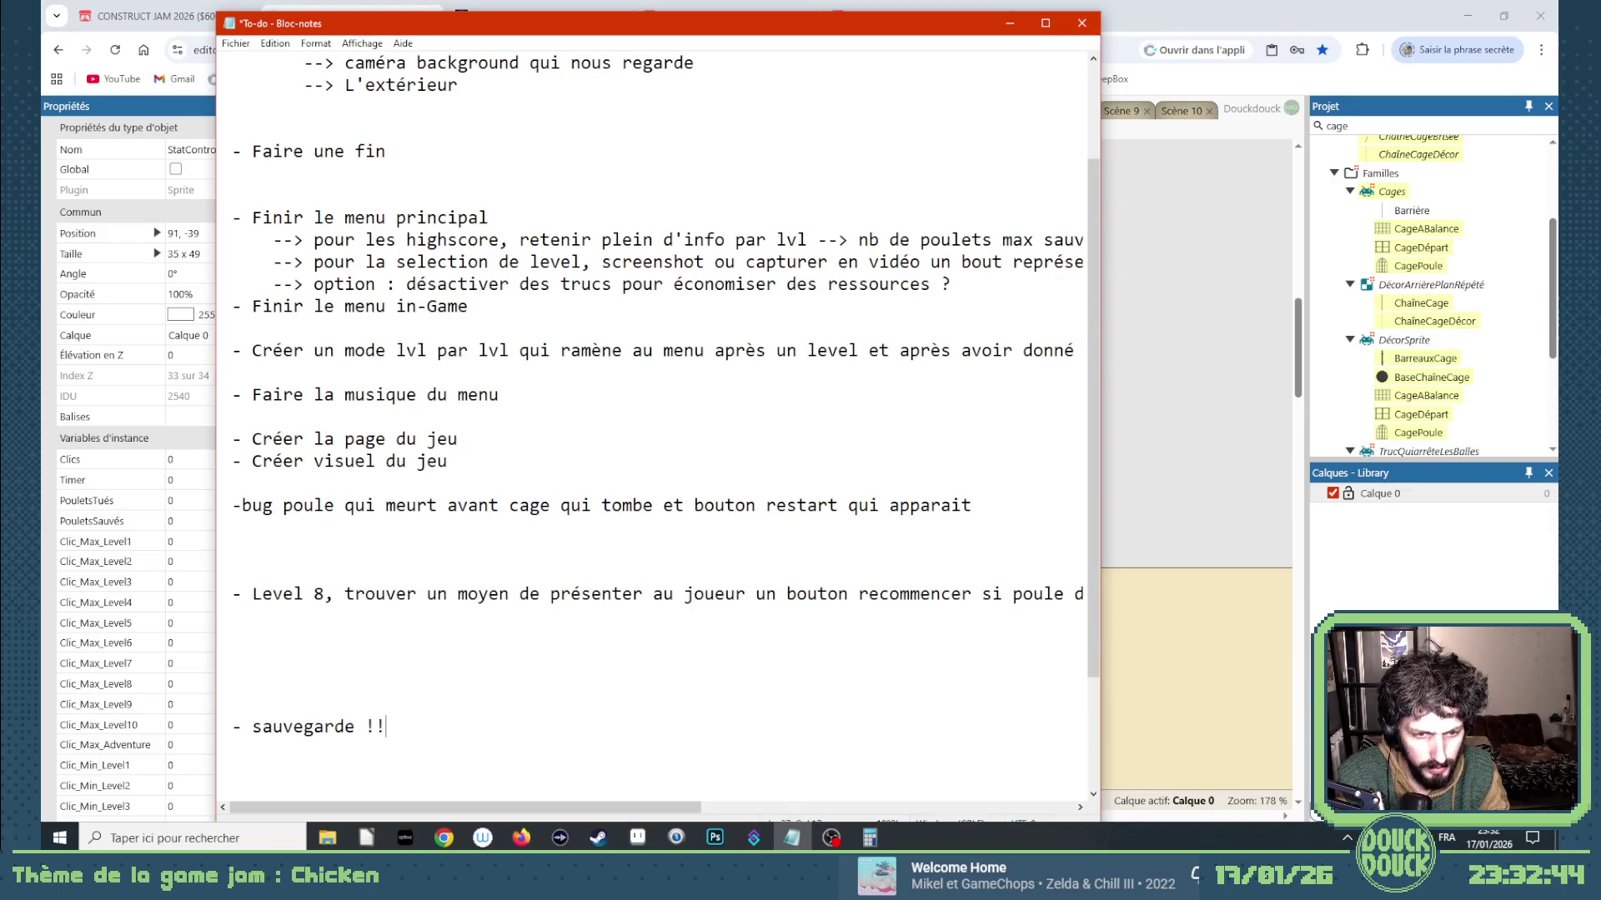
left_click(1160, 362)
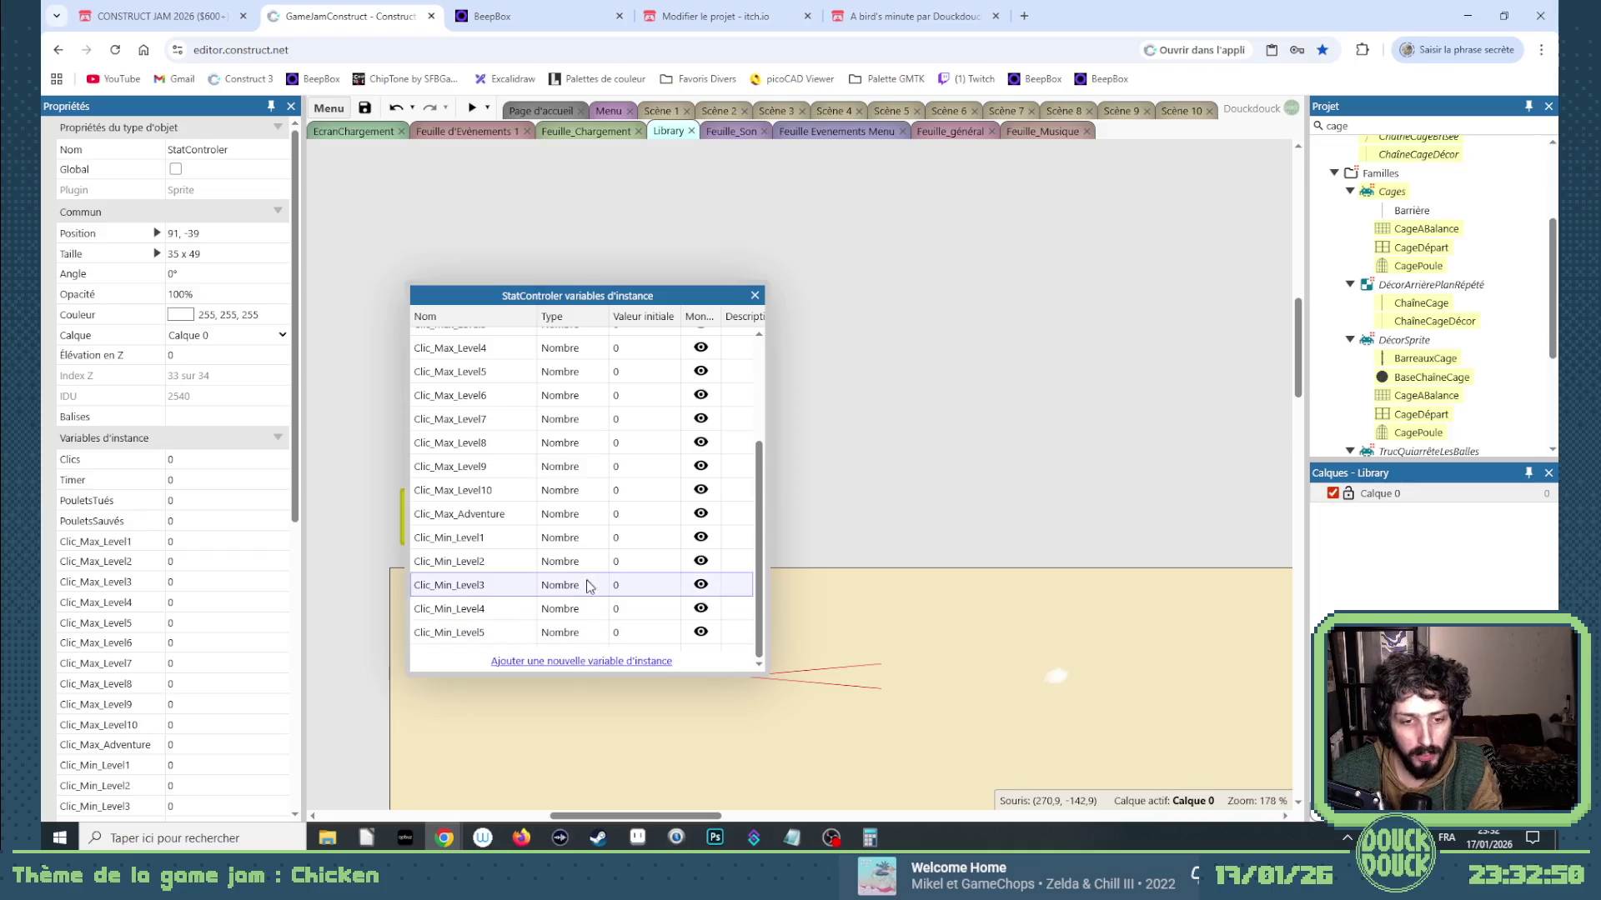
Add StatControler instance variables Clic_Min_Level6, Clic_Min_Level7 and Clic_Min_Level8.
left_click(588, 660)
type("Clic_Min_Level")
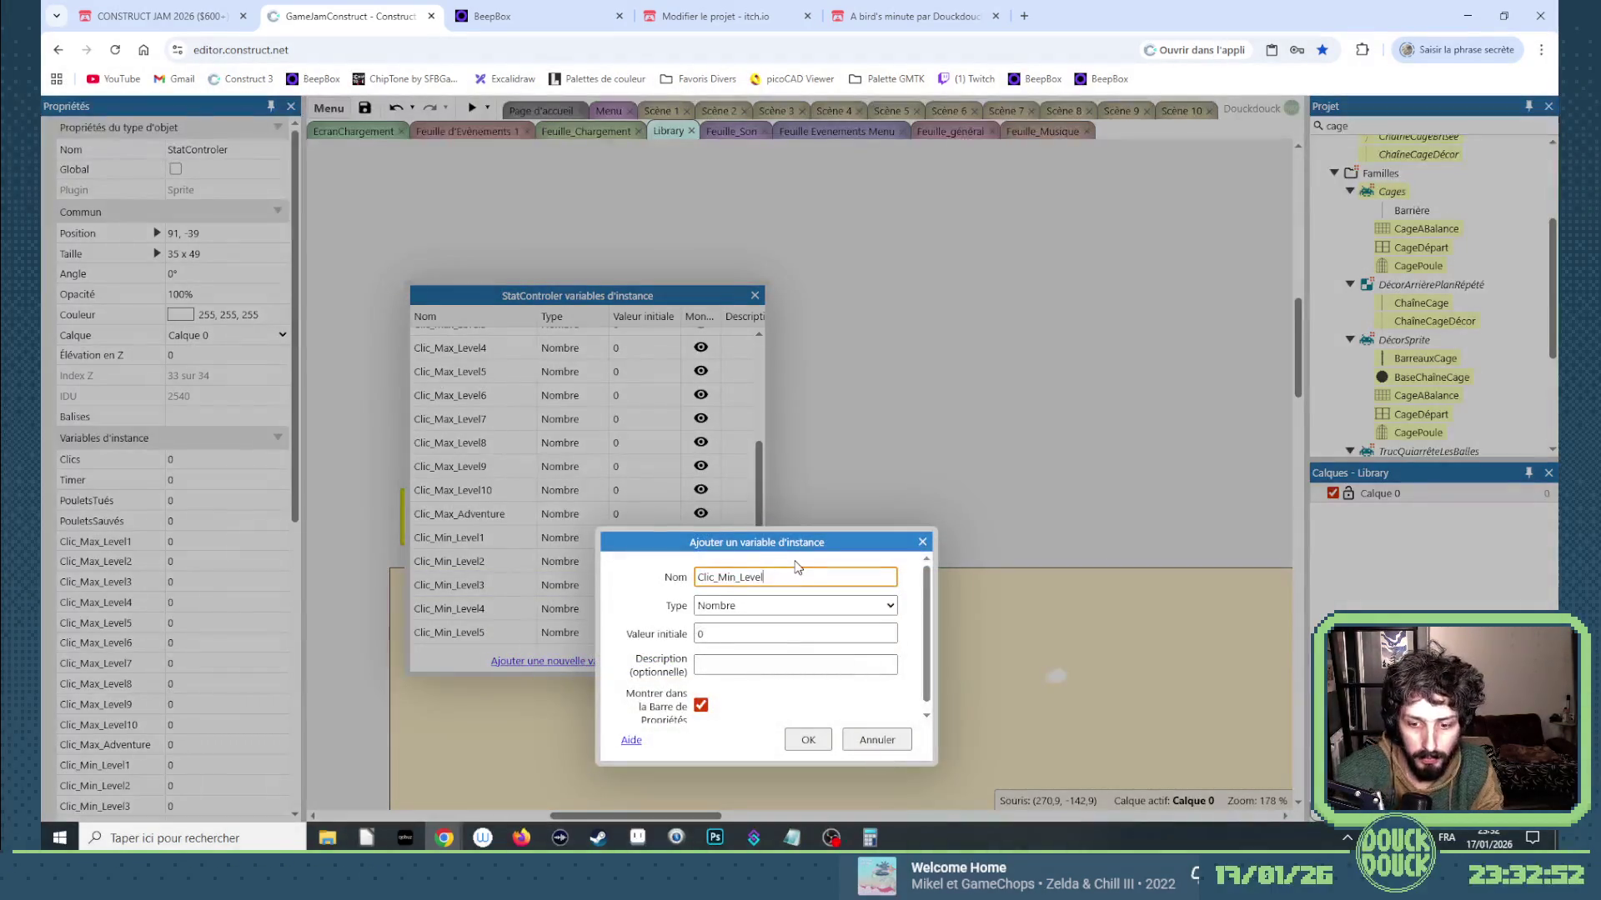
key("Return")
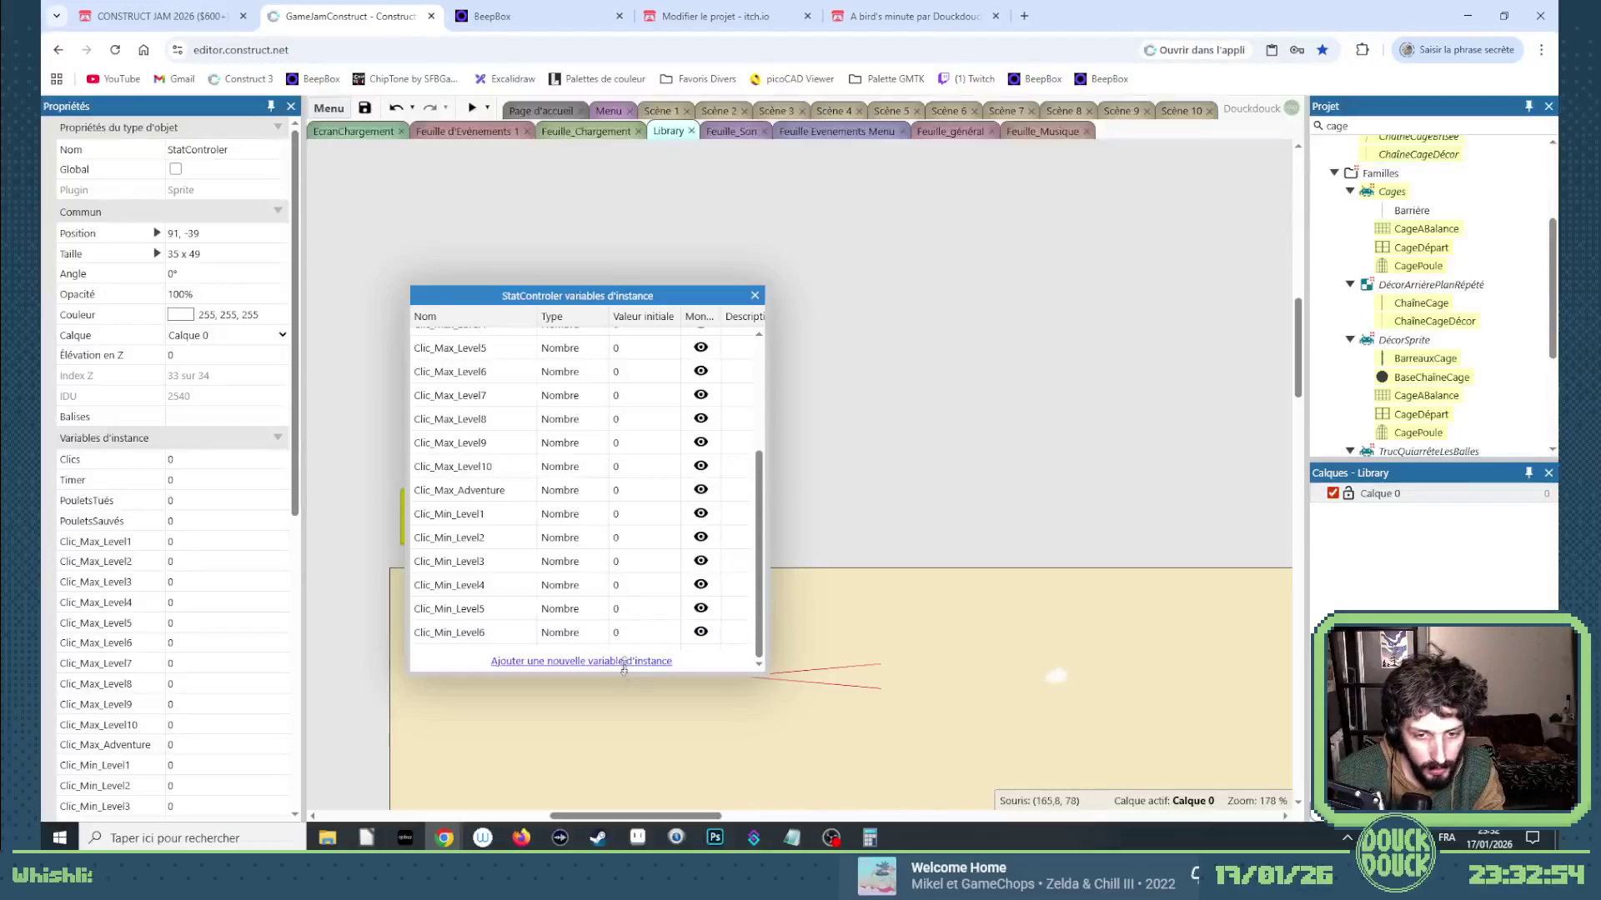
left_click(650, 660)
type("Clic_Min_Level7")
key("Return")
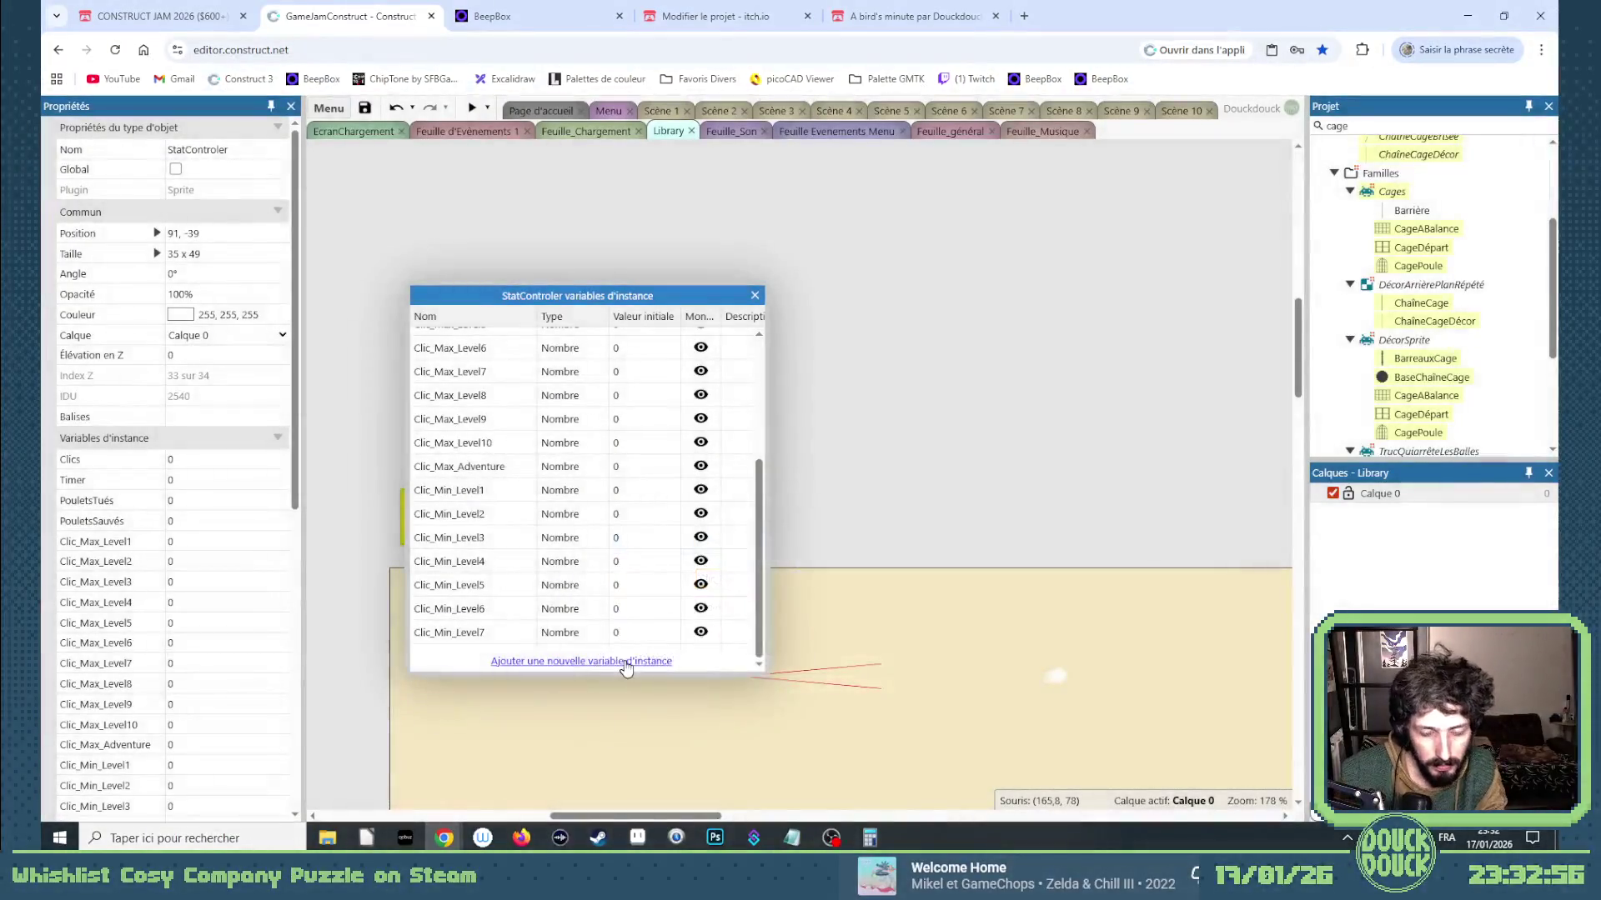
left_click(627, 661)
type("Clic_Min_Level8")
key("Return")
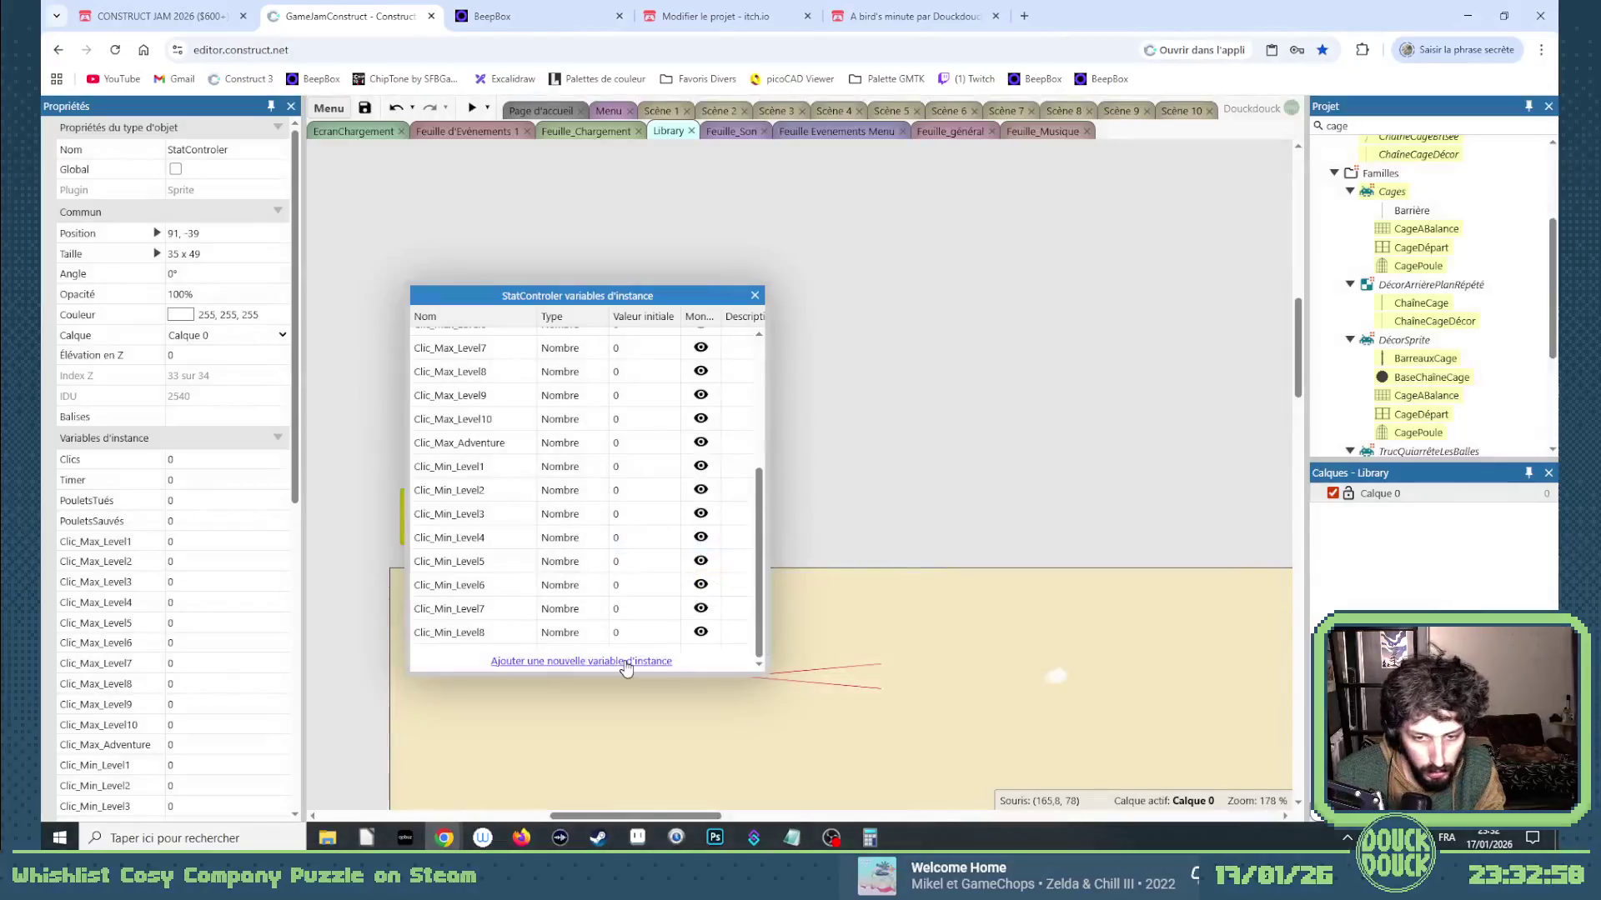
Add Clic_Min_Level9, Clic_Min_Level10 and Clic_Min_LevelAdventure, then close the extra new-variable form.
left_click(627, 662)
type("Clic_Min_Level")
key("Return")
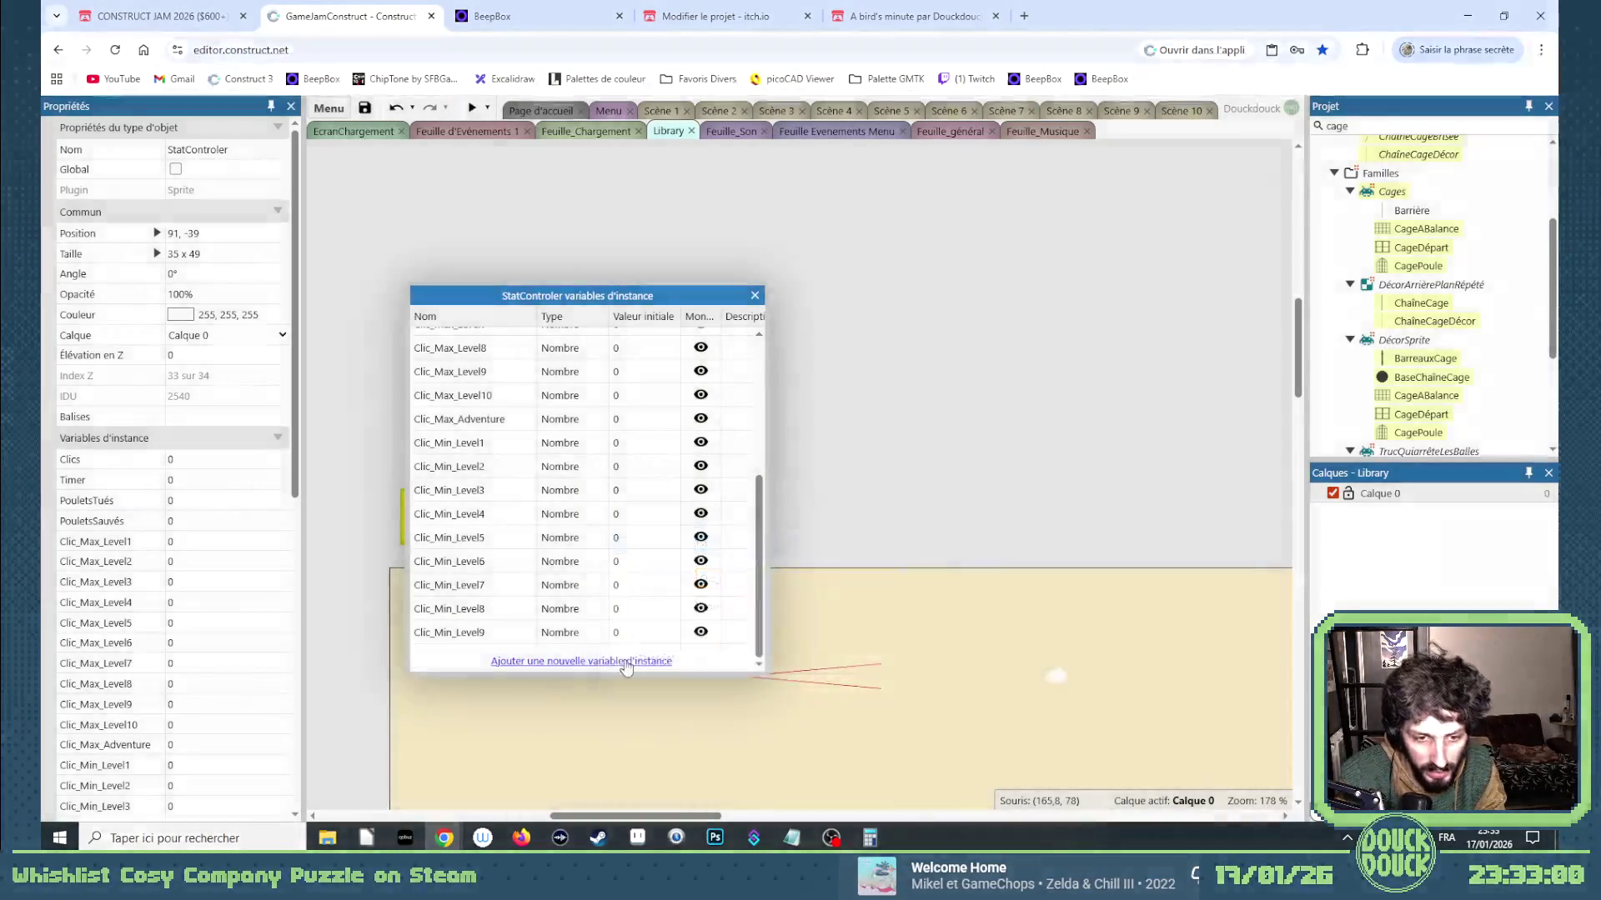
left_click(627, 662)
type("Clic_Min_Level10")
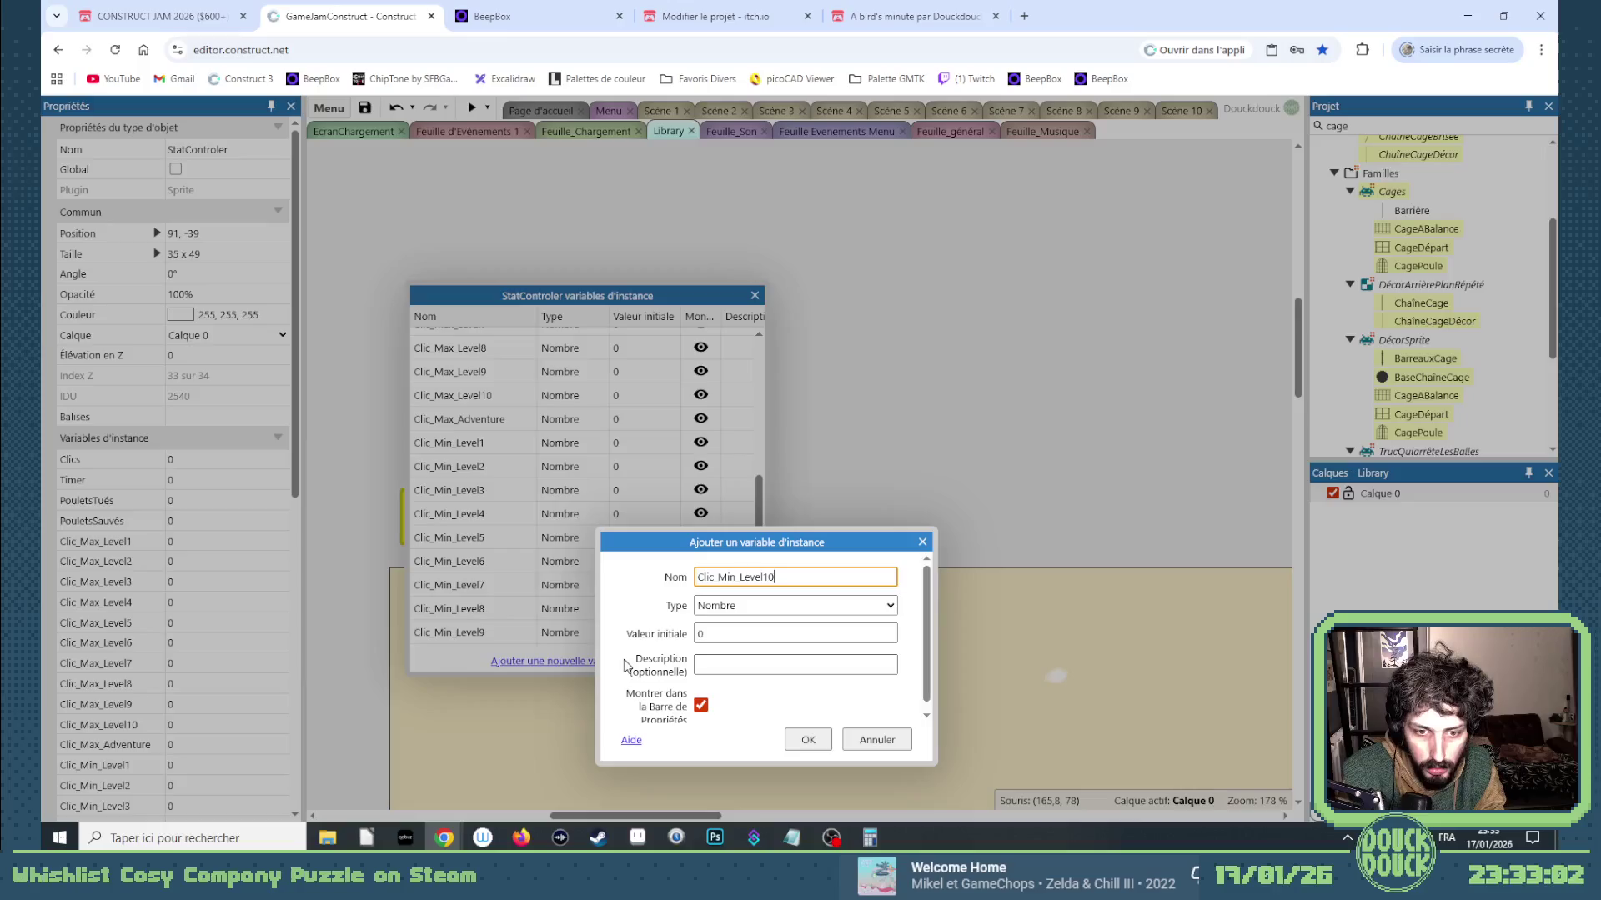
key("Return")
left_click(627, 663)
type("Clic_Min_LevelAdventur")
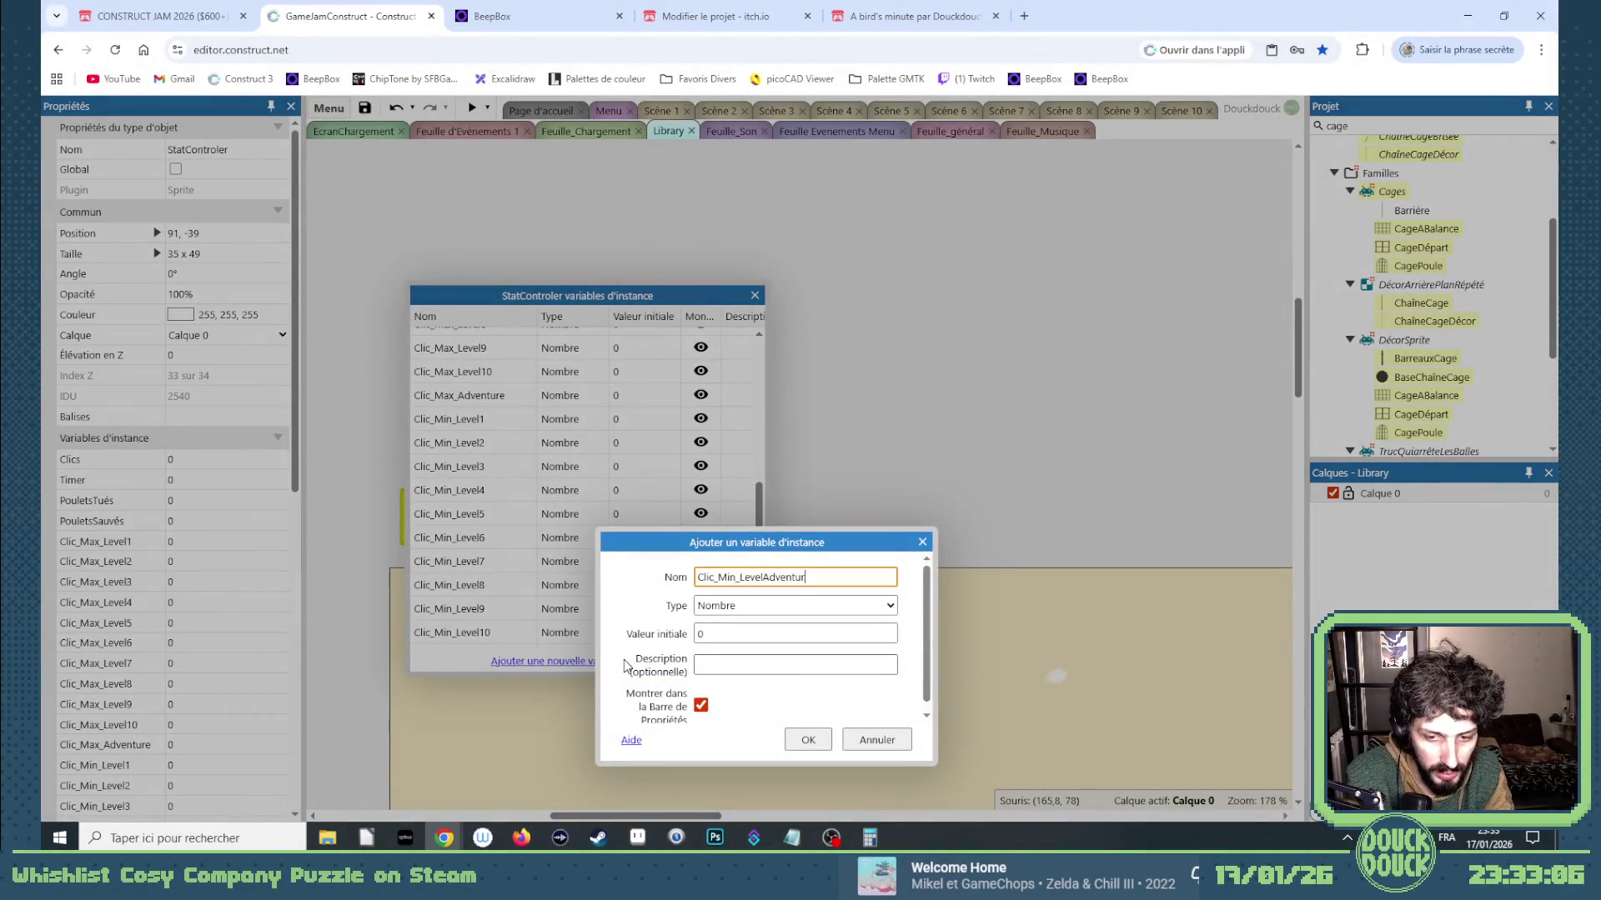
type("e")
key("Return")
left_click(627, 663)
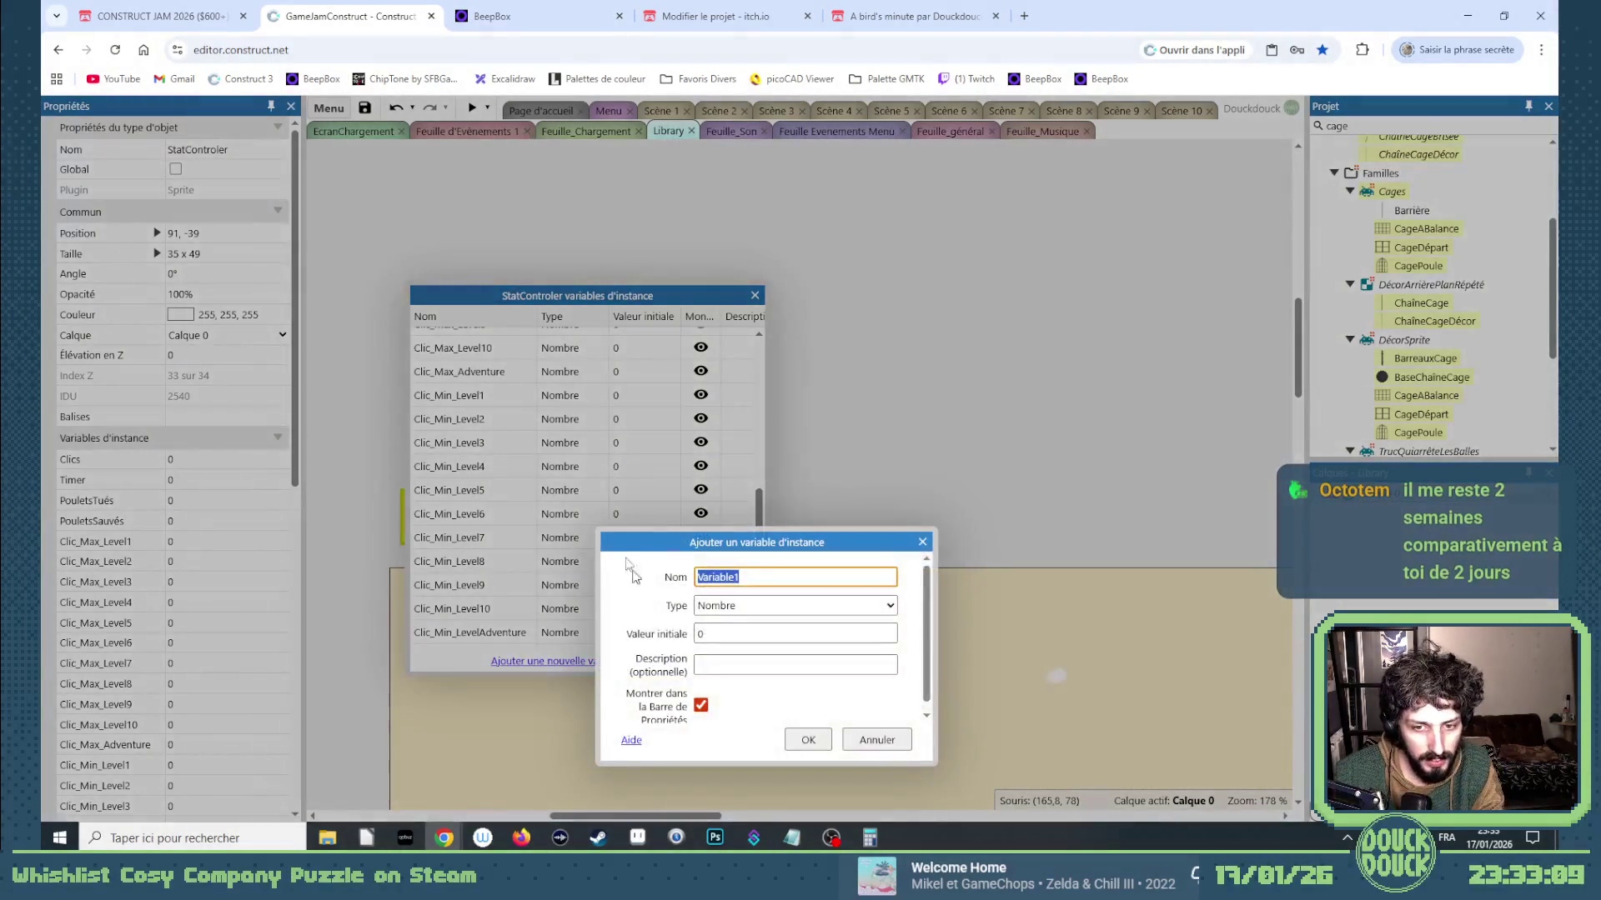
left_click(923, 542)
scroll(517, 467, "up", 10)
Add number instance variables Timer_Level1 and Timer_Level2 to StatControler.
scroll(475, 392, "down", 1)
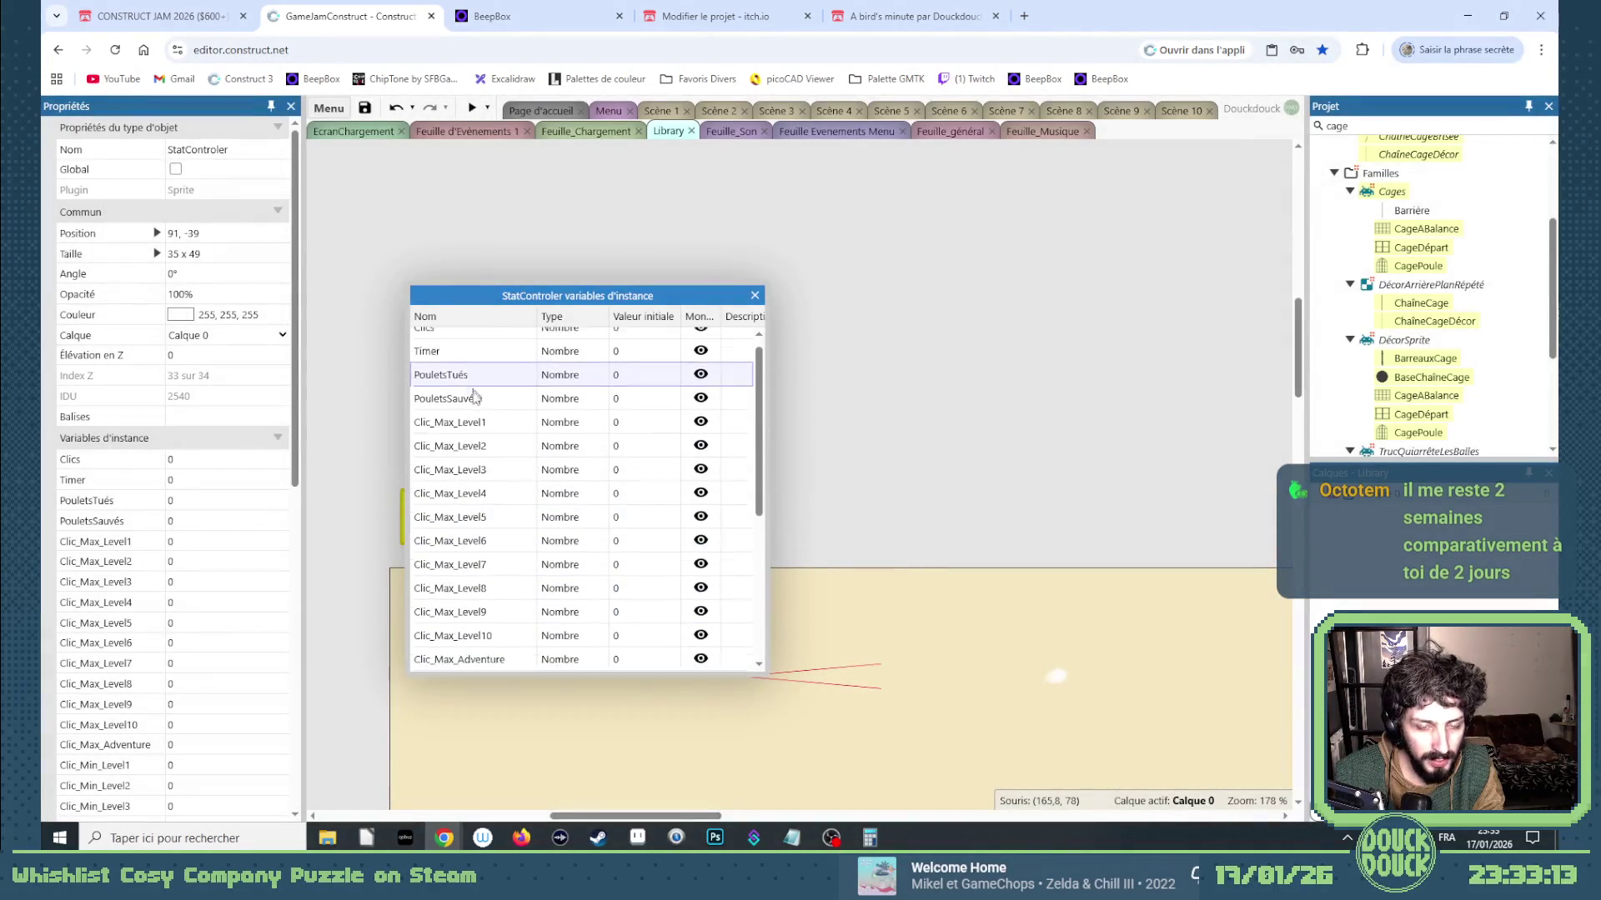
scroll(475, 392, "down", 5)
left_click(537, 662)
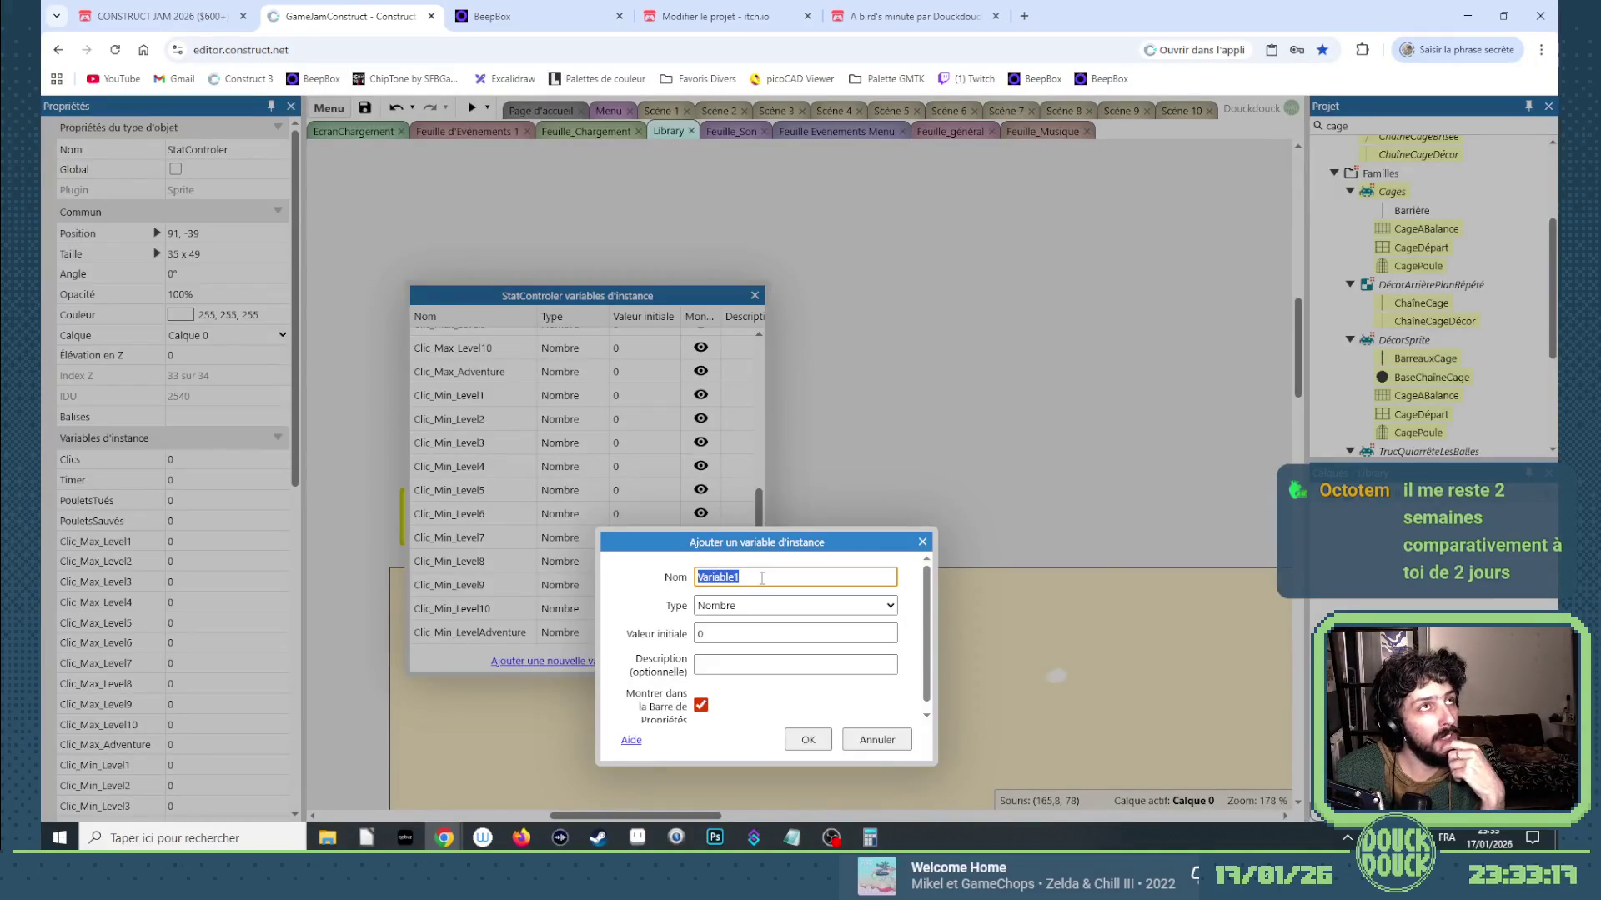
type("Timer_Level")
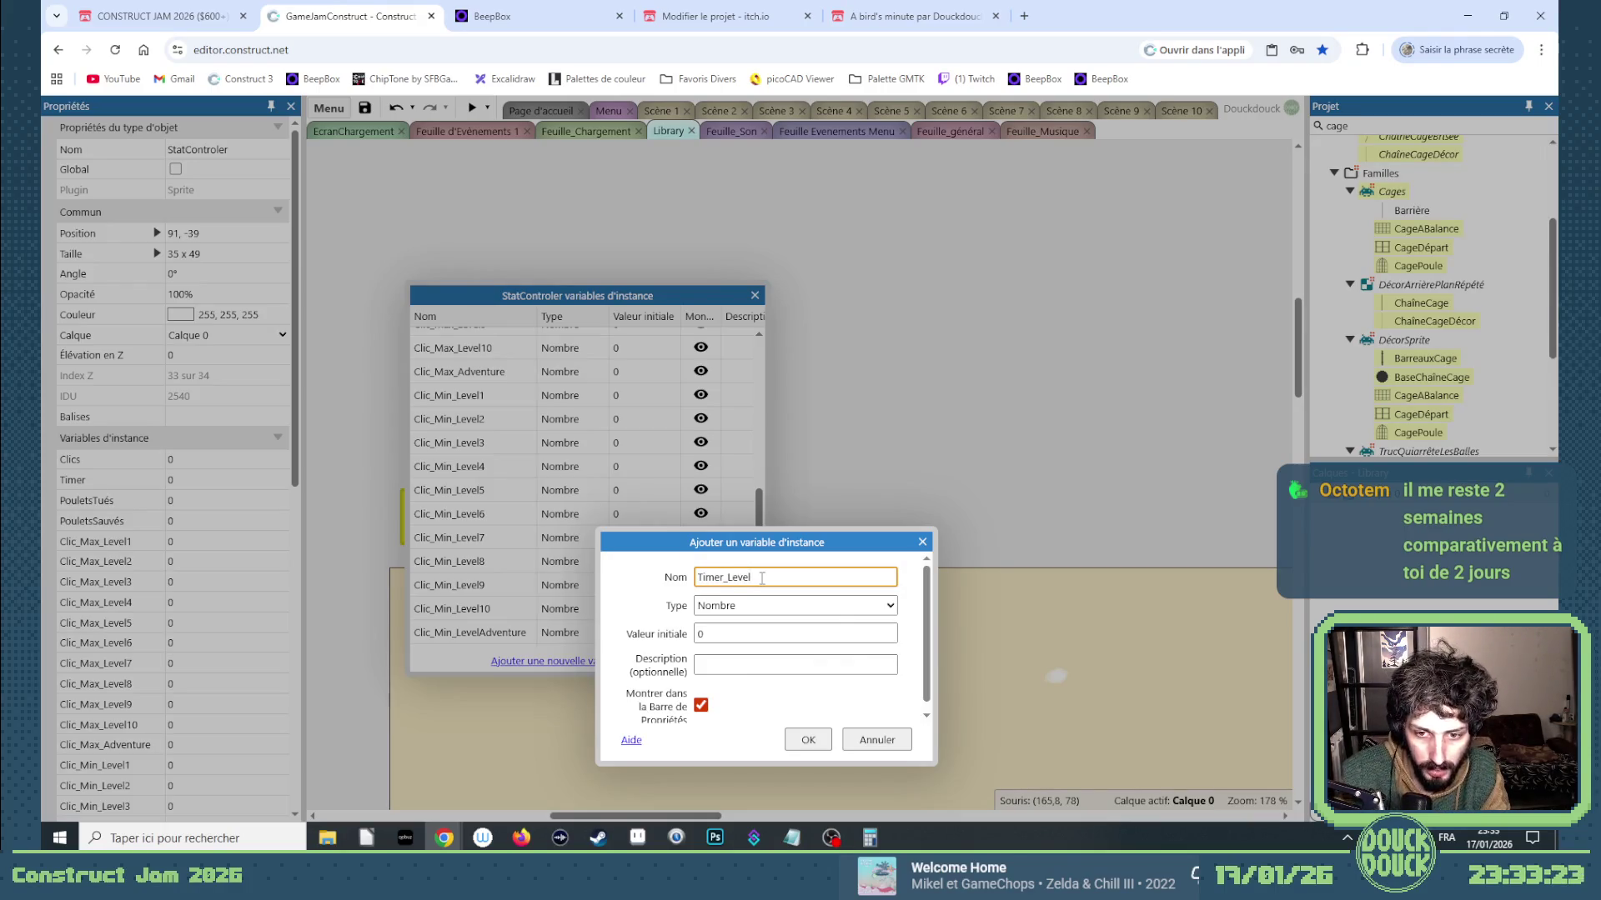
double_click(720, 577)
key("ctrl+c")
left_click(757, 577)
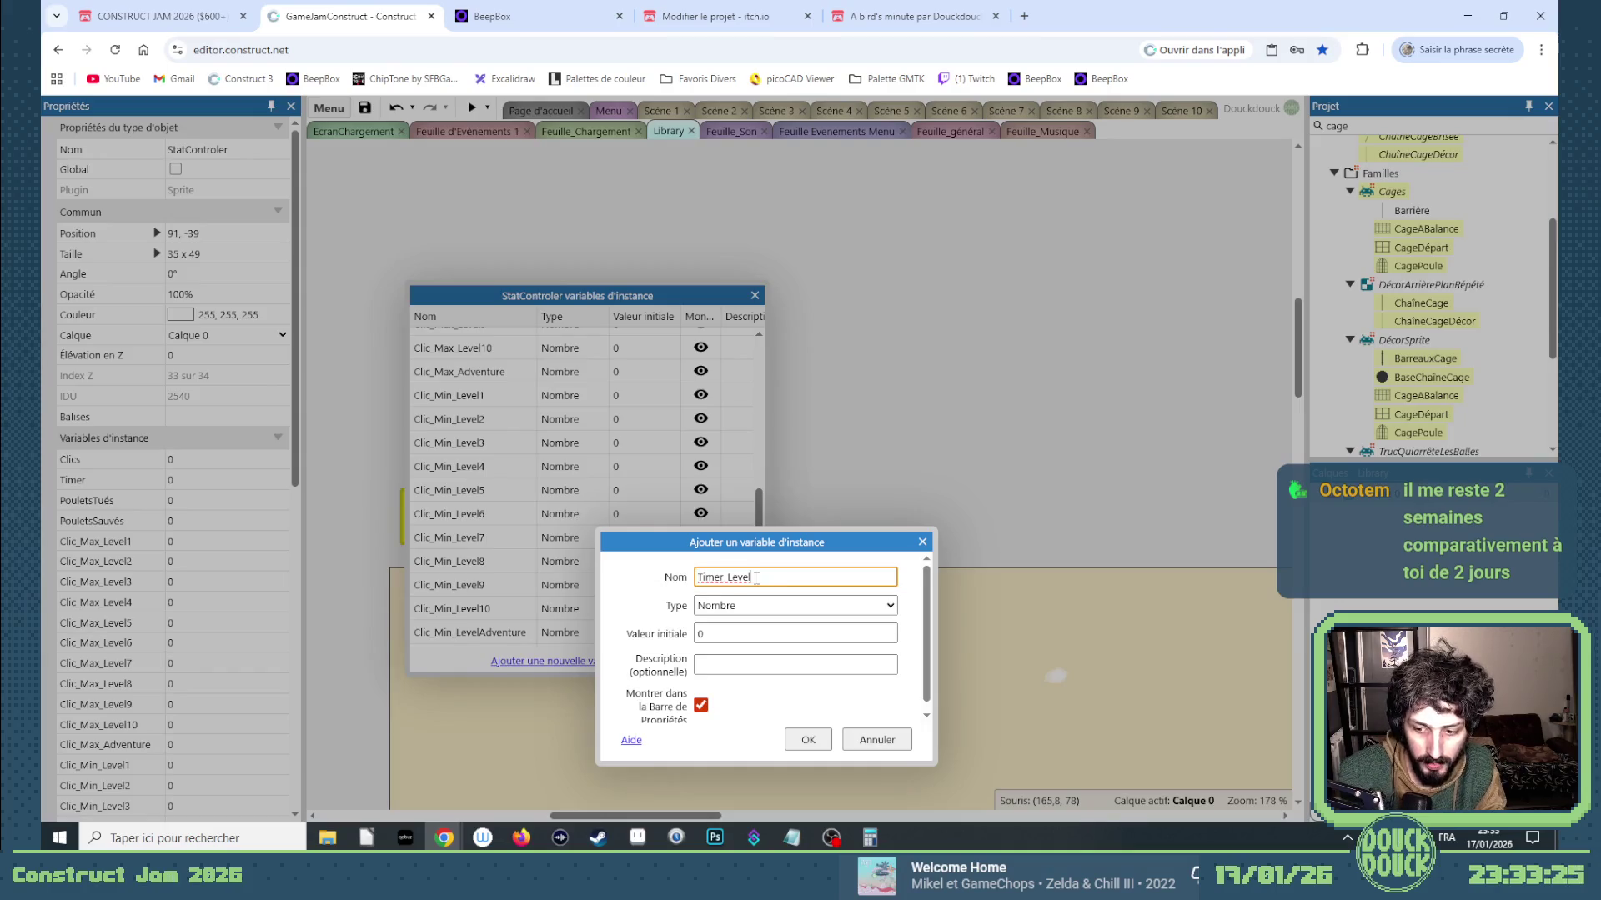
key("Return")
left_click(625, 661)
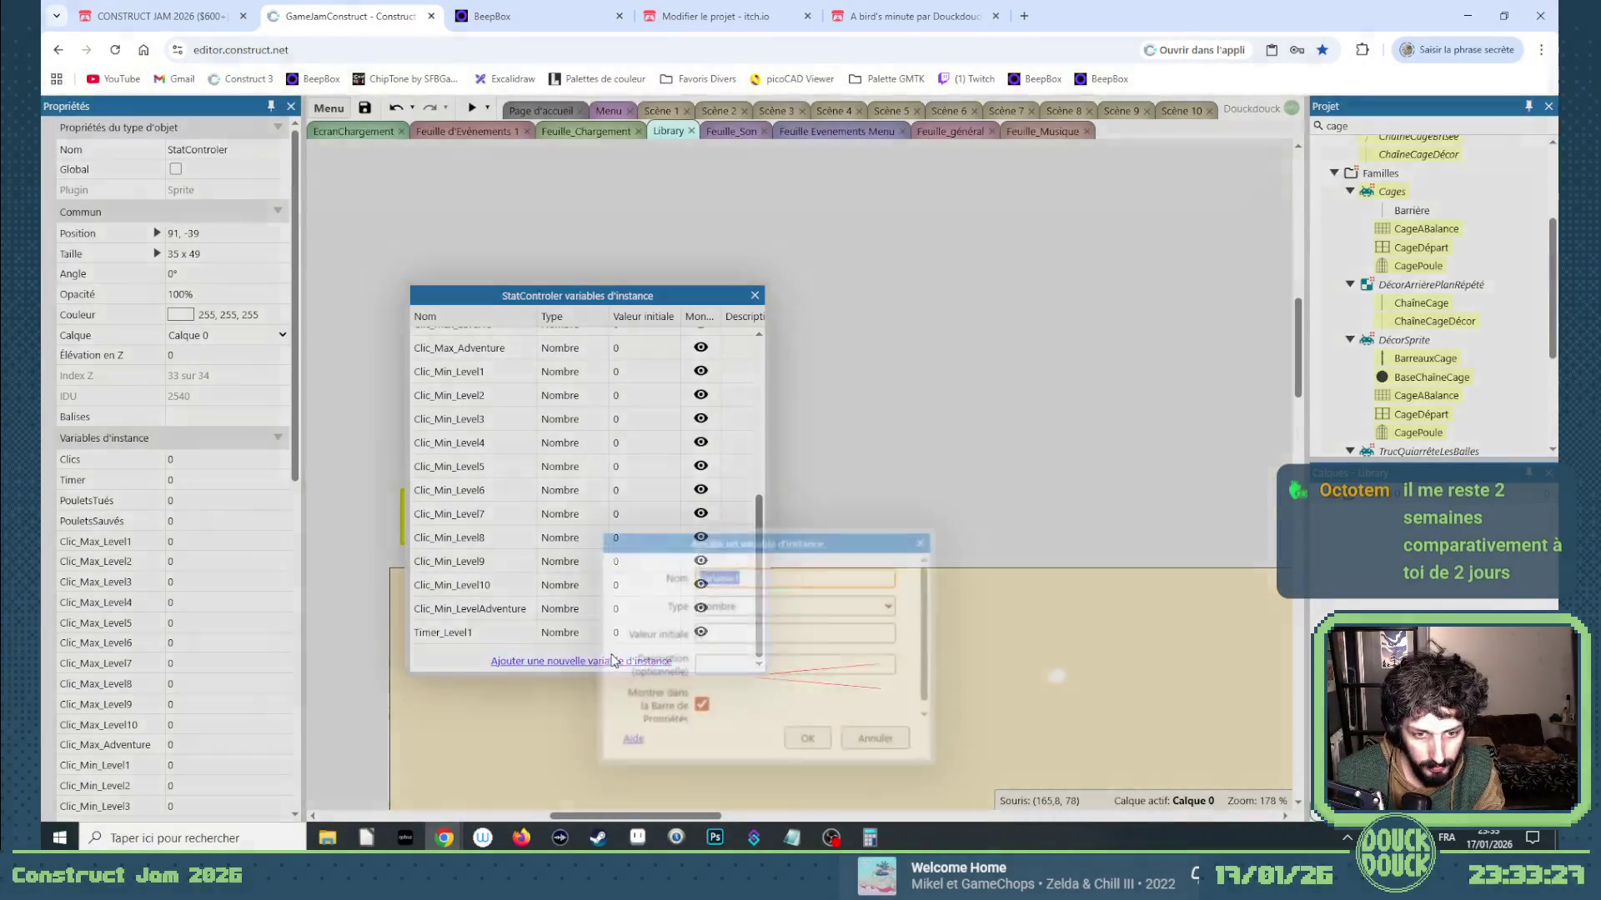
type("2")
key("Return")
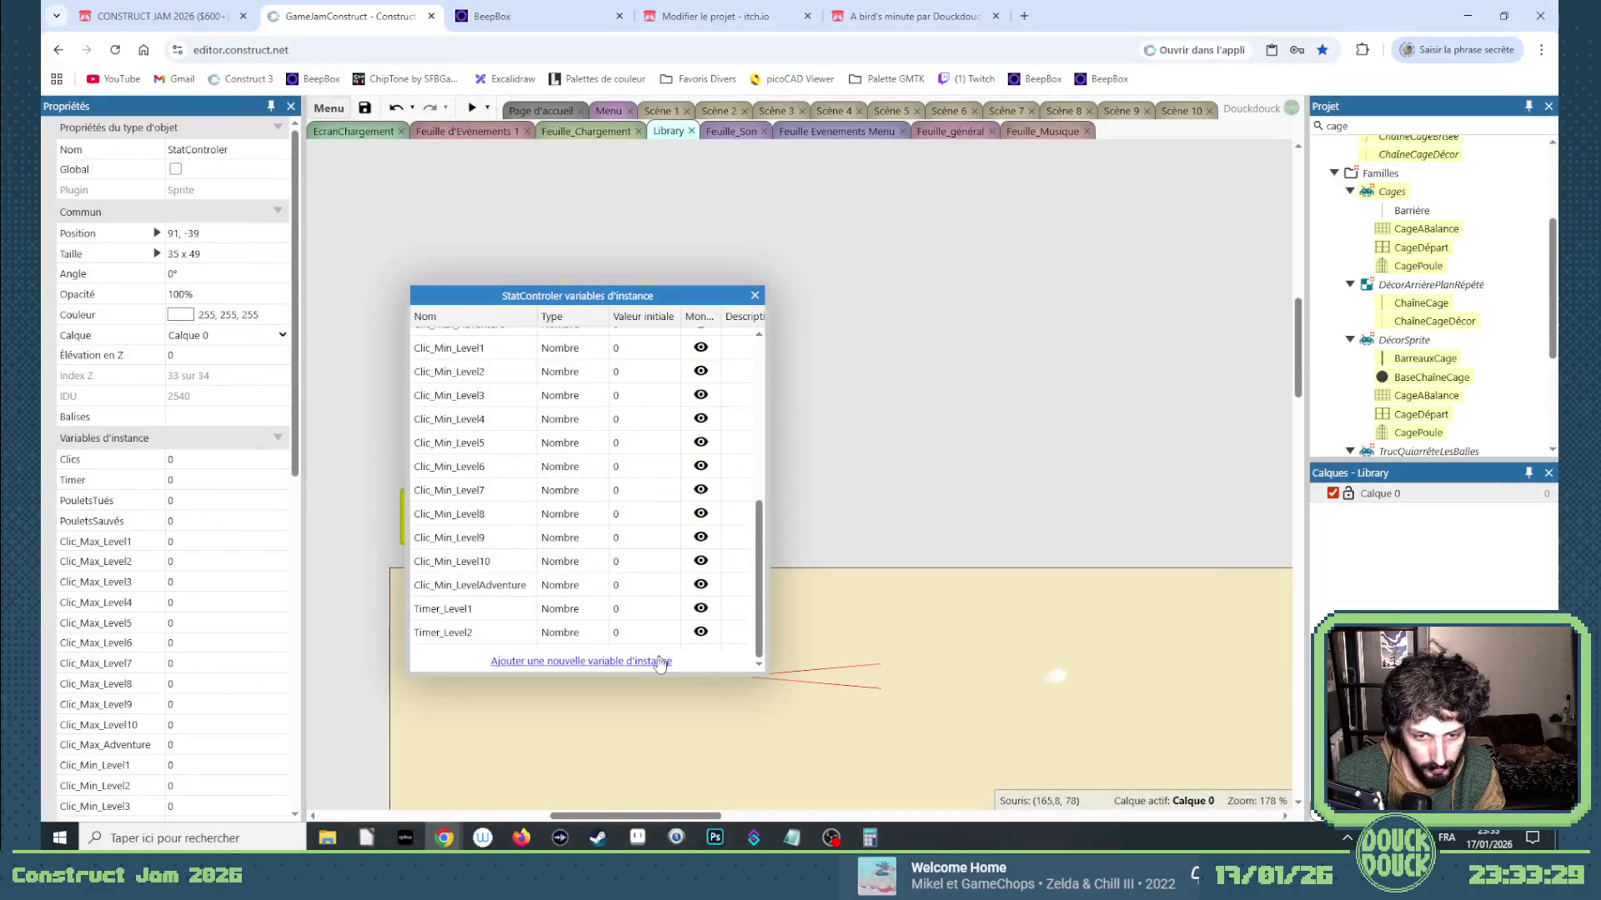
Add Timer_Level3, Timer_Level4, Timer_Level5 and Timer_Level6 using the pasted Timer_Level stem.
left_click(665, 662)
key("ctrl+v")
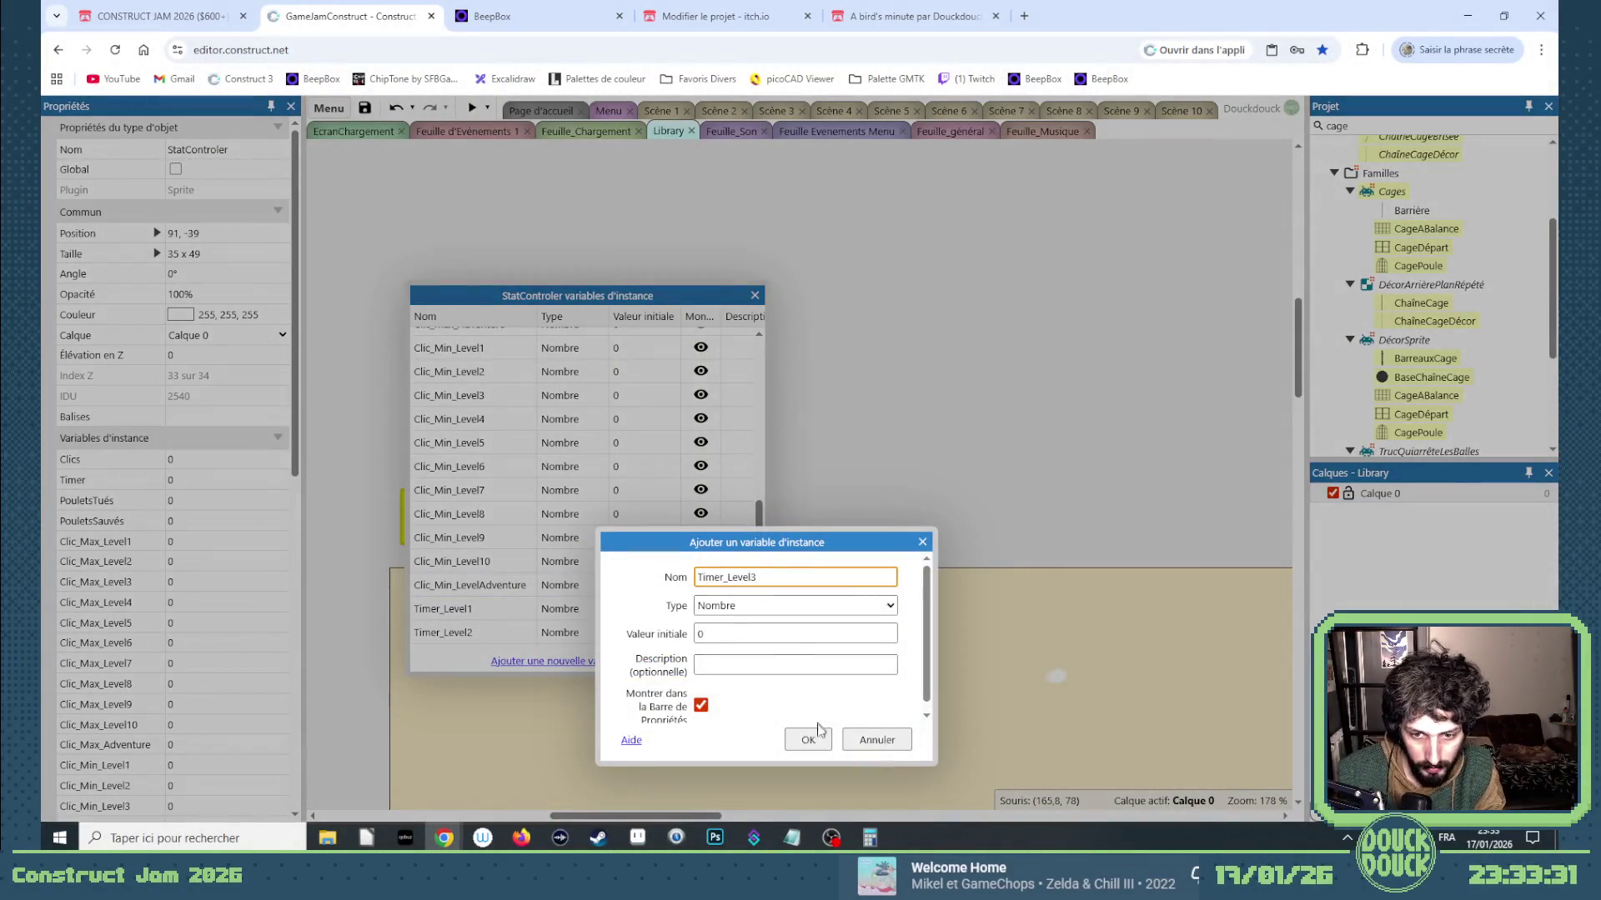
left_click(823, 740)
left_click(572, 663)
key("ctrl+v")
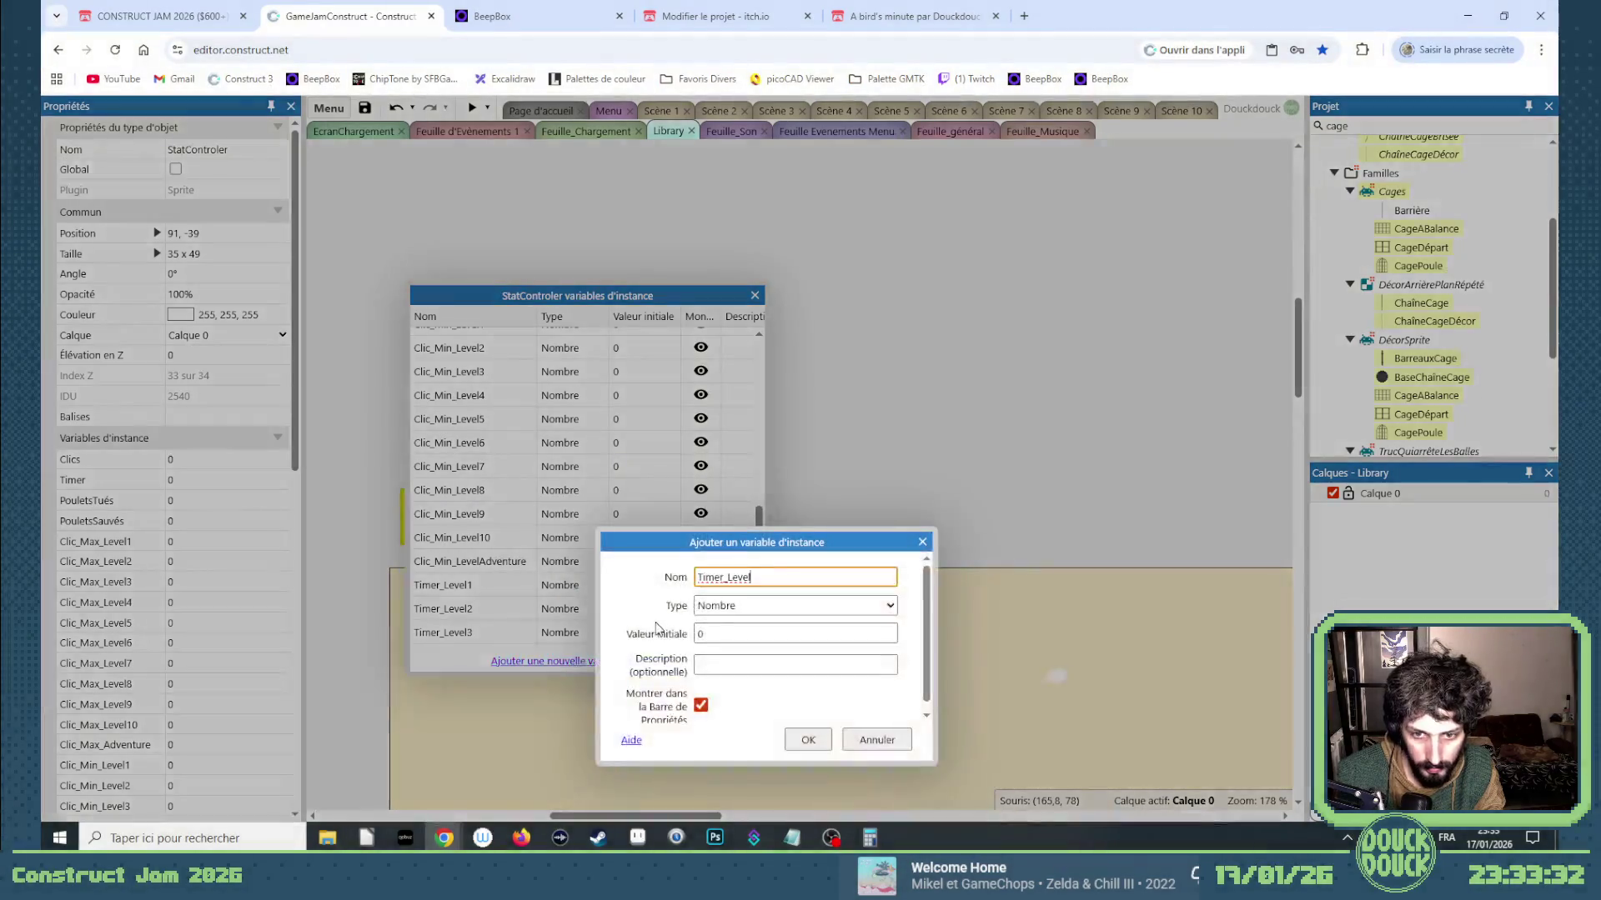
left_click(808, 739)
left_click(554, 661)
key("ctrl+v")
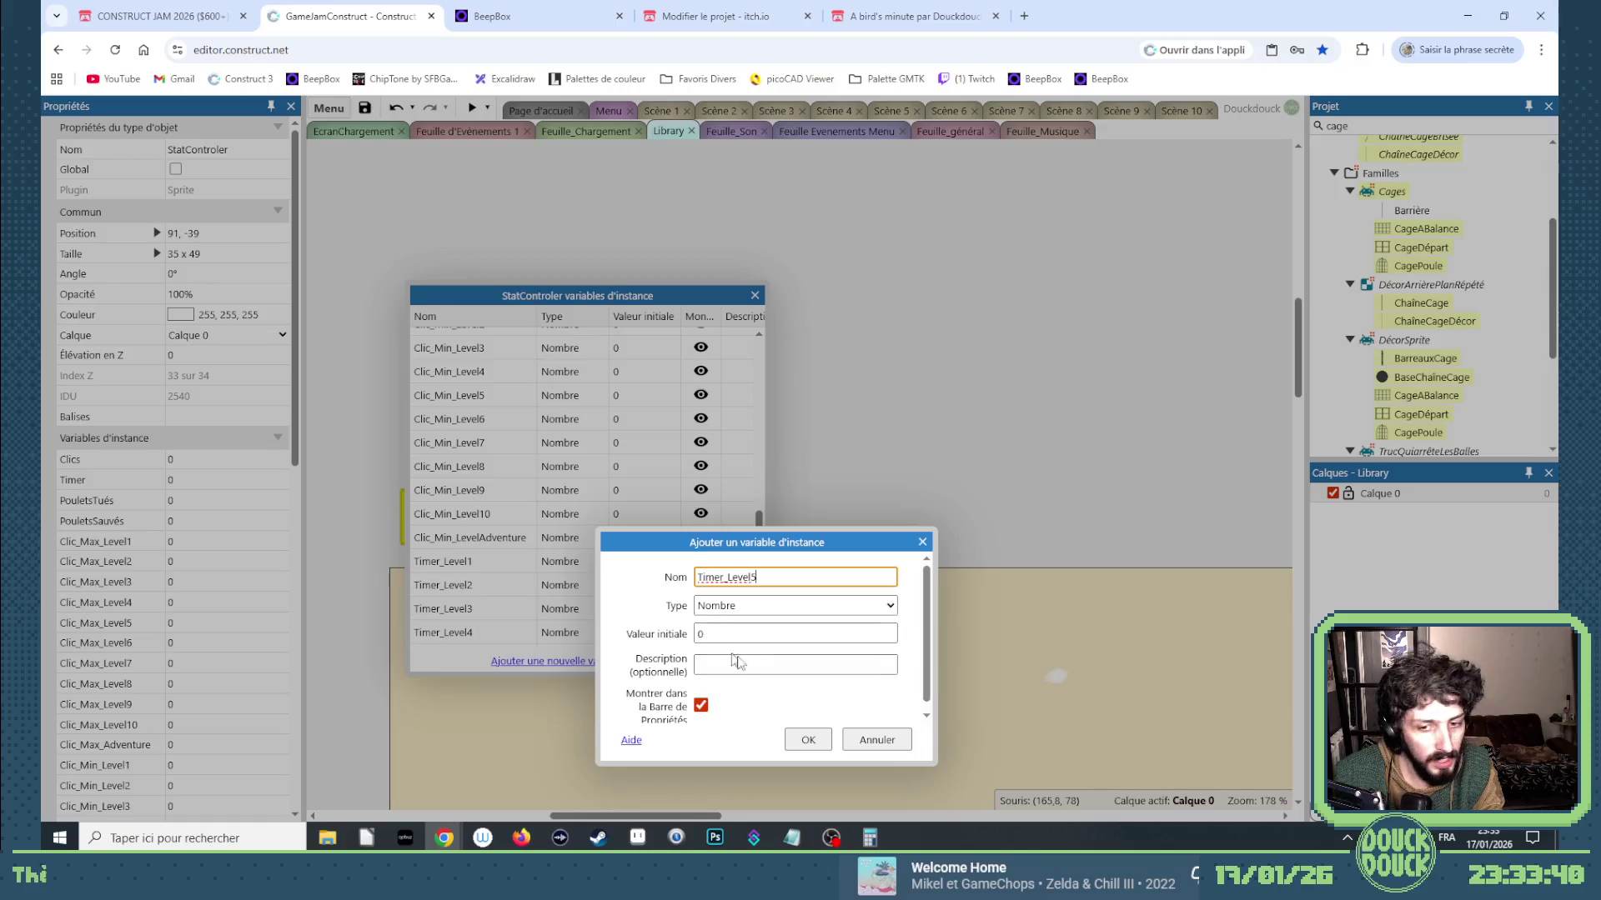
left_click(808, 739)
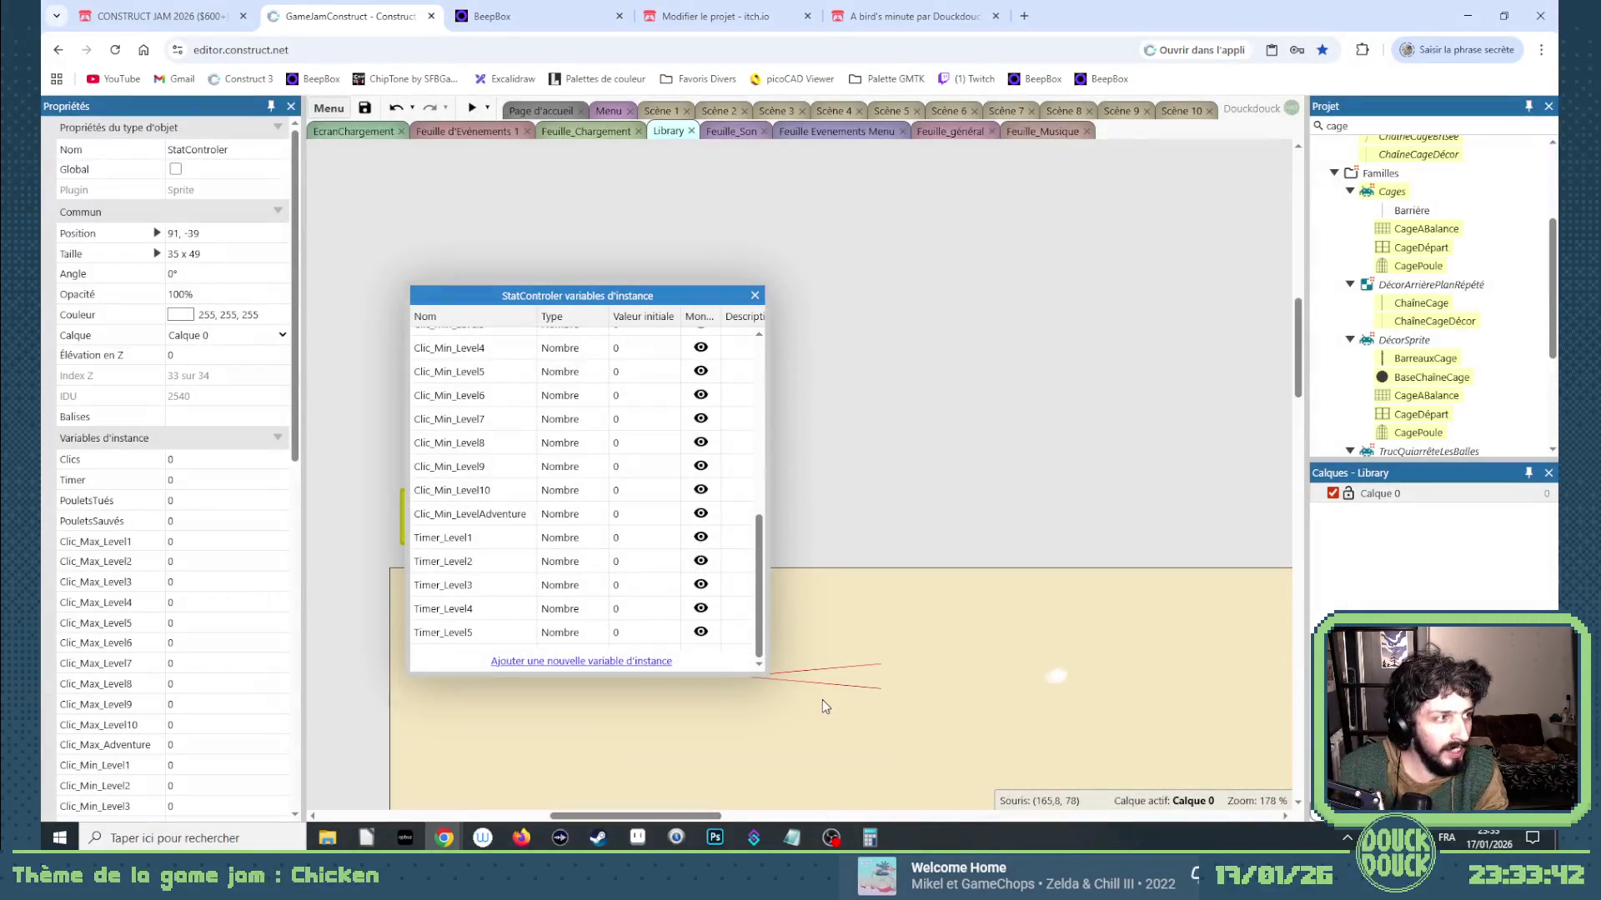
left_click(612, 662)
key("End")
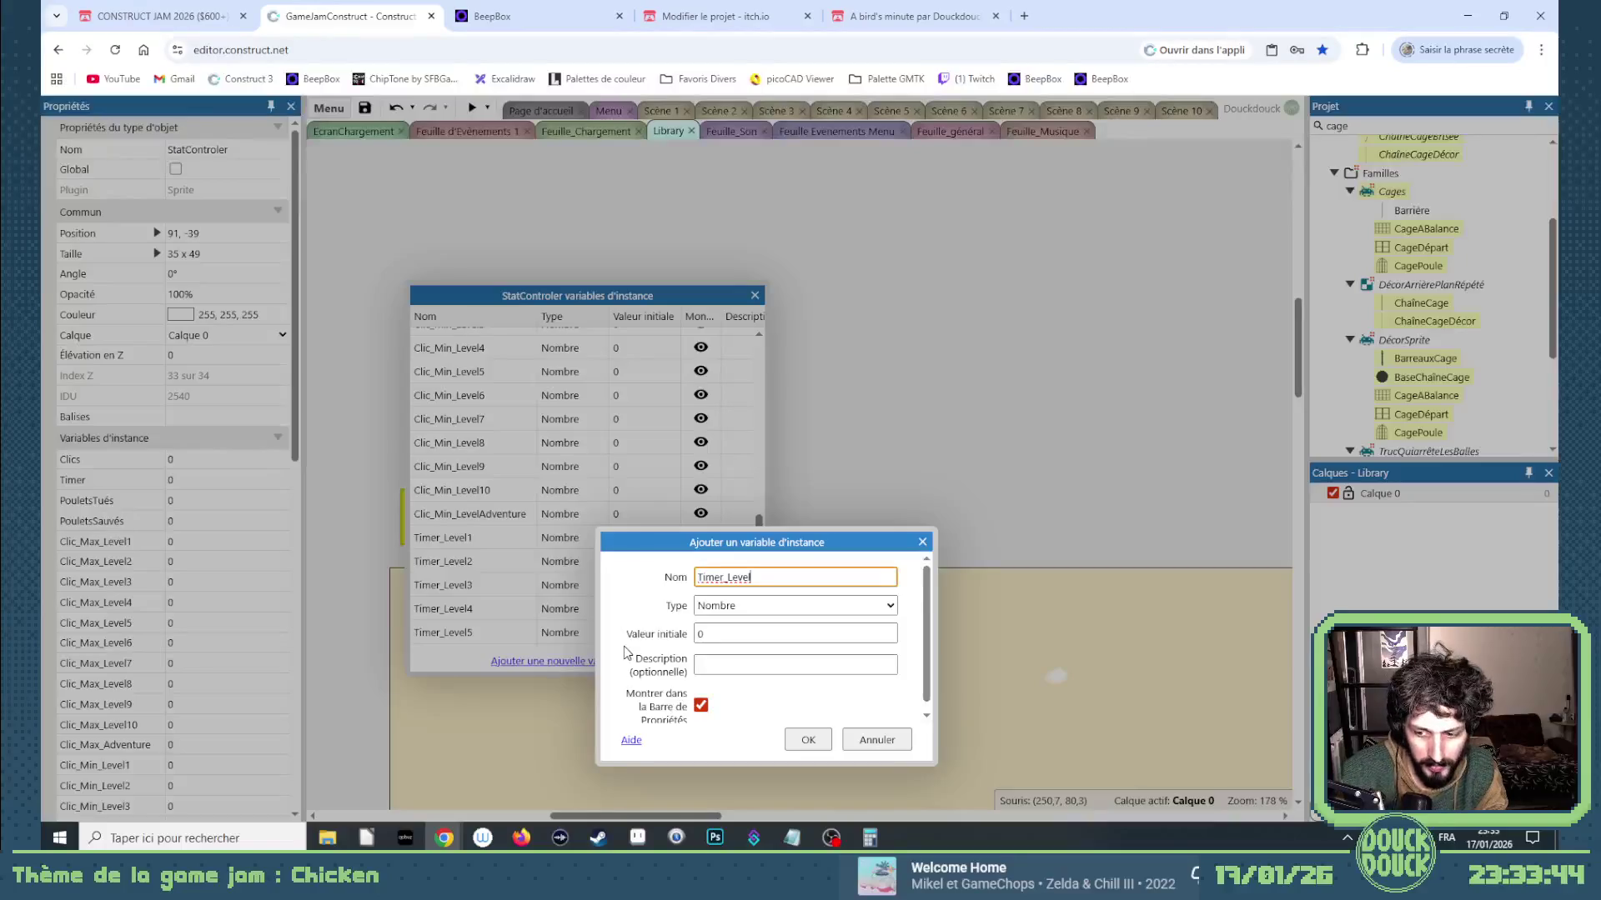
type("6")
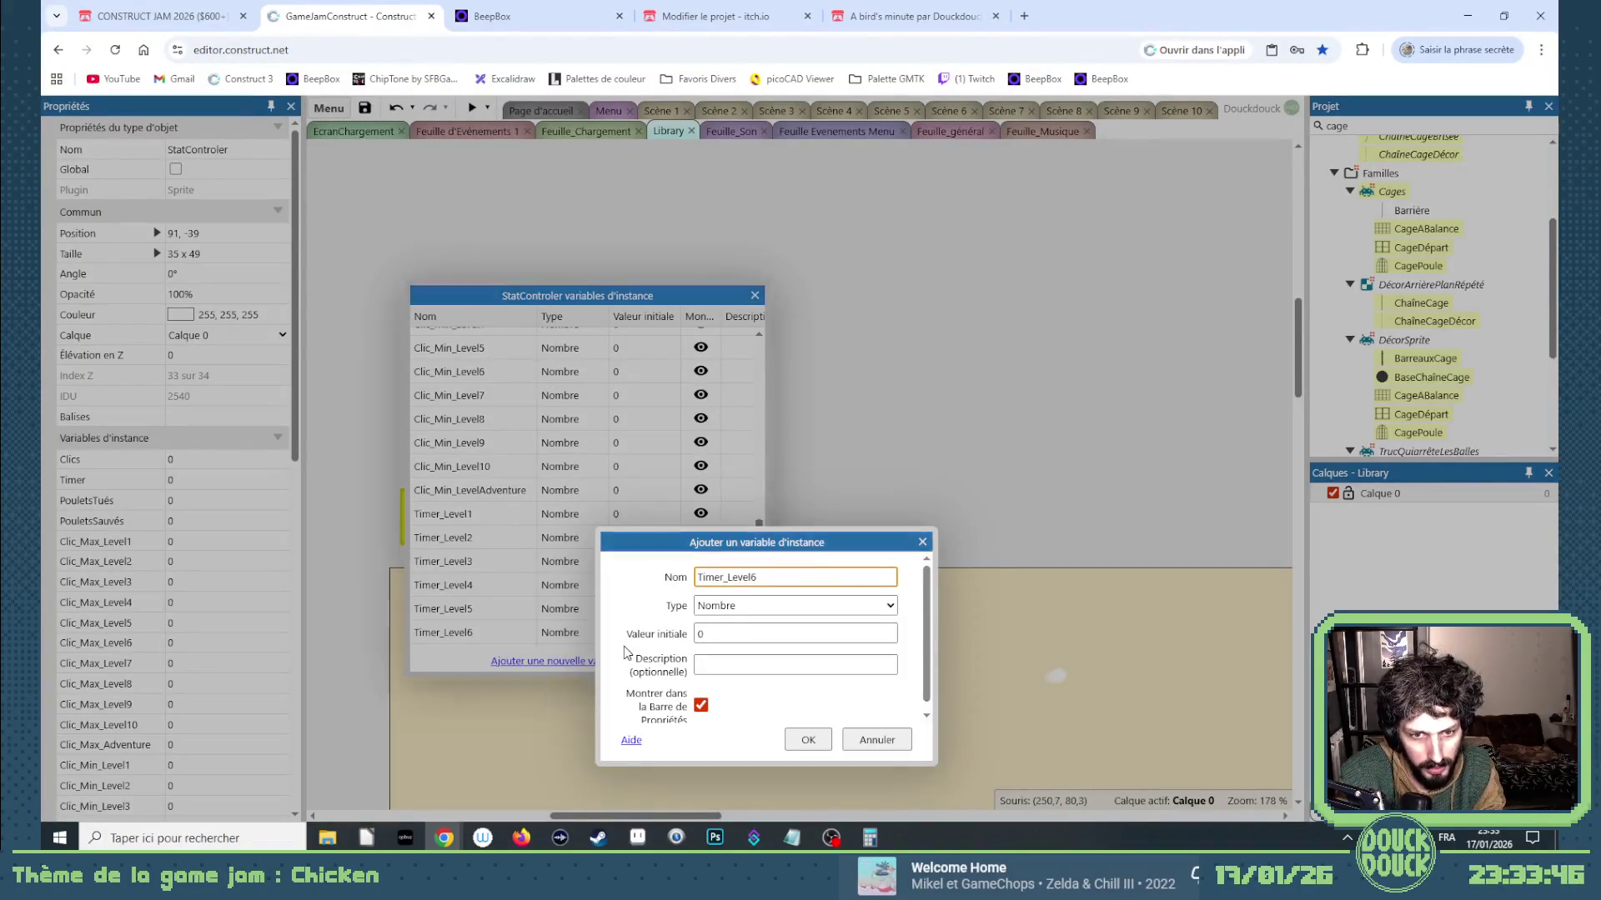
key("Return")
Add Timer_Level7, Timer_Level8, Timer_Level9 and Timer_Level10 as instance variables.
left_click(601, 662)
key("End")
key("Return")
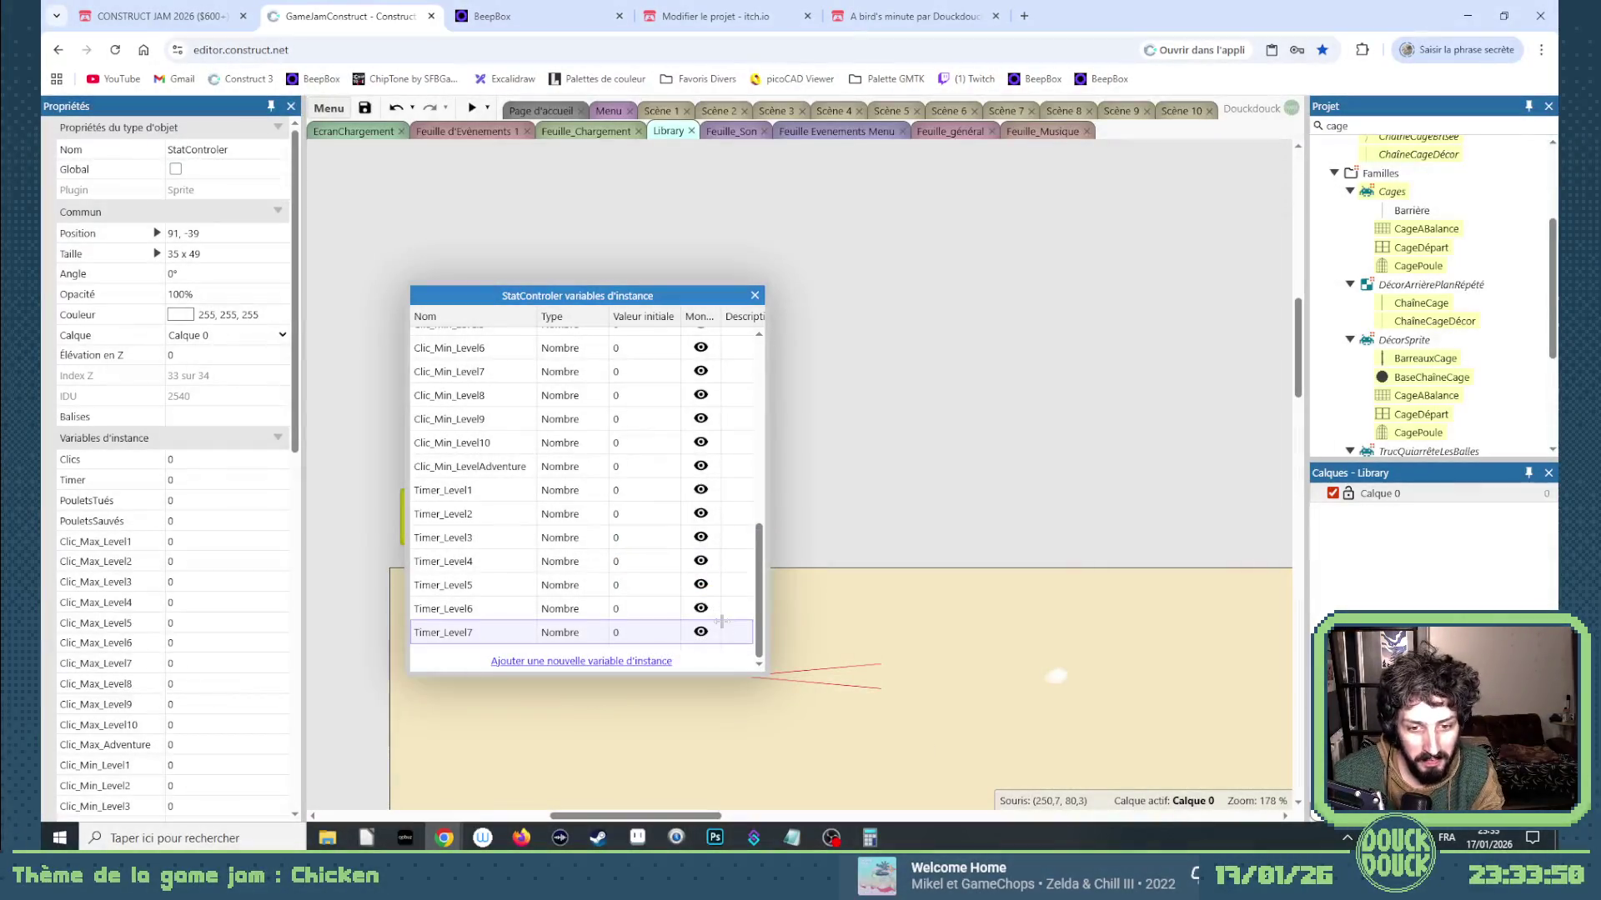
left_click(645, 662)
type("Timer_Level")
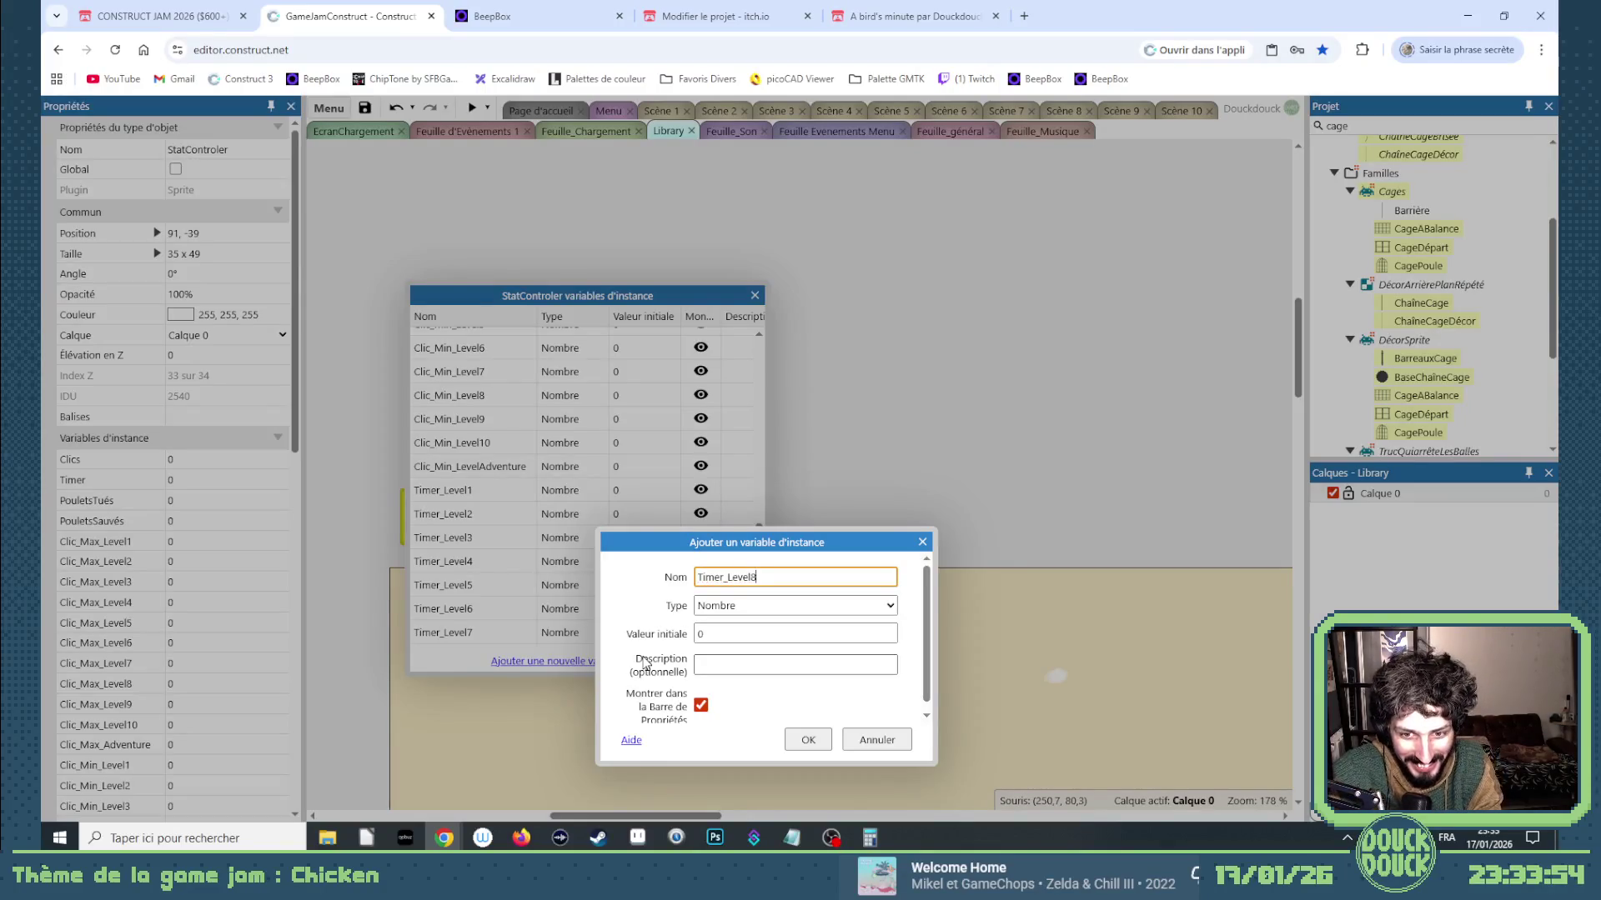
key("Return")
left_click(645, 662)
type("Timer_Level")
key("Return")
left_click(644, 662)
type("Timer_Level")
key("Return")
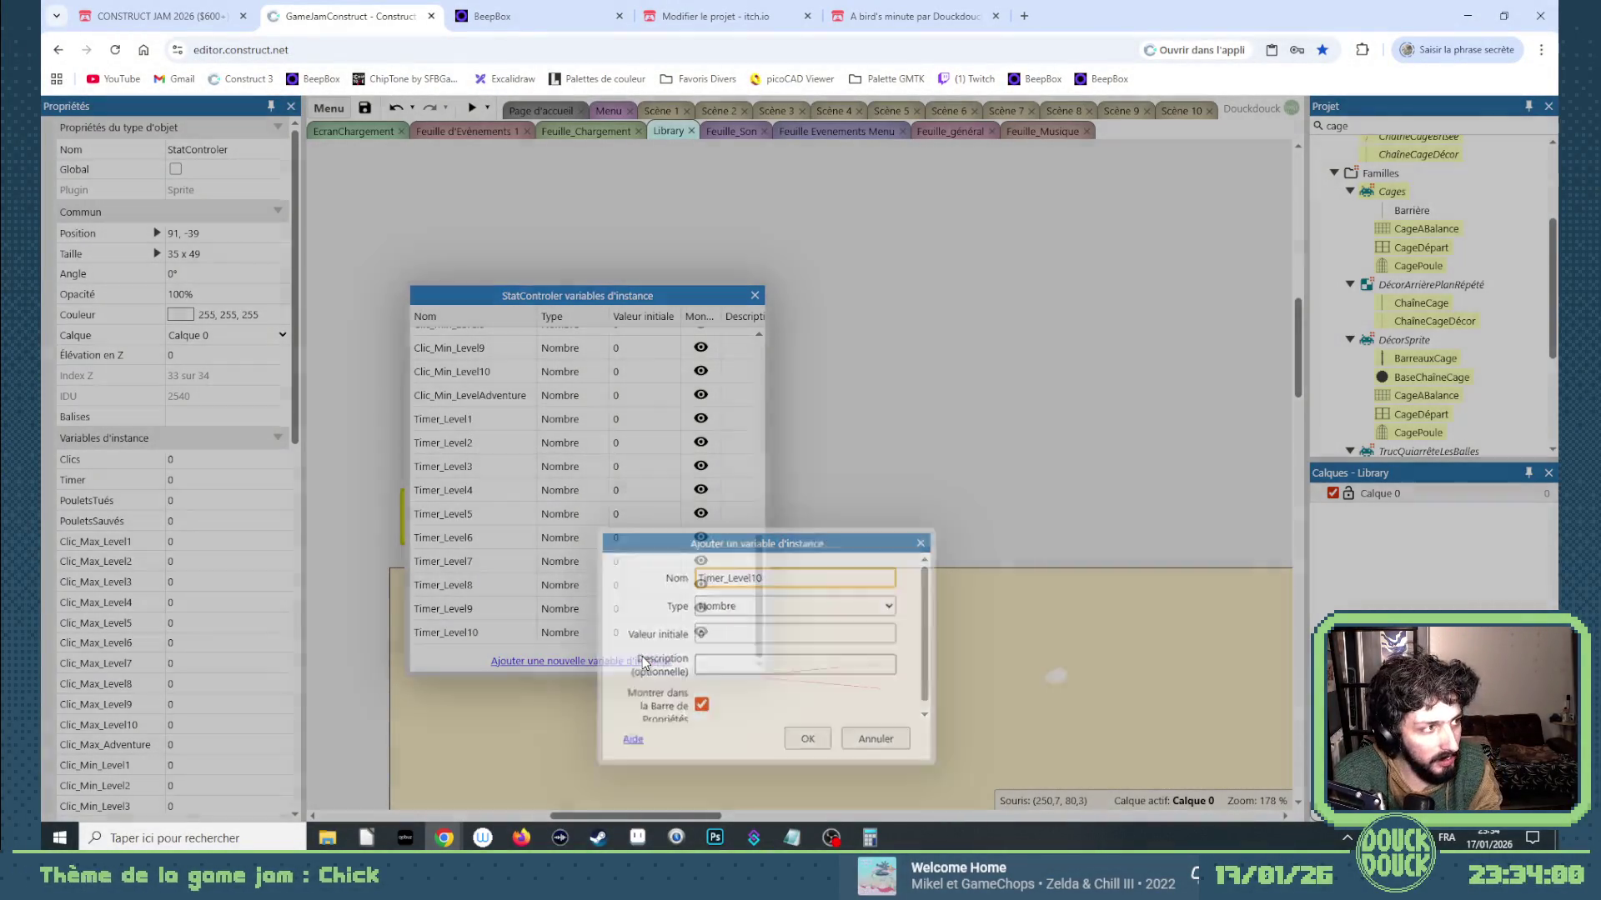
scroll(587, 594, "up", 3)
scroll(533, 517, "up", 6)
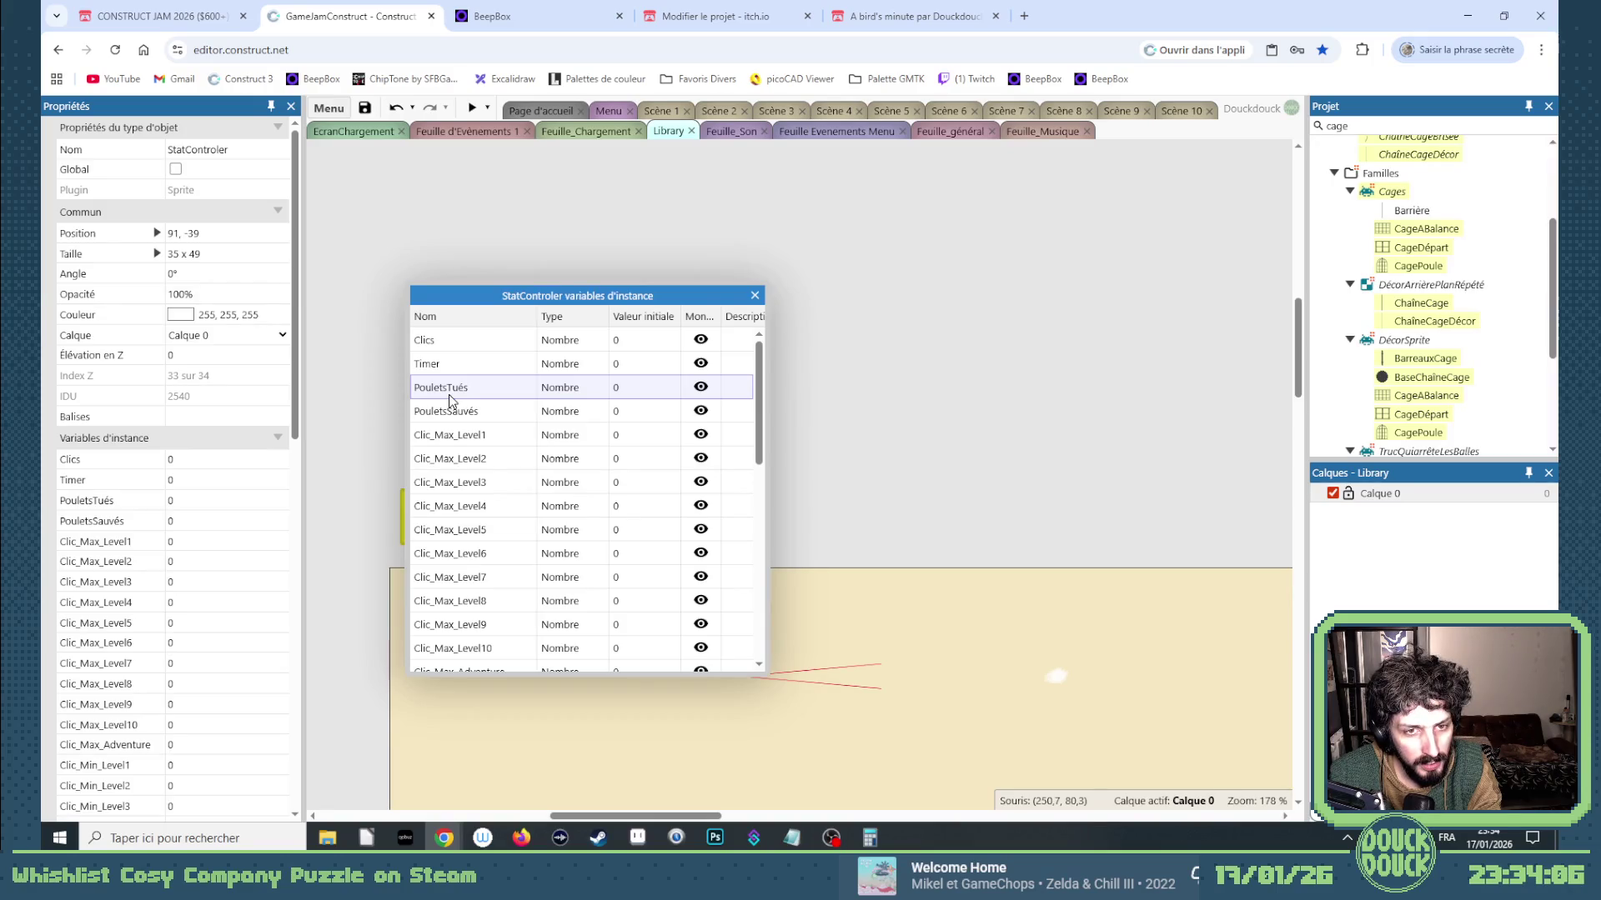
Add the PouletsTués_Max_Level1 instance variable to StatControler after discarding a first attempt.
scroll(467, 466, "down", 8)
left_click(522, 663)
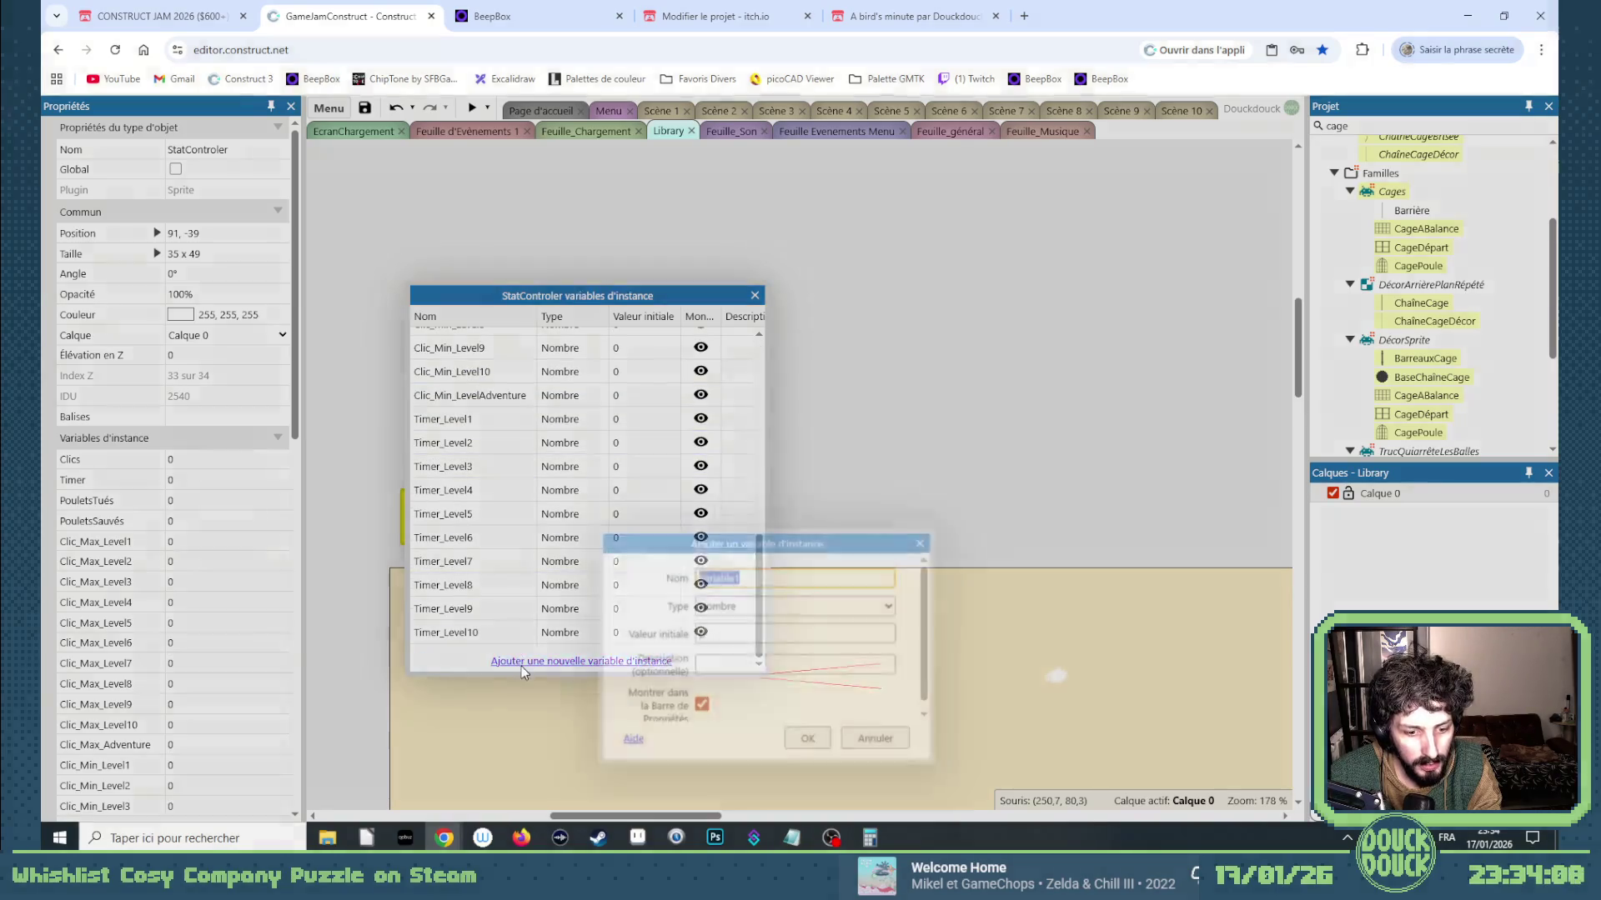
type("Poulet_tué_")
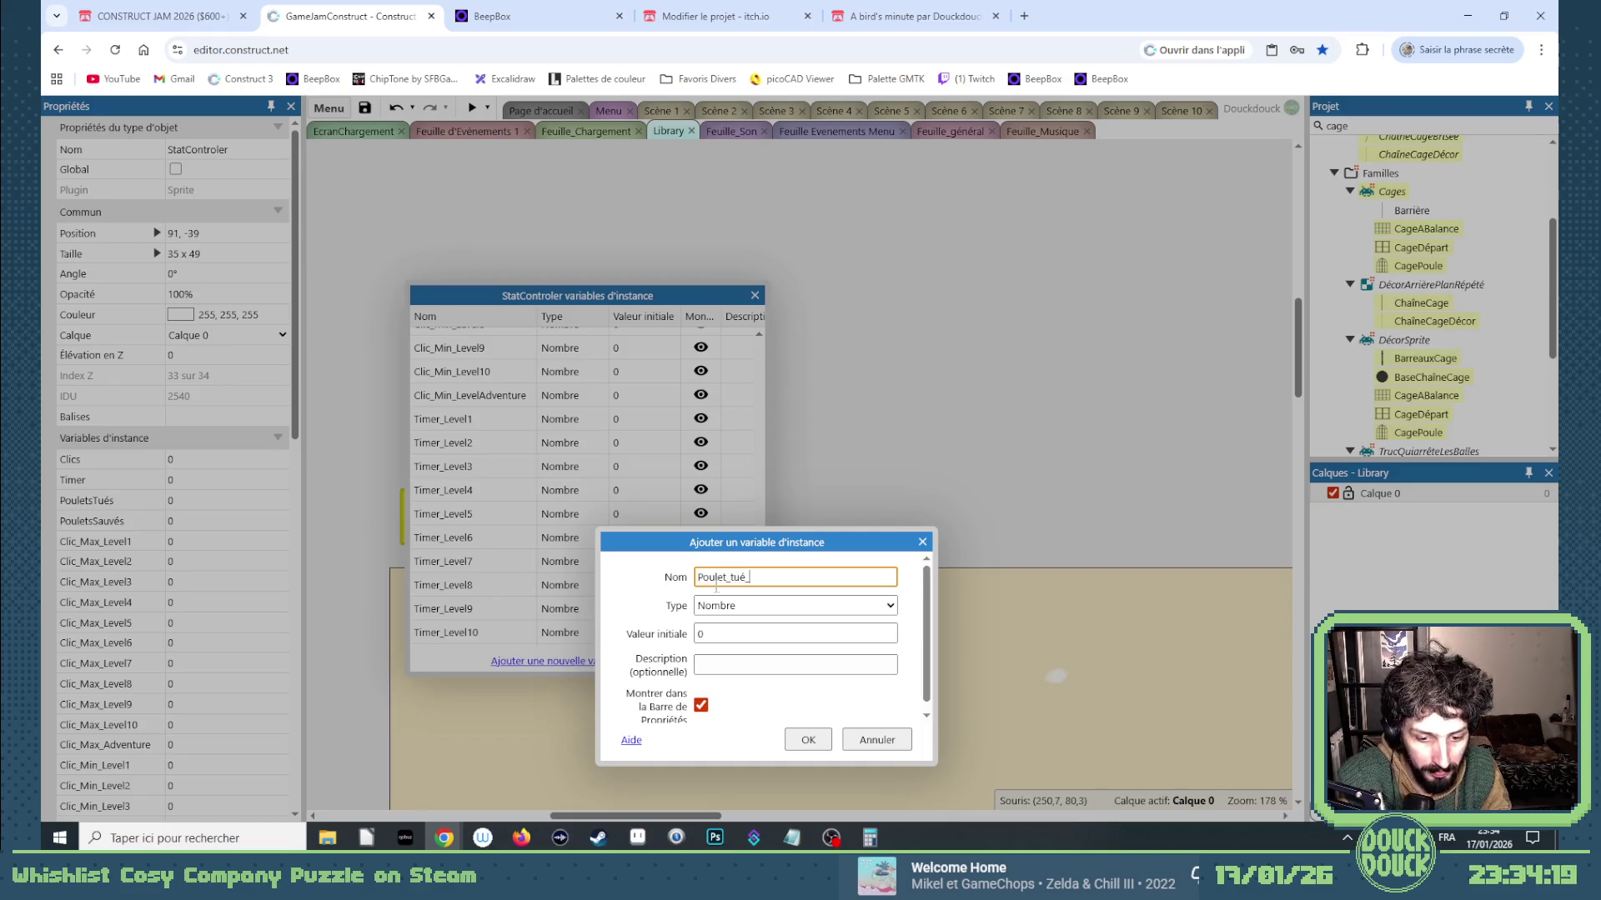
type("Max")
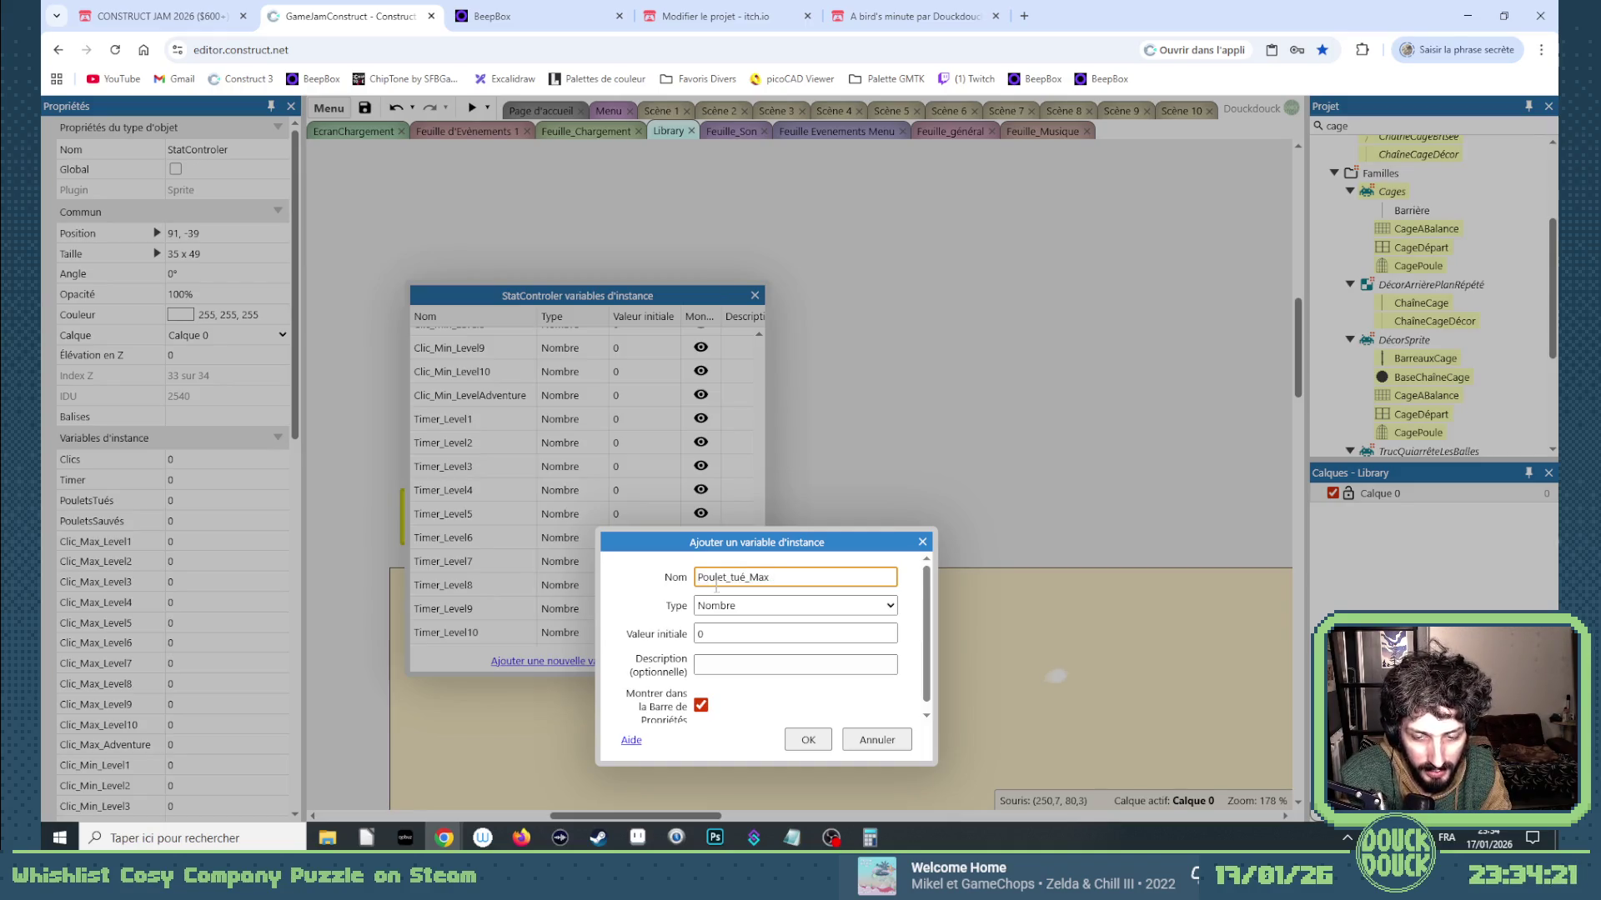
key("BackSpace")
key("BackSpace")
key("BackSpace")
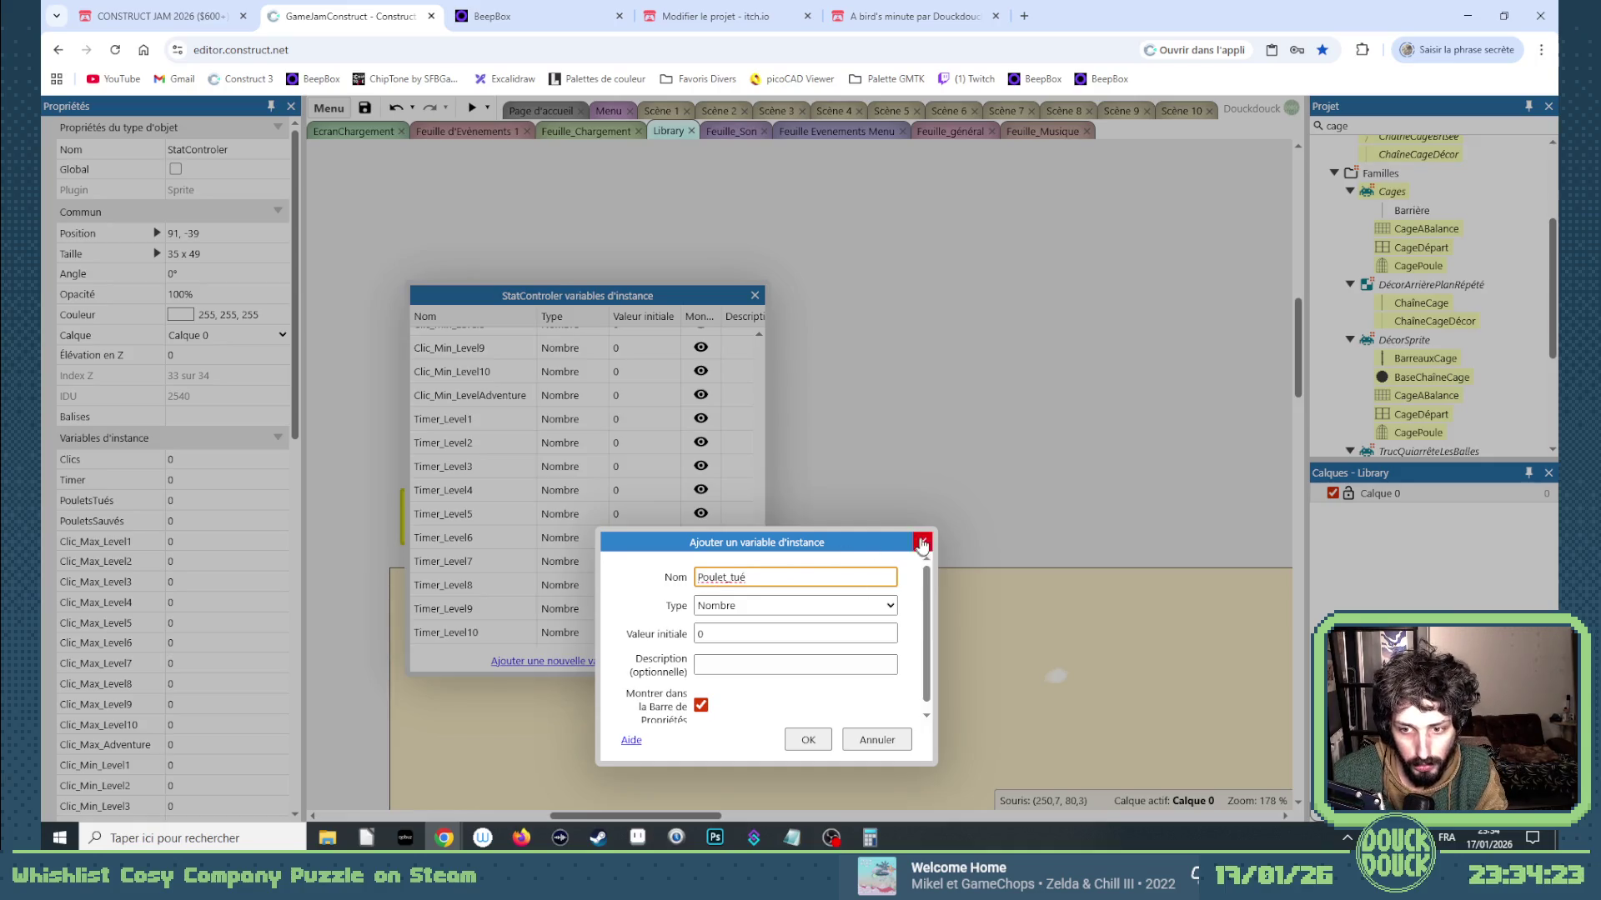
left_click(922, 541)
scroll(517, 484, "up", 7)
scroll(511, 442, "down", 10)
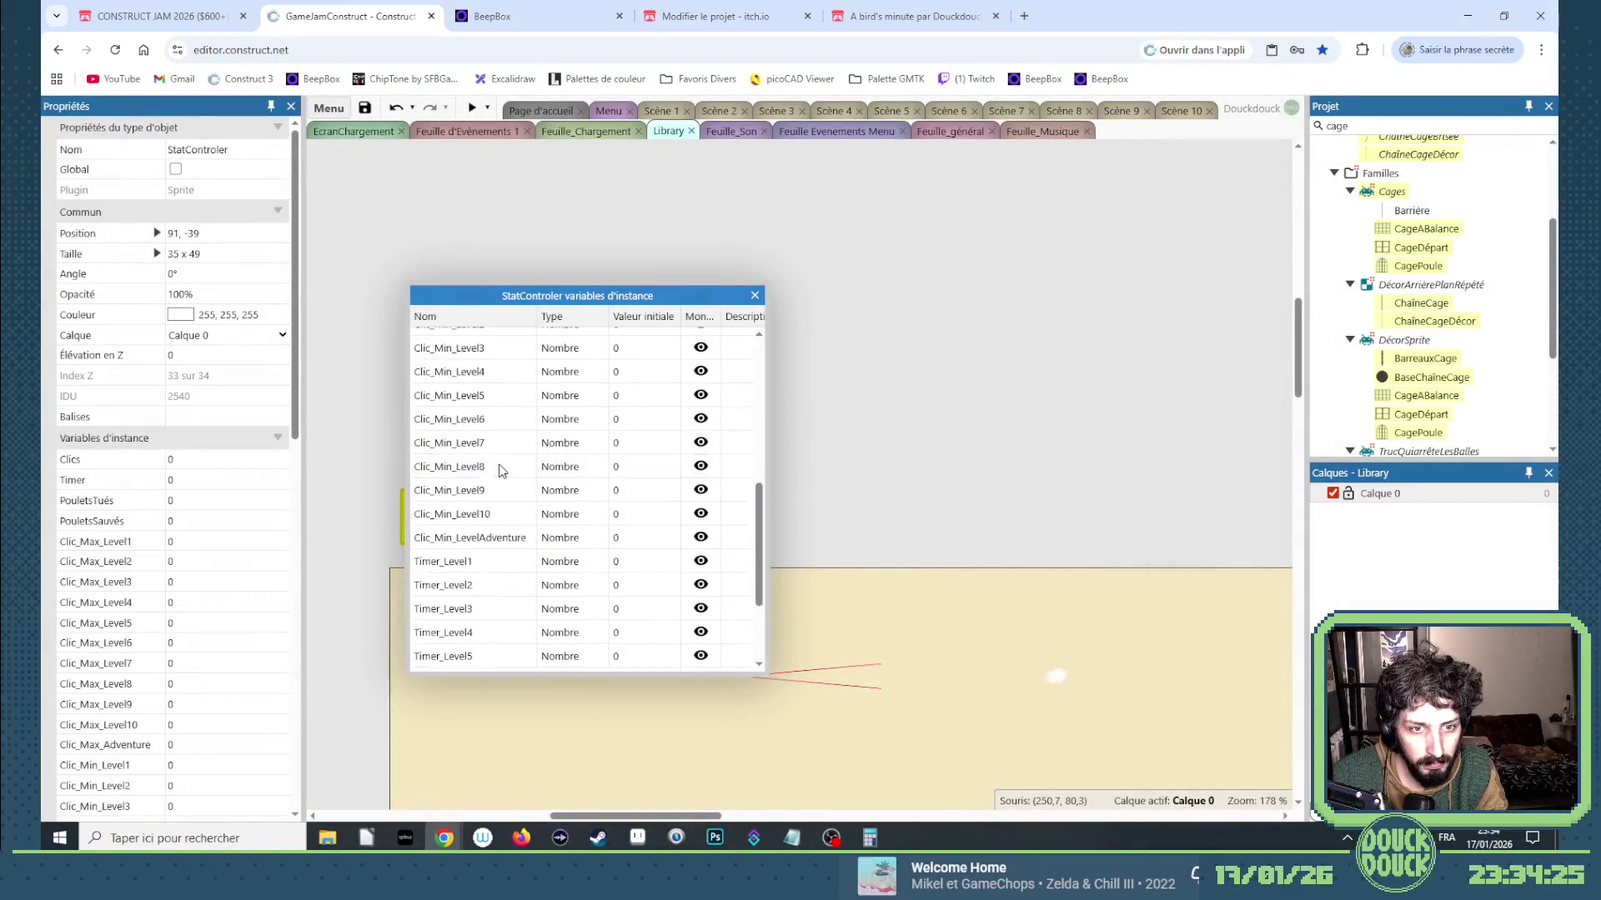
left_click(510, 661)
type("PouletsTu")
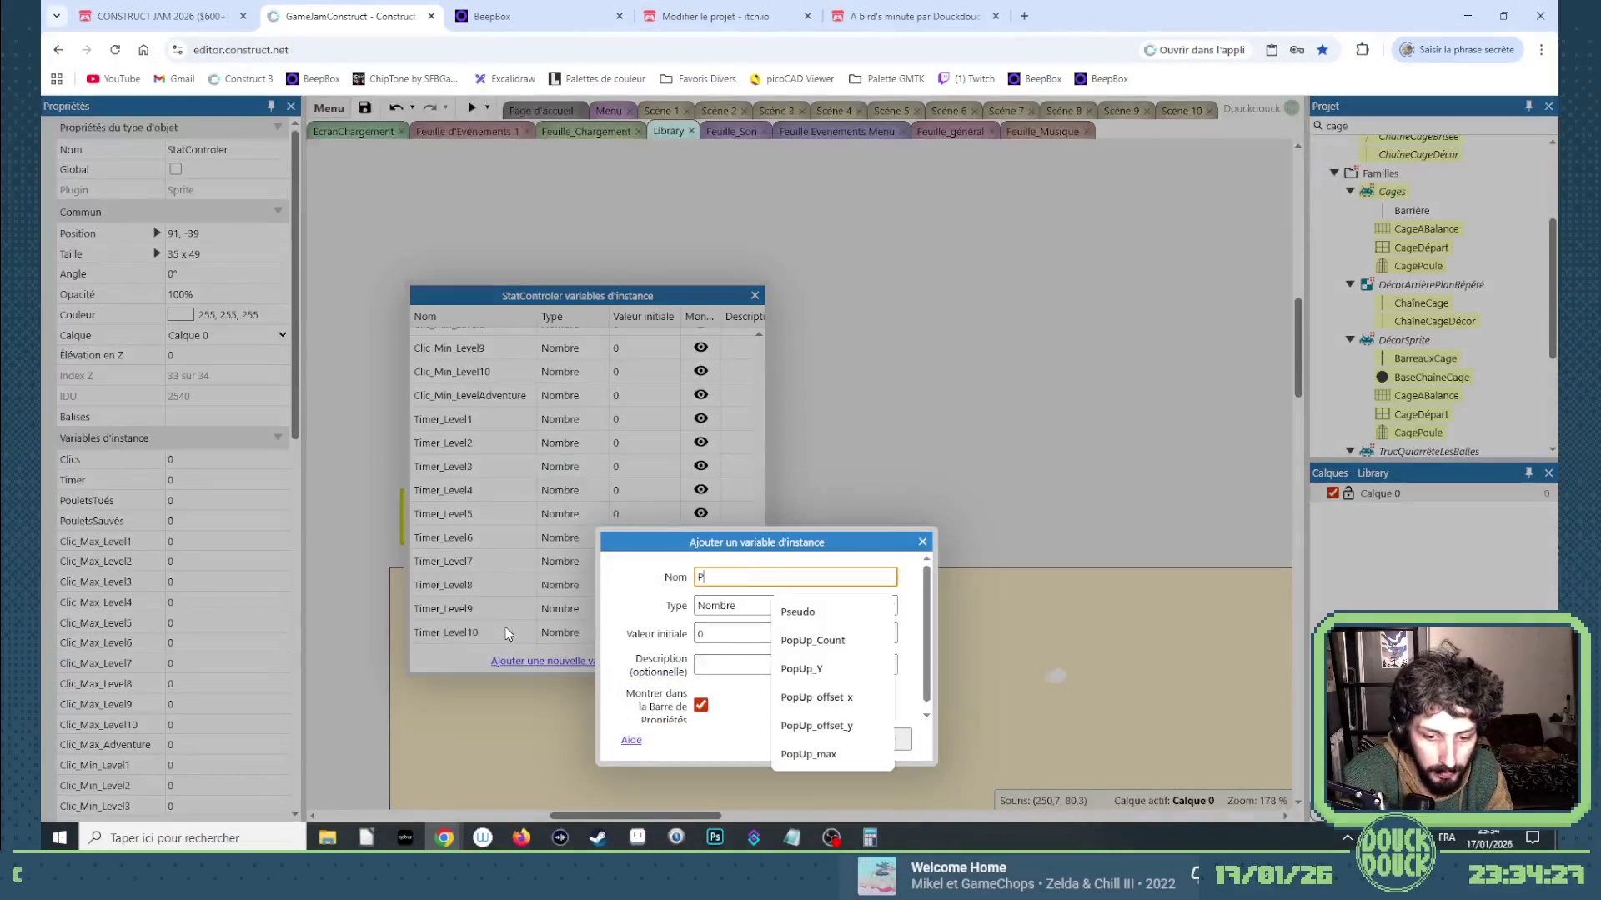
type("és_Max")
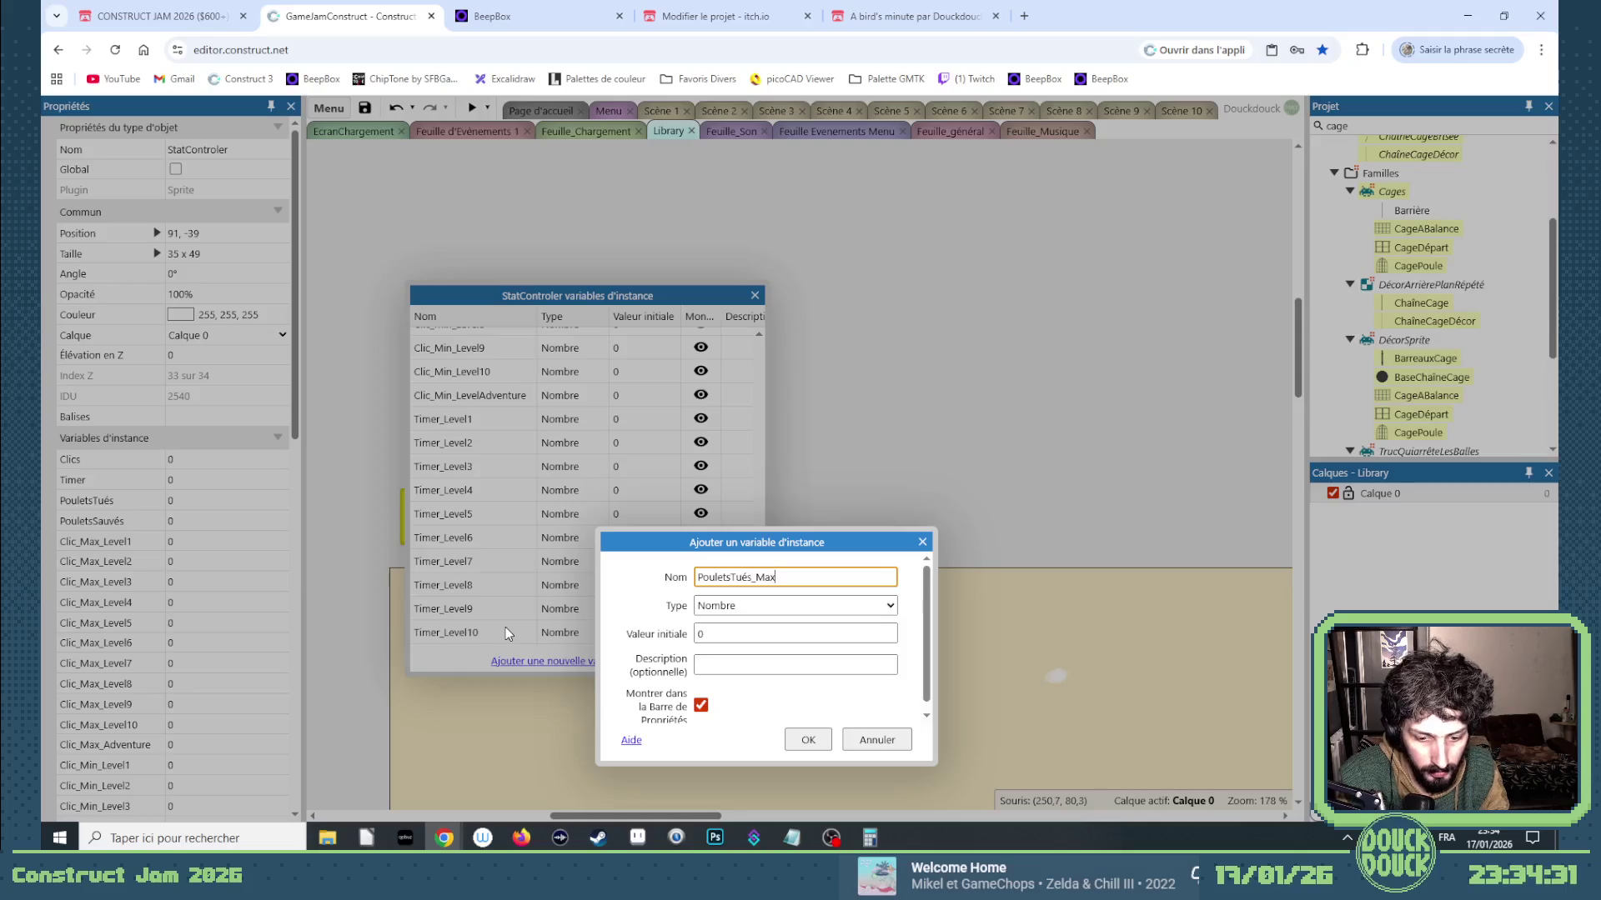
type("_Level1")
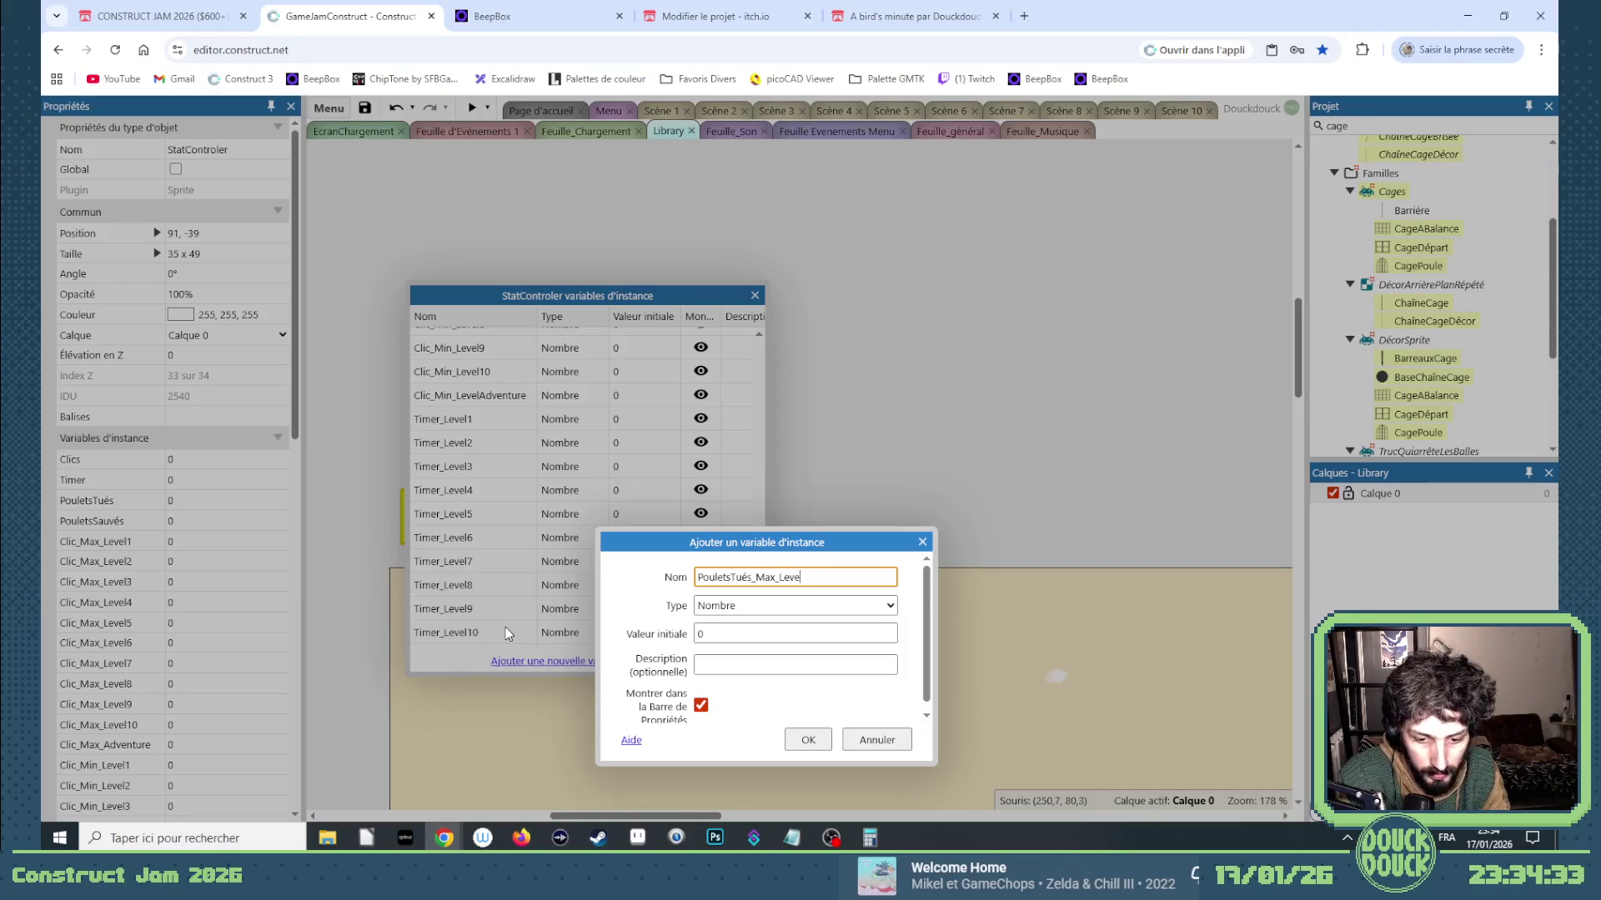
key("ctrl+a")
key("ctrl+c")
left_click(822, 578)
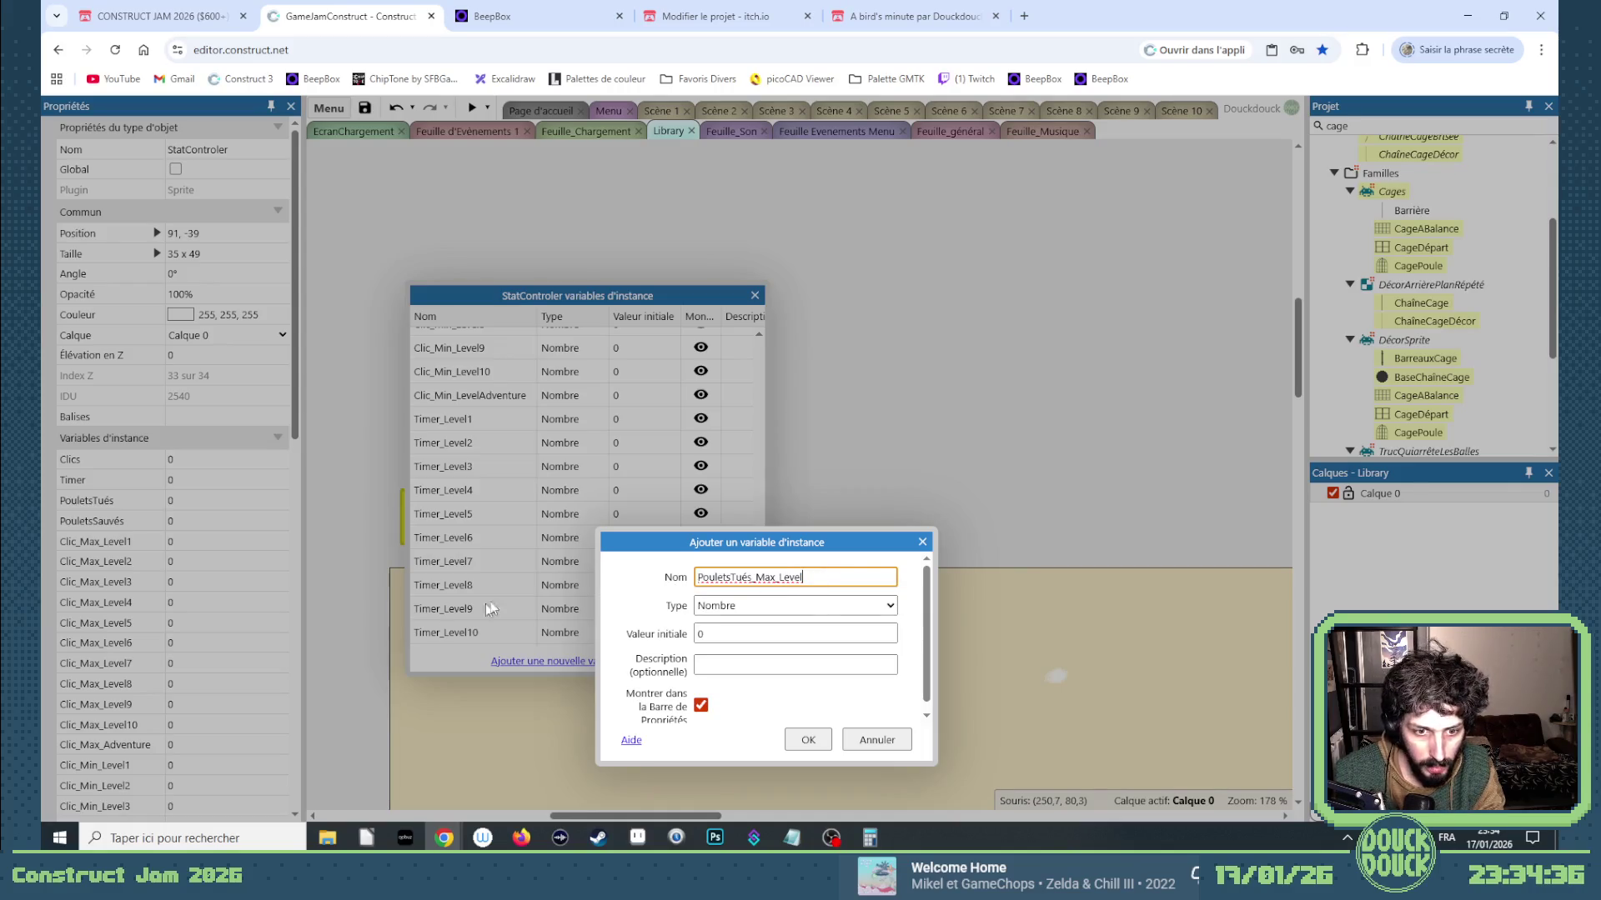
type("1")
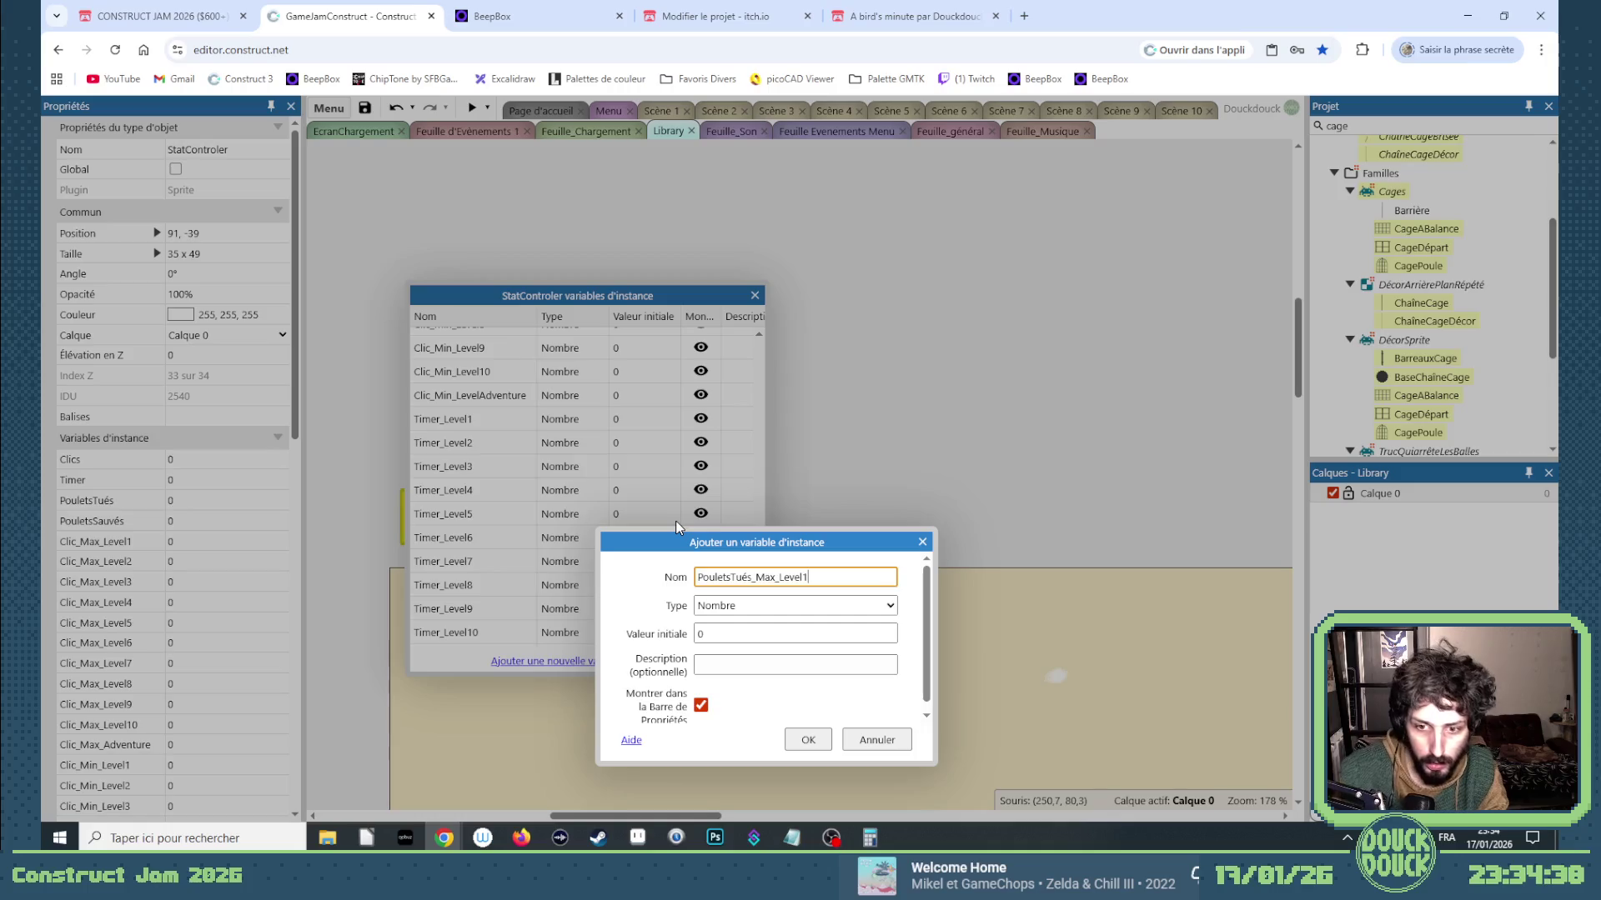
left_click(800, 737)
Add variables PouletsTués_Max_Level2 through PouletsTués_Max_Level5.
left_click(547, 661)
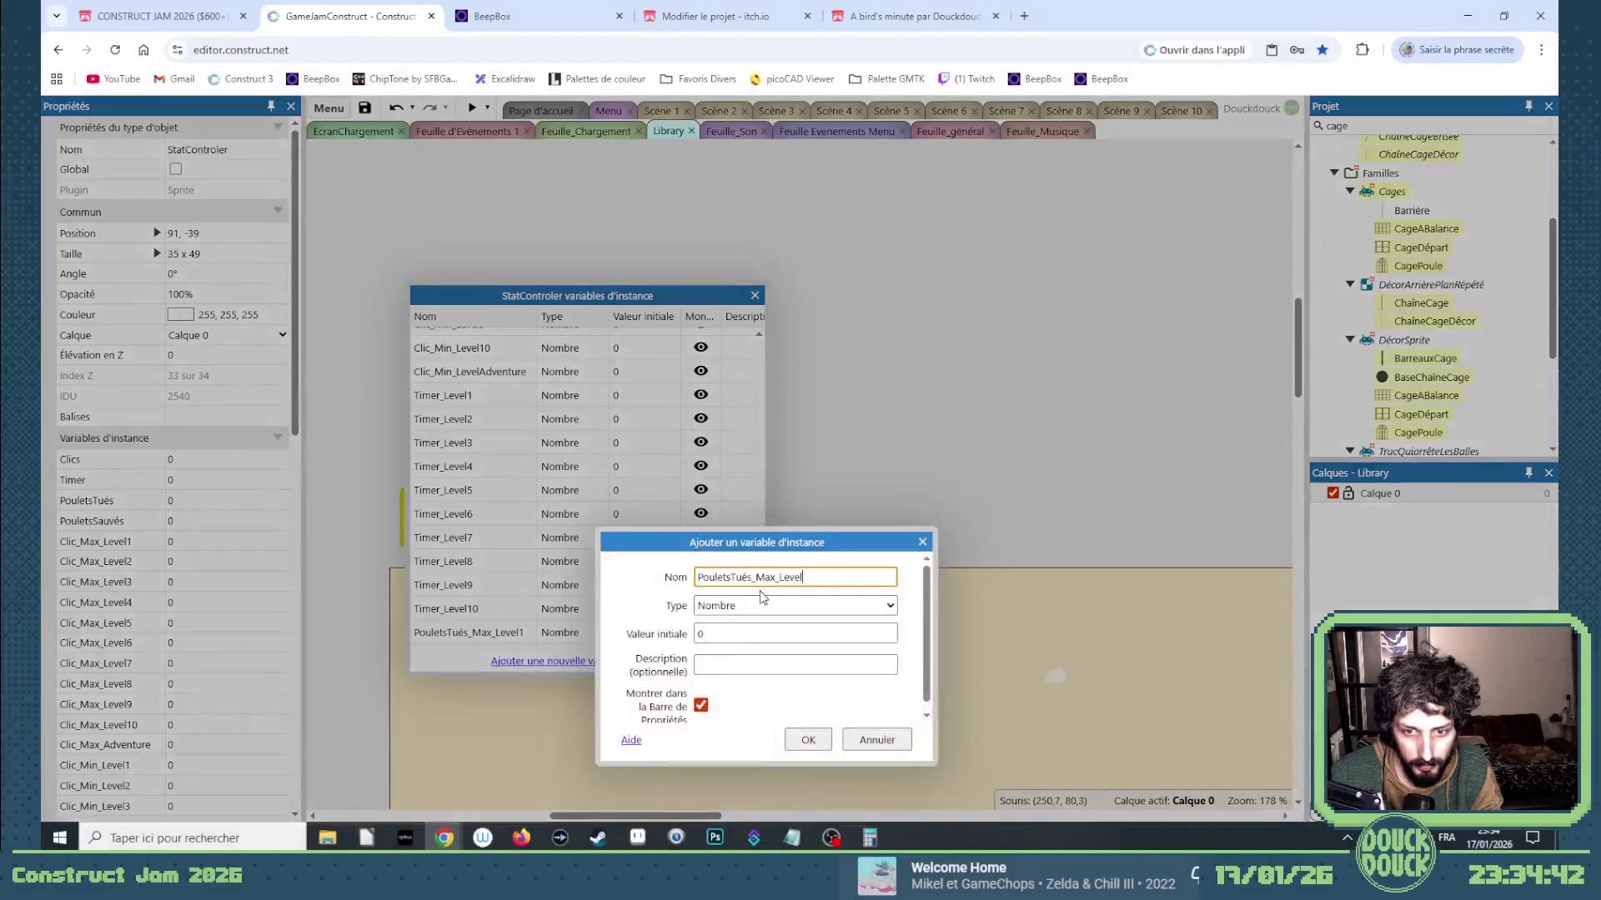
type("2")
key("Return")
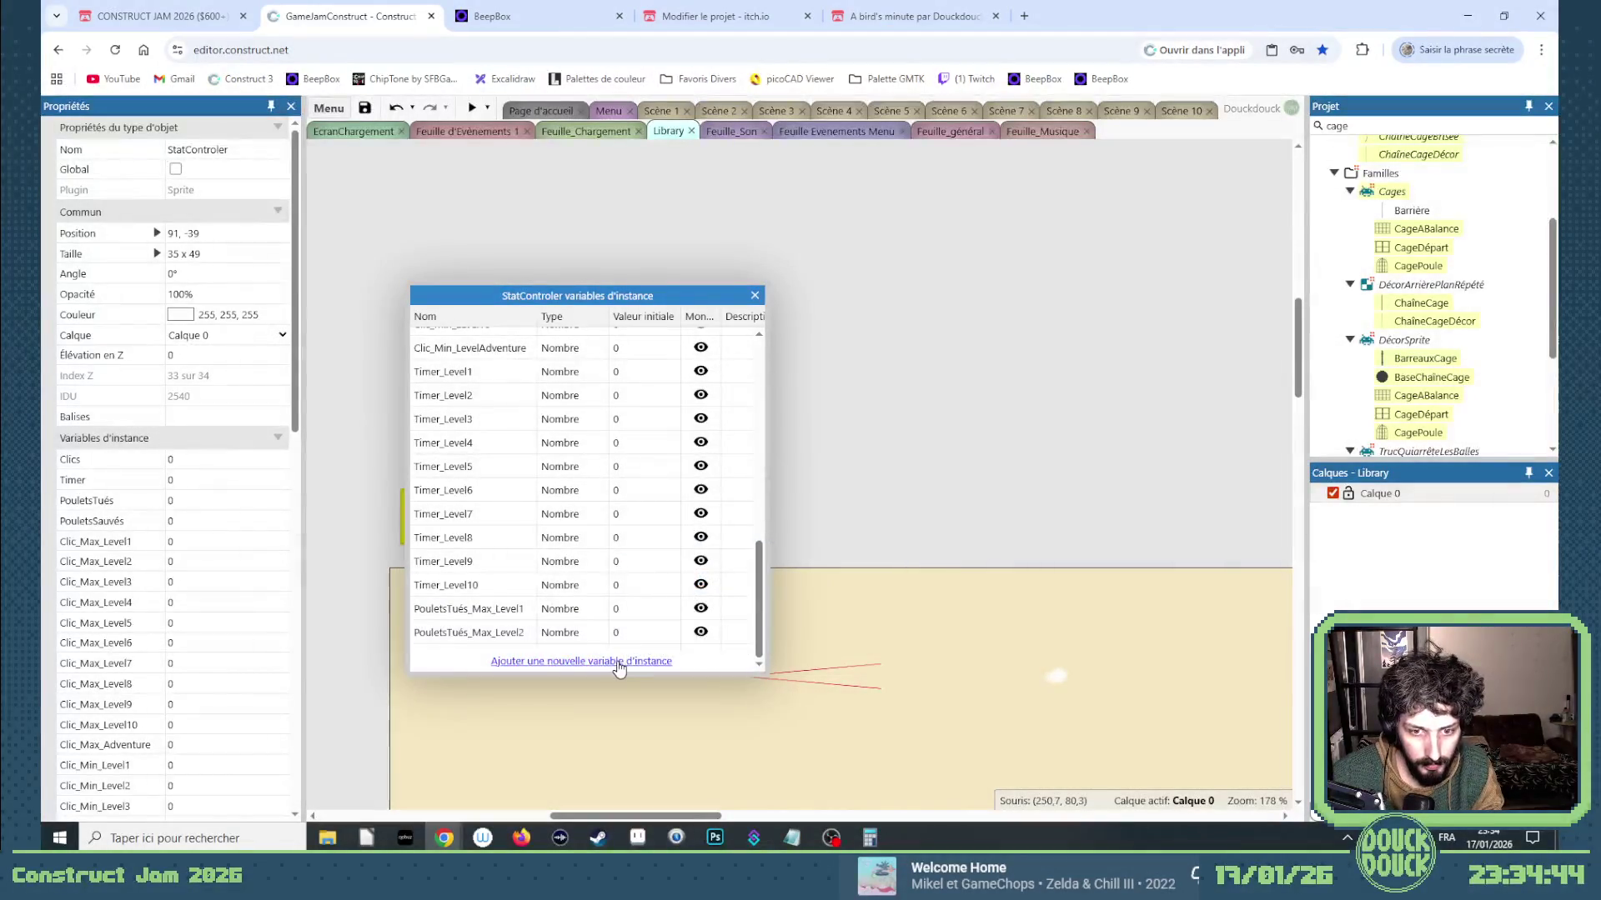
left_click(614, 661)
key("End")
key("BackSpace")
type("3")
key("Return")
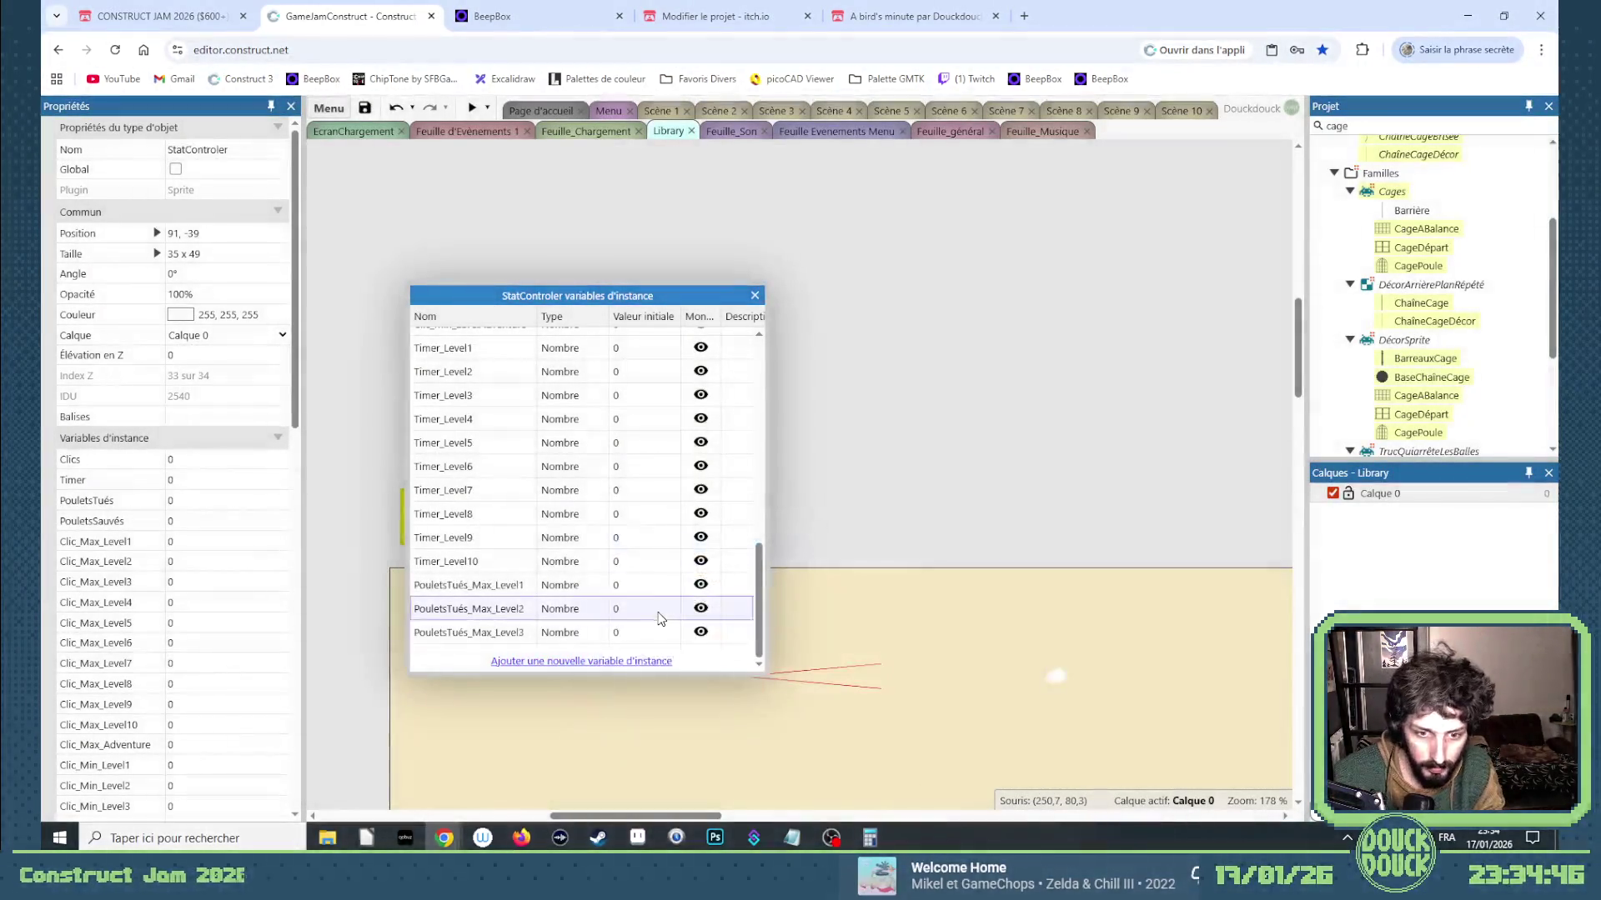
left_click(630, 662)
key("ctrl+v")
type("4")
key("Return")
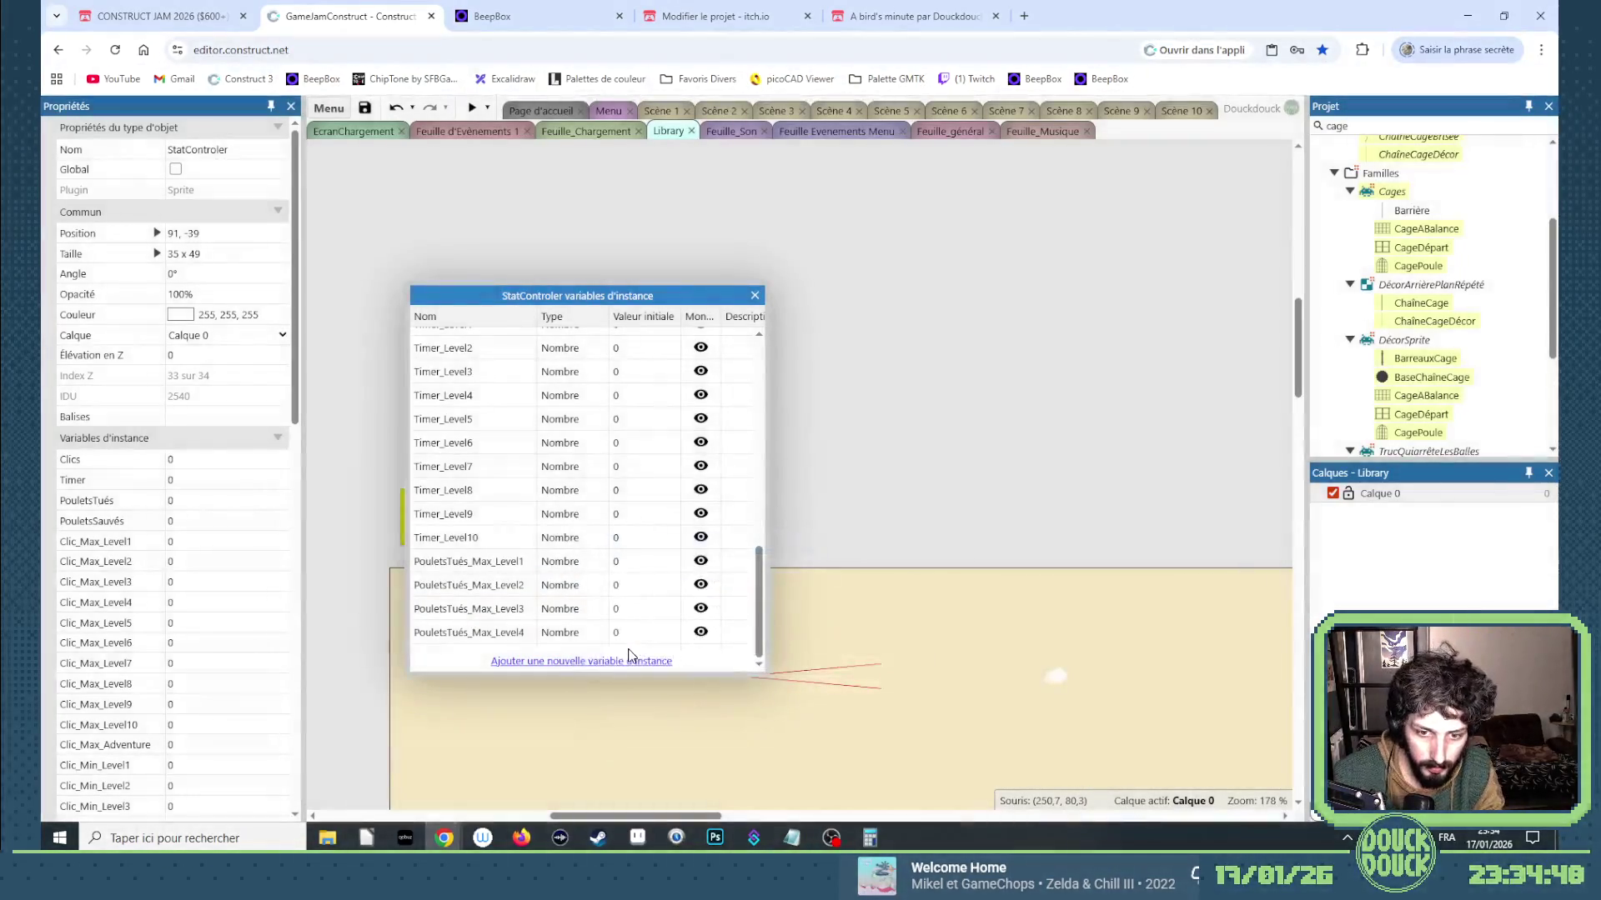
left_click(630, 662)
key("ctrl+v")
type("5")
key("Return")
Add variables PouletsTués_Max_Level6 through PouletsTués_Max_Level10.
left_click(629, 661)
key("ctrl+v")
type("6")
key("Return")
left_click(630, 661)
key("ctrl+v")
type("7")
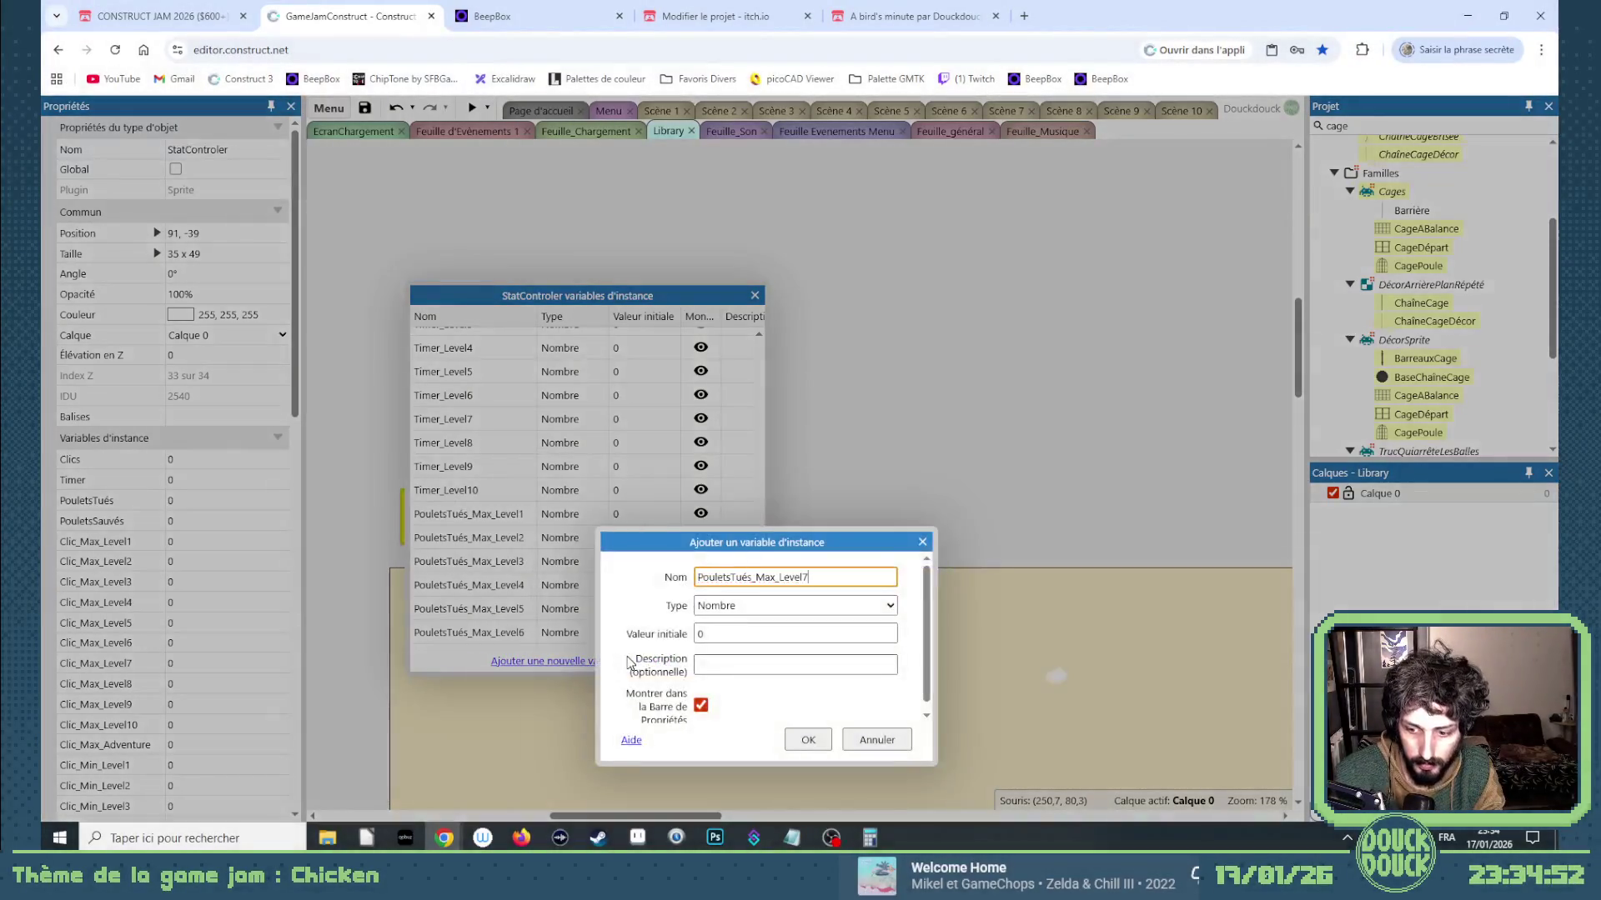
key("Return")
left_click(629, 661)
key("ctrl+v")
type("8")
key("Return")
left_click(630, 661)
key("ctrl+v")
type("9")
key("Return")
left_click(629, 661)
key("ctrl+v")
type("10")
key("Return")
Add PouletsTués_Max_LevelAdventure and Timer_Adventure number variables.
left_click(629, 661)
key("ctrl+v")
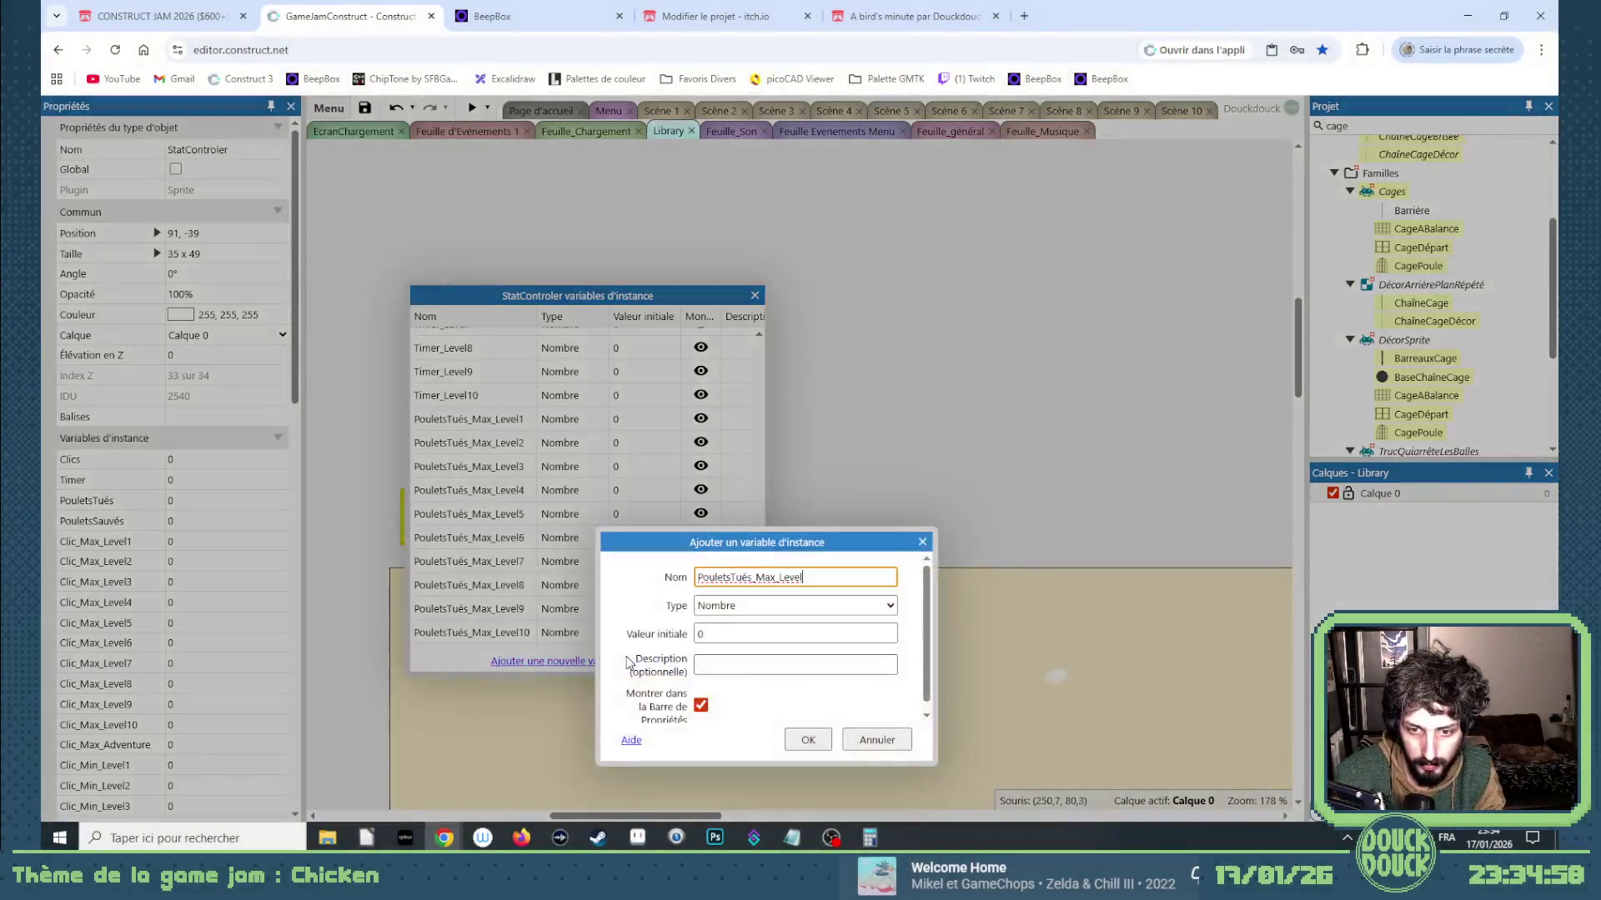
type("Ad")
type("re")
key("Return")
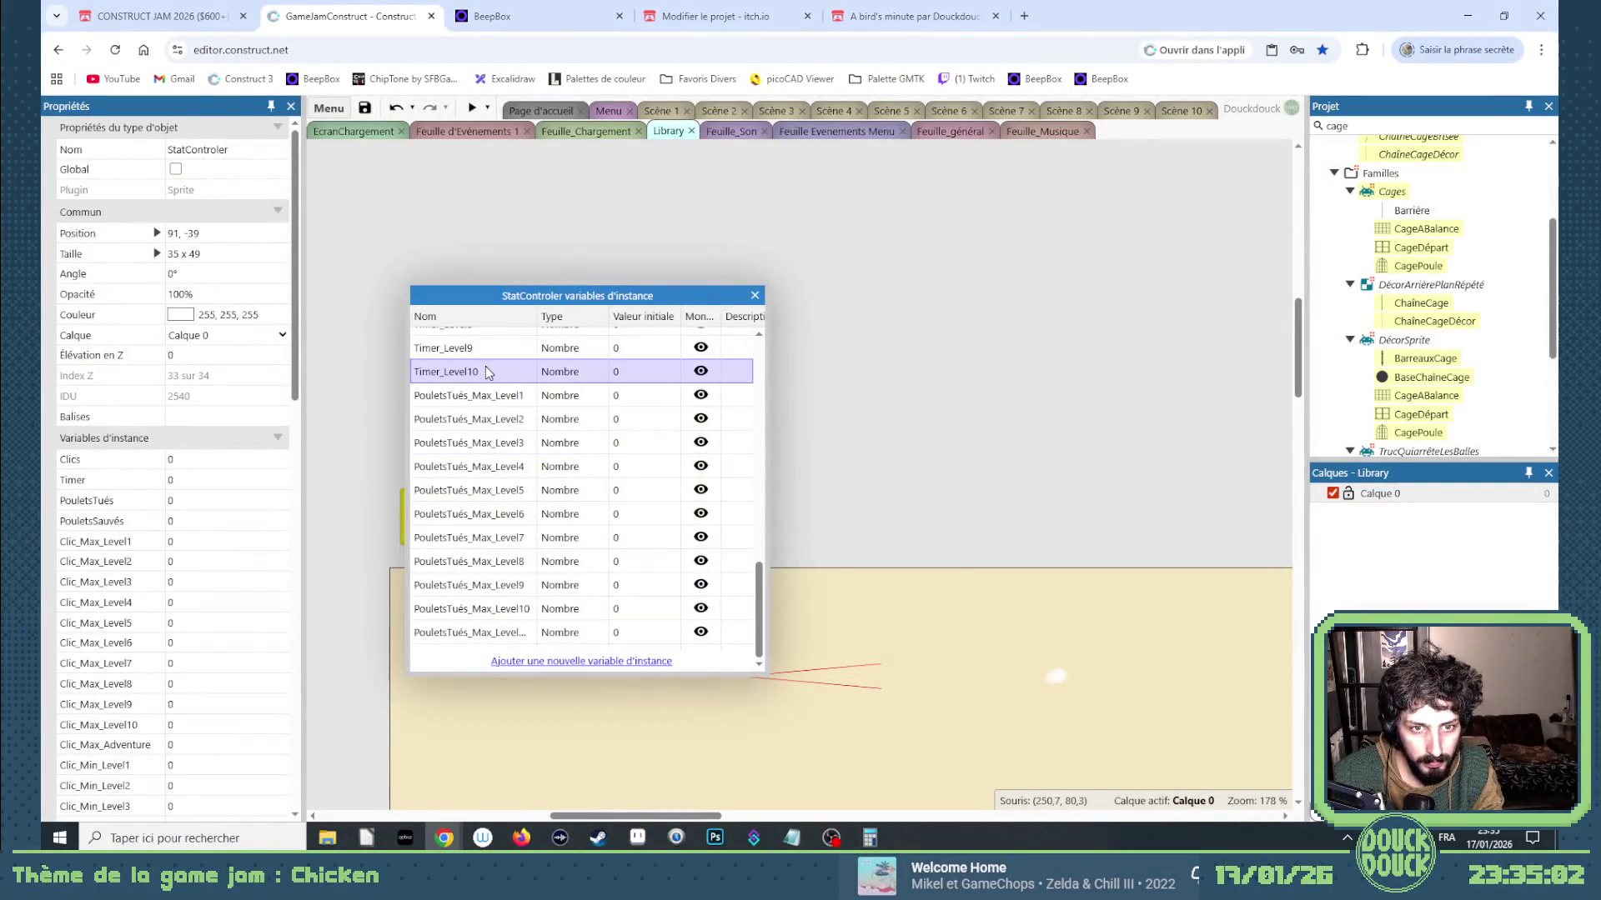
left_click(570, 663)
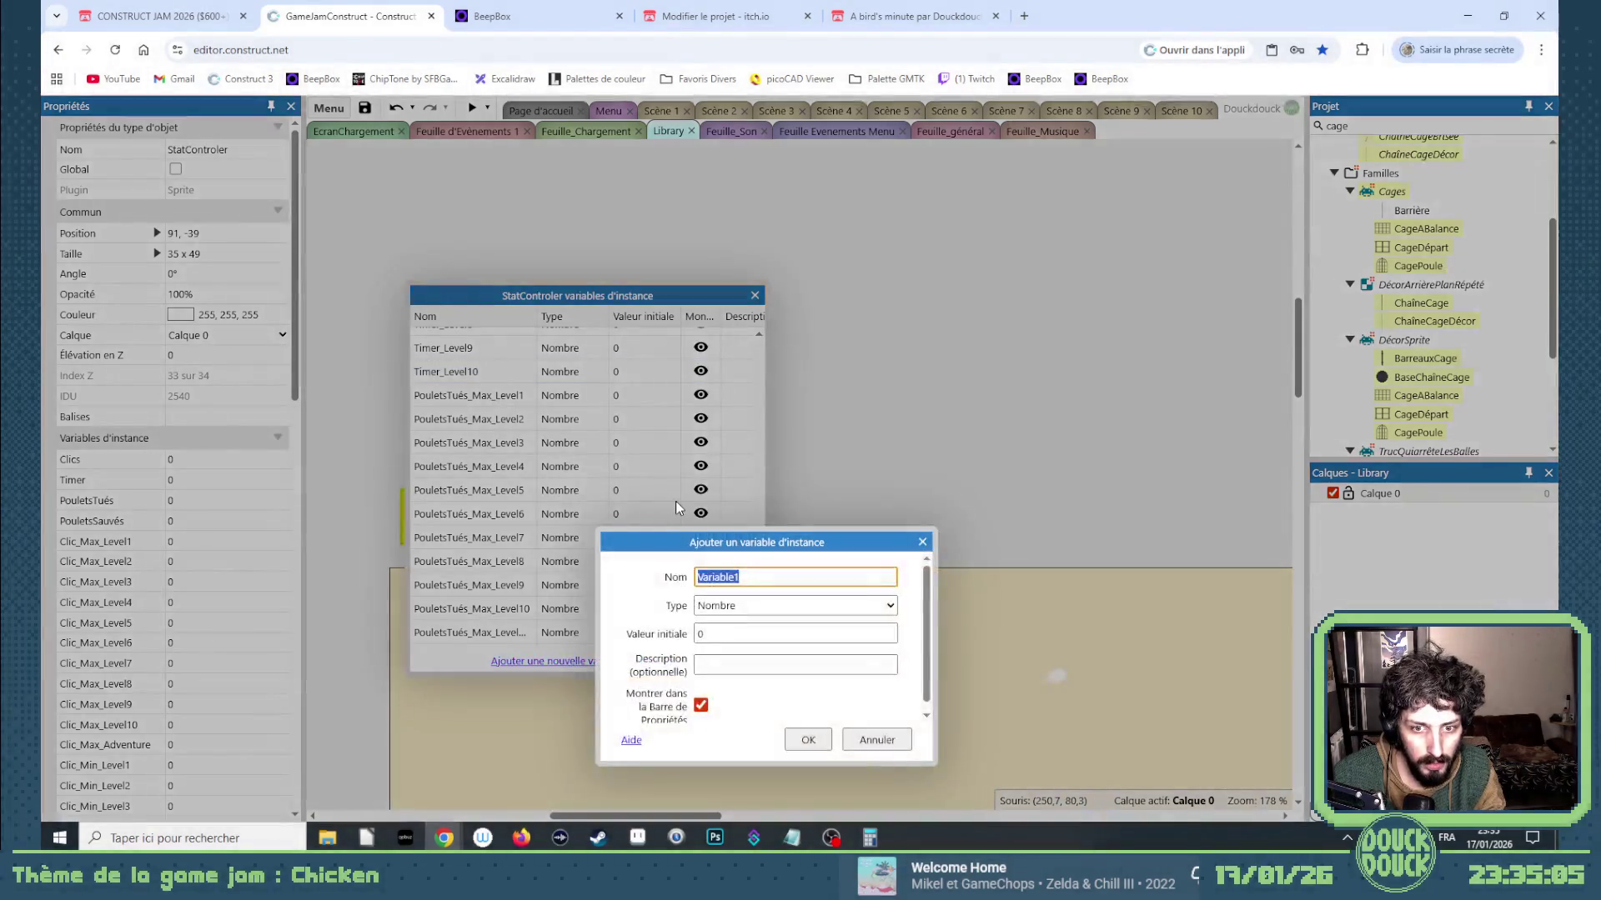
type("Timer_Adventure")
key("Return")
Rename Clic_Min_LevelAdventure to Clic_Min_Adventure.
scroll(667, 508, "up", 5)
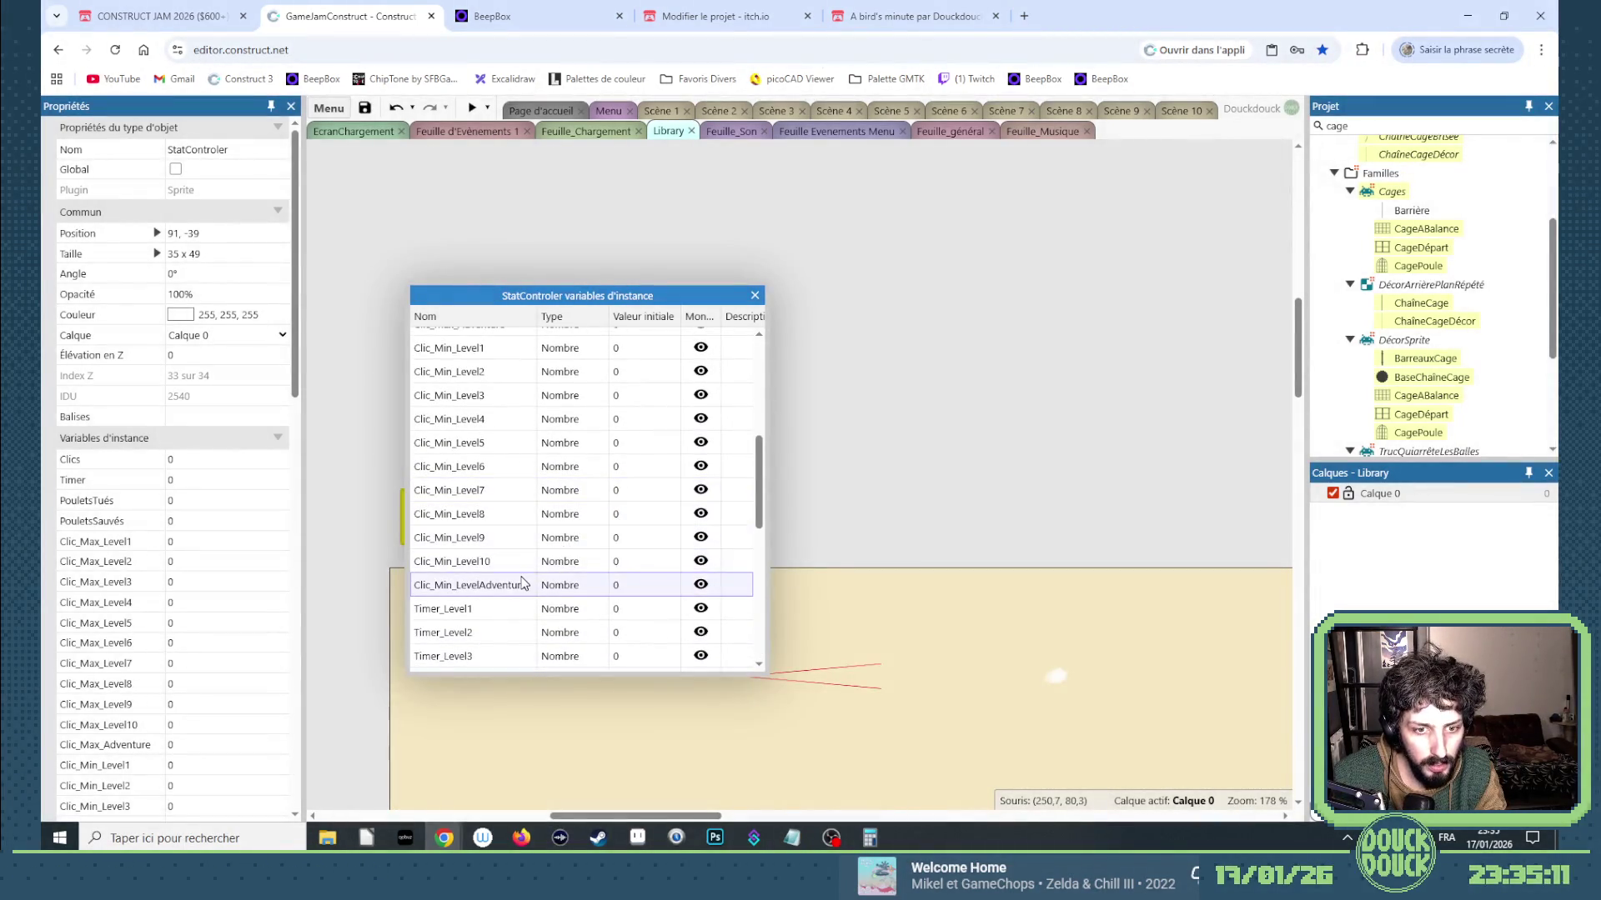
scroll(504, 534, "up", 2)
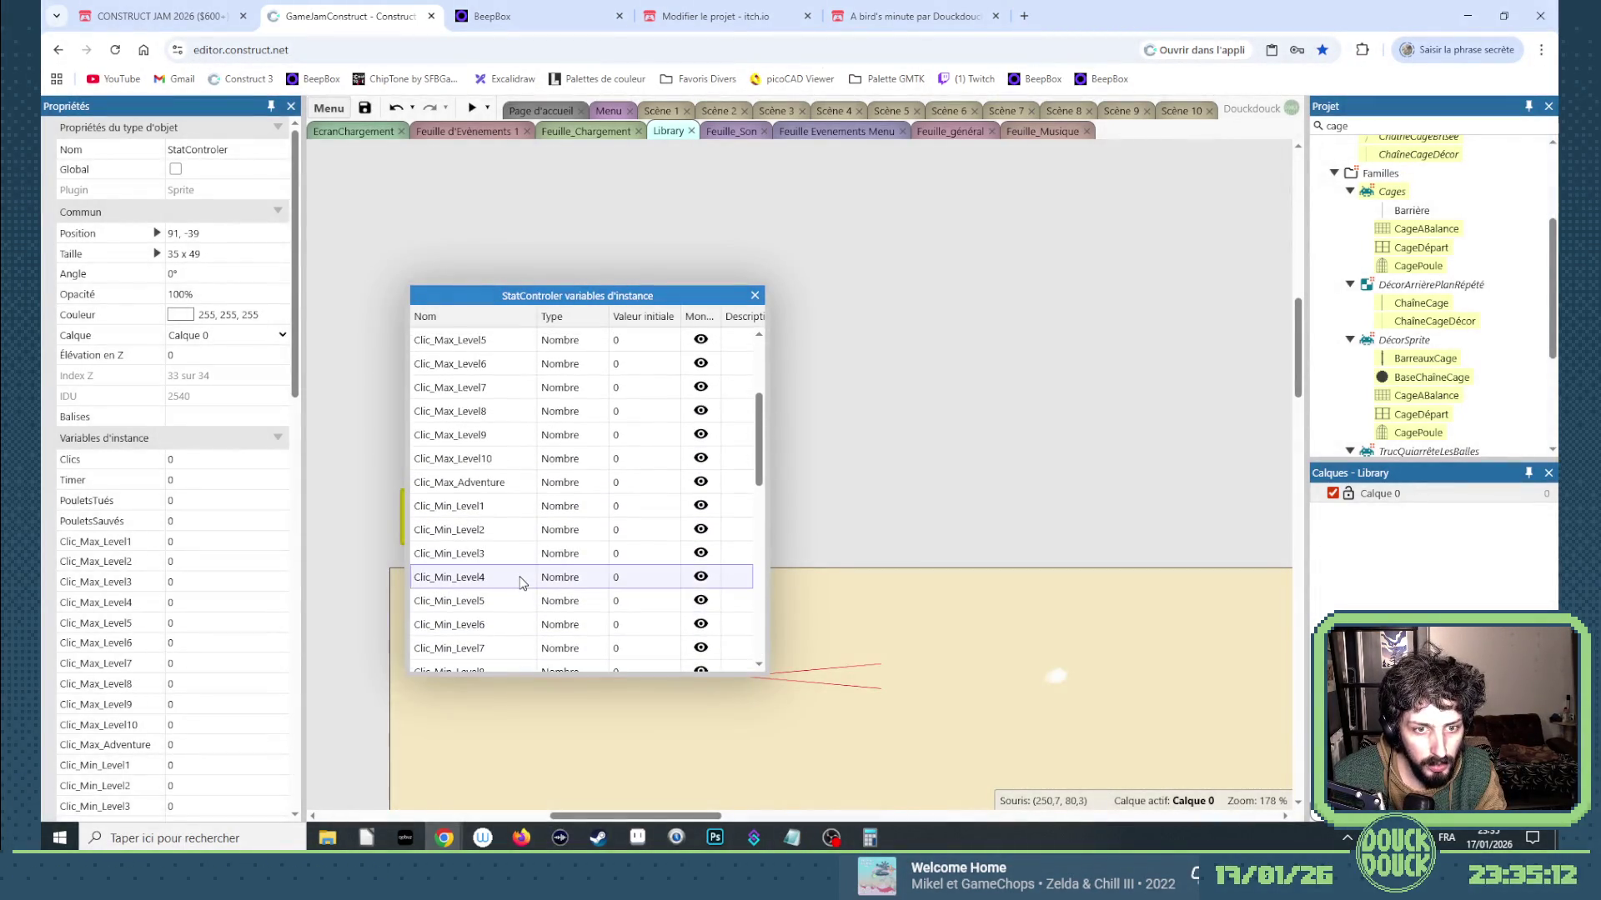
scroll(491, 488, "down", 3)
double_click(492, 506)
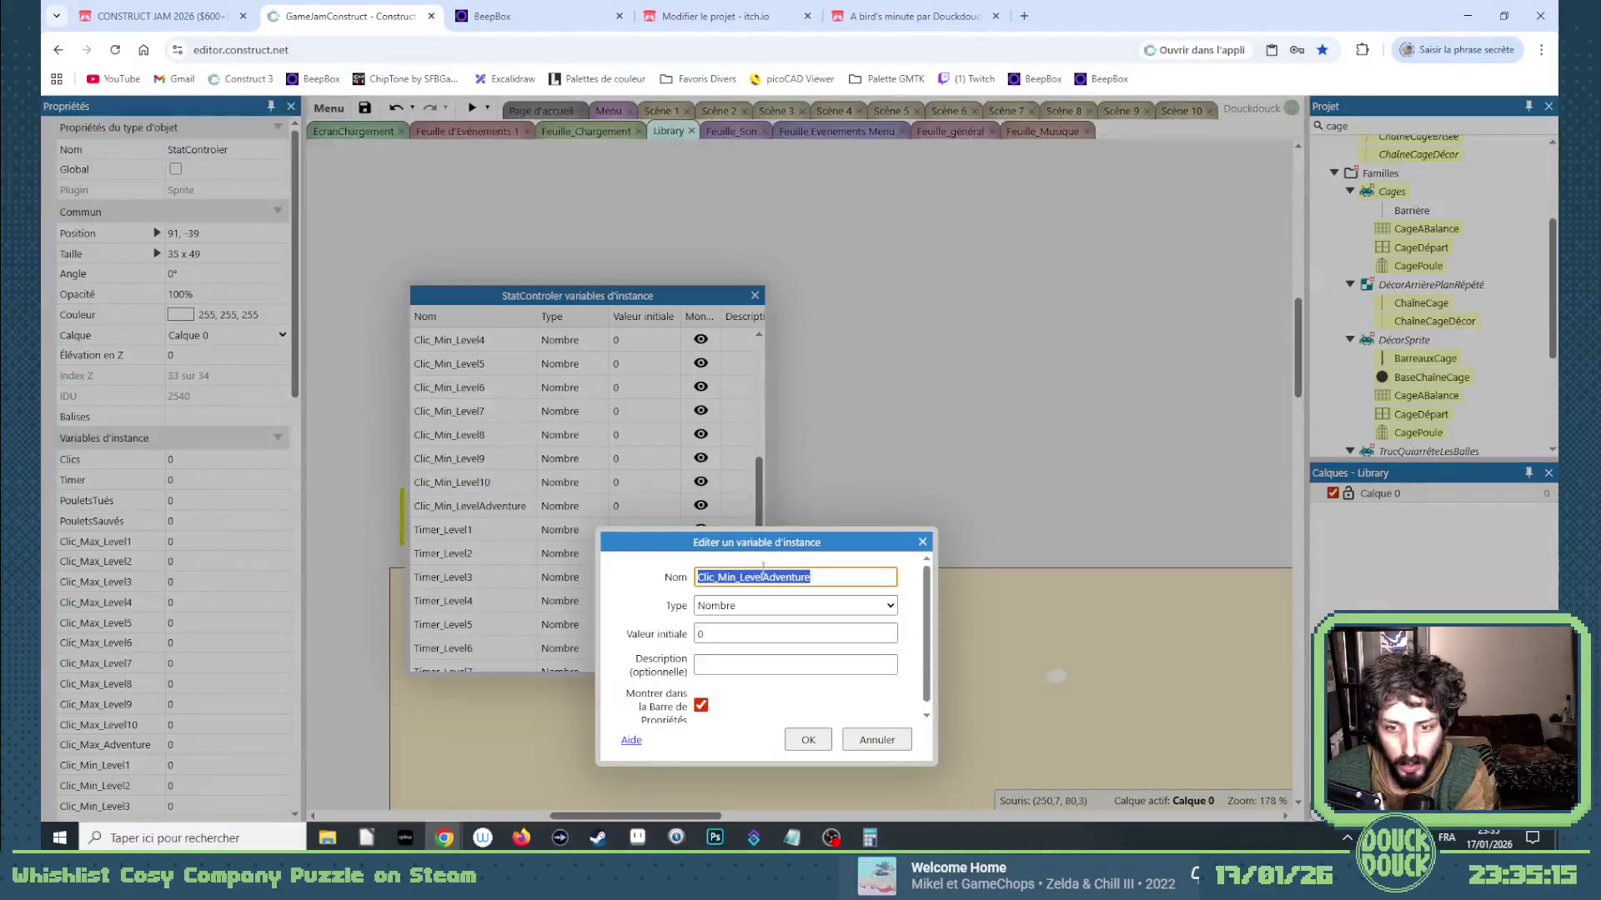
left_click(764, 577)
key("BackSpace")
key("BackSpace")
key("BackSpace")
key("Return")
Rename PouletsTués_Max_LevelAdventure to PouletsTués_Max_Adventure.
scroll(537, 530, "down", 5)
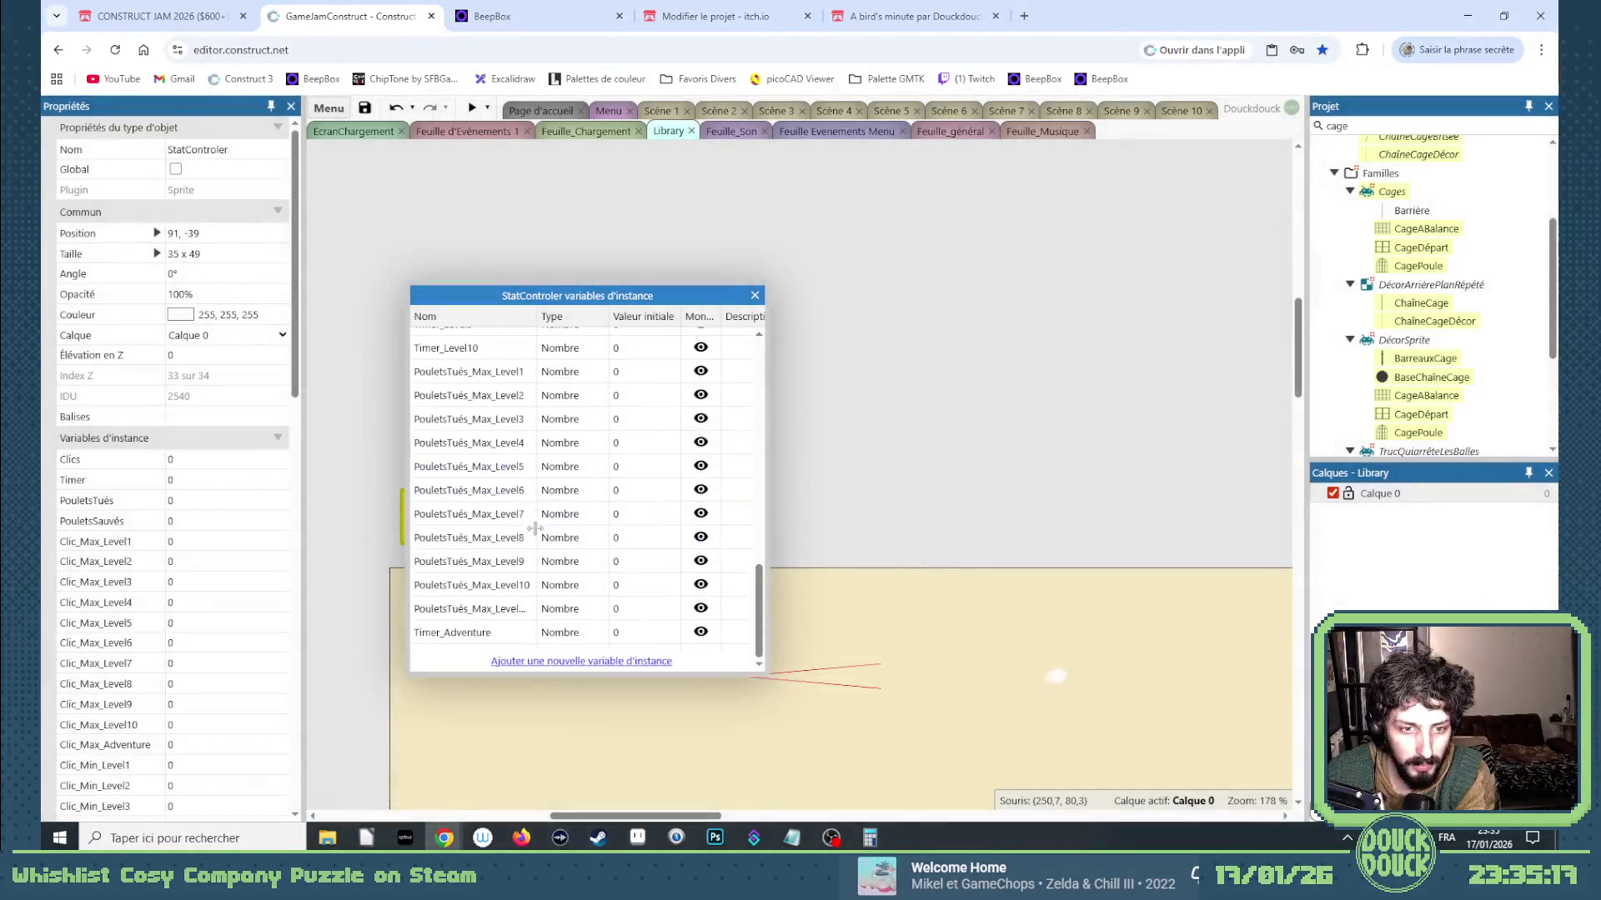
double_click(518, 610)
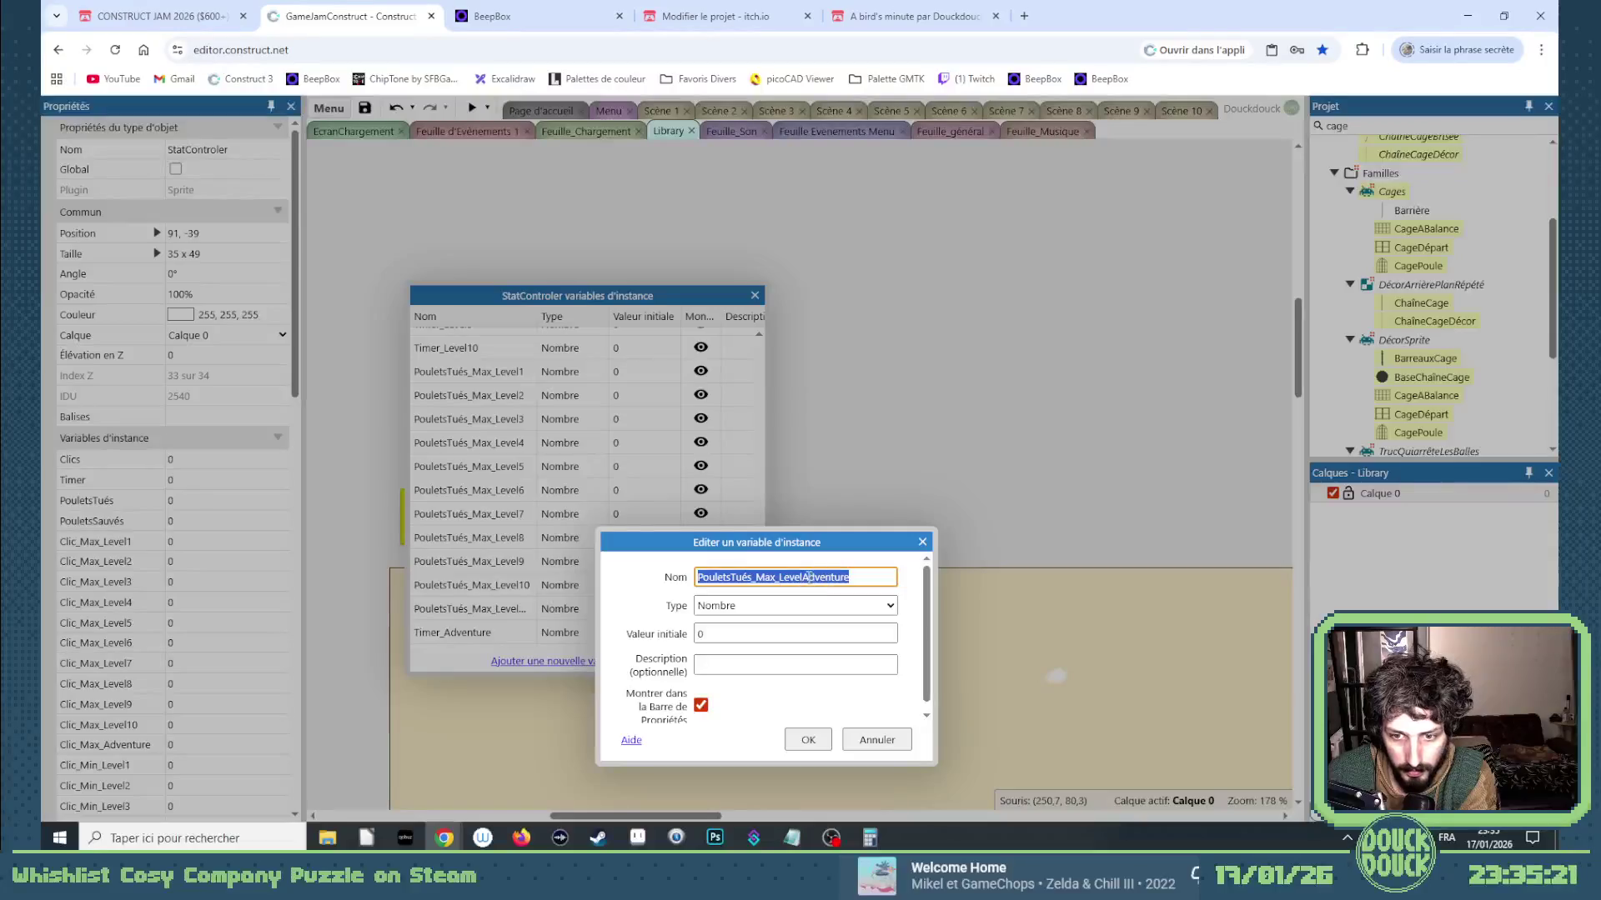
left_click(801, 577)
key("BackSpace")
key("BackSpace")
key("BackSpace")
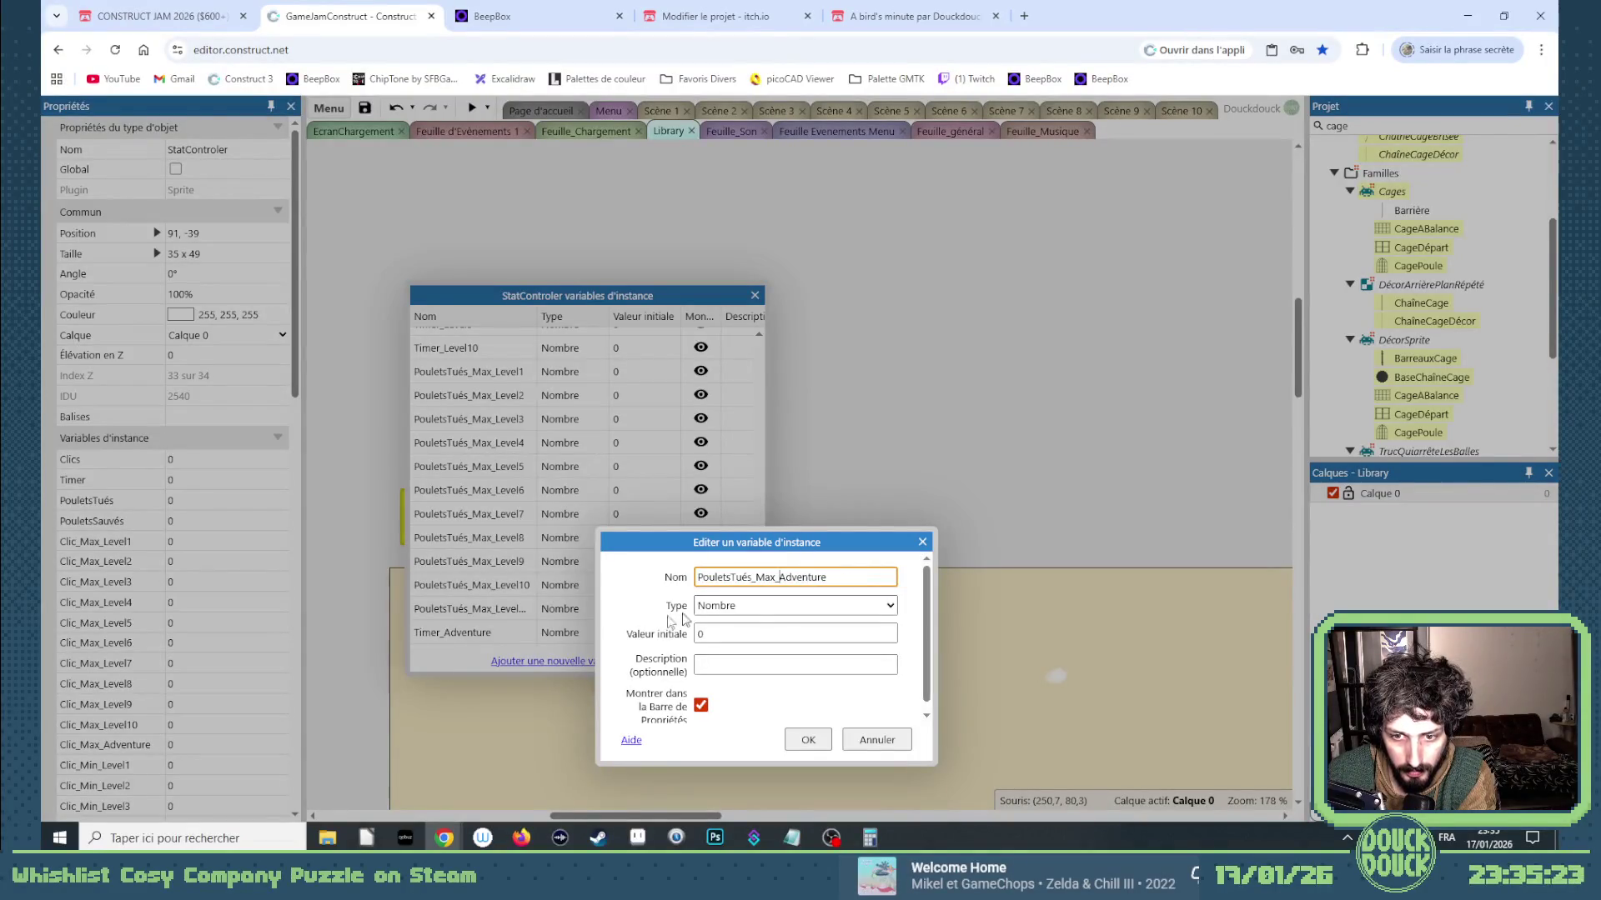
key("Return")
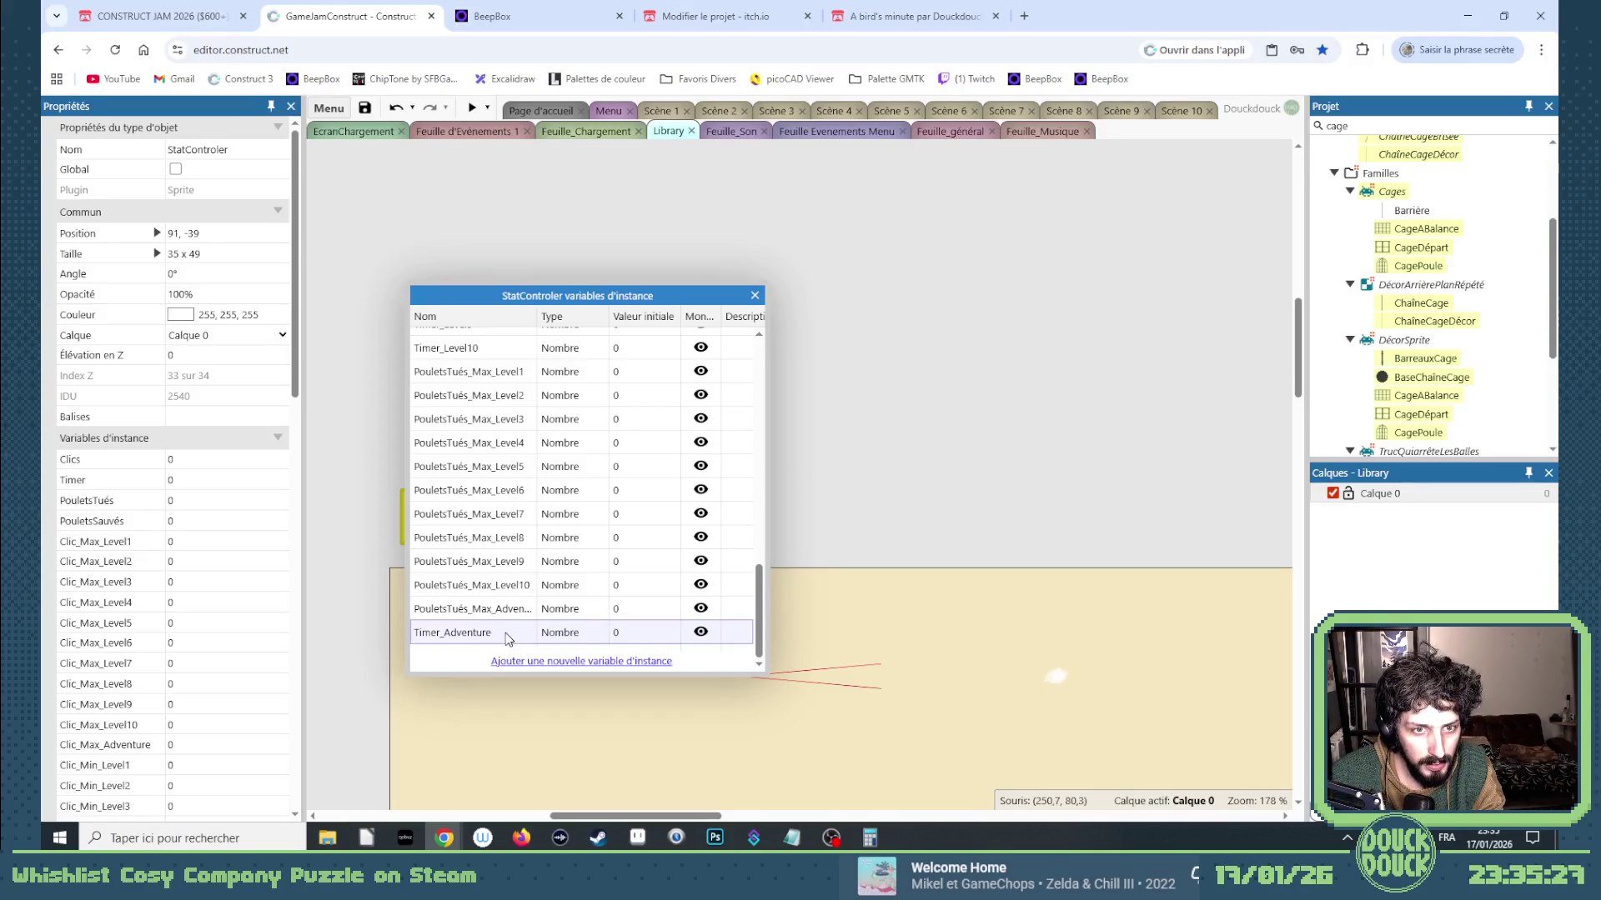
scroll(511, 369, "up", 10)
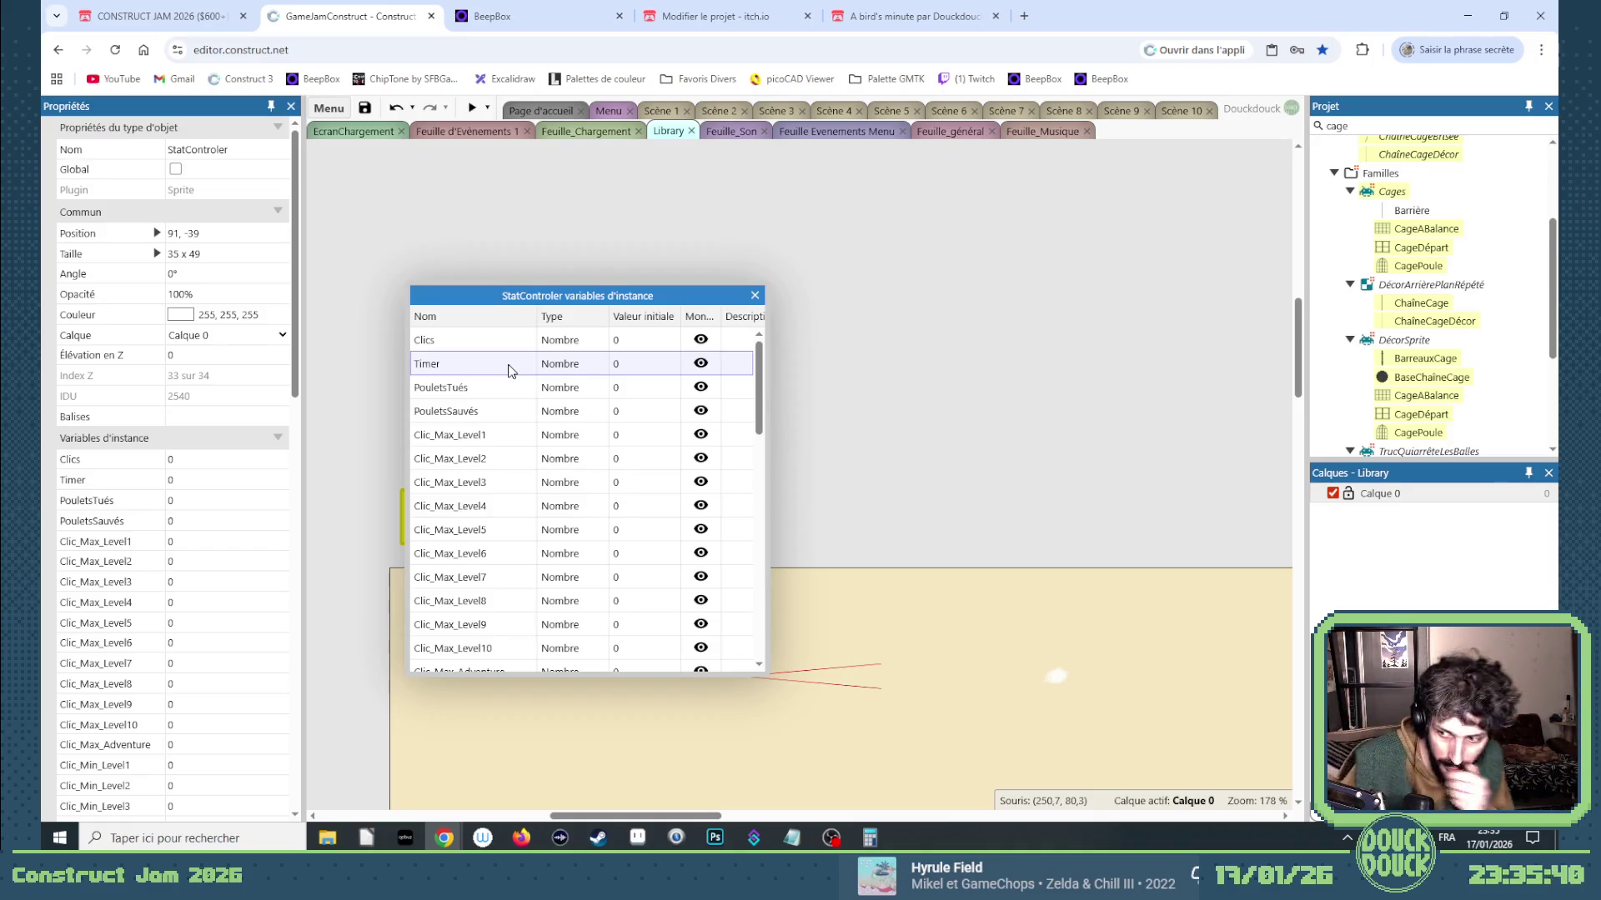
scroll(507, 371, "down", 10)
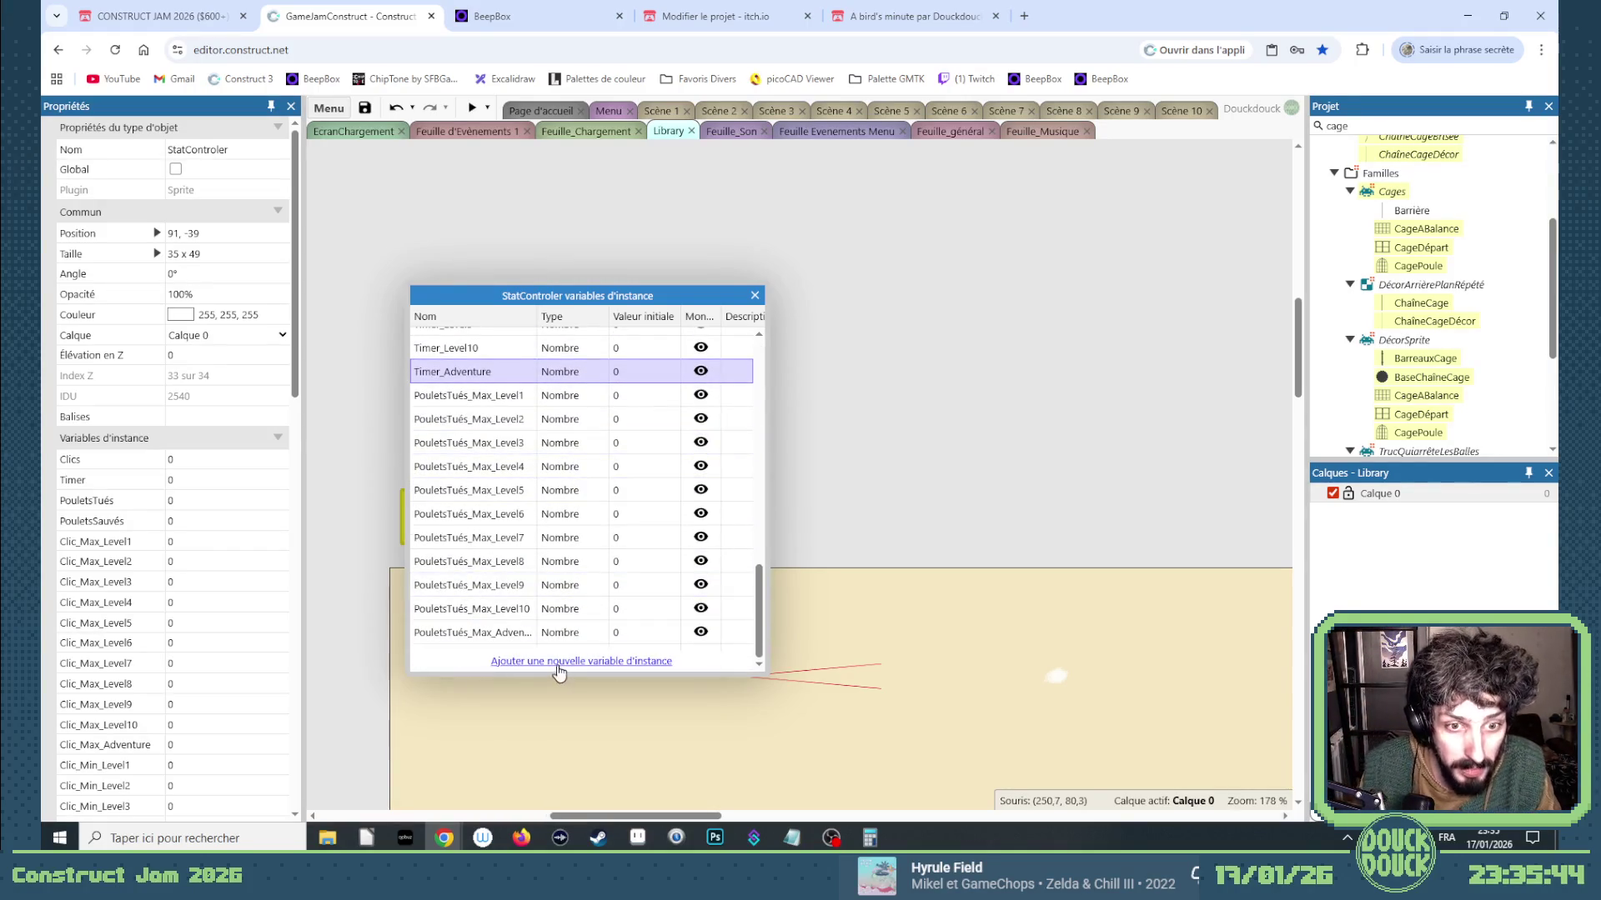
Add PouletsTués_Min_Level1 and PouletsTués_Min_Level2 number variables to StatControler.
left_click(559, 672)
type("PouletsTués_Max_Level")
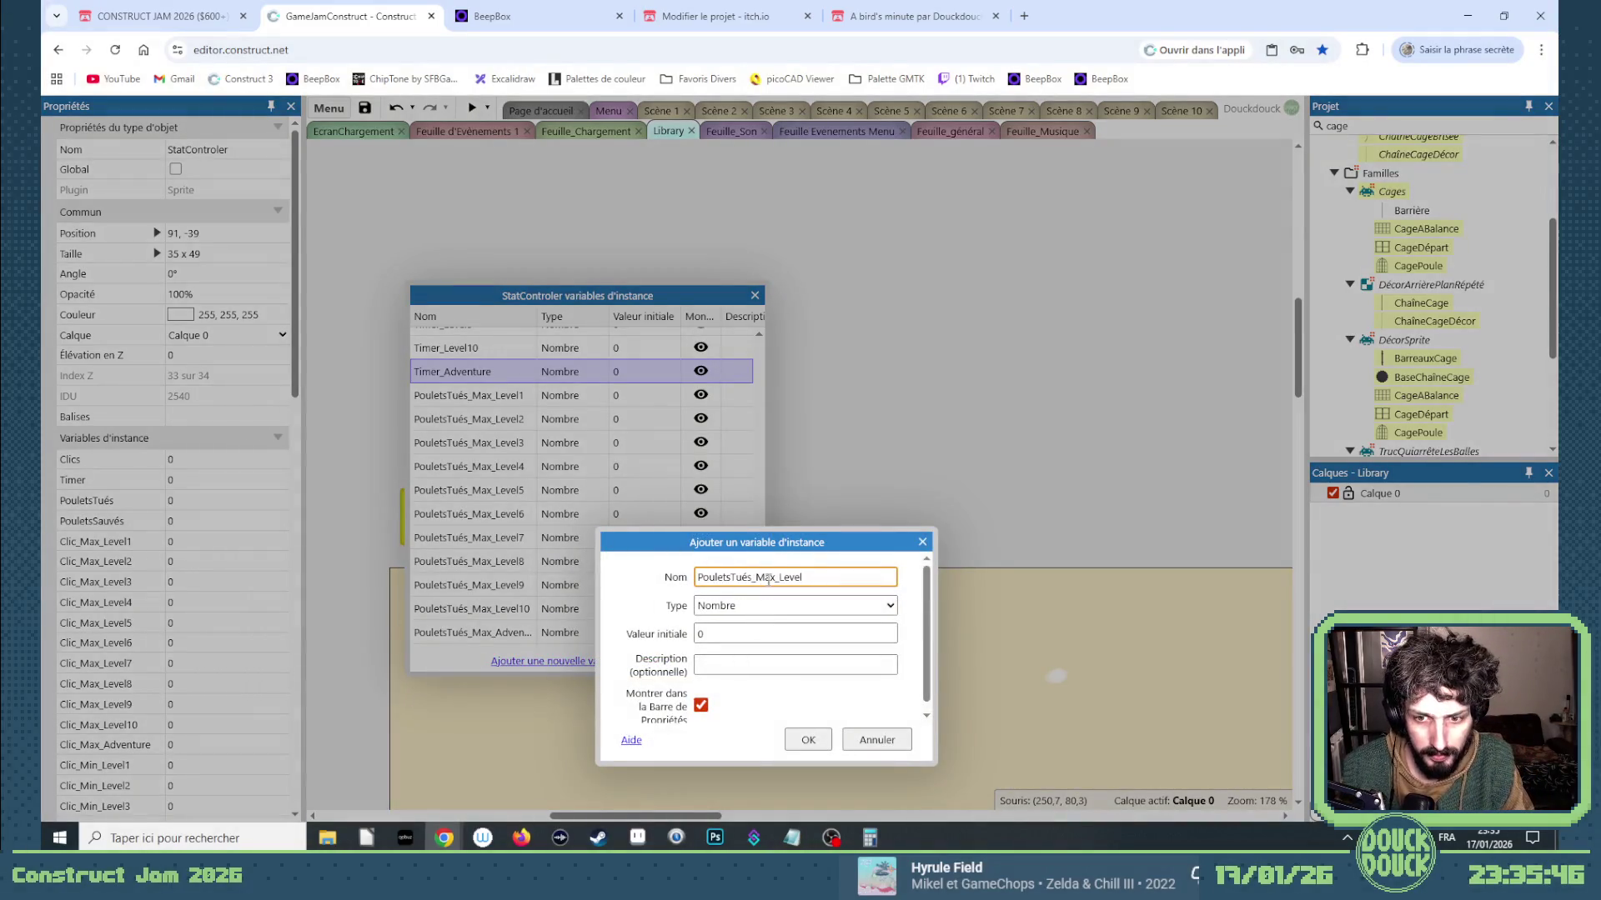
key("BackSpace")
key("BackSpace")
type("i")
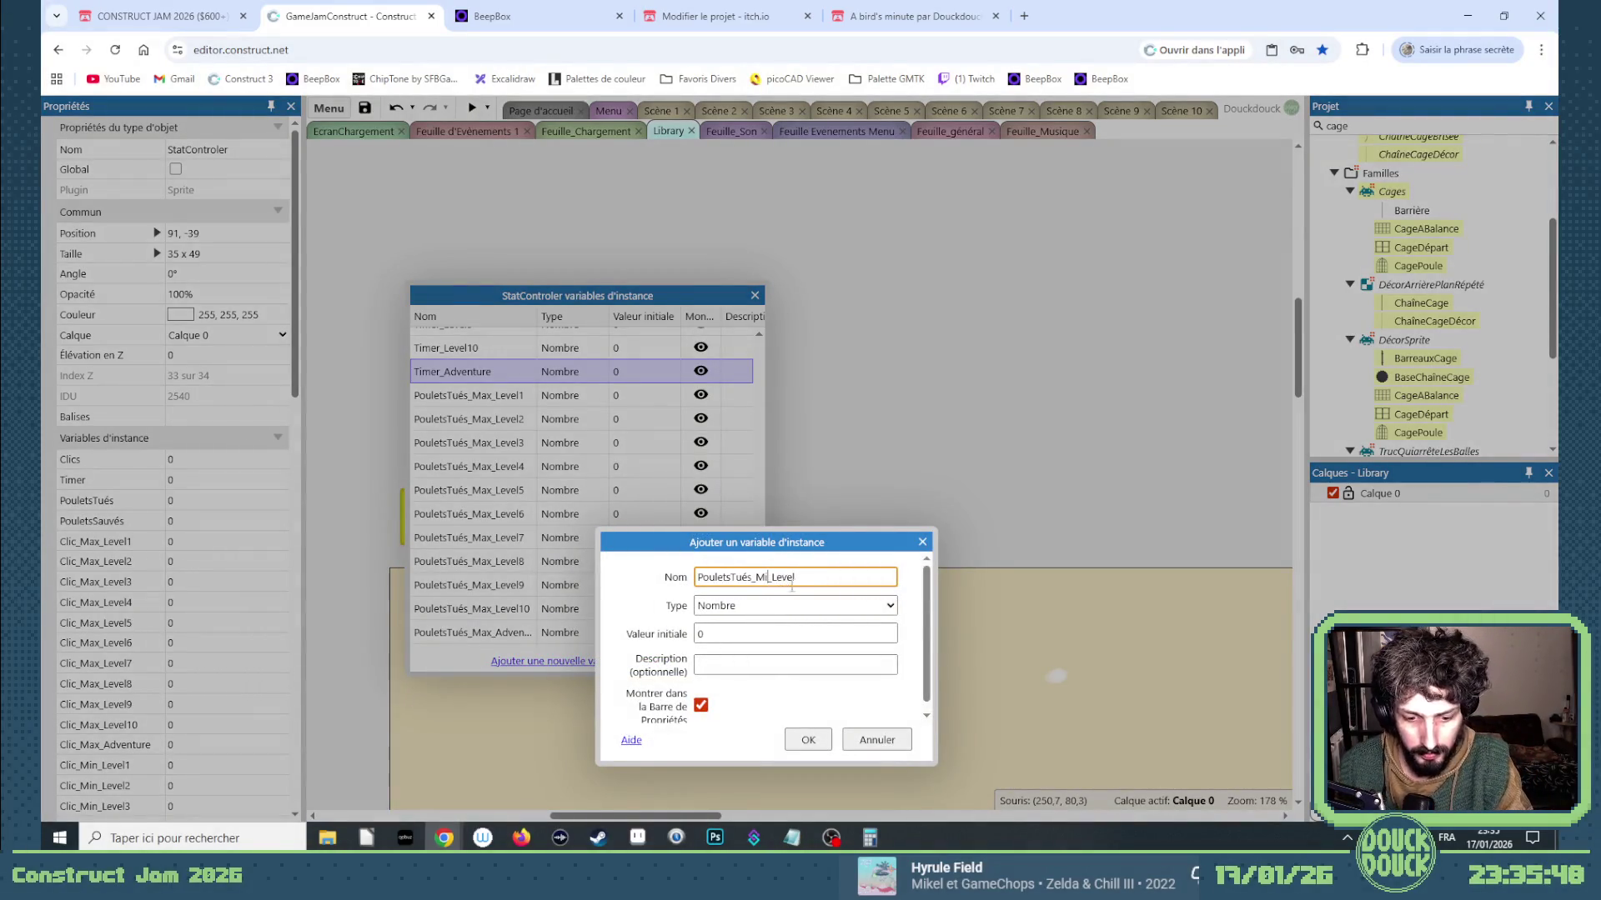
type("1")
key("Return")
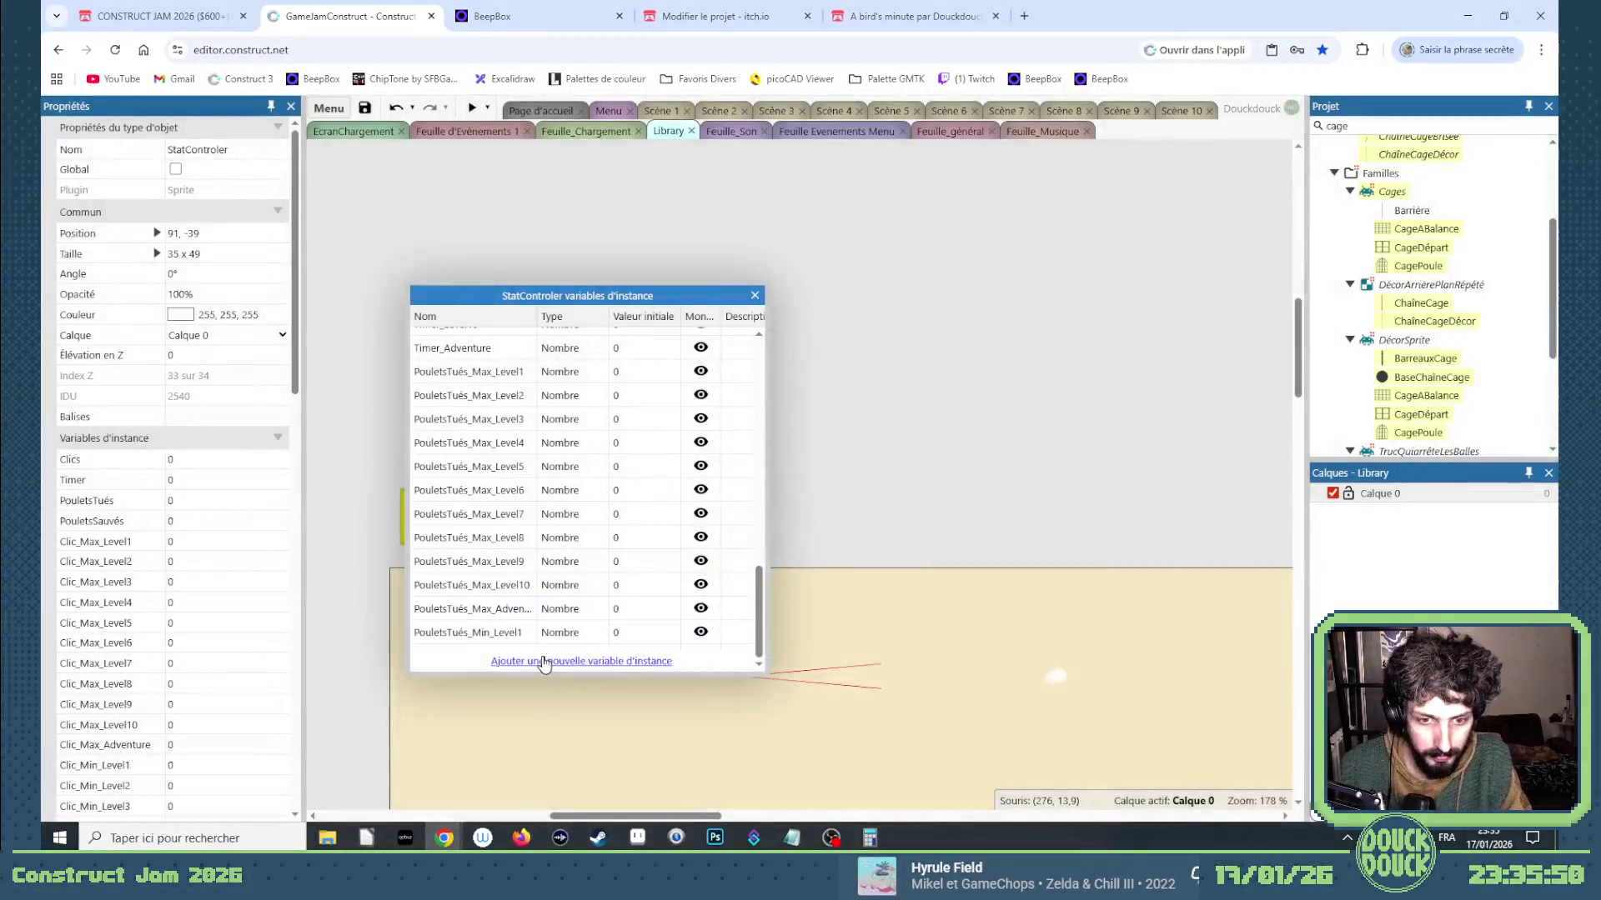
left_click(542, 661)
type("PouletsTués_Max_Level")
key("Return")
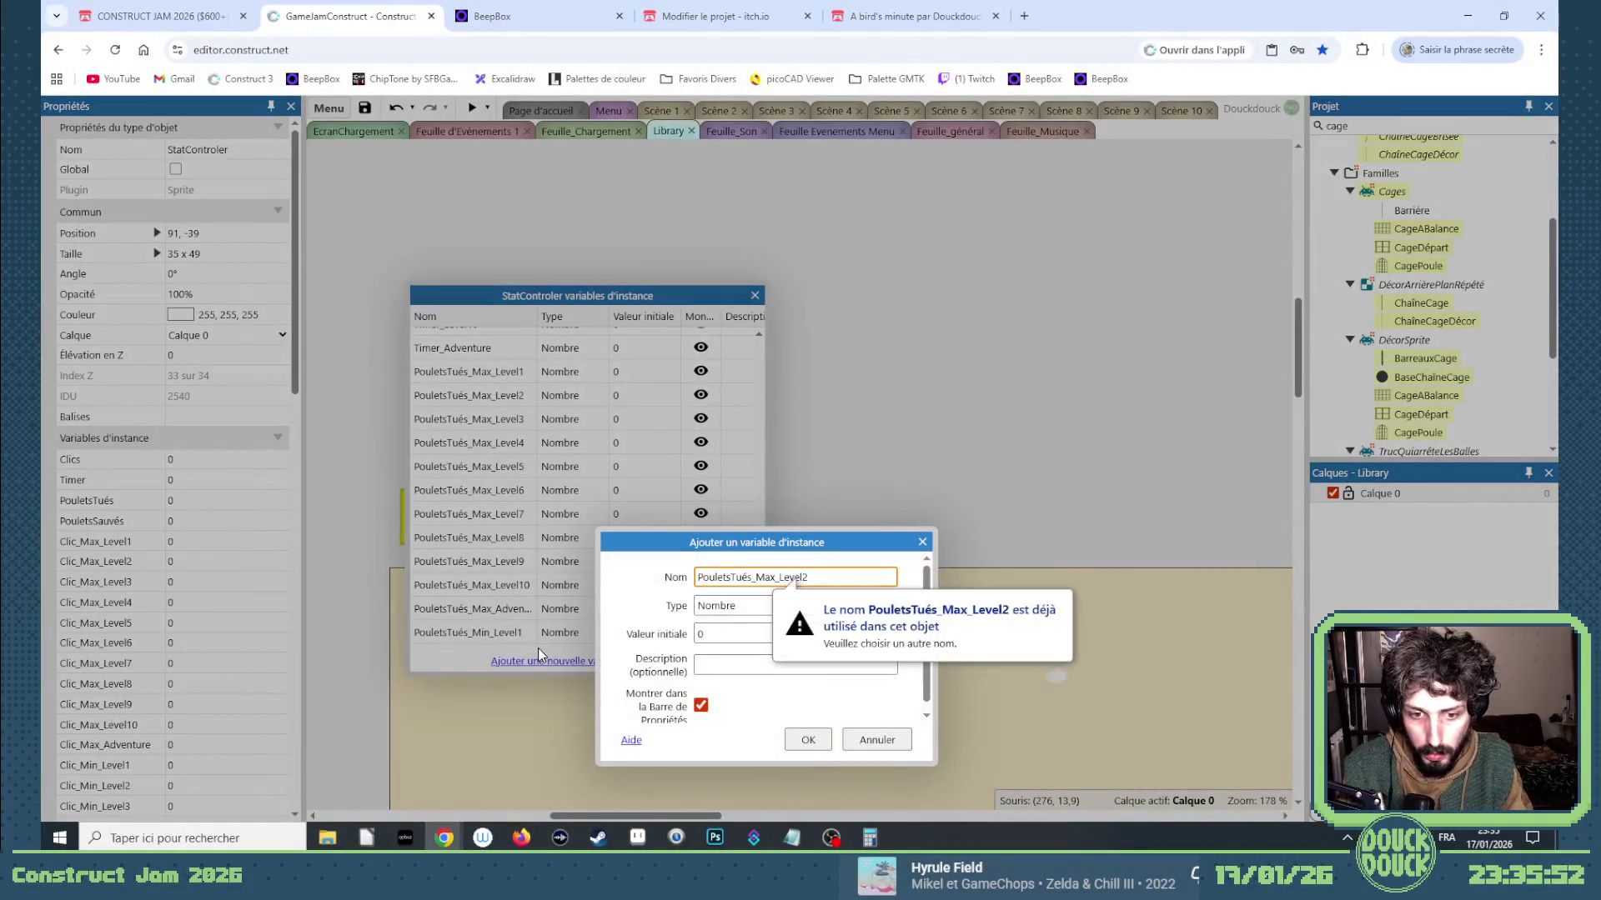
left_click(777, 577)
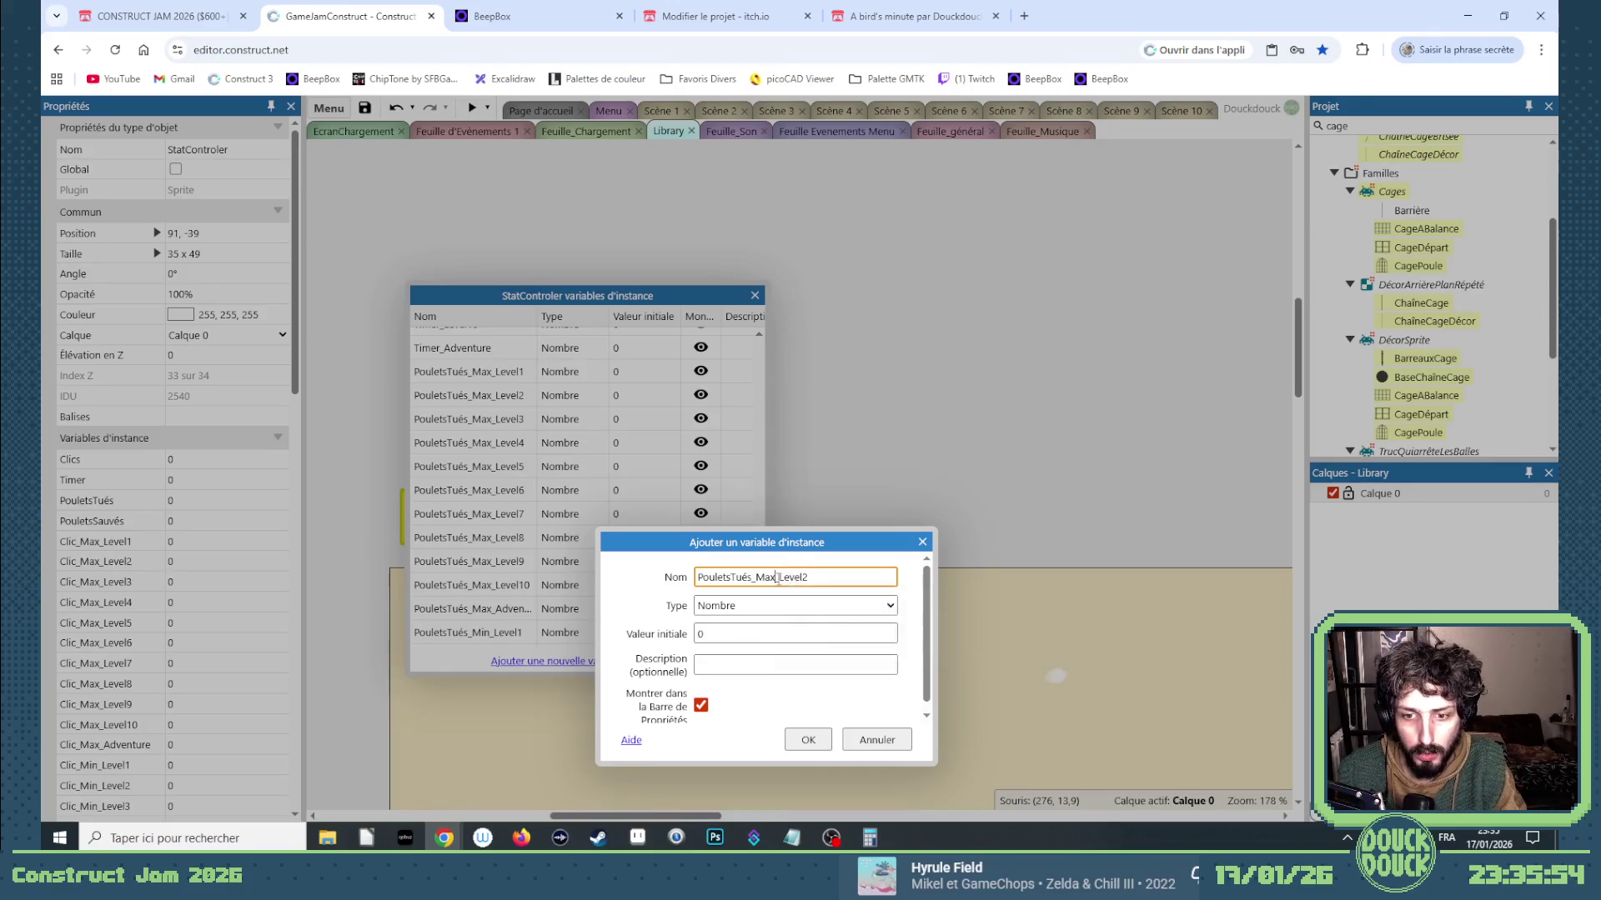
type("in")
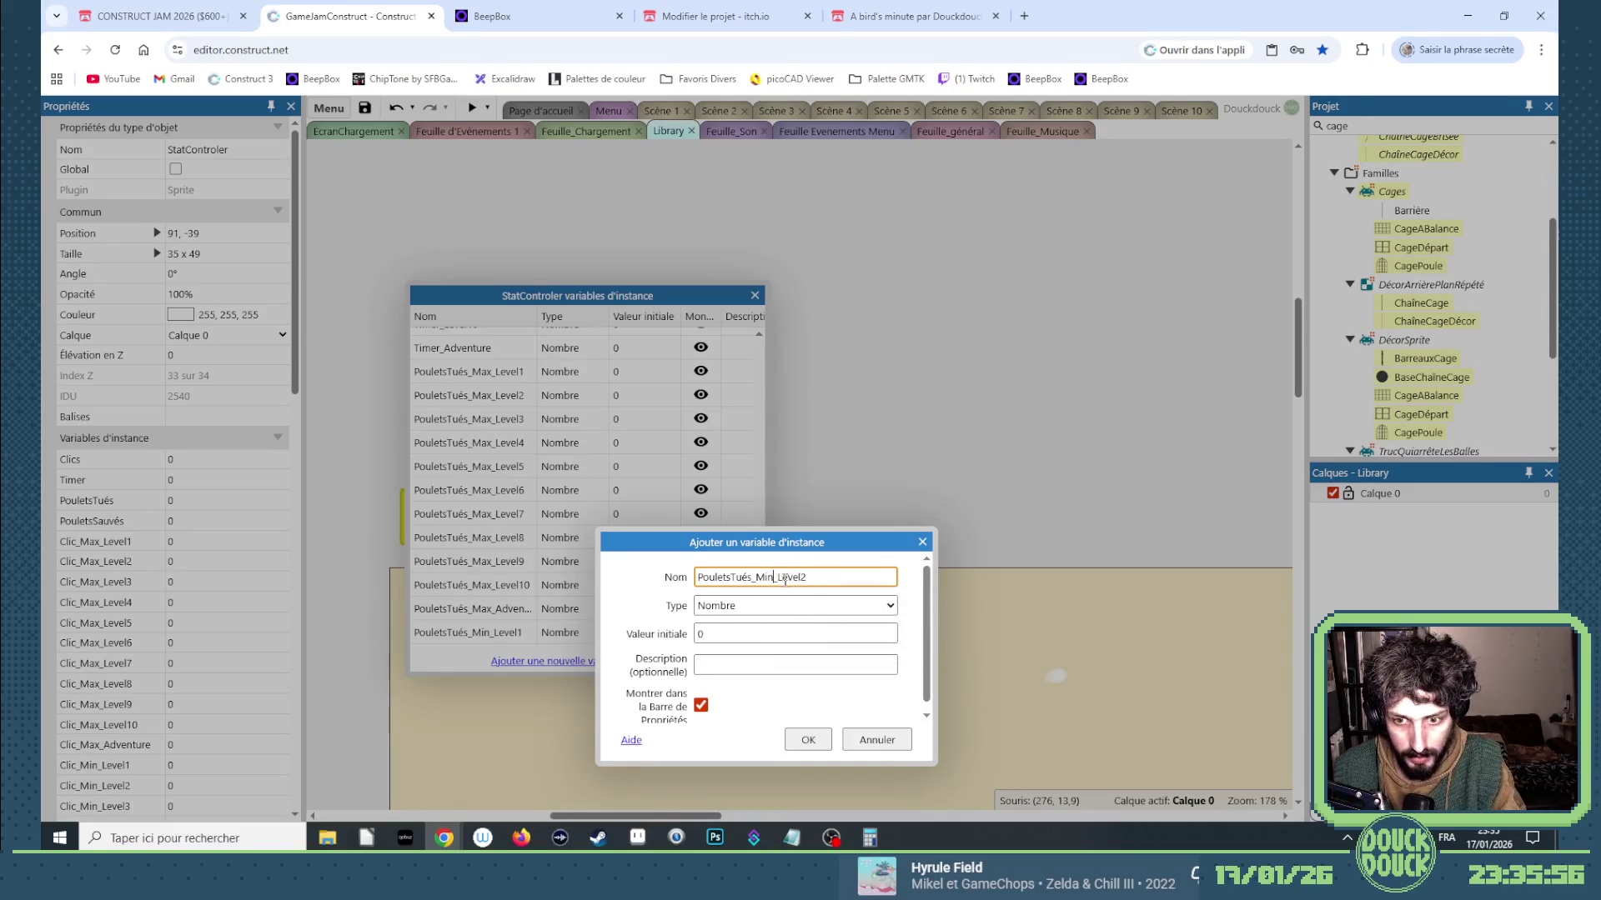
left_click_drag(802, 577, 646, 578)
key("ctrl+c")
left_click(808, 740)
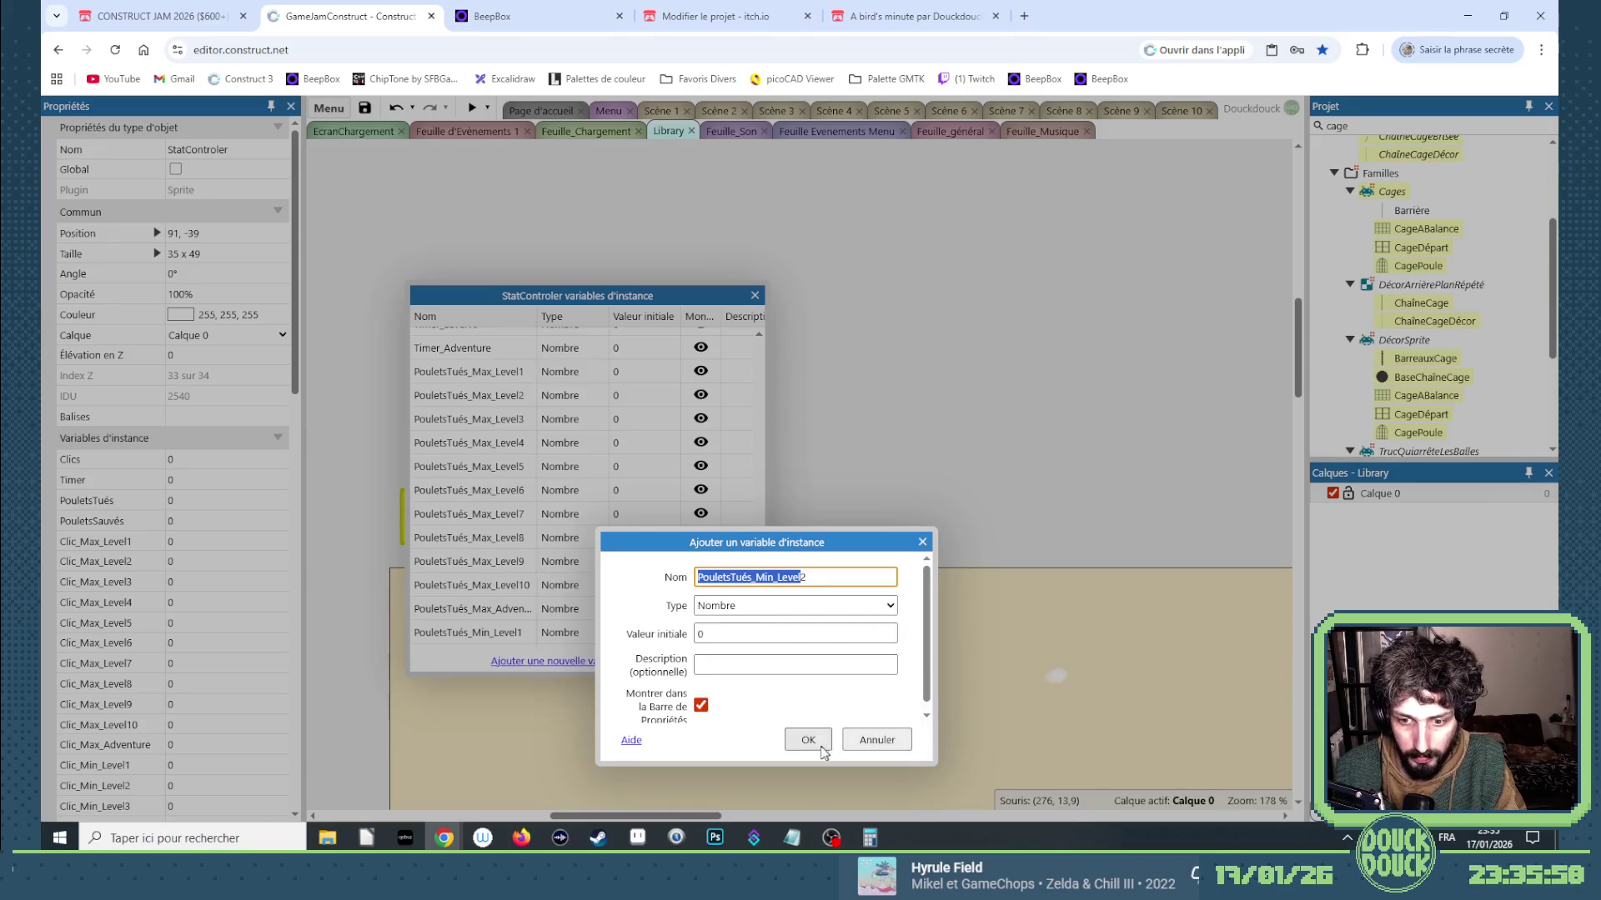
Add variables PouletsTués_Min_Level3 through PouletsTués_Min_Level6.
left_click(592, 661)
key("ctrl+v")
type("3")
key("Return")
left_click(592, 660)
key("ctrl+v")
type("4")
key("Return")
left_click(592, 661)
key("ctrl+v")
type("5")
key("Return")
left_click(592, 660)
key("ctrl+v")
type("6")
key("Return")
Add variables PouletsTués_Min_Level7 through PouletsTués_Min_Level10.
left_click(592, 661)
key("ctrl+v")
type("7")
key("Return")
left_click(592, 660)
key("ctrl+v")
type("8")
key("Return")
left_click(592, 659)
key("ctrl+v")
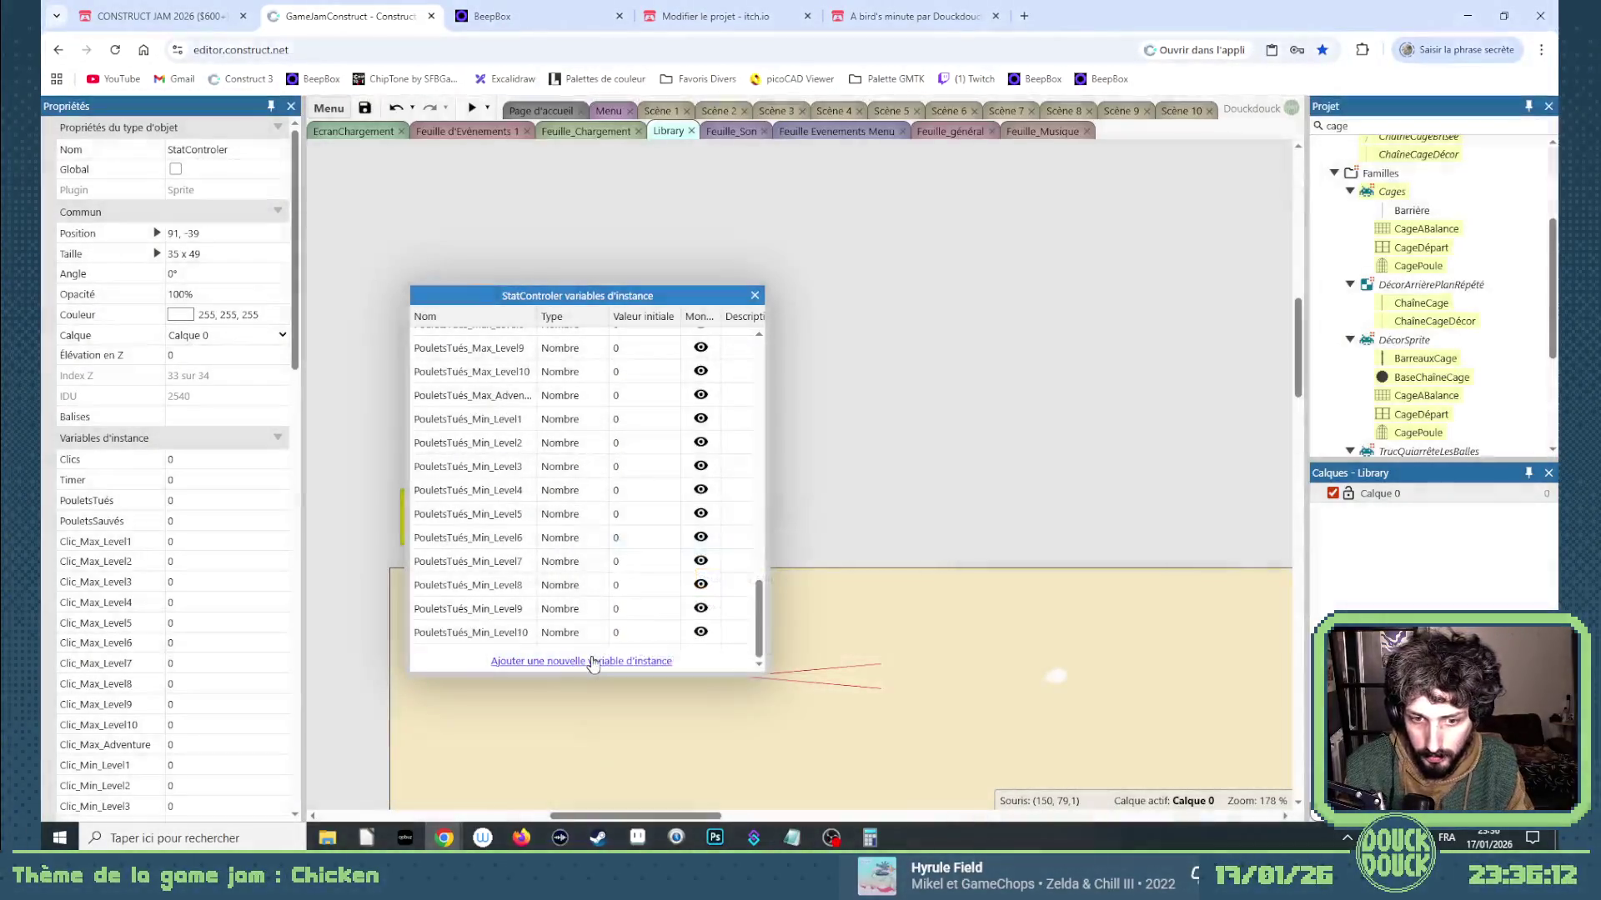
Add the PouletsTués_Min_Adventure number variable.
left_click(592, 661)
key("ctrl+v")
key("BackSpace")
key("BackSpace")
key("BackSpace")
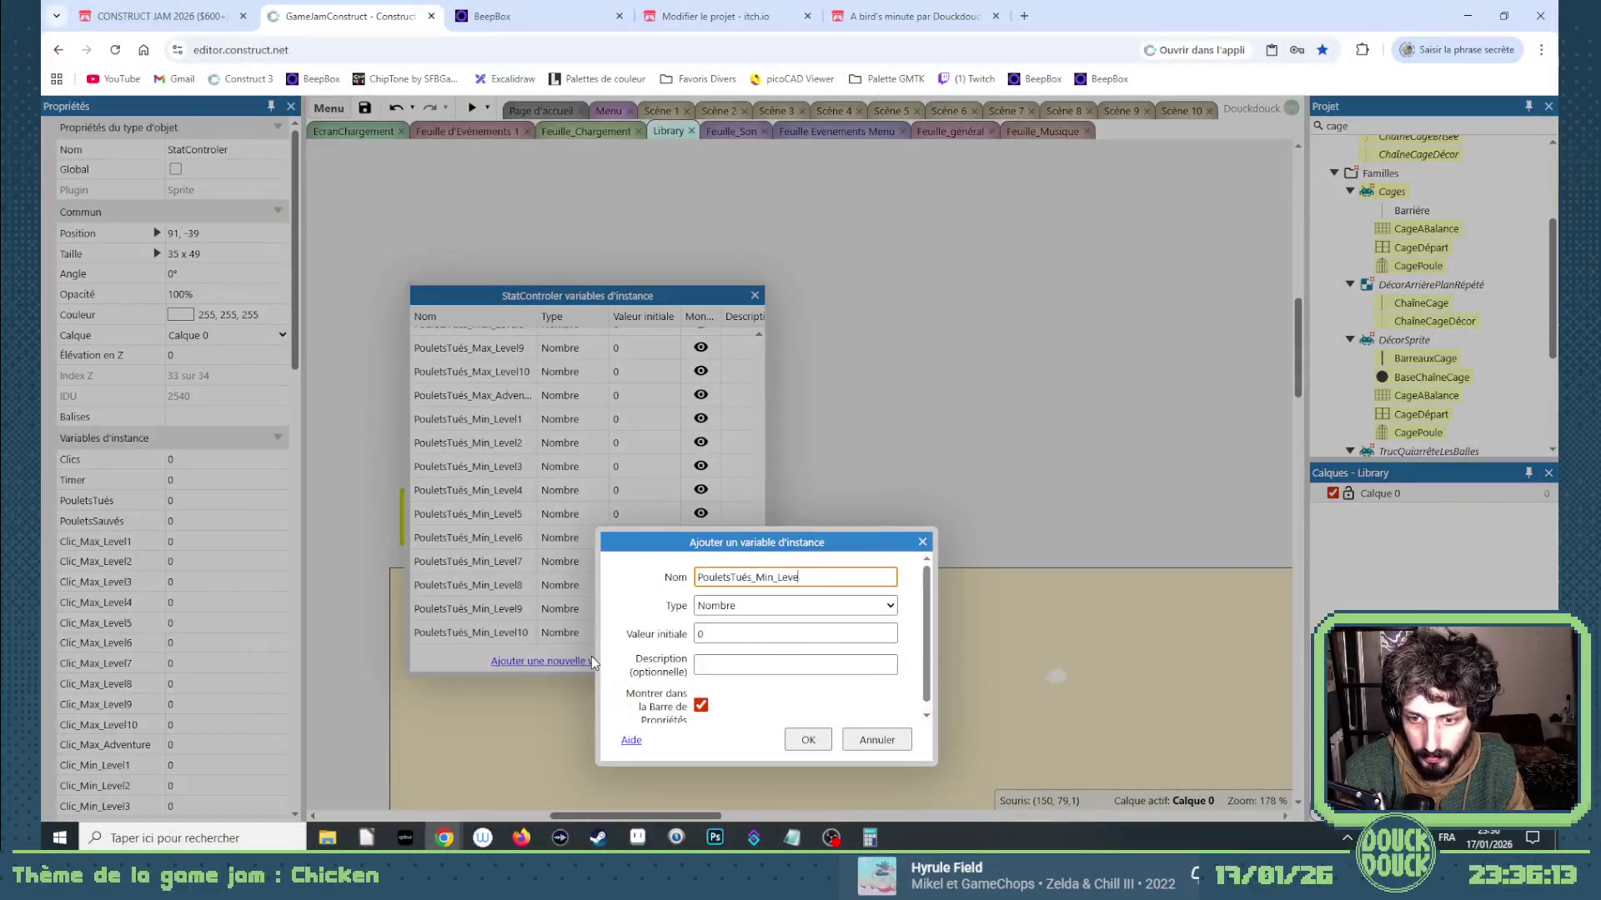
type("Adventure")
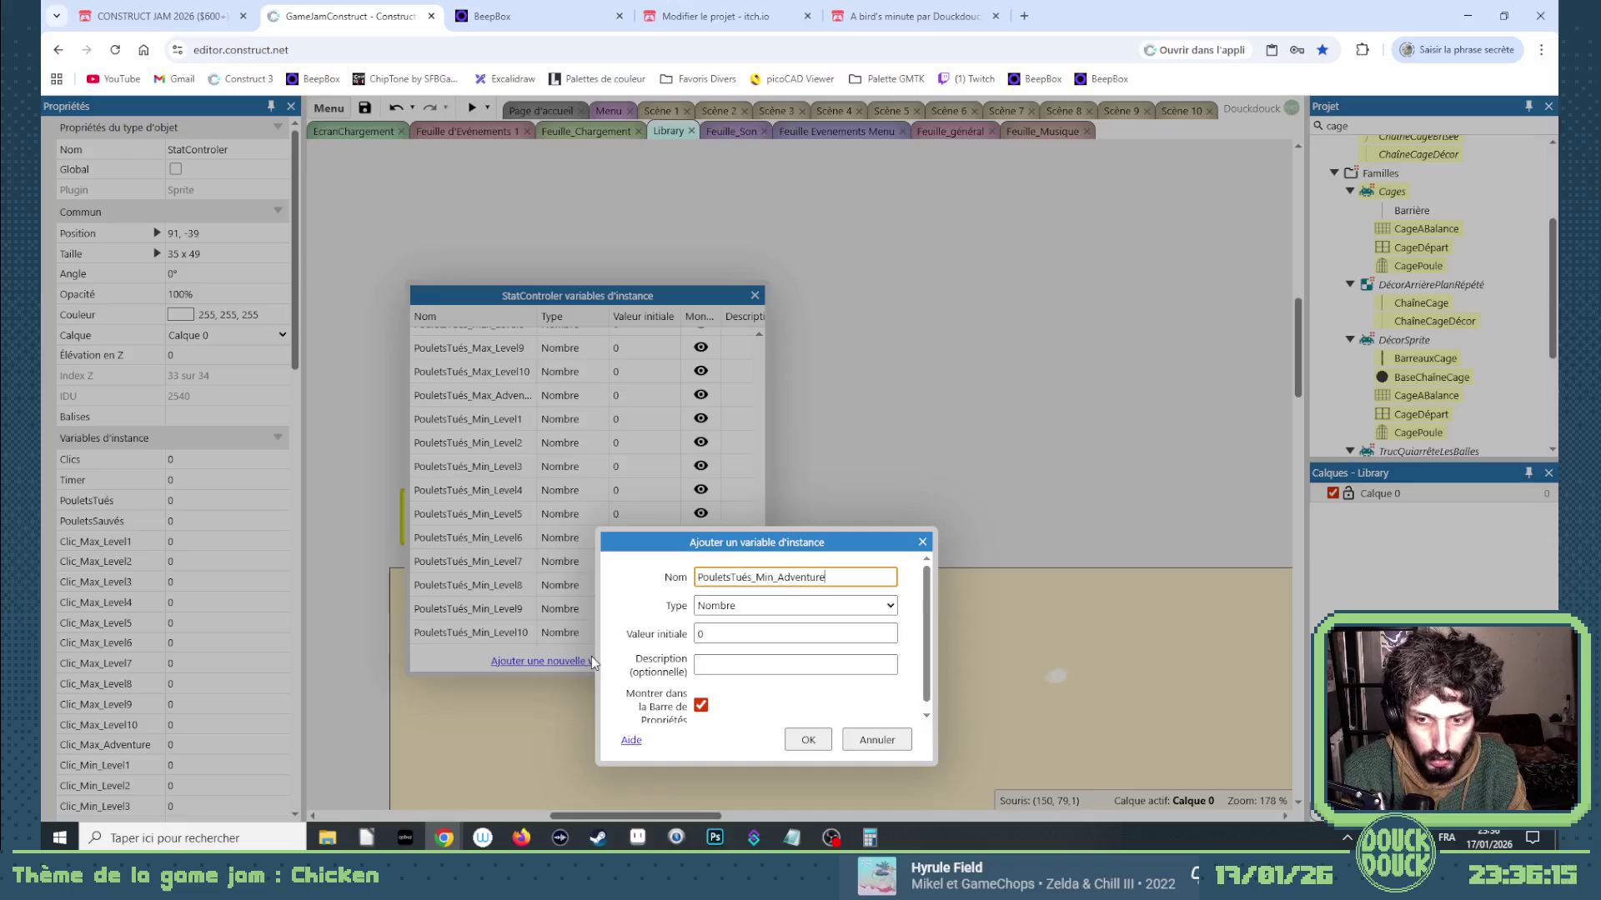
key("Return")
scroll(581, 567, "up", 5)
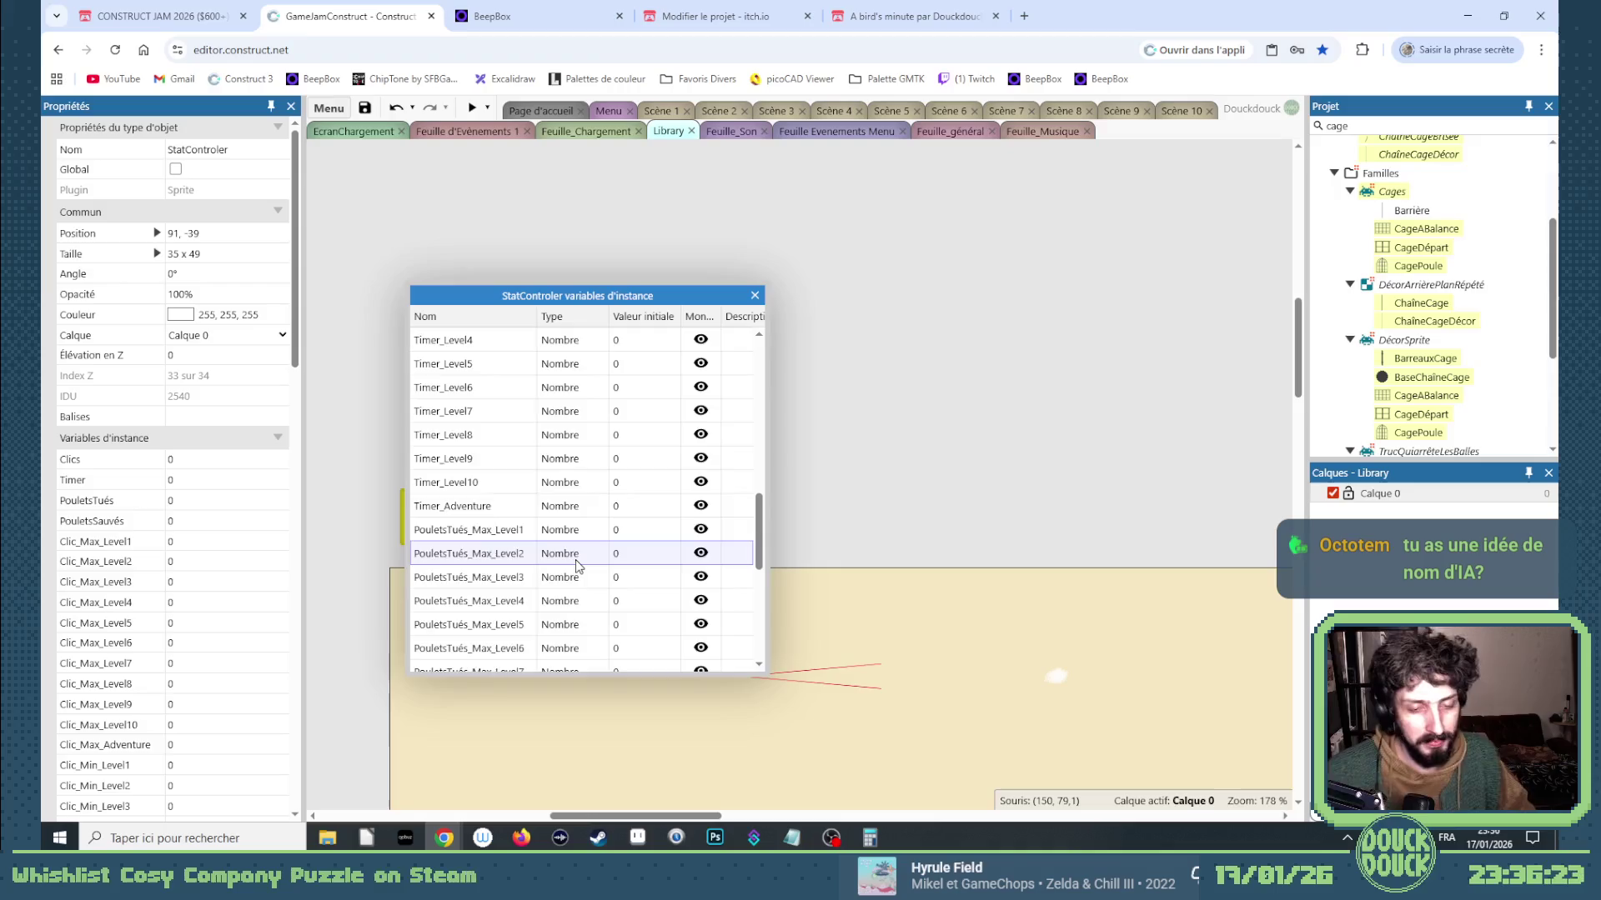
scroll(576, 564, "up", 10)
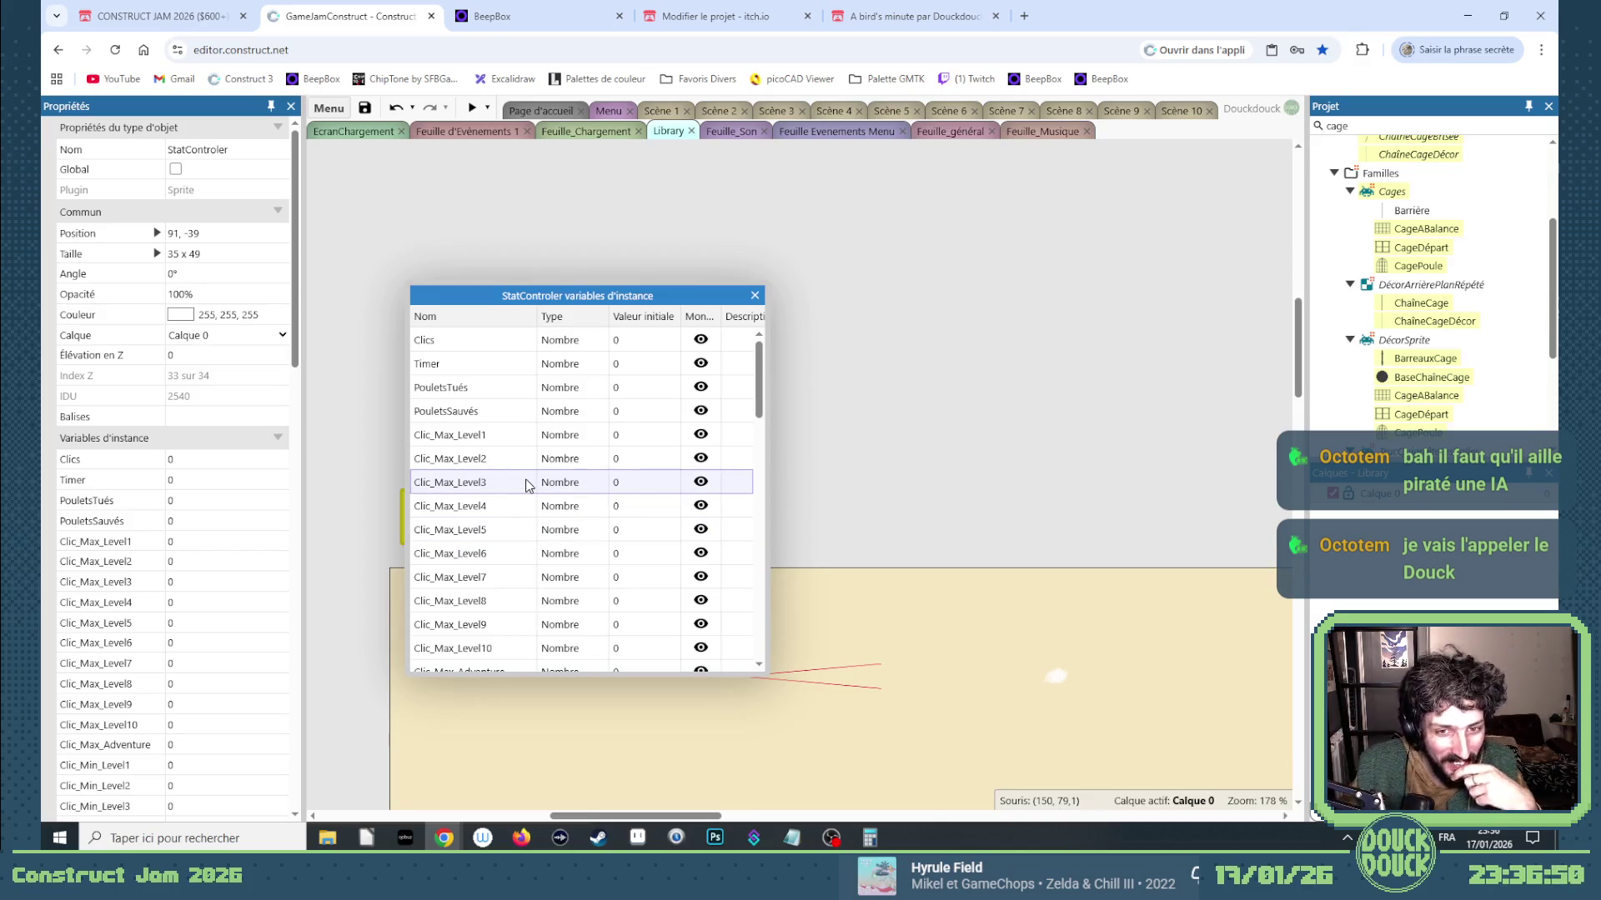
left_click(468, 417)
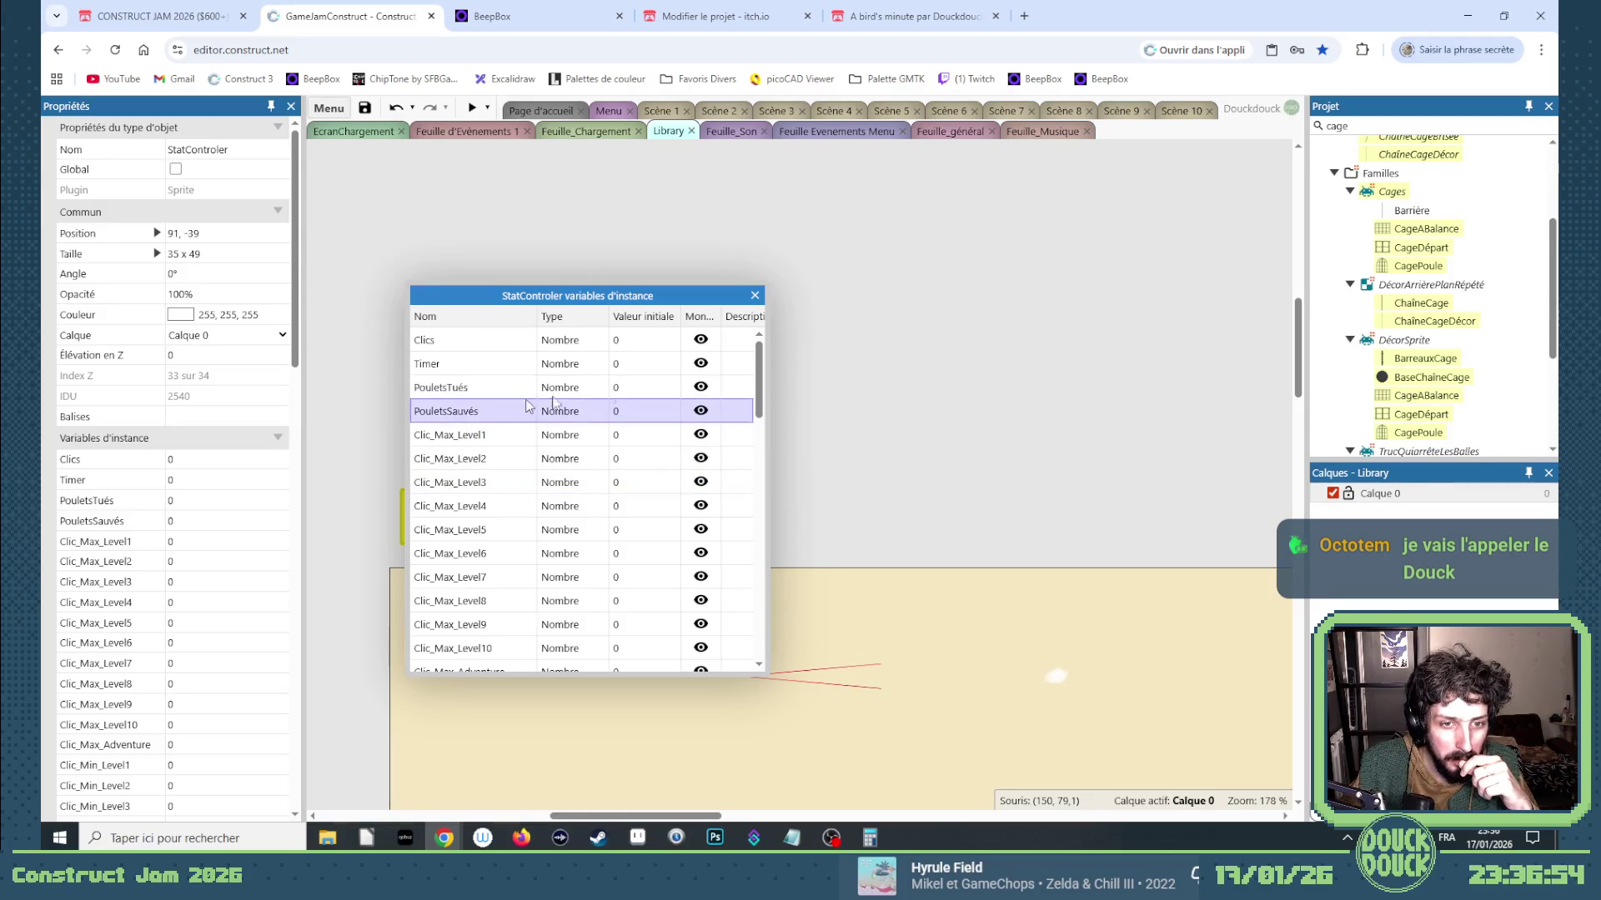
mouse_move(759, 391)
left_mouse_down()
mouse_move(770, 636)
mouse_move(770, 352)
mouse_move(802, 711)
mouse_move(712, 368)
left_mouse_up()
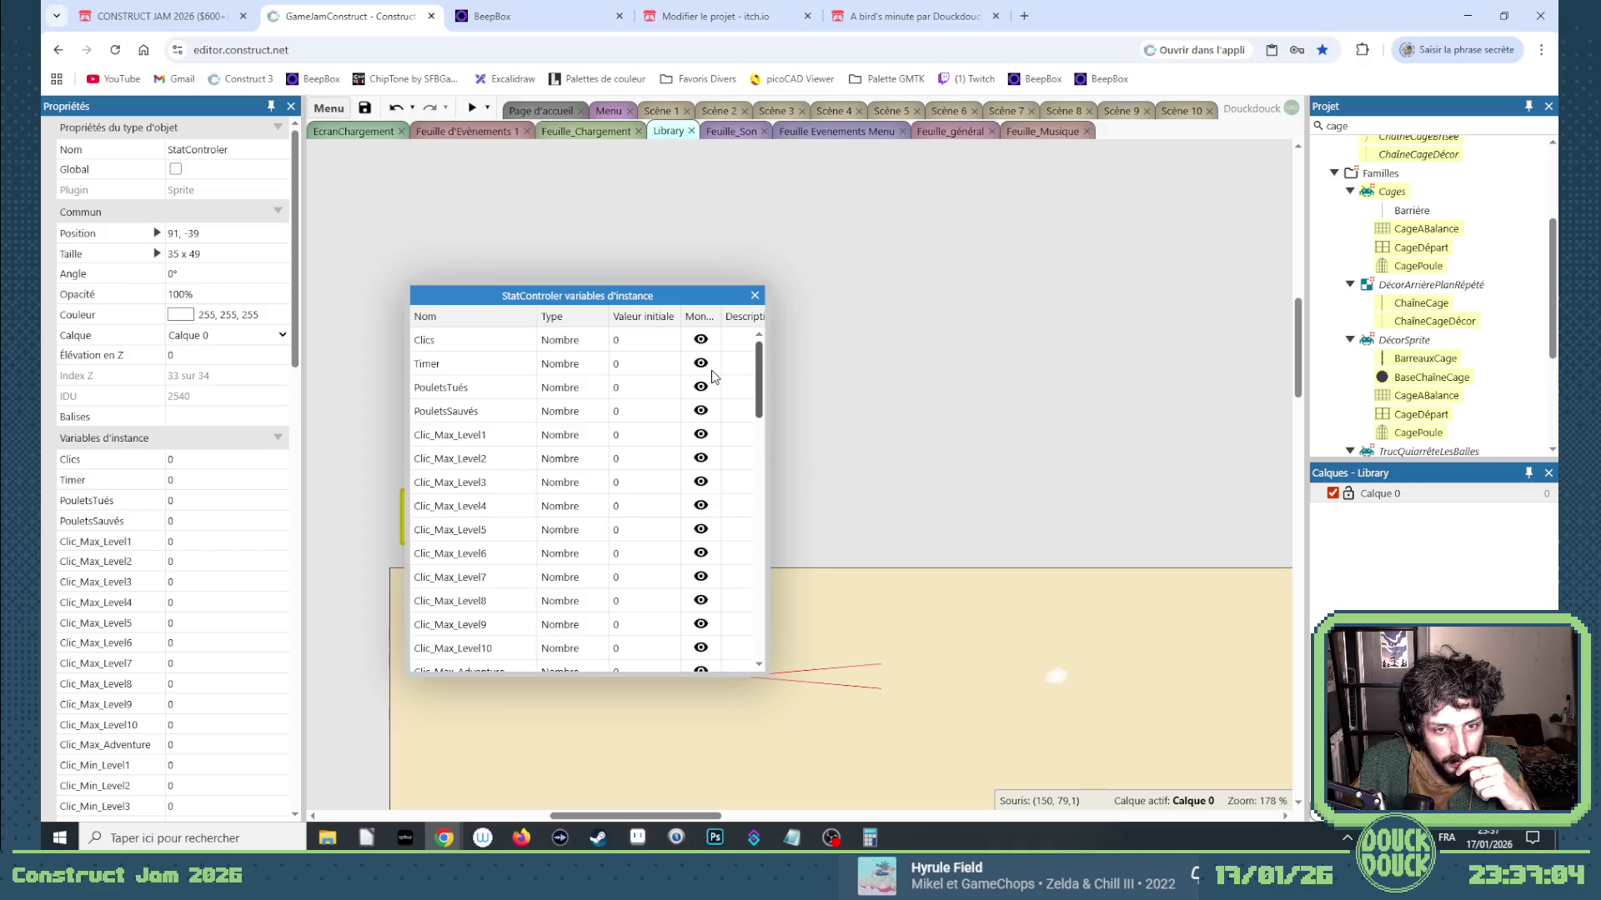
scroll(716, 385, "down", 1)
scroll(724, 402, "down", 5)
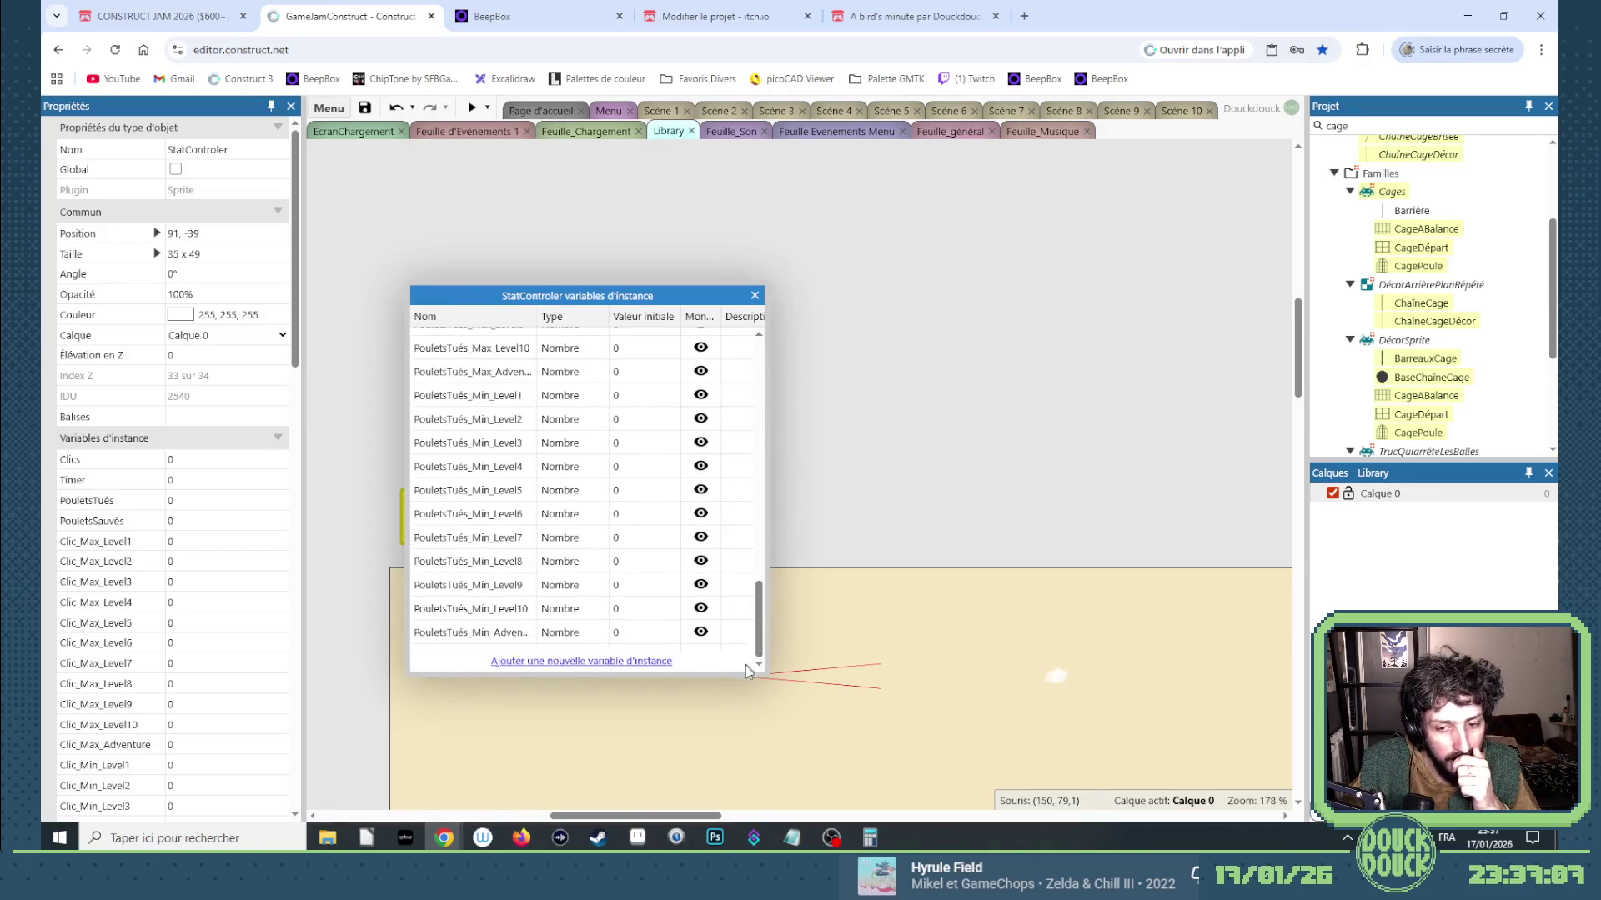
left_click(792, 838)
mouse_move(697, 806)
left_mouse_down()
mouse_move(1034, 802)
mouse_move(657, 811)
left_mouse_up()
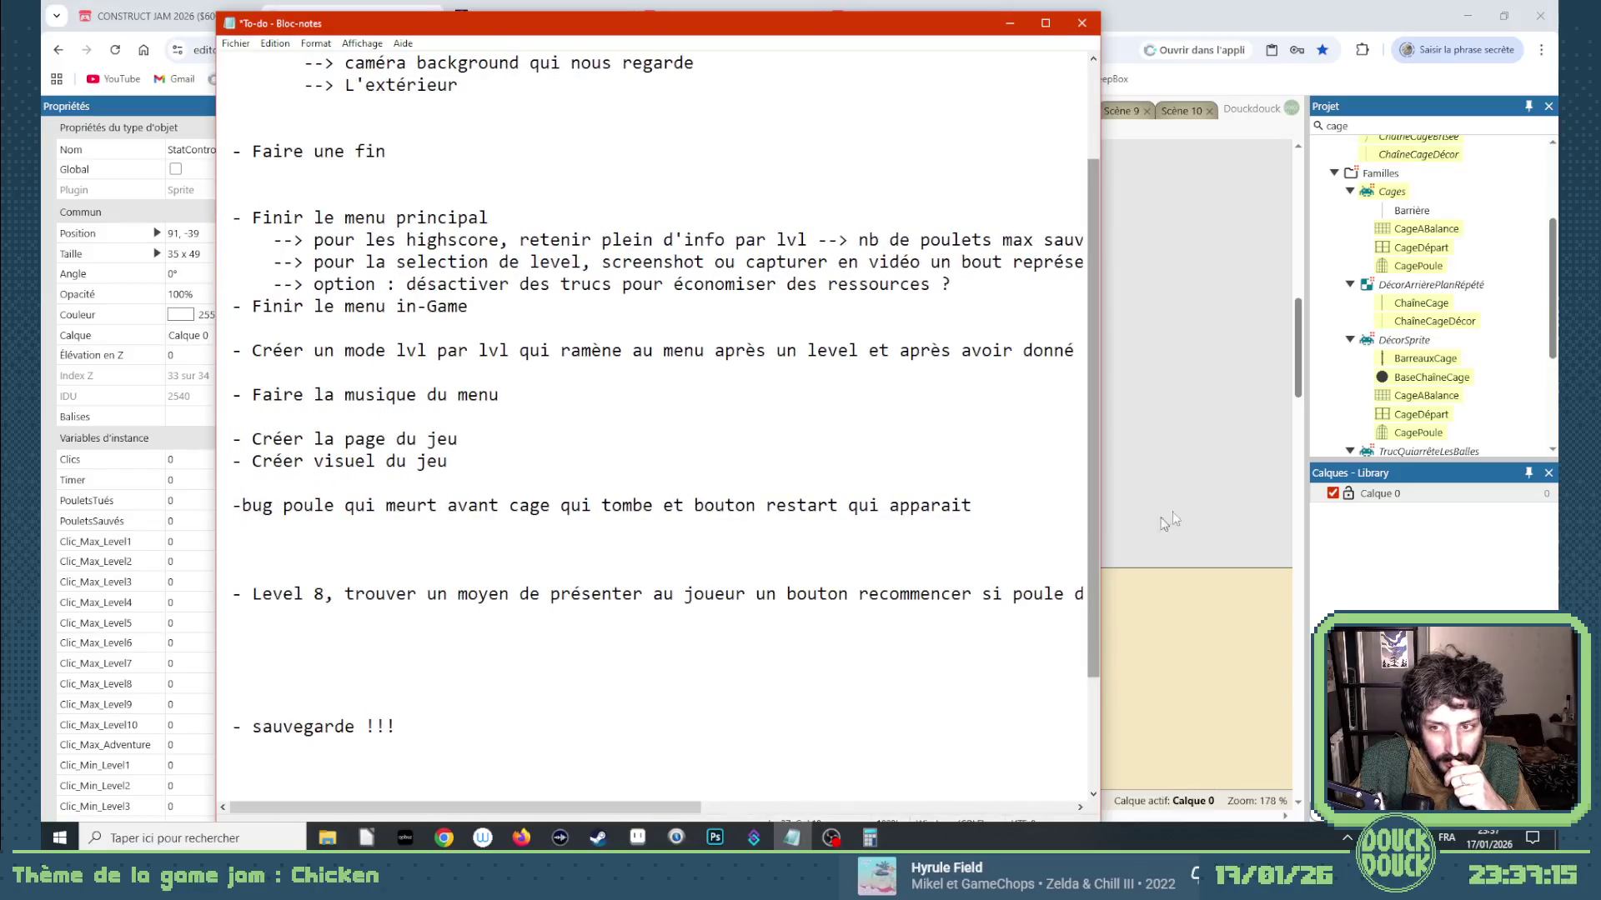
left_click(1203, 482)
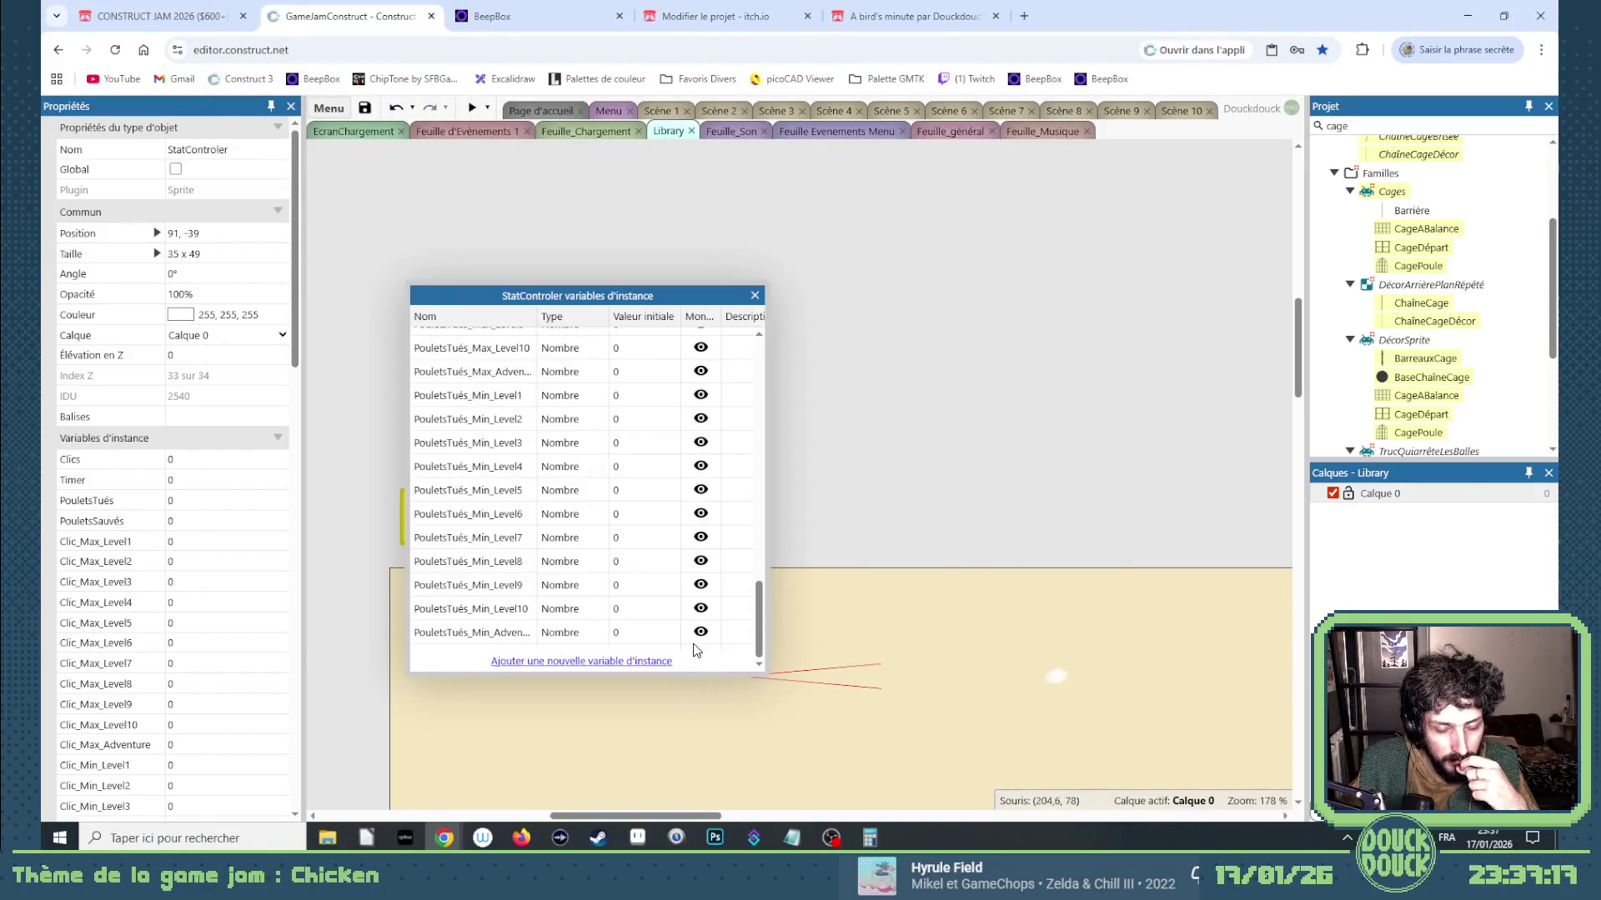
scroll(697, 637, "up", 10)
scroll(692, 621, "down", 5)
scroll(692, 622, "down", 5)
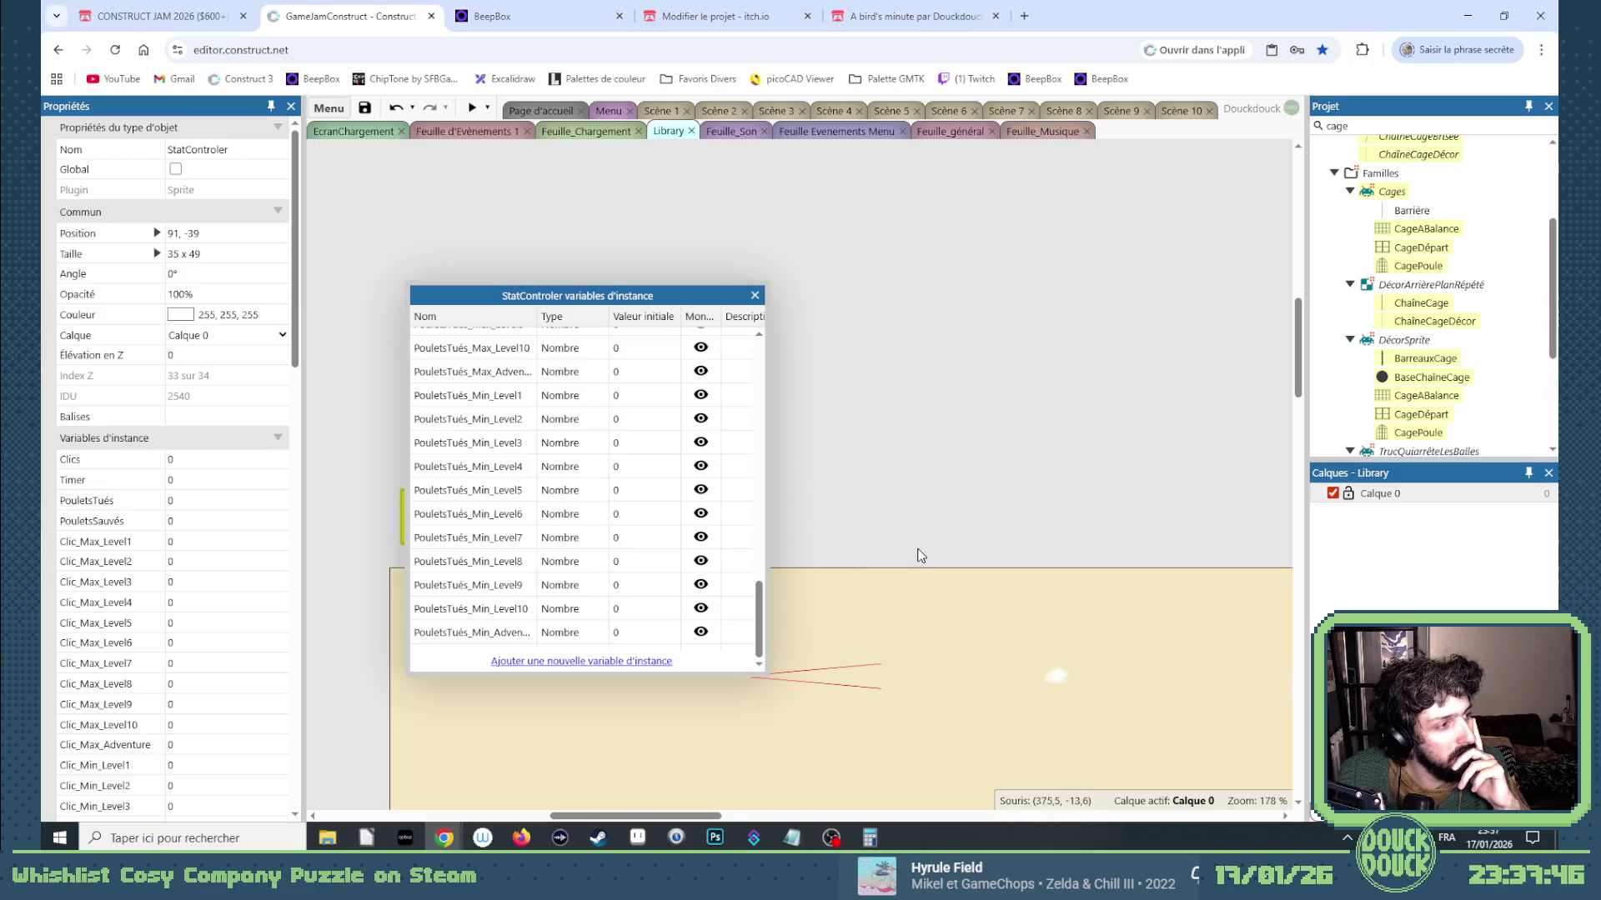
left_click(856, 391)
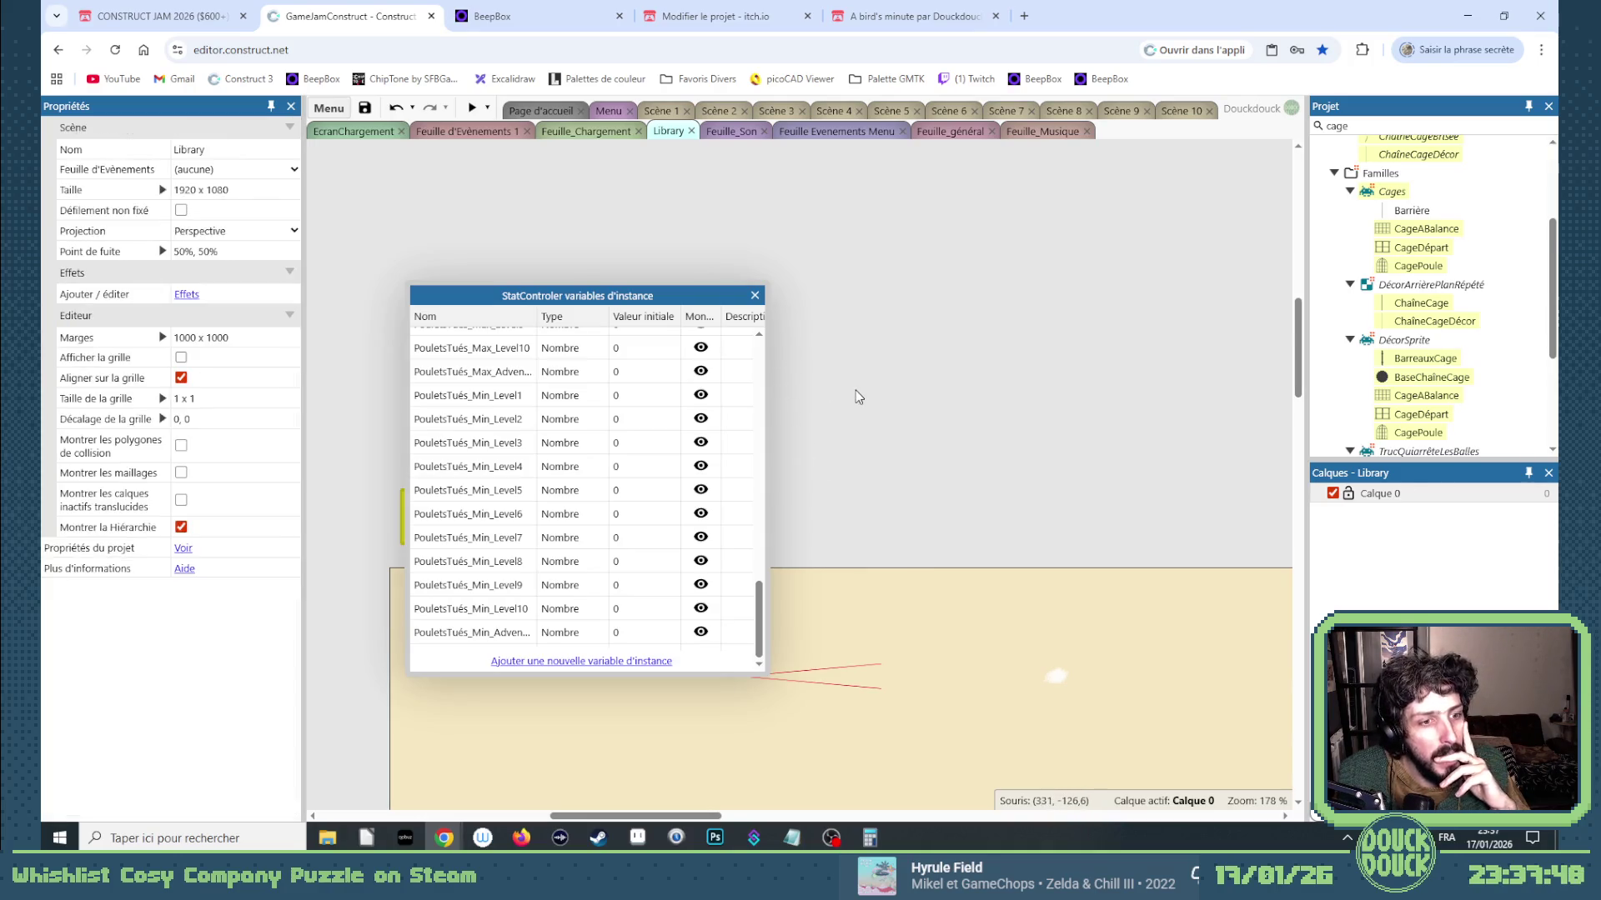
Close the variables window and bring up the add menu at the bottom of Feuille_général.
left_click(755, 295)
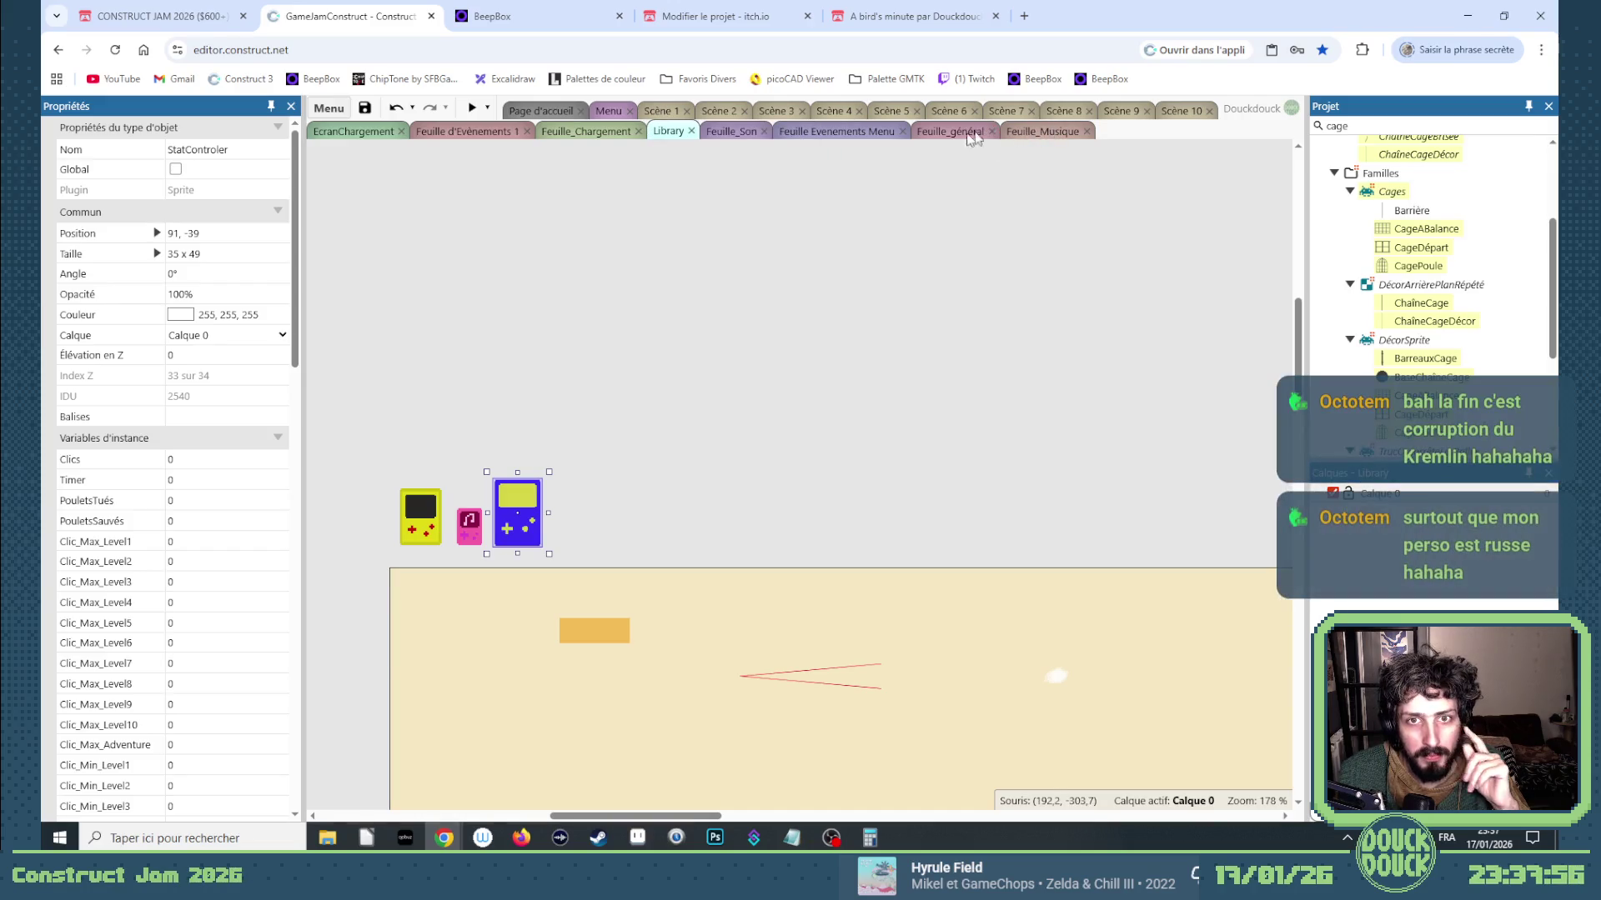
left_click(941, 131)
left_click_drag(1298, 287, 1272, 823)
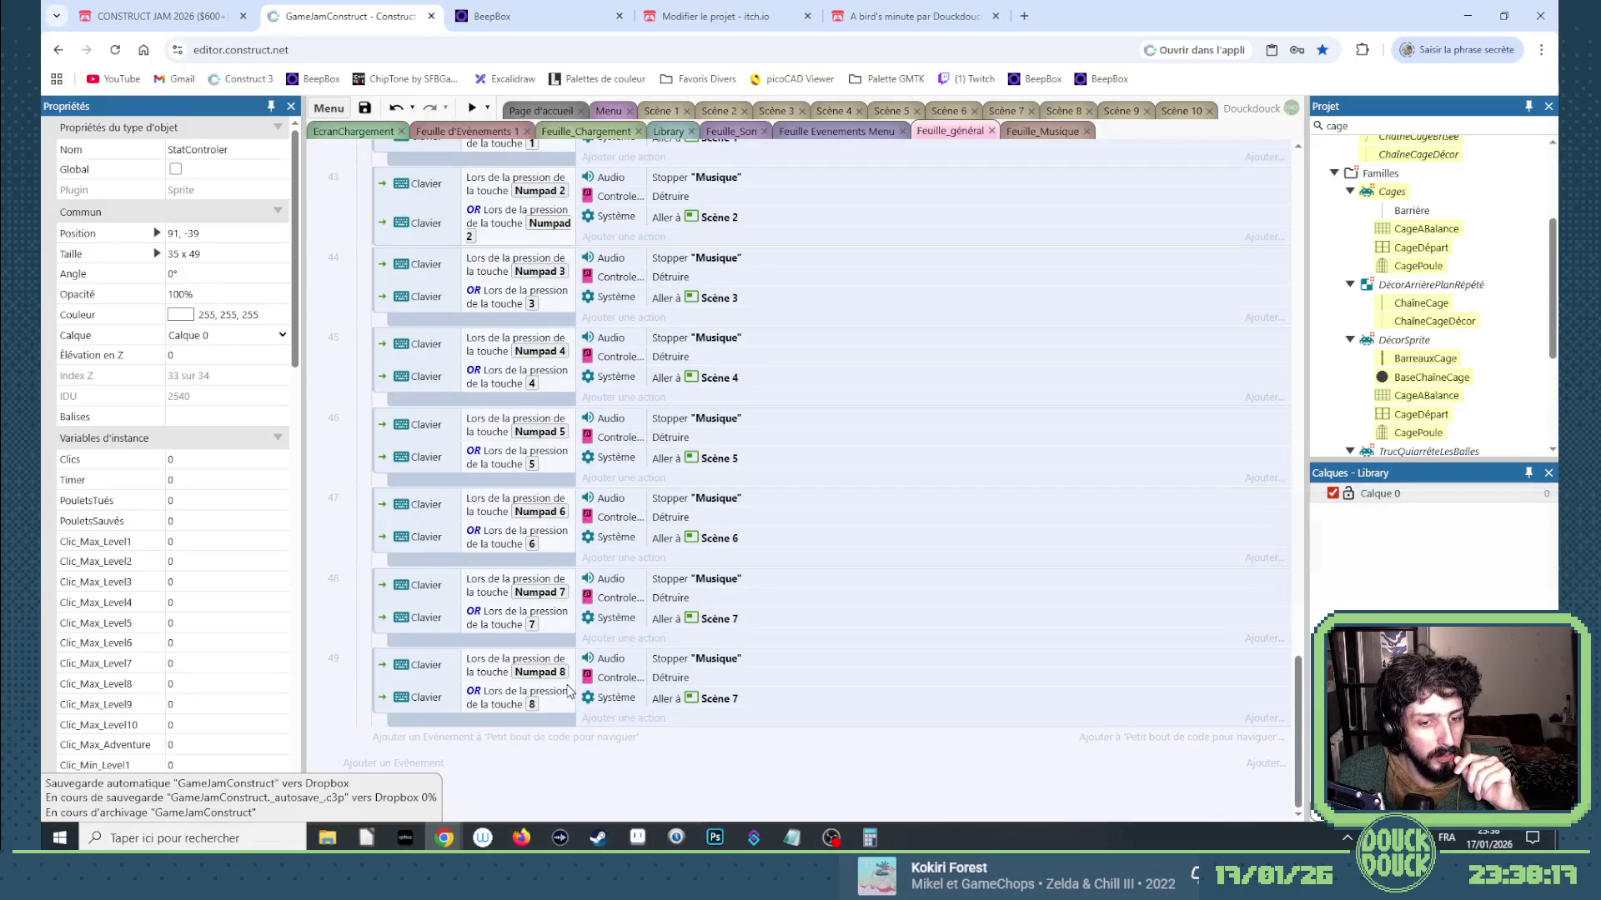
right_click(483, 790)
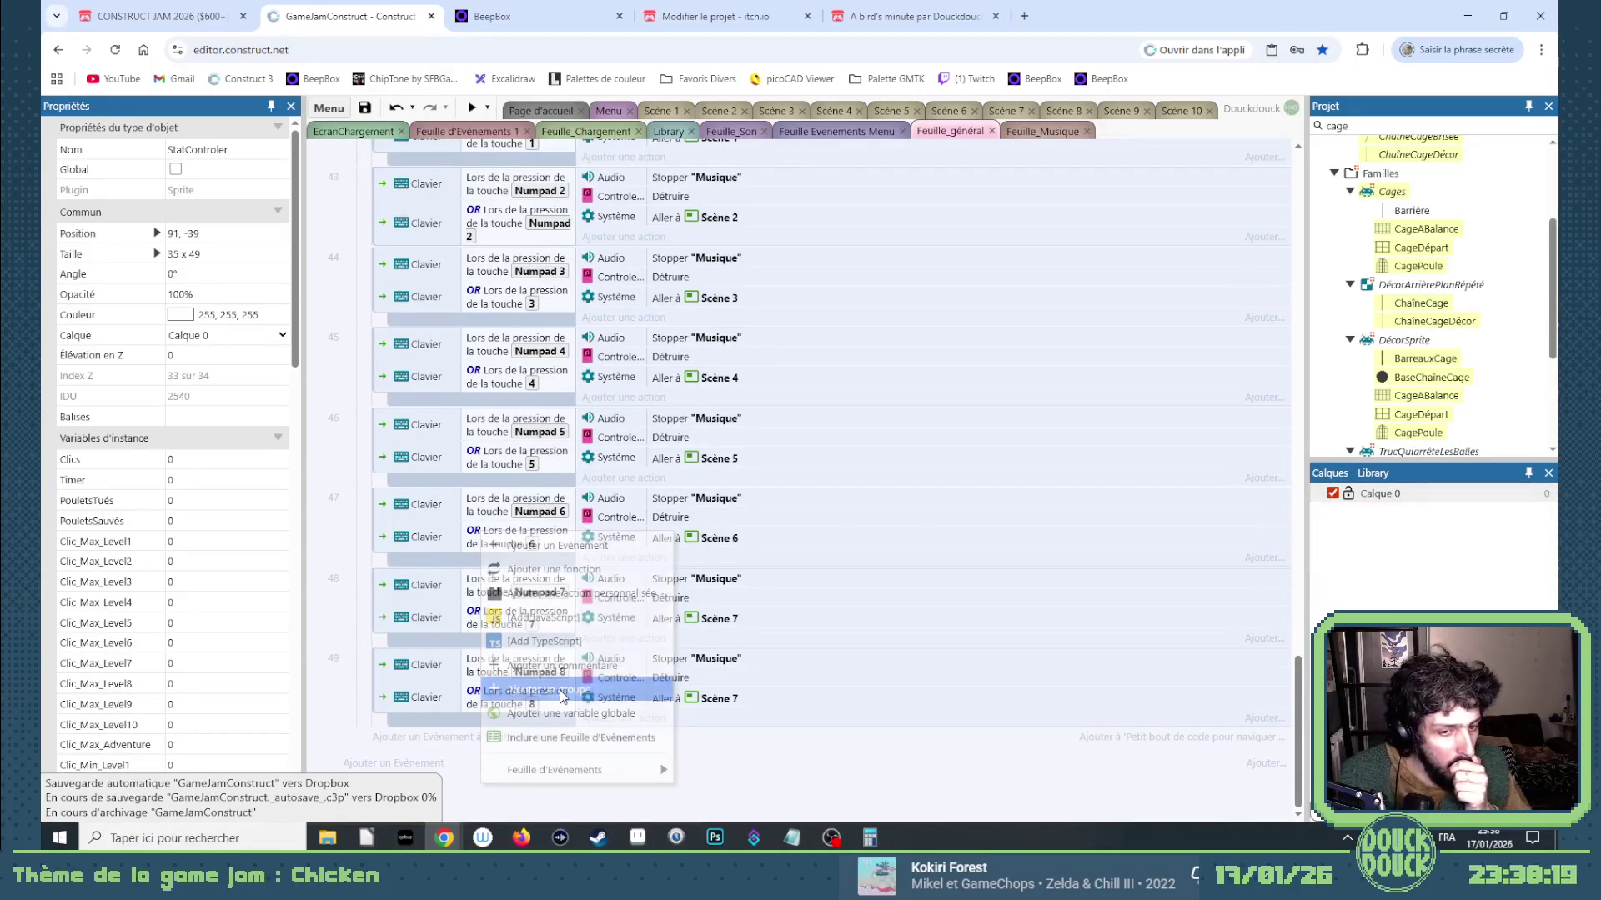
Create a 'Les stats' event group containing a System 'On start of layout' event.
left_click(548, 690)
type("Les stats")
key("Return")
scroll(699, 652, "down", 1)
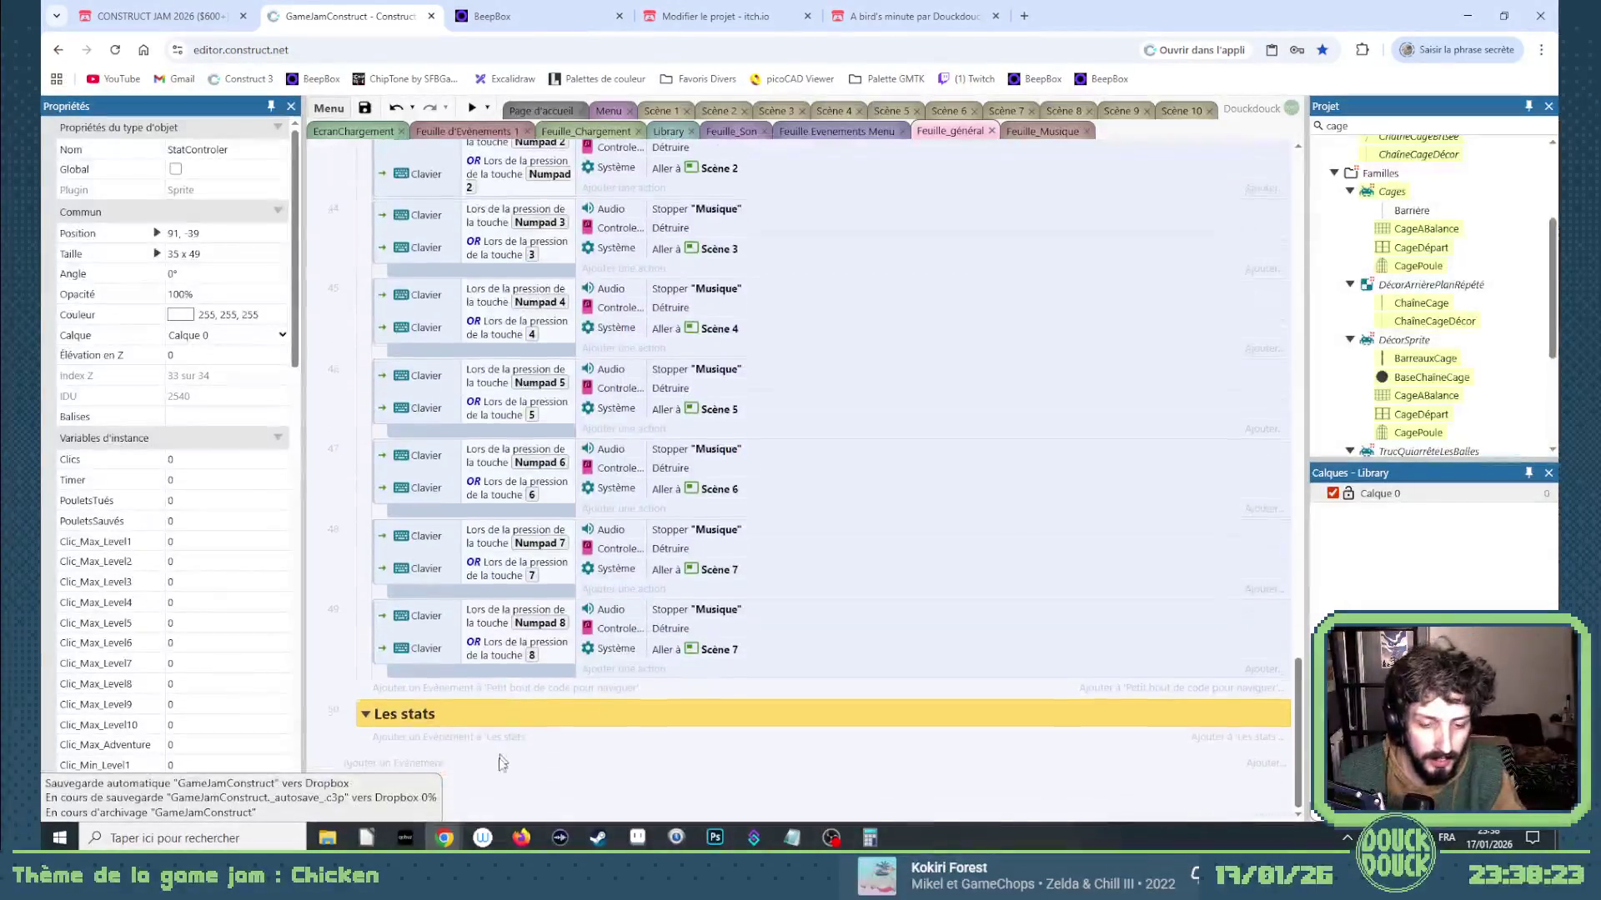
left_click(493, 737)
double_click(725, 467)
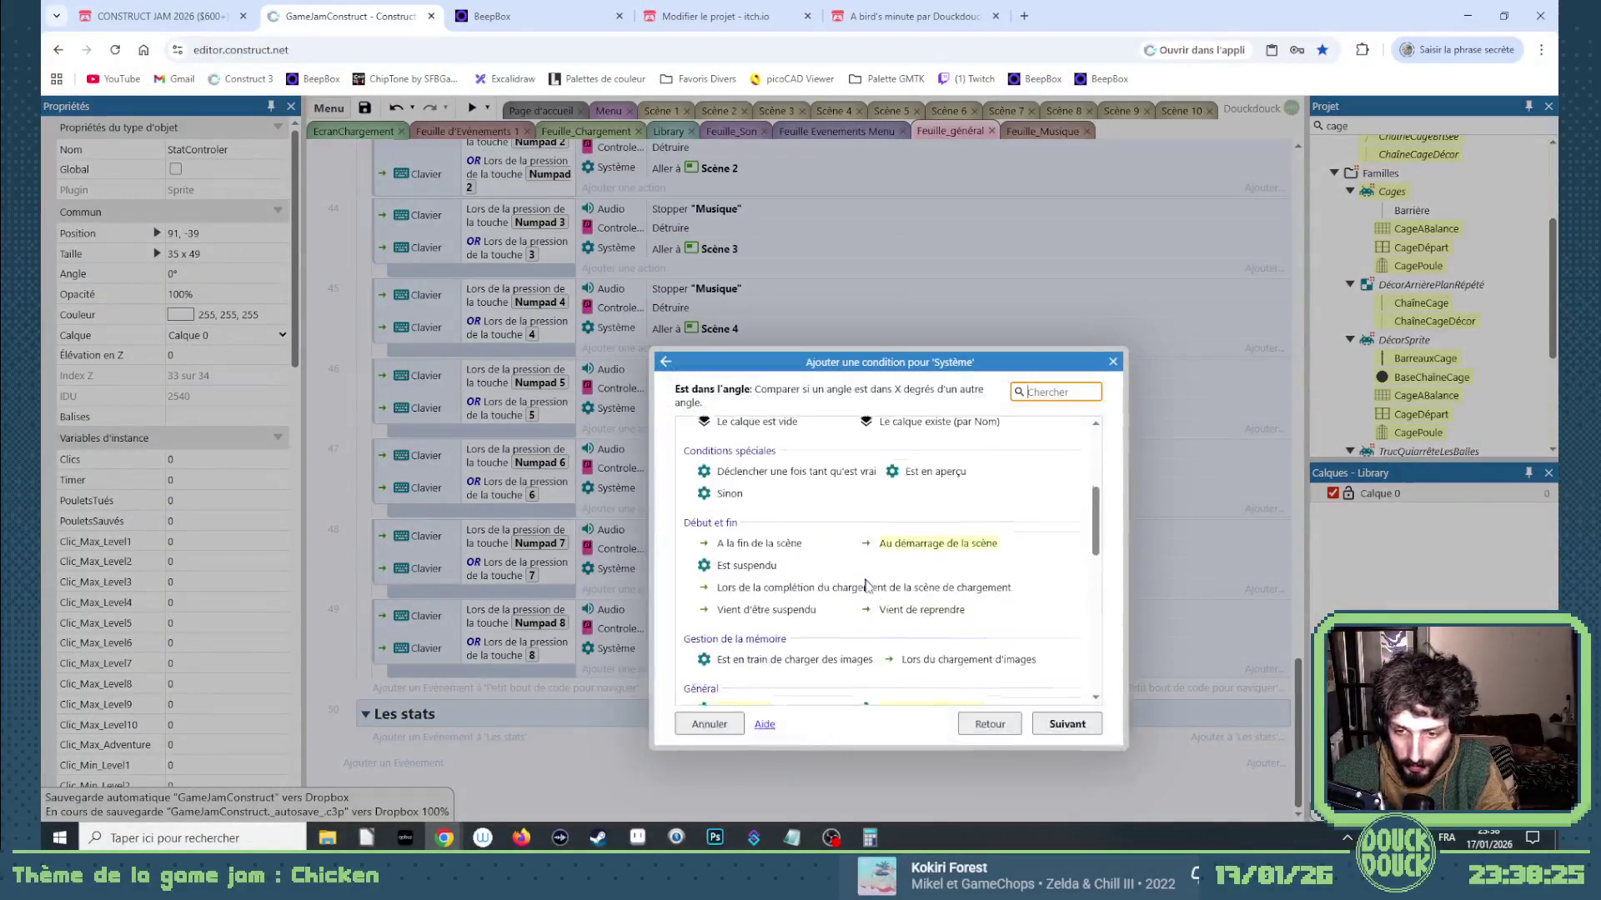
double_click(926, 540)
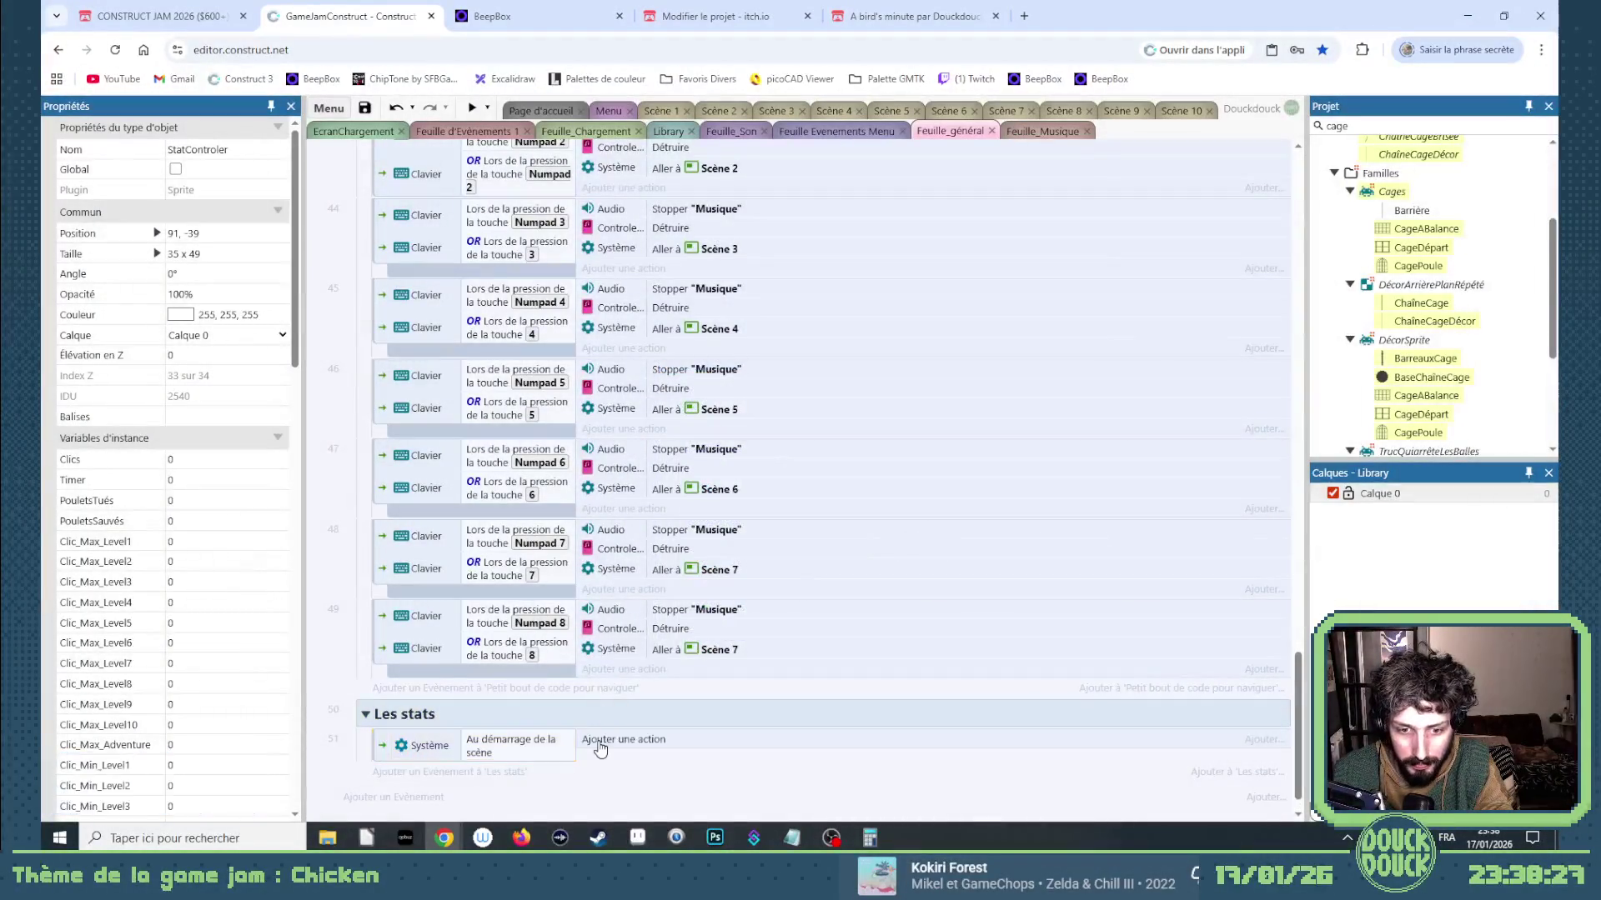
Add a StatControler action that sets the Clics instance variable to 0.
left_click(605, 739)
scroll(854, 640, "down", 2)
scroll(854, 639, "down", 2)
type("c")
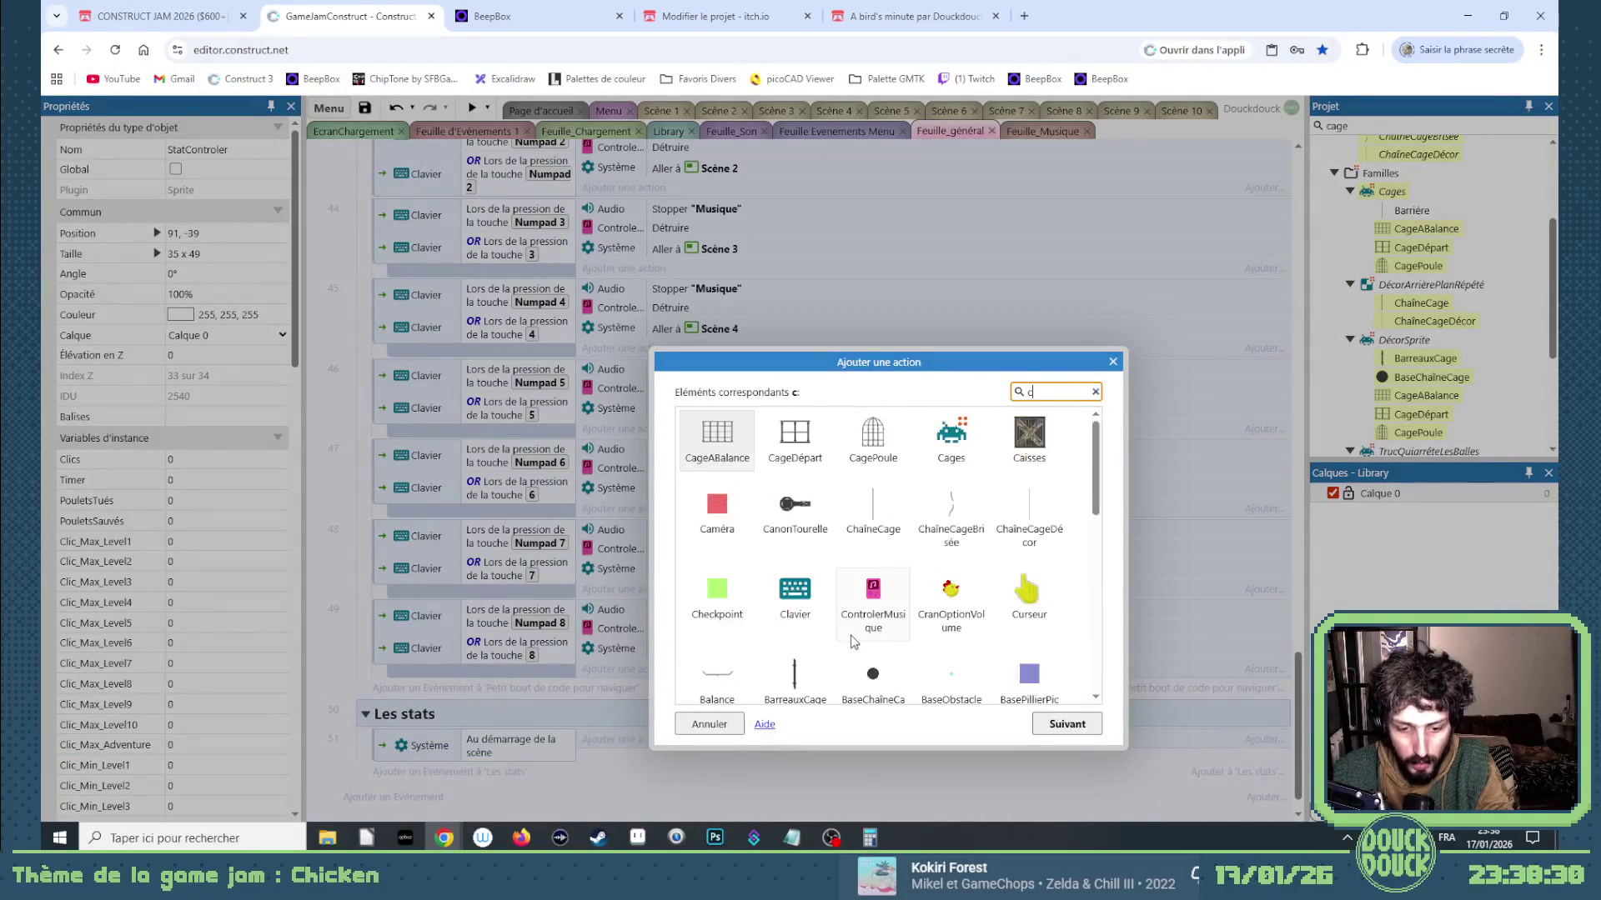
key("BackSpace")
type("s")
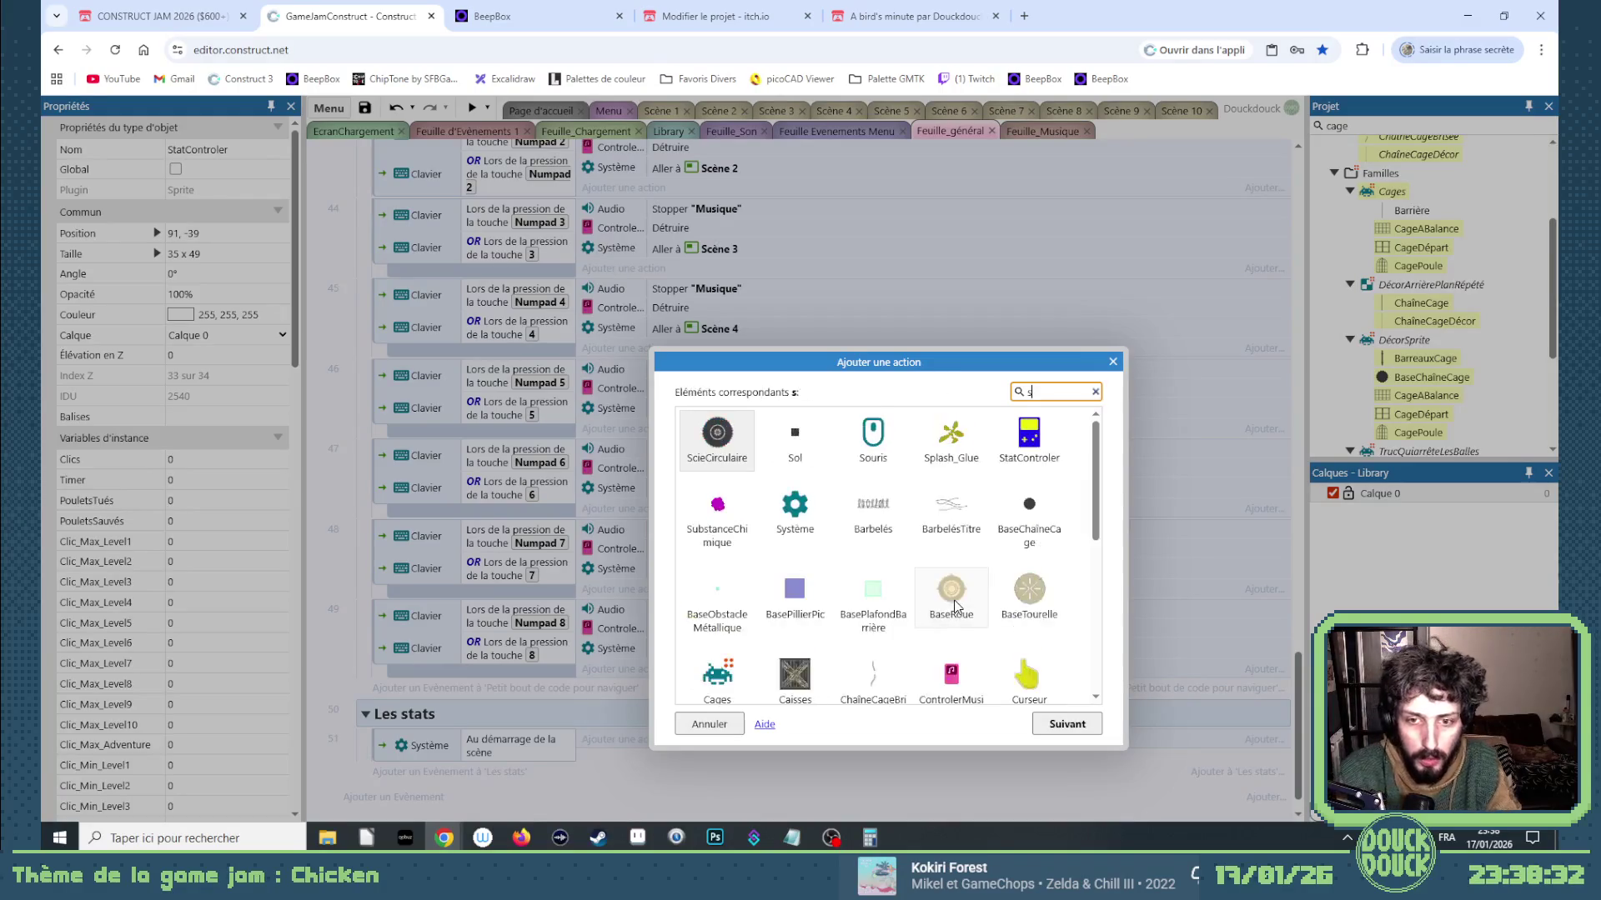
key("Right")
key("Right")
key("Right")
key("Return")
scroll(942, 615, "down", 5)
scroll(942, 614, "down", 3)
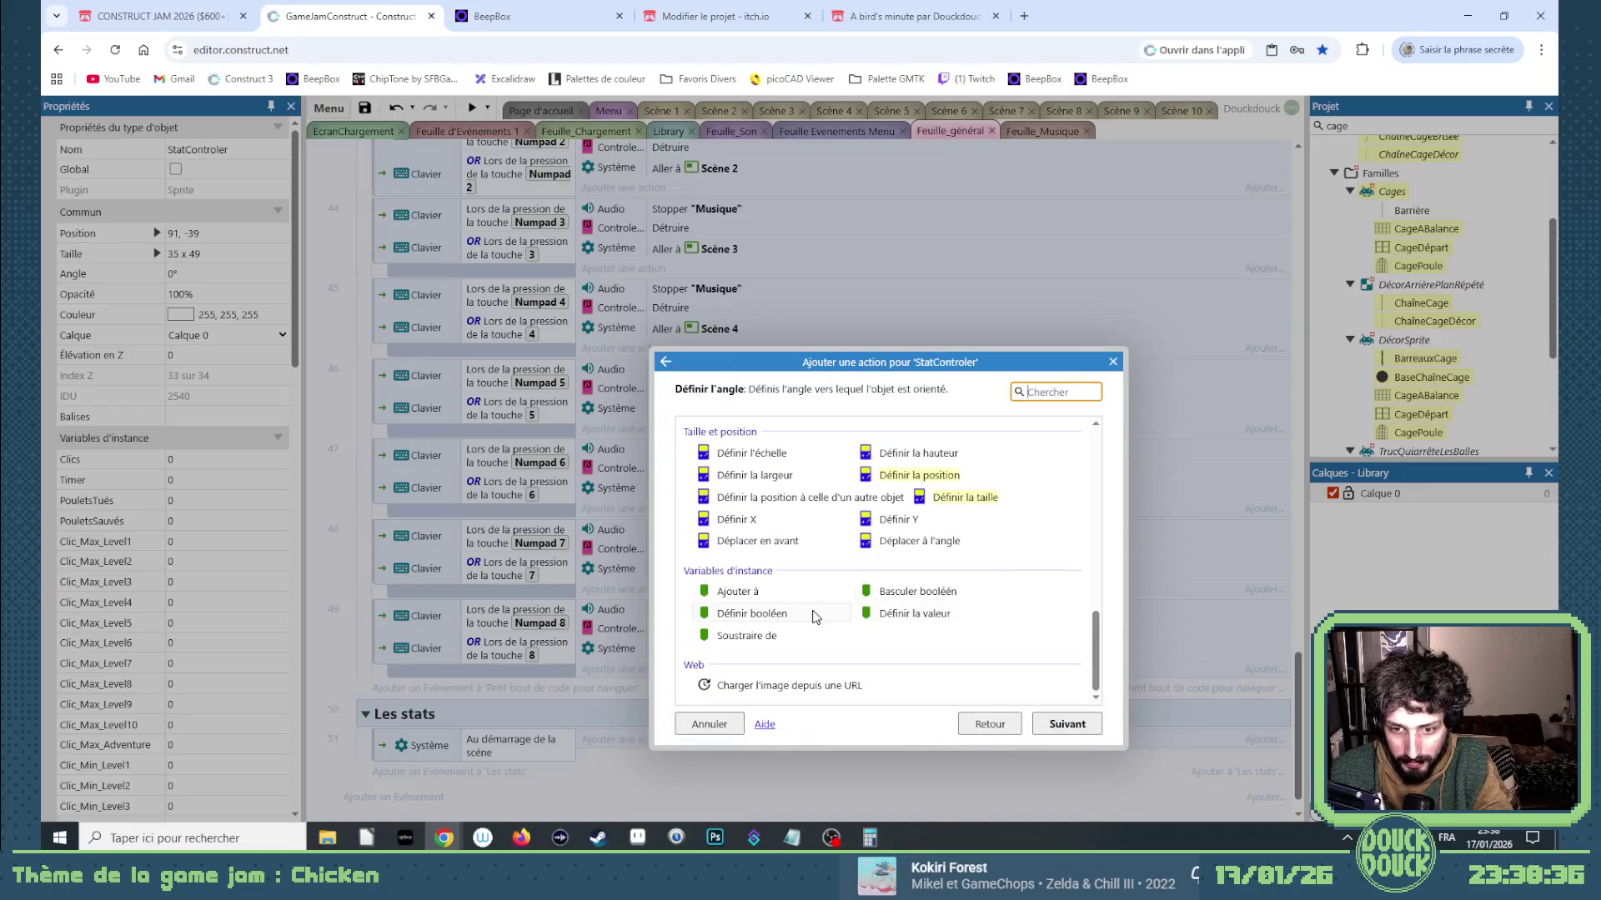
double_click(911, 614)
left_click(788, 429)
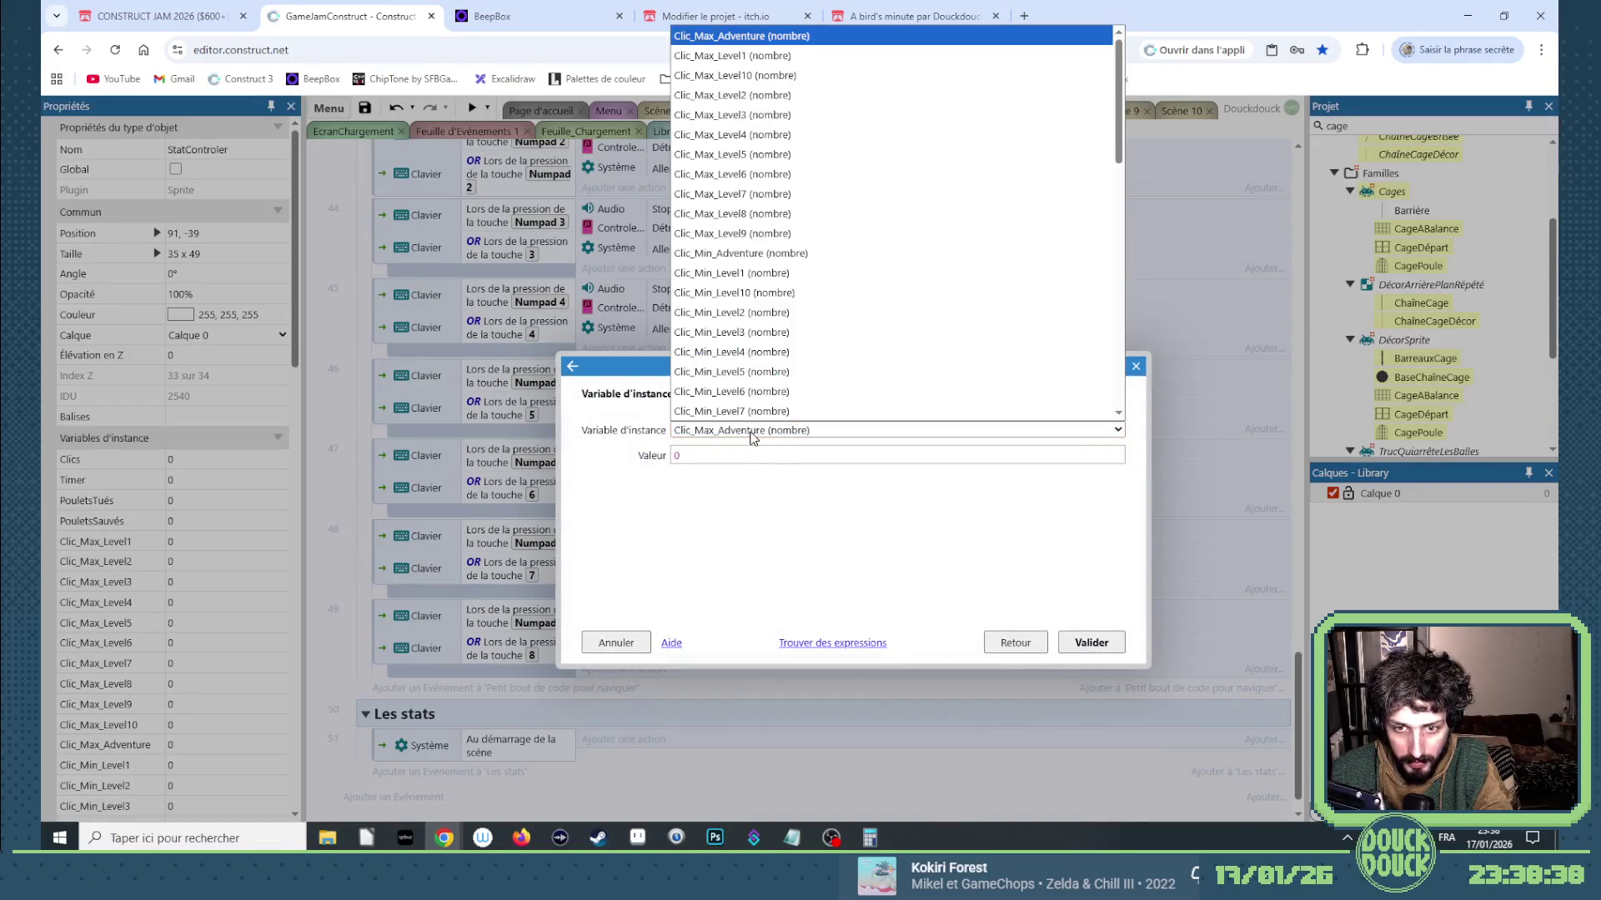
scroll(794, 406, "down", 3)
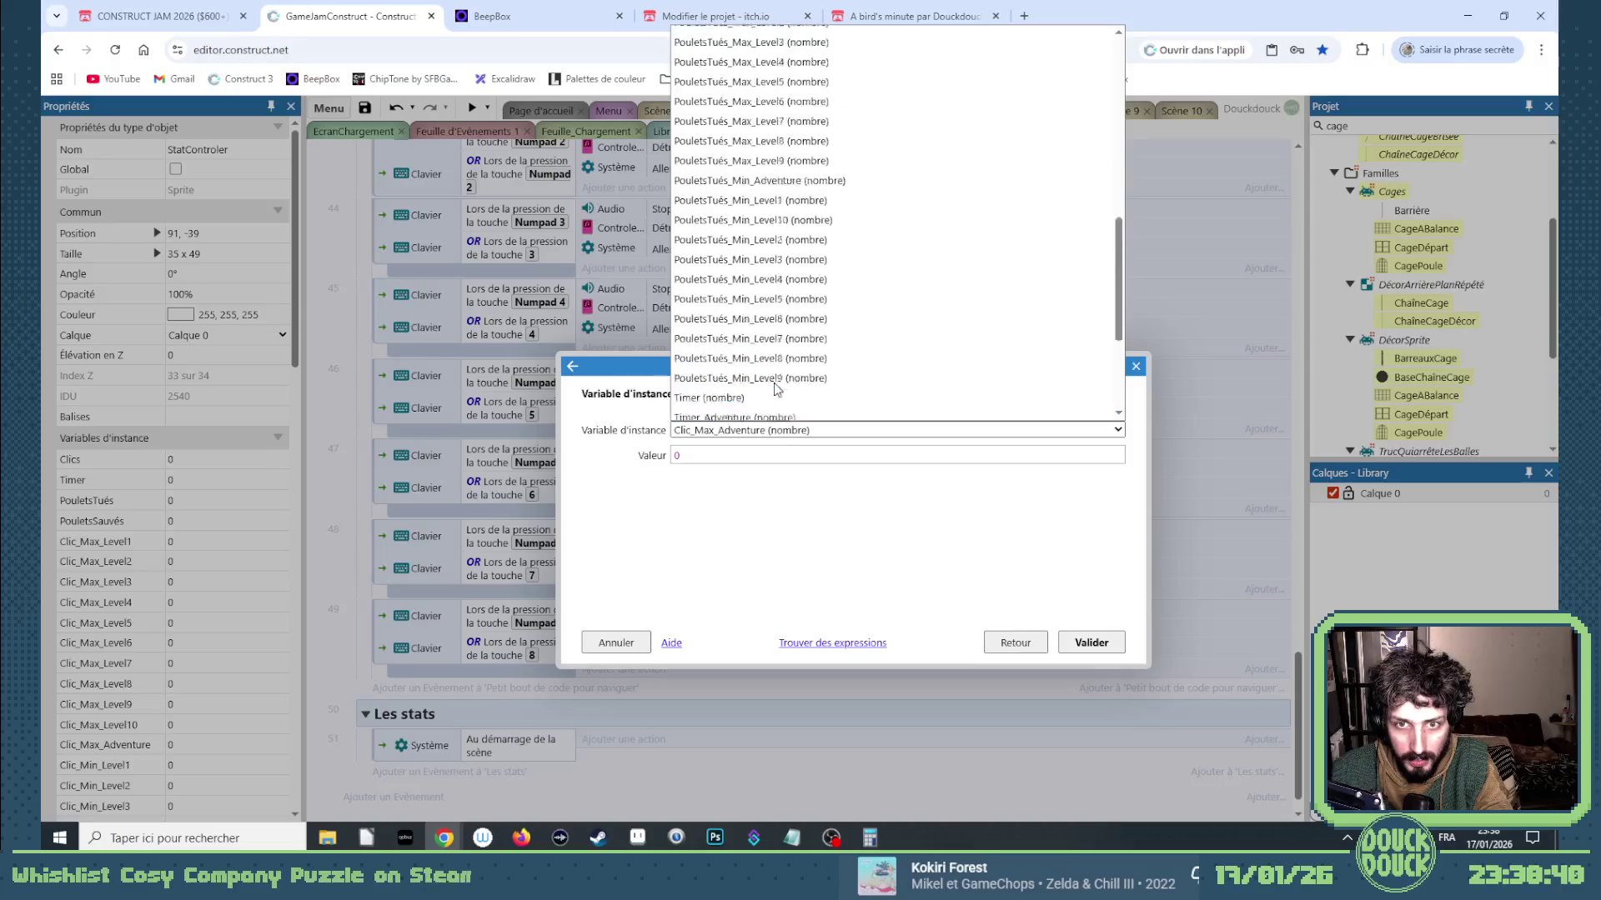
left_click(741, 273)
left_click(1091, 646)
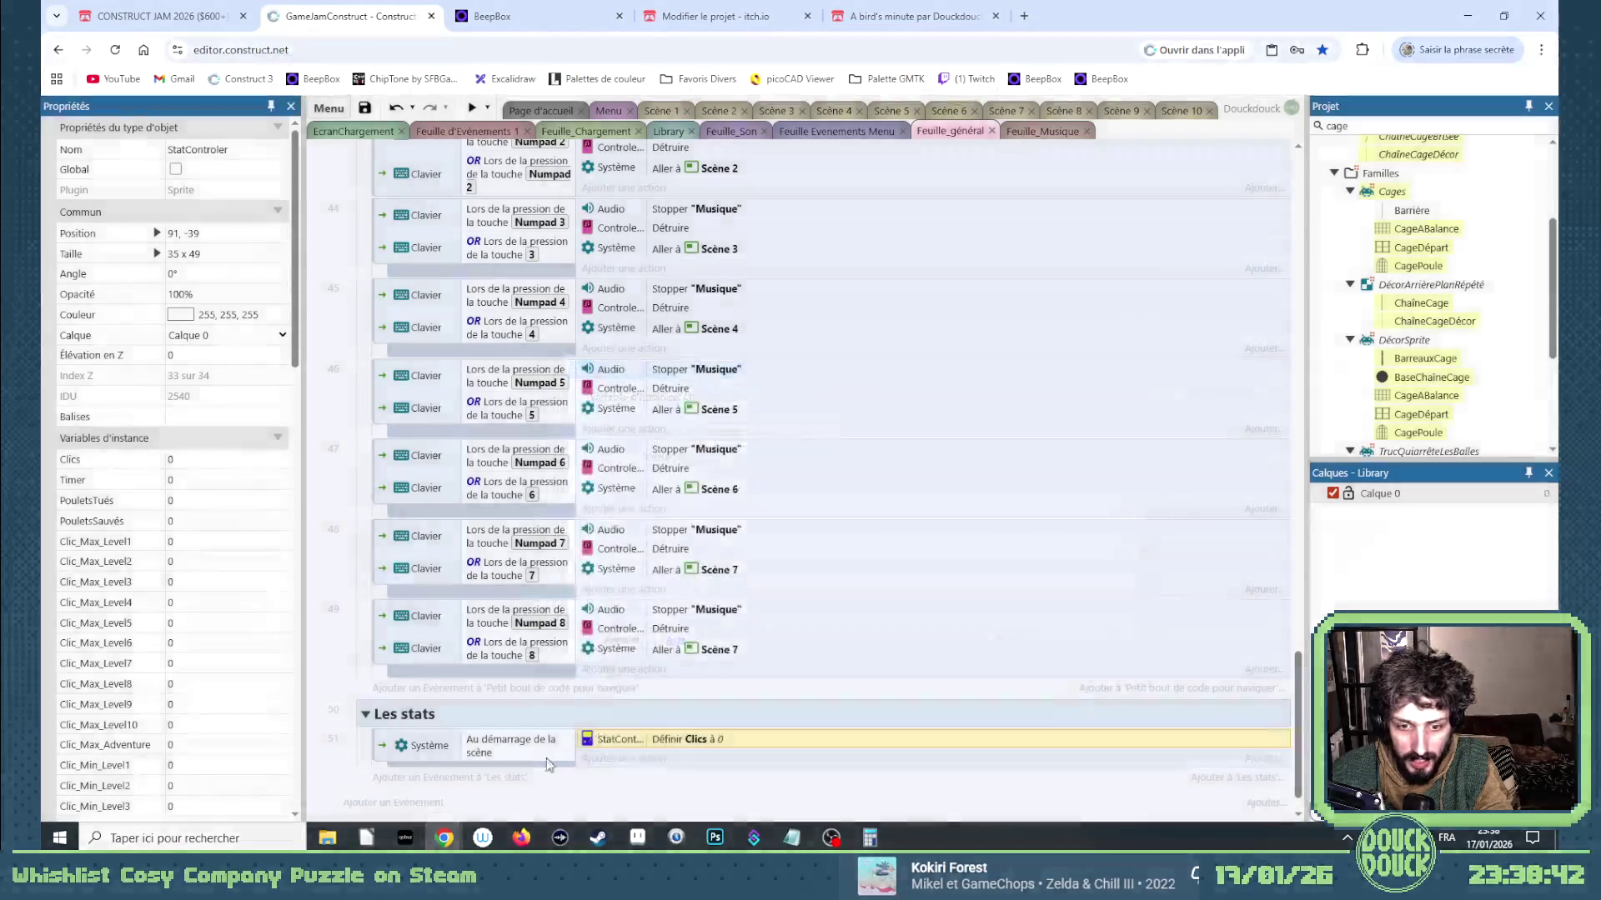
Duplicate the reset action to also set PouletsSauvés and PouletsTués to 0.
key("ctrl+c")
key("ctrl+v")
double_click(613, 757)
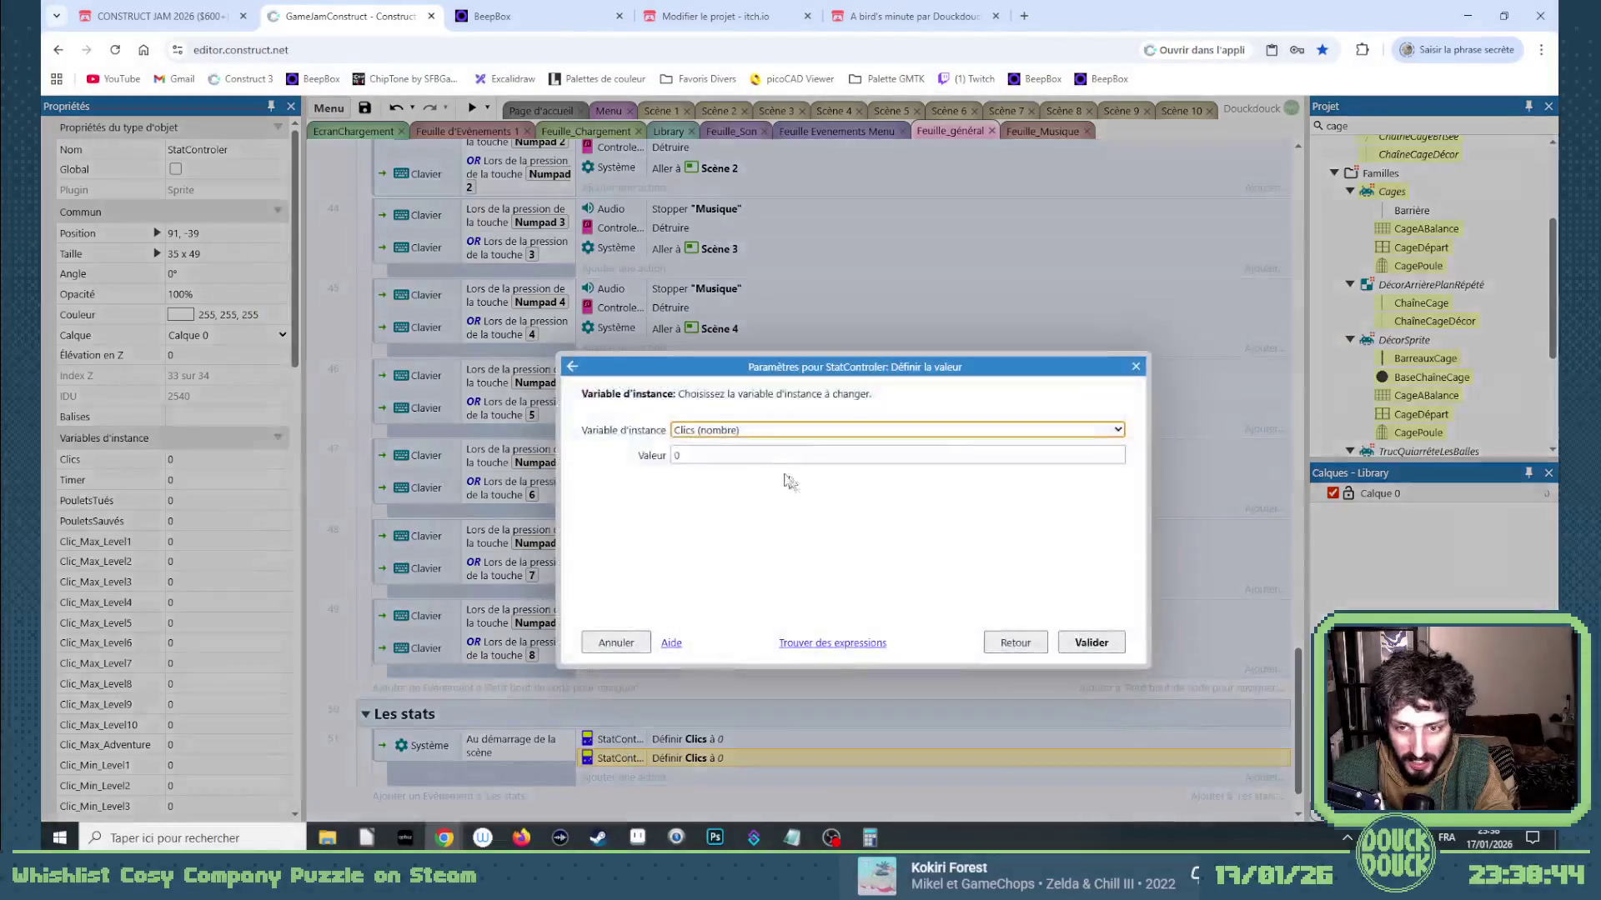
left_click(741, 430)
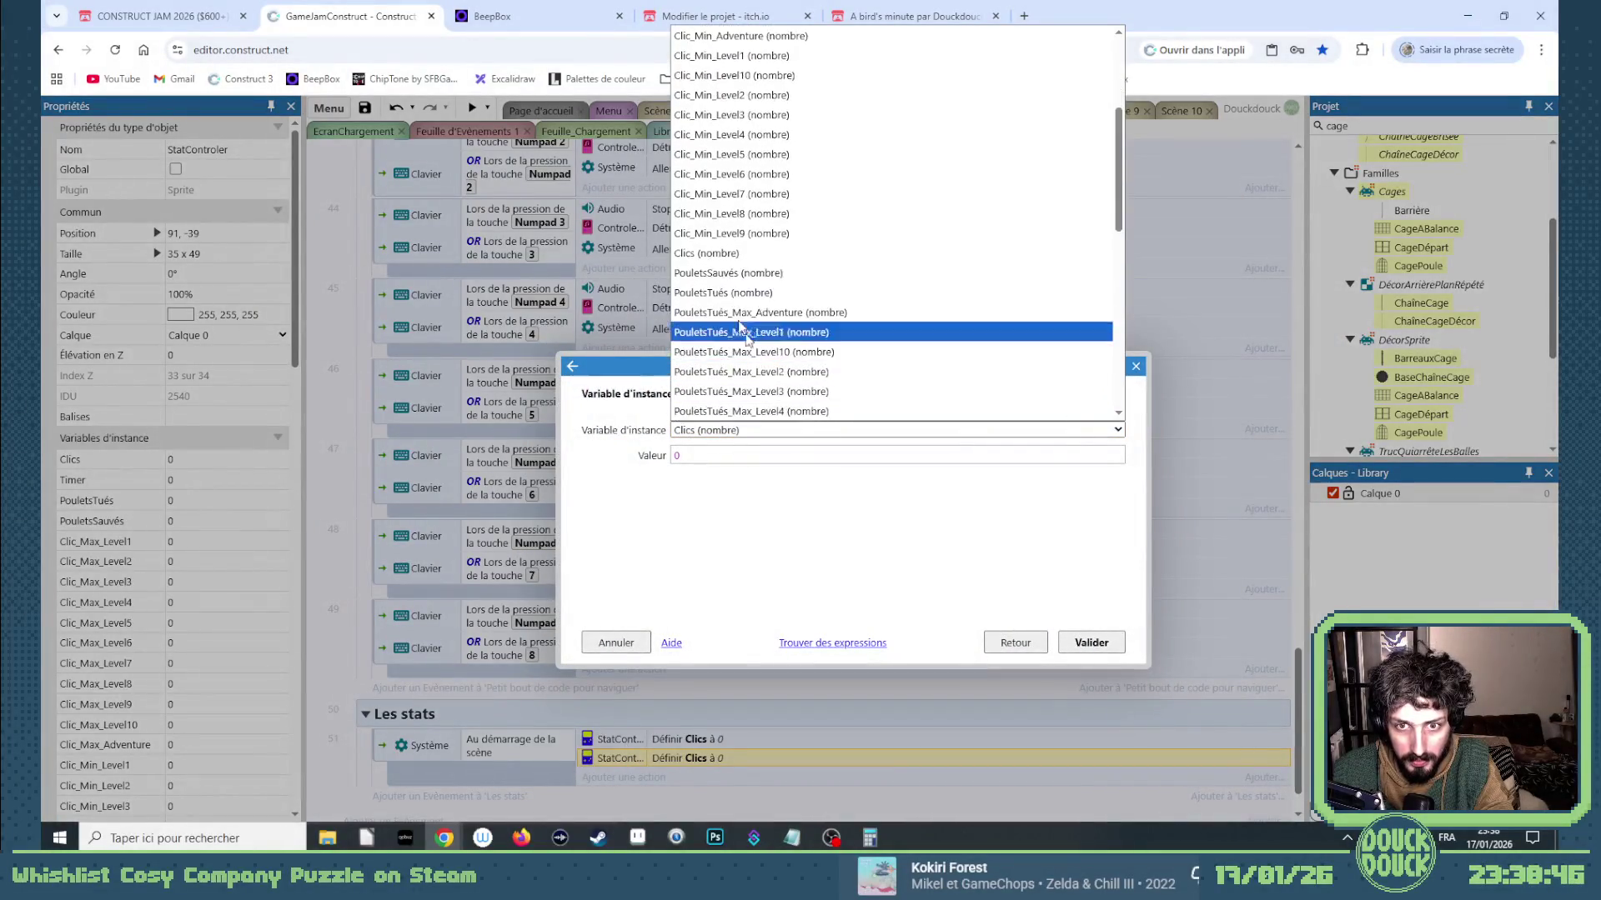
left_click(723, 274)
left_click(1083, 646)
key("ctrl+c")
key("ctrl+v")
double_click(761, 777)
left_click(733, 430)
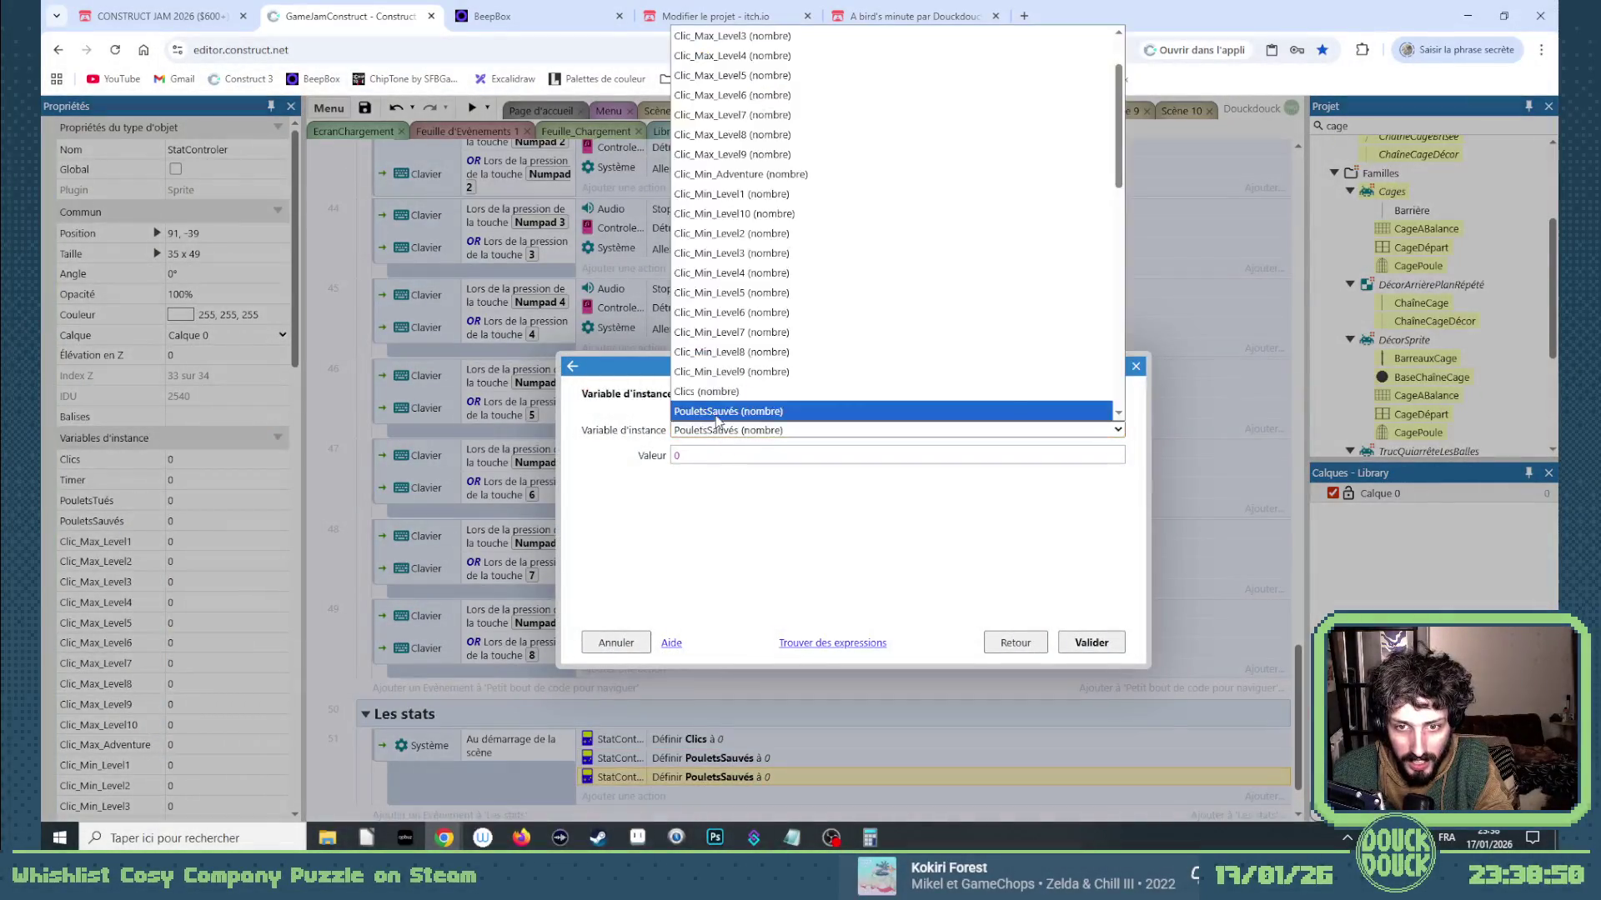
left_click(724, 274)
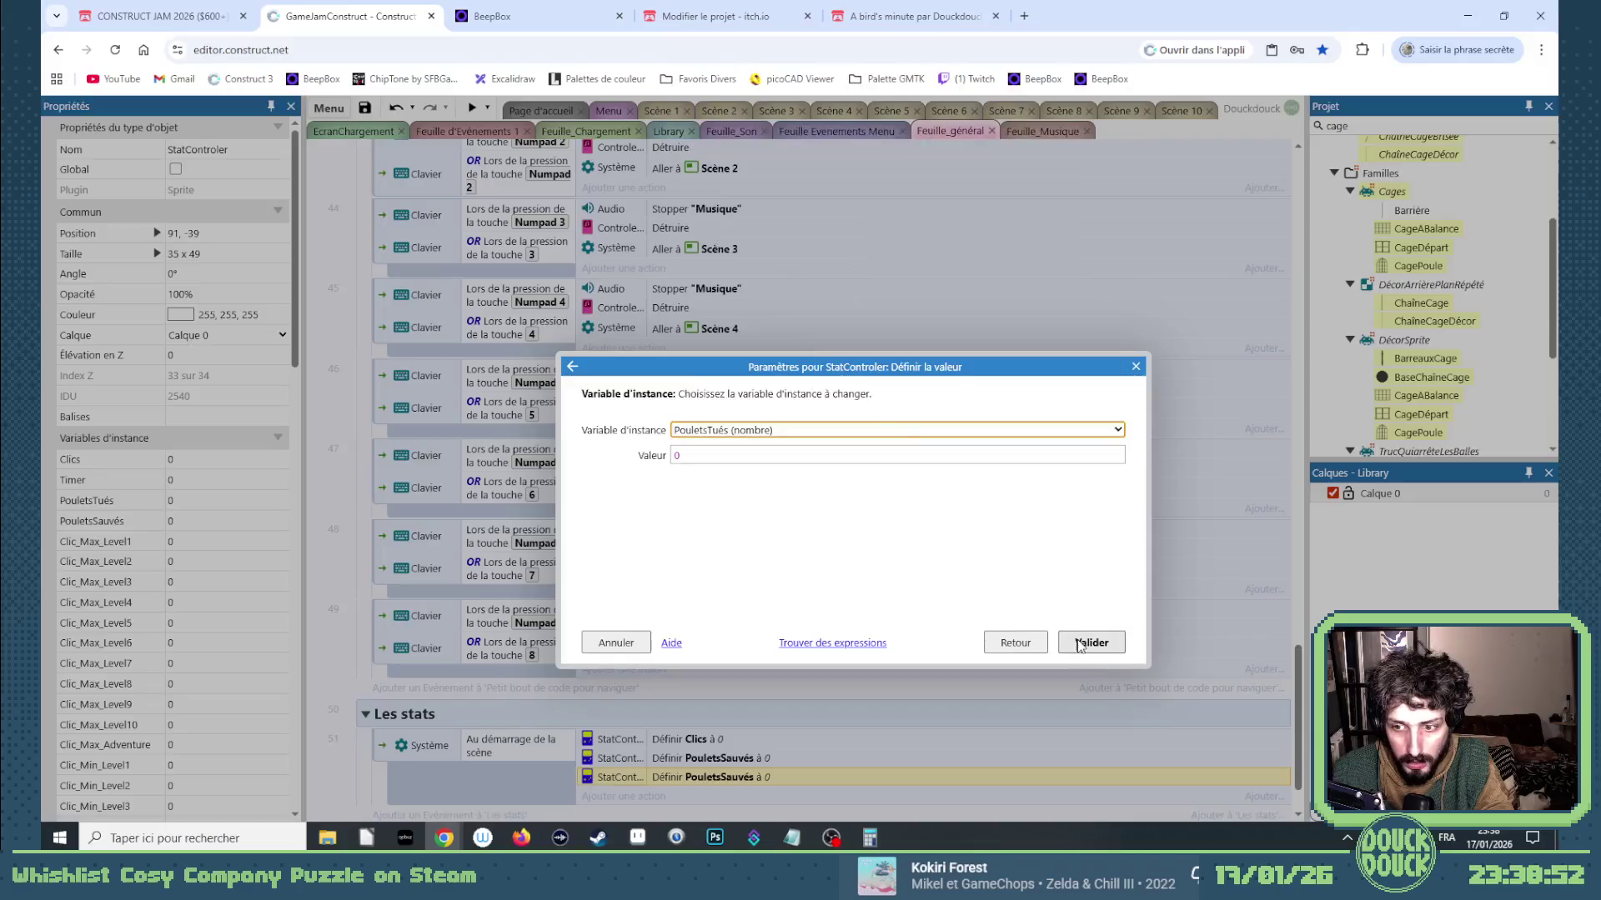
left_click(1084, 644)
Paste one more copy of the reset action and switch it to Timer.
key("ctrl+c")
key("ctrl+v")
double_click(737, 796)
left_click(739, 430)
left_click(739, 430)
left_click(751, 430)
scroll(748, 412, "down", 5)
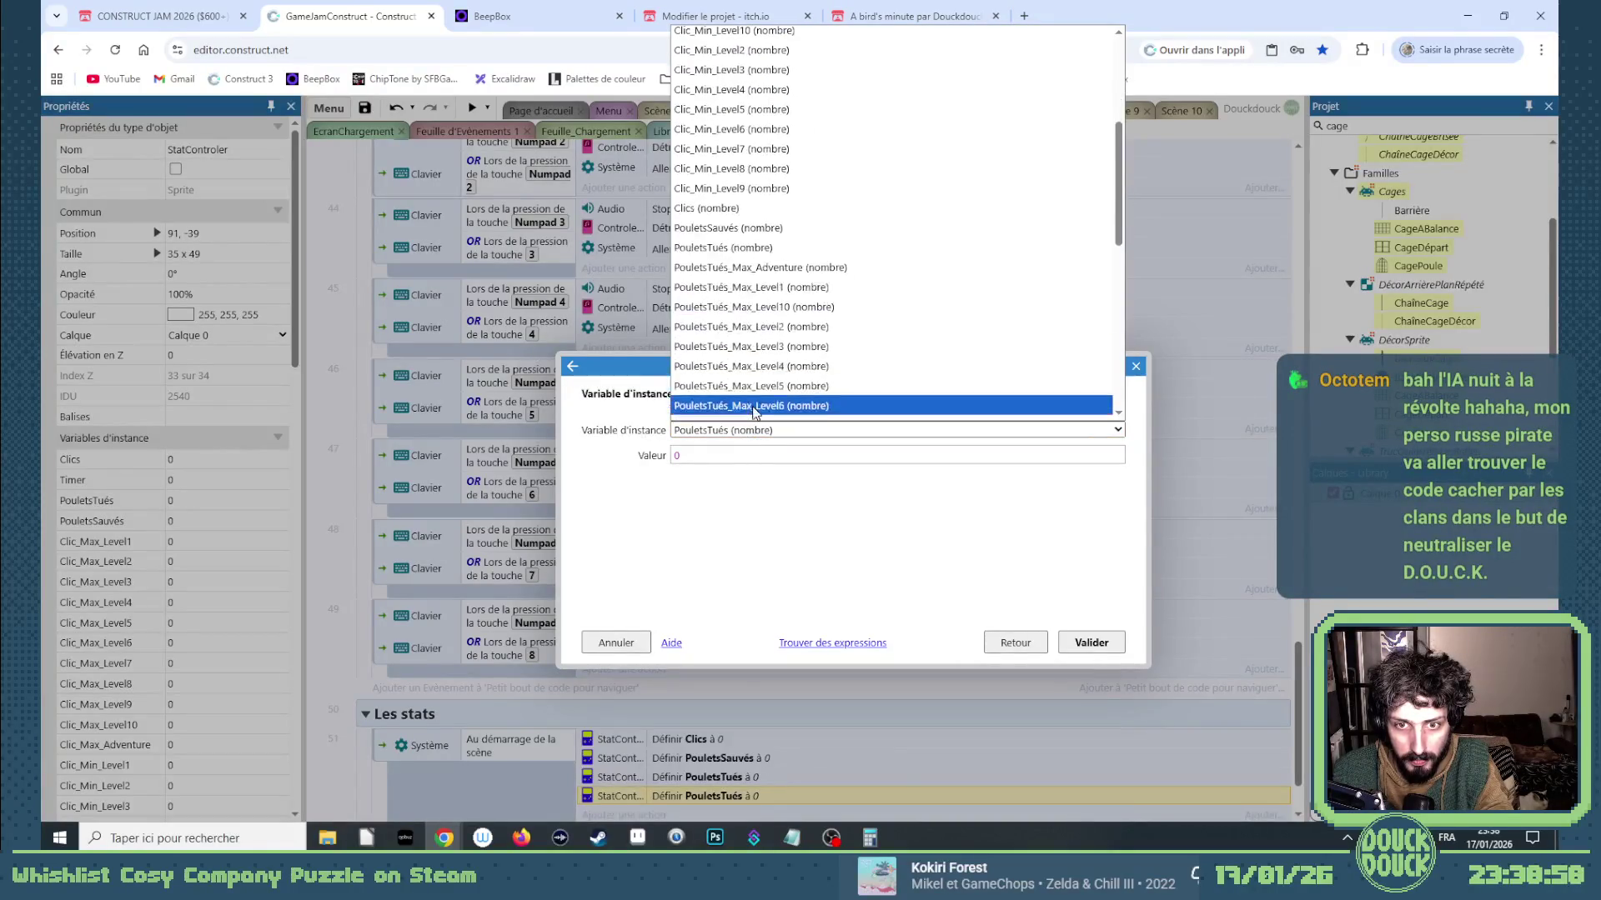
scroll(764, 368, "down", 5)
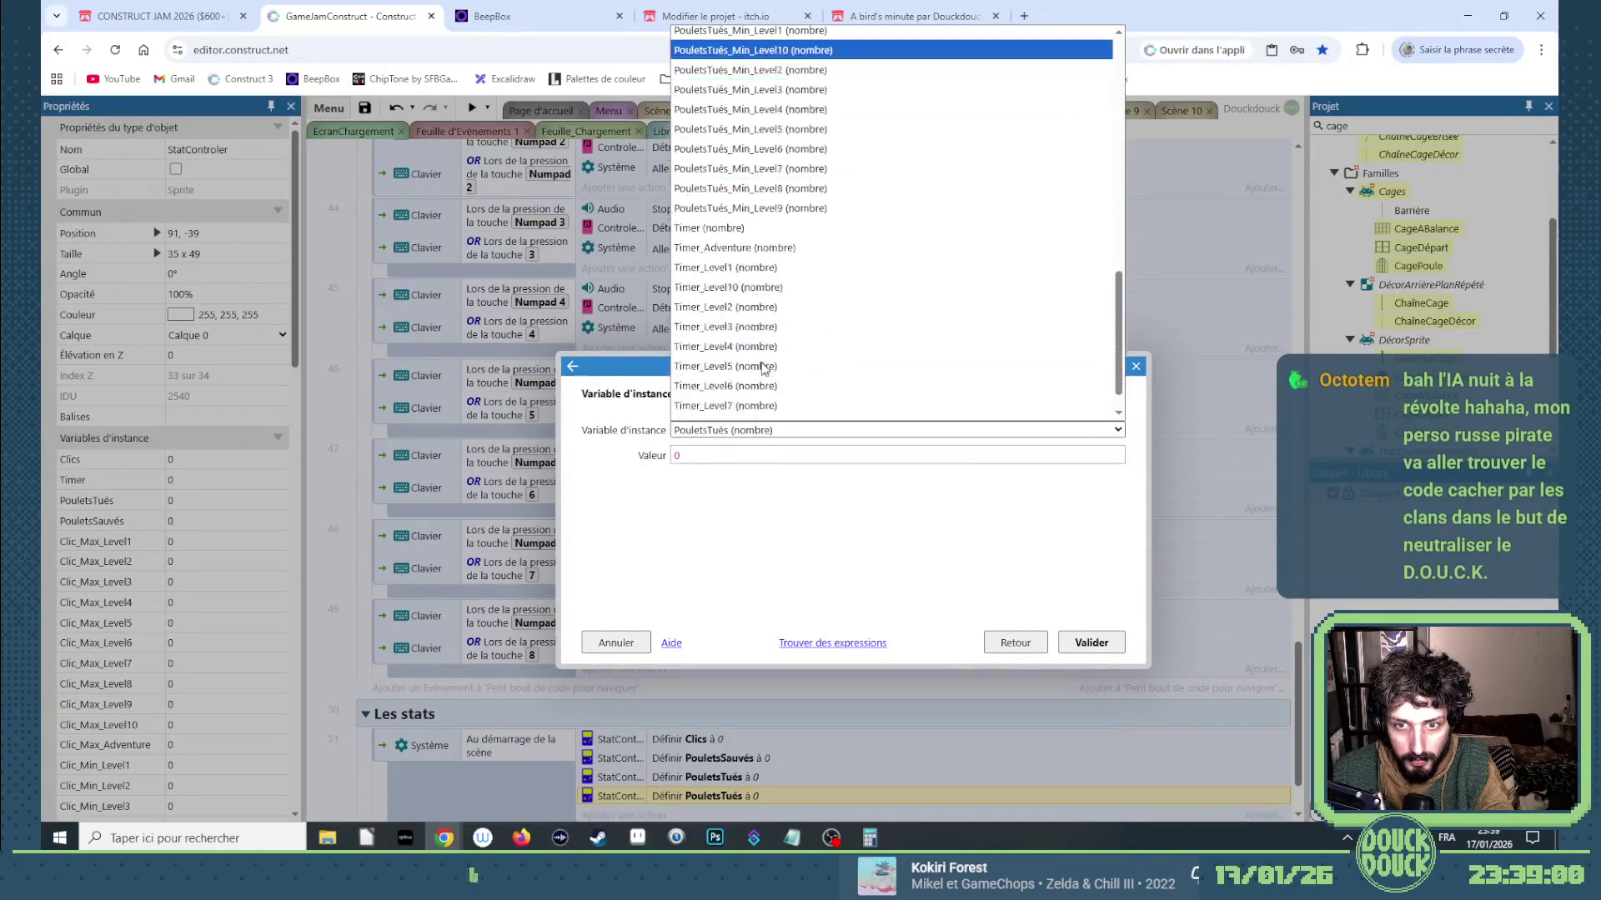
left_click(715, 230)
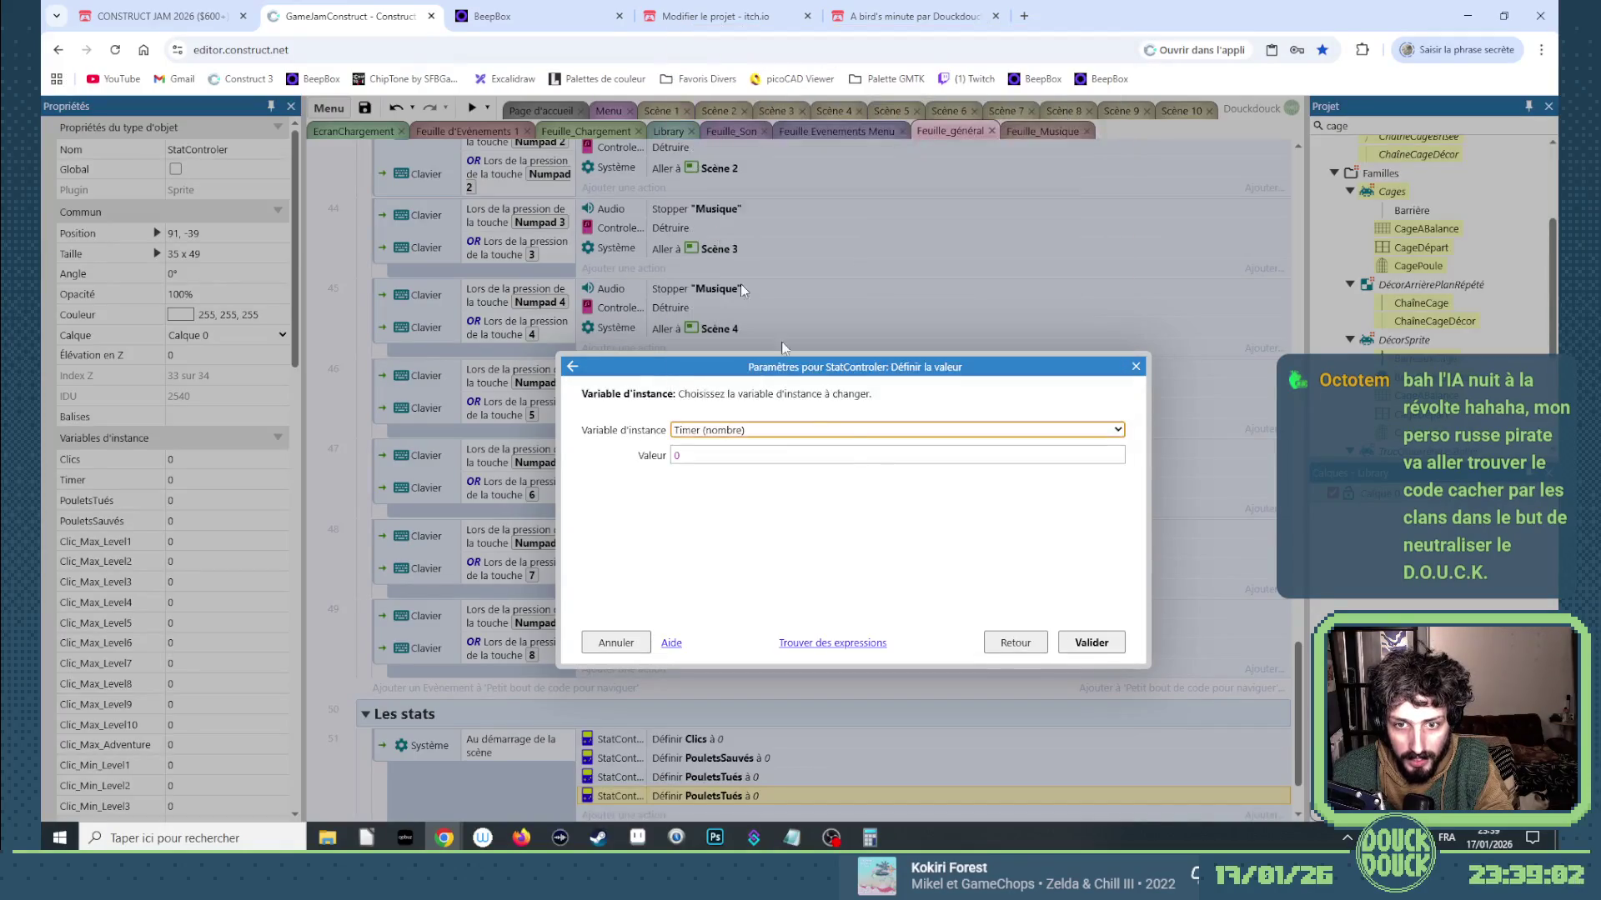
left_click(1089, 642)
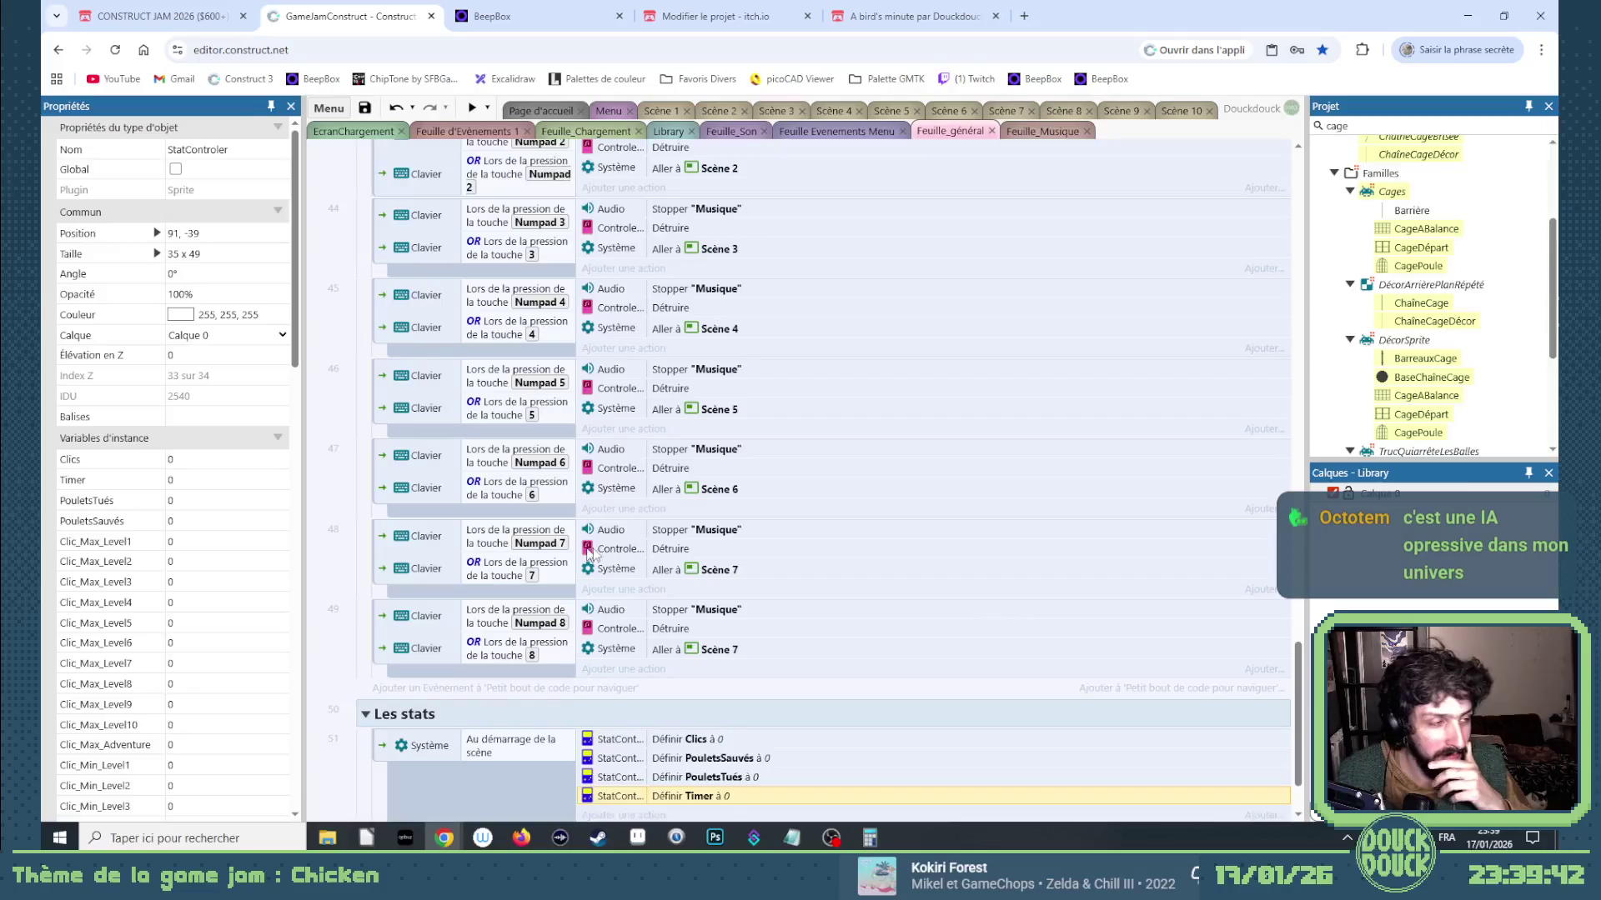
scroll(652, 561, "down", 1)
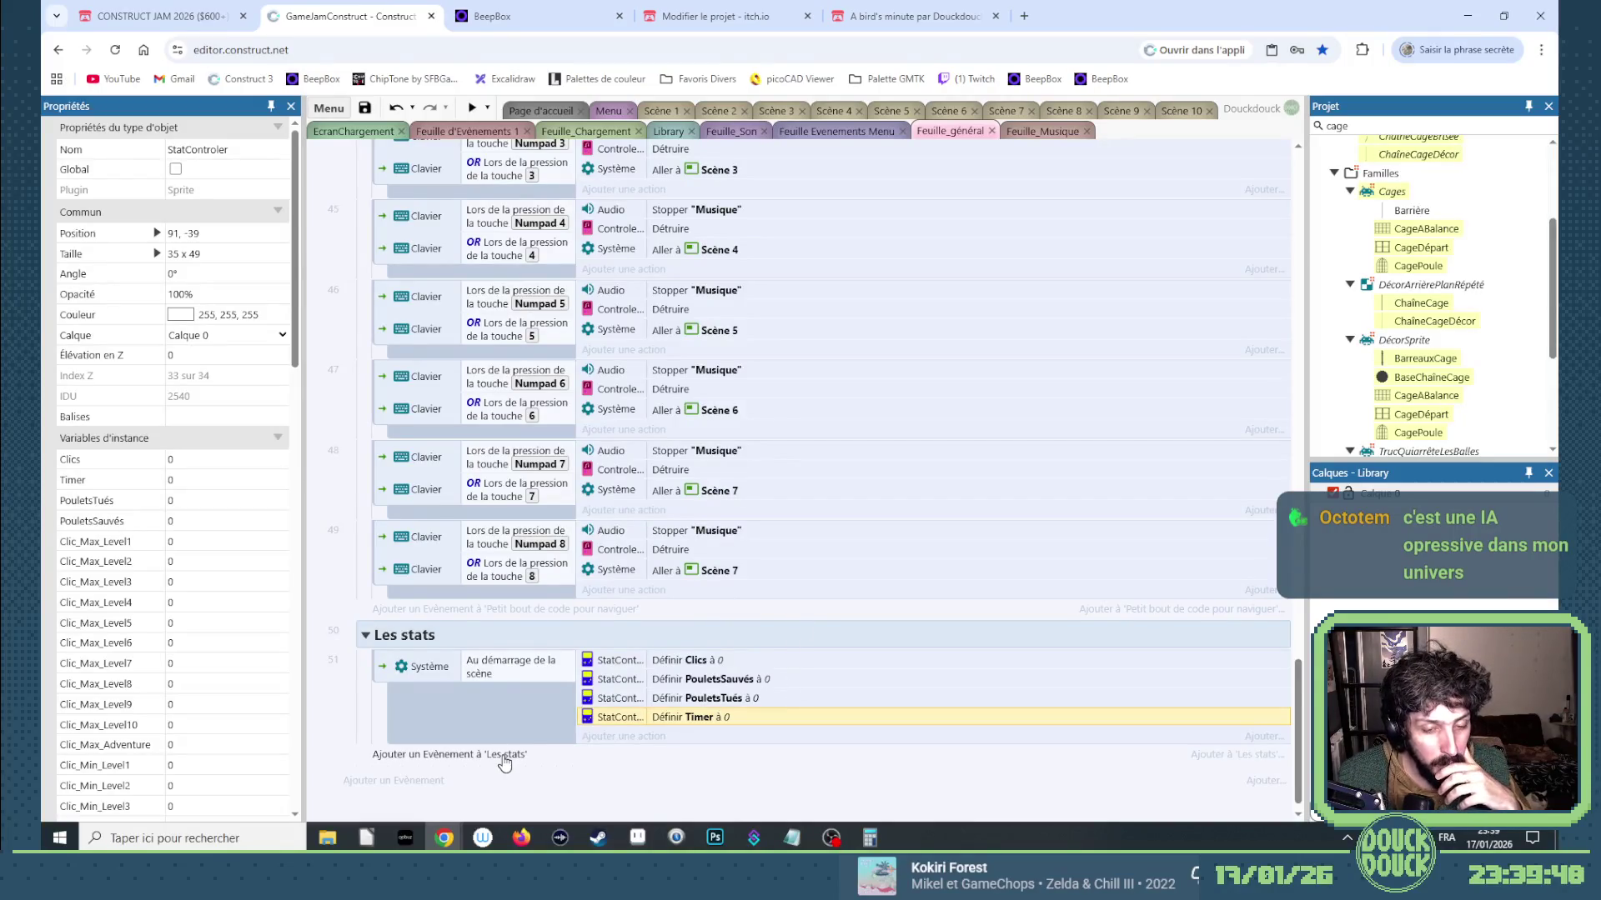
Add a System 'Every 1.0 seconds' event to Les stats and begin its Timer action.
left_click(423, 760)
double_click(717, 438)
scroll(879, 567, "down", 5)
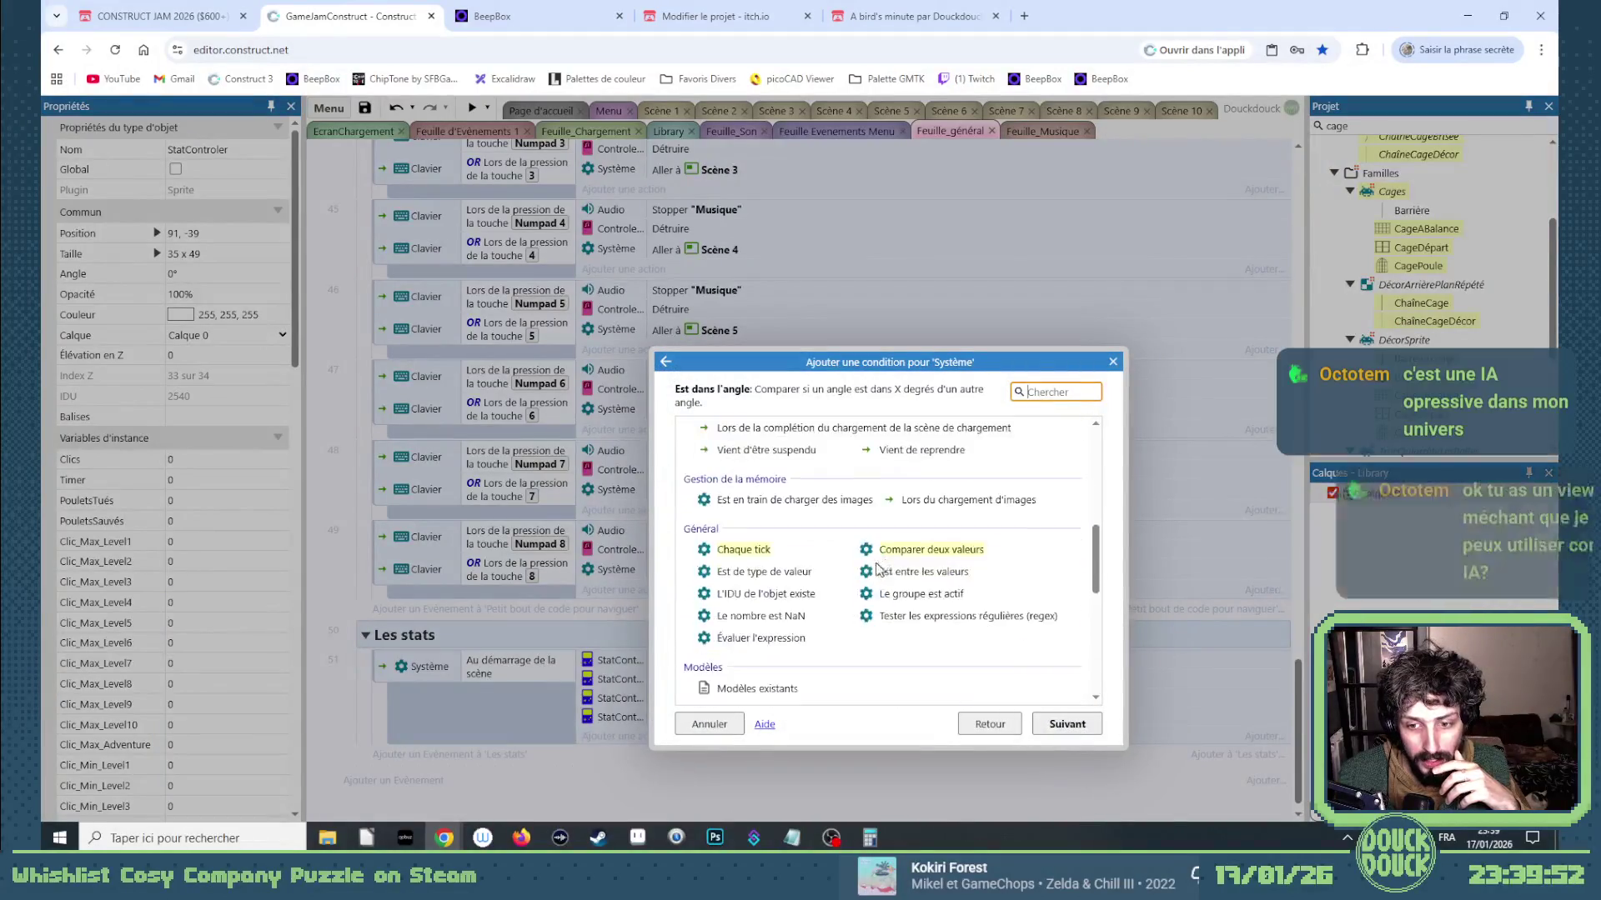
scroll(816, 587, "down", 2)
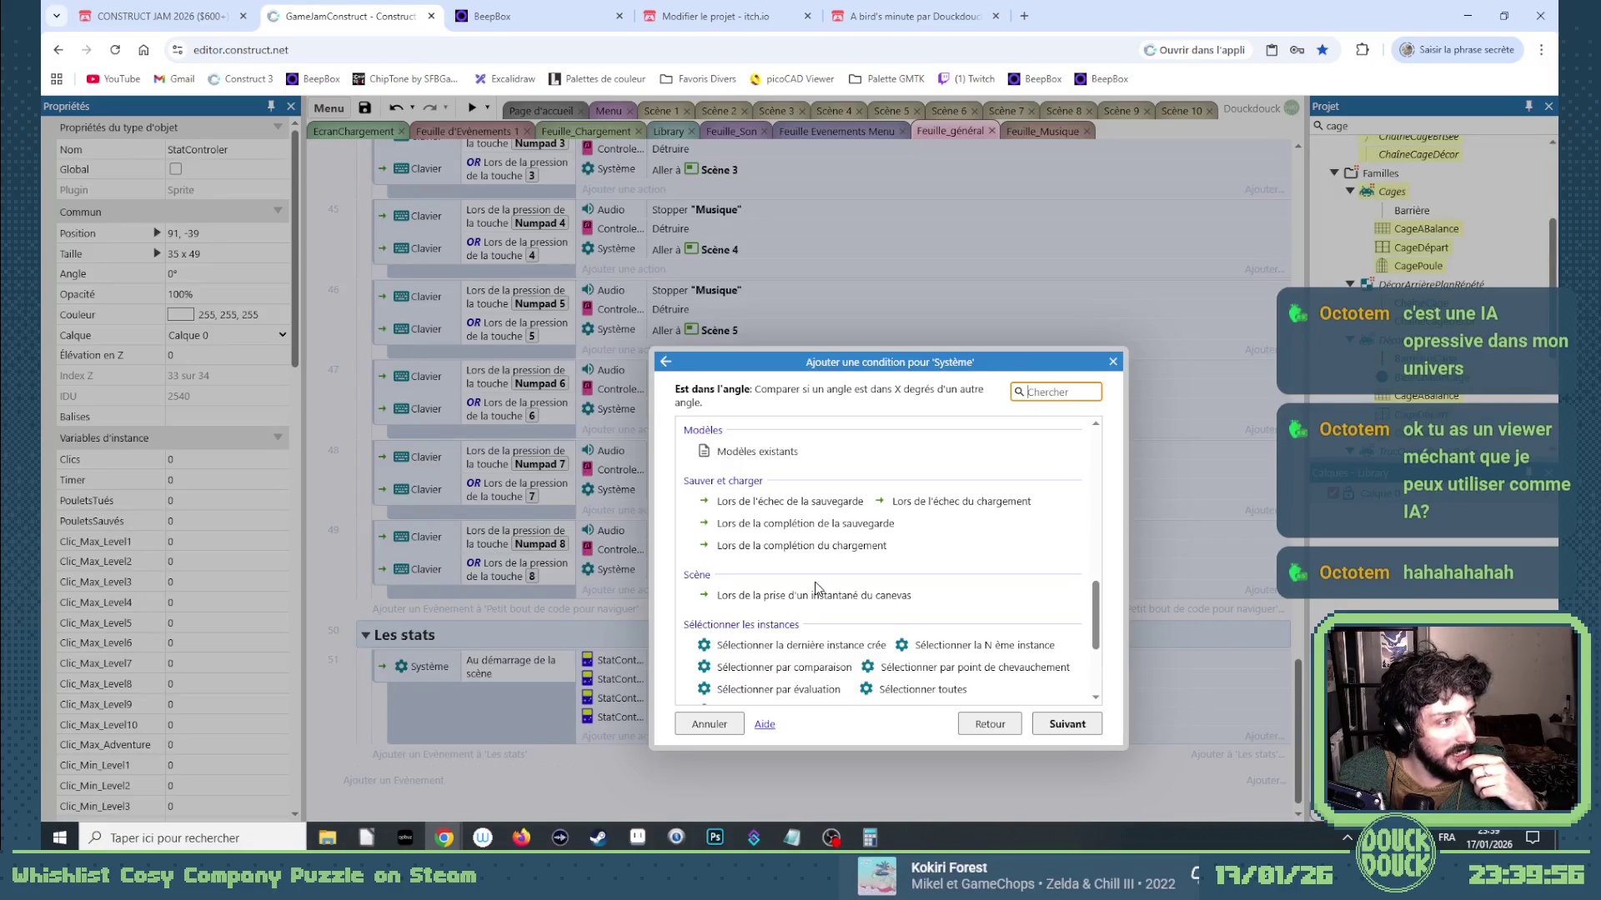
scroll(817, 590, "down", 2)
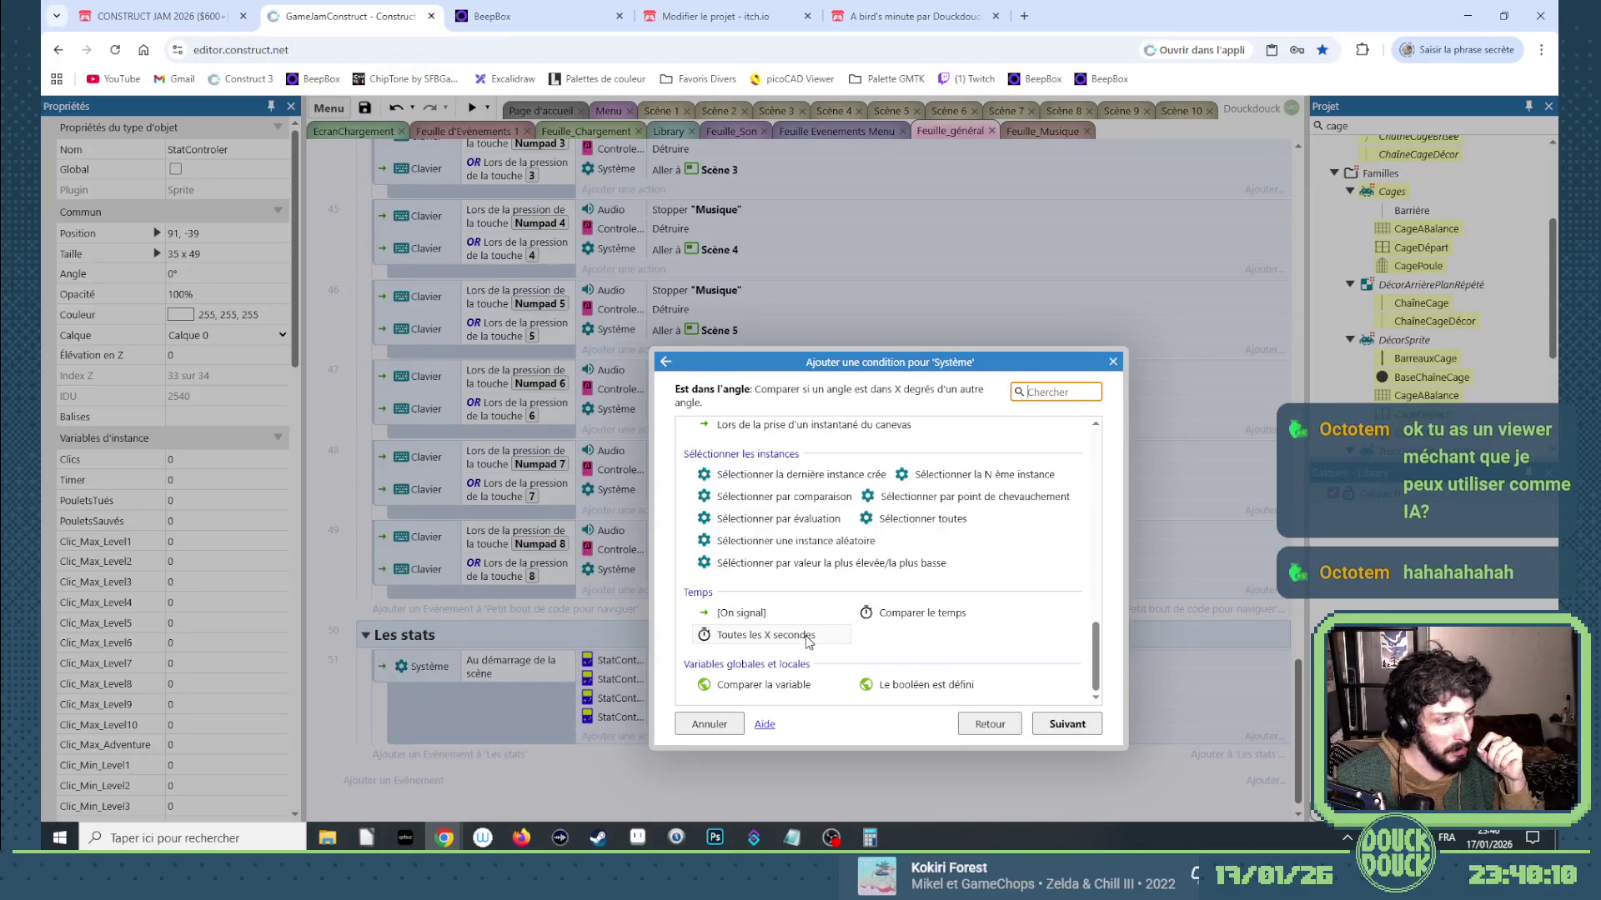
double_click(807, 636)
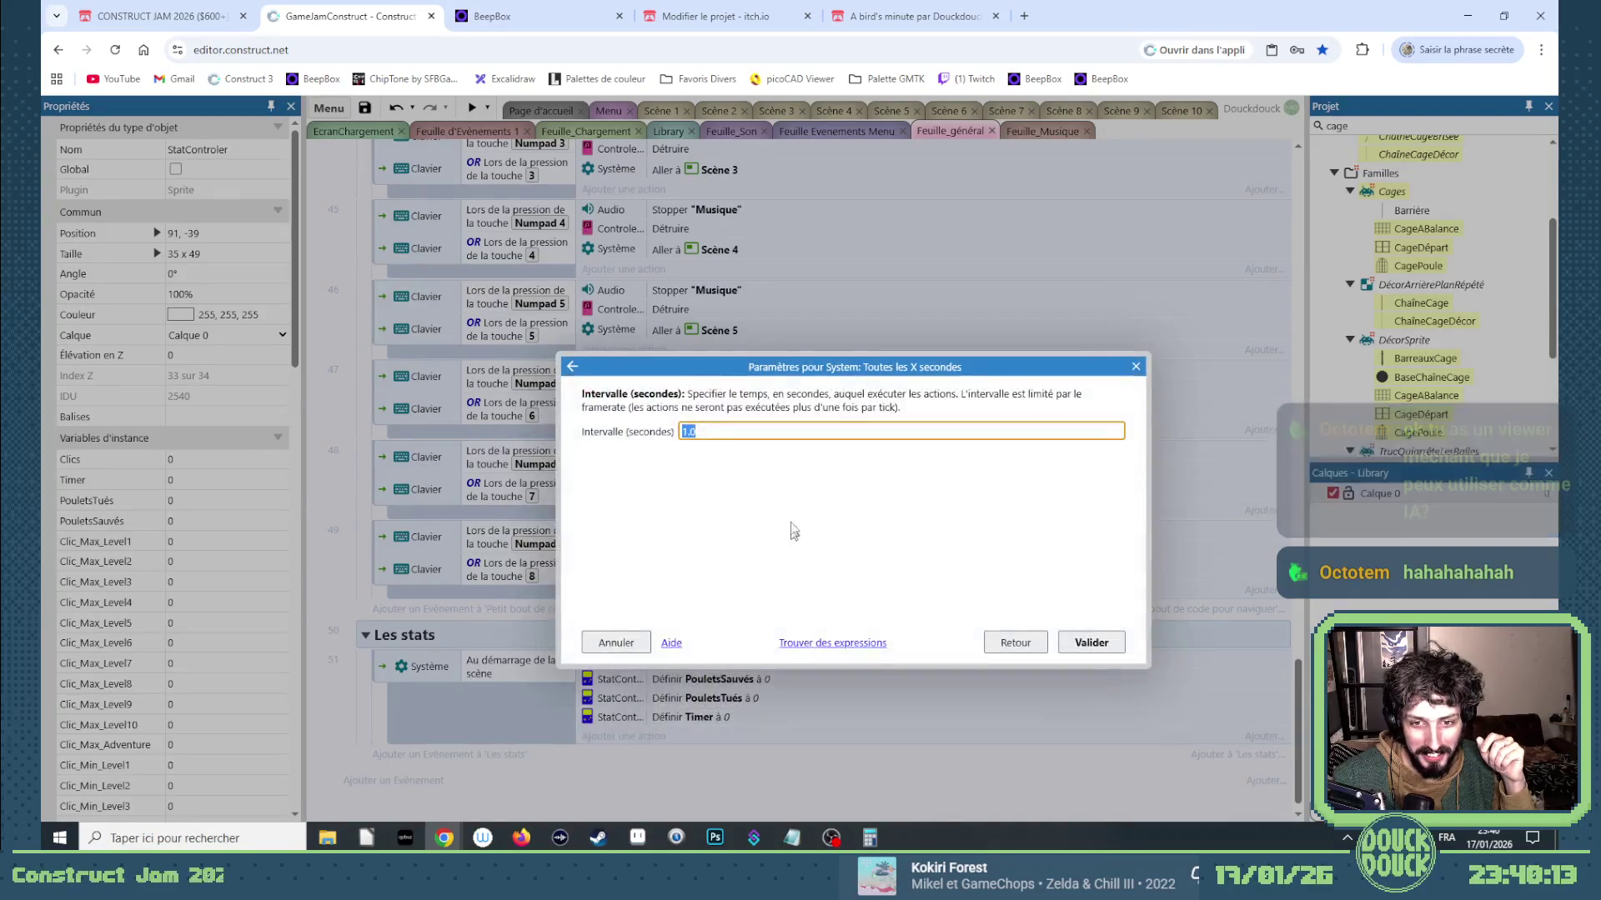
key("Return")
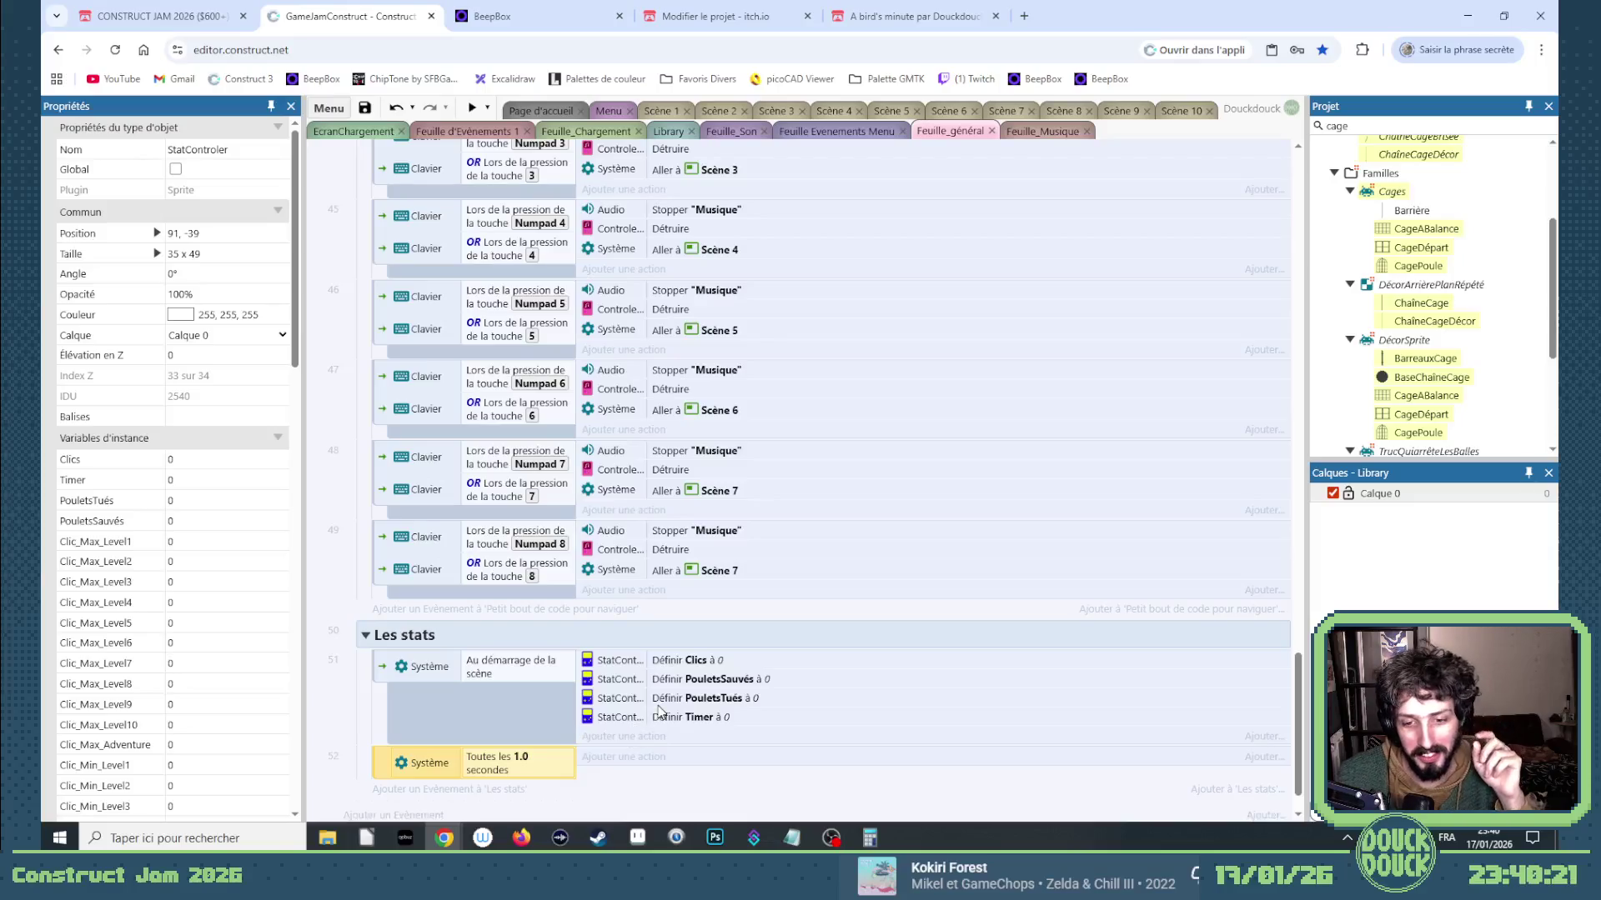
left_click(639, 734)
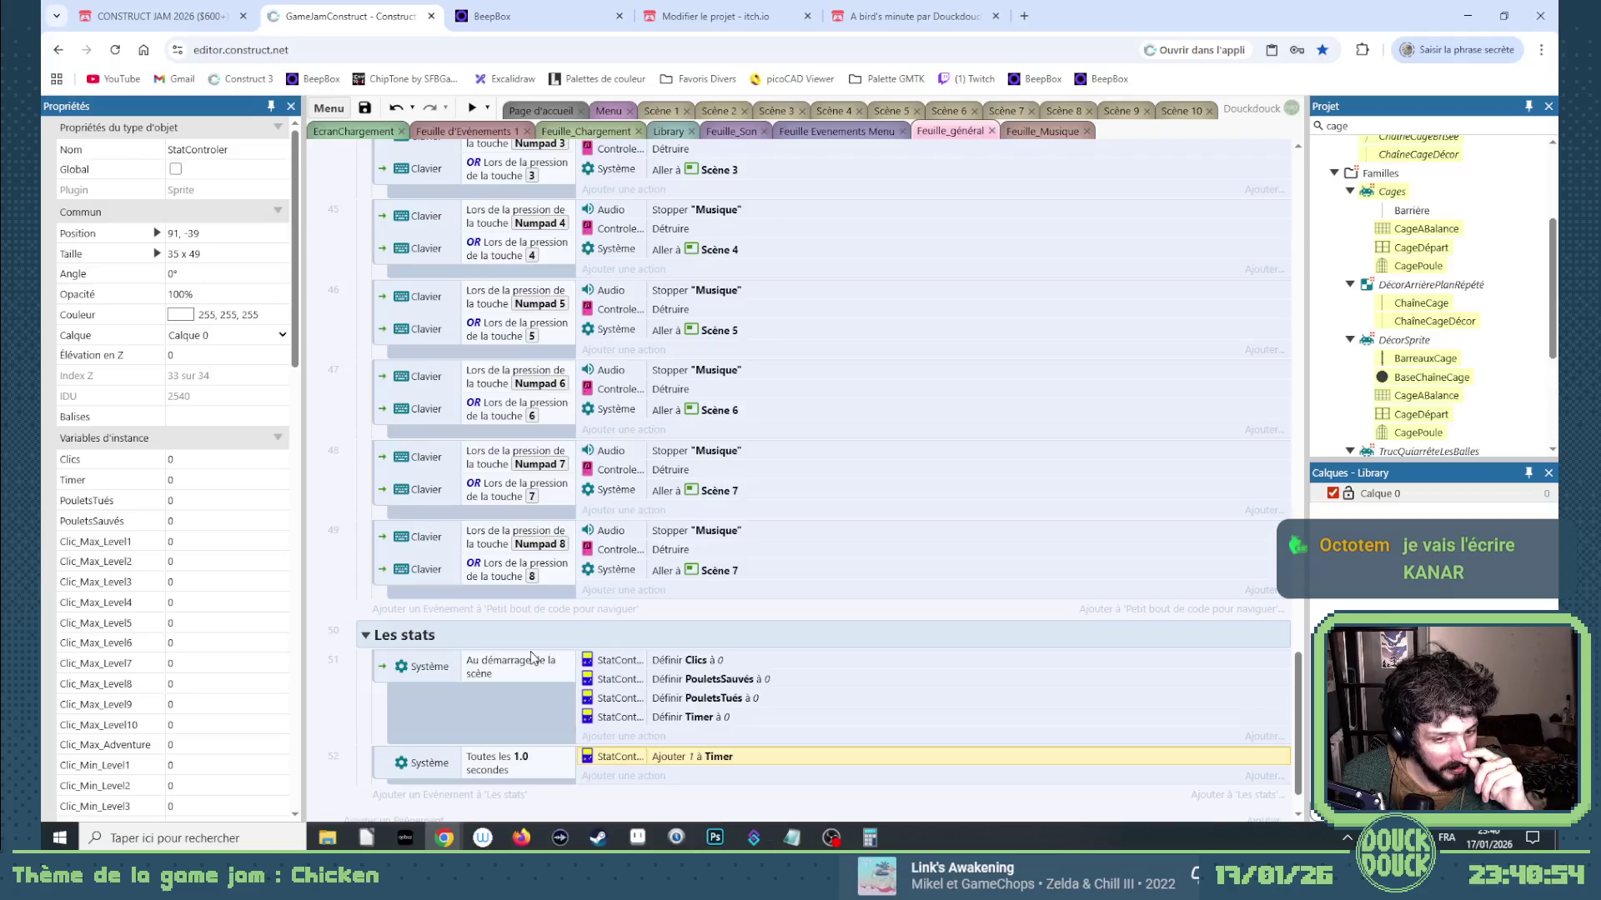
scroll(498, 653, "down", 1)
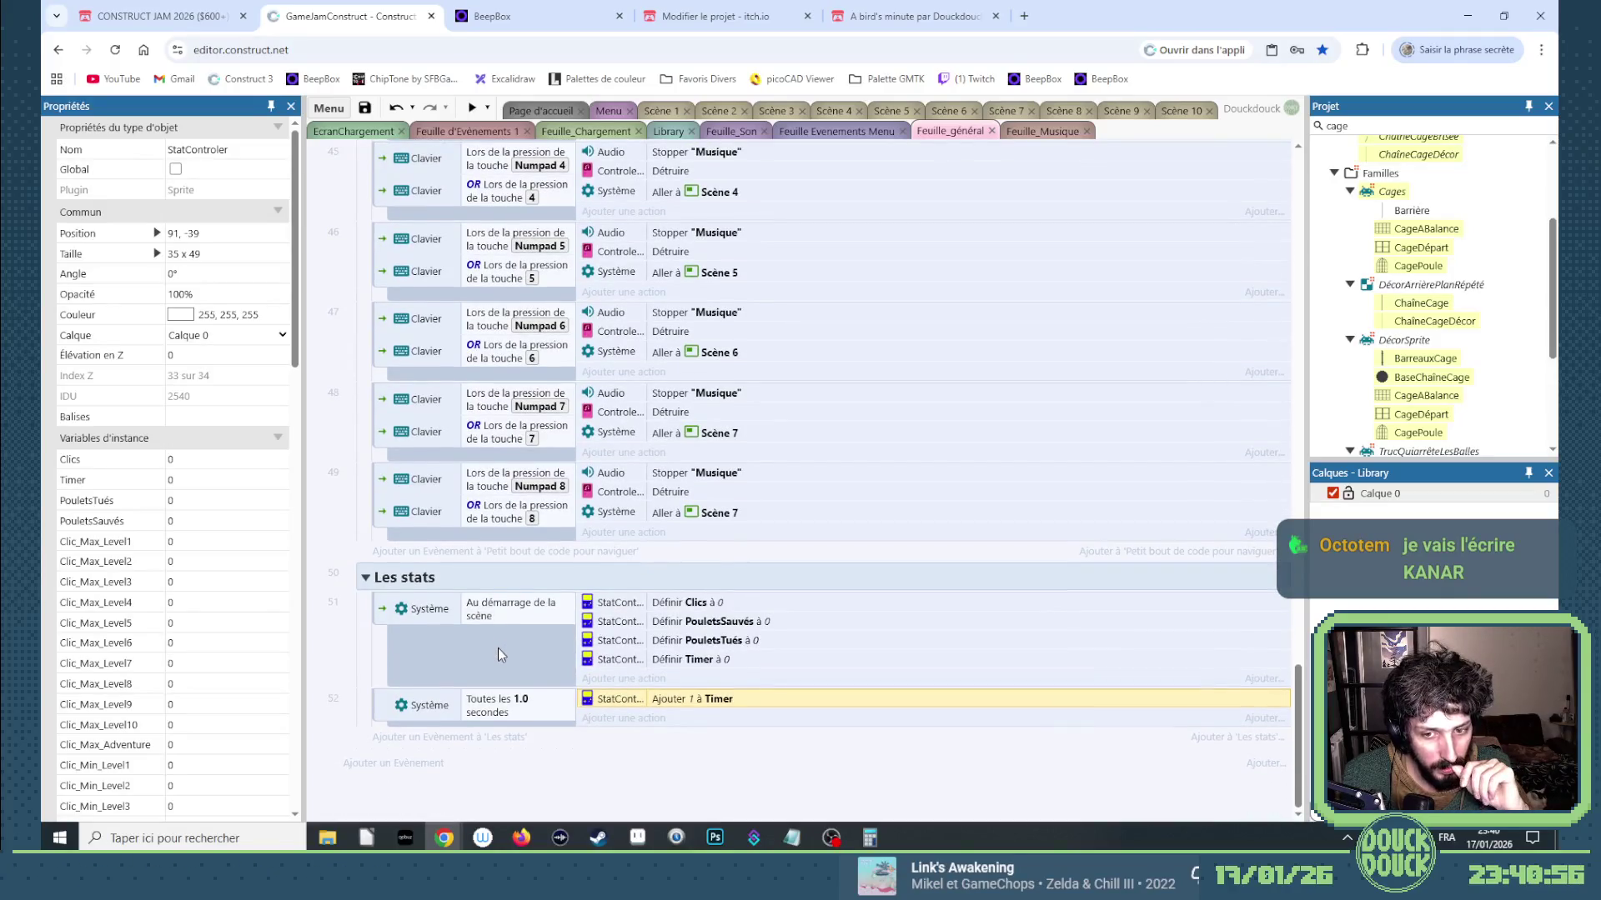
Duplicate the timer event and change its condition to Touch 'On any touch start'.
left_click_drag(383, 708, 446, 746)
double_click(446, 746)
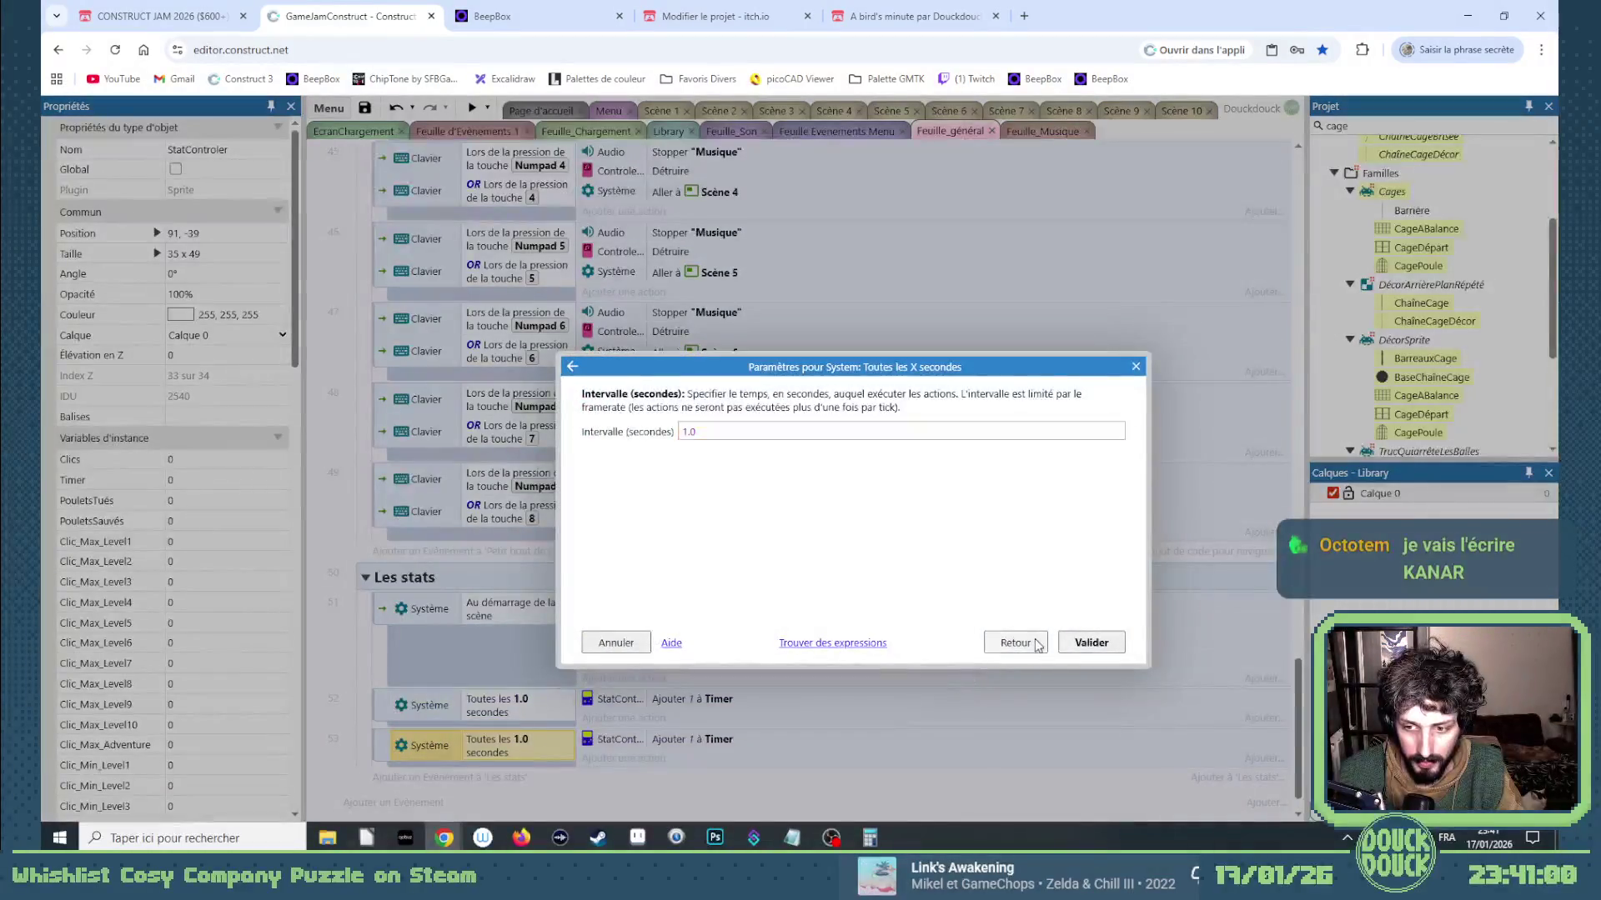
left_click(1004, 647)
left_click(1003, 725)
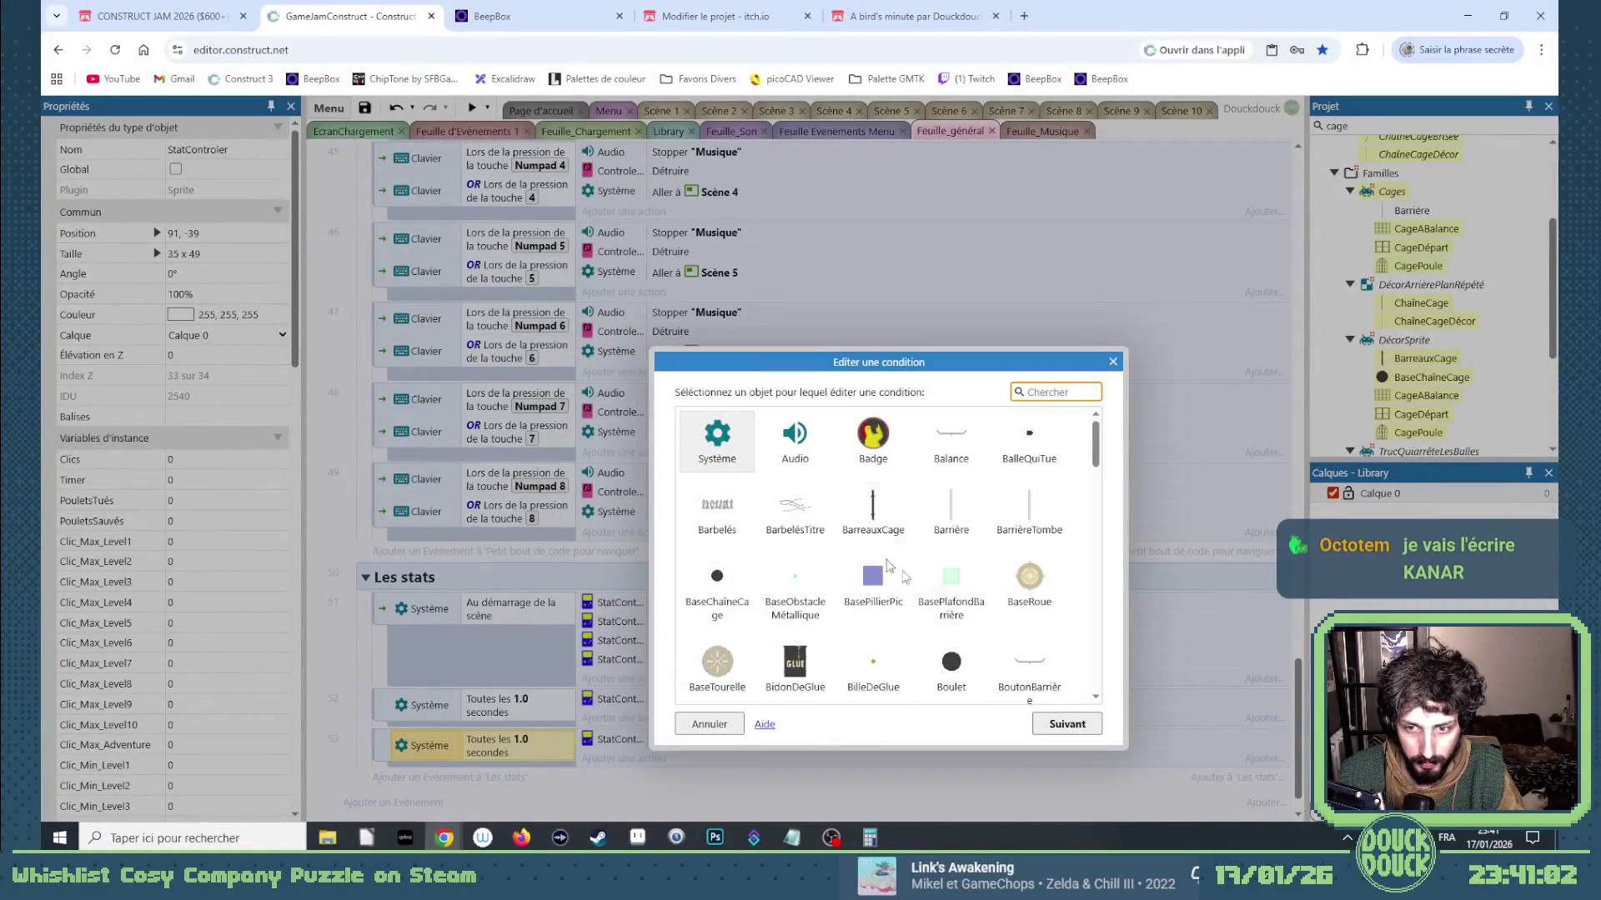
scroll(875, 550, "down", 5)
left_click_drag(1105, 520, 1107, 651)
double_click(1049, 544)
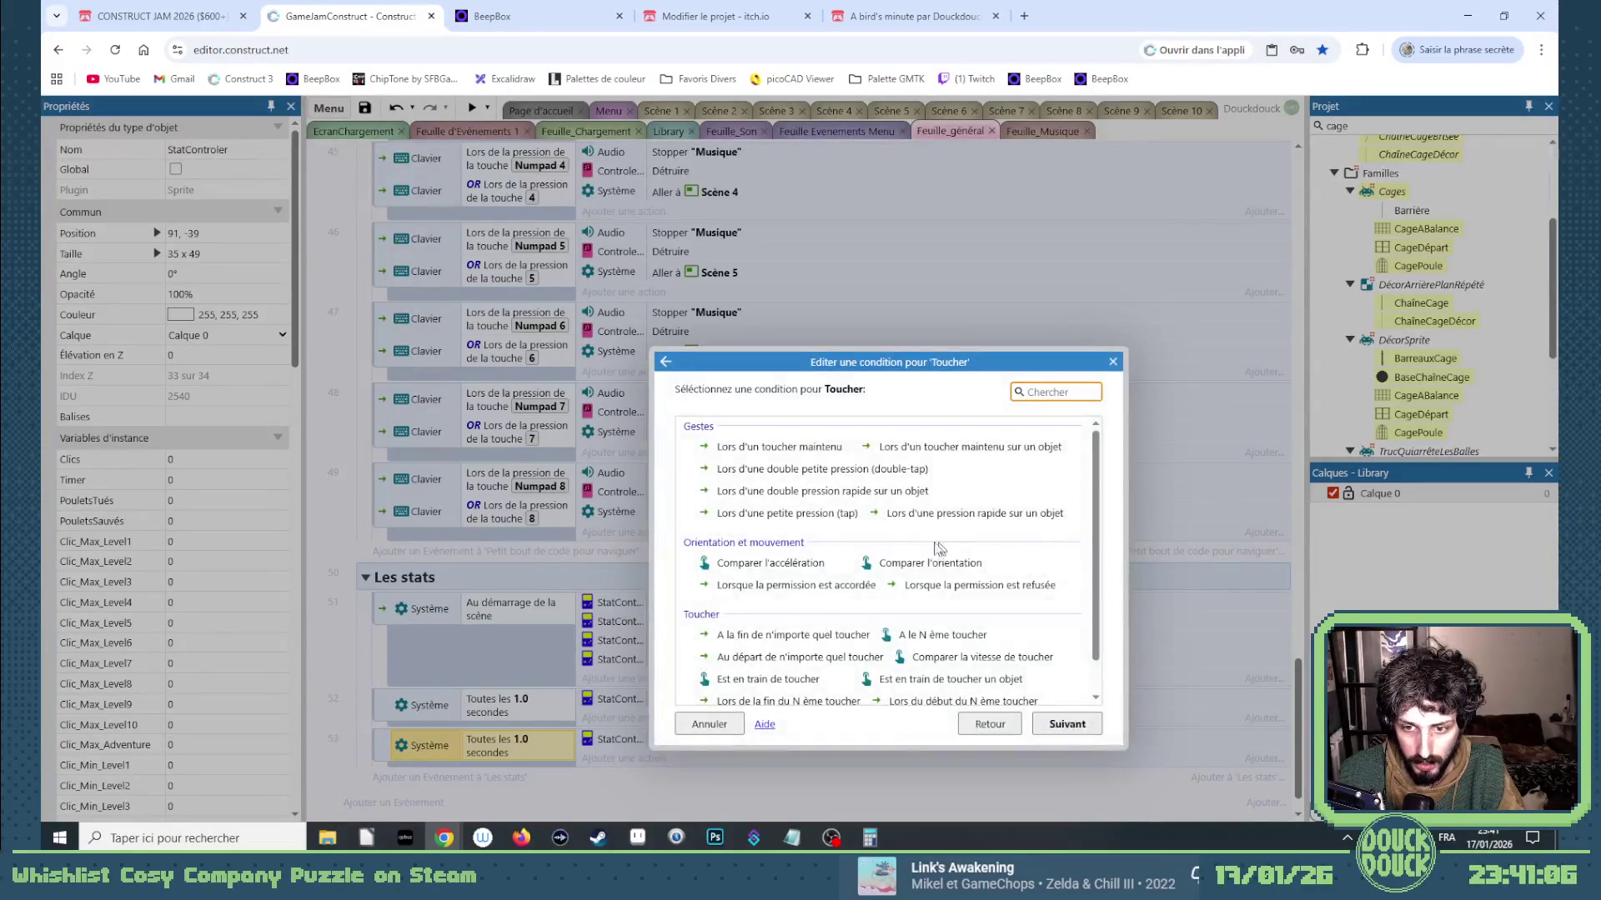
scroll(908, 548, "down", 1)
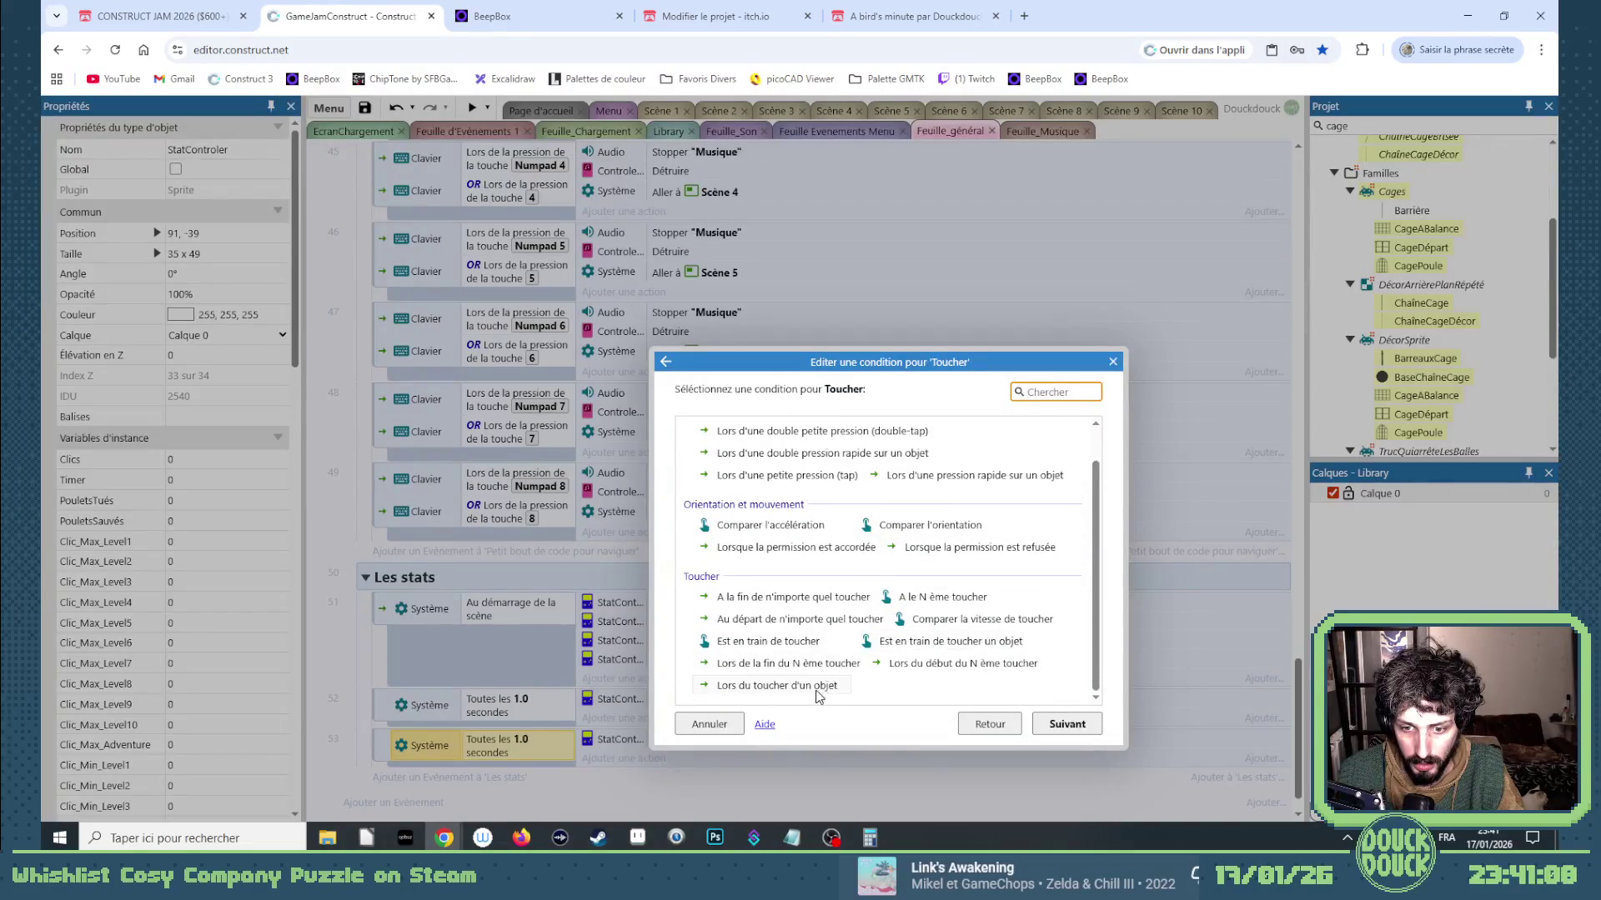
scroll(820, 659, "up", 1)
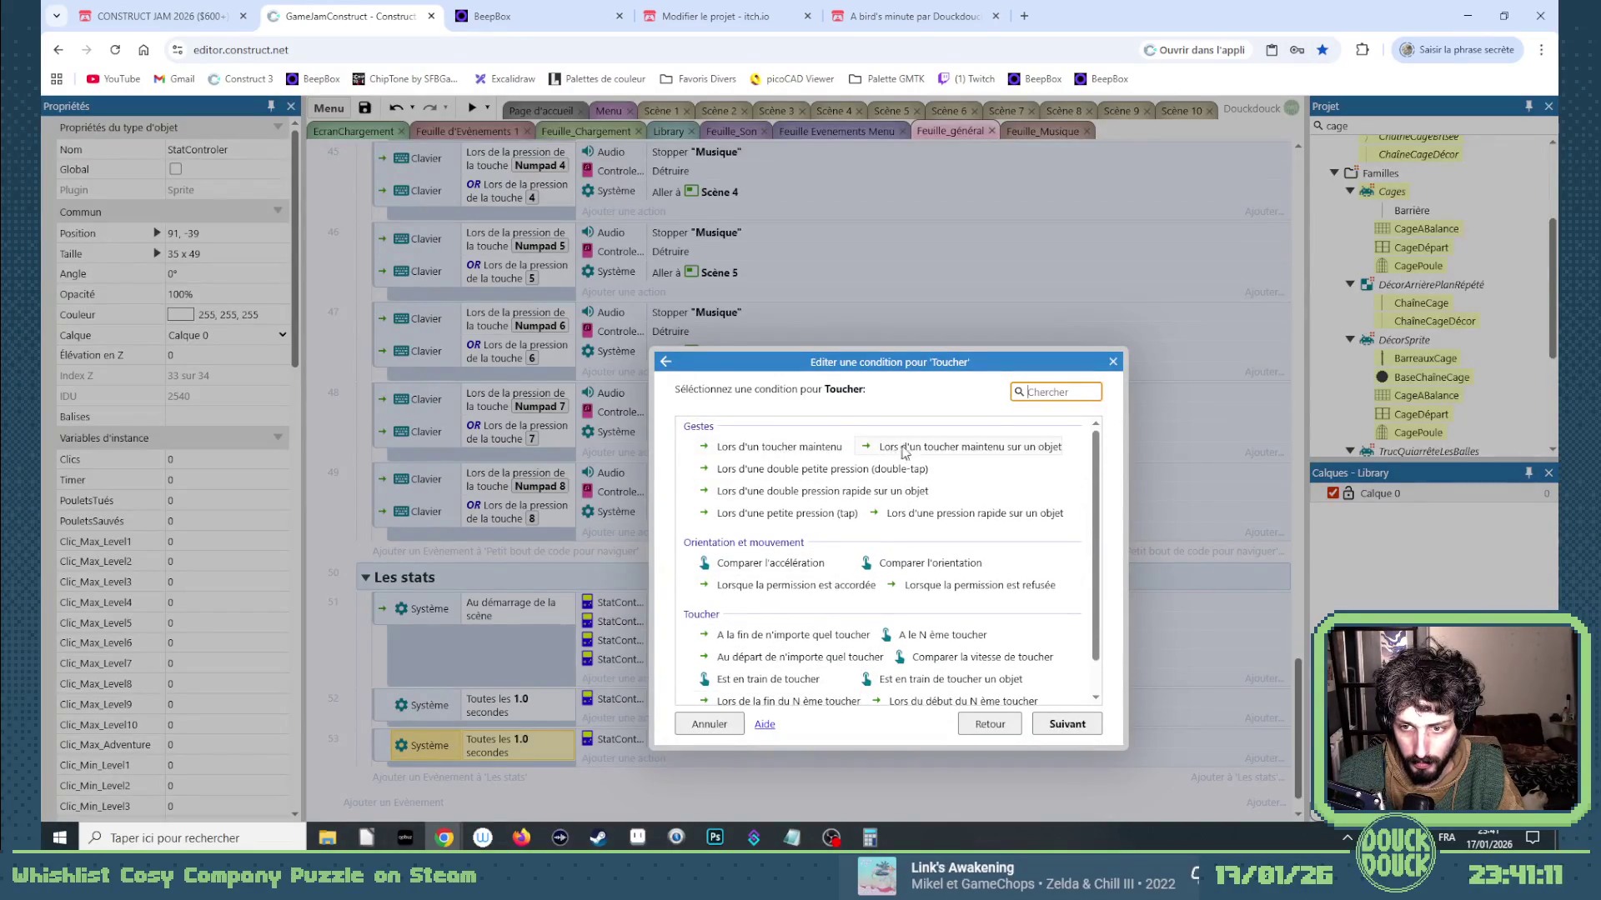
scroll(885, 589, "down", 1)
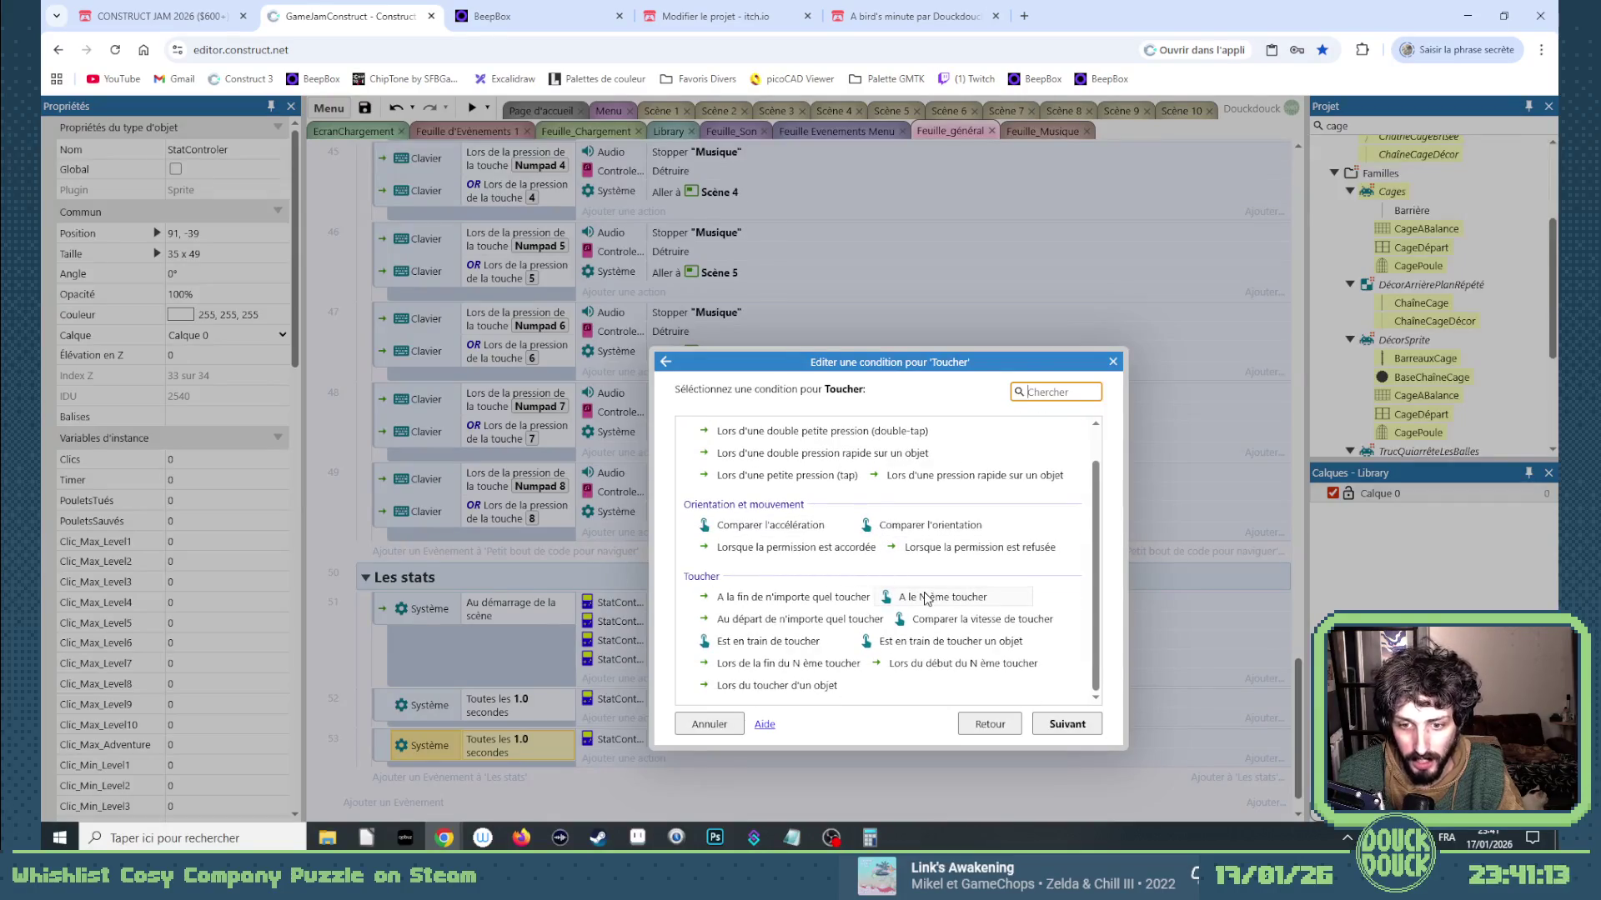
scroll(924, 595, "up", 1)
scroll(918, 597, "down", 1)
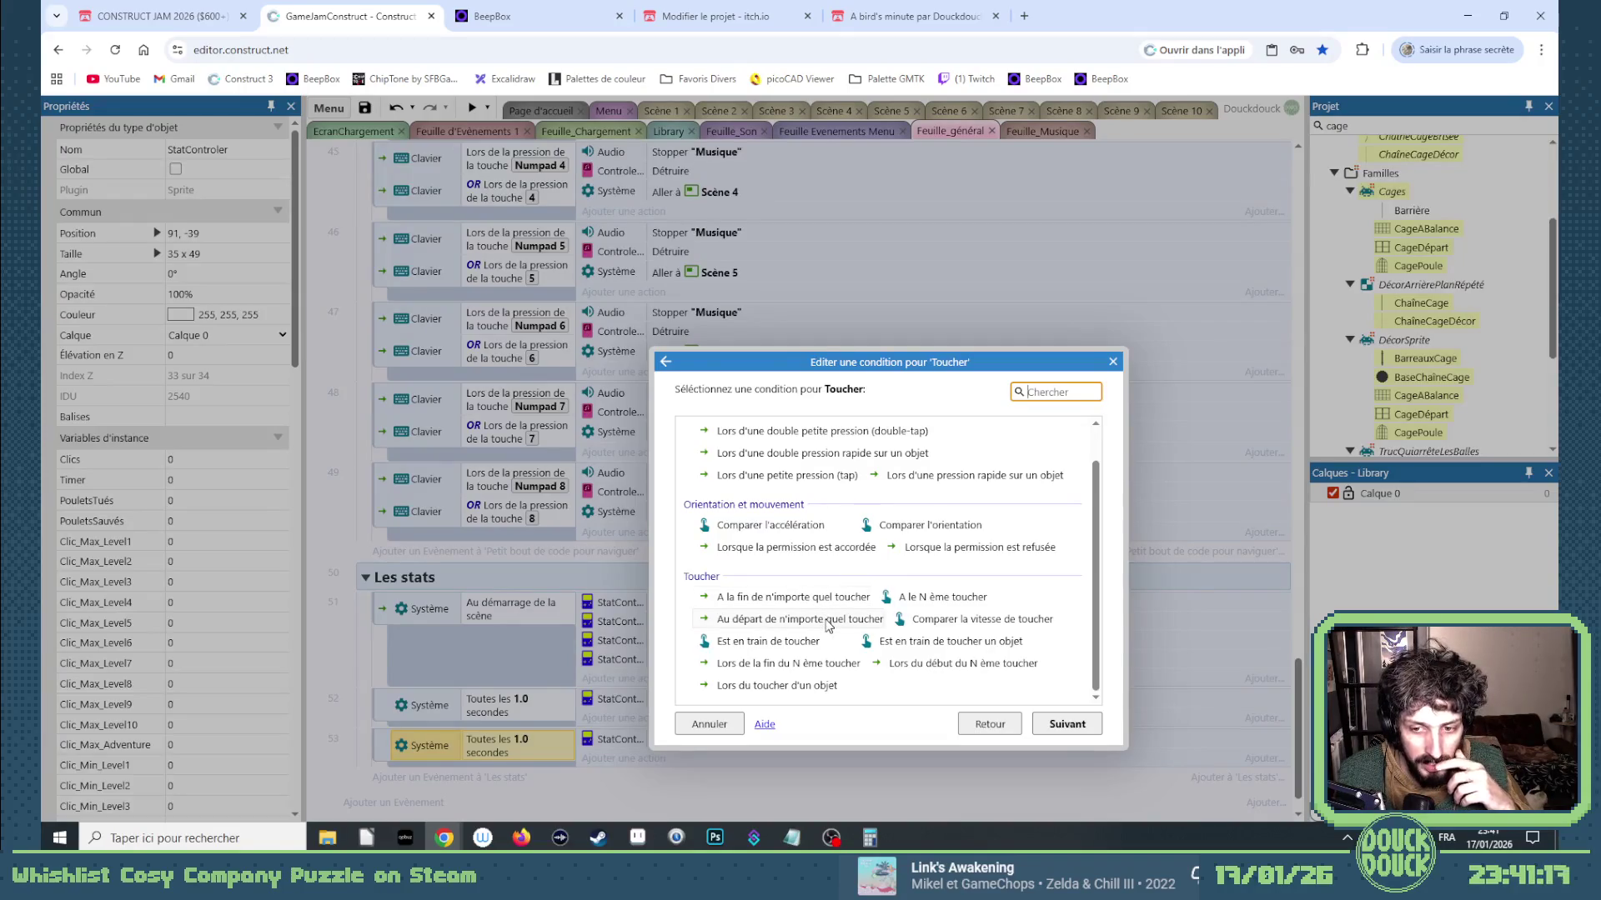
double_click(828, 623)
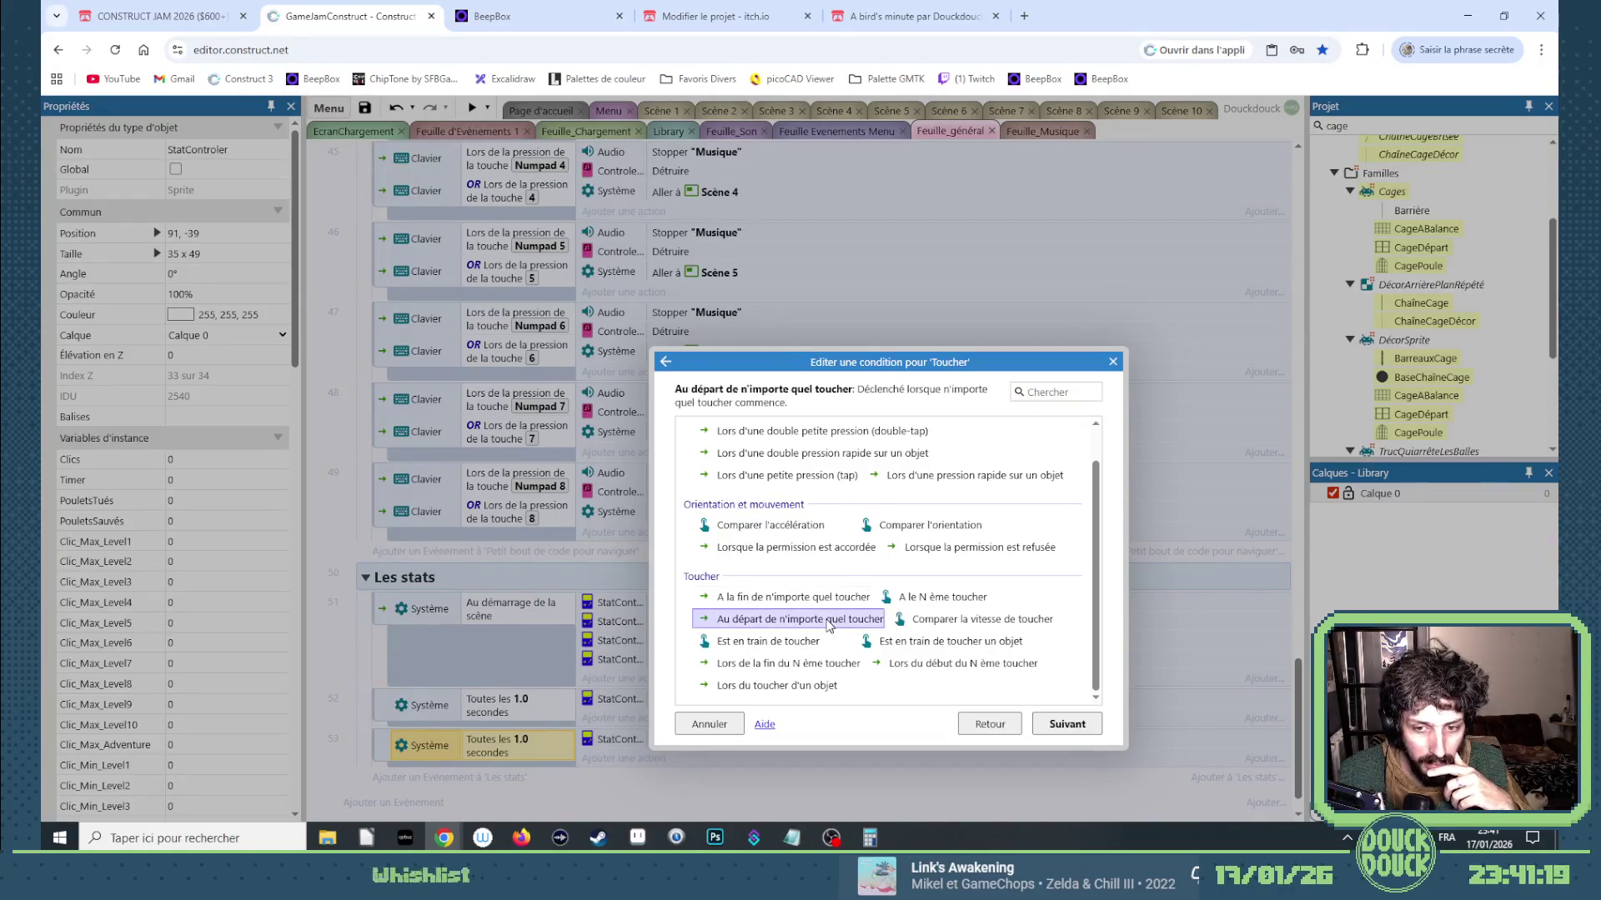
Change the copied action to add 1 to Clics instead of Timer.
double_click(643, 745)
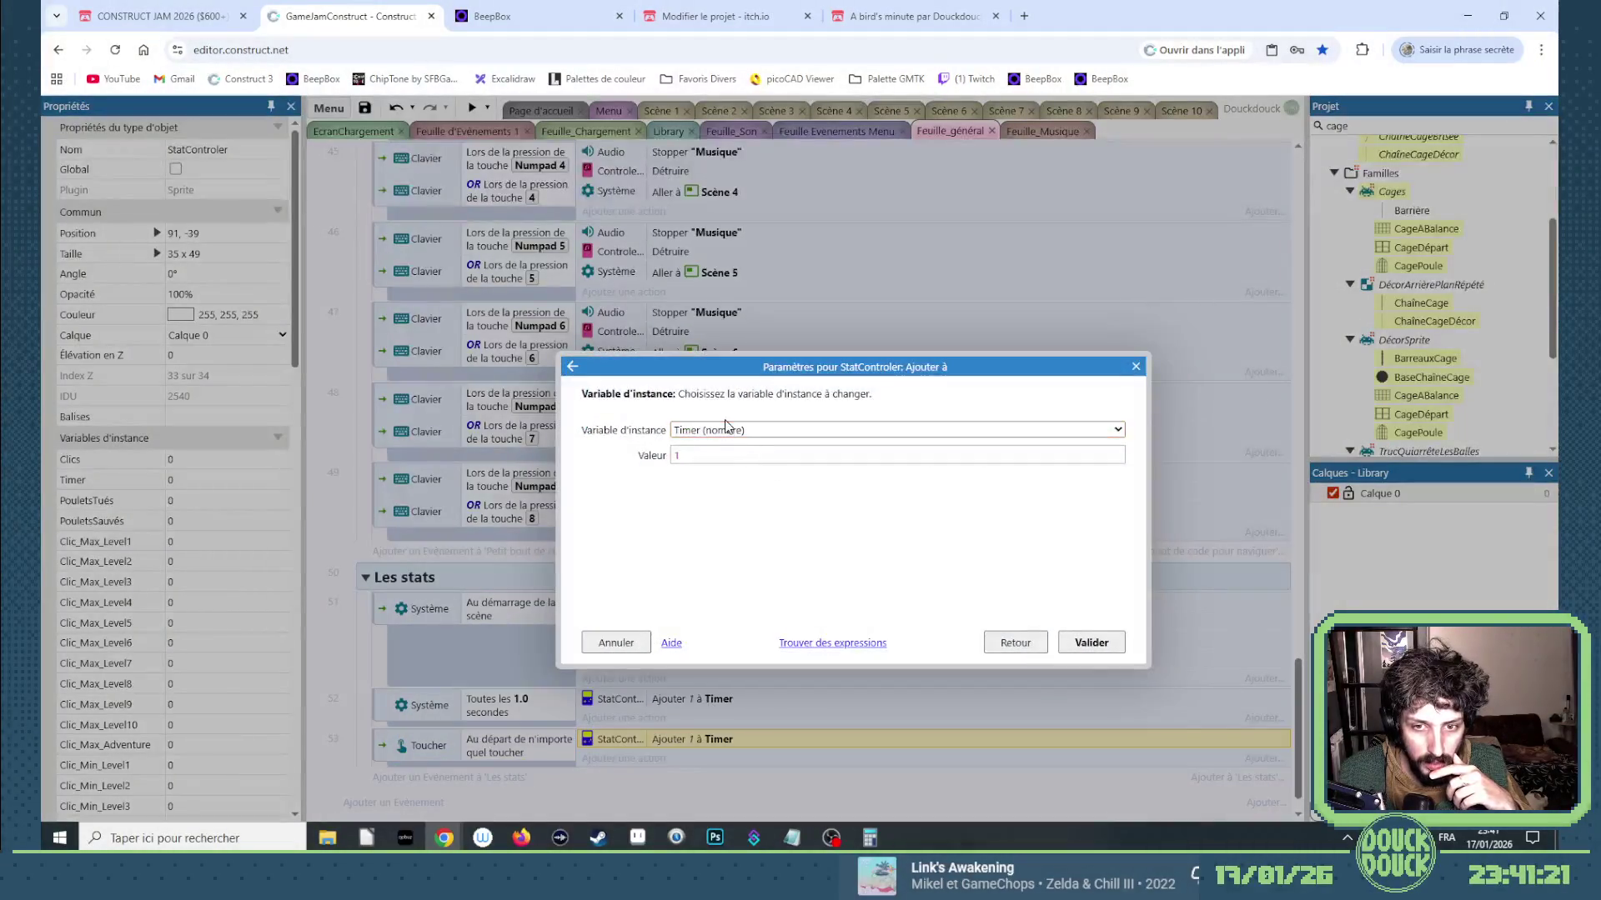
left_click(728, 429)
scroll(727, 377, "up", 10)
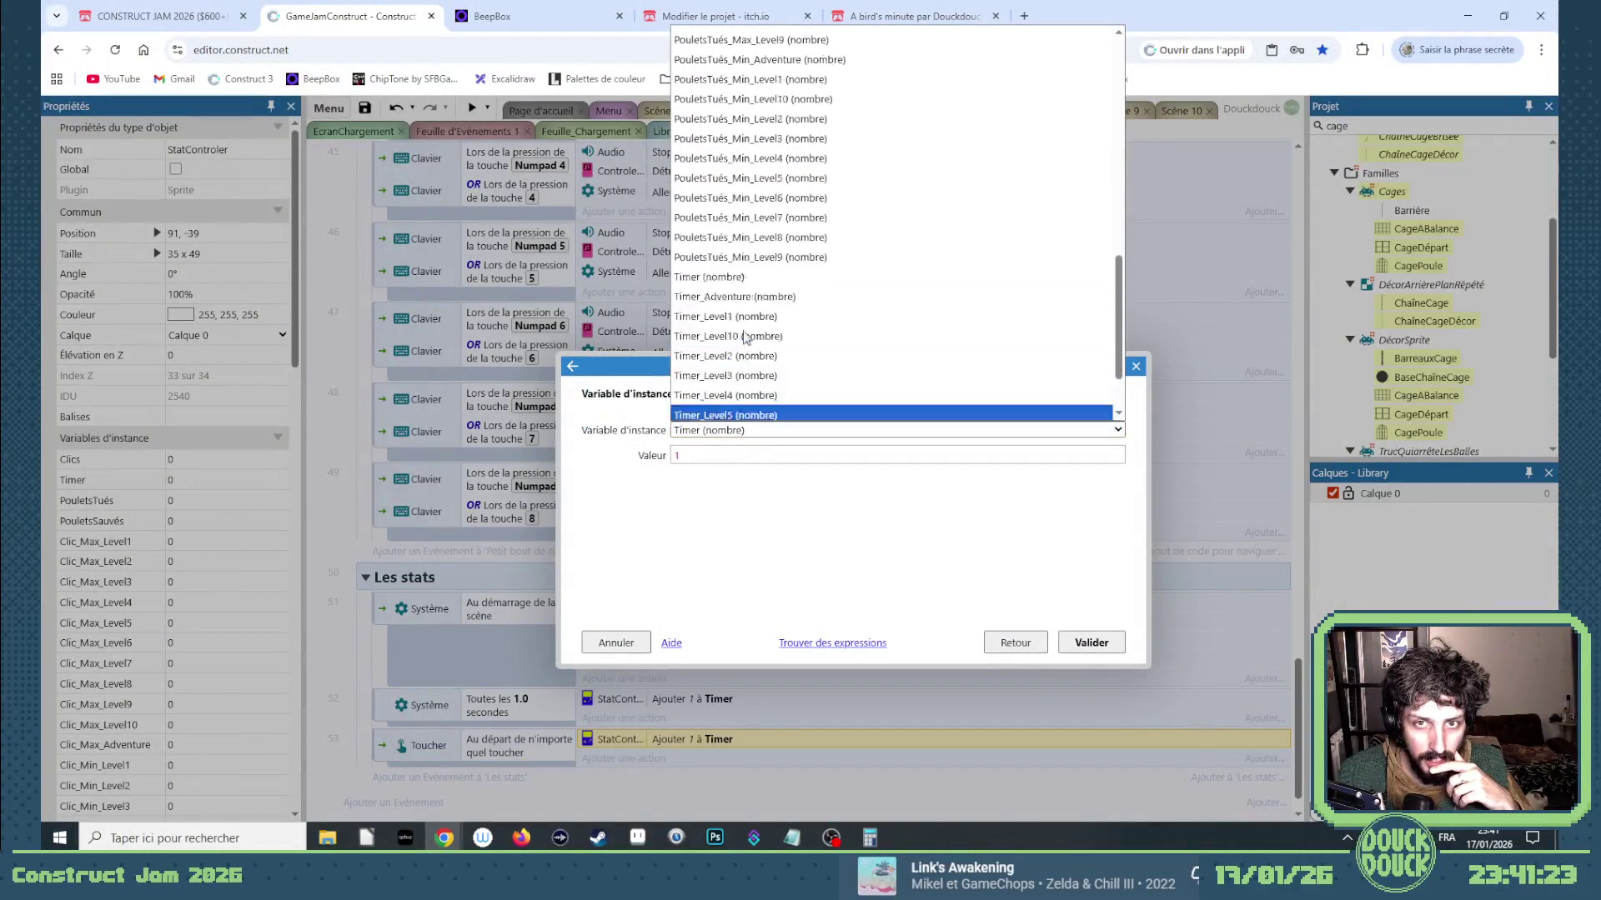
scroll(727, 243, "up", 2)
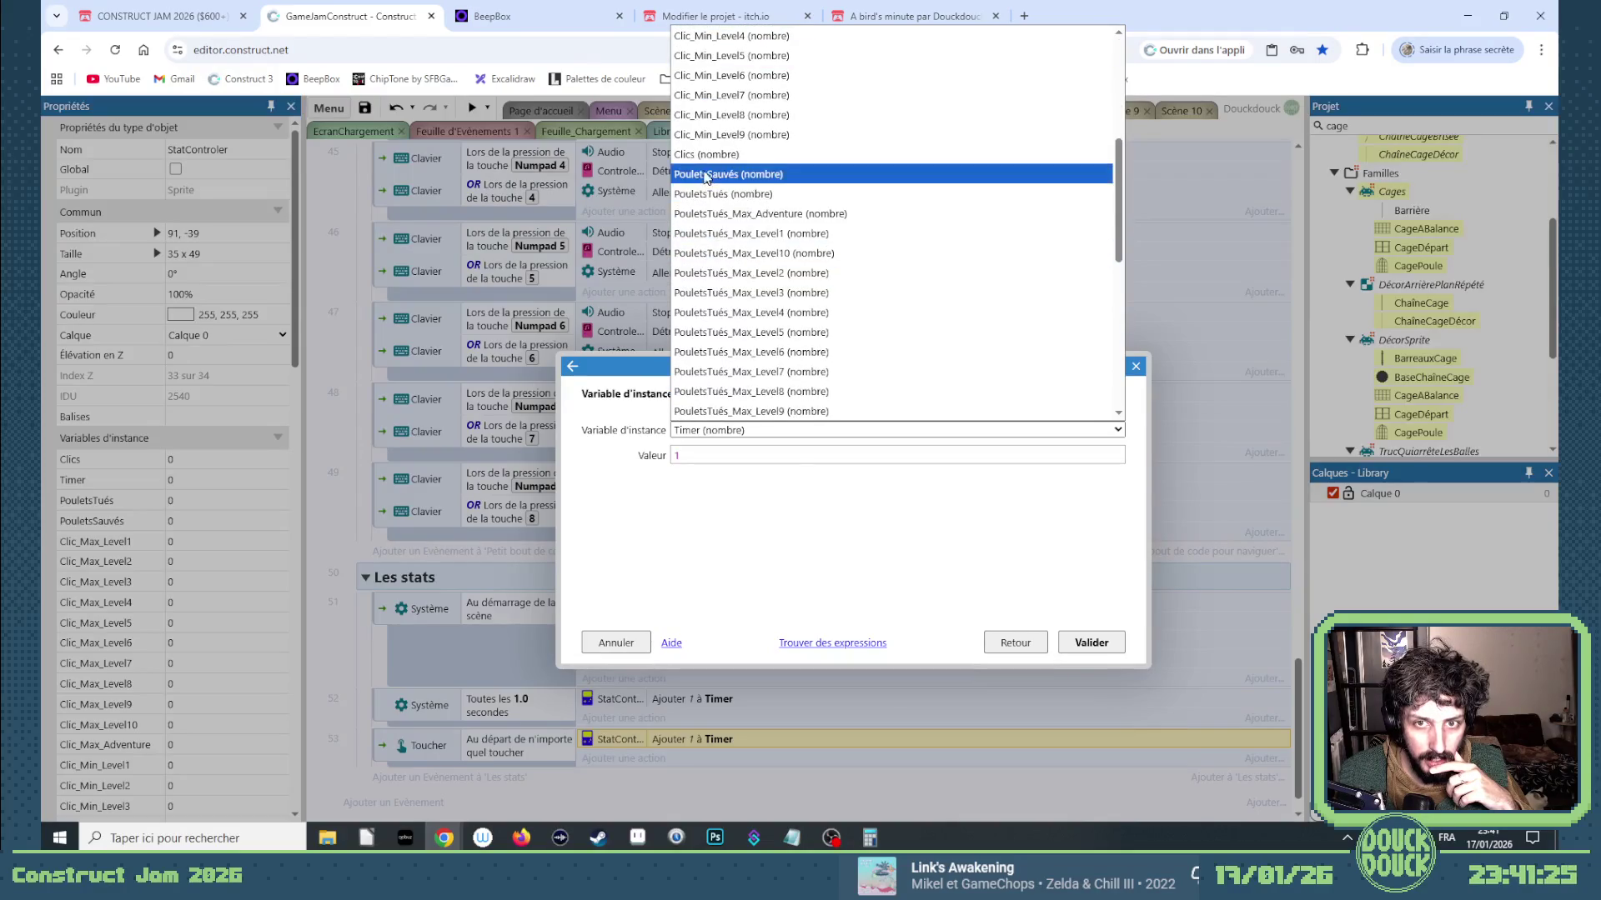
left_click(726, 152)
left_click(1090, 643)
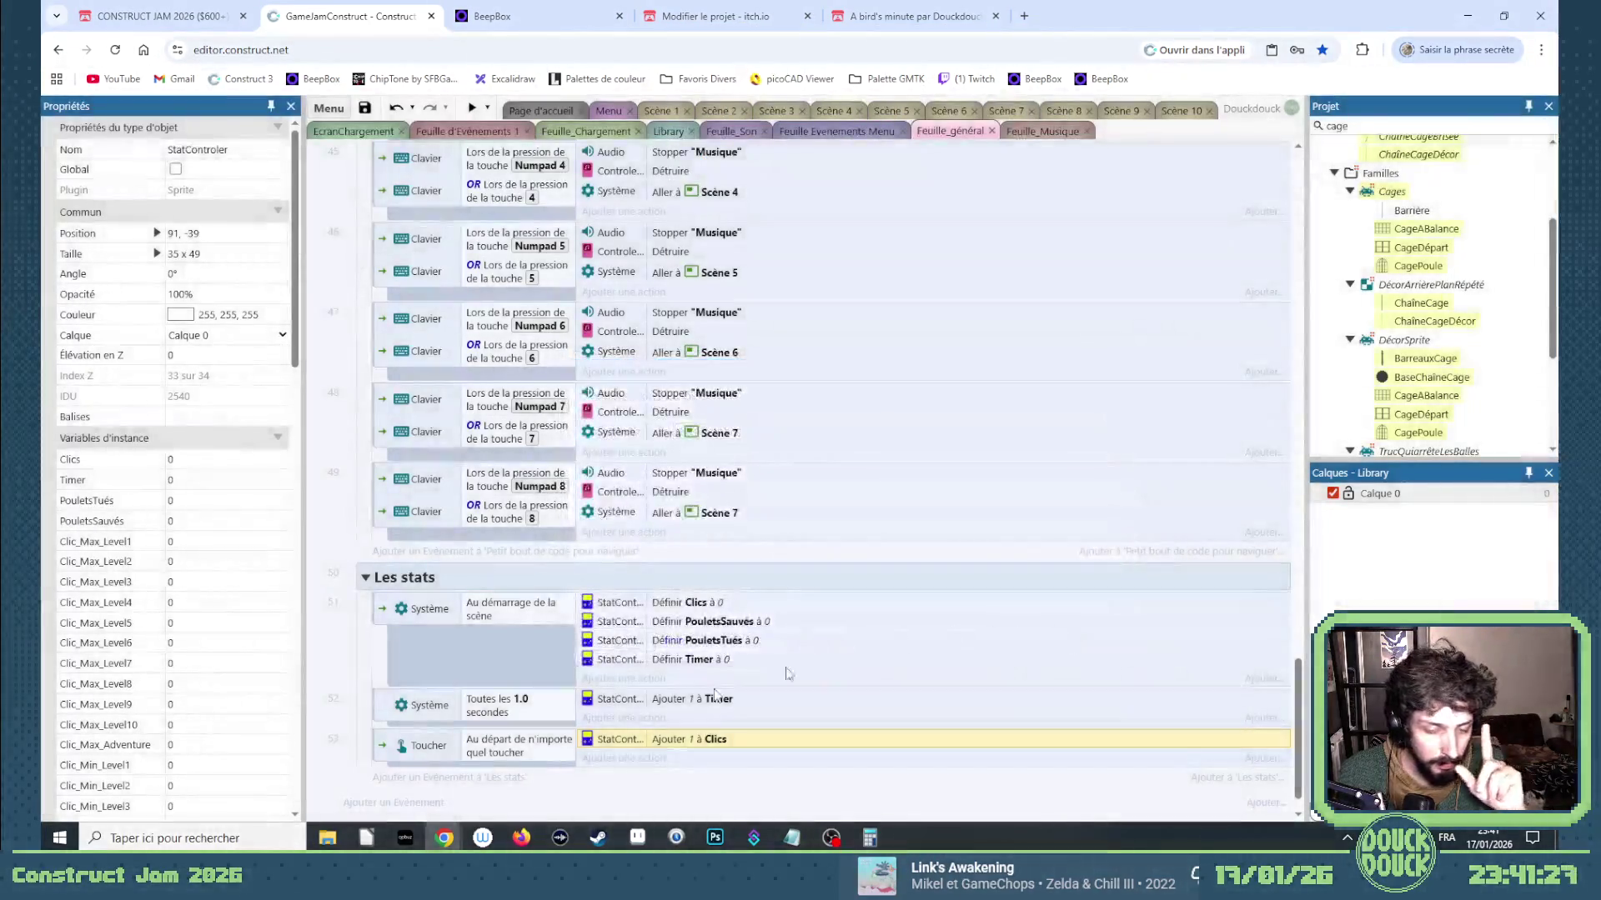
Duplicate the touch condition in the Clics event.
right_click(381, 748)
mouse_move(451, 516)
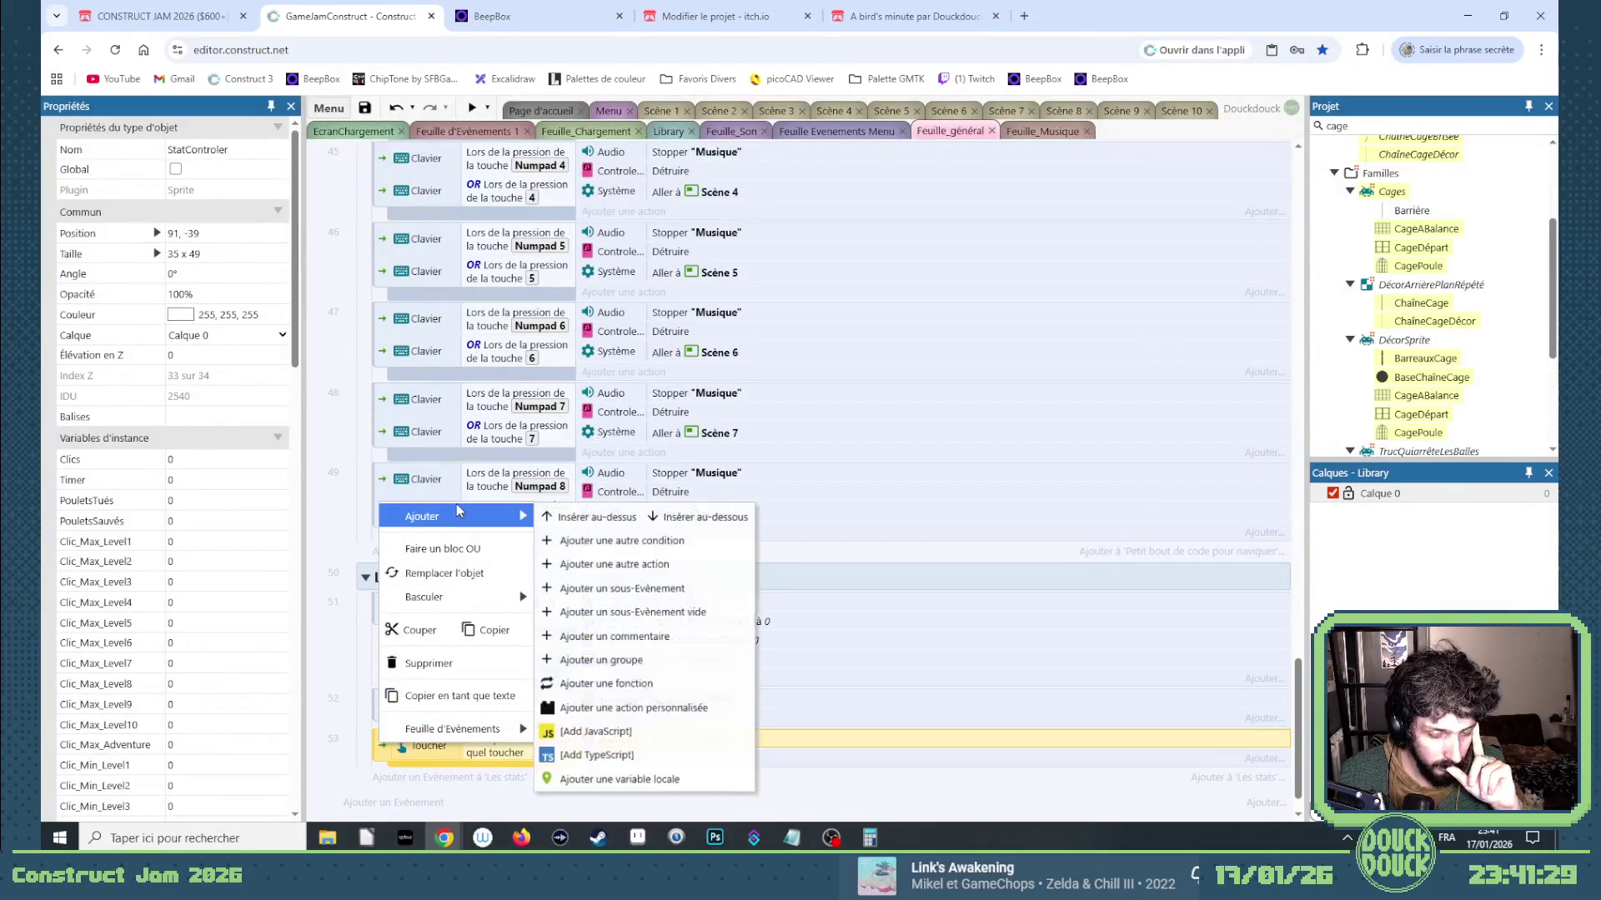
left_click(489, 800)
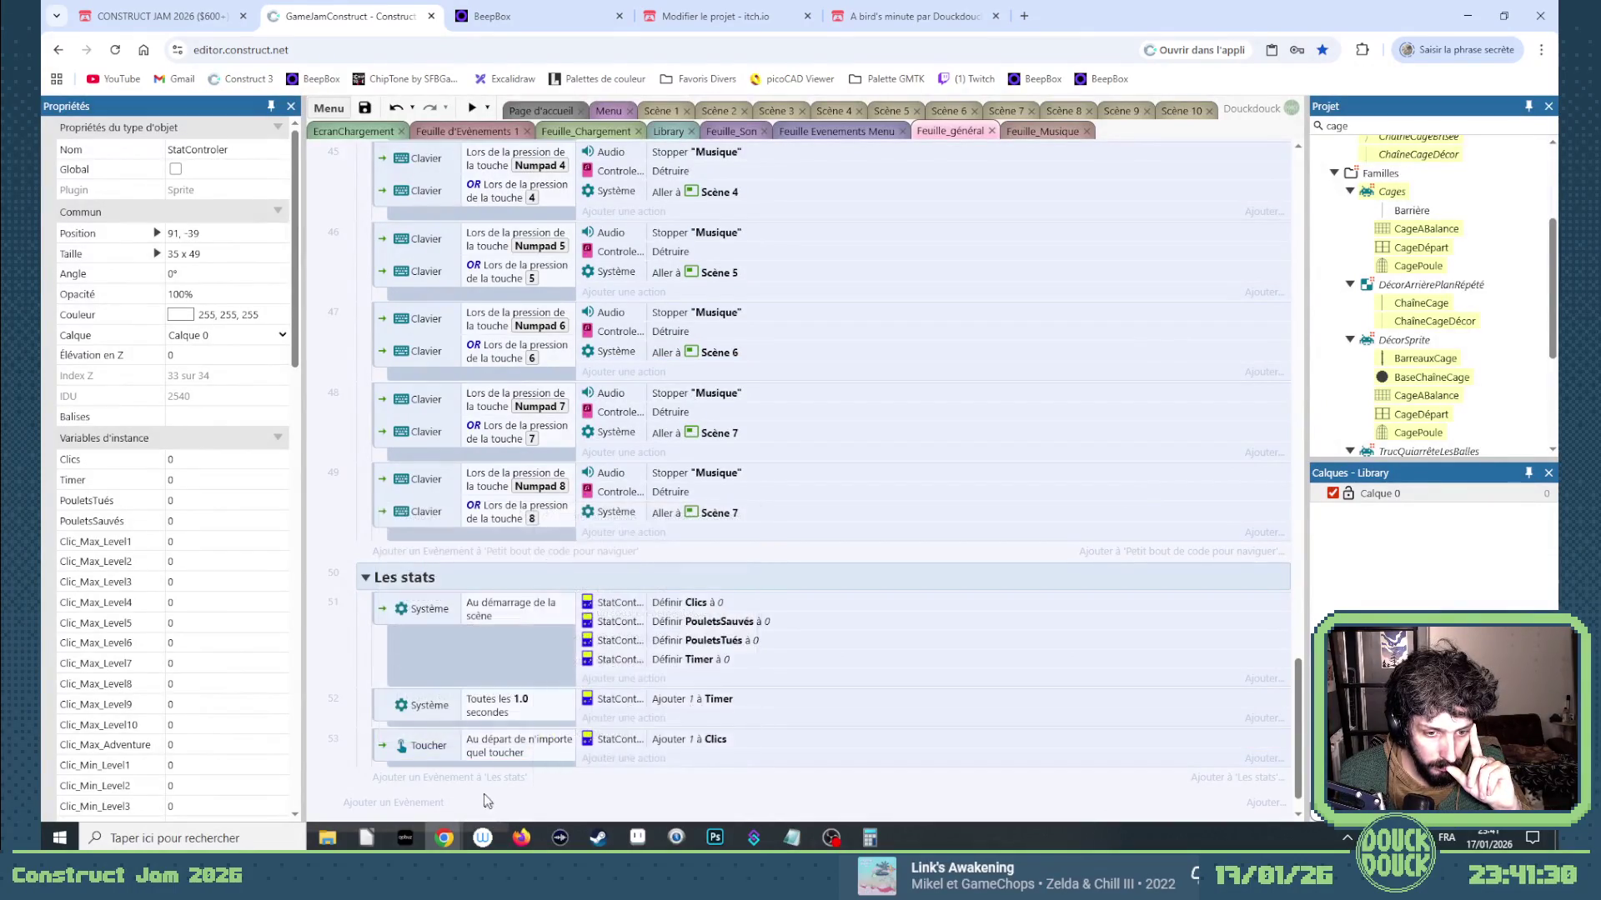
right_click(428, 746)
mouse_move(491, 600)
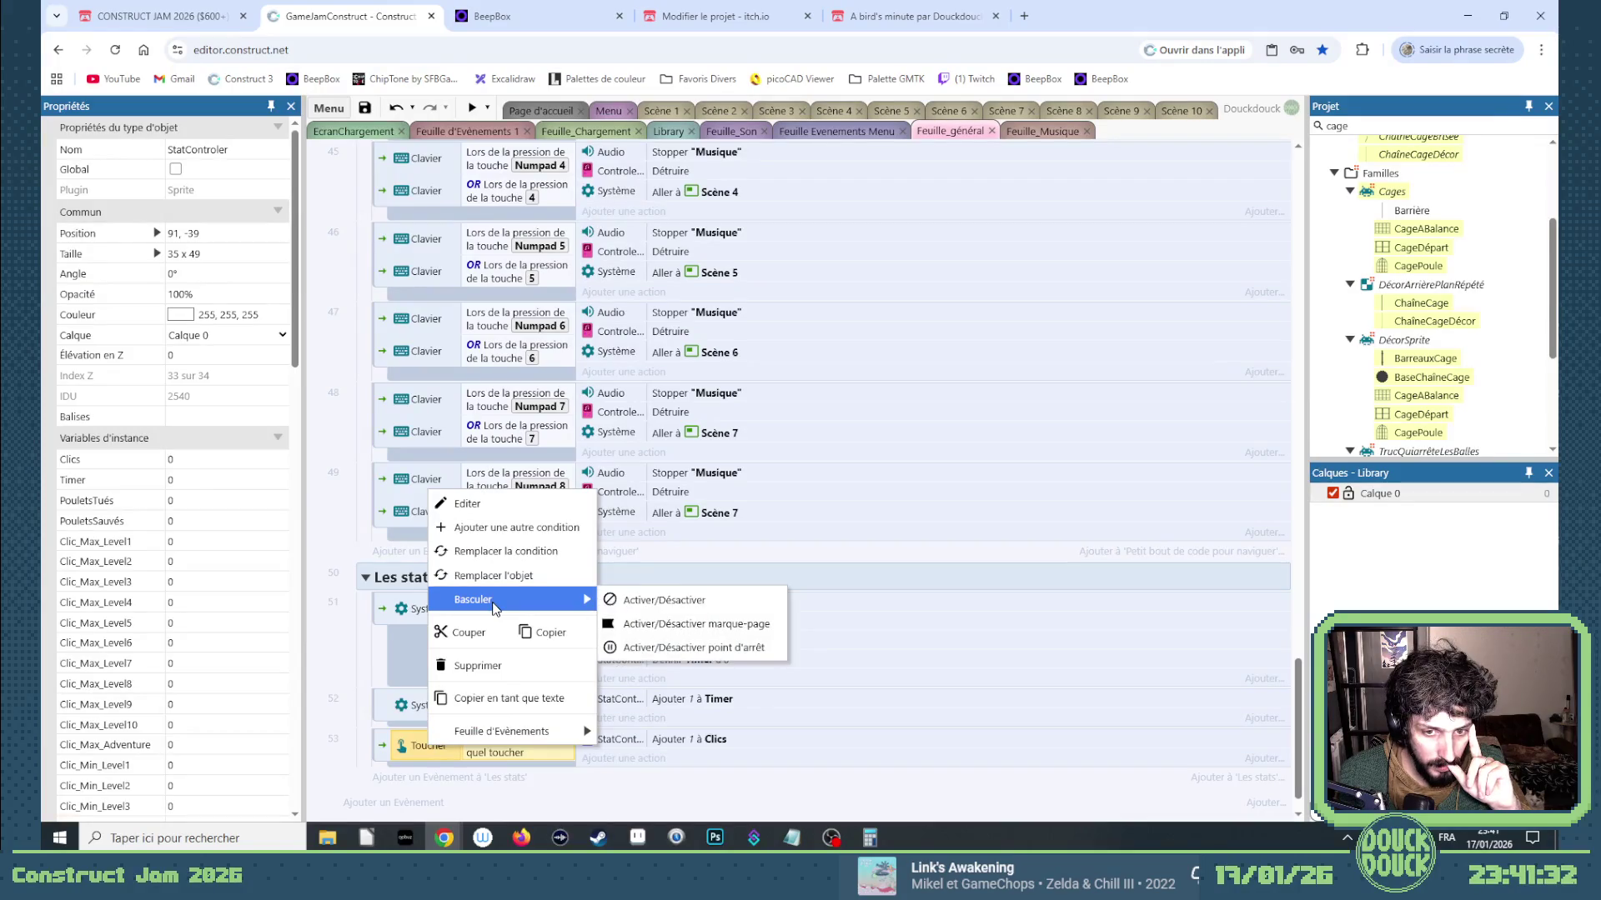
left_click(383, 752)
right_click(383, 752)
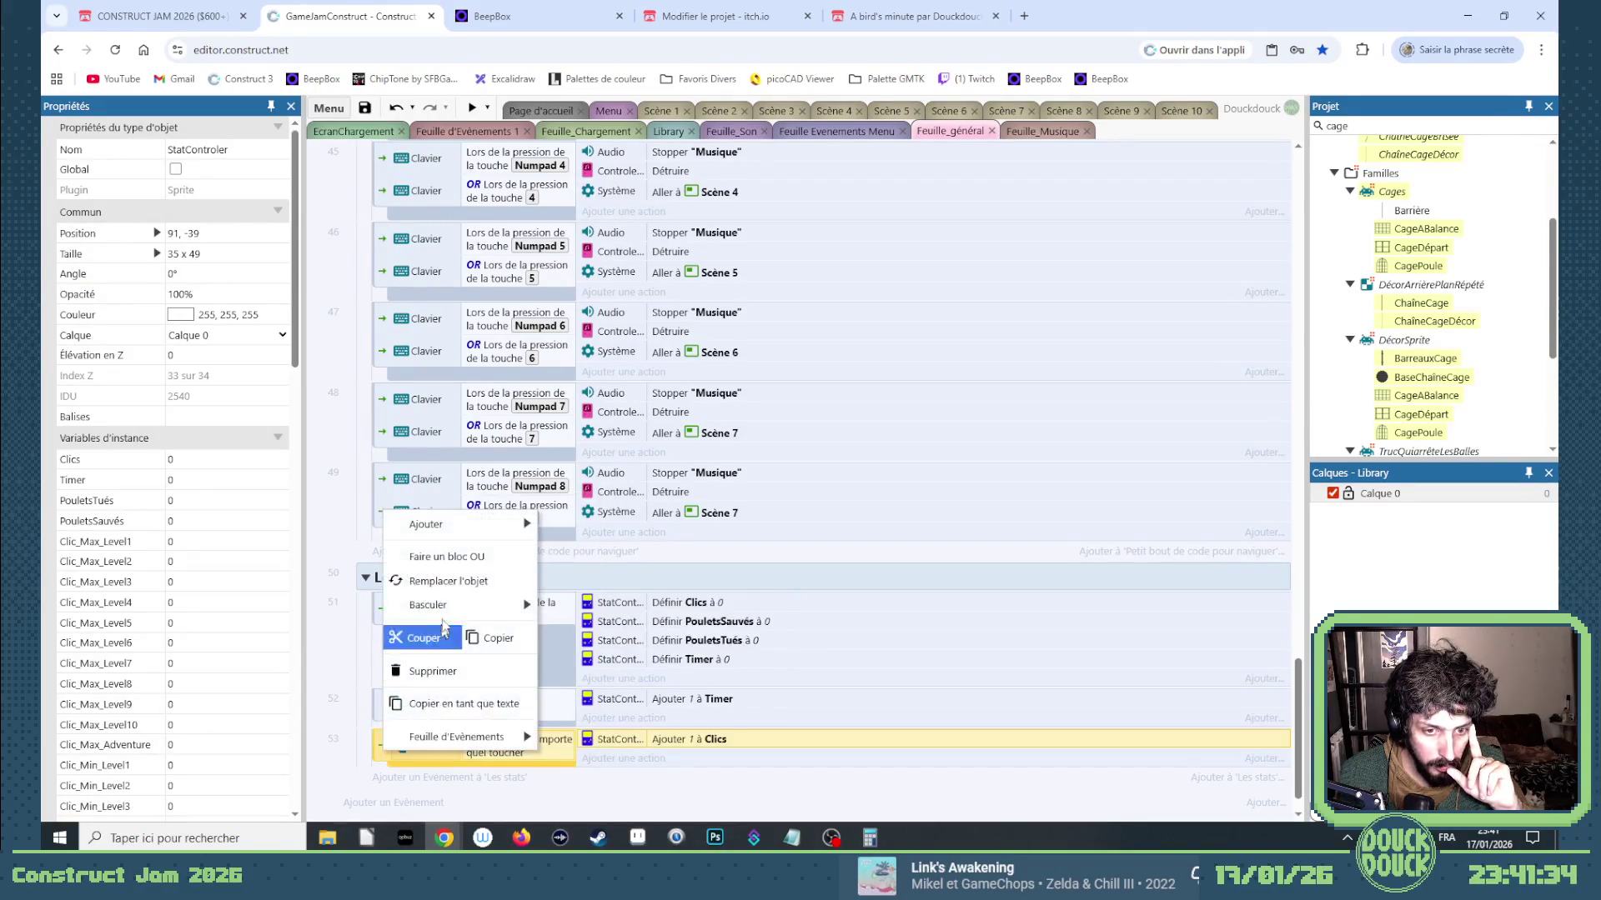
left_click(466, 744)
left_click(468, 756)
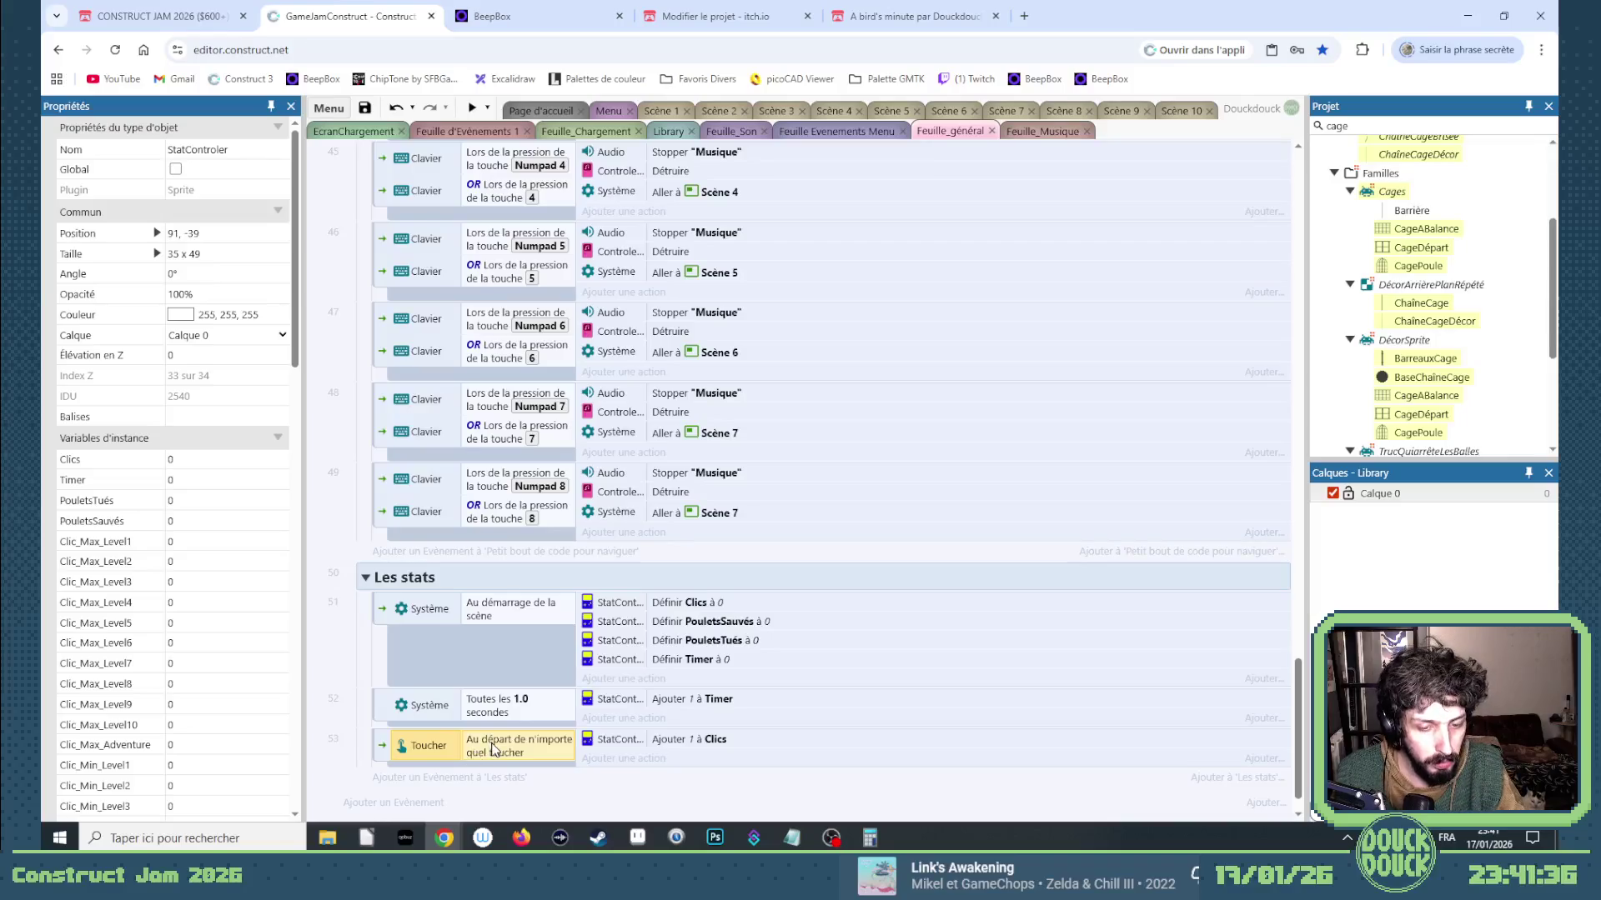
key("ctrl+c")
key("ctrl+v")
Replace the copy with a Clavier 'On key pressed' condition for the right arrow.
double_click(516, 777)
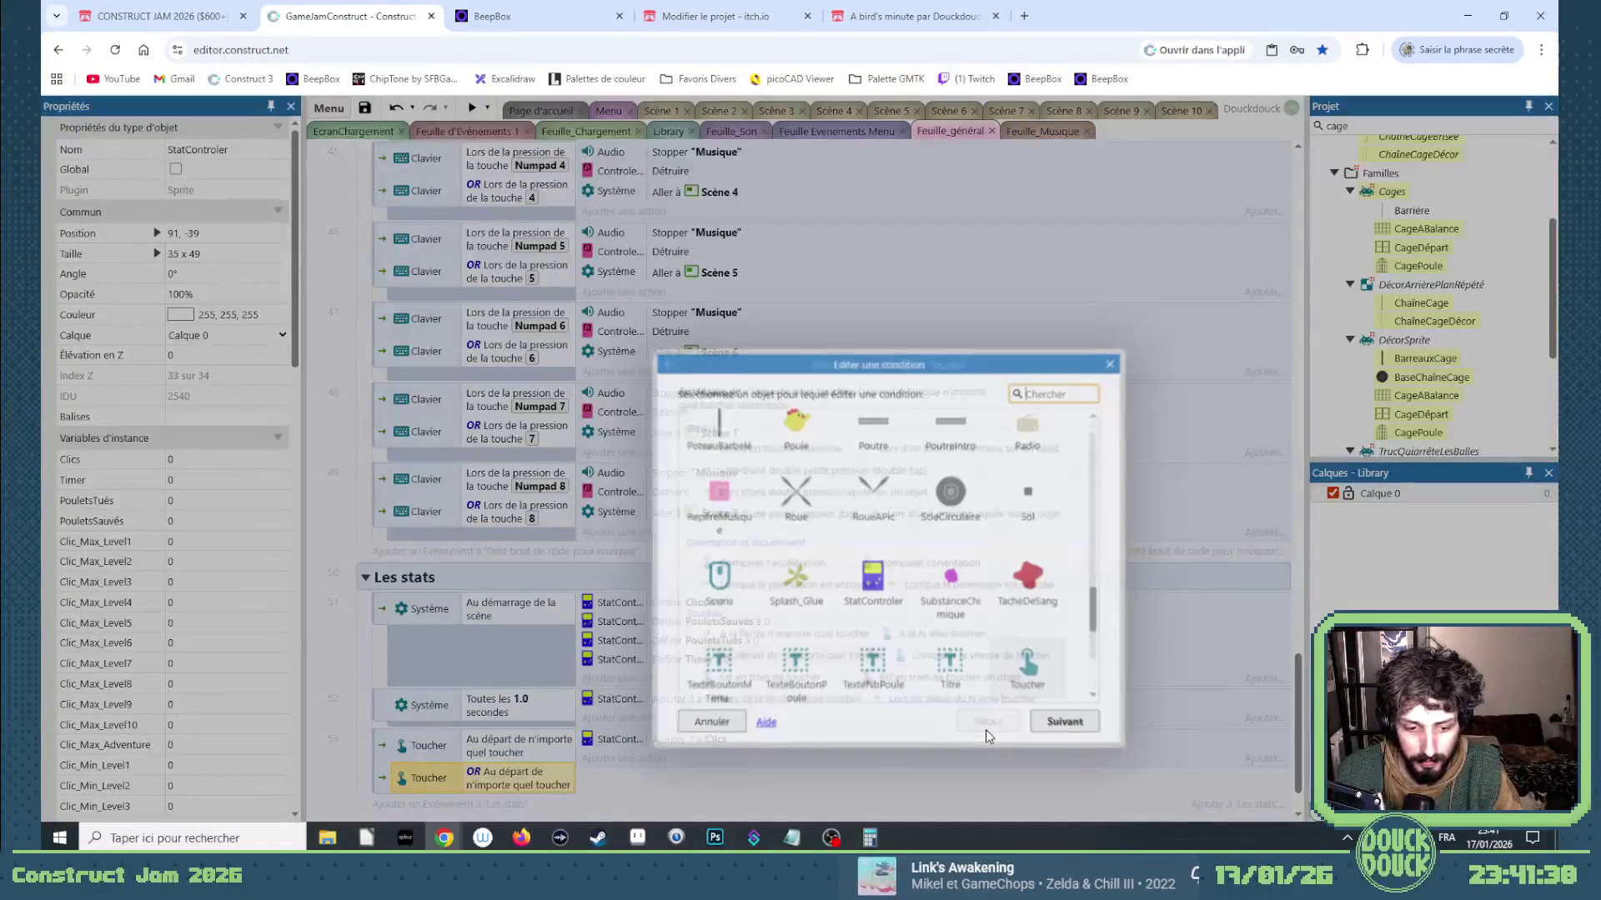
scroll(867, 600, "down", 5)
scroll(834, 584, "up", 10)
scroll(776, 550, "up", 5)
type("cl")
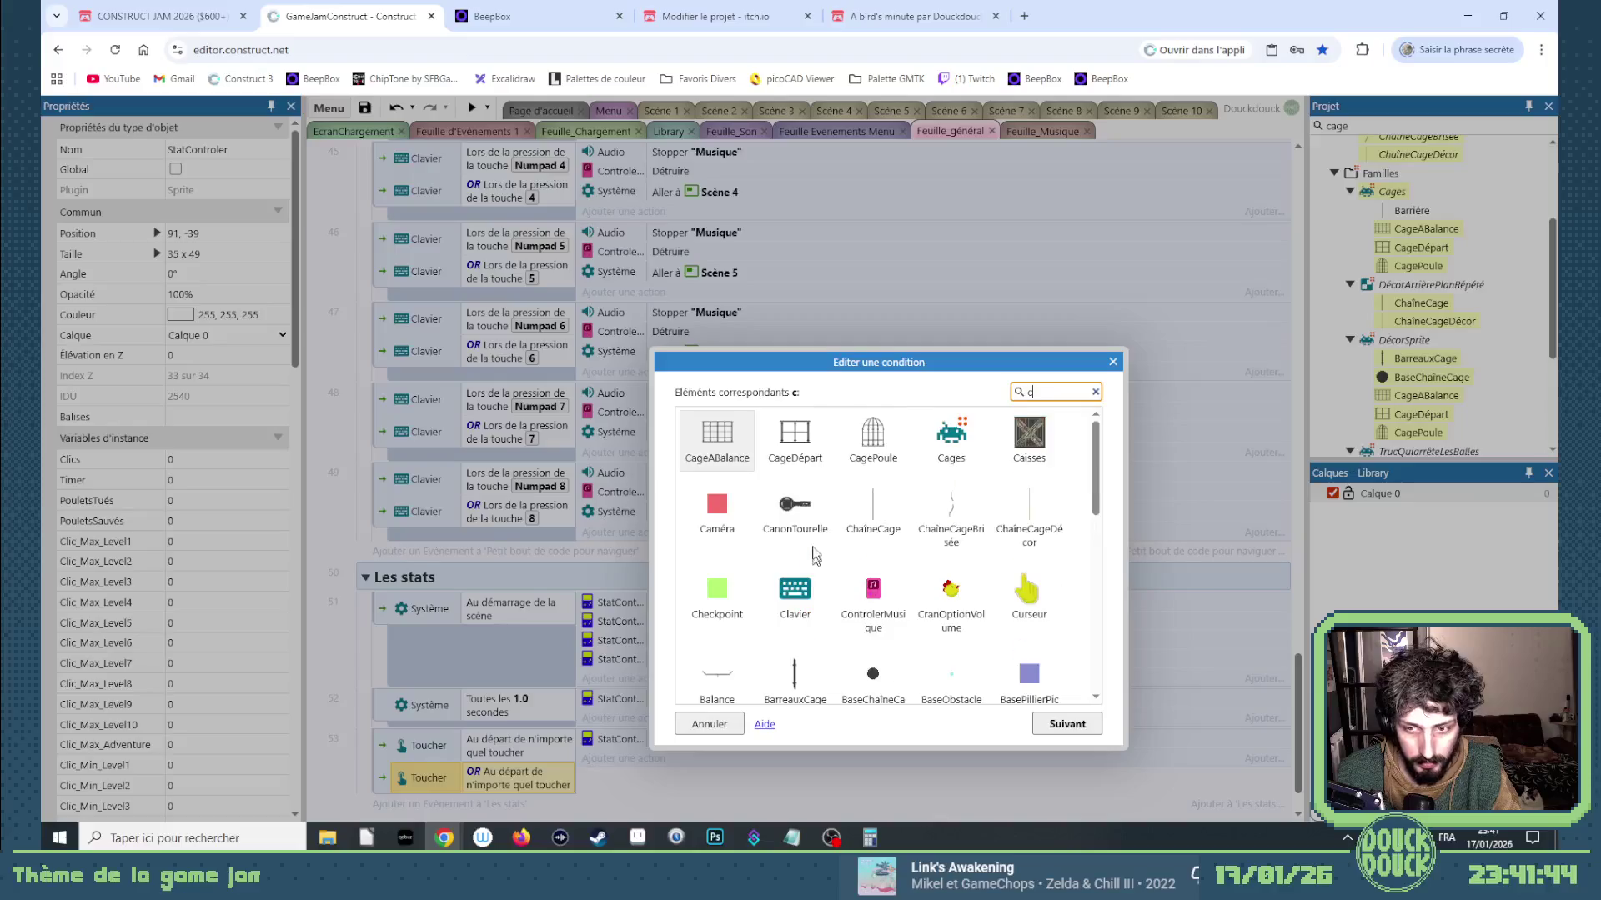
double_click(734, 453)
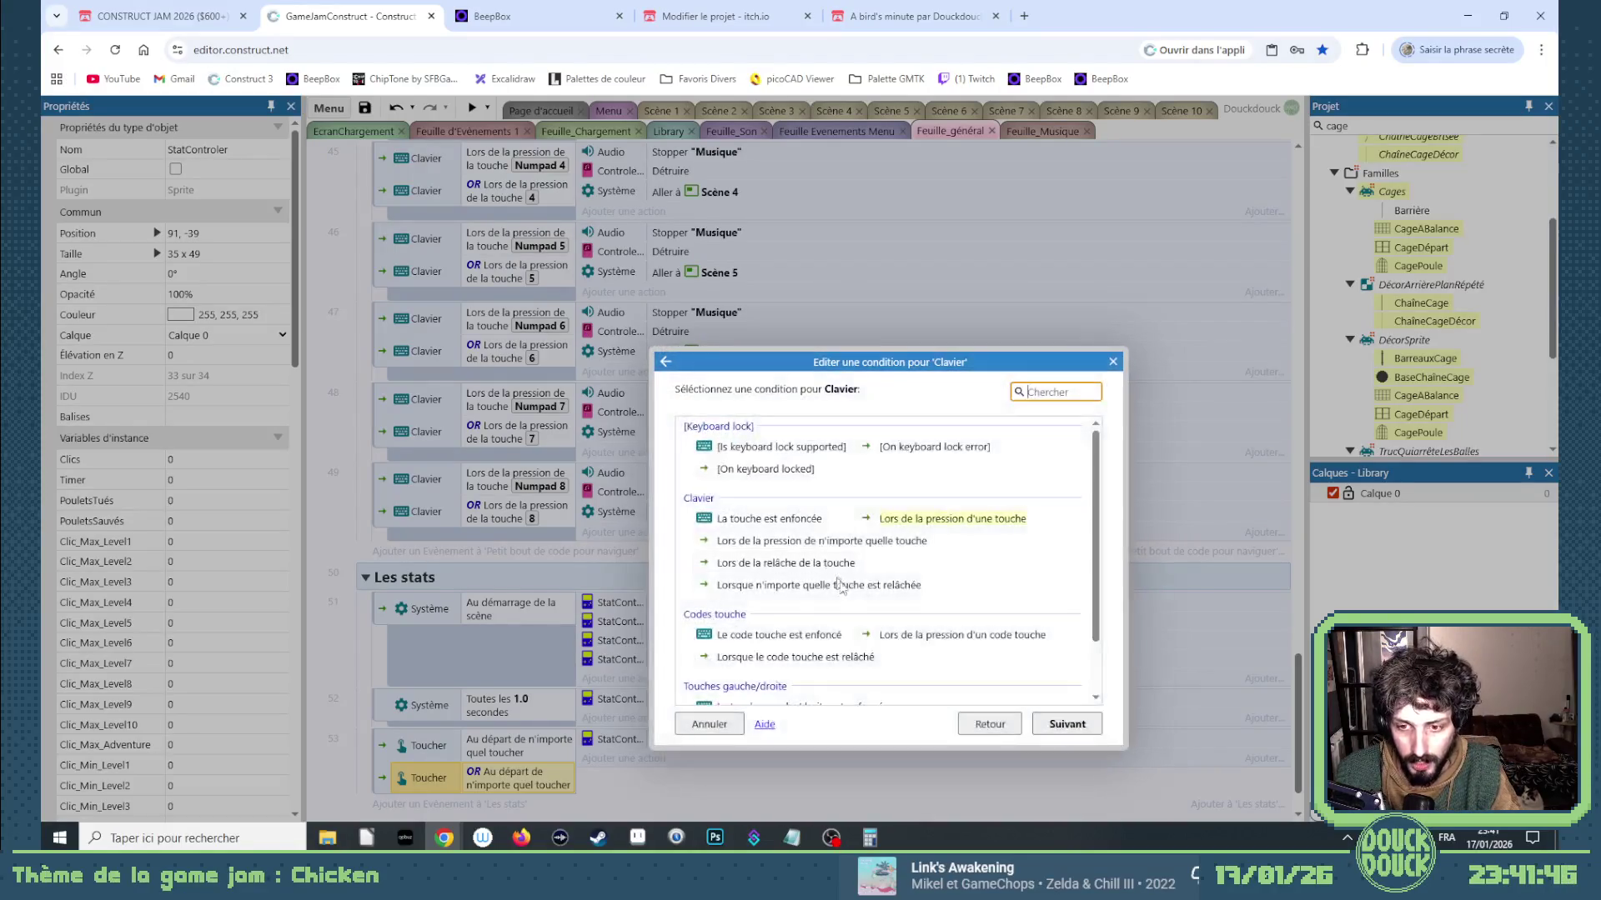
double_click(920, 525)
left_click(815, 432)
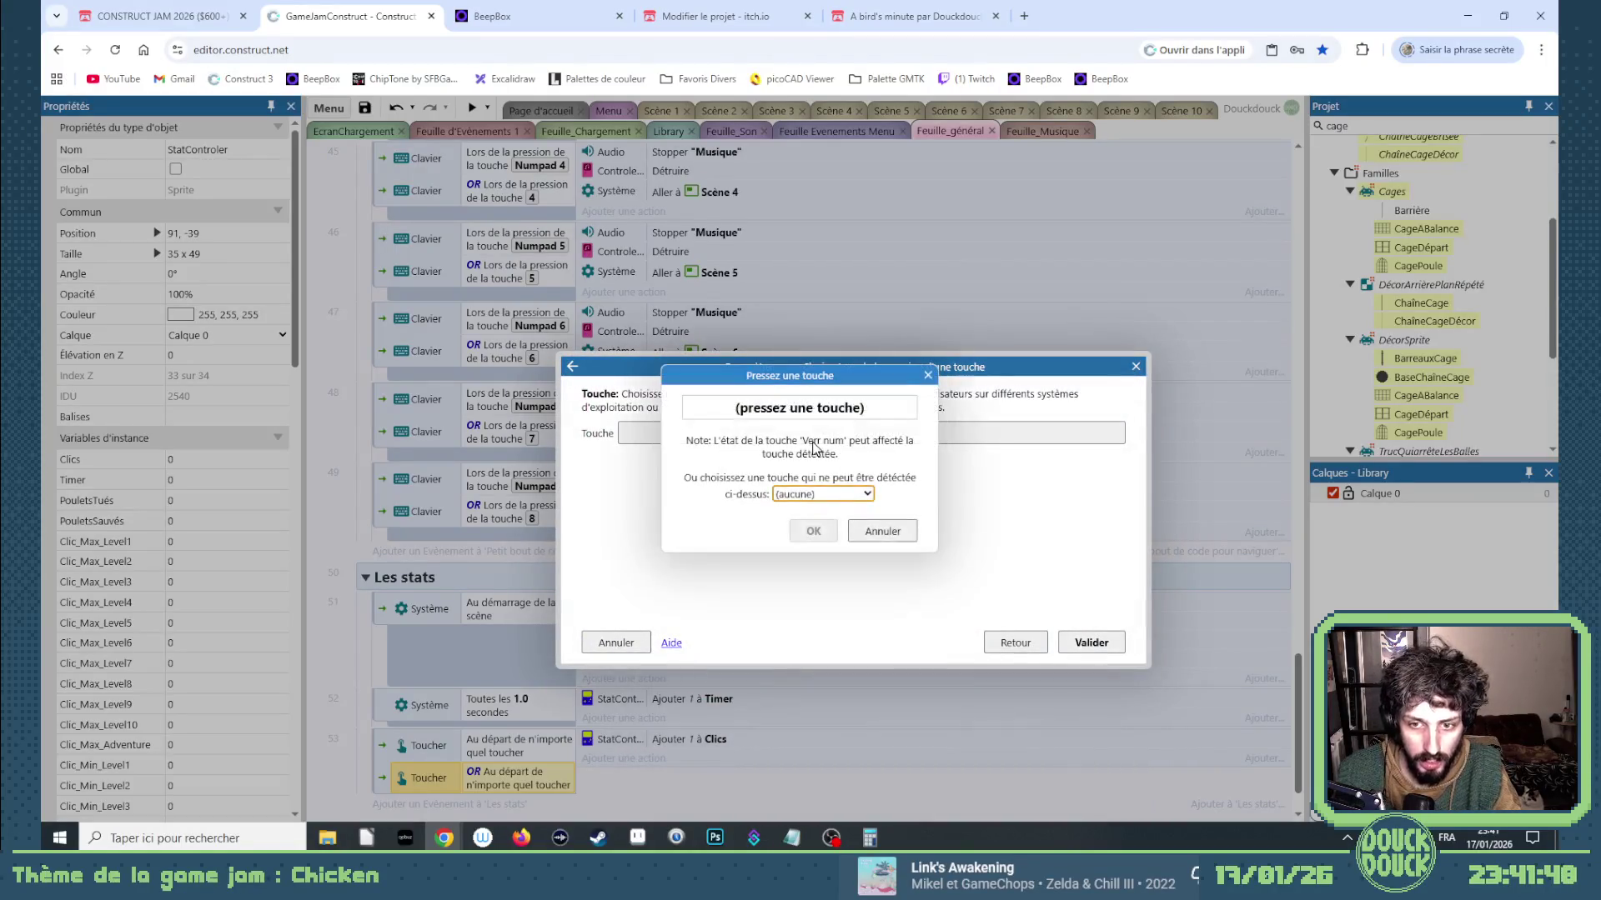
key("Right")
left_click(813, 531)
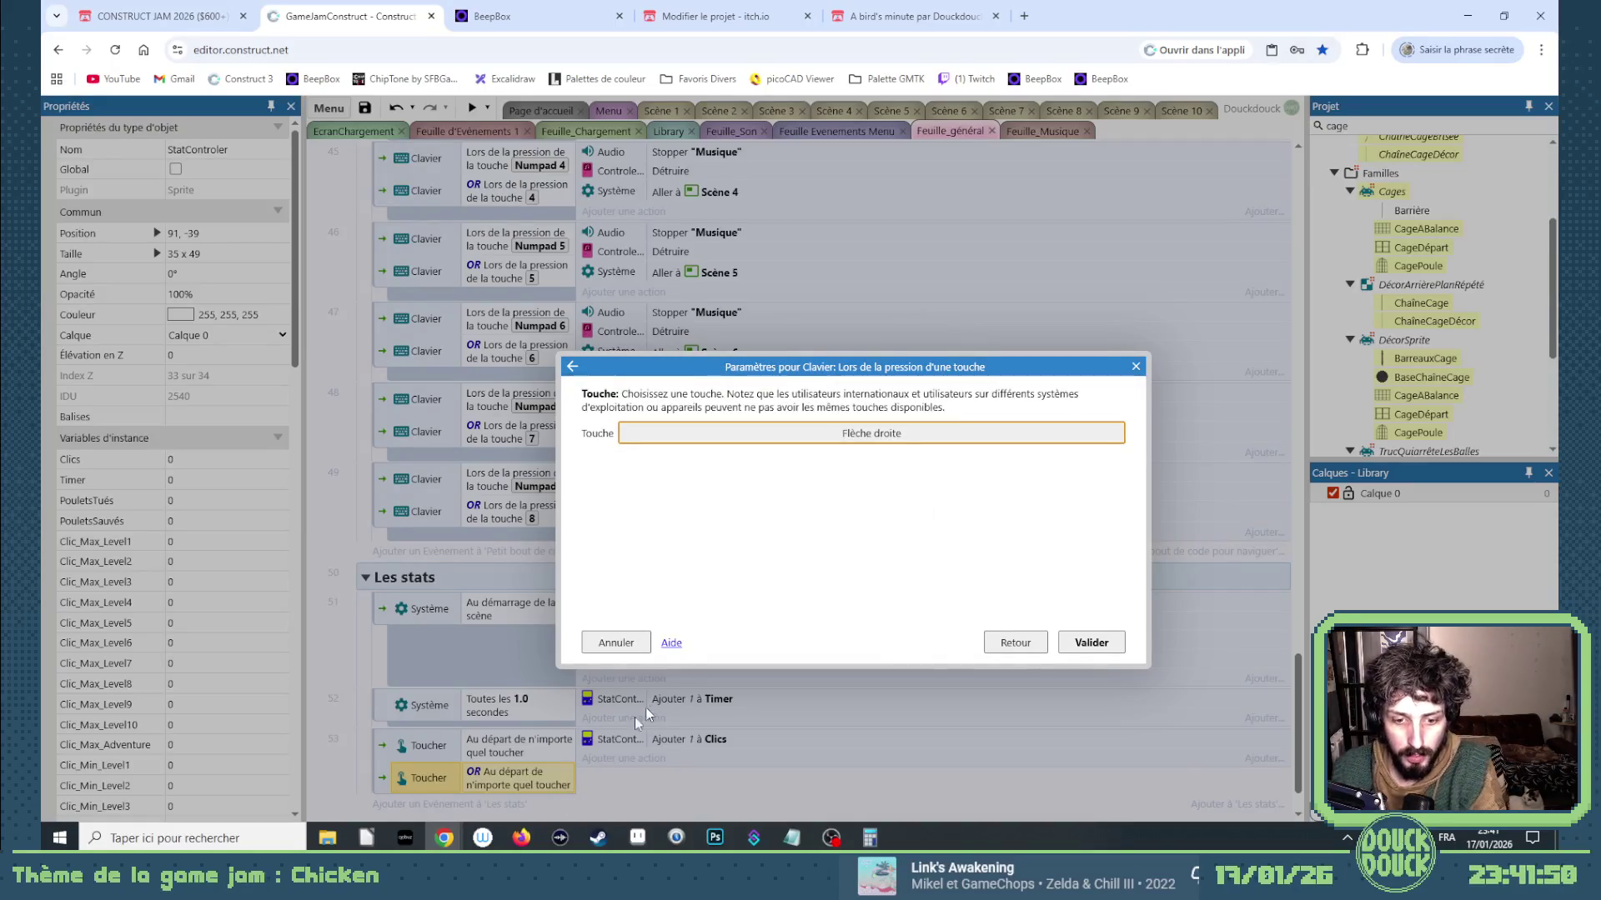
key("Return")
Set the next copied key conditions to the left arrow and D.
double_click(576, 802)
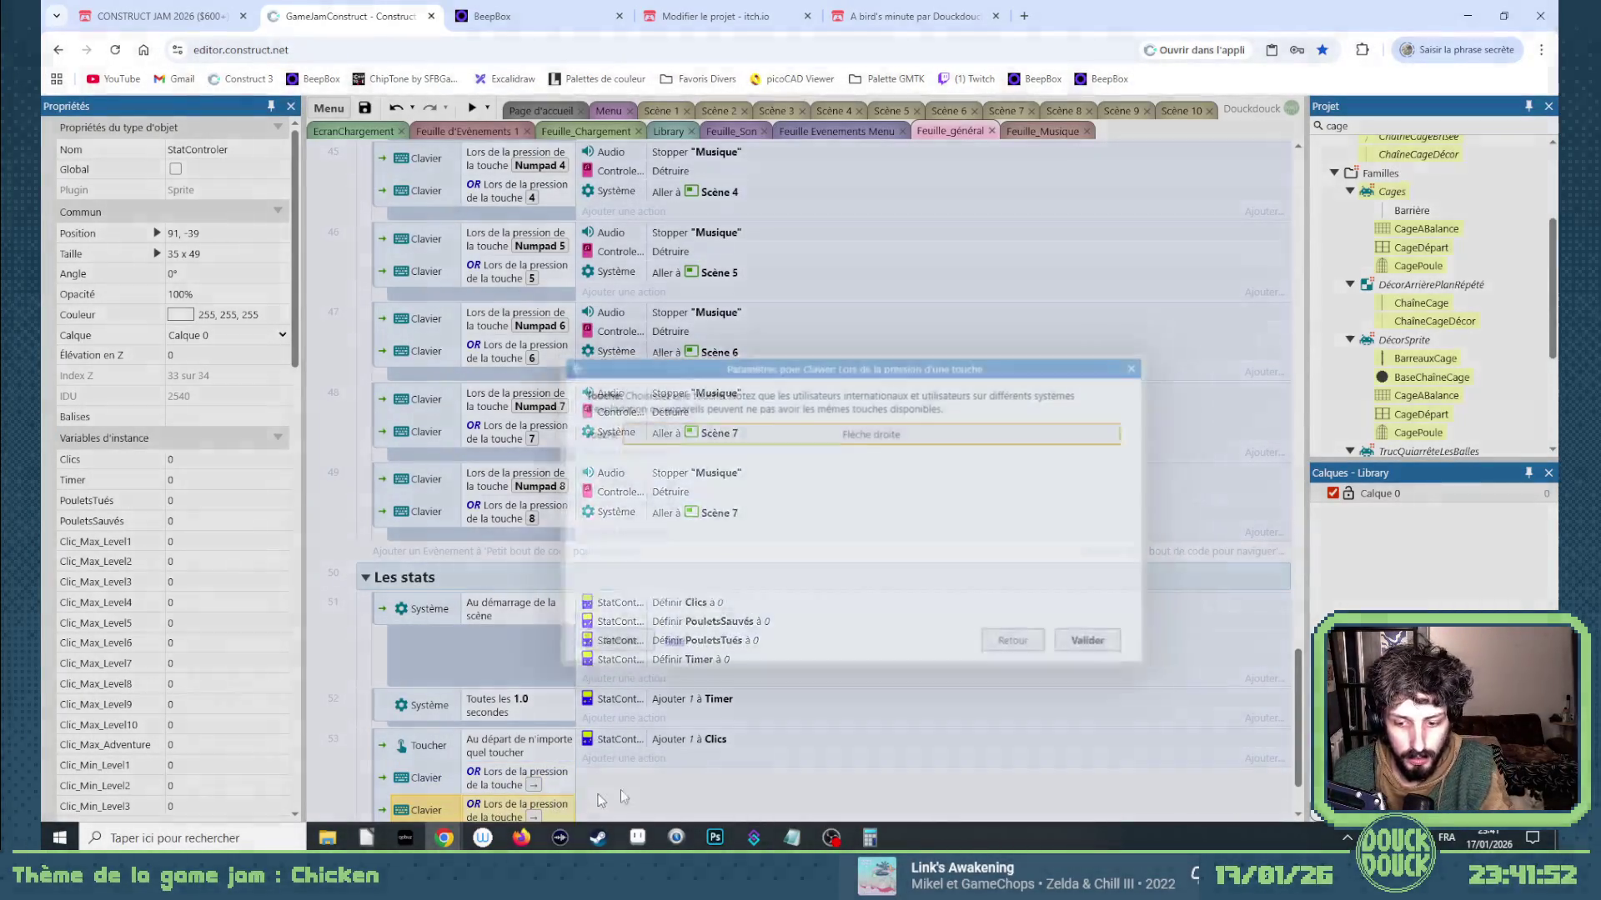
left_click(819, 433)
key("Left")
left_click(810, 529)
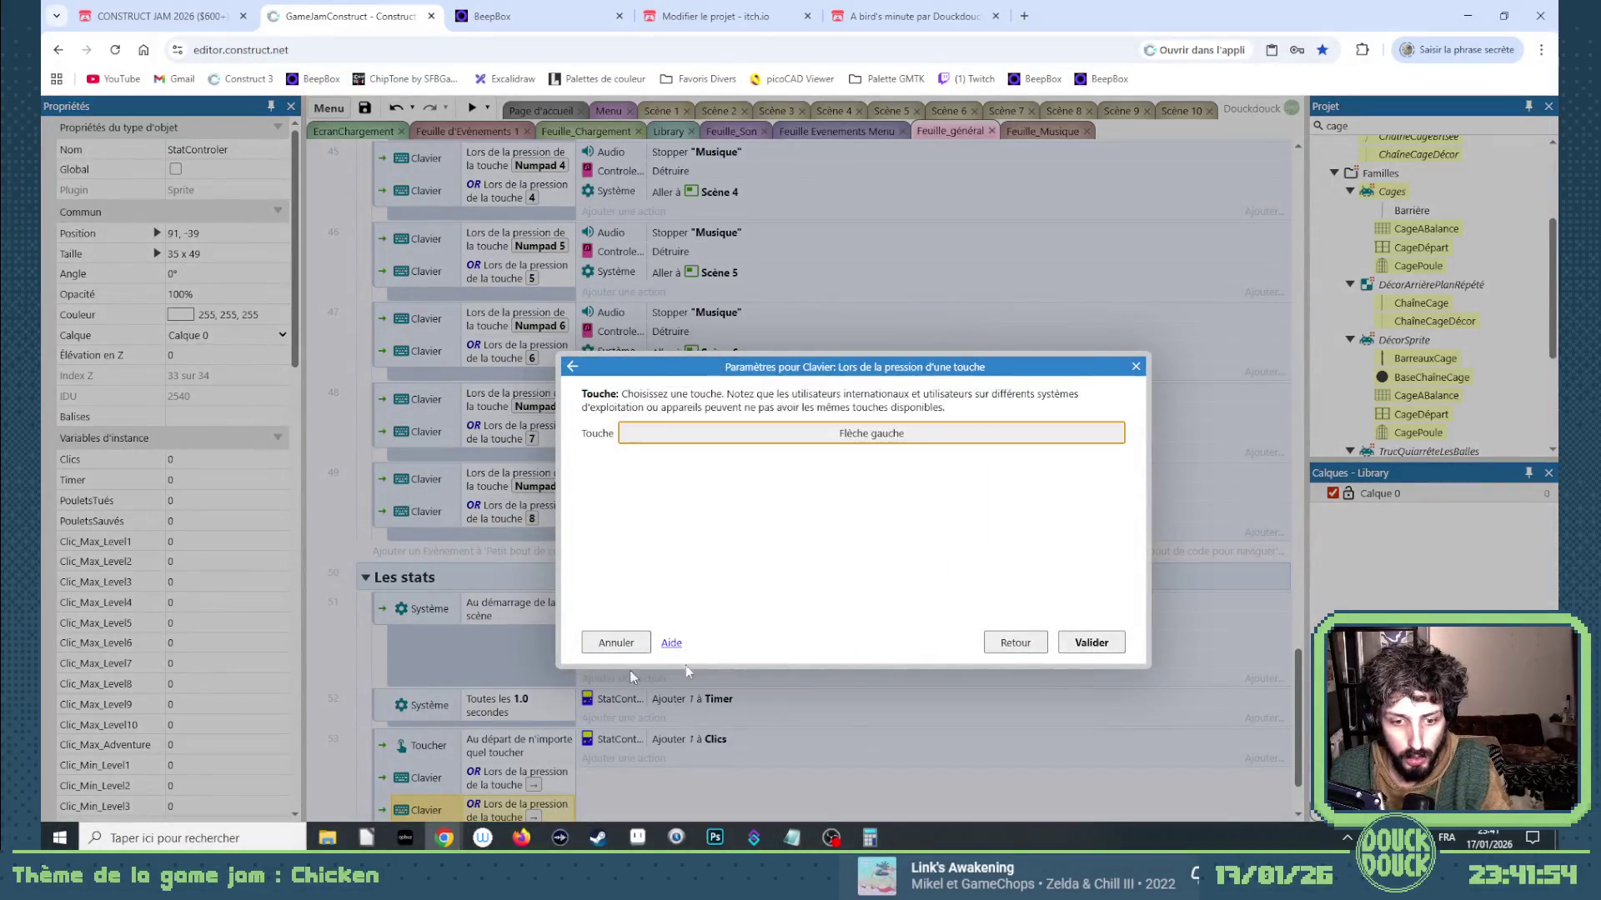
key("Return")
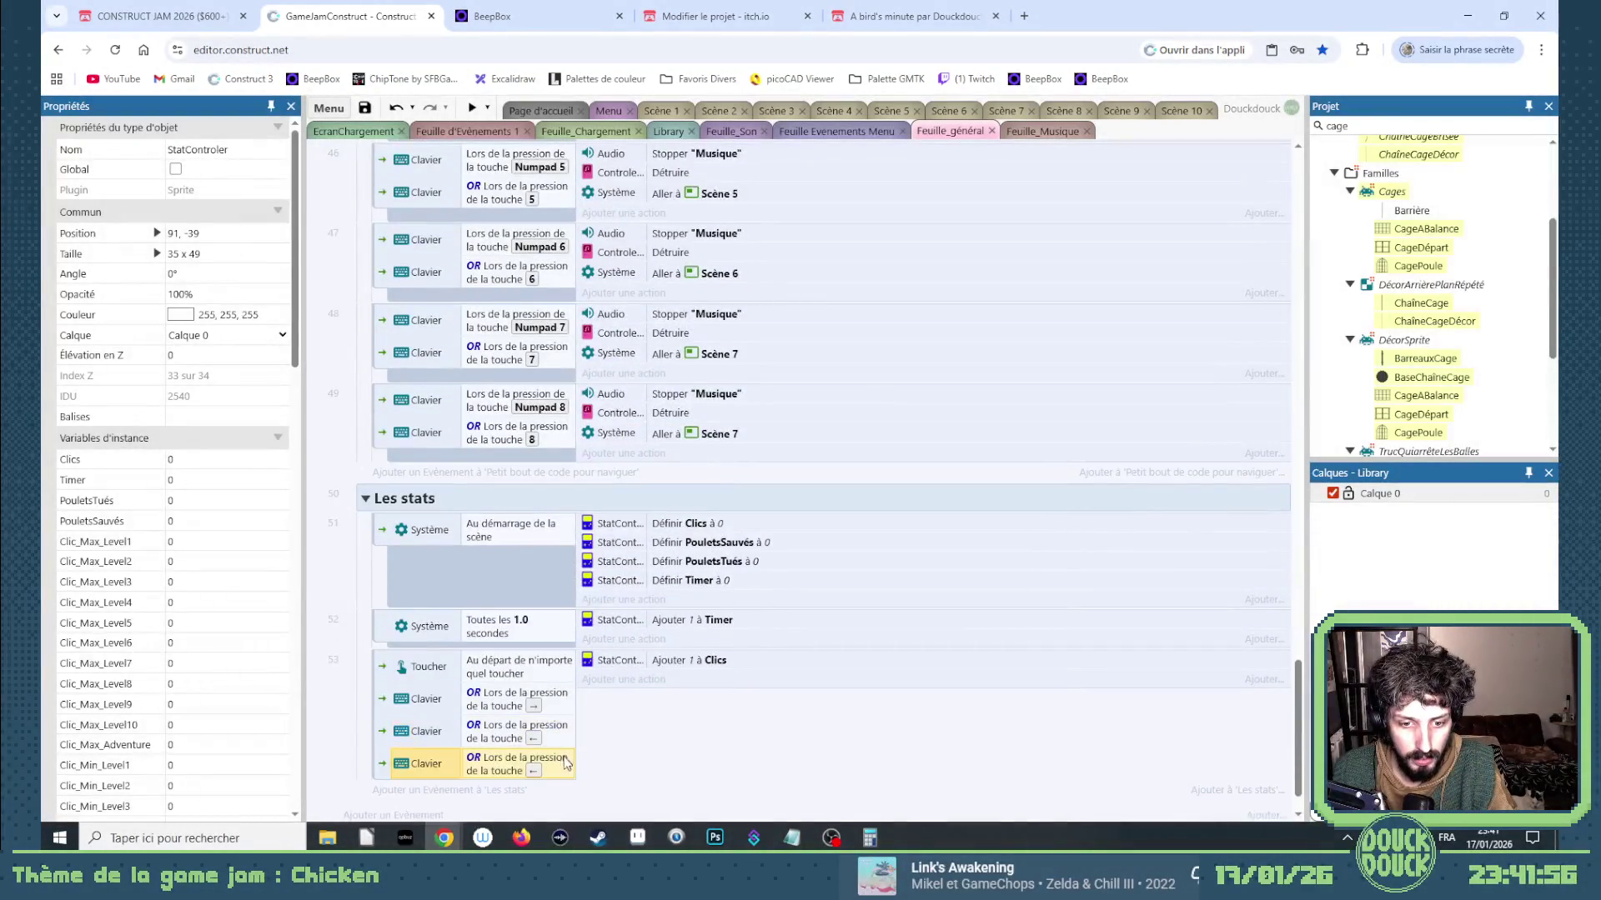
double_click(566, 762)
left_click(893, 431)
key("d")
left_click(812, 530)
left_click(1091, 642)
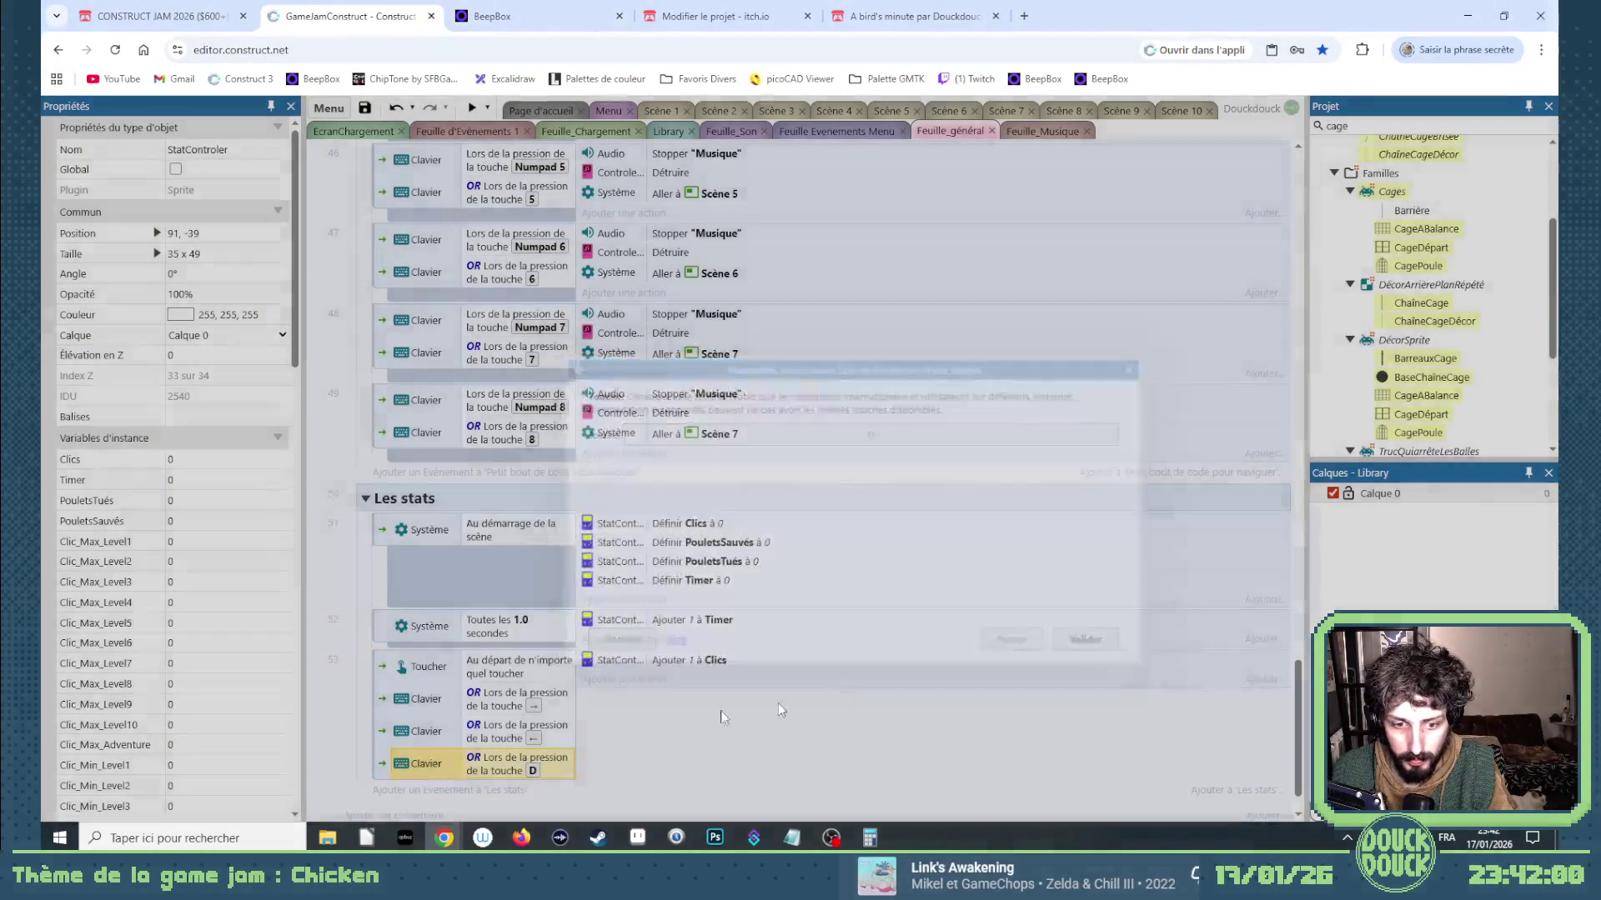
Add further key-press conditions for Q and A.
key("ctrl+c")
key("ctrl+v")
key("Return")
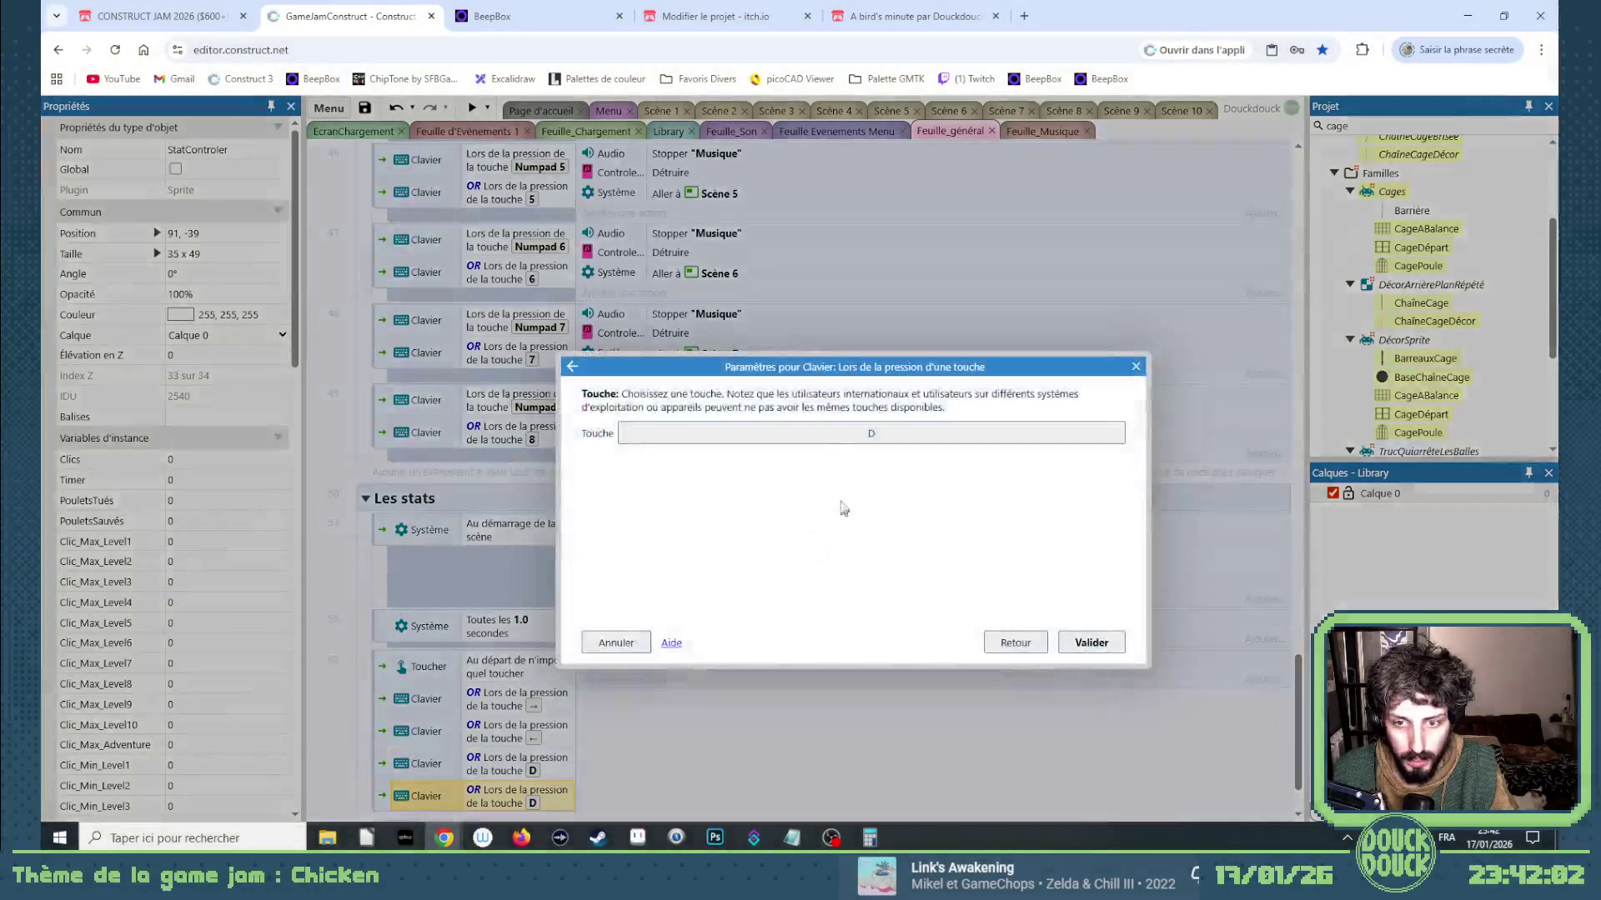
left_click(834, 432)
key("q")
left_click(814, 530)
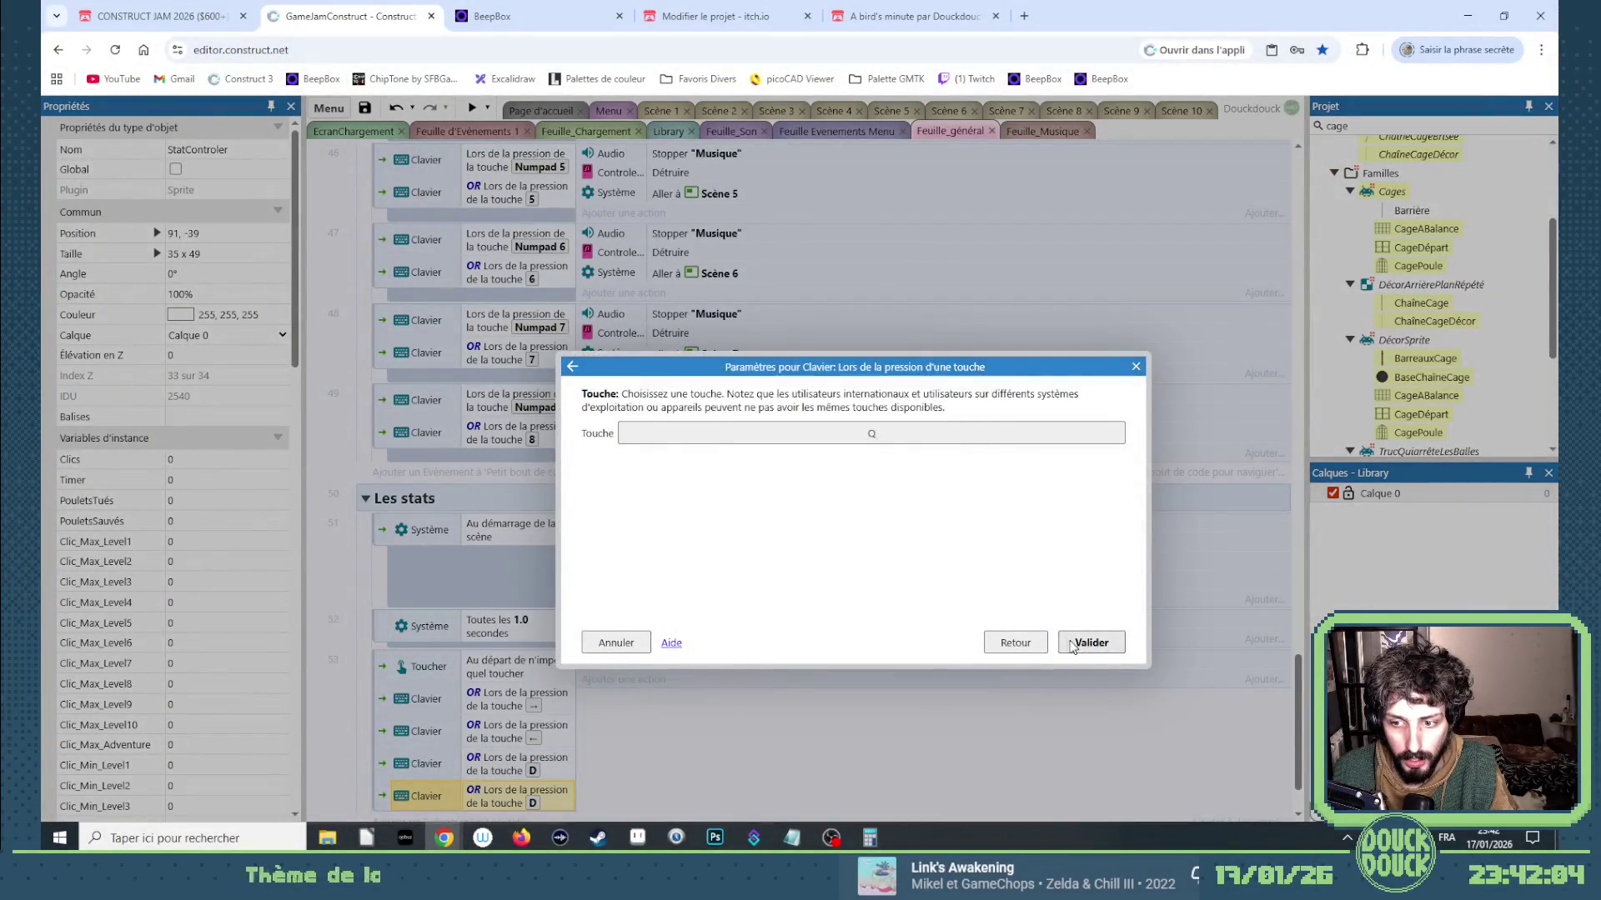
left_click(1072, 643)
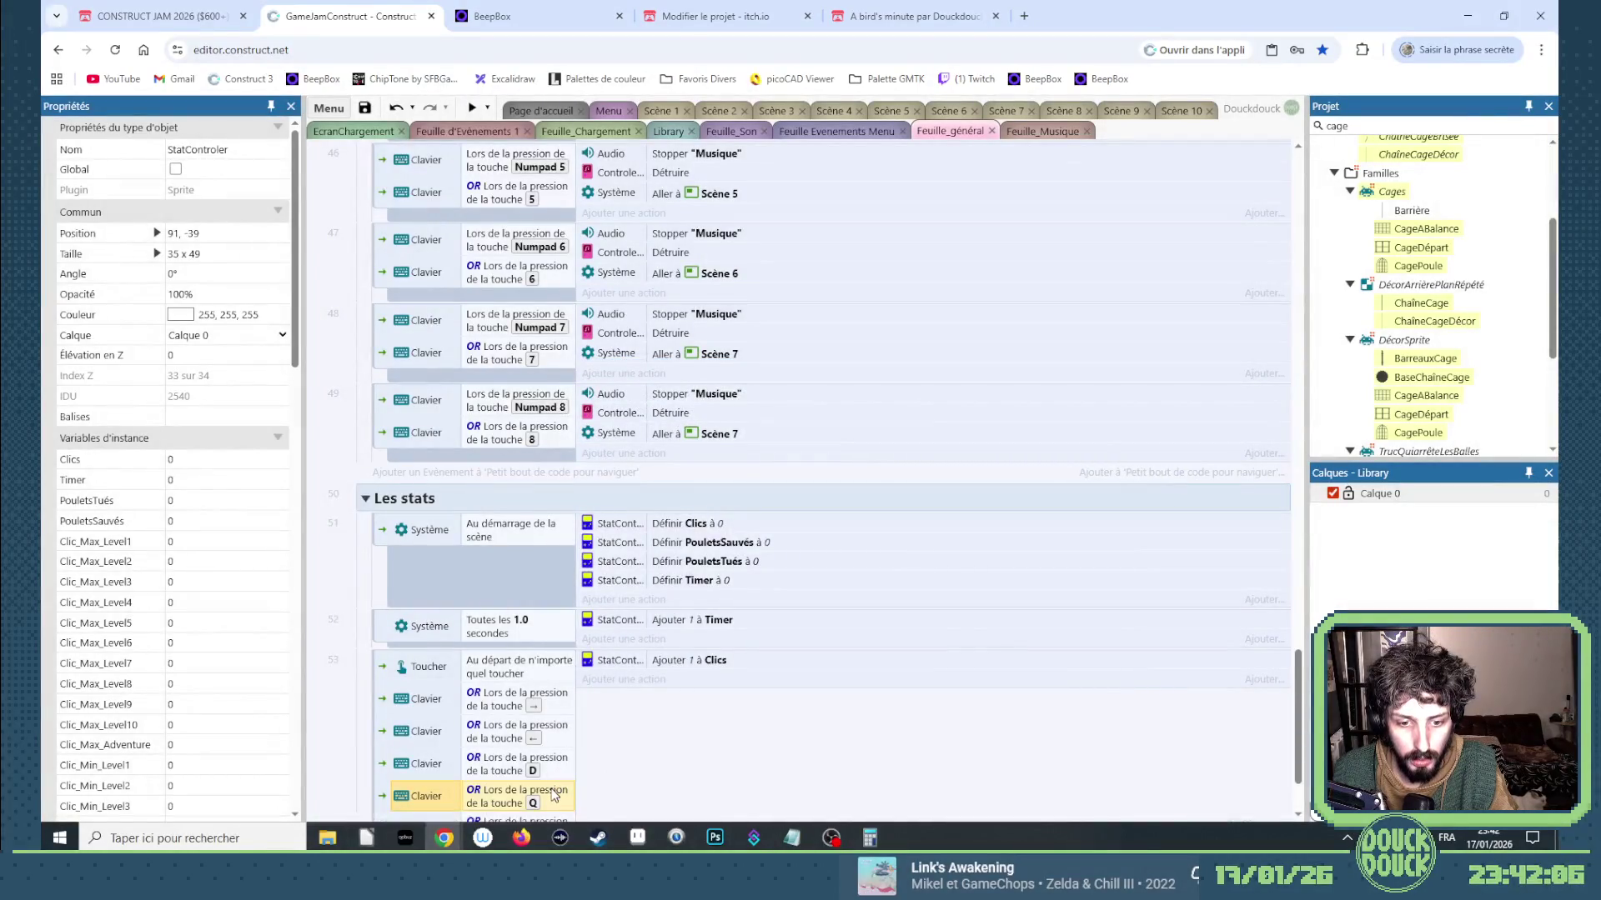
double_click(554, 794)
left_click(750, 433)
key("a")
left_click(813, 531)
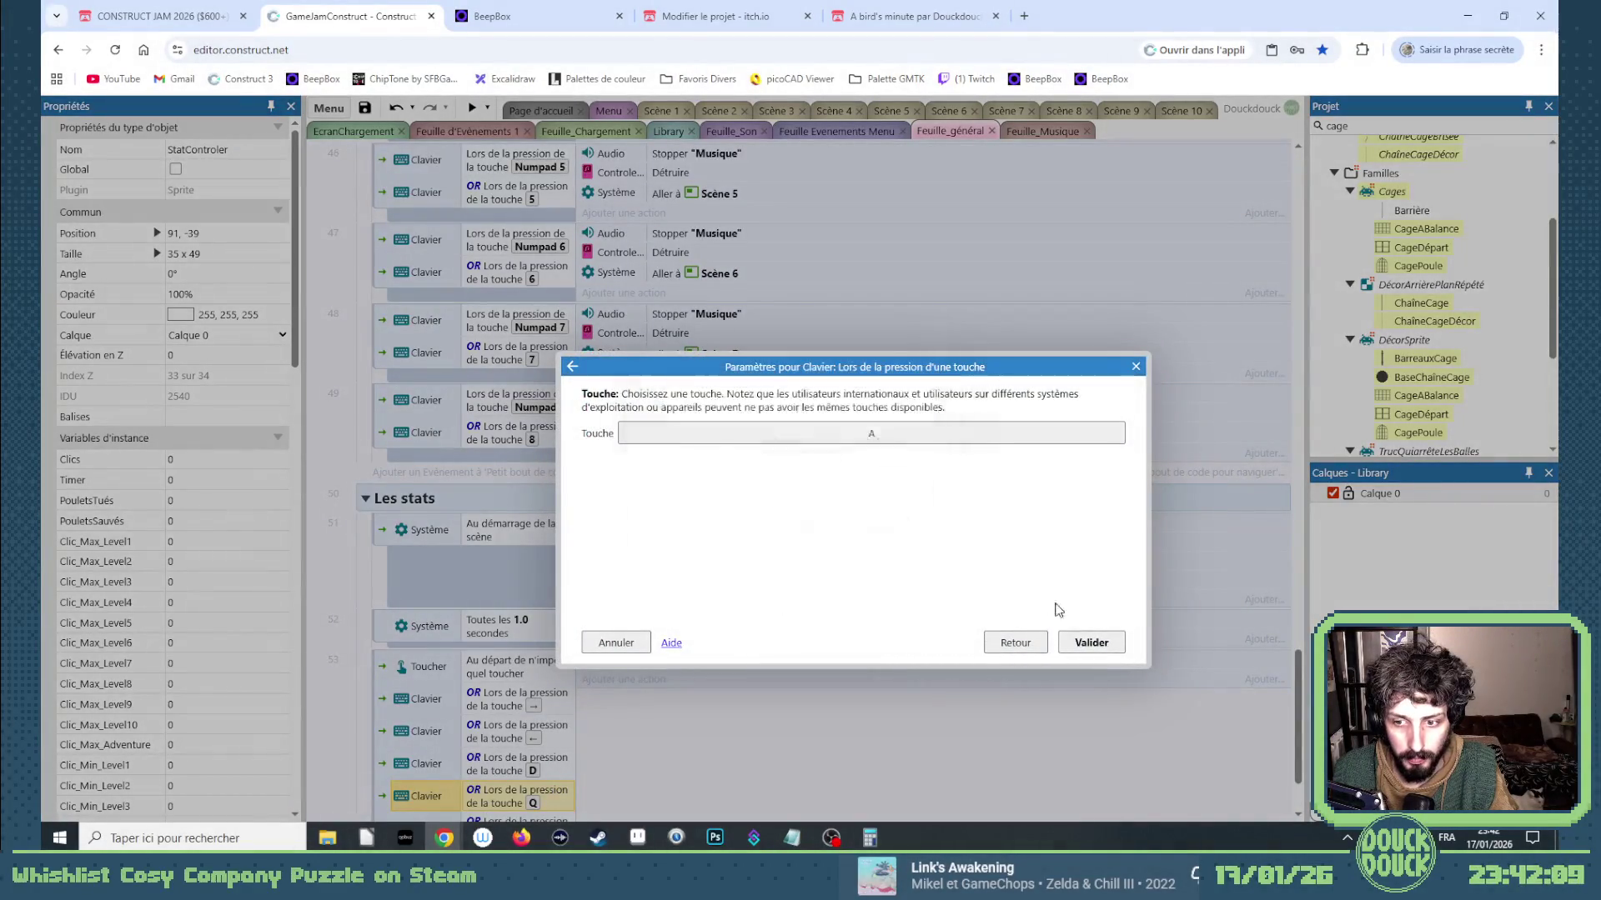
left_click(1088, 642)
Add the last two key-press conditions for L and J.
scroll(584, 667, "down", 2)
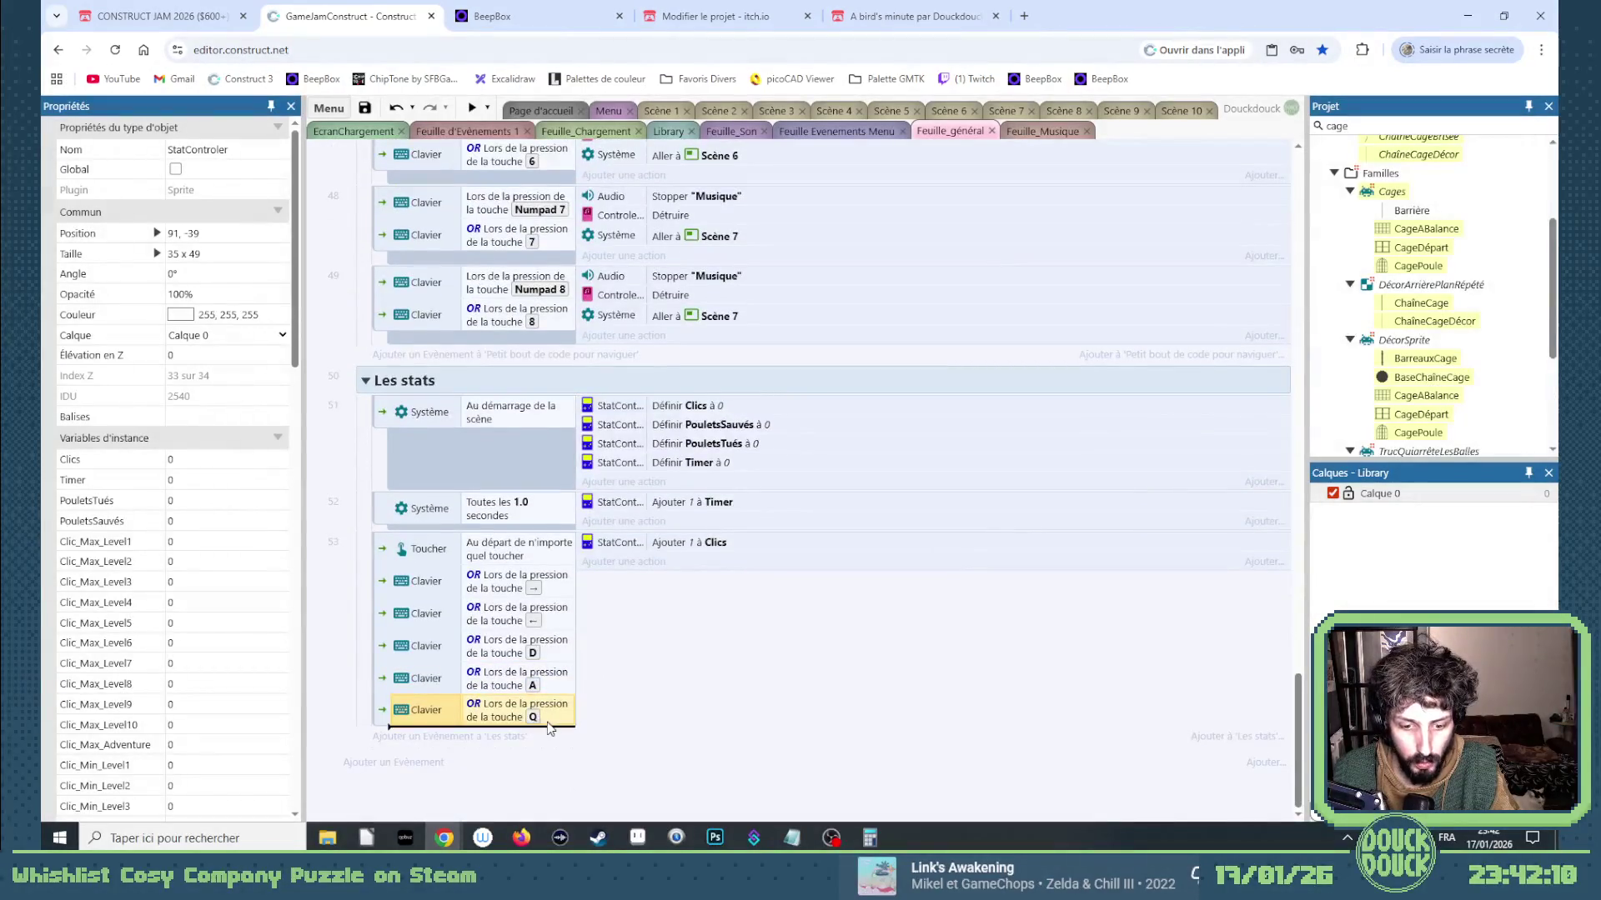
key("ctrl+v")
double_click(549, 735)
left_click(872, 433)
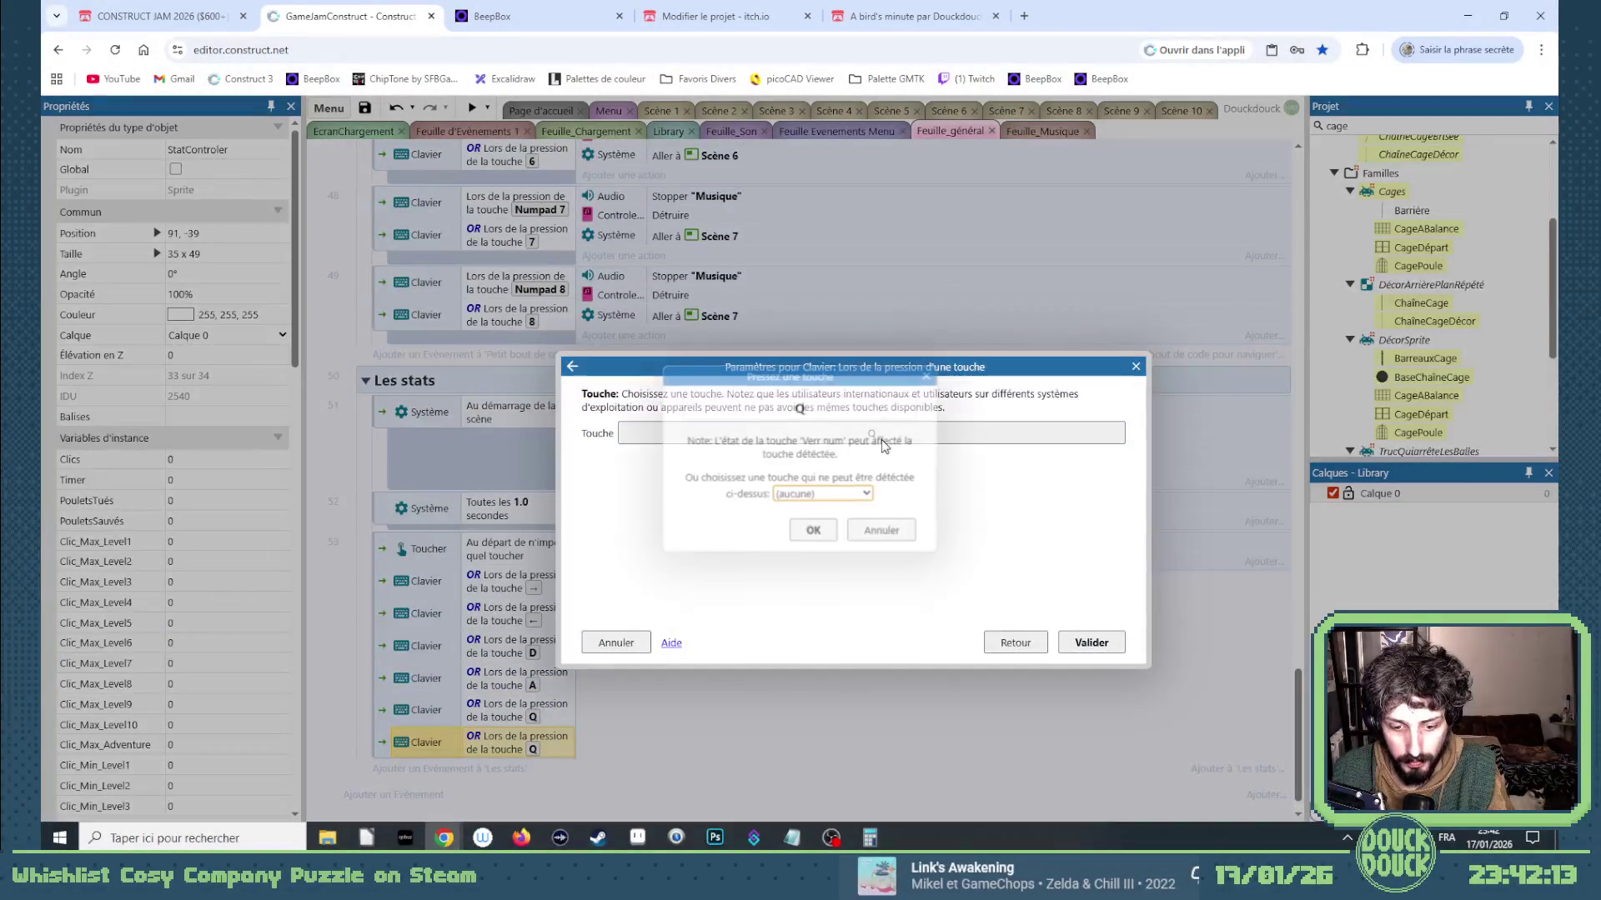
key("l")
left_click(813, 534)
left_click(1091, 642)
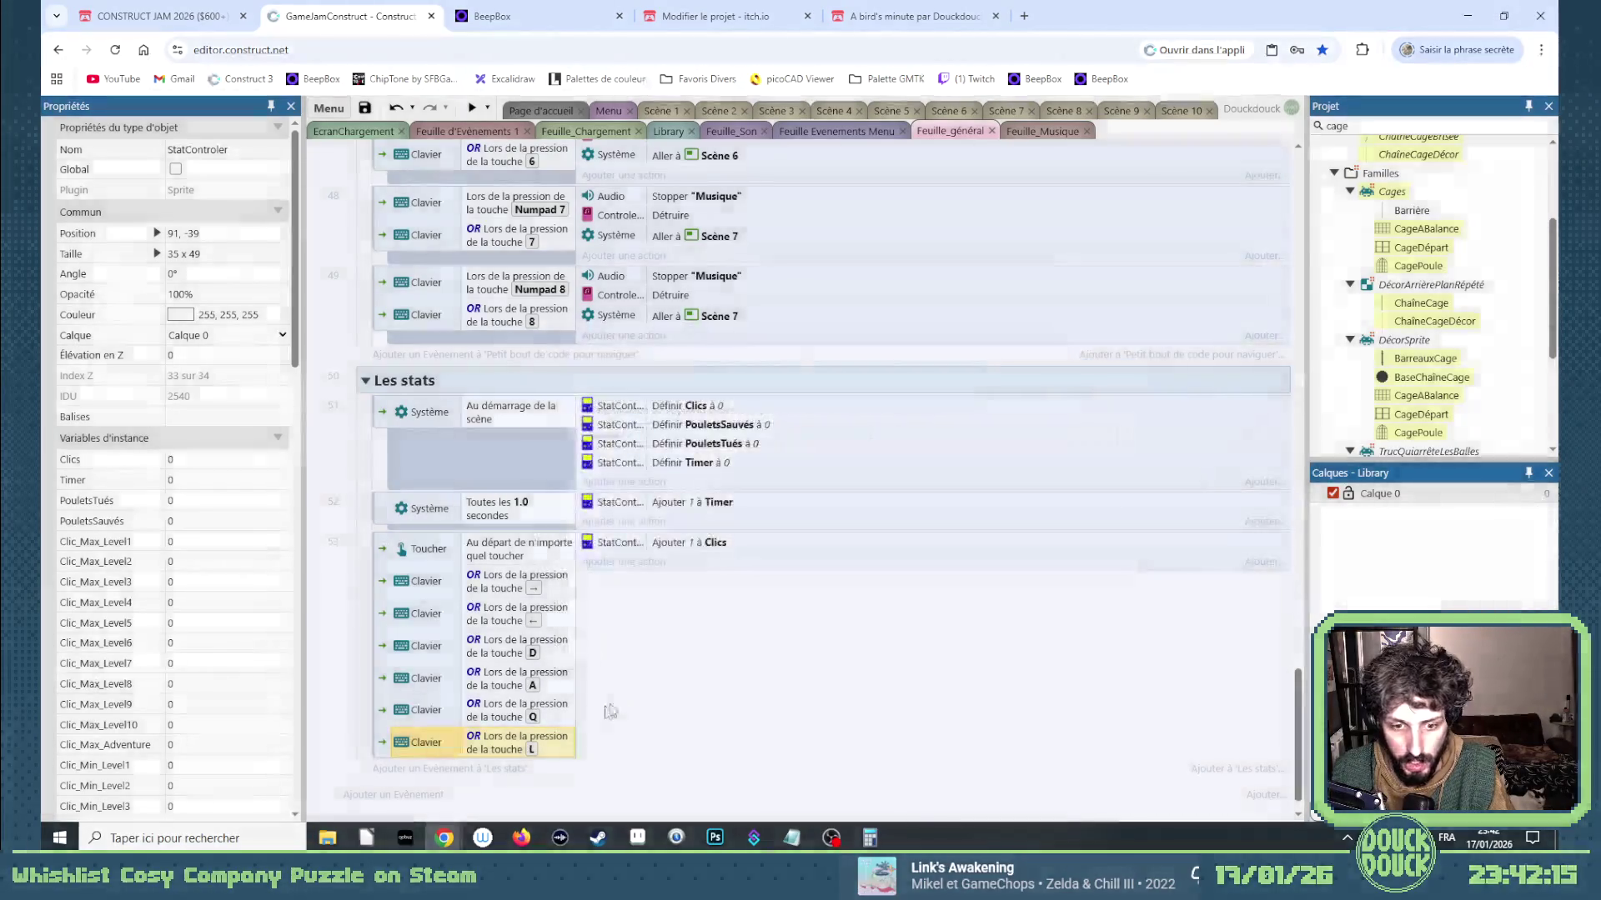
left_click(554, 751)
key("ctrl+c")
key("ctrl+v")
double_click(556, 767)
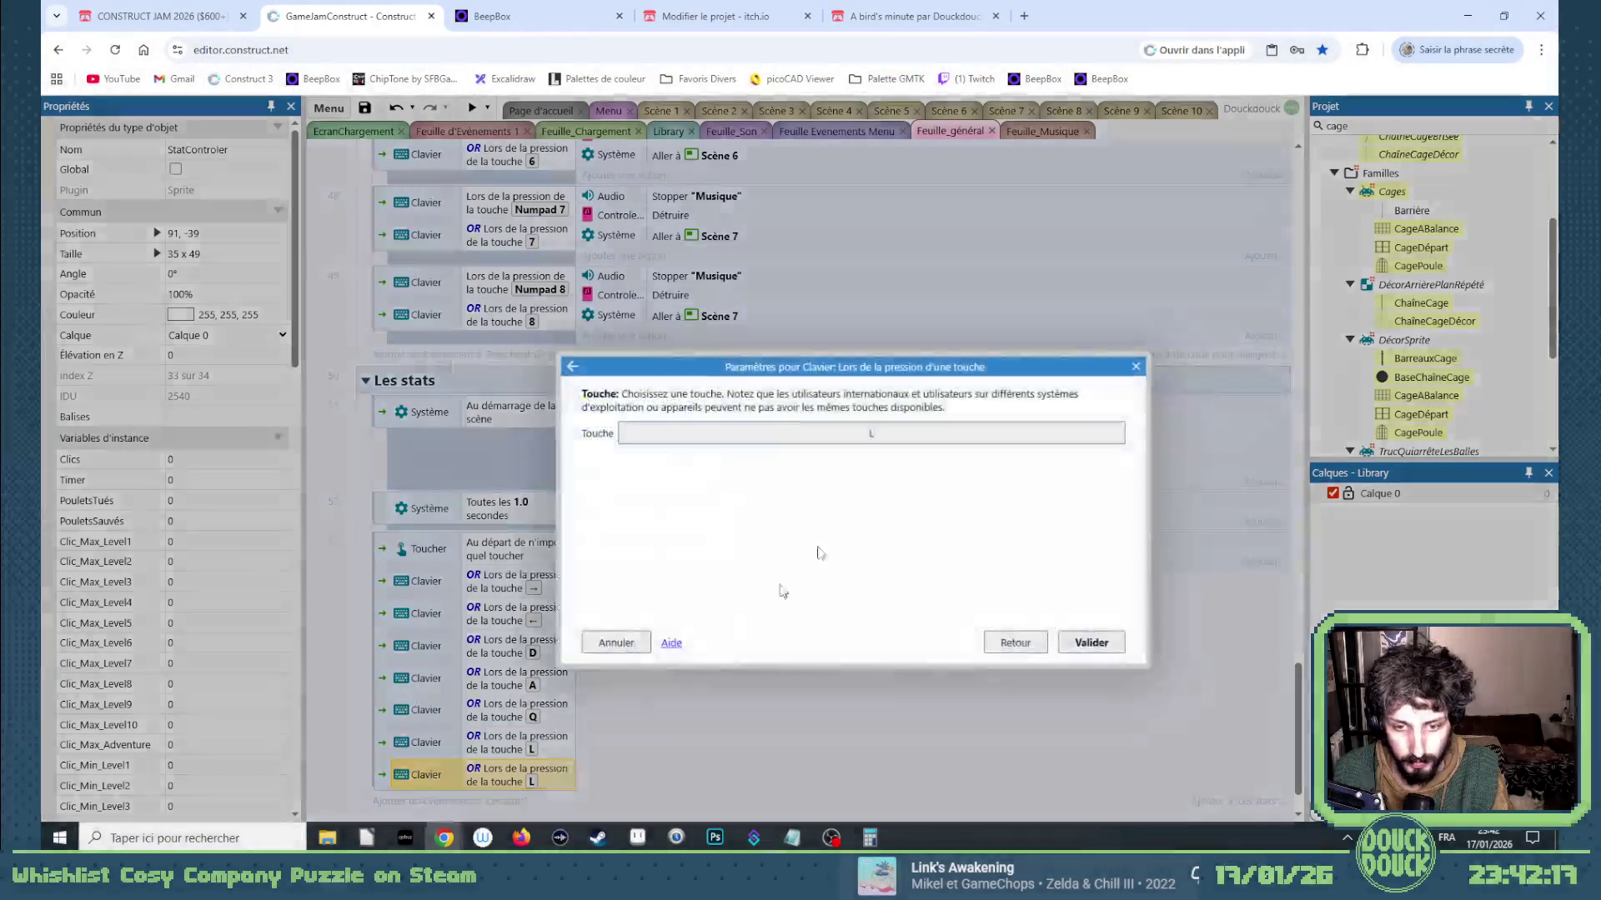
left_click(859, 433)
key("j")
left_click(813, 531)
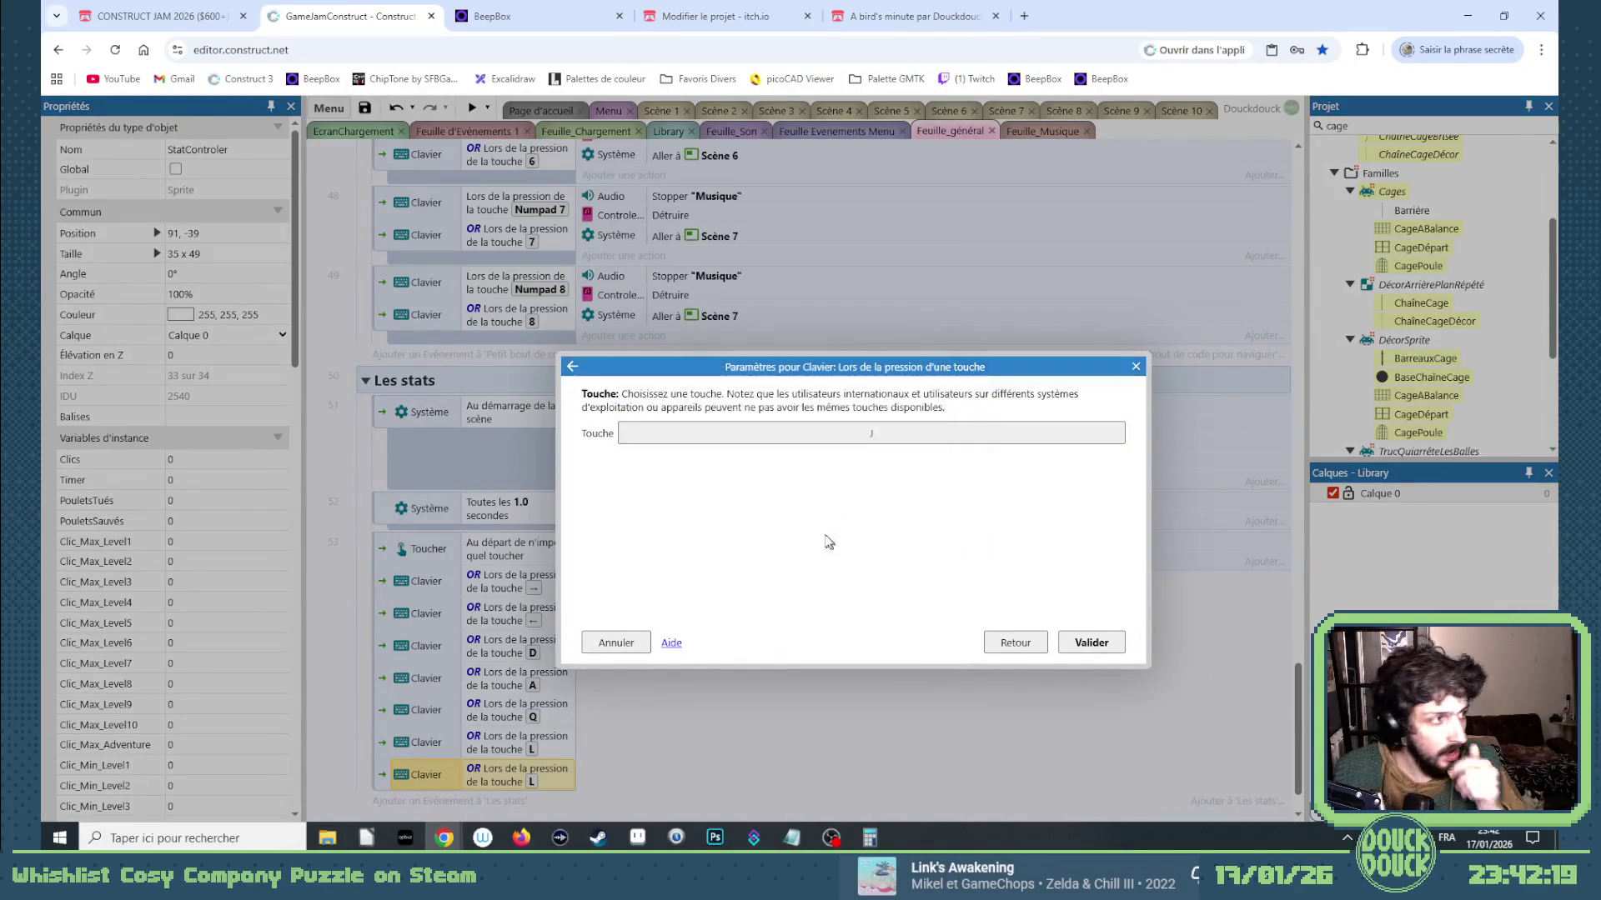
left_click(1090, 642)
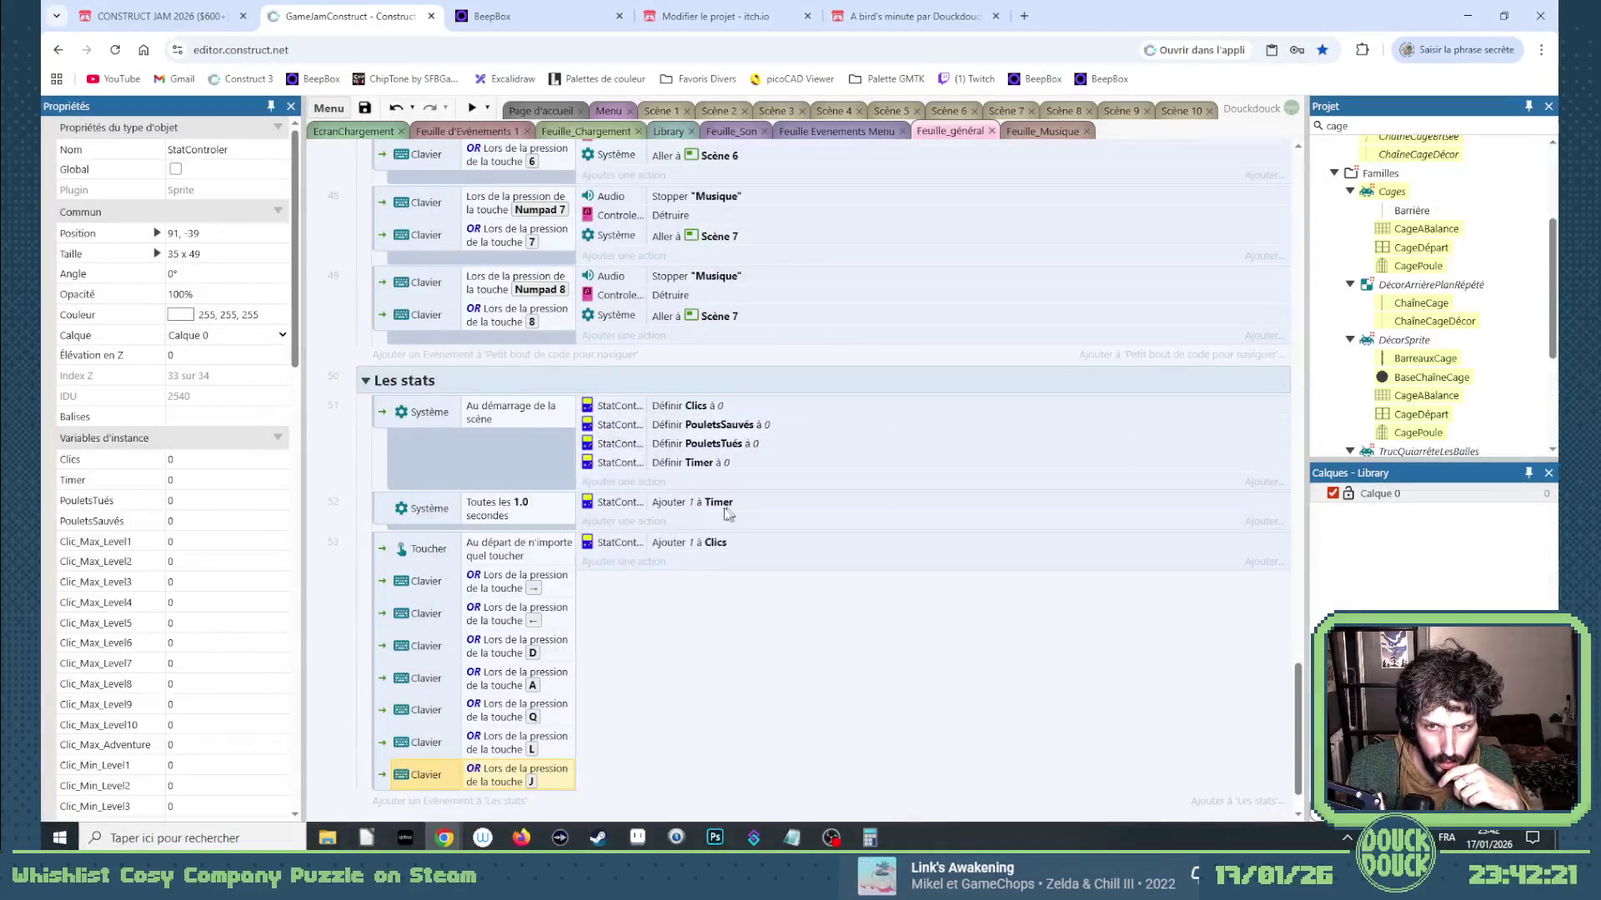
scroll(717, 519, "down", 1)
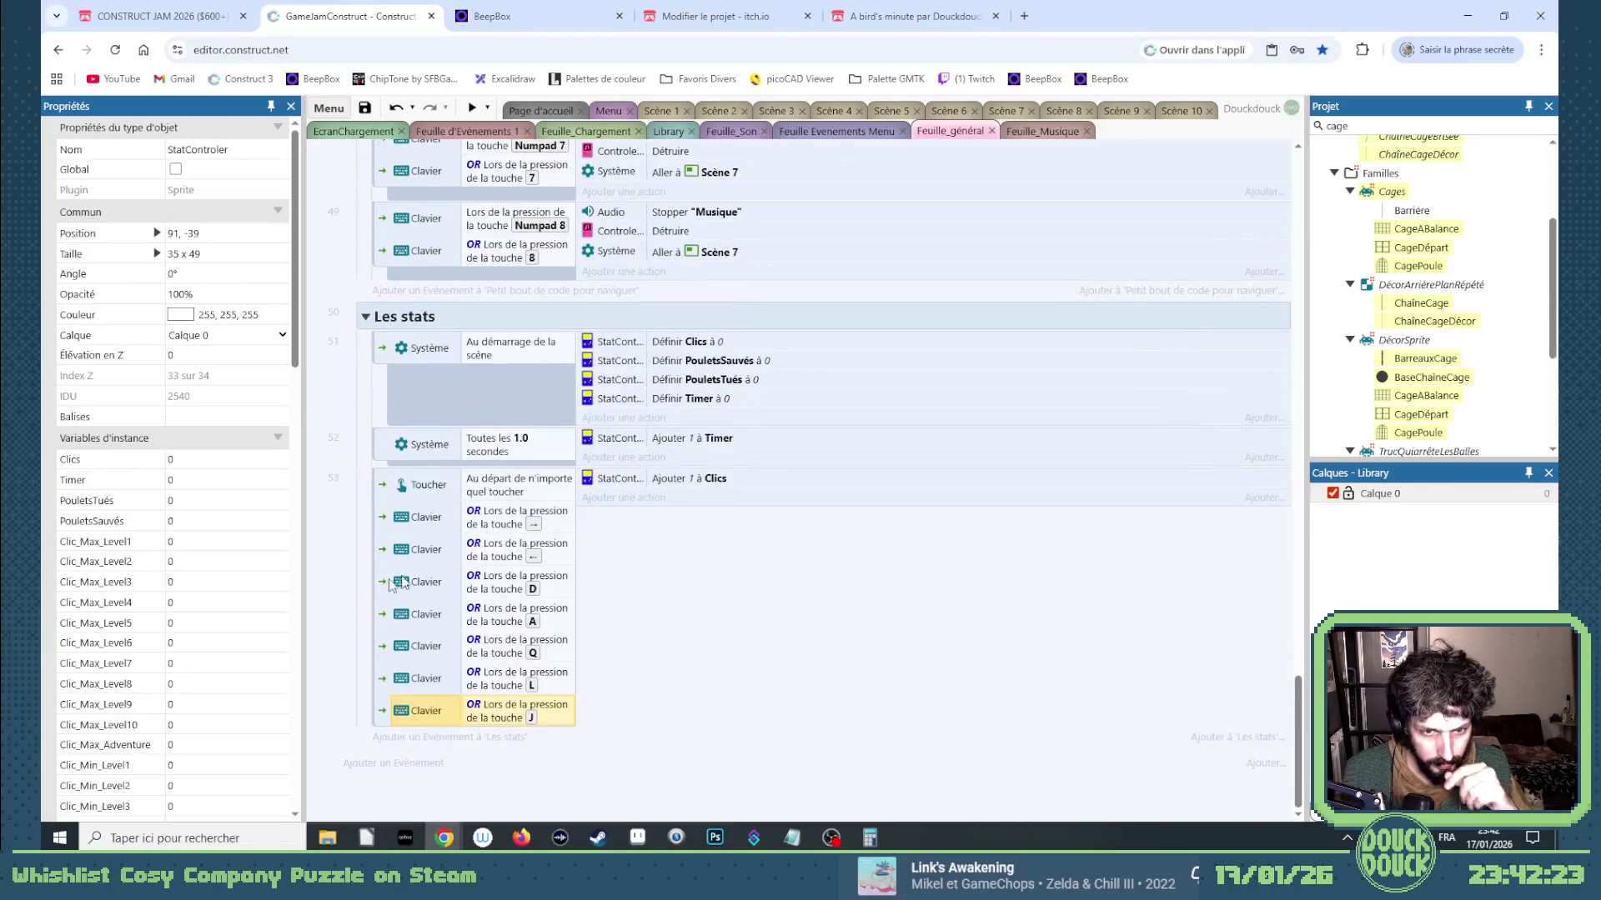
Add a Les stats event with the condition Poule > À la destruction.
left_click(392, 734)
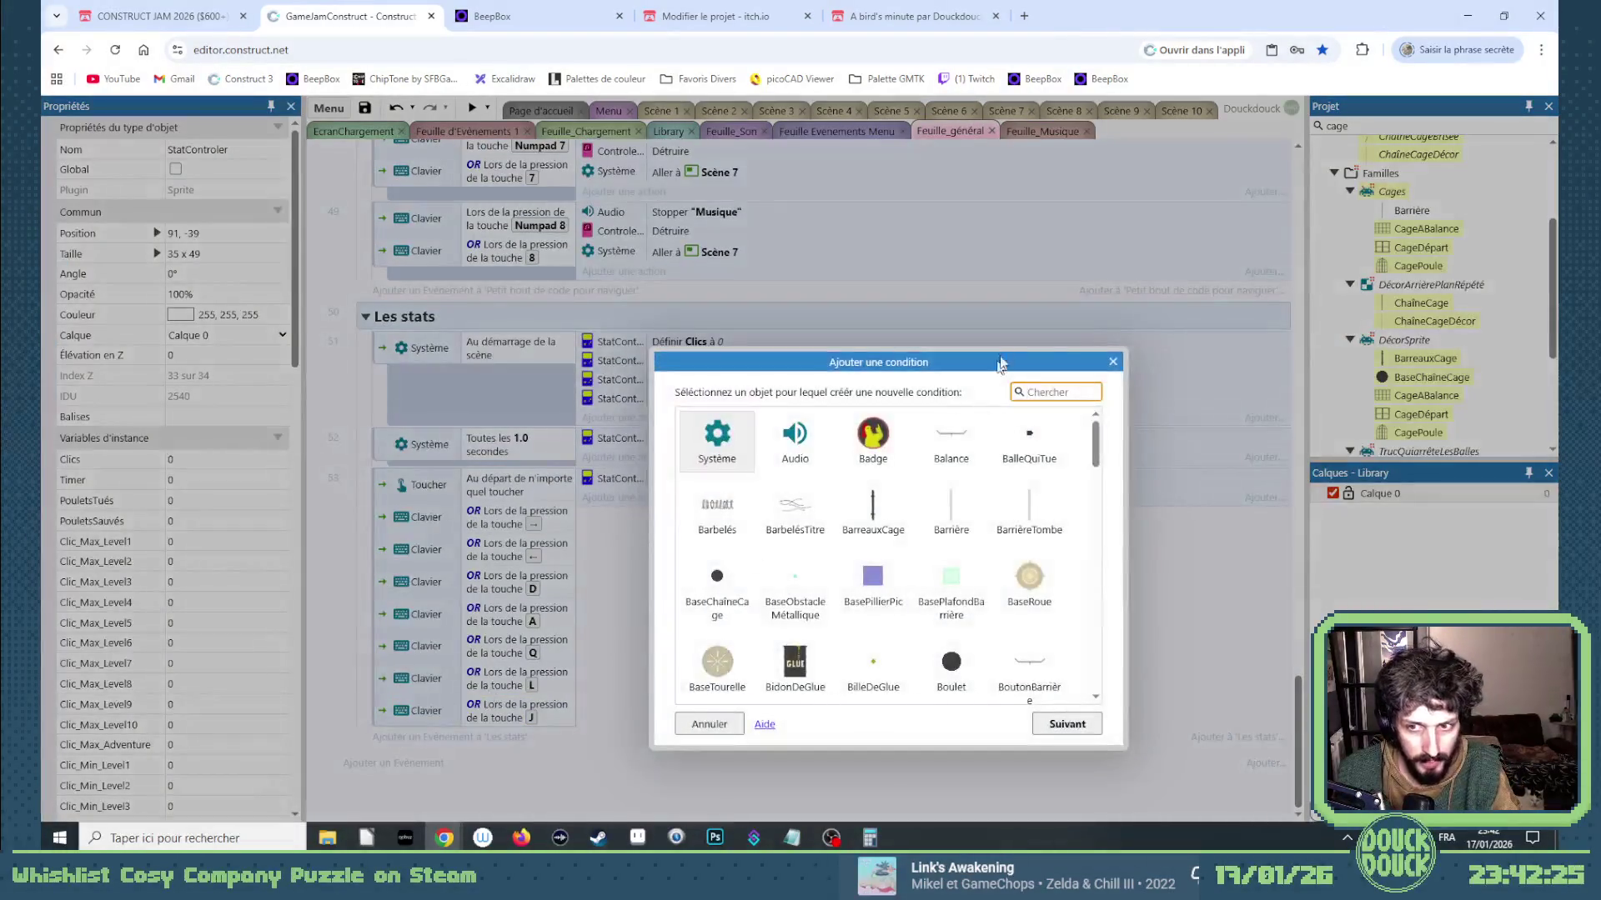
type("poule")
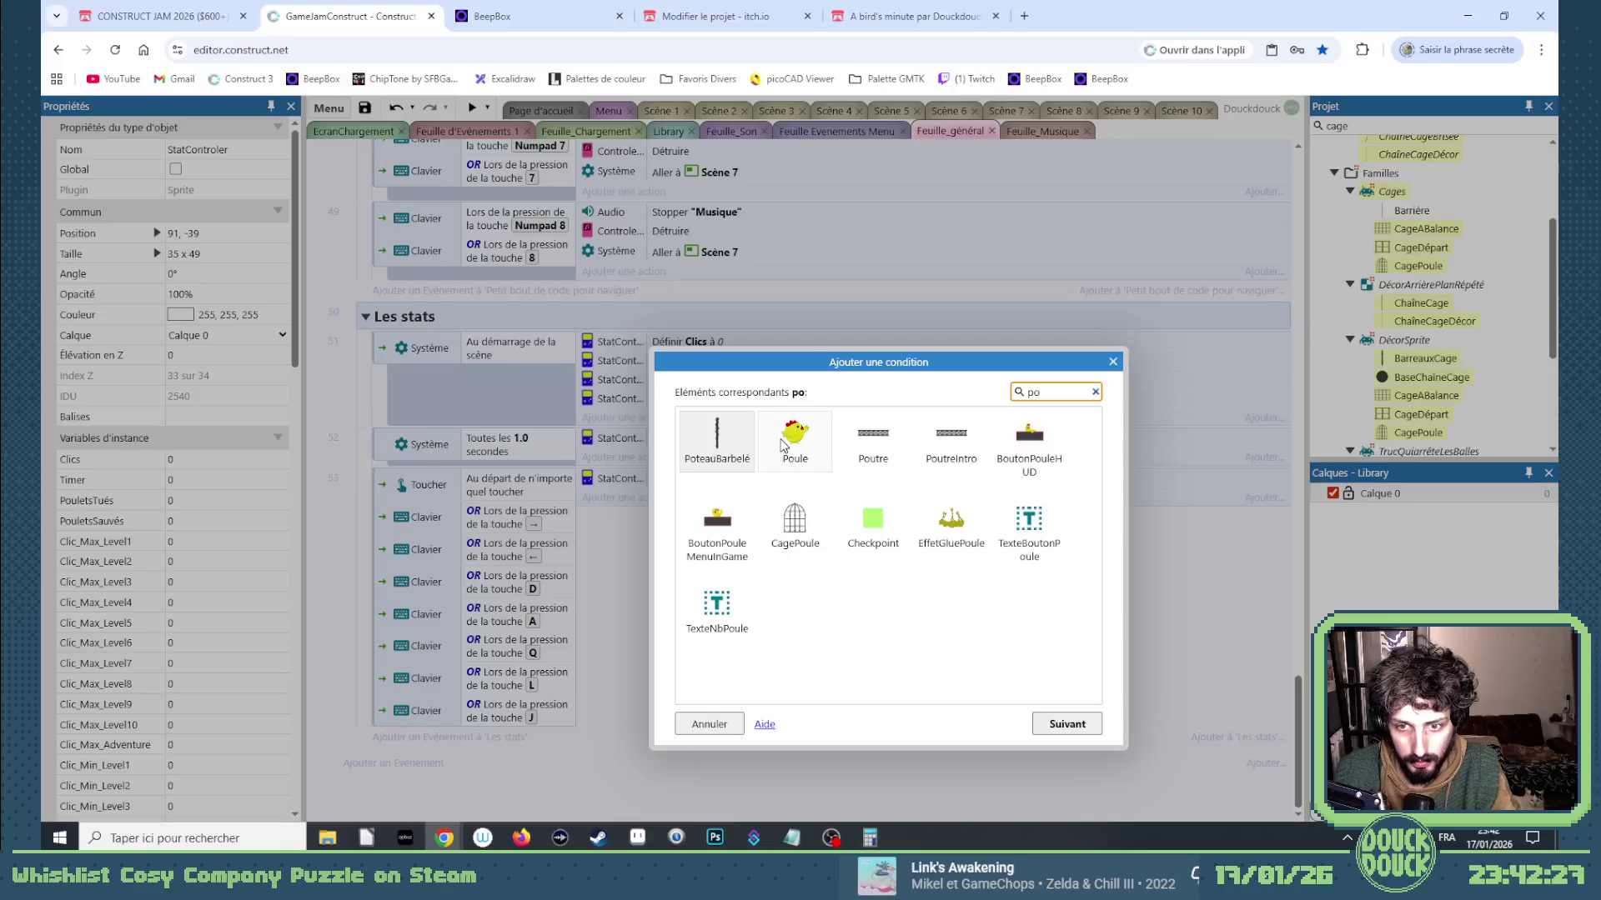
double_click(784, 450)
scroll(847, 560, "down", 5)
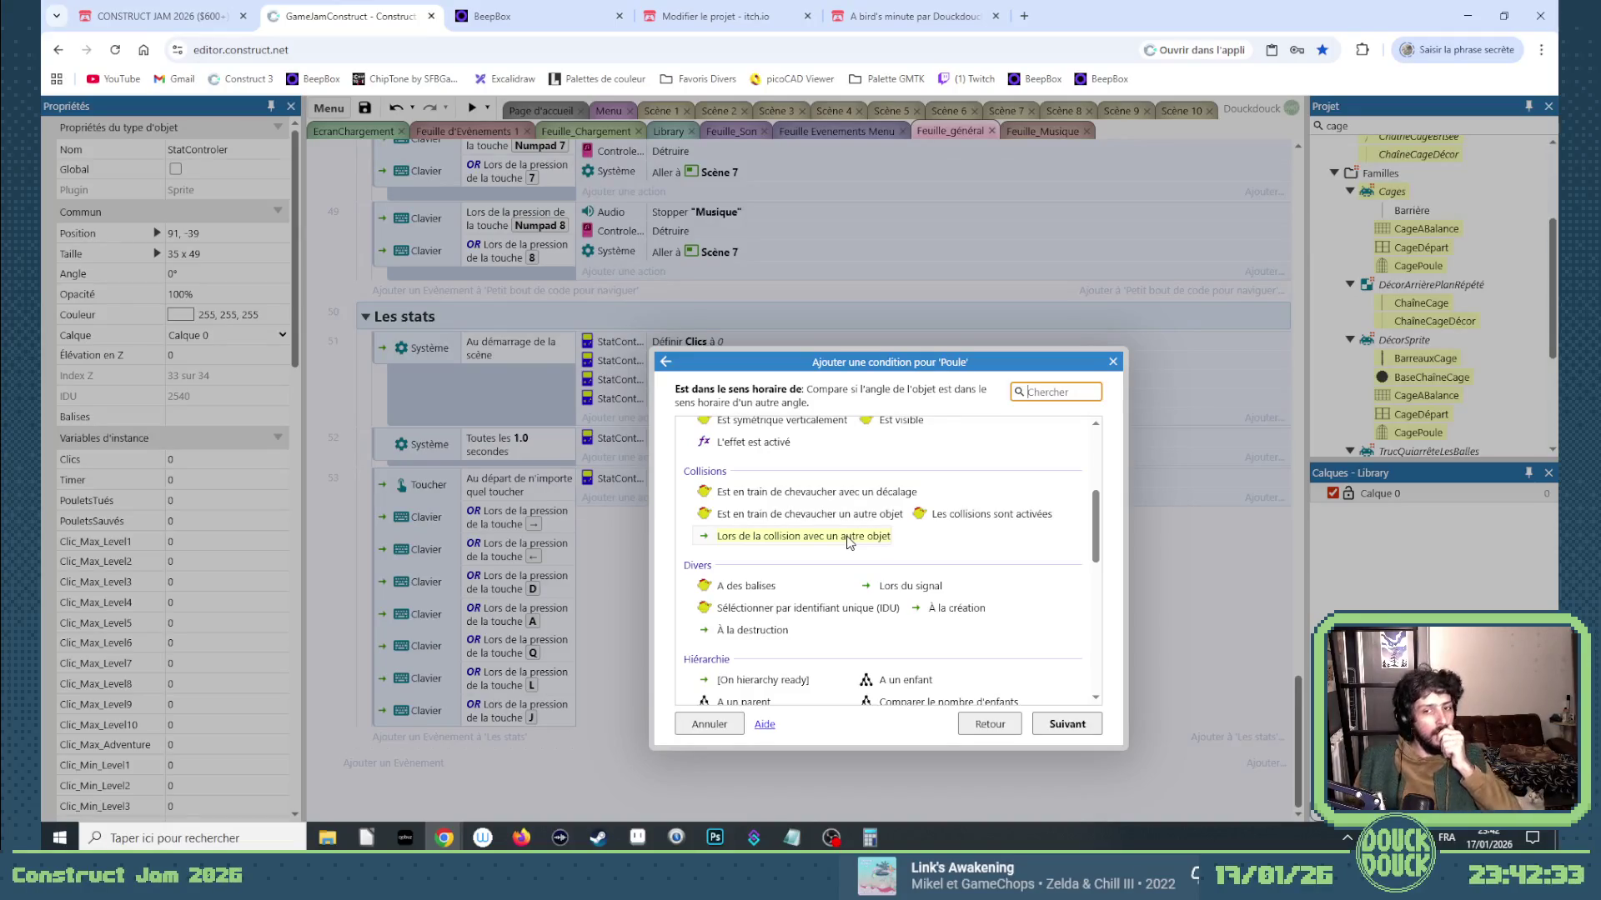
scroll(848, 537, "down", 5)
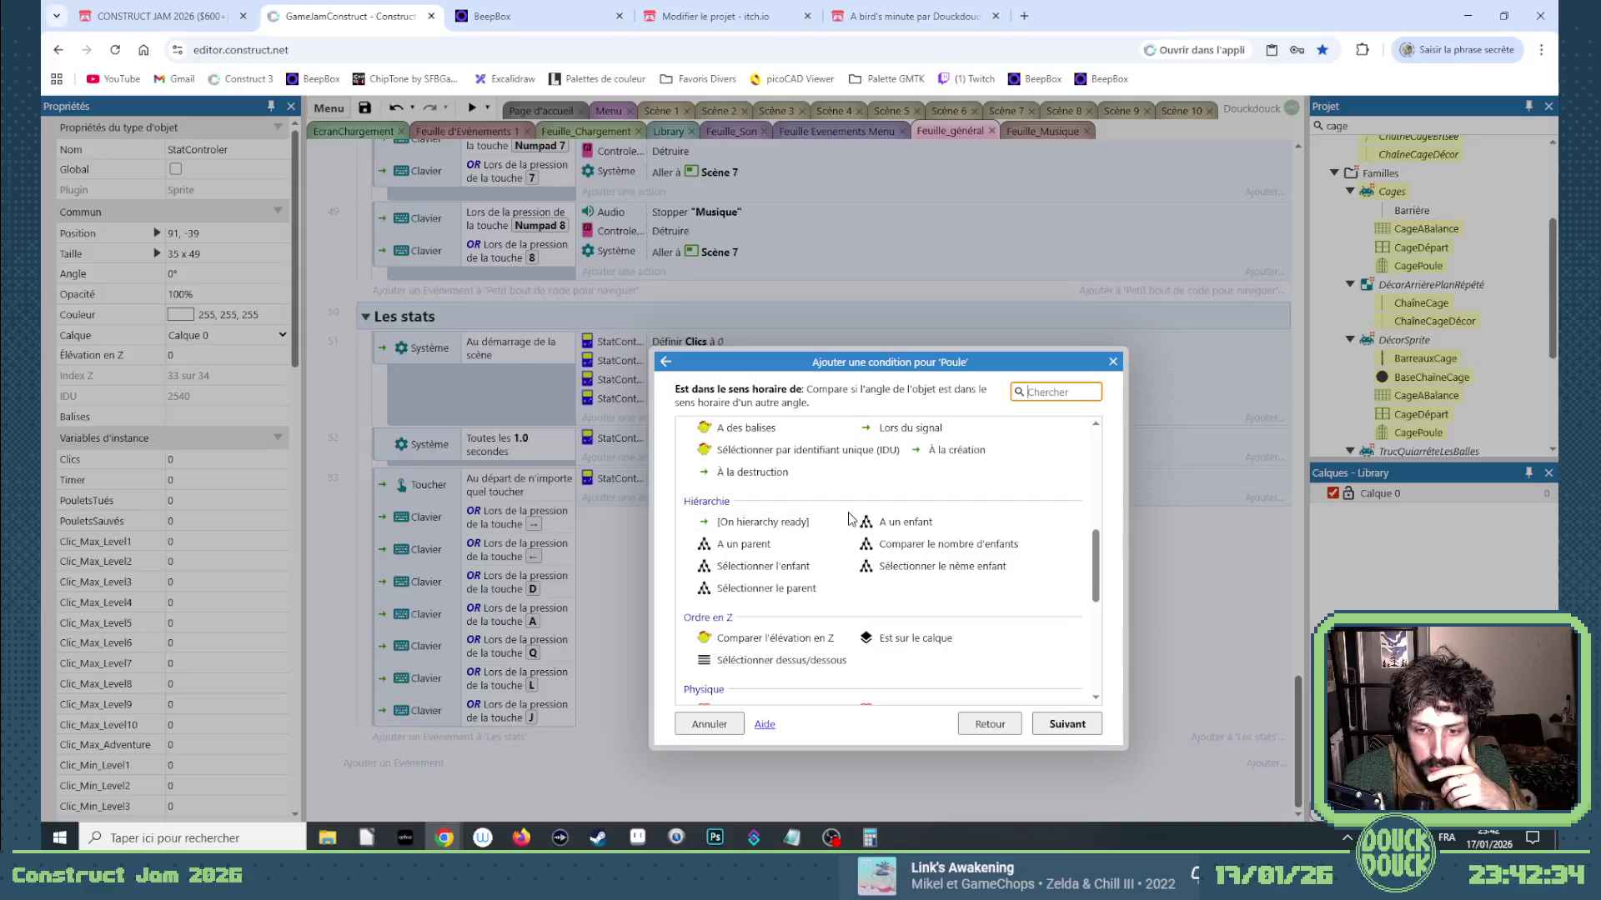
scroll(849, 518, "down", 1)
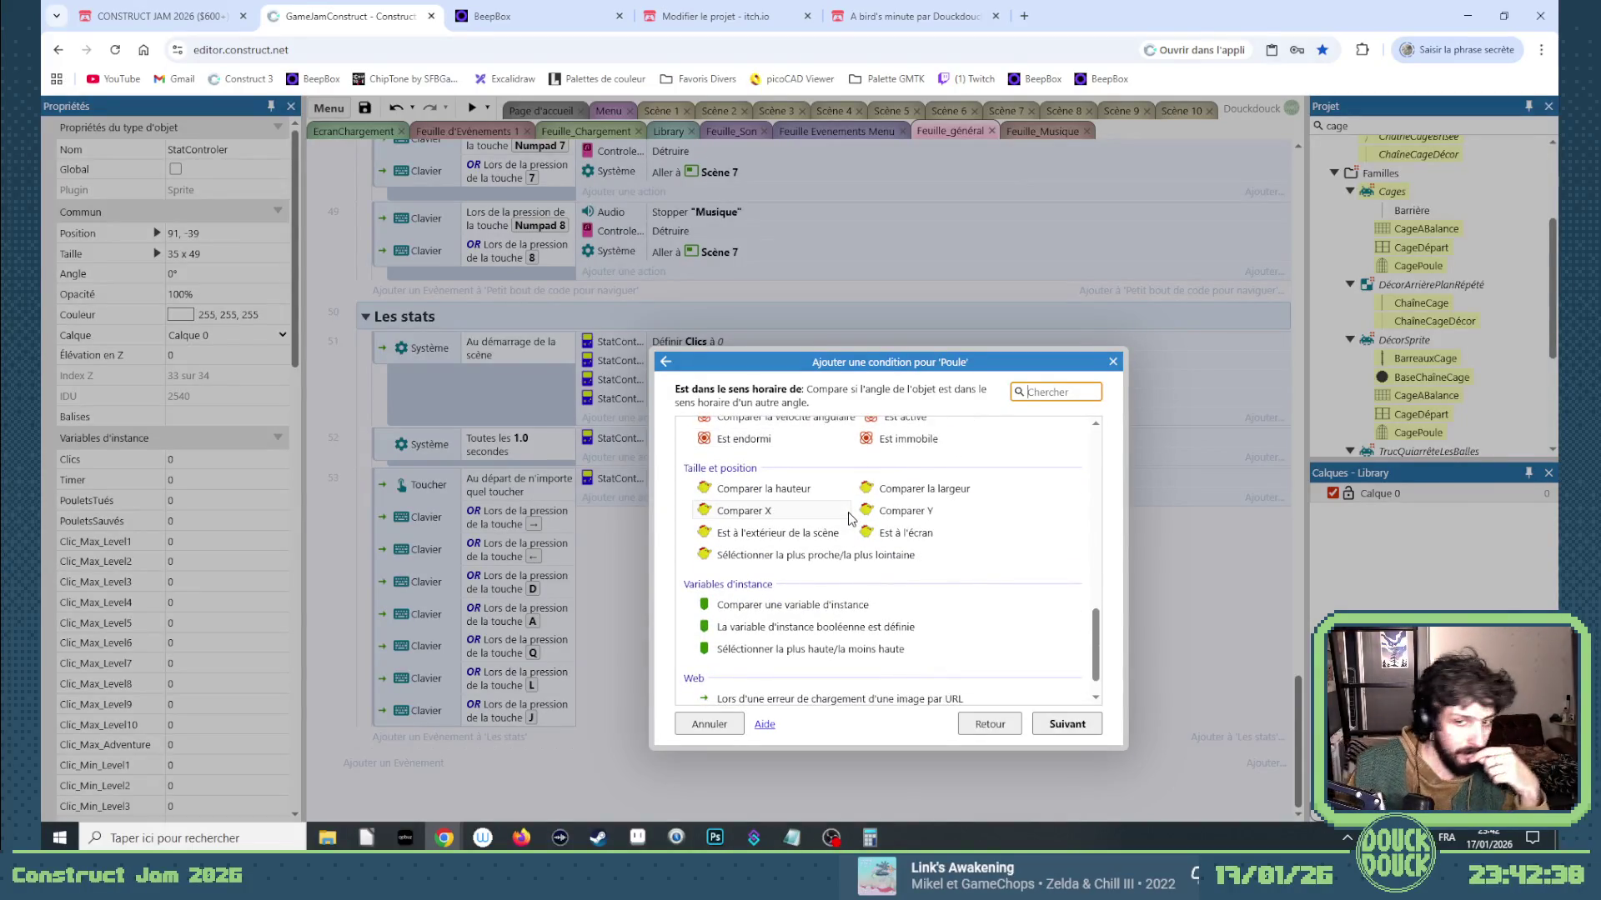
scroll(851, 518, "down", 1)
scroll(854, 520, "up", 7)
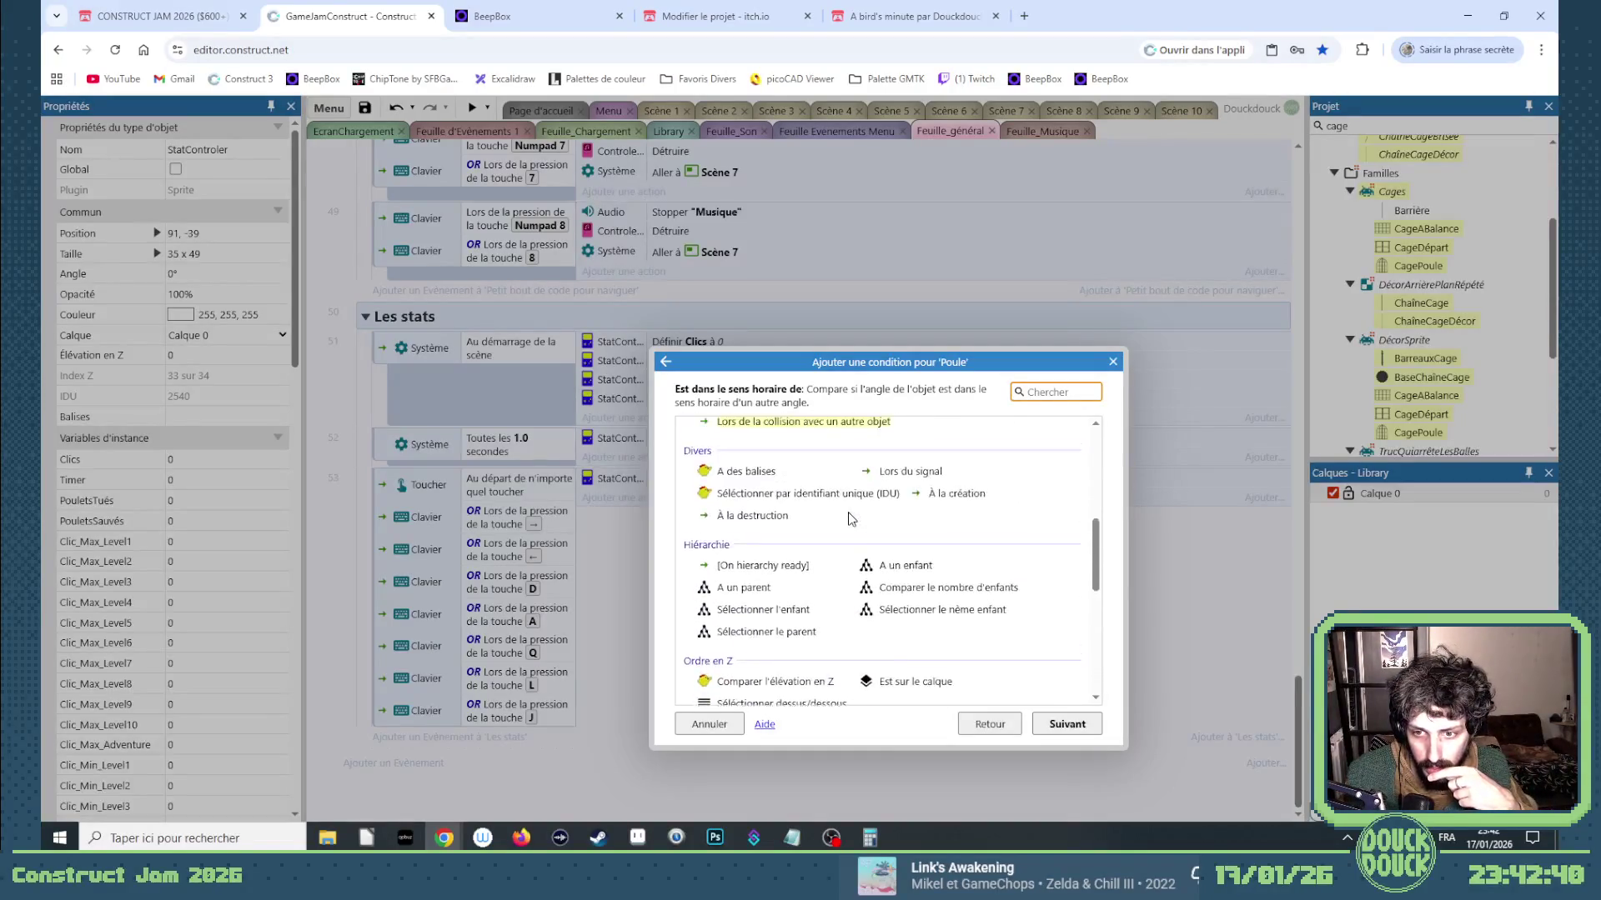
double_click(770, 594)
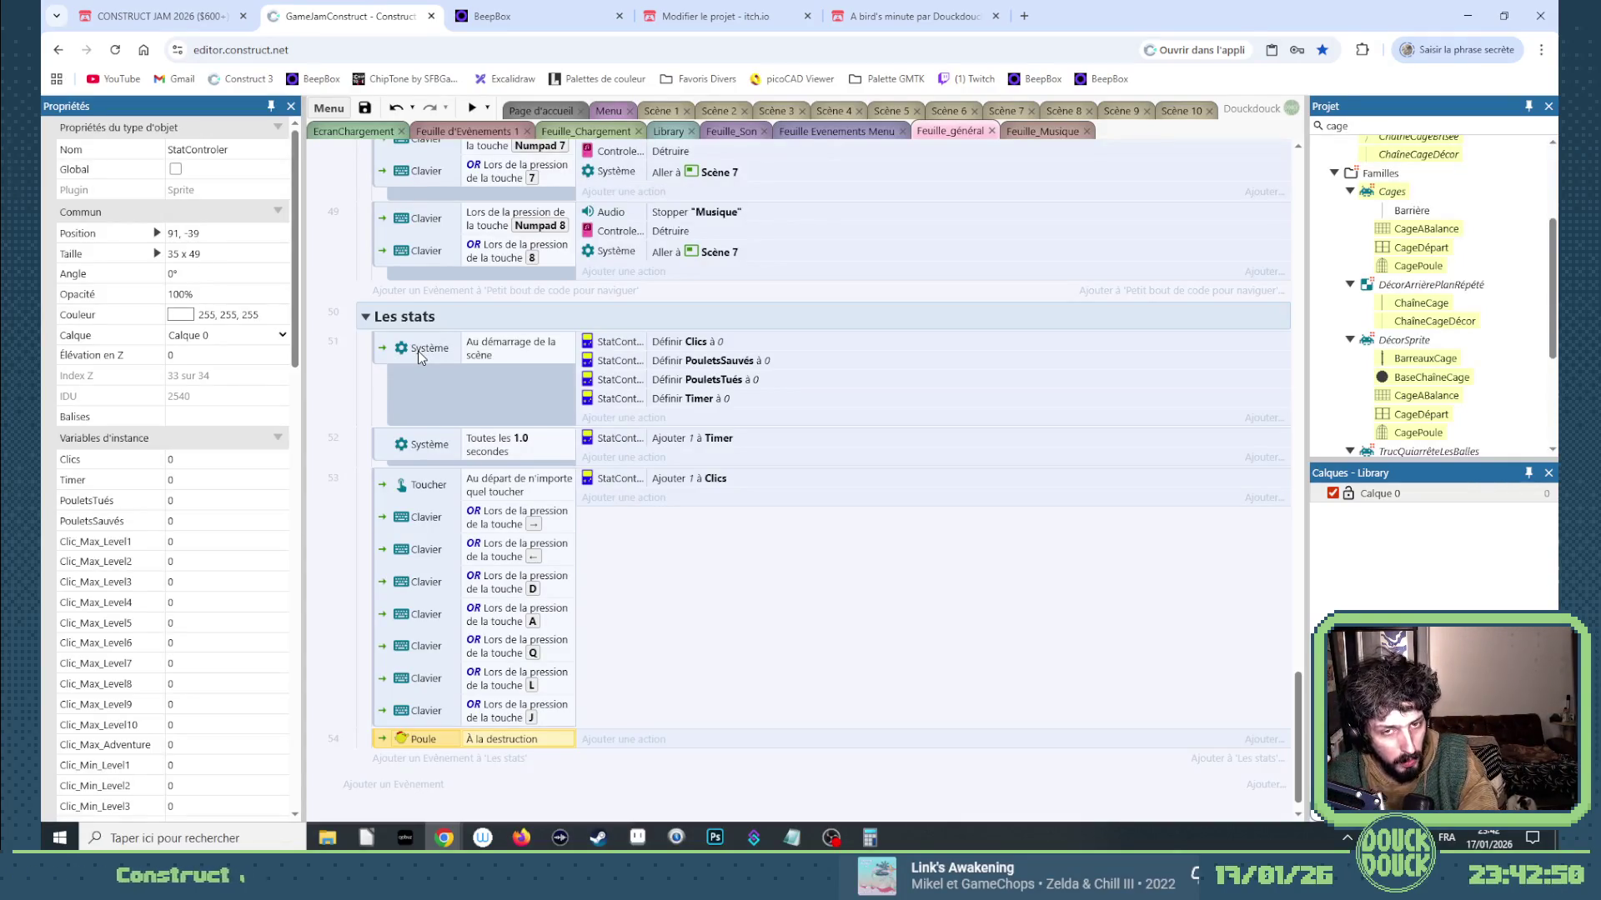
left_click(384, 354)
Add a System 'Compare two values' sub-event under event 51.
right_click(381, 350)
mouse_move(442, 366)
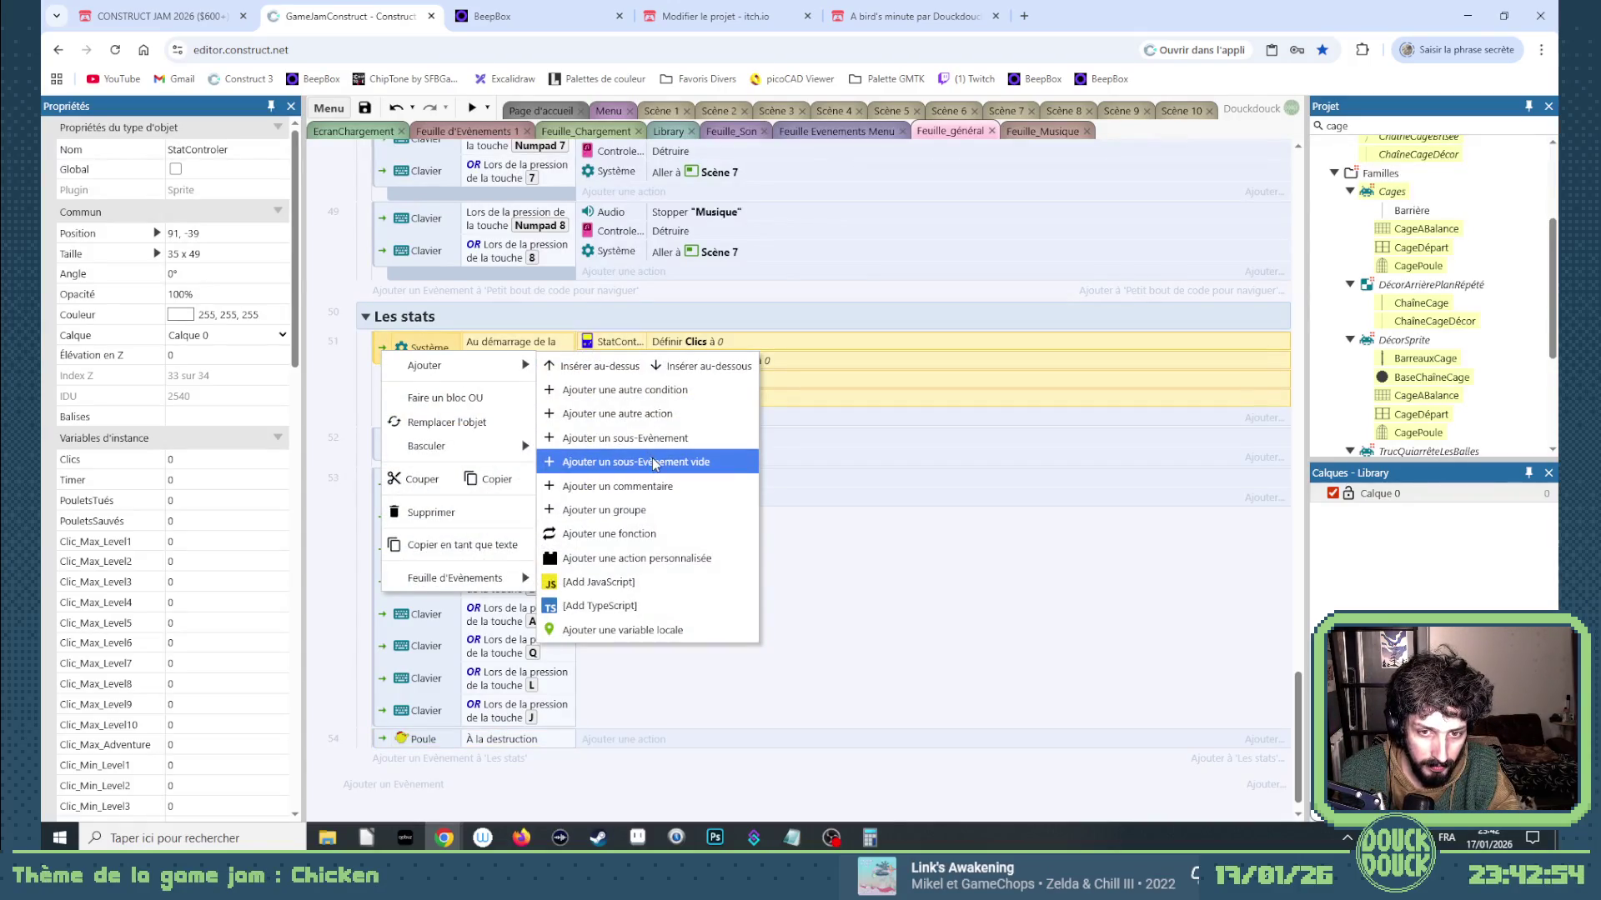
left_click(658, 438)
double_click(717, 439)
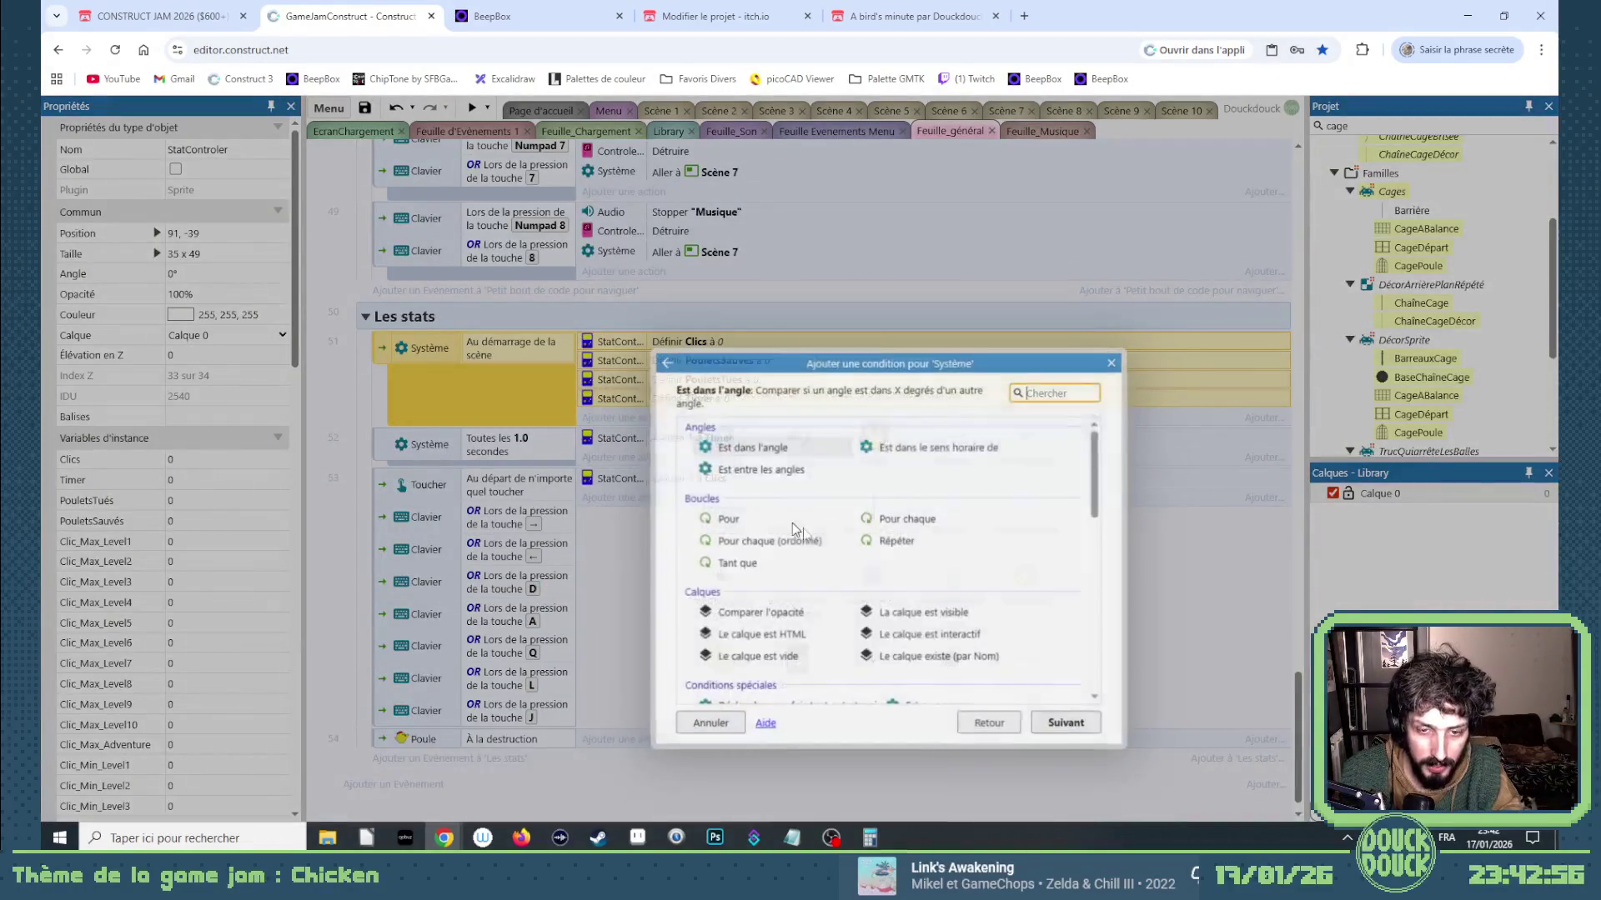
scroll(900, 487, "down", 5)
double_click(904, 467)
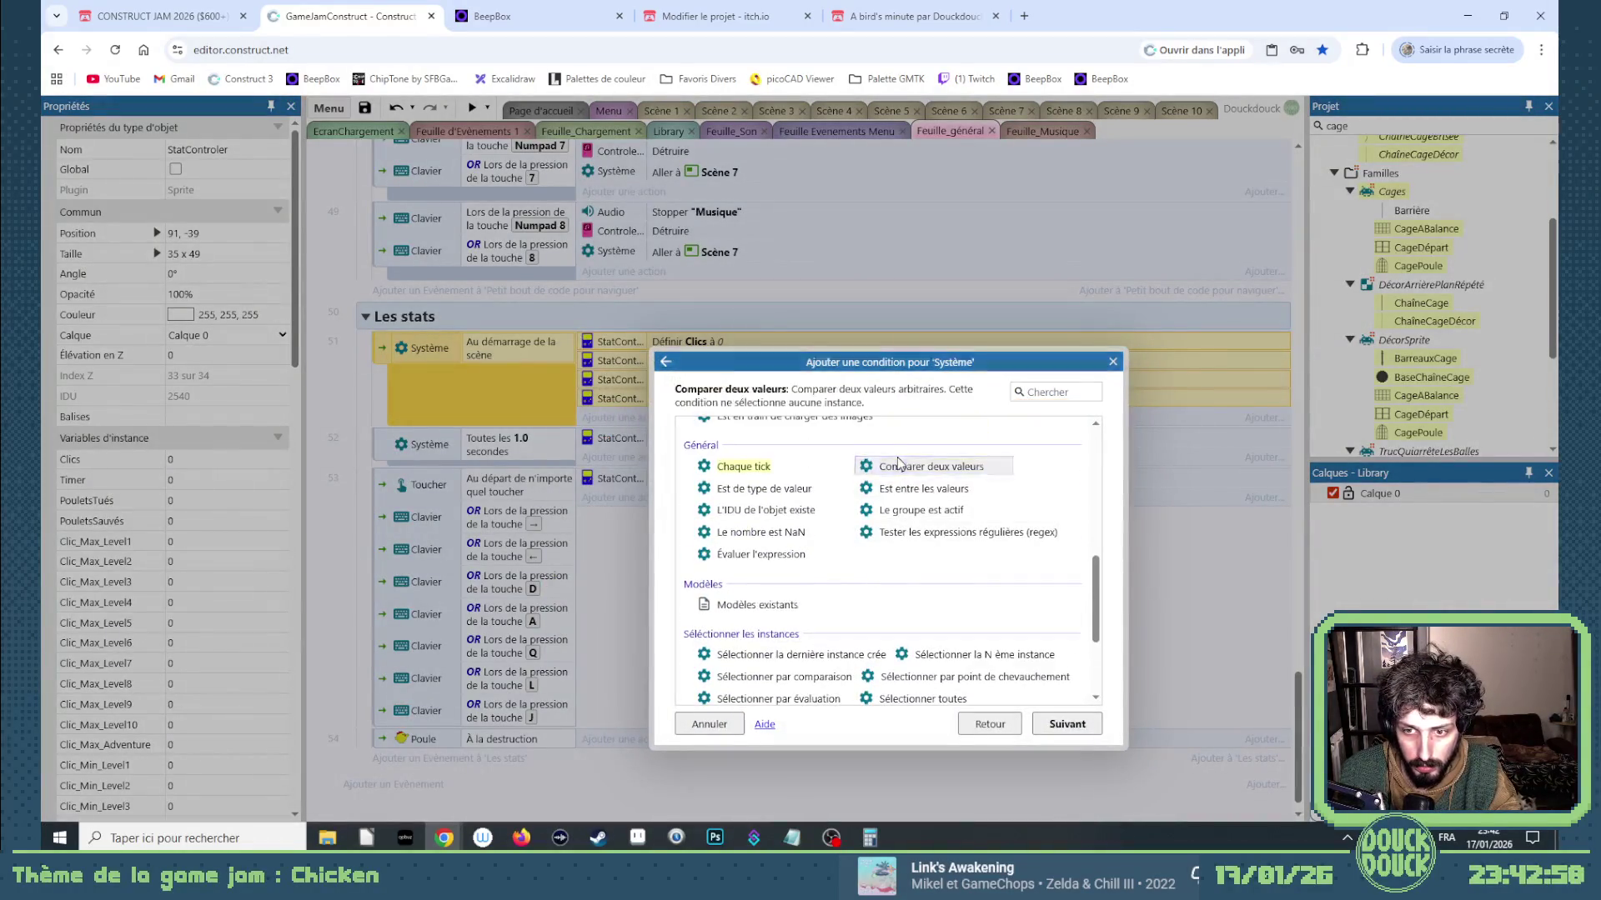
Set the comparison to LayoutName not equal to ScènePrécédente.
type("s")
key("BackSpace")
key("BackSpace")
type("nos")
key("BackSpace")
type("ms")
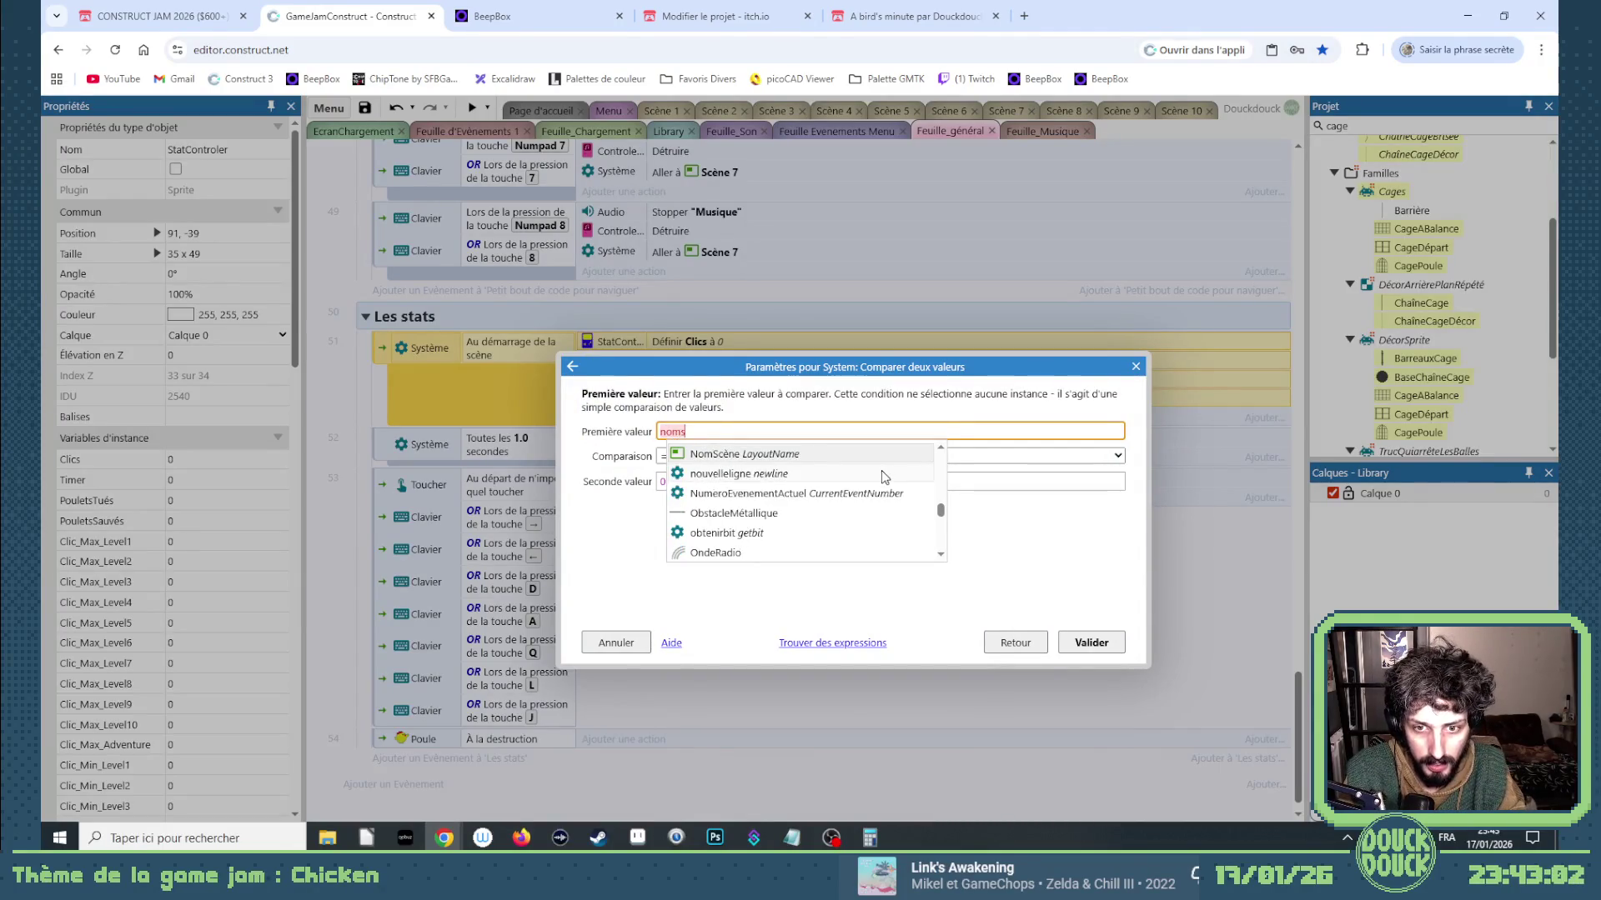
key("Return")
key("Tab")
key("Tab")
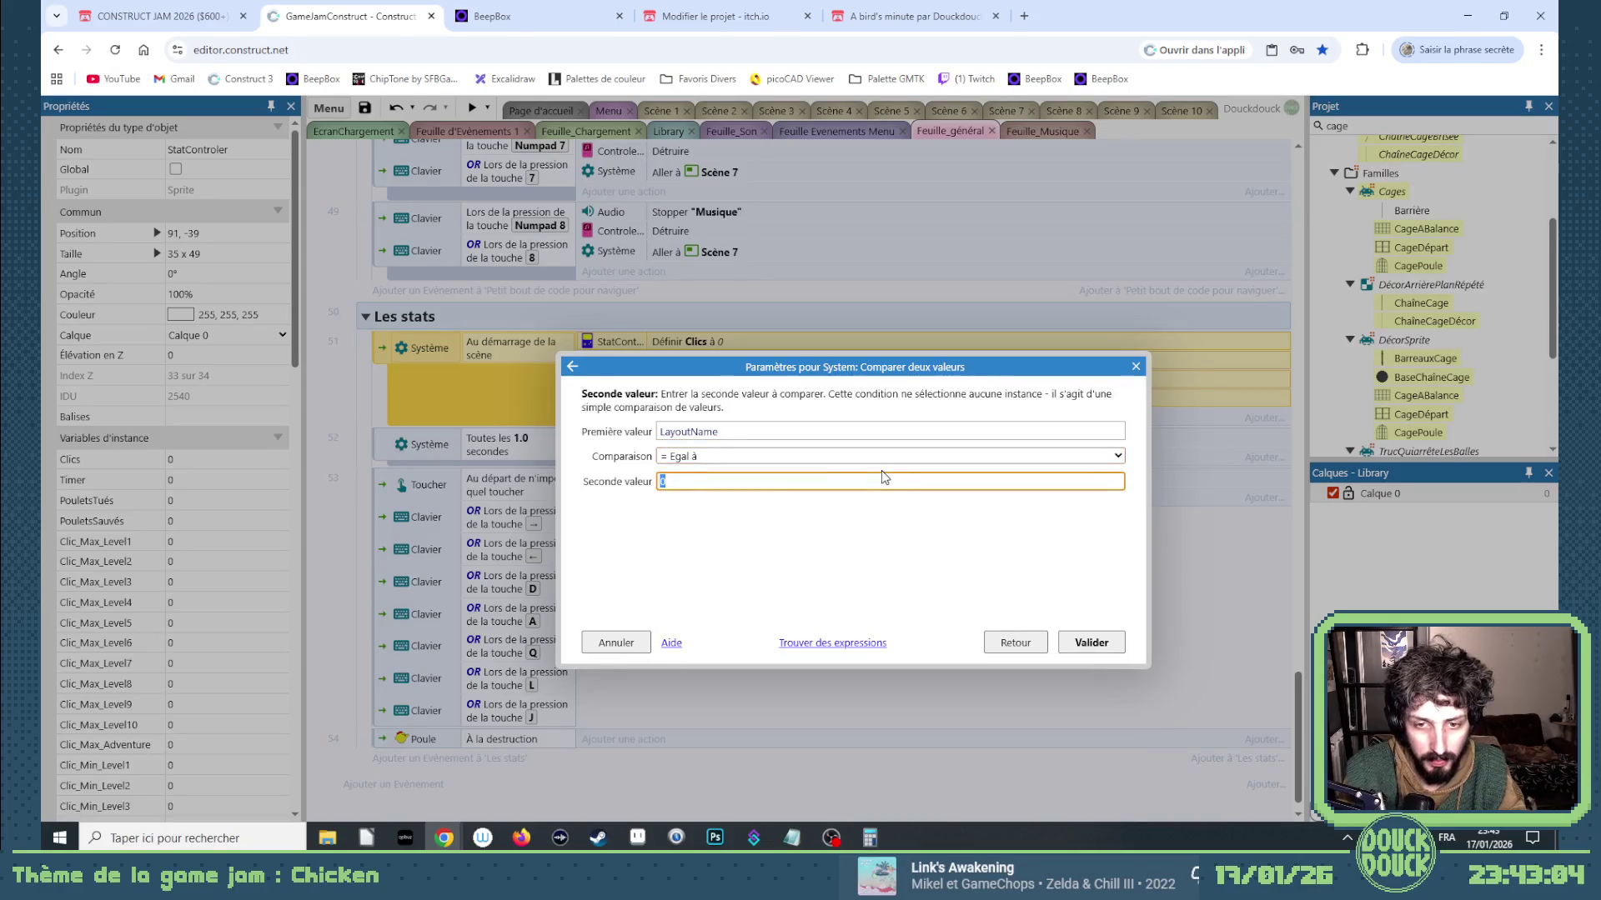
left_click(757, 456)
left_click(707, 499)
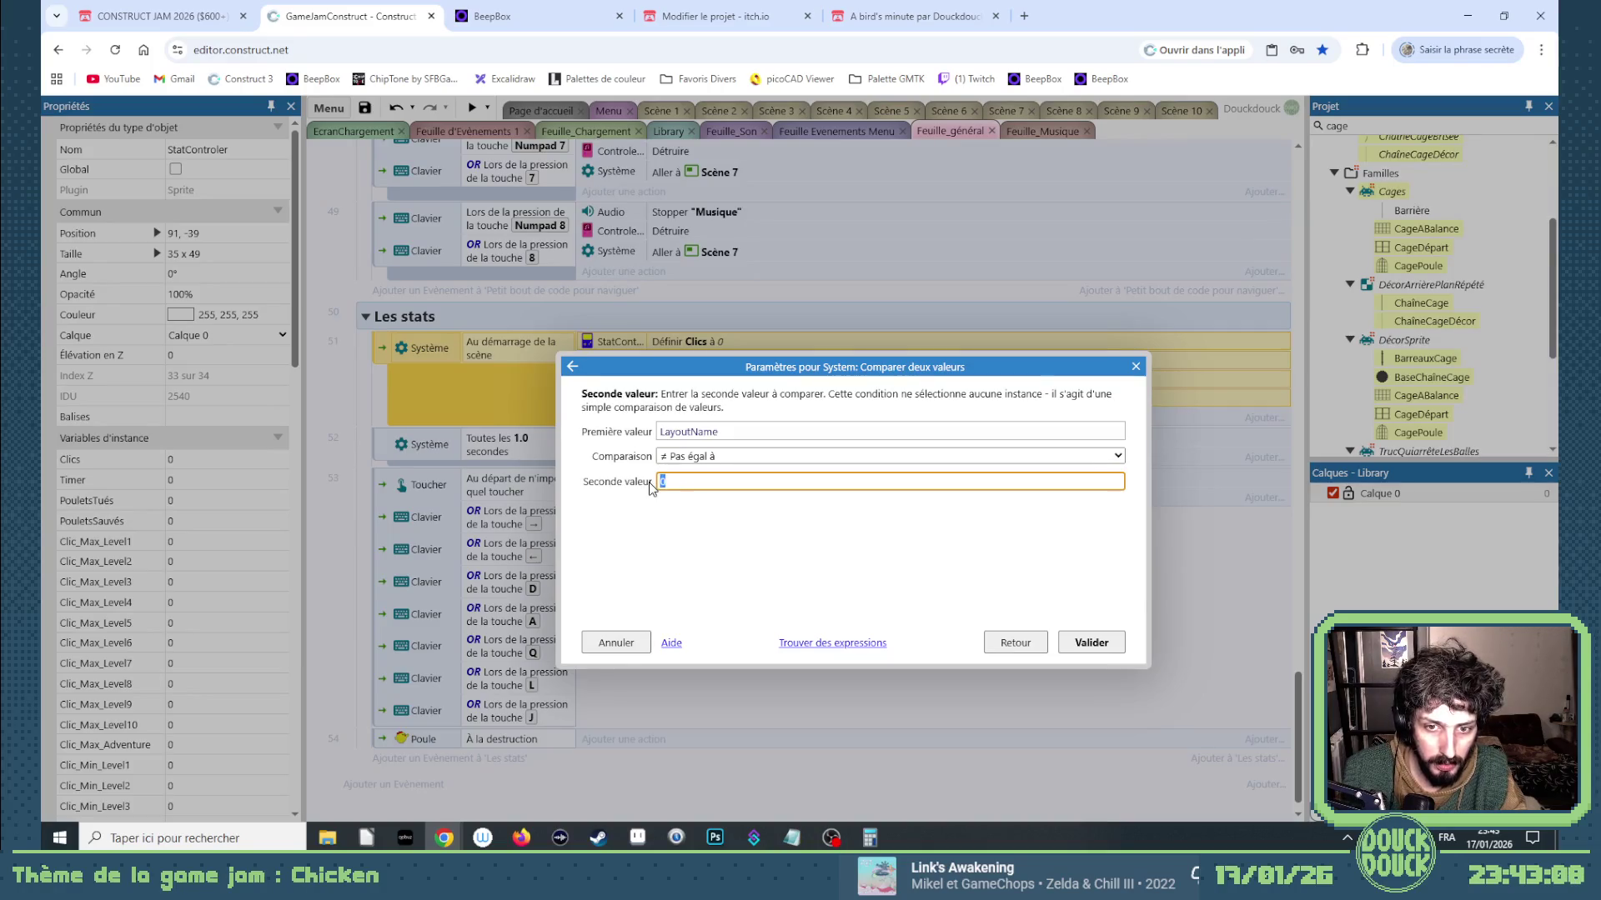
type("sc")
key("Return")
key("Return")
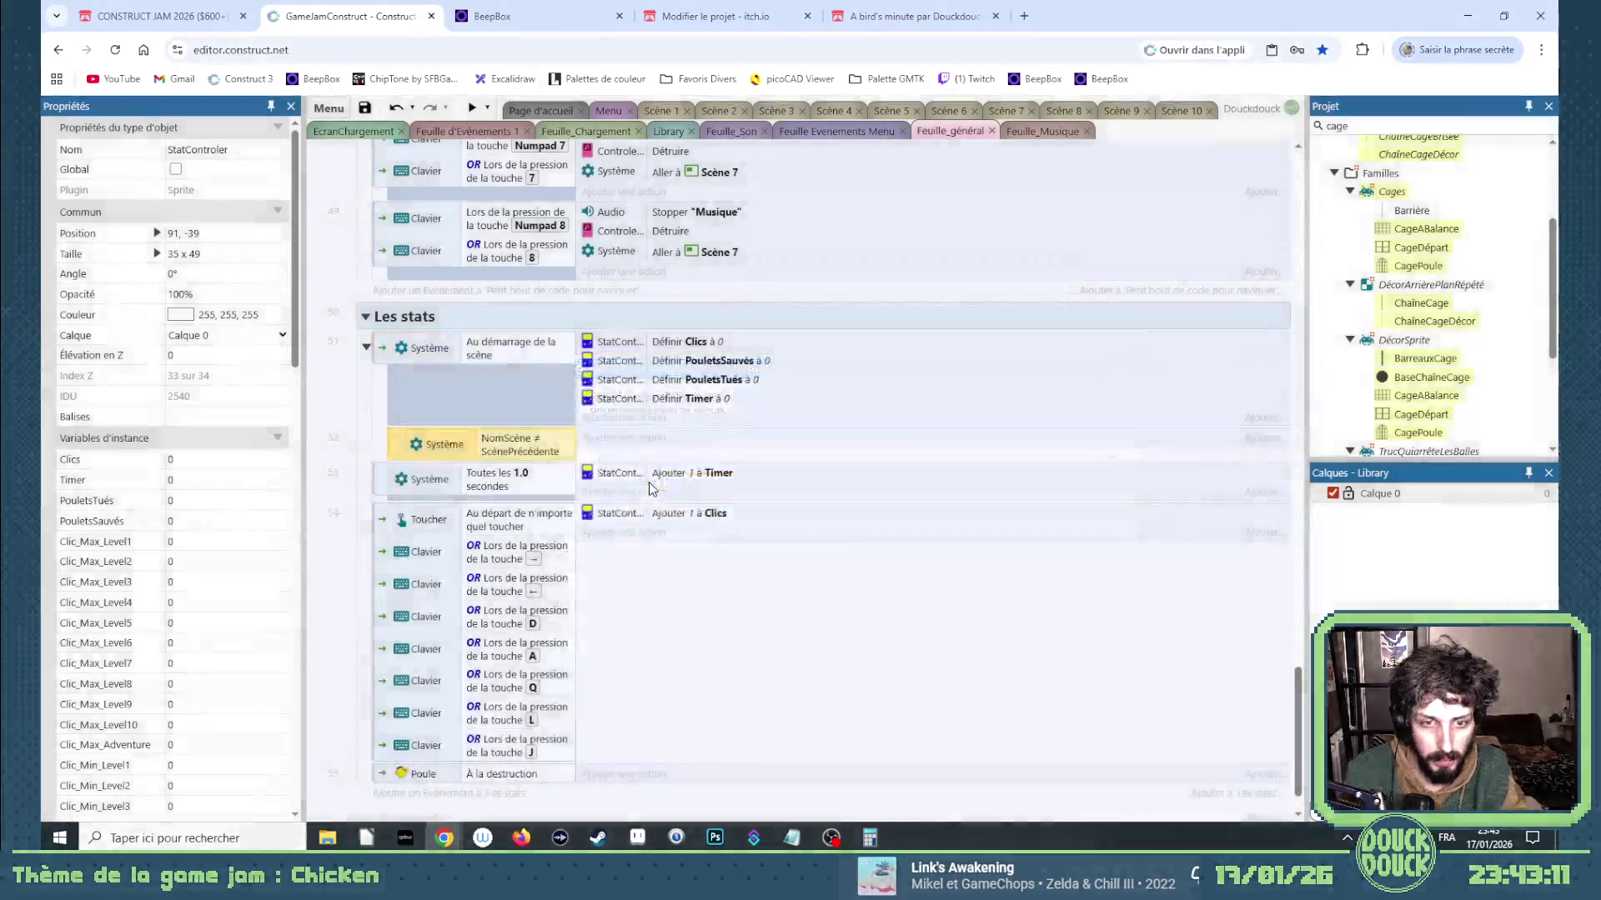
Move the four Définir reset actions into the new sub-event.
left_click(623, 342)
left_click(625, 400, "shift")
left_click_drag(622, 355, 616, 450)
Copy the Définir PouletsTués à 0 action into the Poule destruction event.
scroll(588, 649, "down", 1)
left_click(681, 325)
left_click(675, 363)
left_click_drag(675, 364, 677, 715)
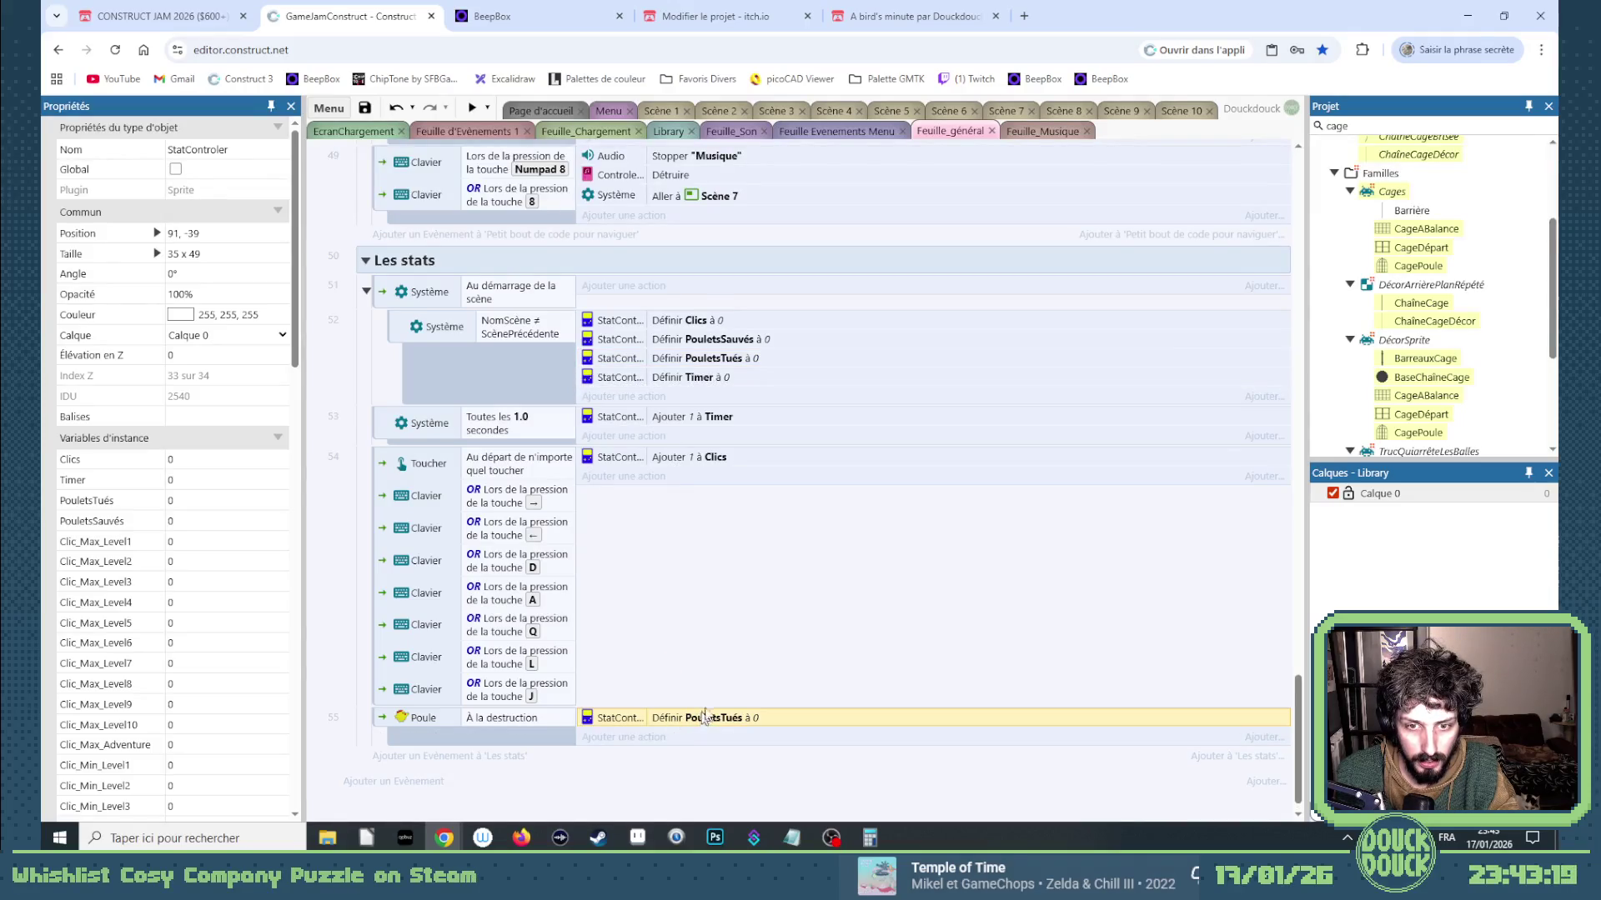
Change the copied action to 'Ajouter à' PouletsTués instead of setting it to 0.
double_click(703, 719)
left_click(1014, 643)
scroll(801, 584, "down", 2)
left_click(778, 595)
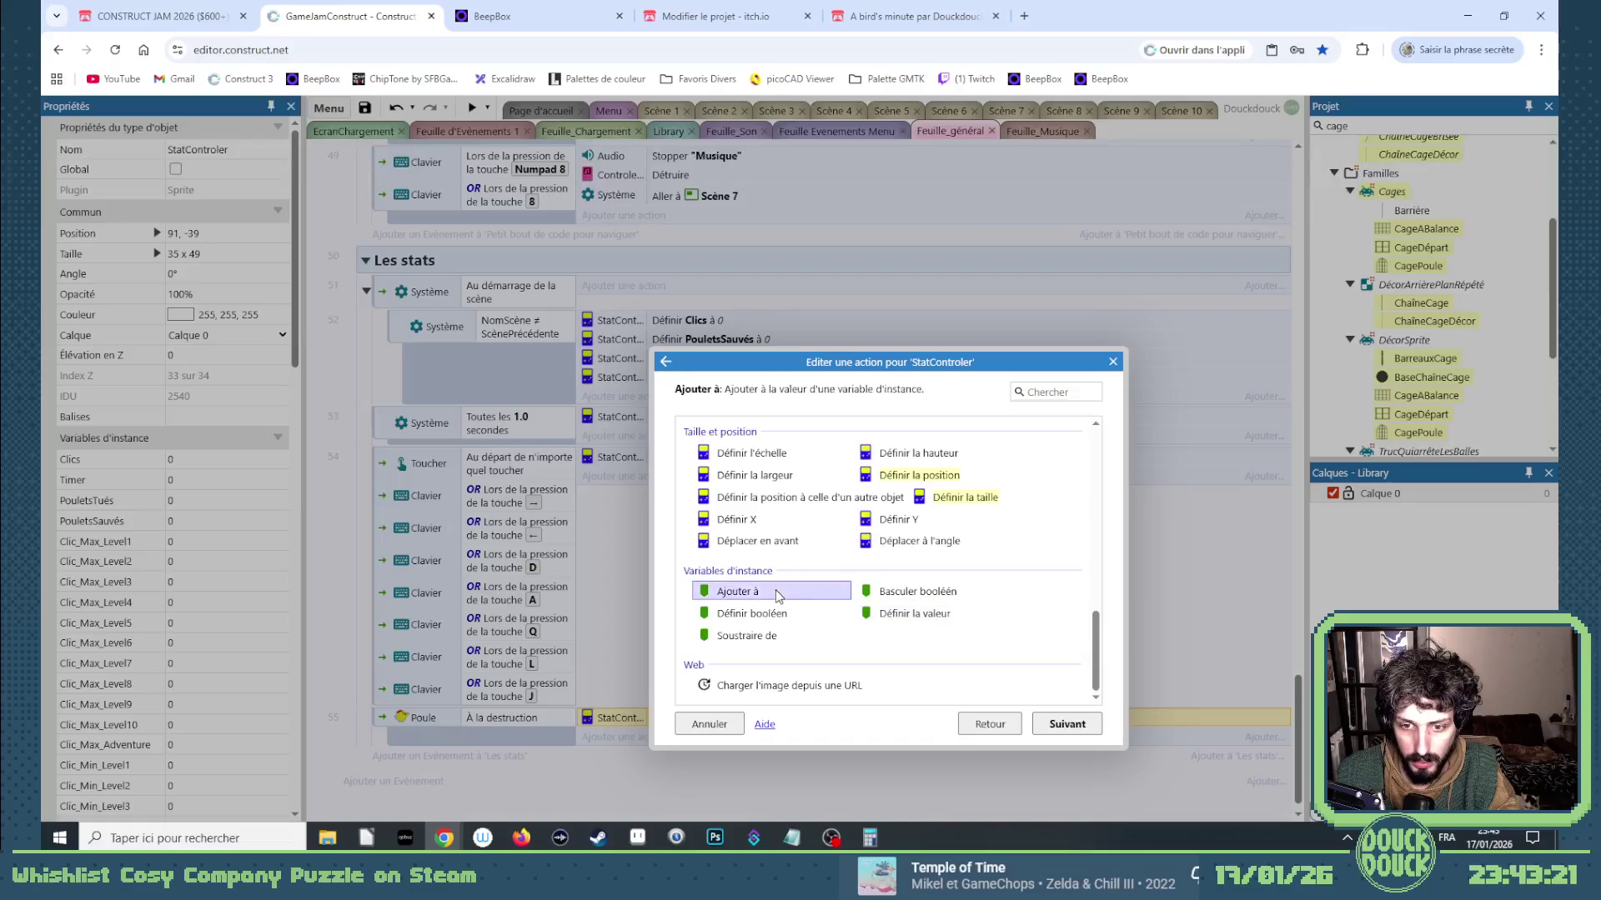
double_click(778, 594)
left_click(1087, 643)
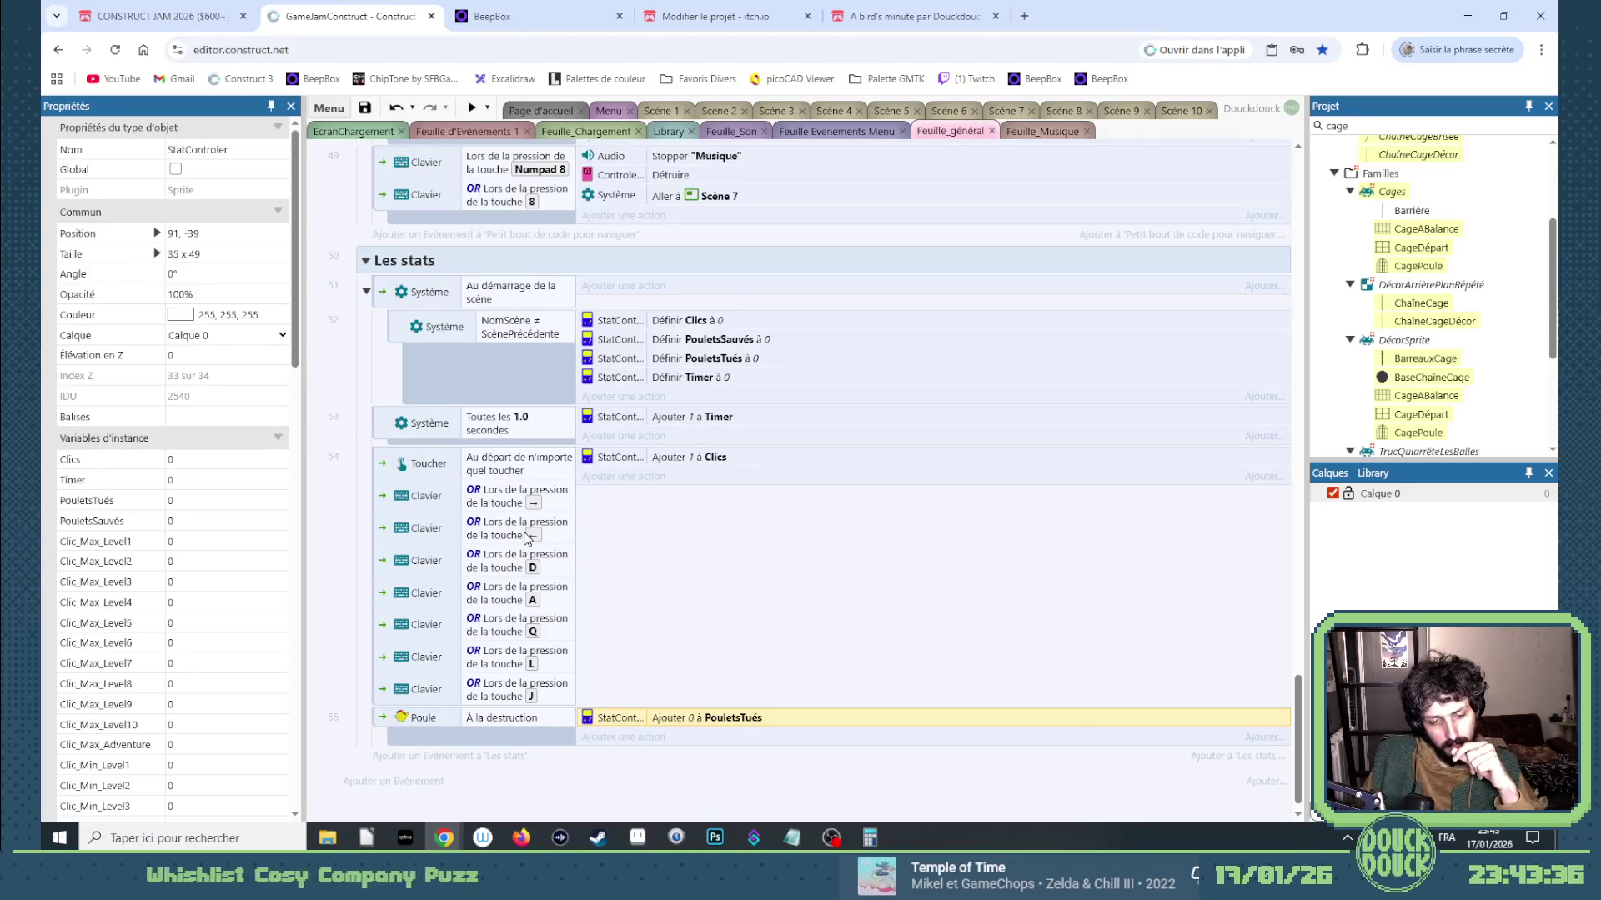
left_click(446, 759)
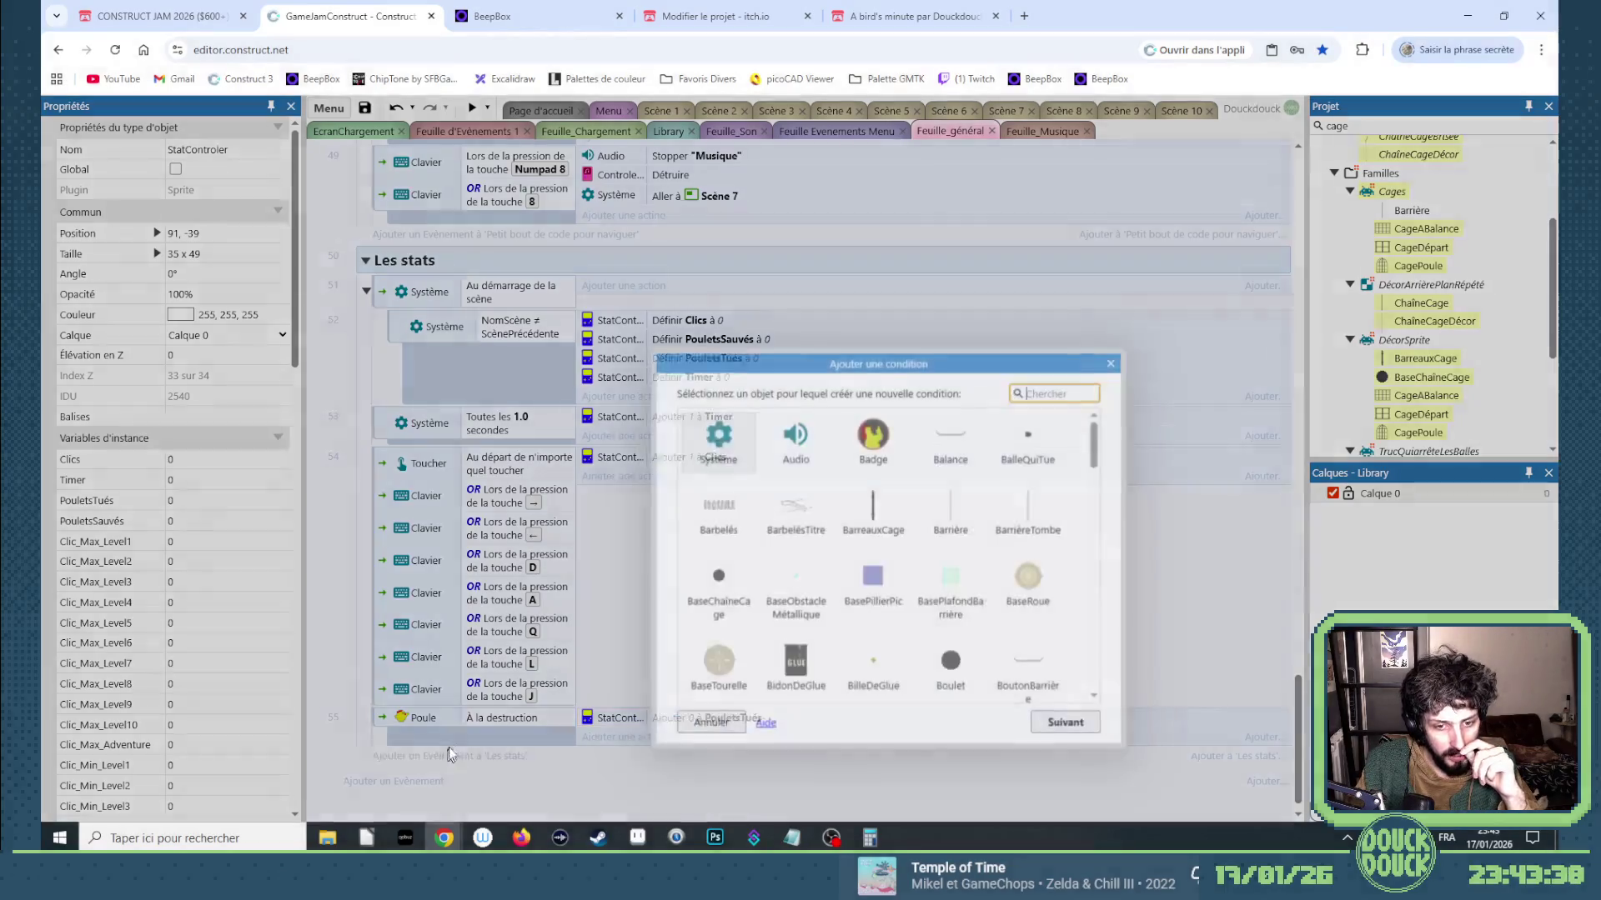
Add an event where Poule collides with ZoneFin.
type("poule")
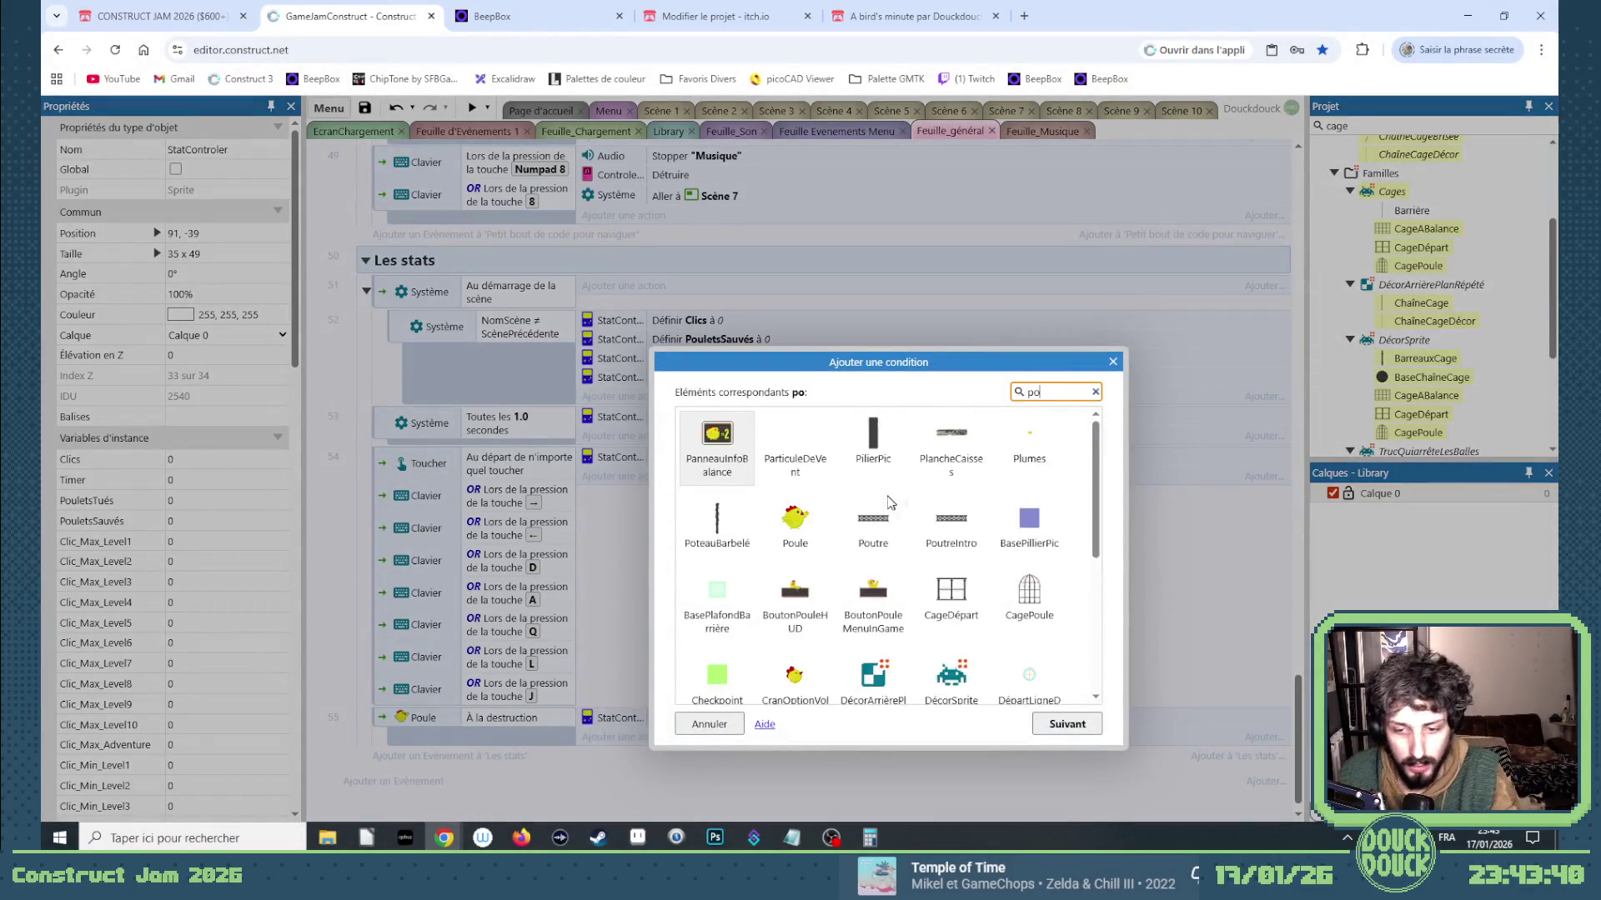
key("Right")
key("Return")
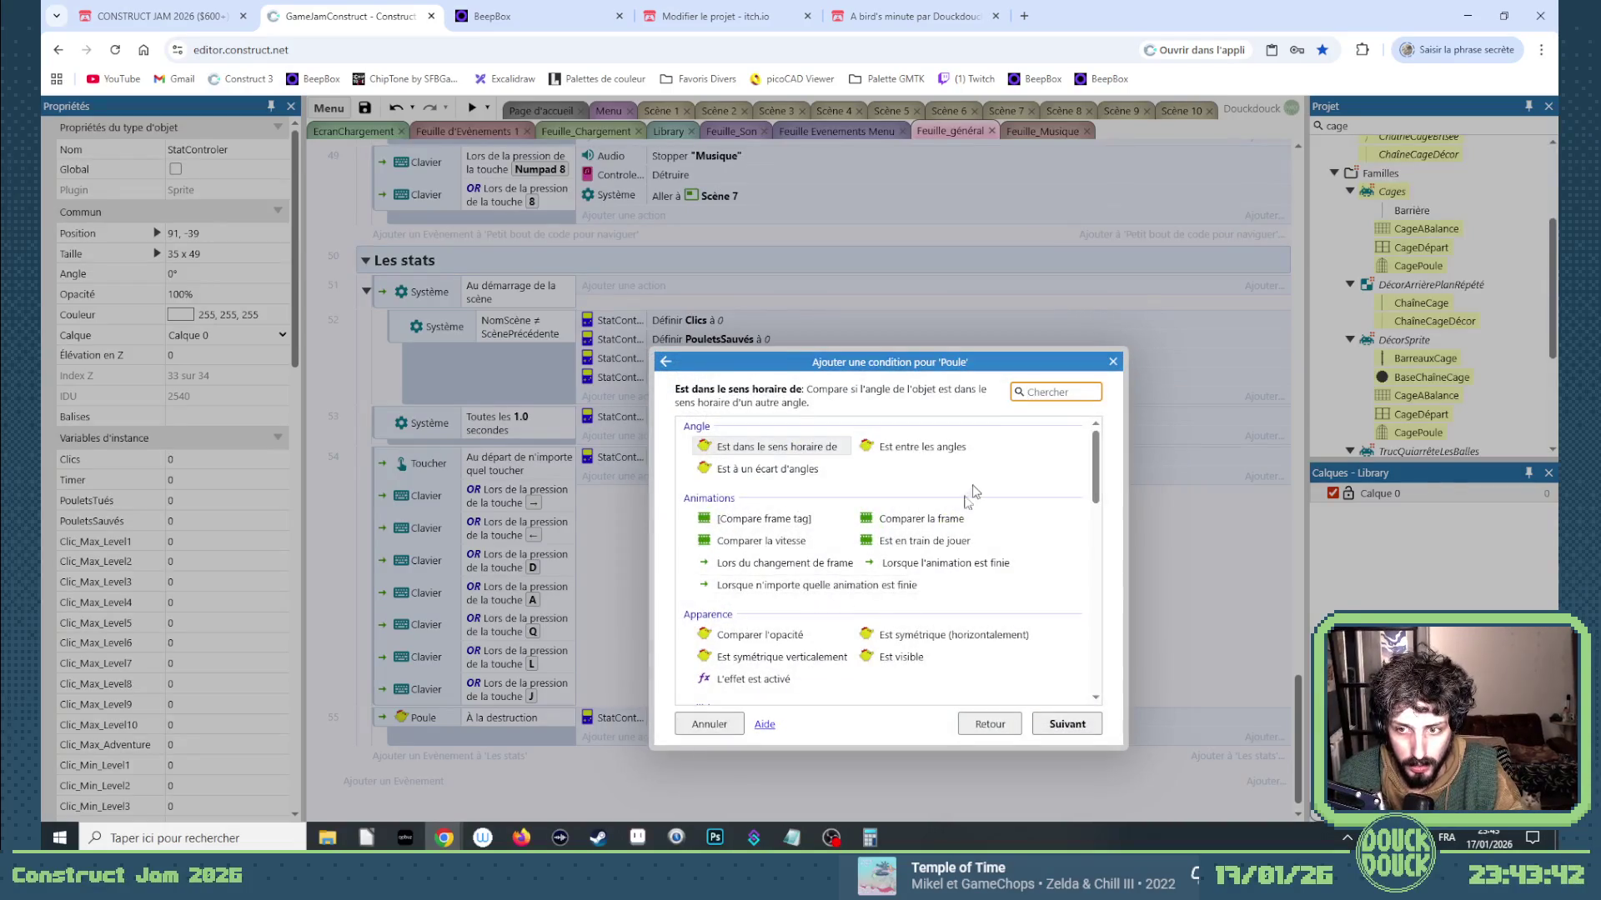
scroll(834, 596, "down", 3)
double_click(822, 614)
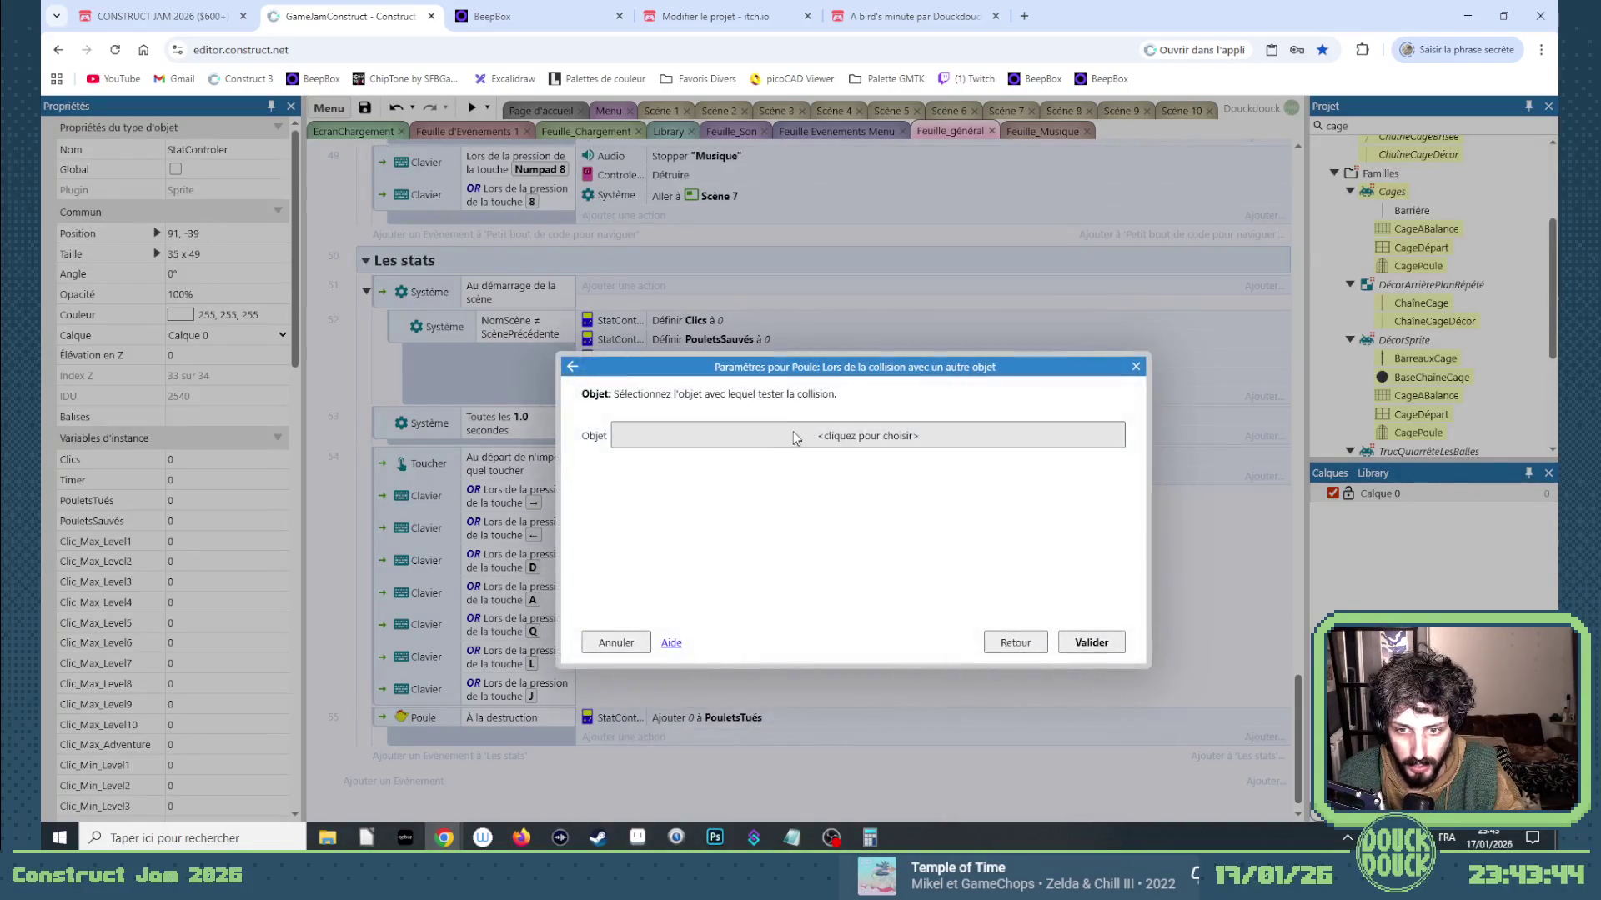
left_click(793, 431)
type("z")
double_click(762, 391)
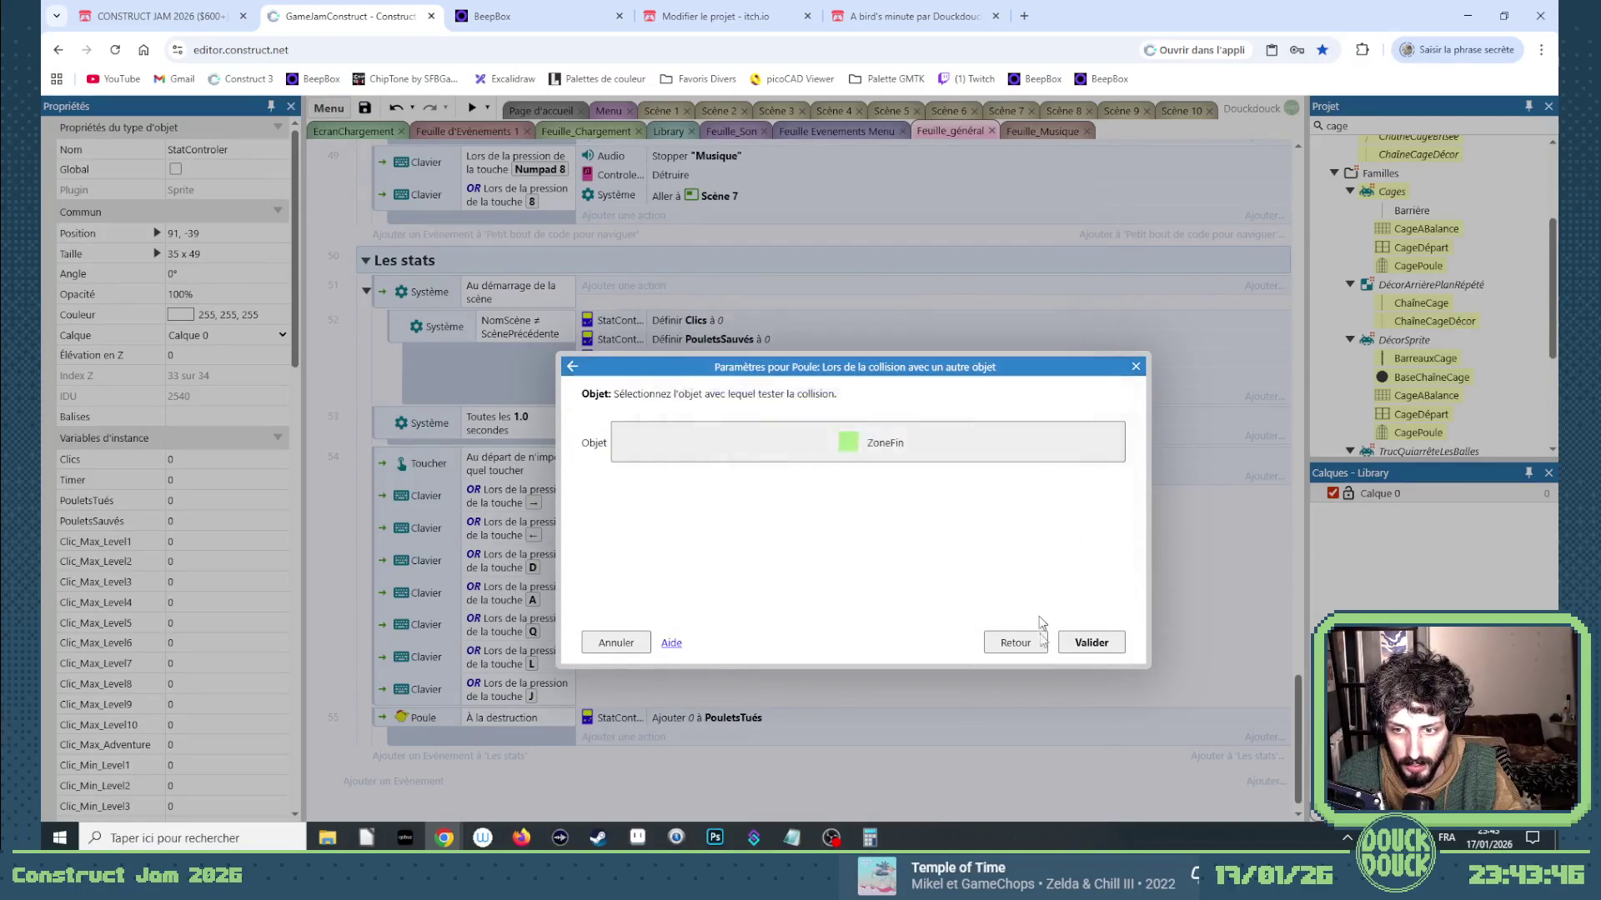
left_click(1095, 645)
Copy the add-to-variable action into it and switch the variable to PouletsSauvés.
left_click_drag(744, 754, 747, 761)
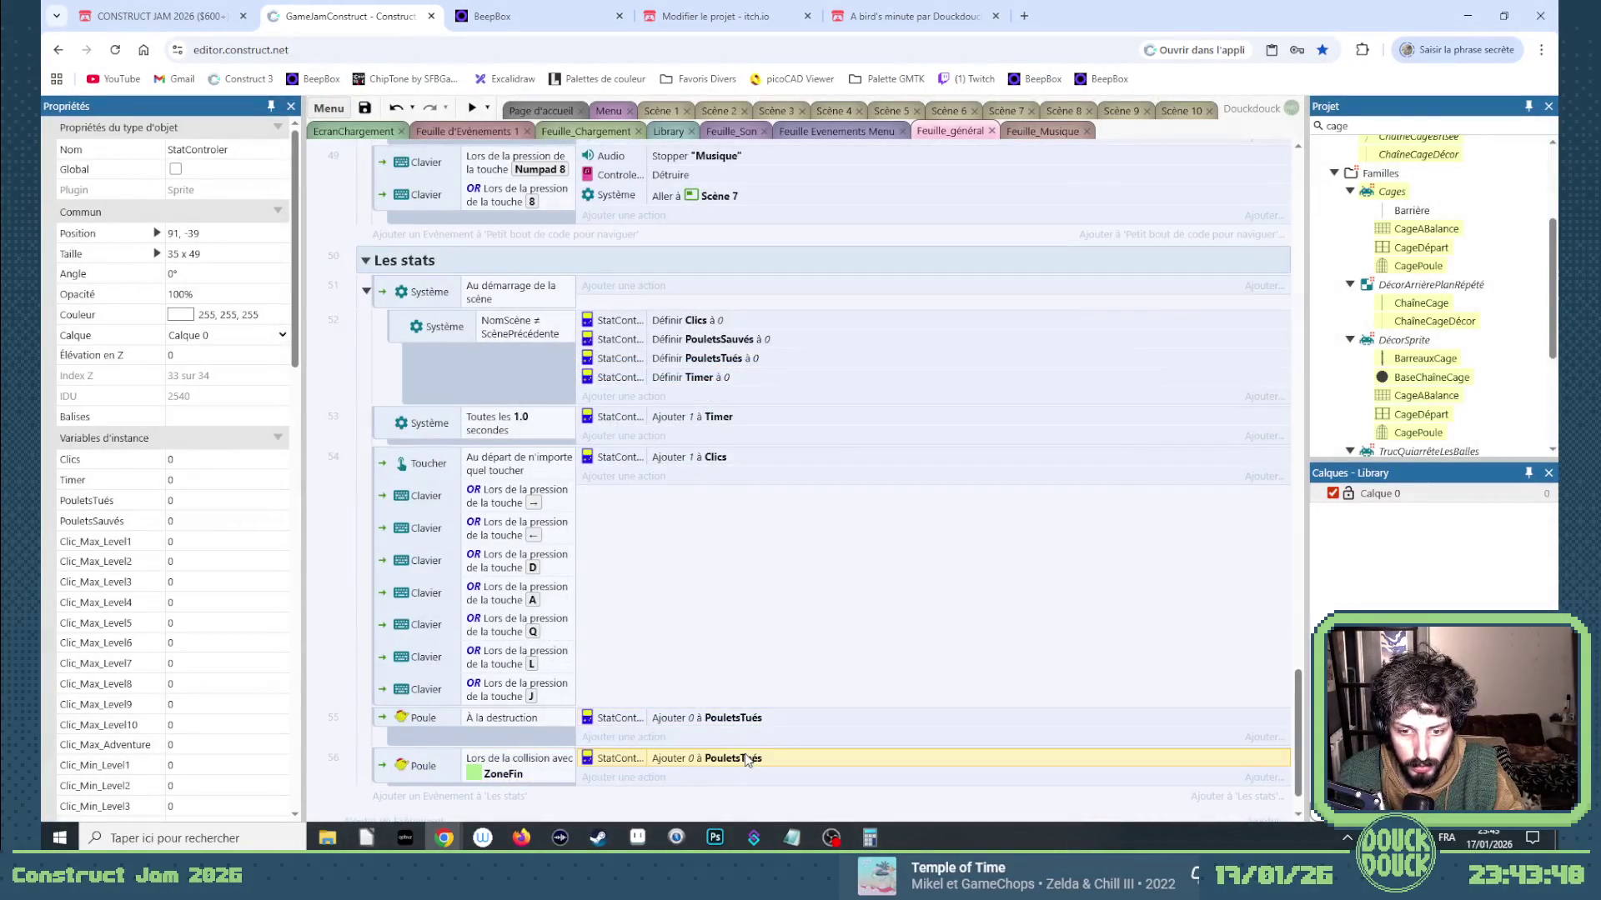
double_click(787, 758)
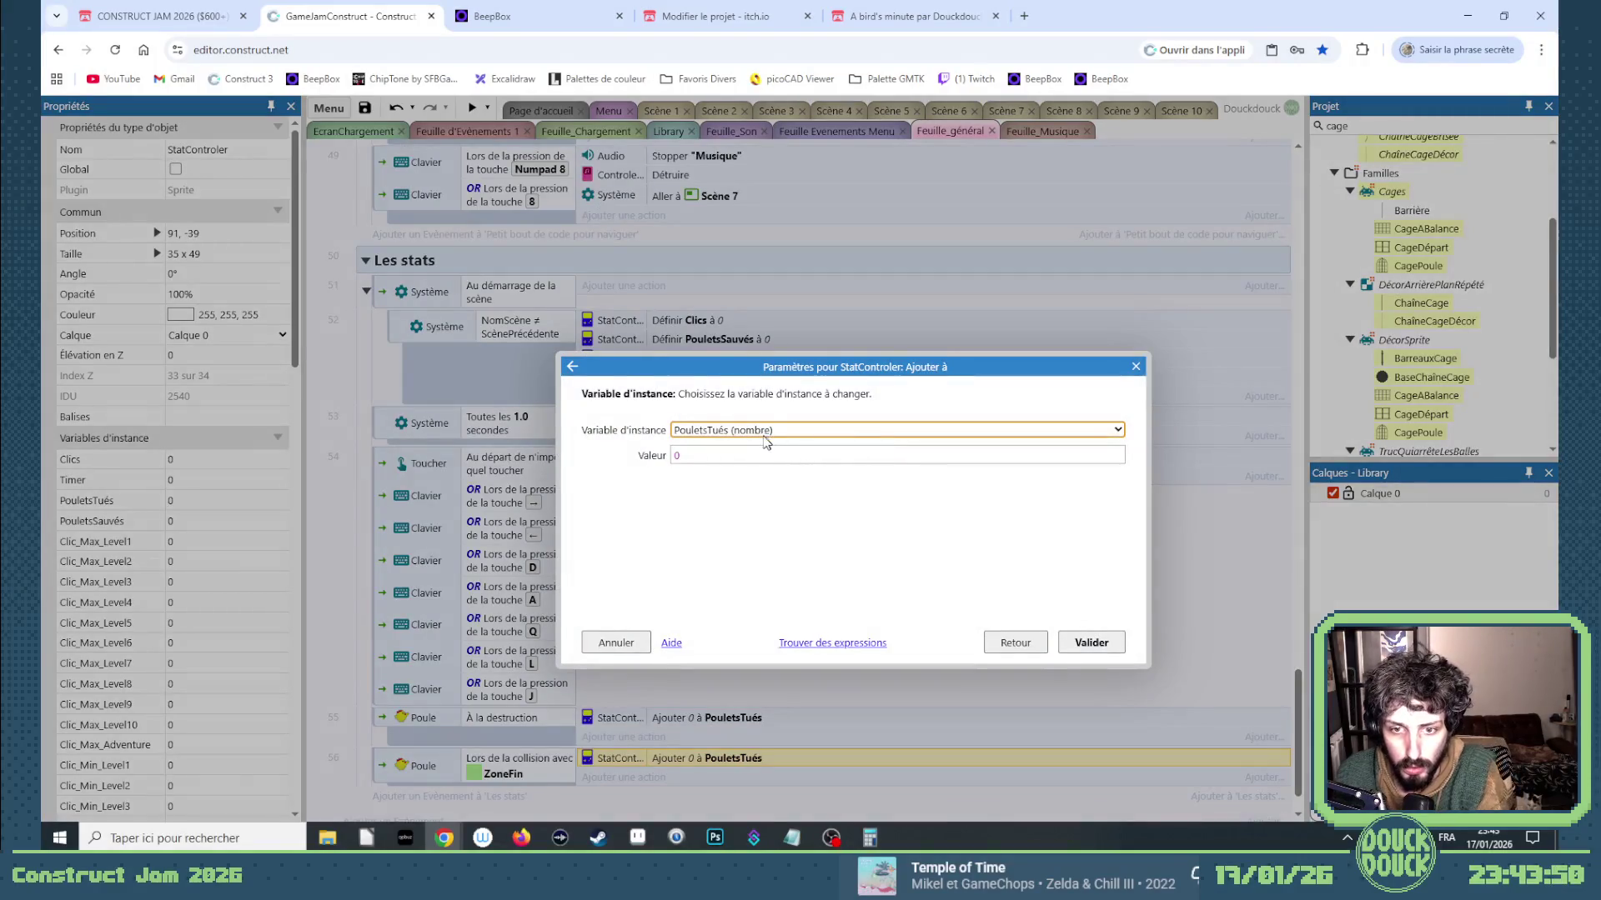
key("Down")
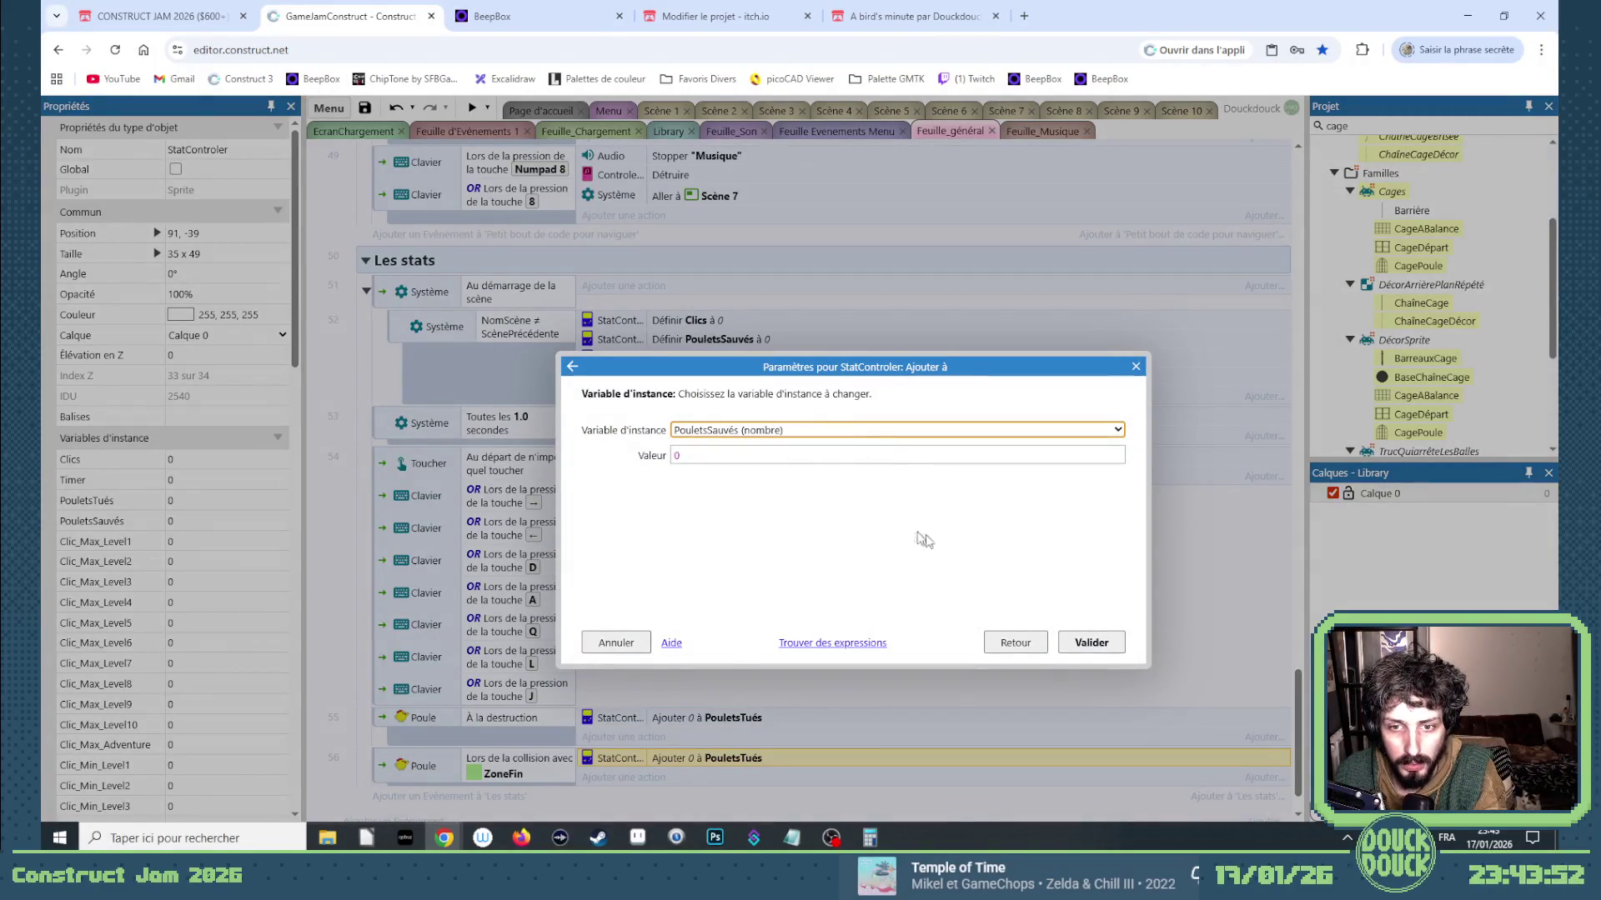
key("Return")
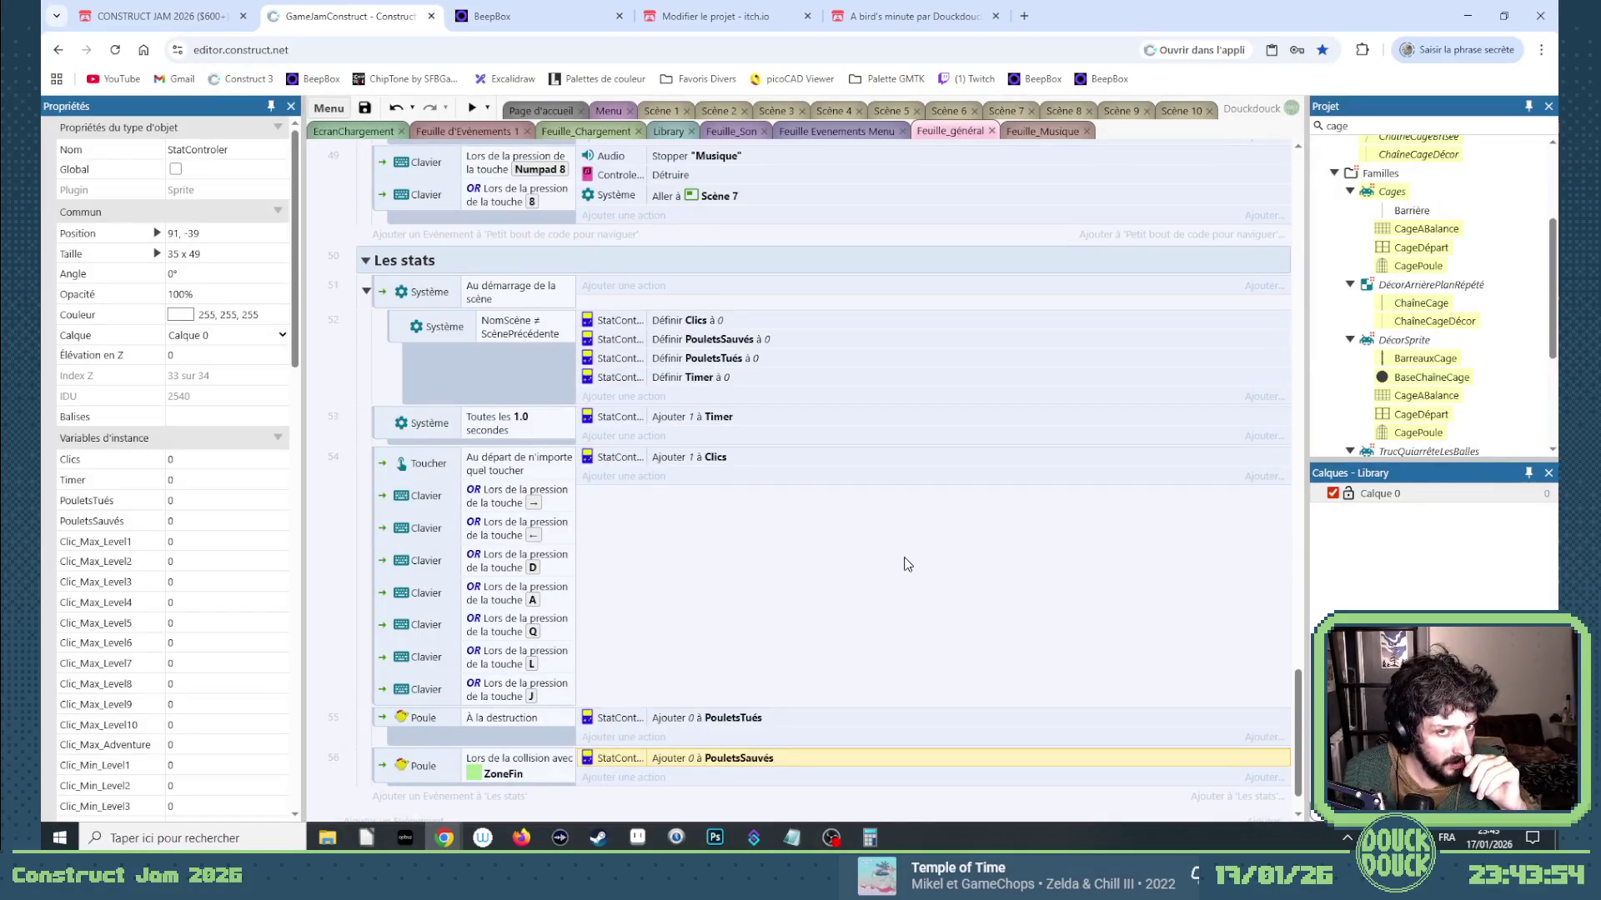
Tick Global for StatControler in the Library layout, then return to Feuille_général.
left_click(663, 132)
left_click(175, 168)
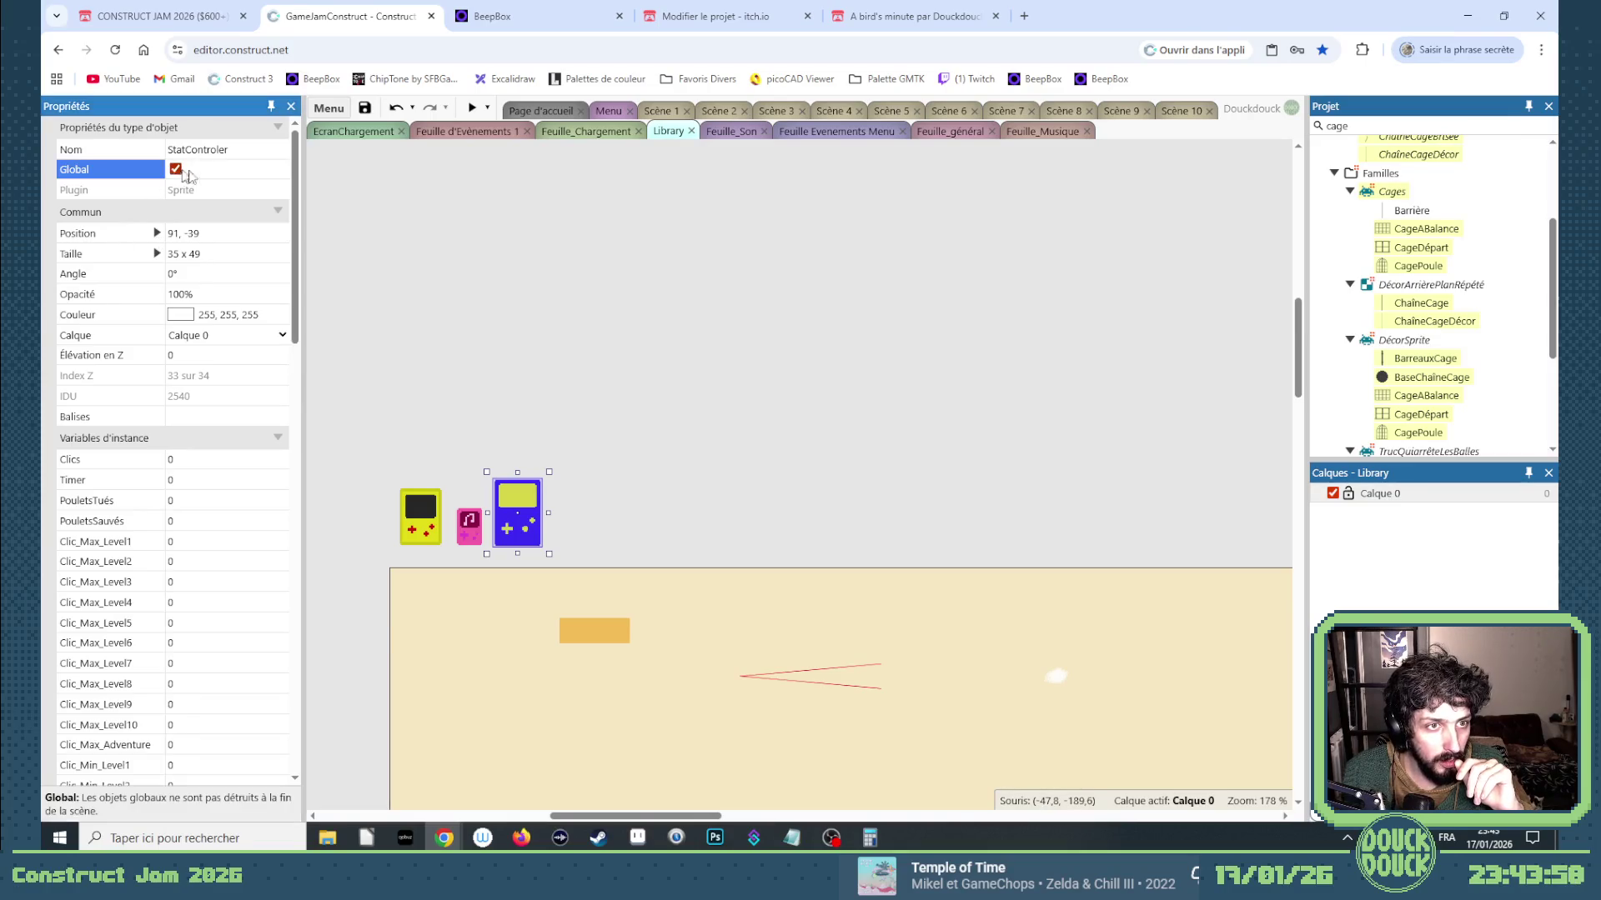
left_click(957, 129)
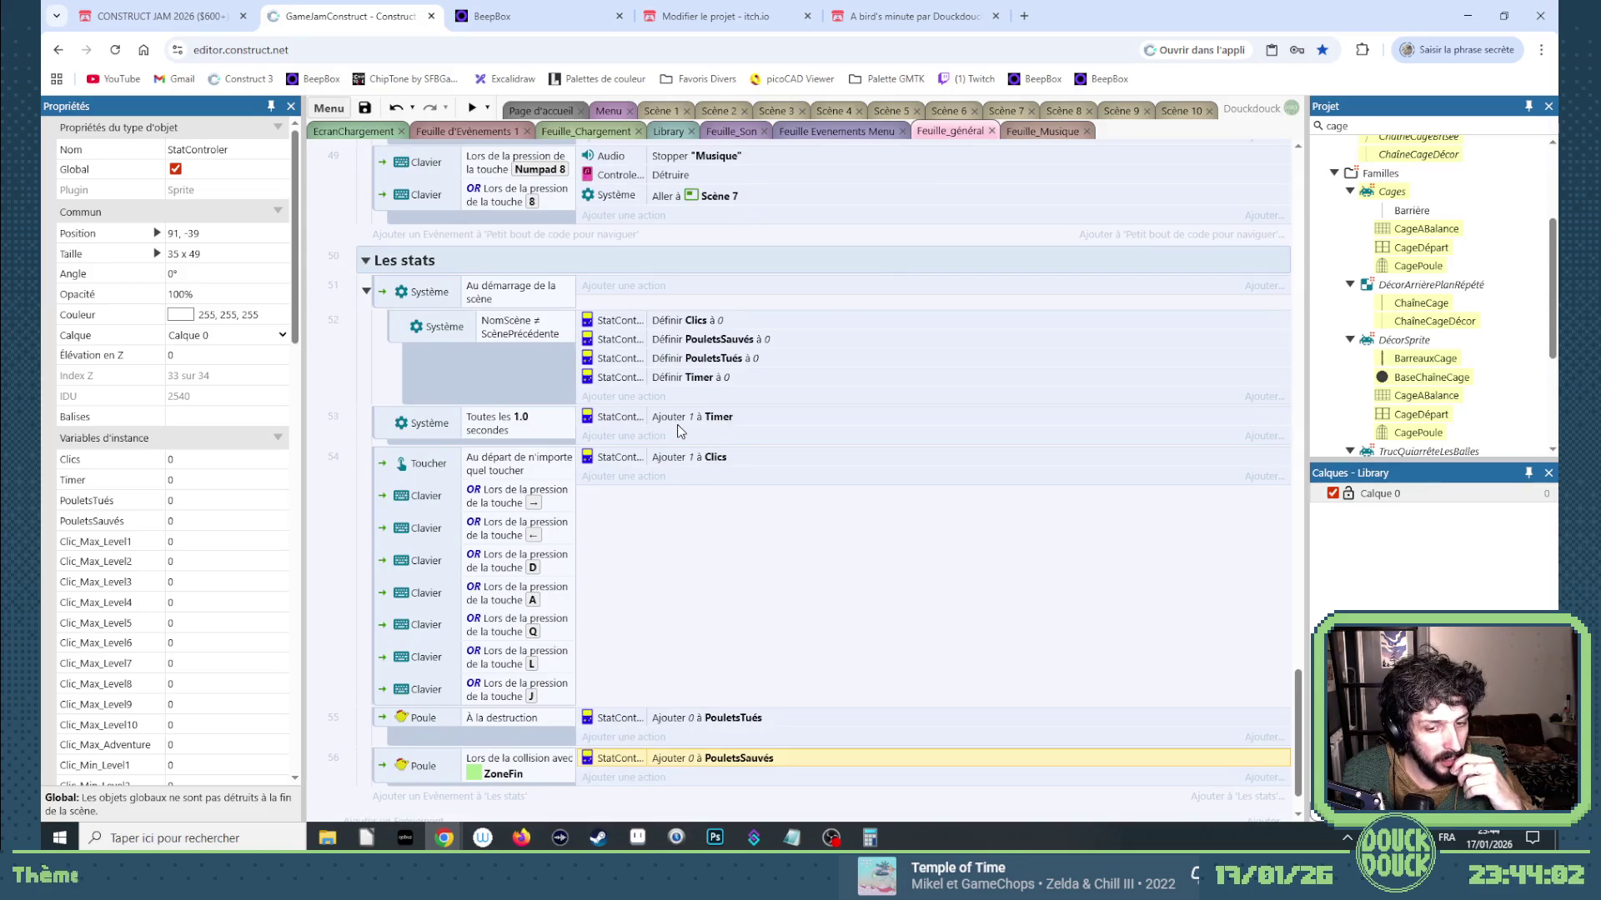
scroll(680, 431, "down", 2)
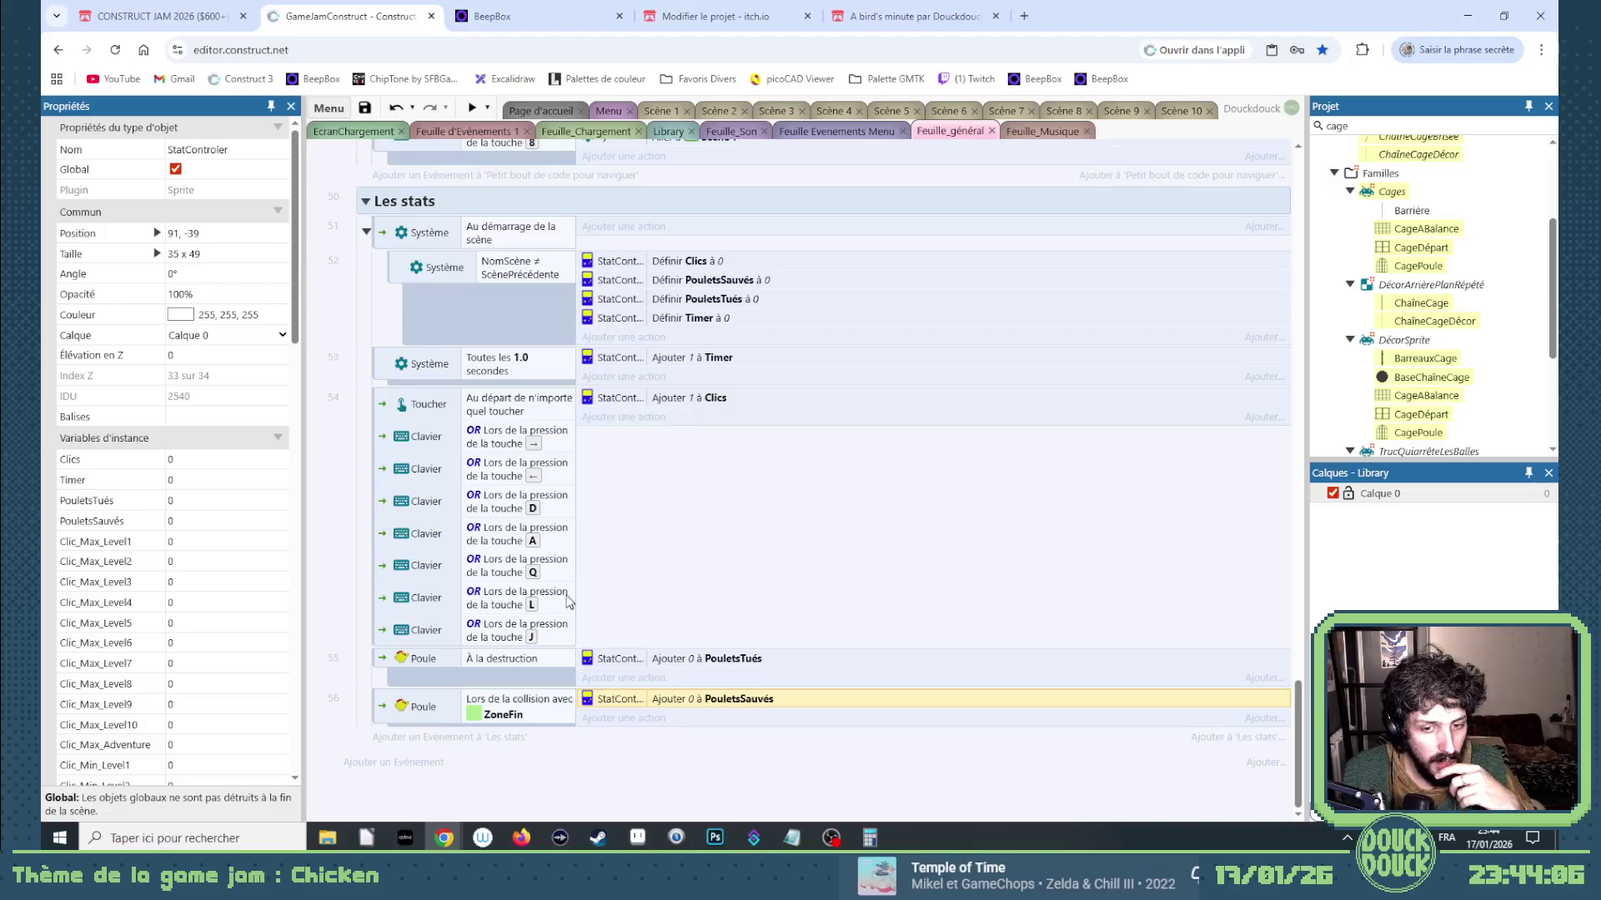
Add a Caméra 'Est en interpolation' condition with tag "Fin" and save the project.
left_click(432, 738)
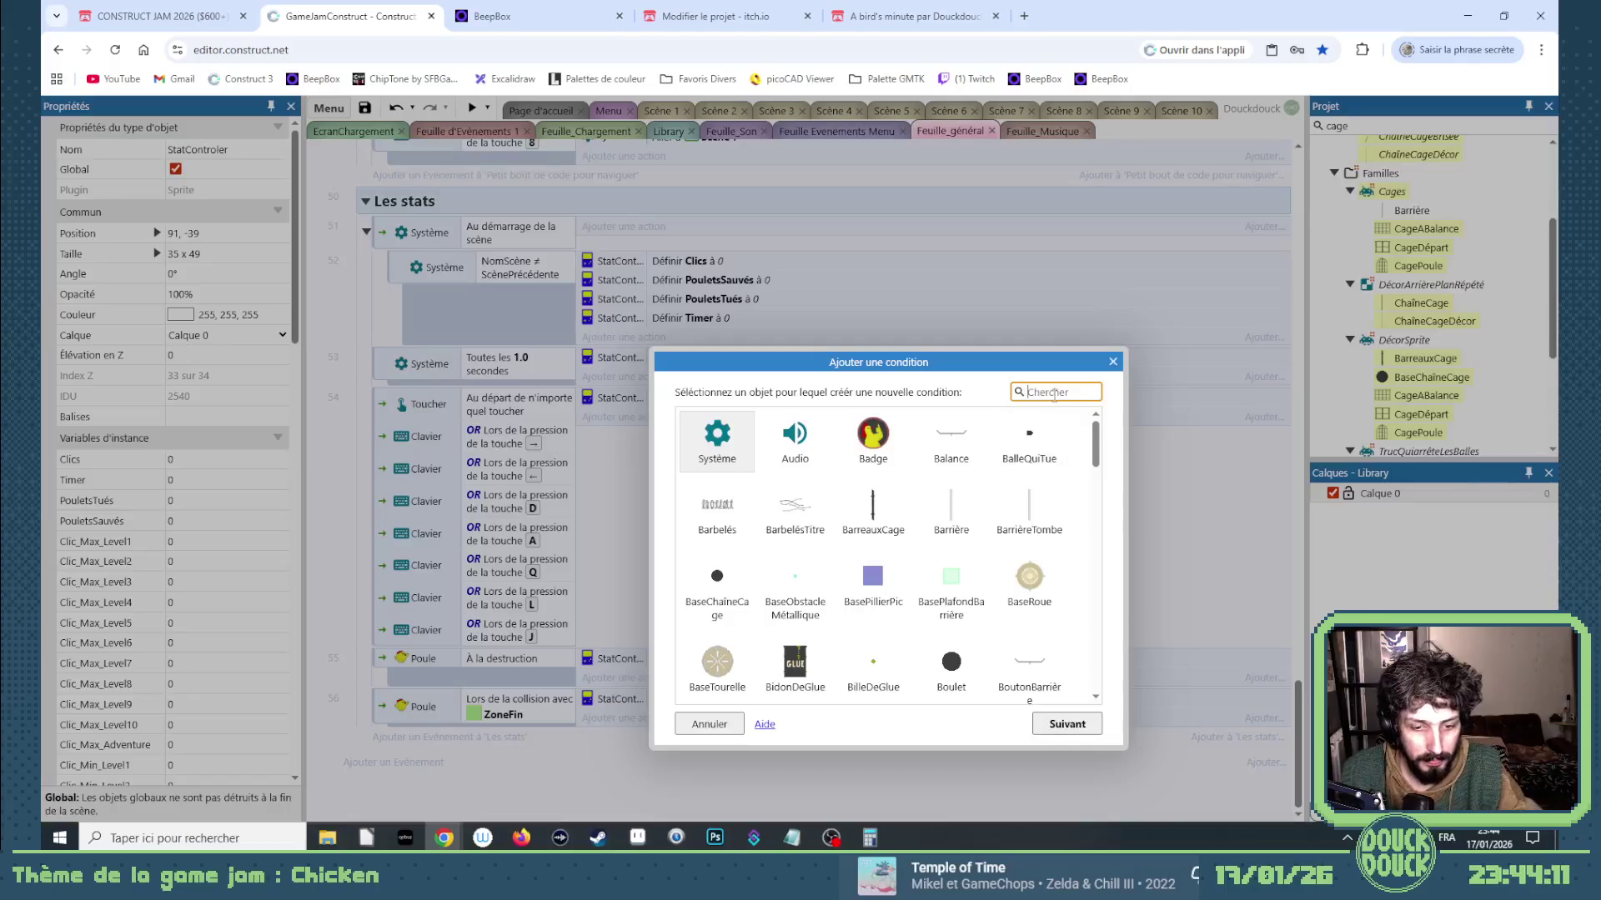
type("ca")
double_click(715, 511)
scroll(936, 586, "down", 1)
scroll(936, 586, "down", 3)
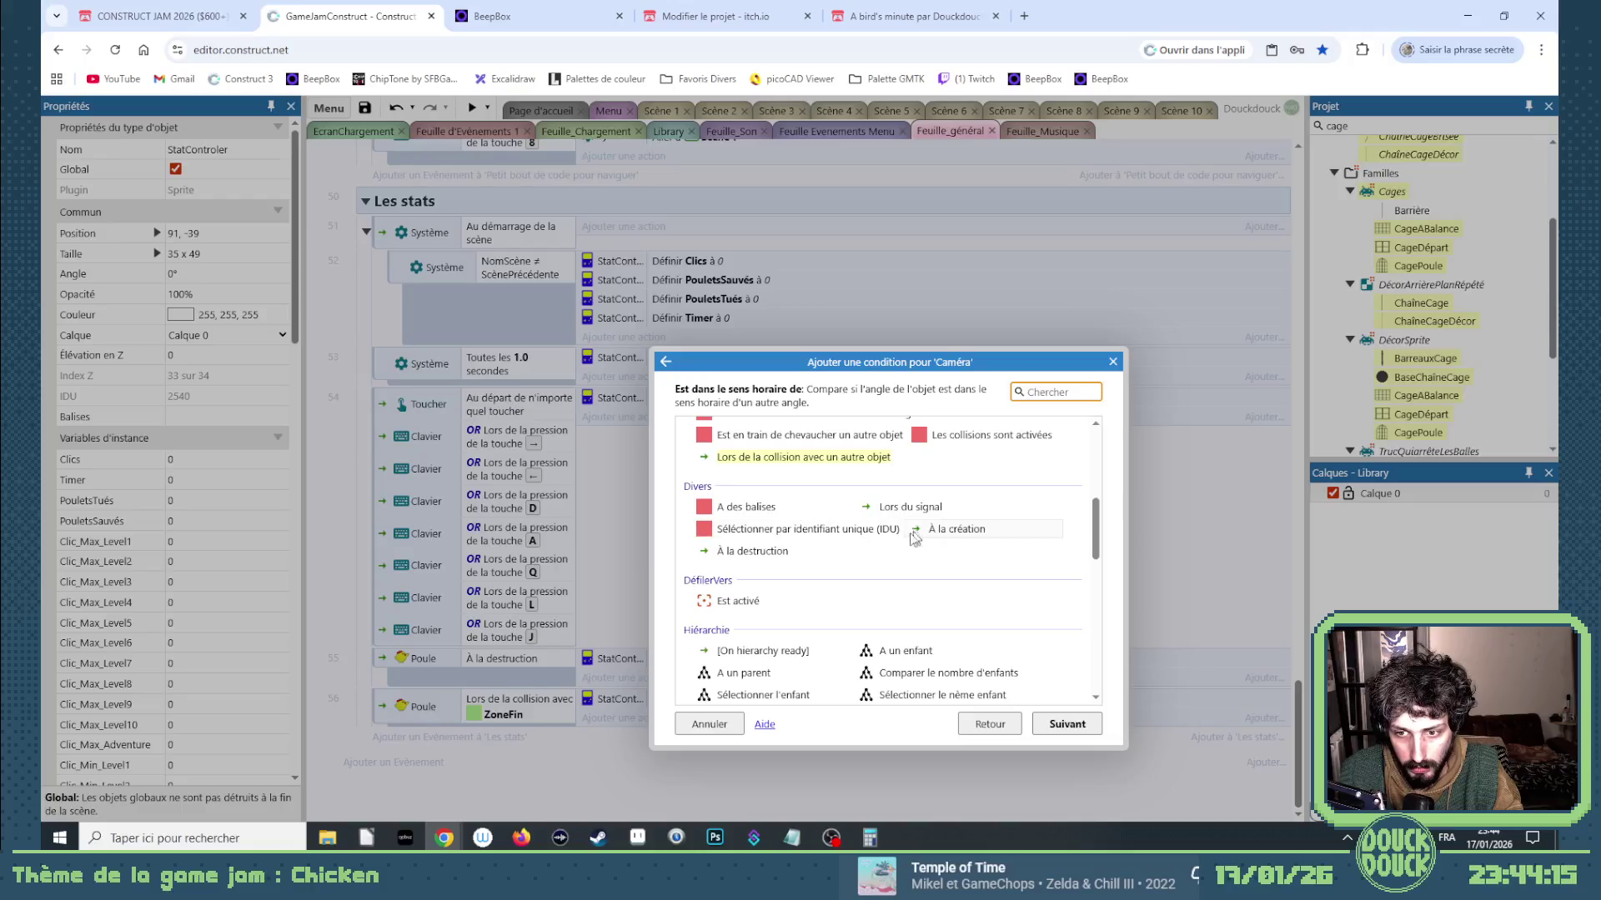
scroll(867, 566, "down", 2)
scroll(868, 566, "down", 2)
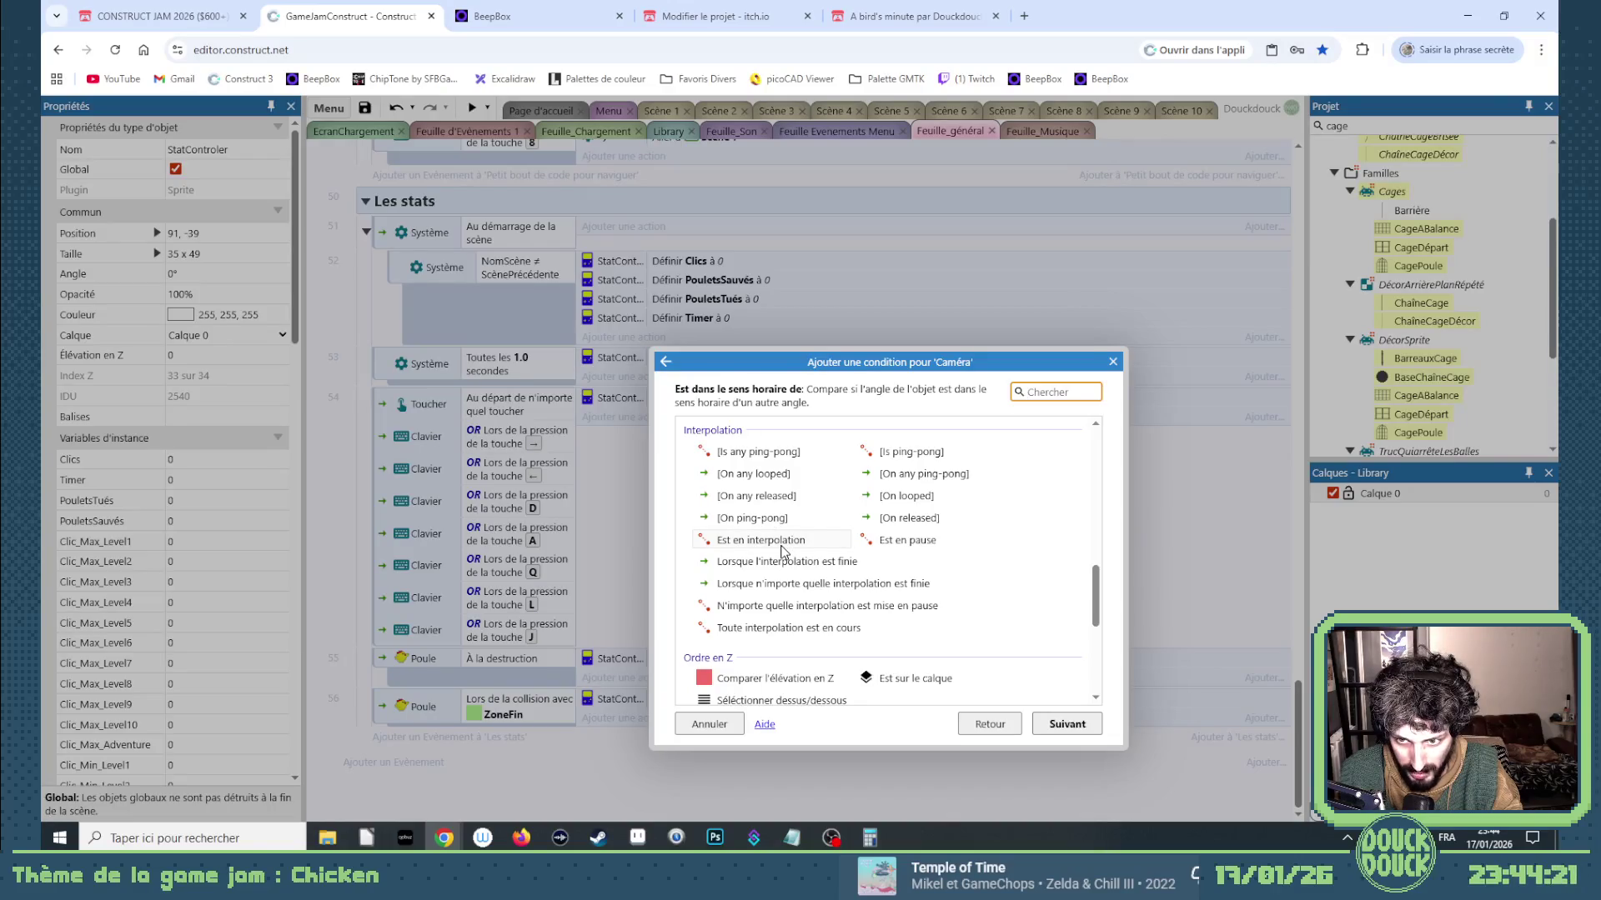
double_click(782, 543)
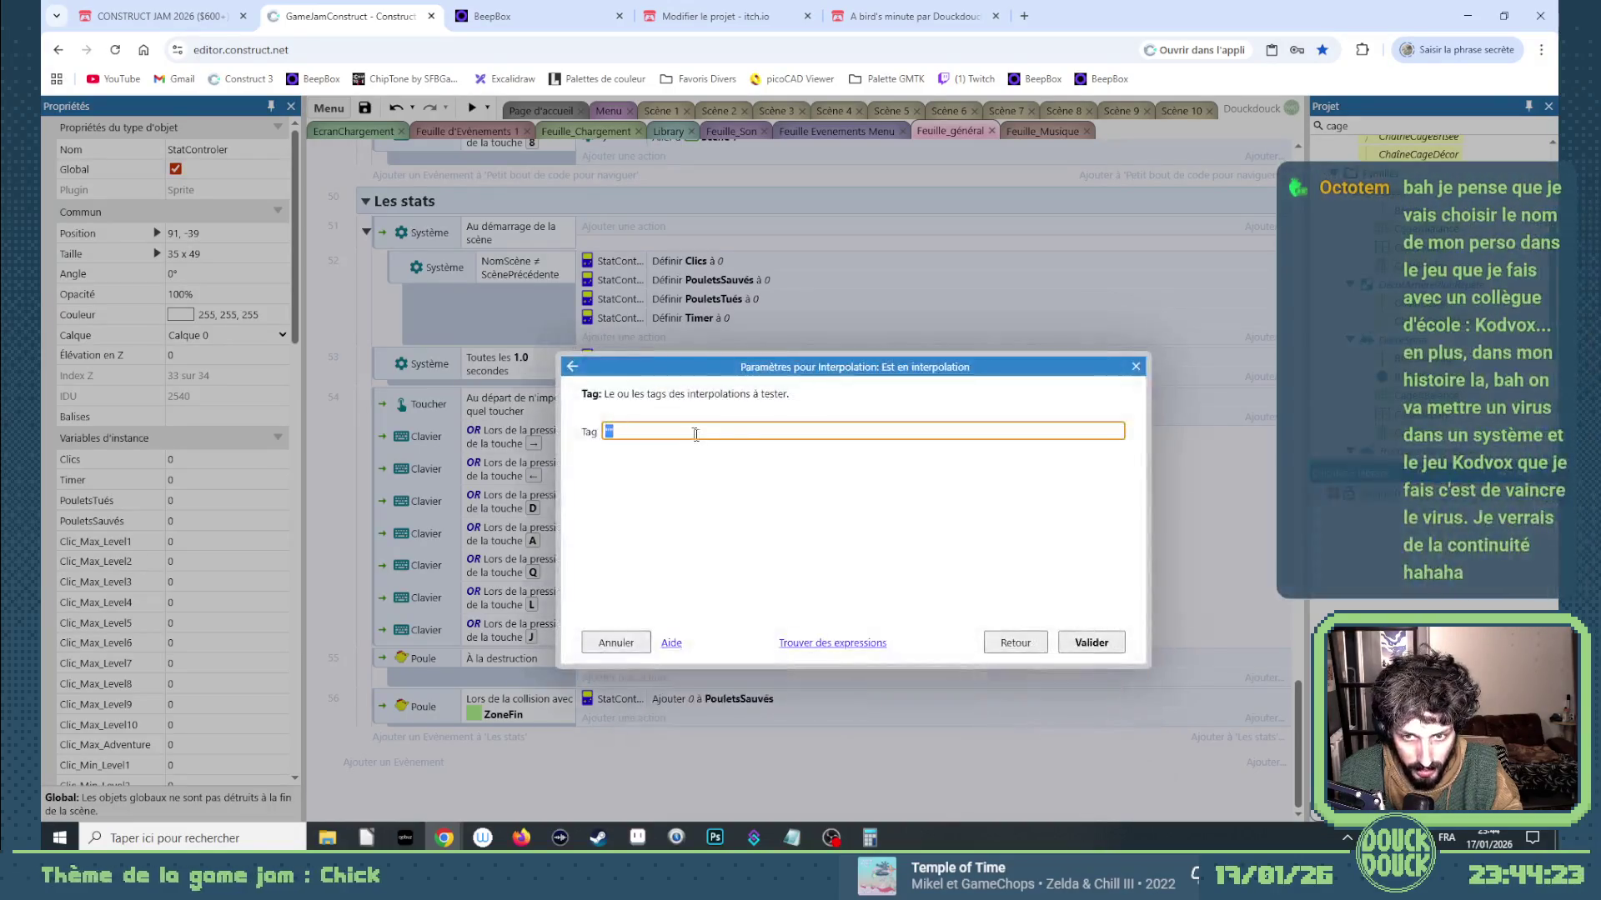
type("\"")
key("Return")
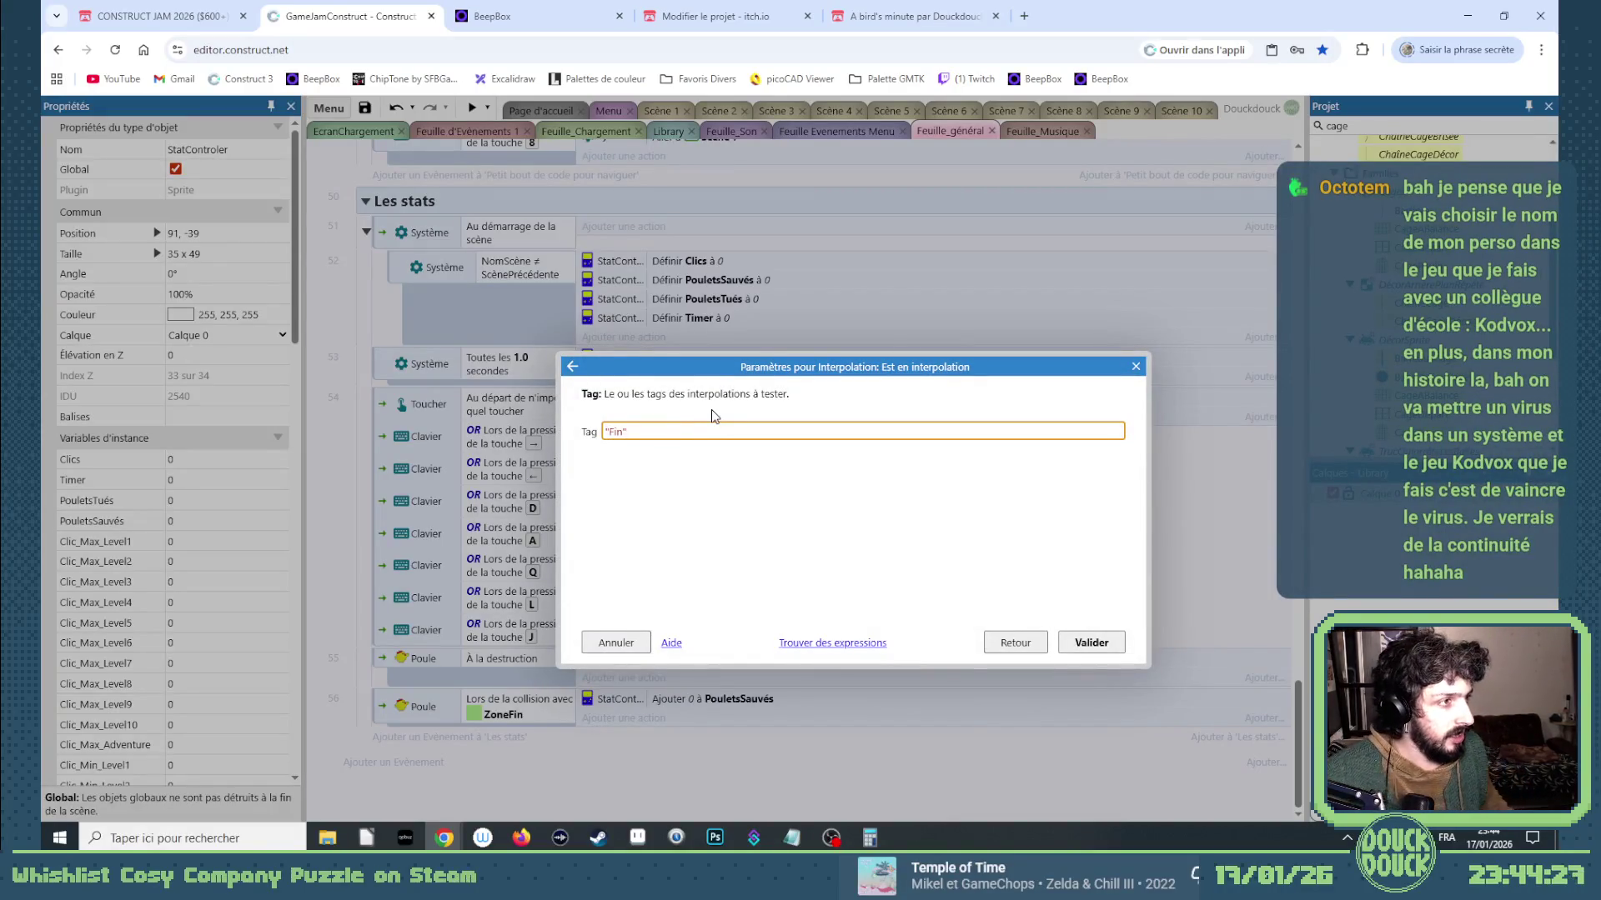
left_click(1117, 647)
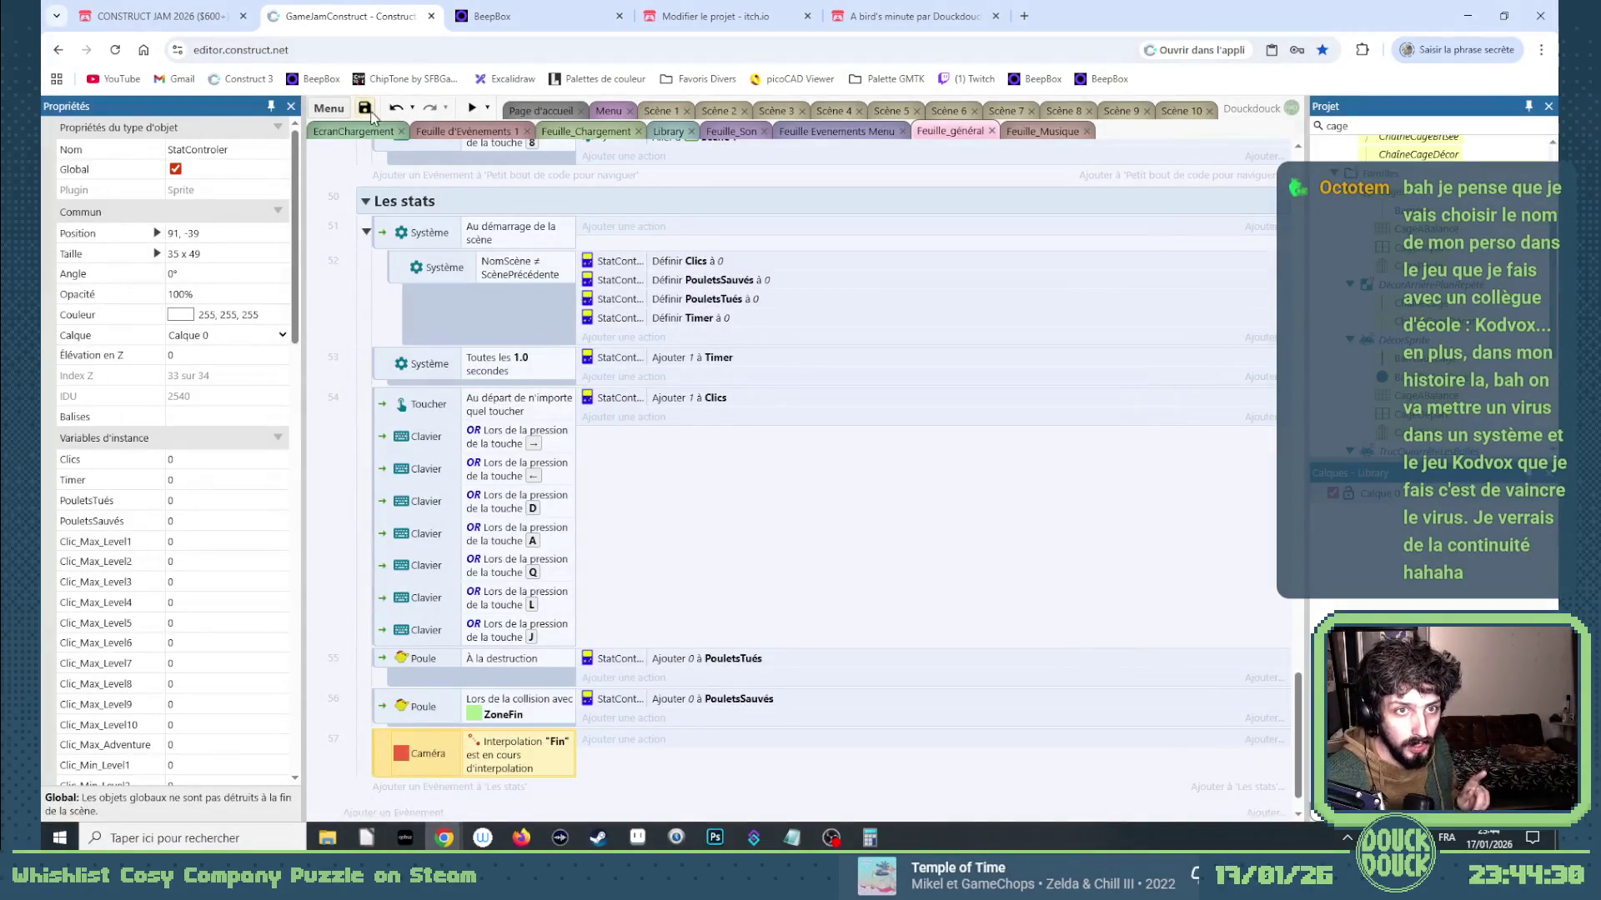
left_click(364, 108)
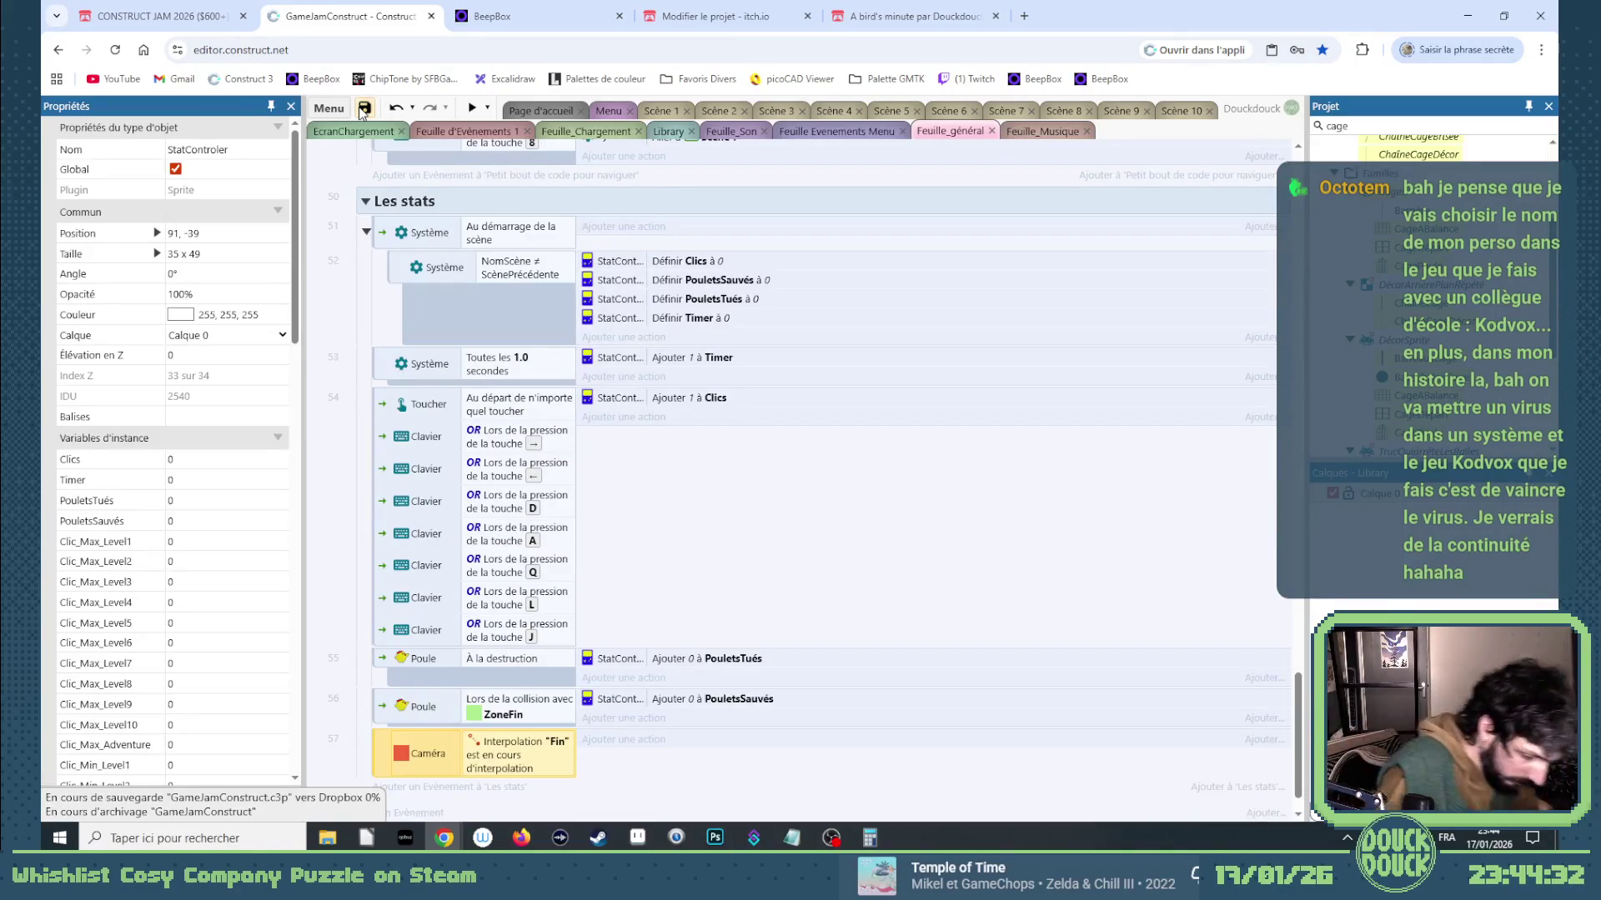
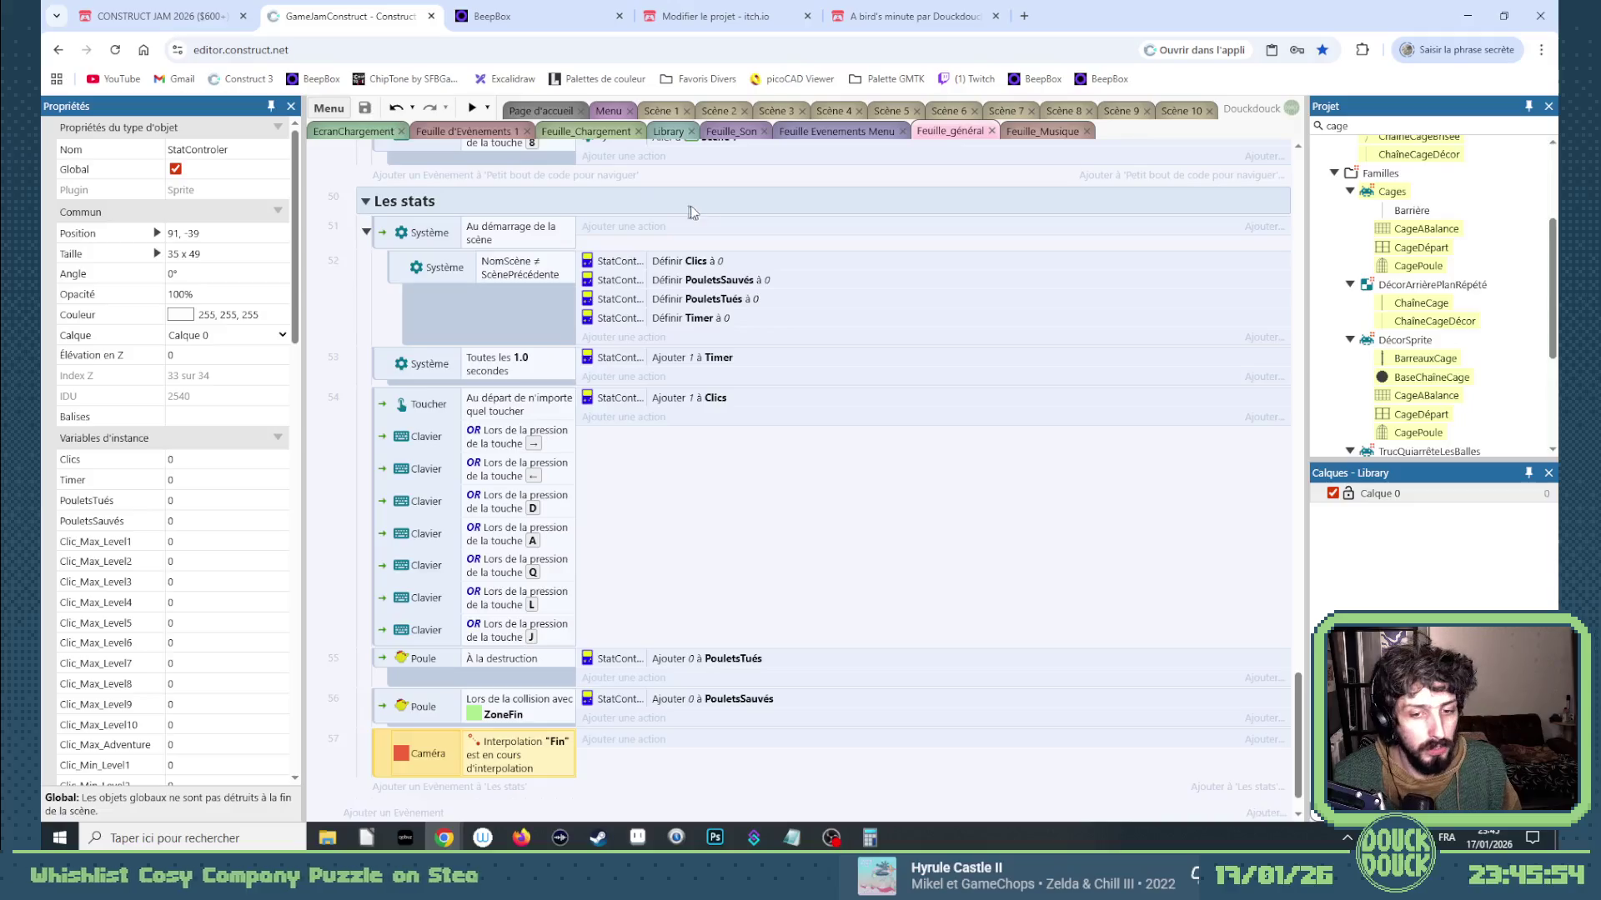
Add a new System sub-event under the Caméra event in Les stats.
scroll(616, 659, "down", 1)
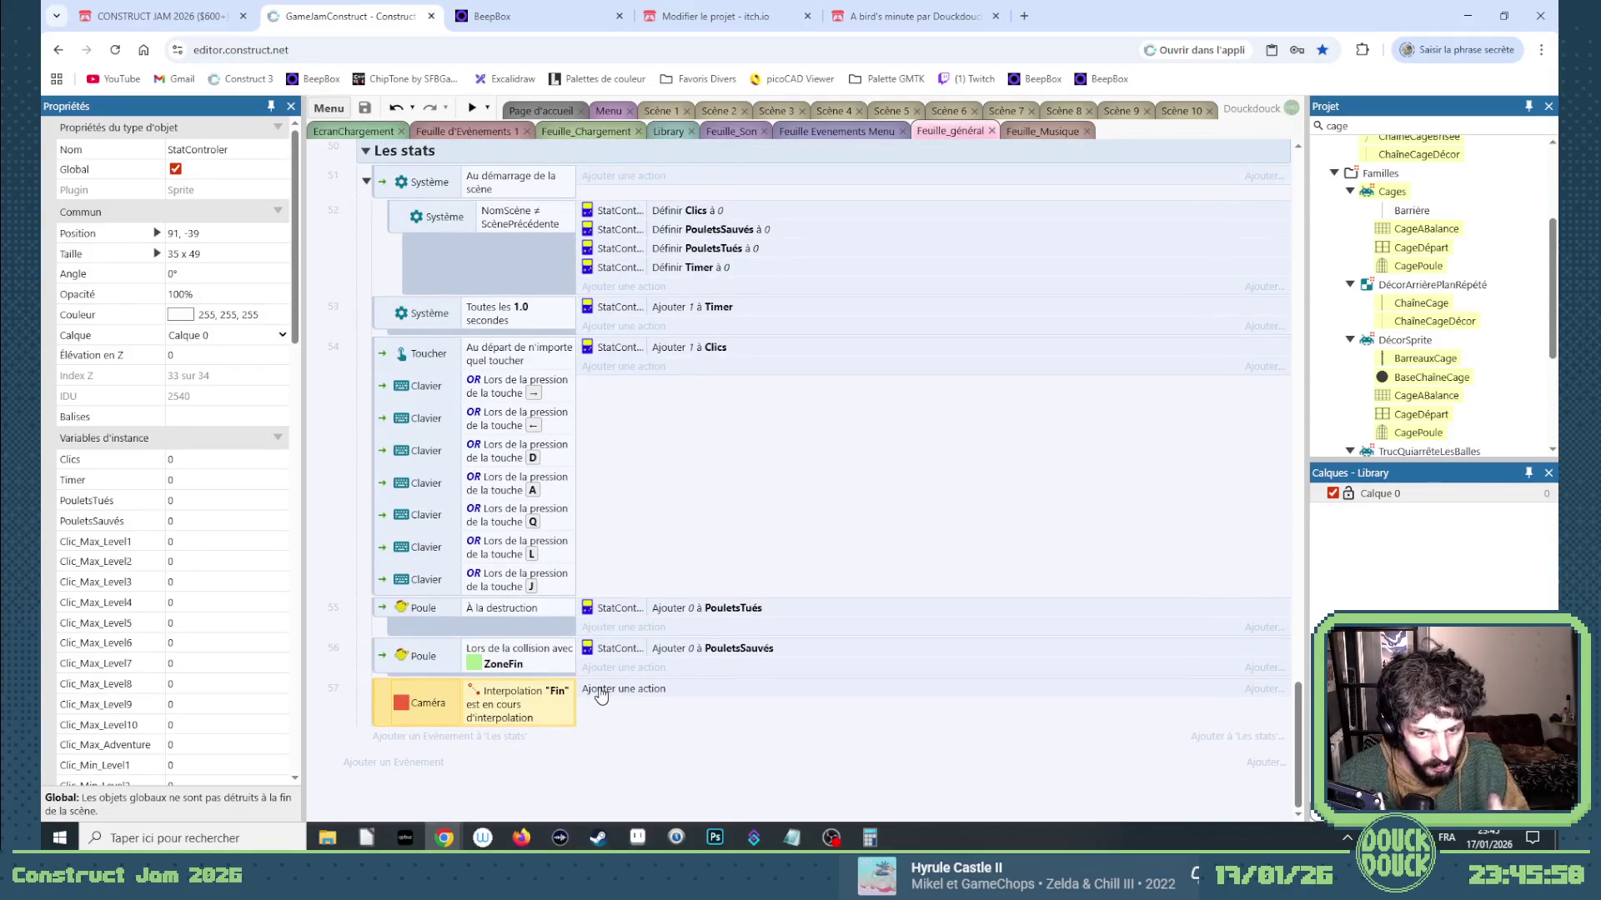
right_click(388, 697)
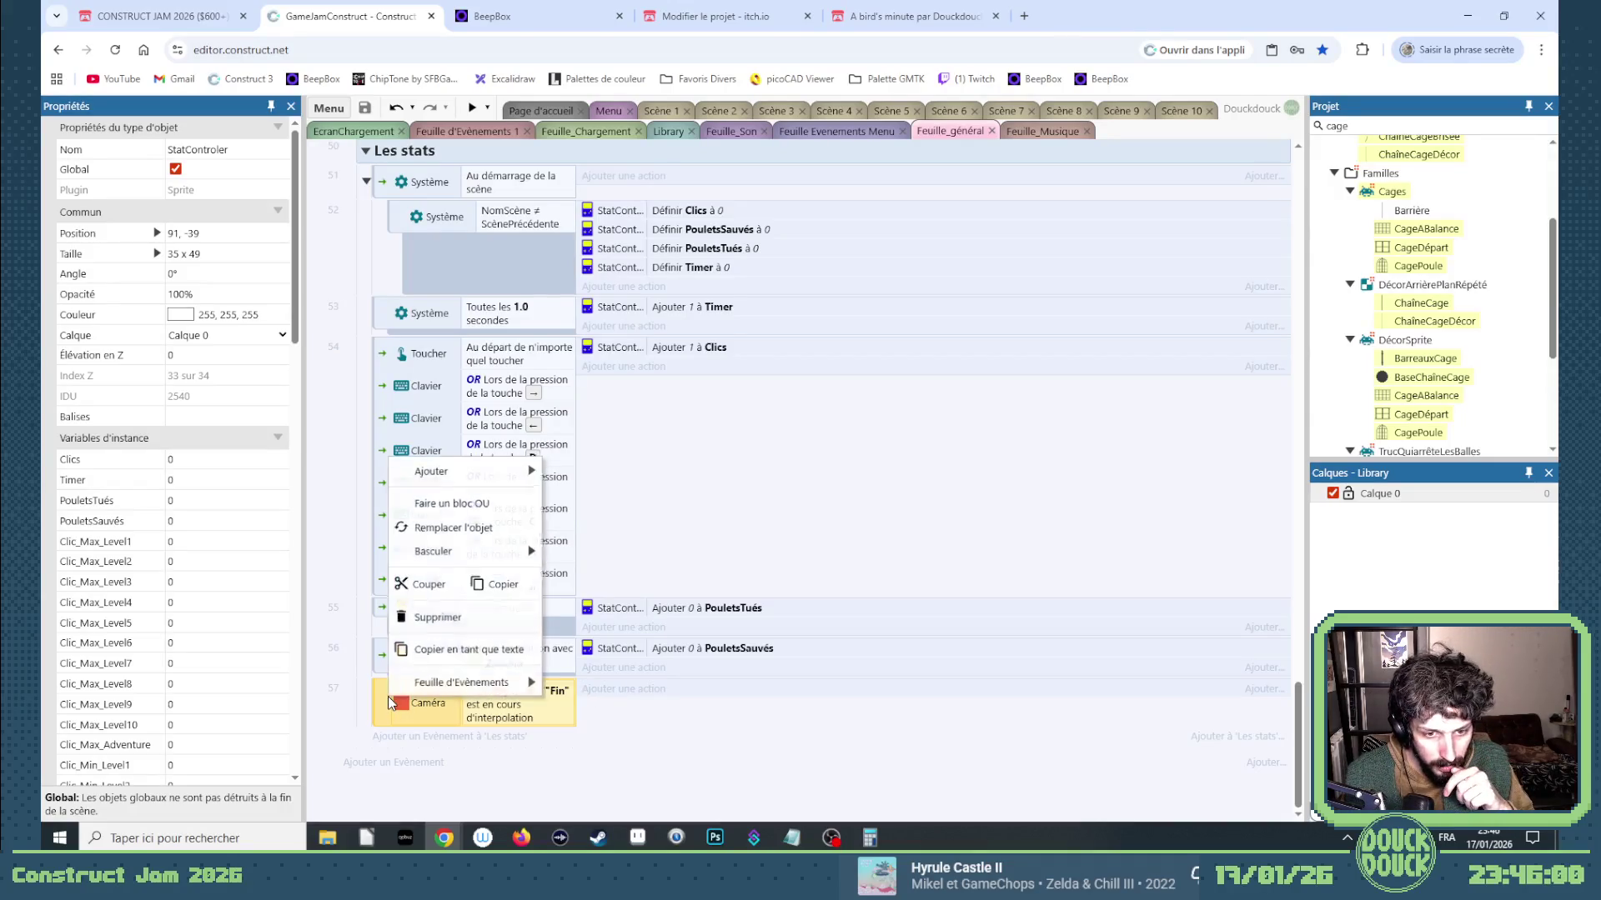
mouse_move(500, 470)
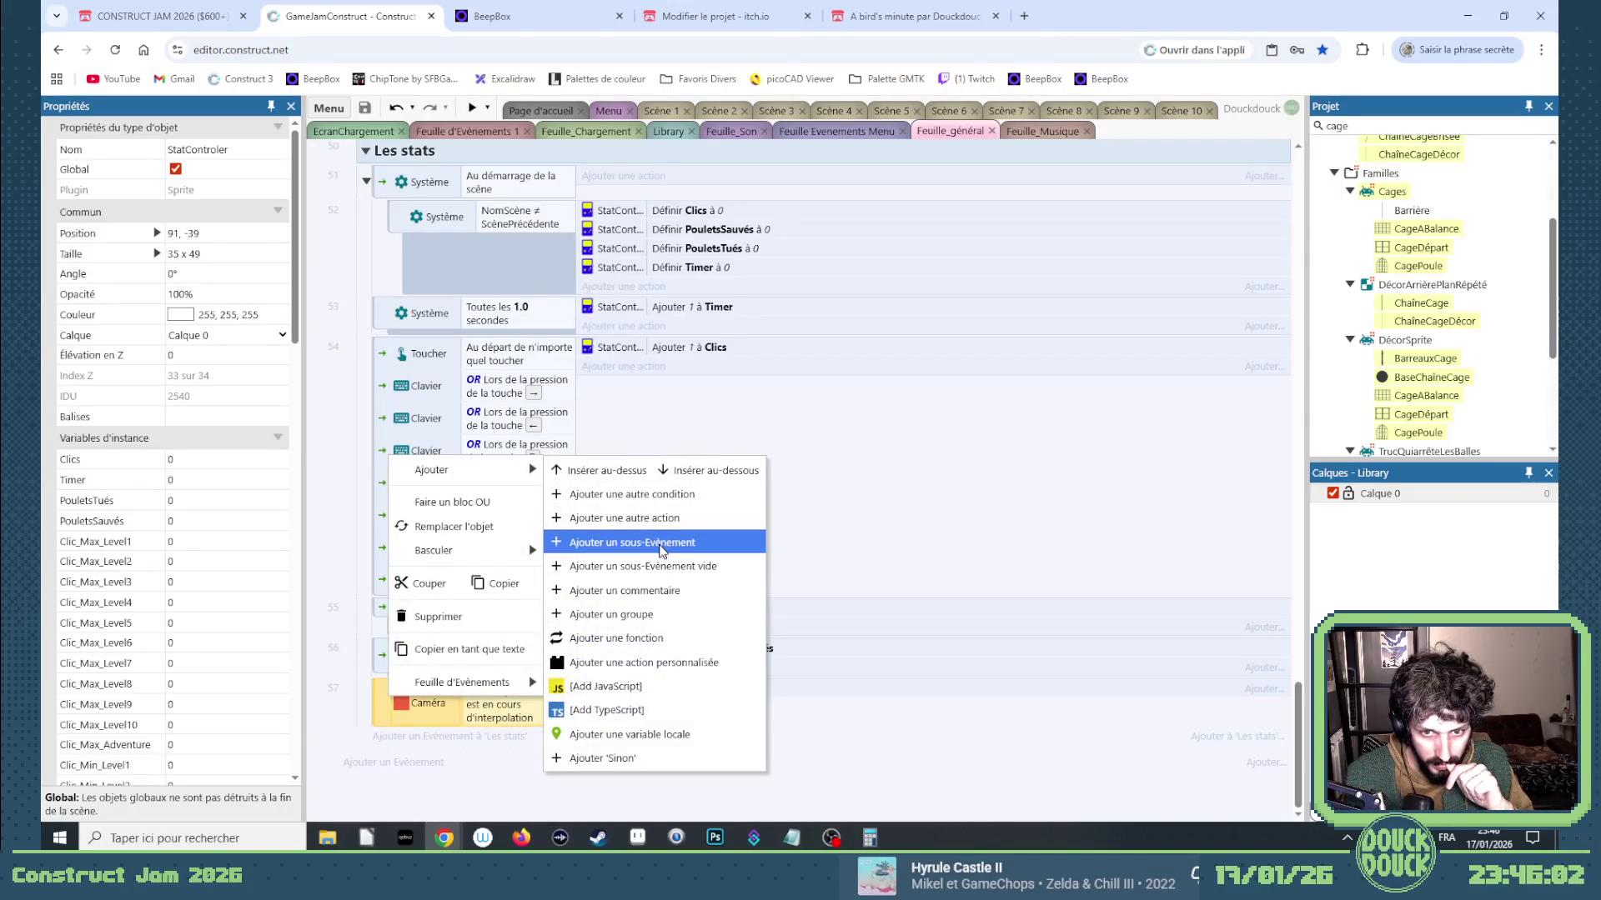
left_click(655, 543)
double_click(711, 439)
Make the sub-event compare two values: NomScène equals "Scène 1".
scroll(833, 567, "down", 5)
scroll(899, 609, "down", 2)
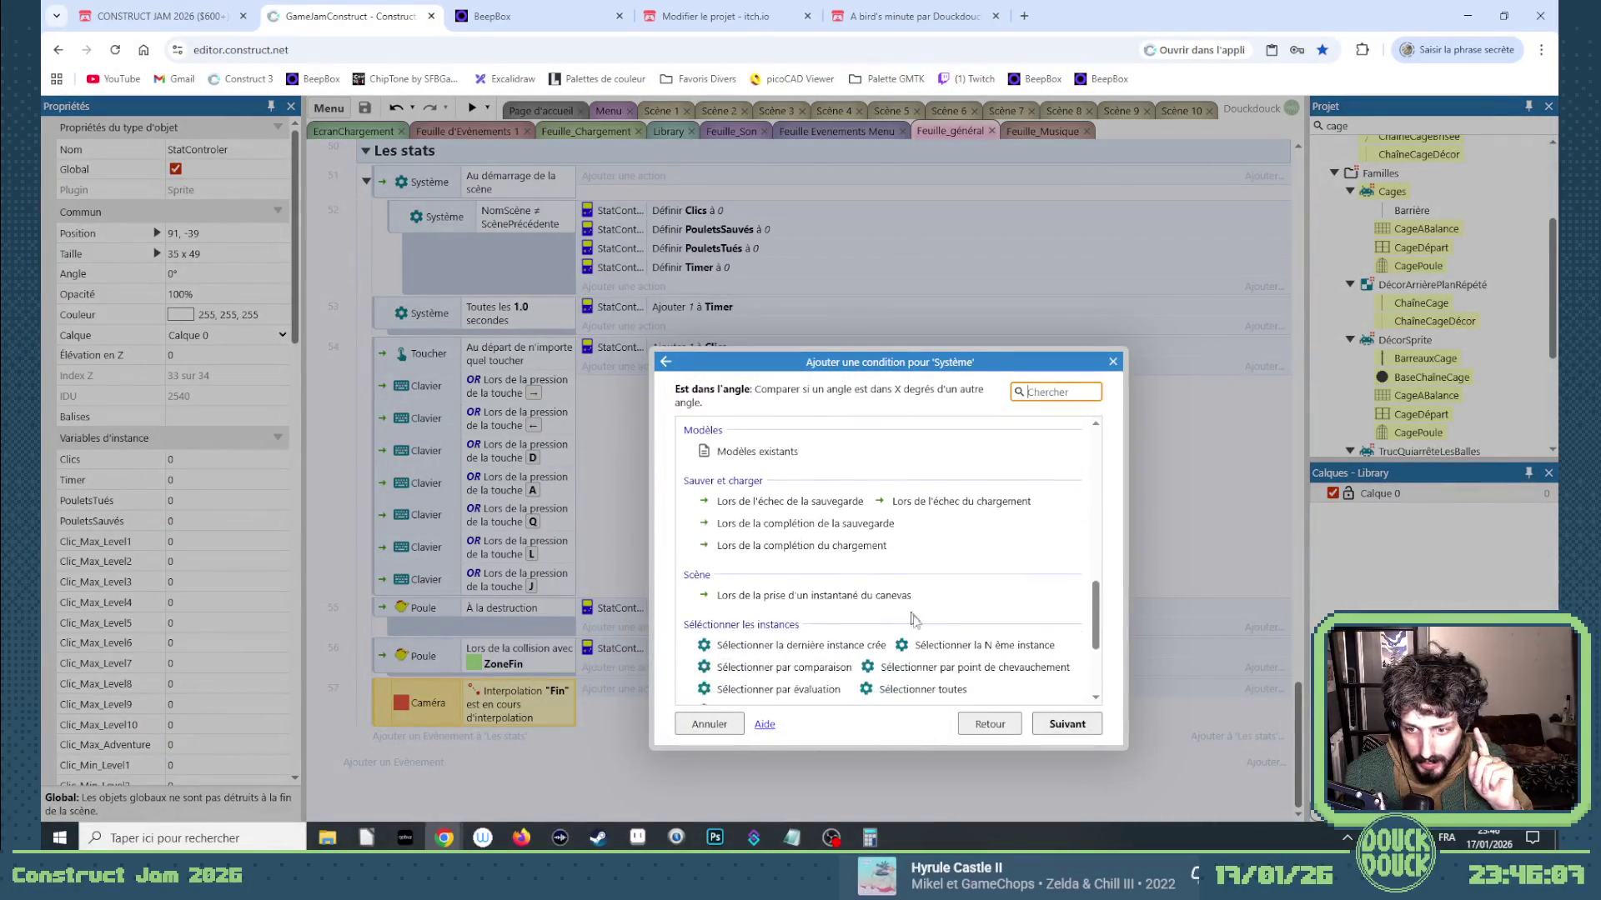
scroll(908, 617, "up", 6)
scroll(917, 625, "down", 3)
double_click(911, 554)
type("nom")
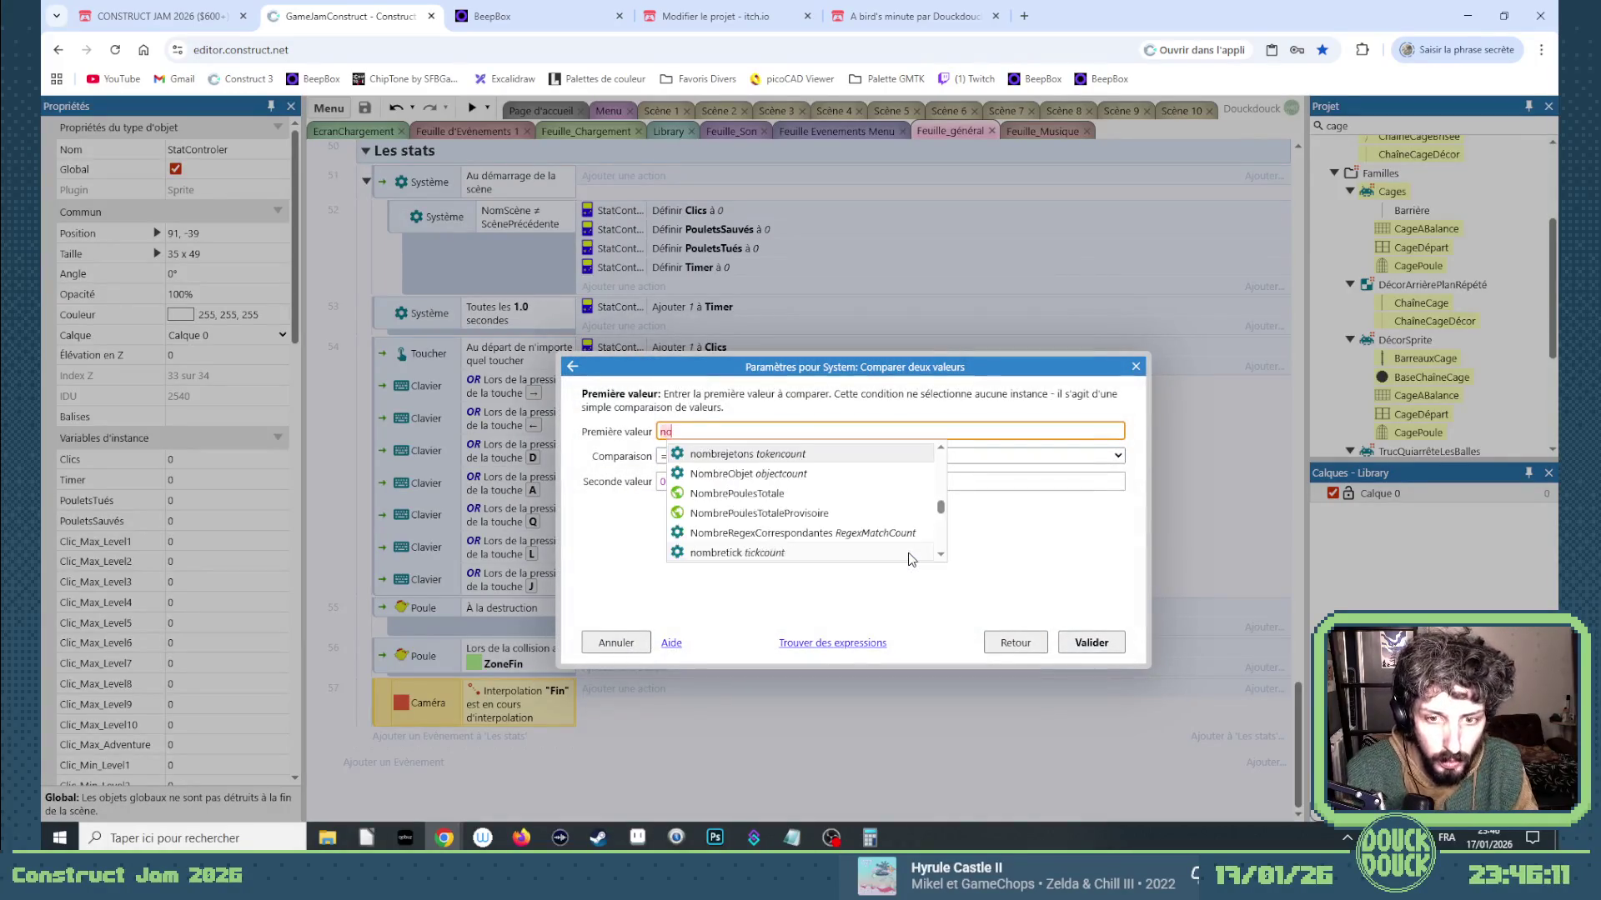
type("sc")
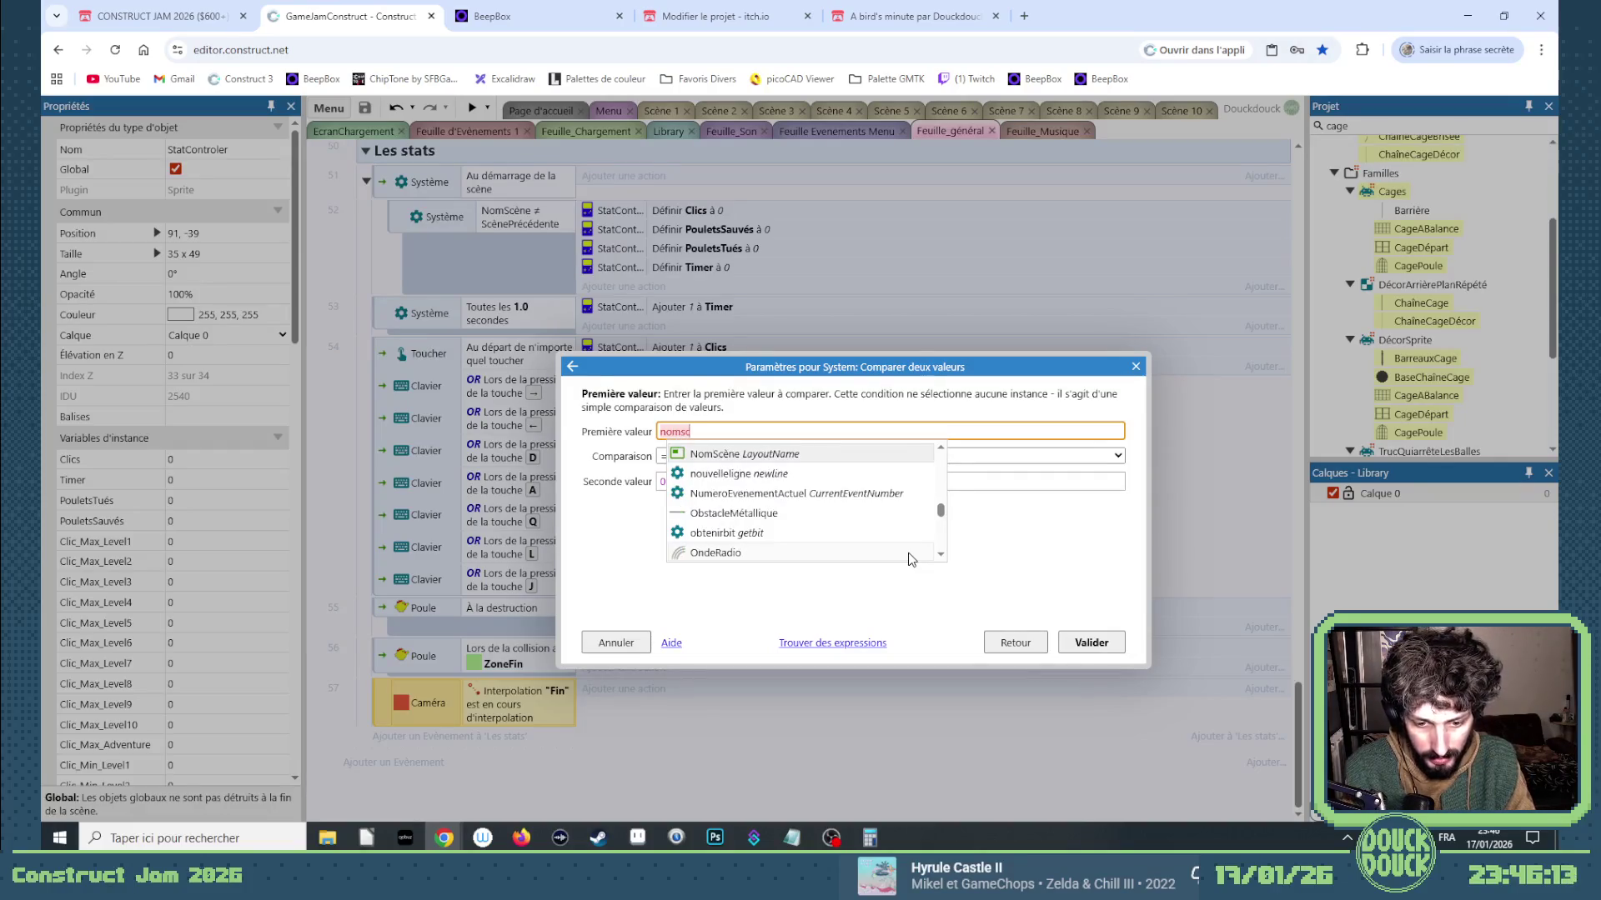
type("ene")
key("Return")
key("Tab")
type("Scène 1\"")
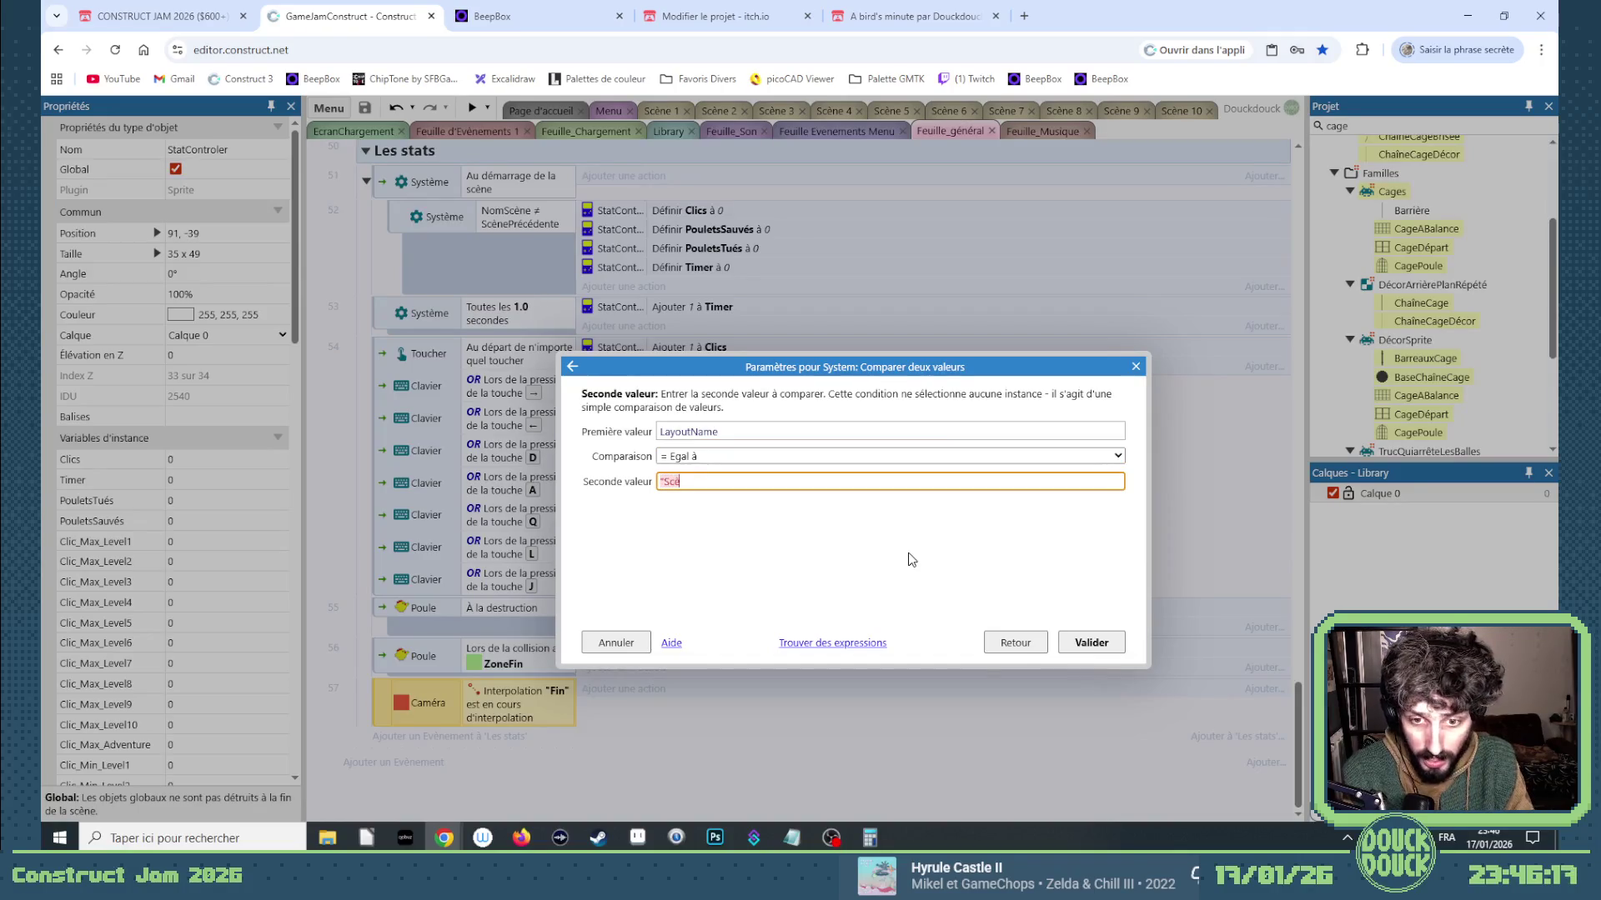
key("Return")
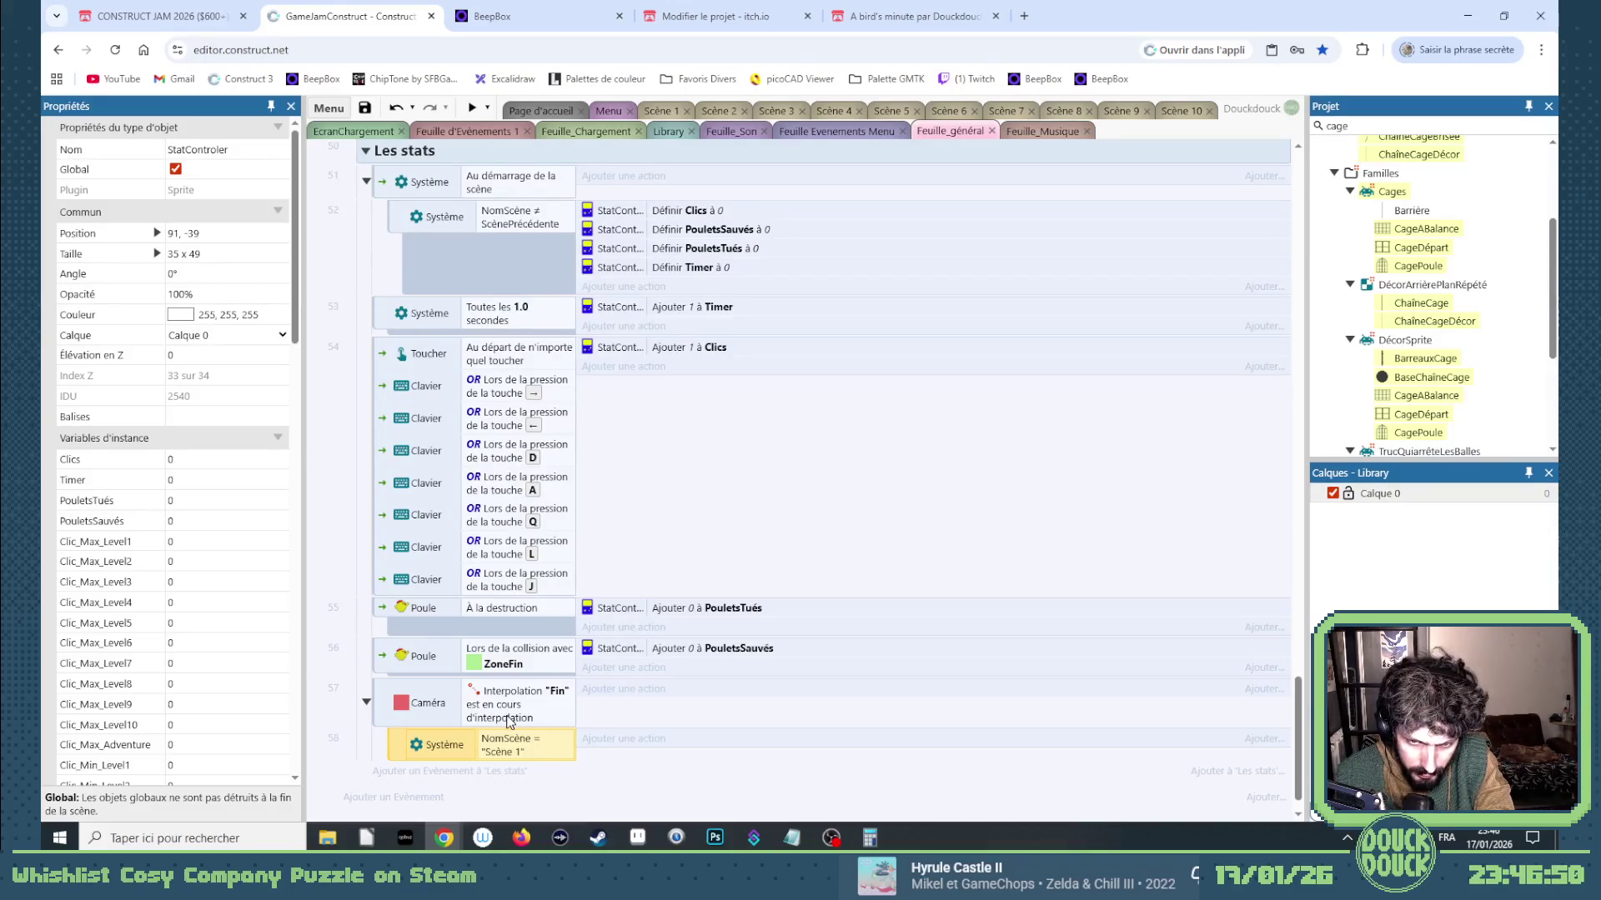
Nest a StatControler instance-variable comparison on Clics under the Scène 1 check.
right_click(401, 745)
mouse_move(442, 514)
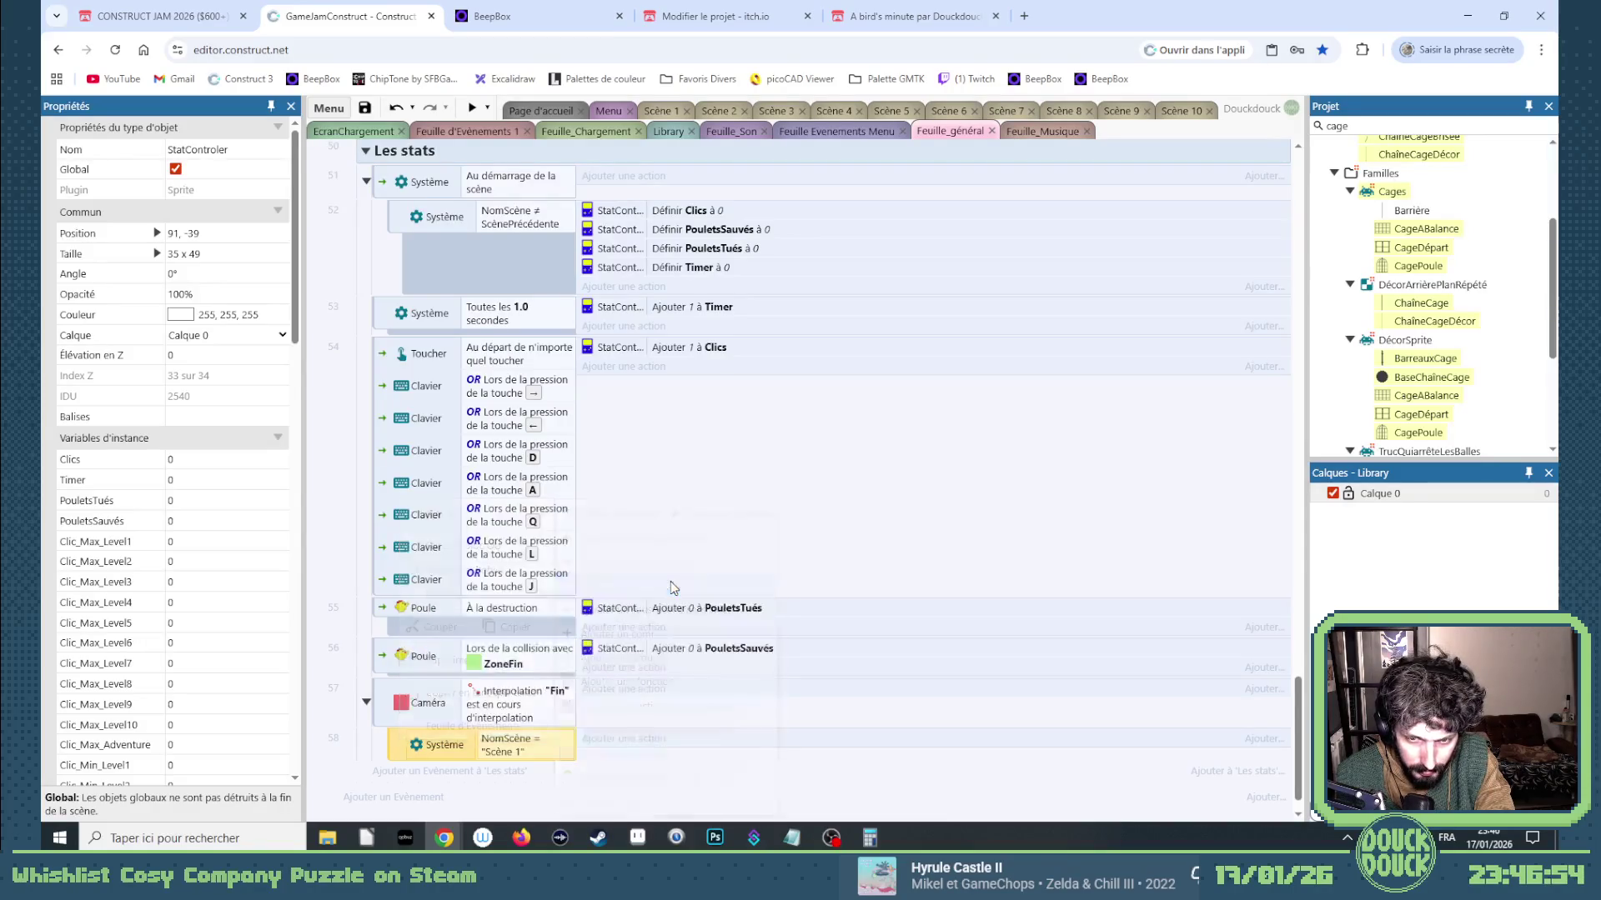
left_click(673, 588)
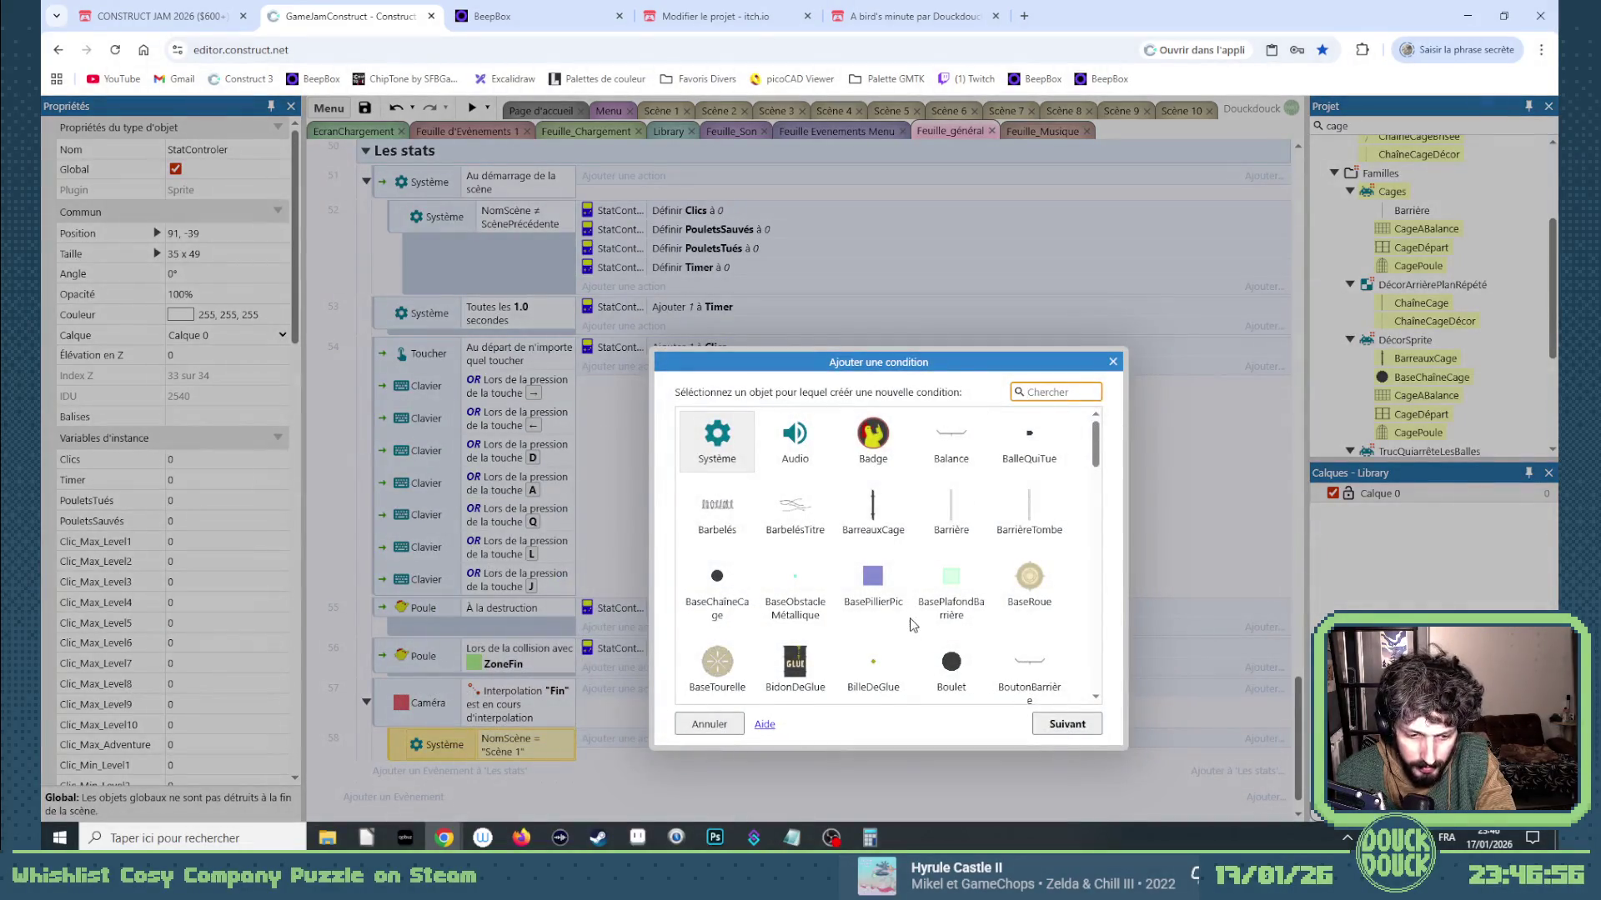
type("stat")
double_click(1029, 437)
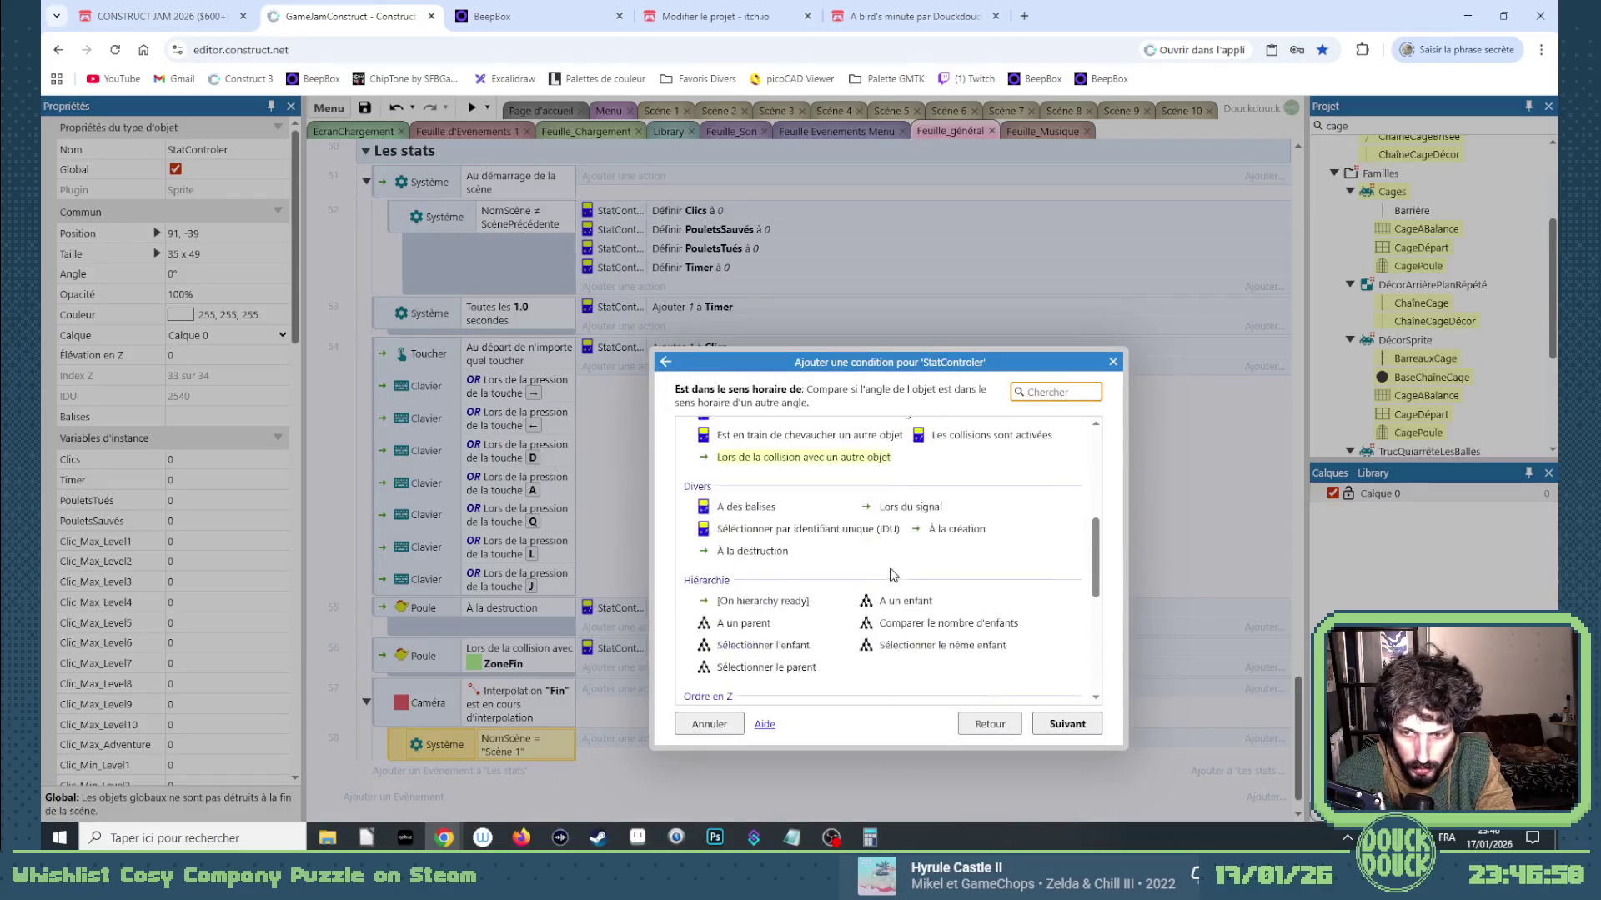
scroll(892, 574, "down", 5)
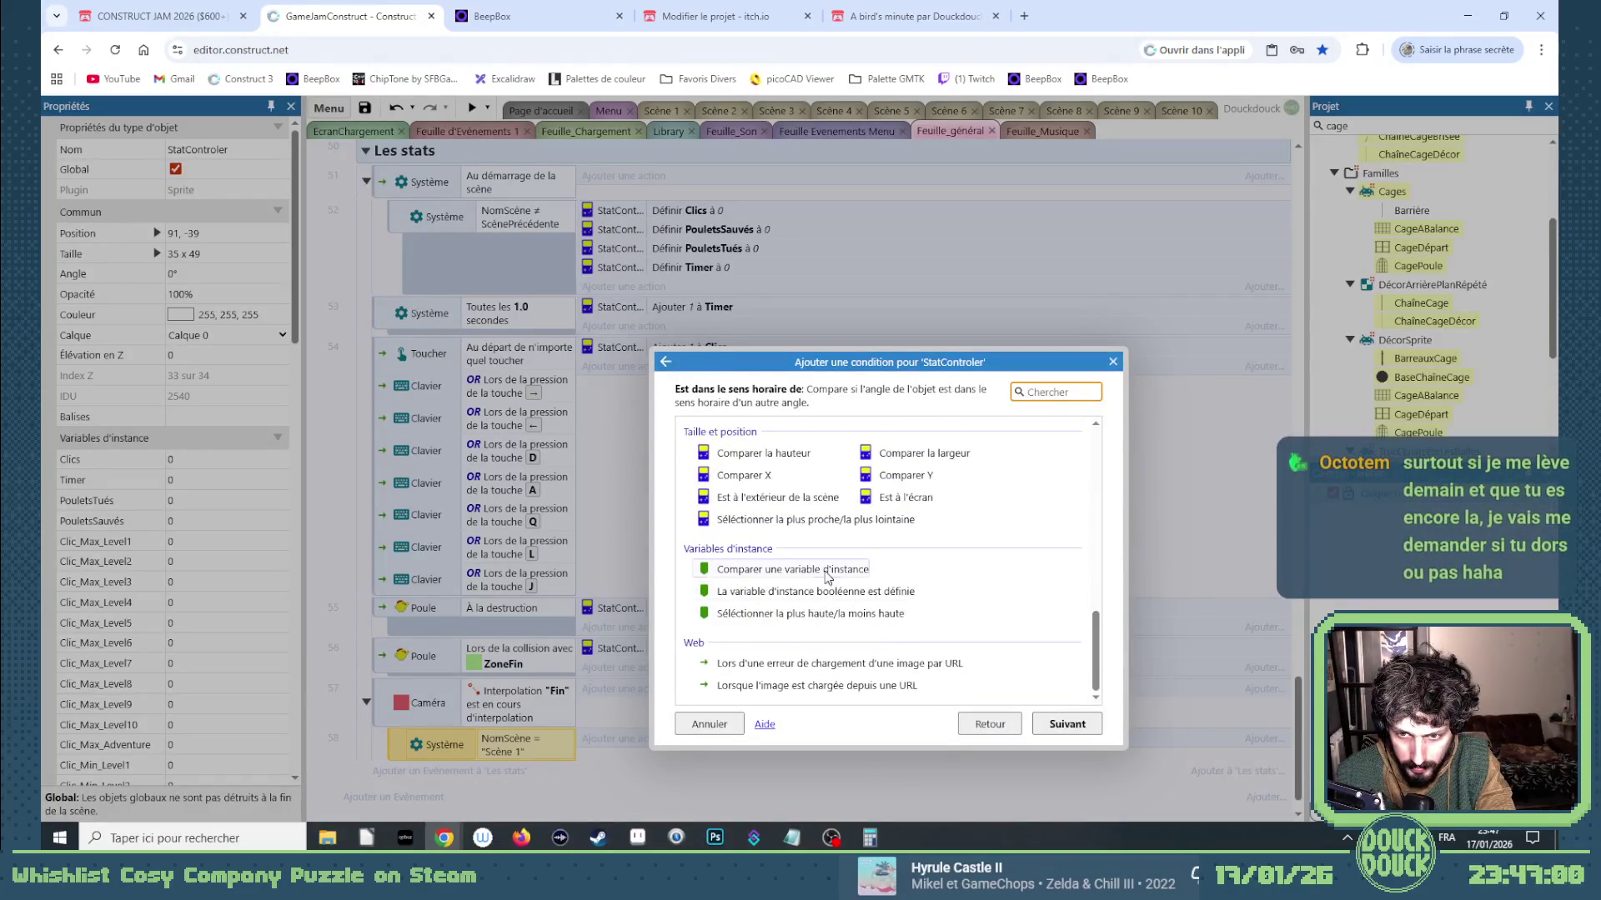
double_click(828, 571)
left_click(750, 430)
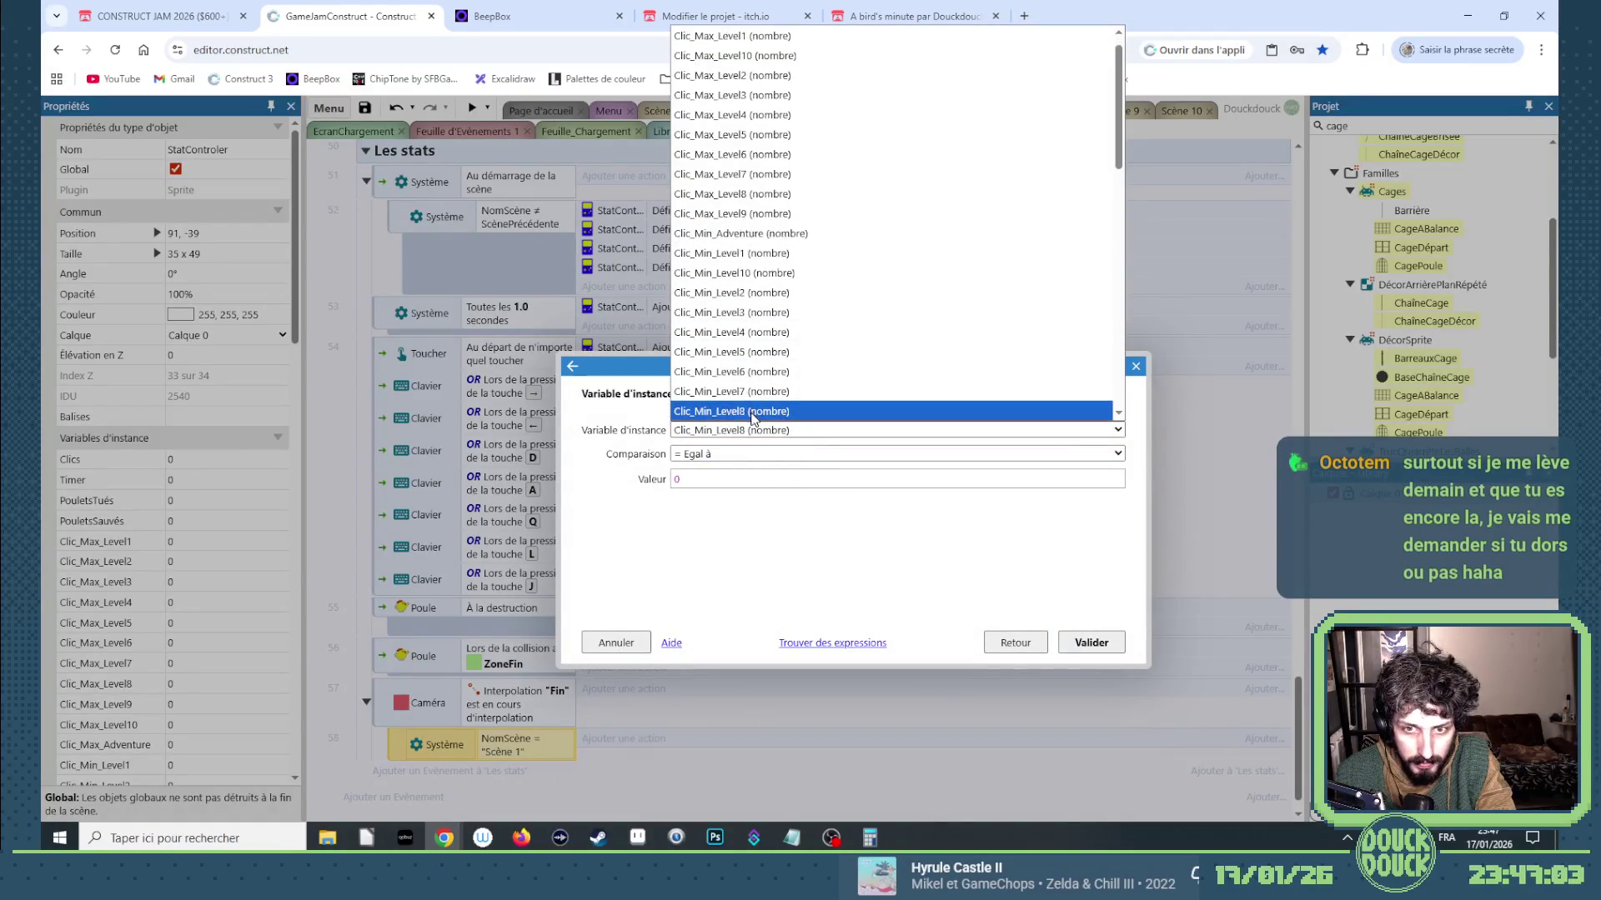
scroll(733, 250, "down", 2)
left_click(705, 293)
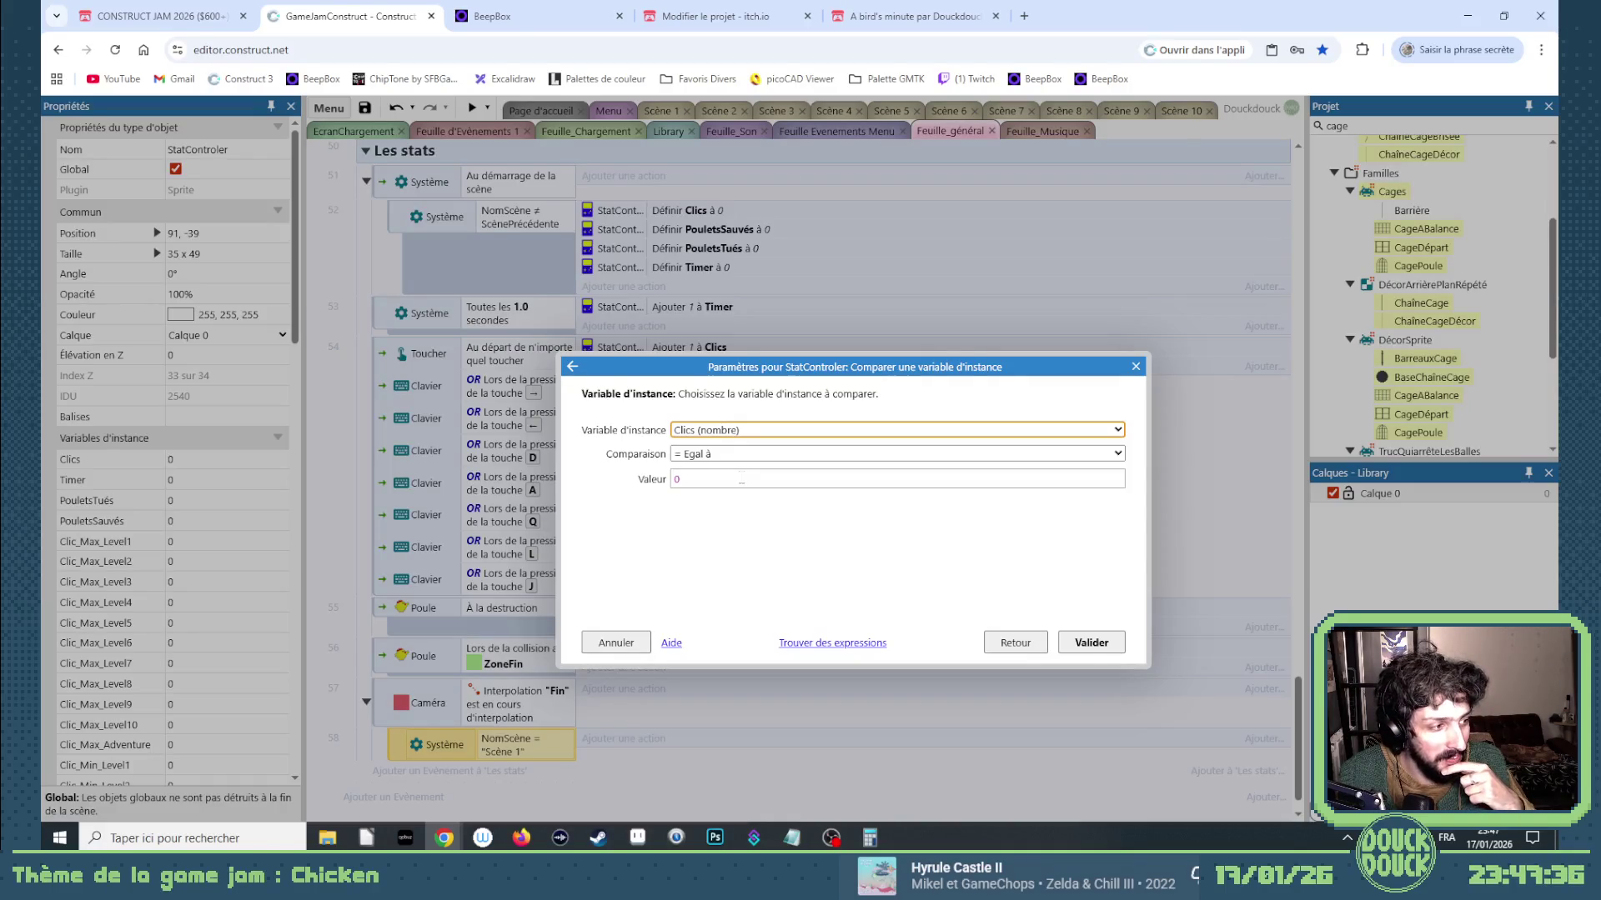
Set it to Clics > StatControler.Clic_Max_Level1 and copy the PouletsSauvés action into it.
left_click(742, 481)
left_click(705, 453)
key("Down")
key("Down")
key("Down")
key("Return")
key("Tab")
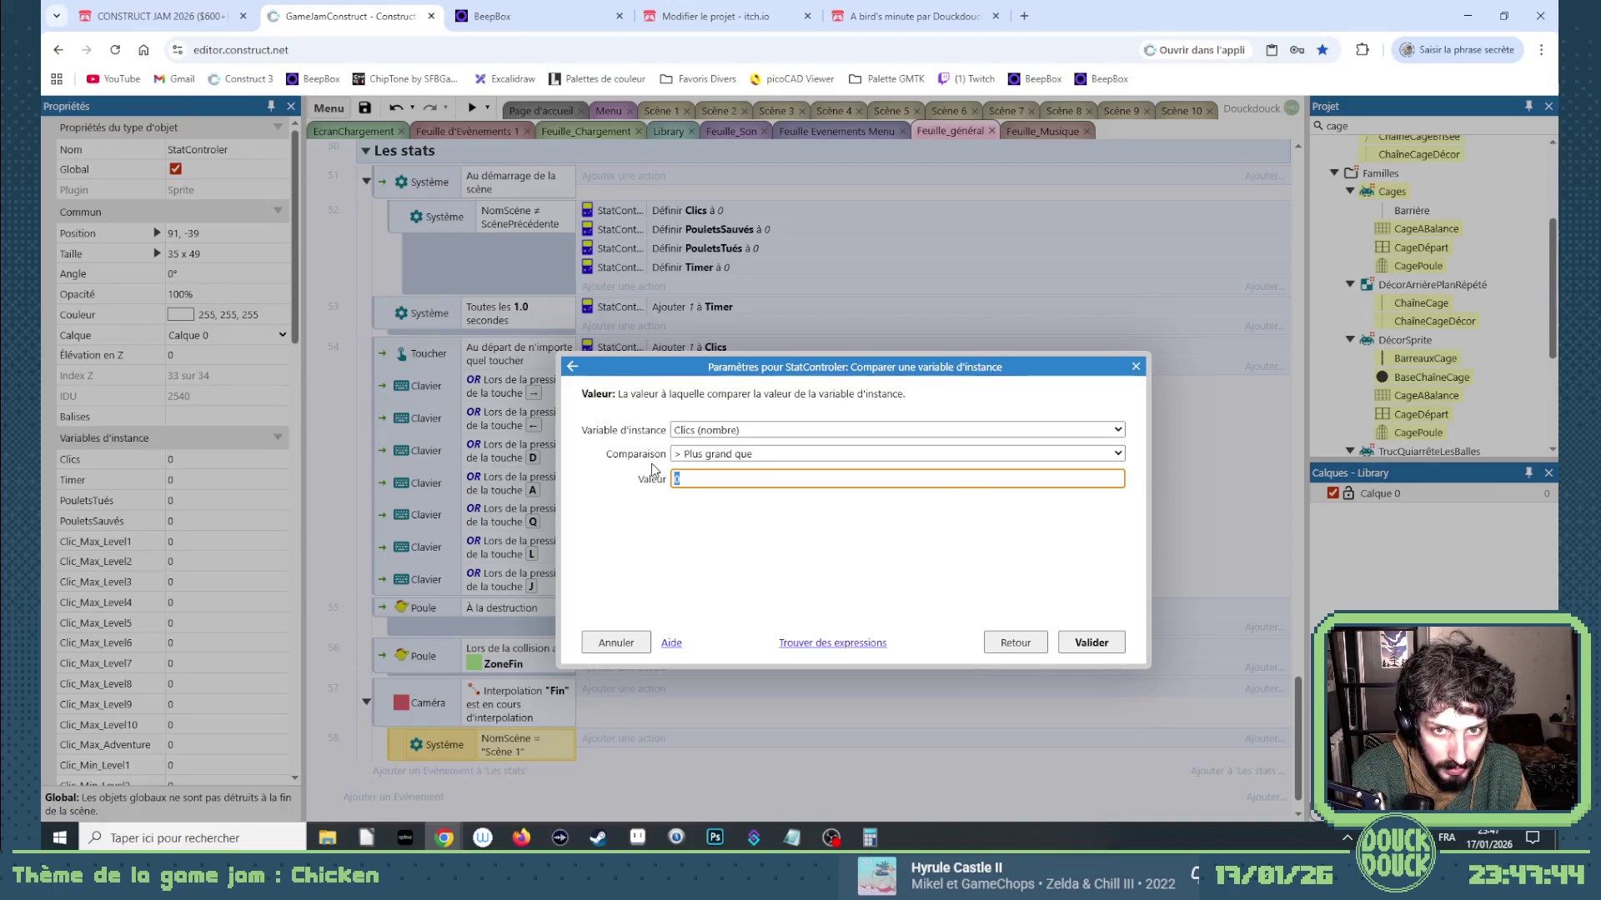
type("StatControler.")
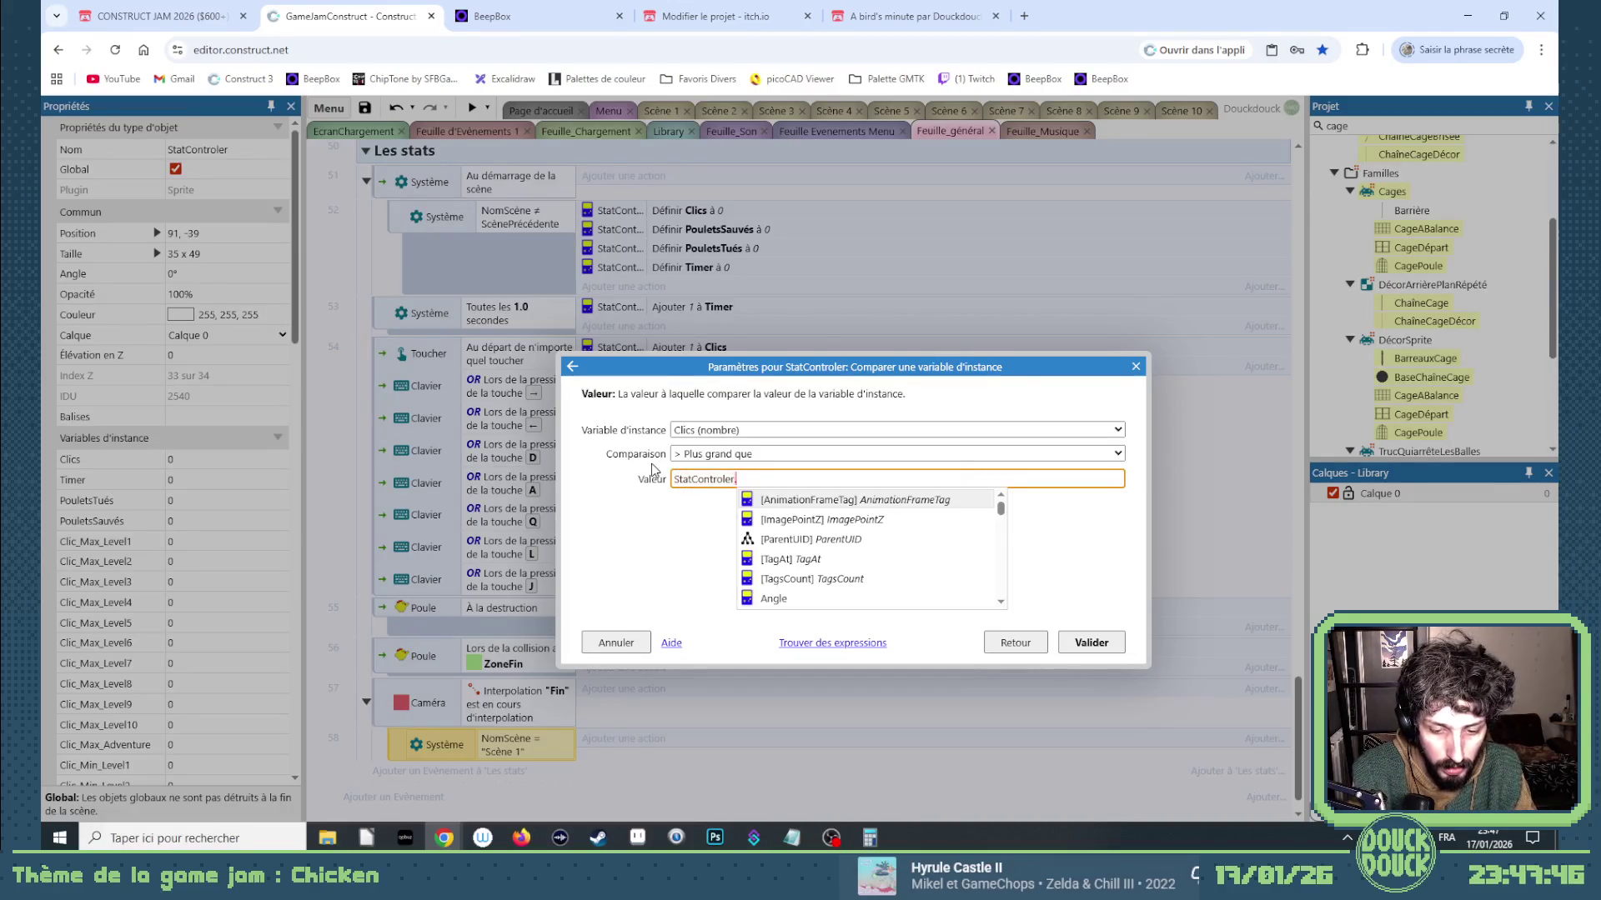
type("c")
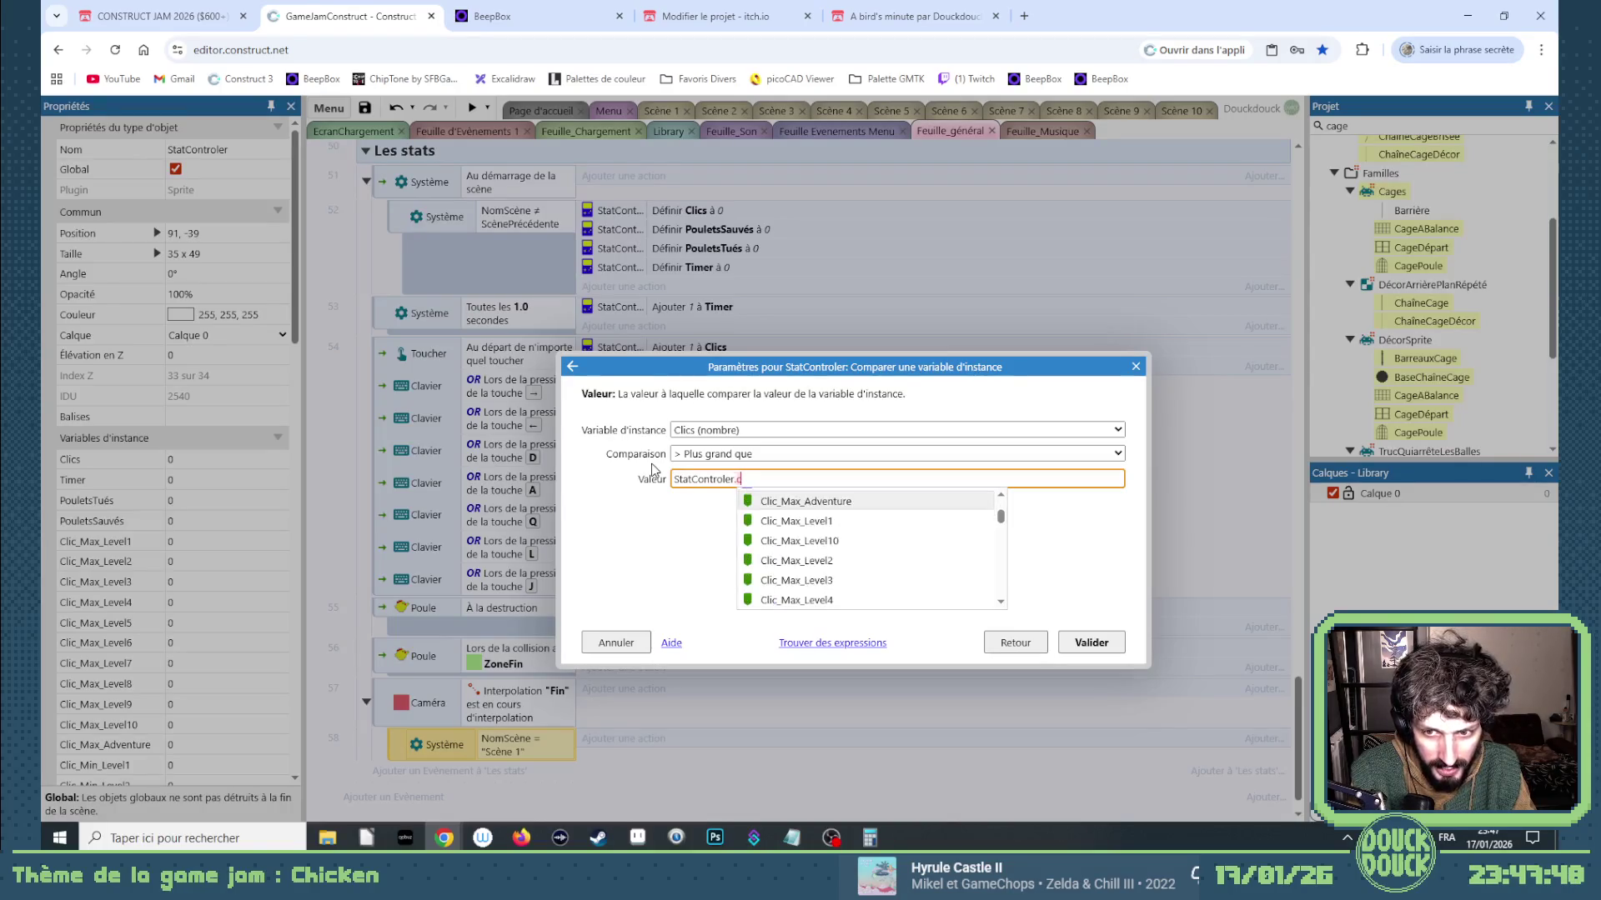
key("Down")
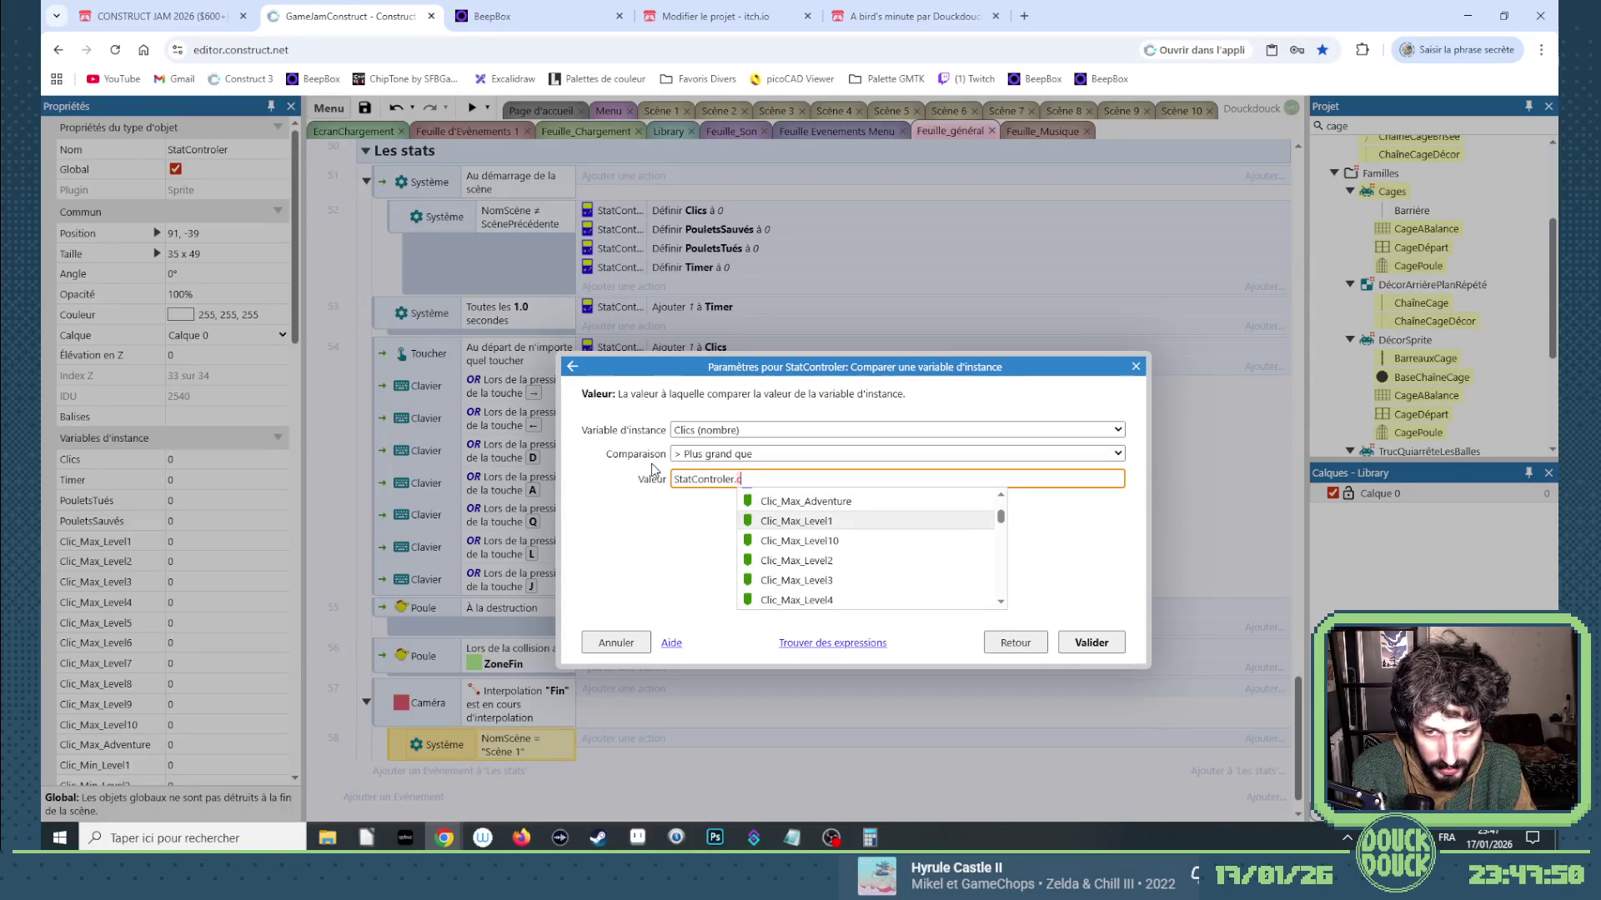
key("Return")
key("Return")
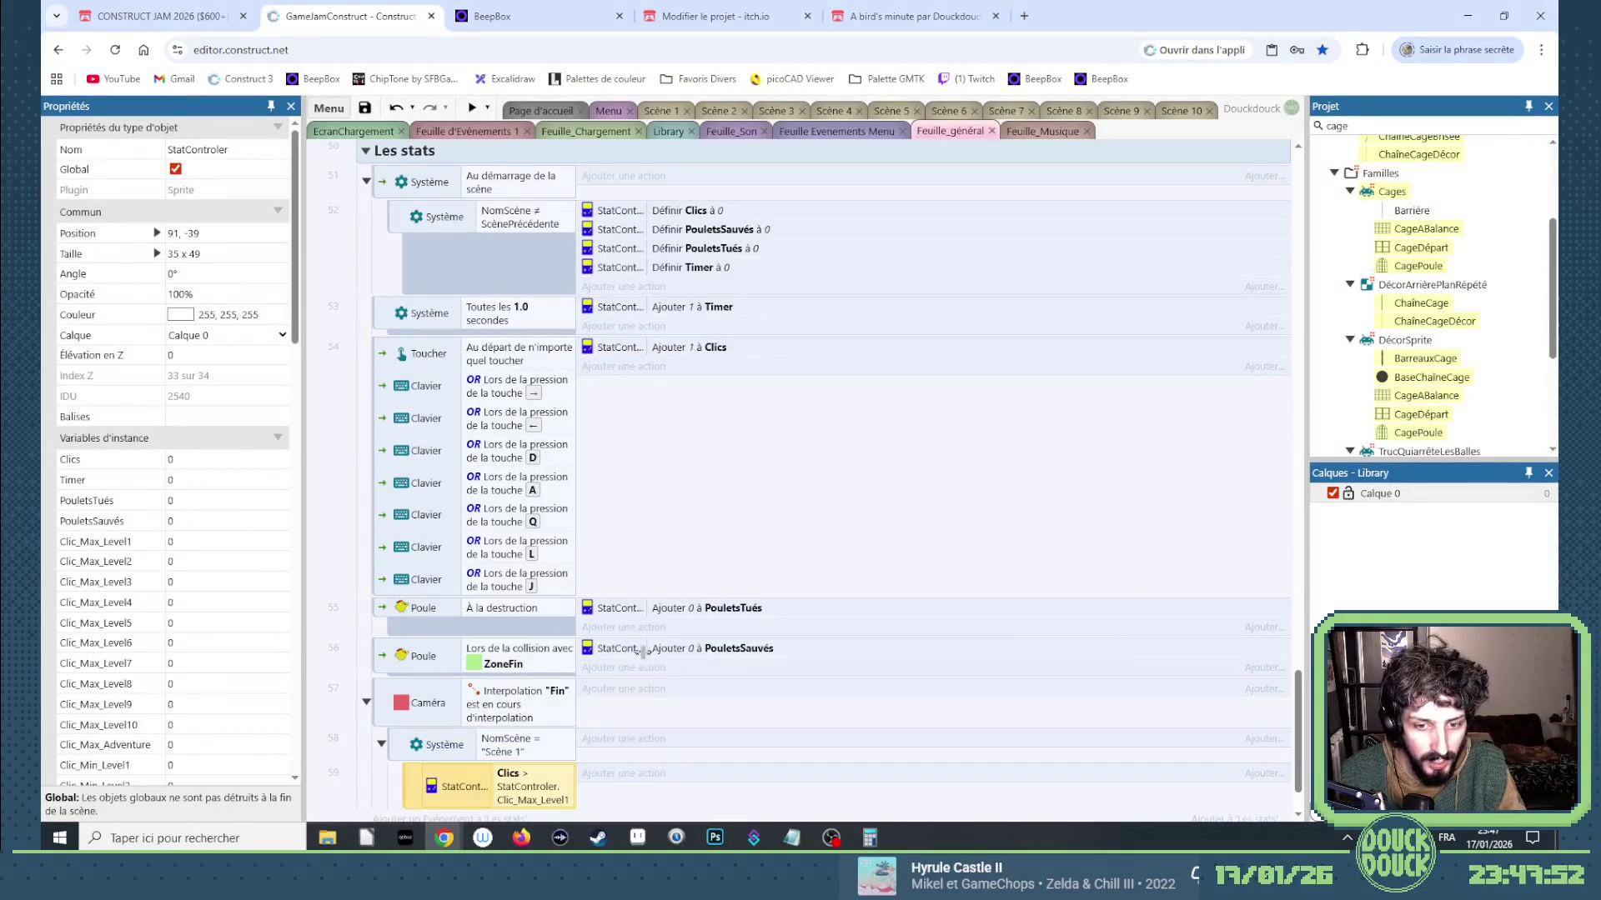
mouse_move(627, 654)
left_mouse_down()
mouse_move(618, 775)
mouse_move(632, 778)
left_mouse_up()
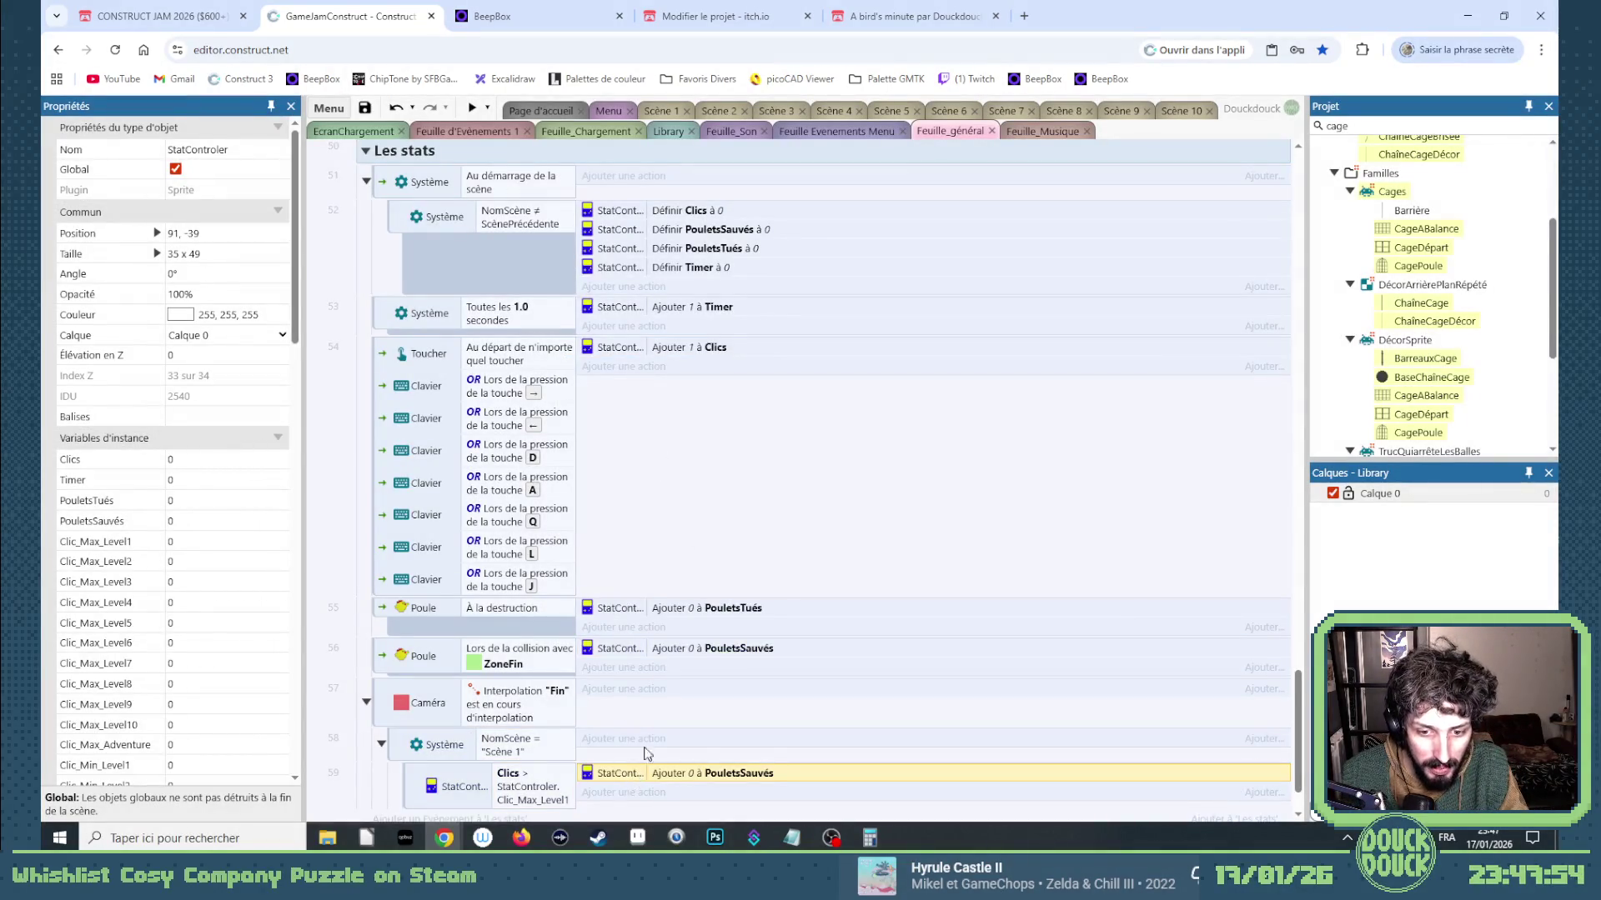
Change the copied action to add StatControler.Clics to Clic_Max_Level1.
double_click(640, 770)
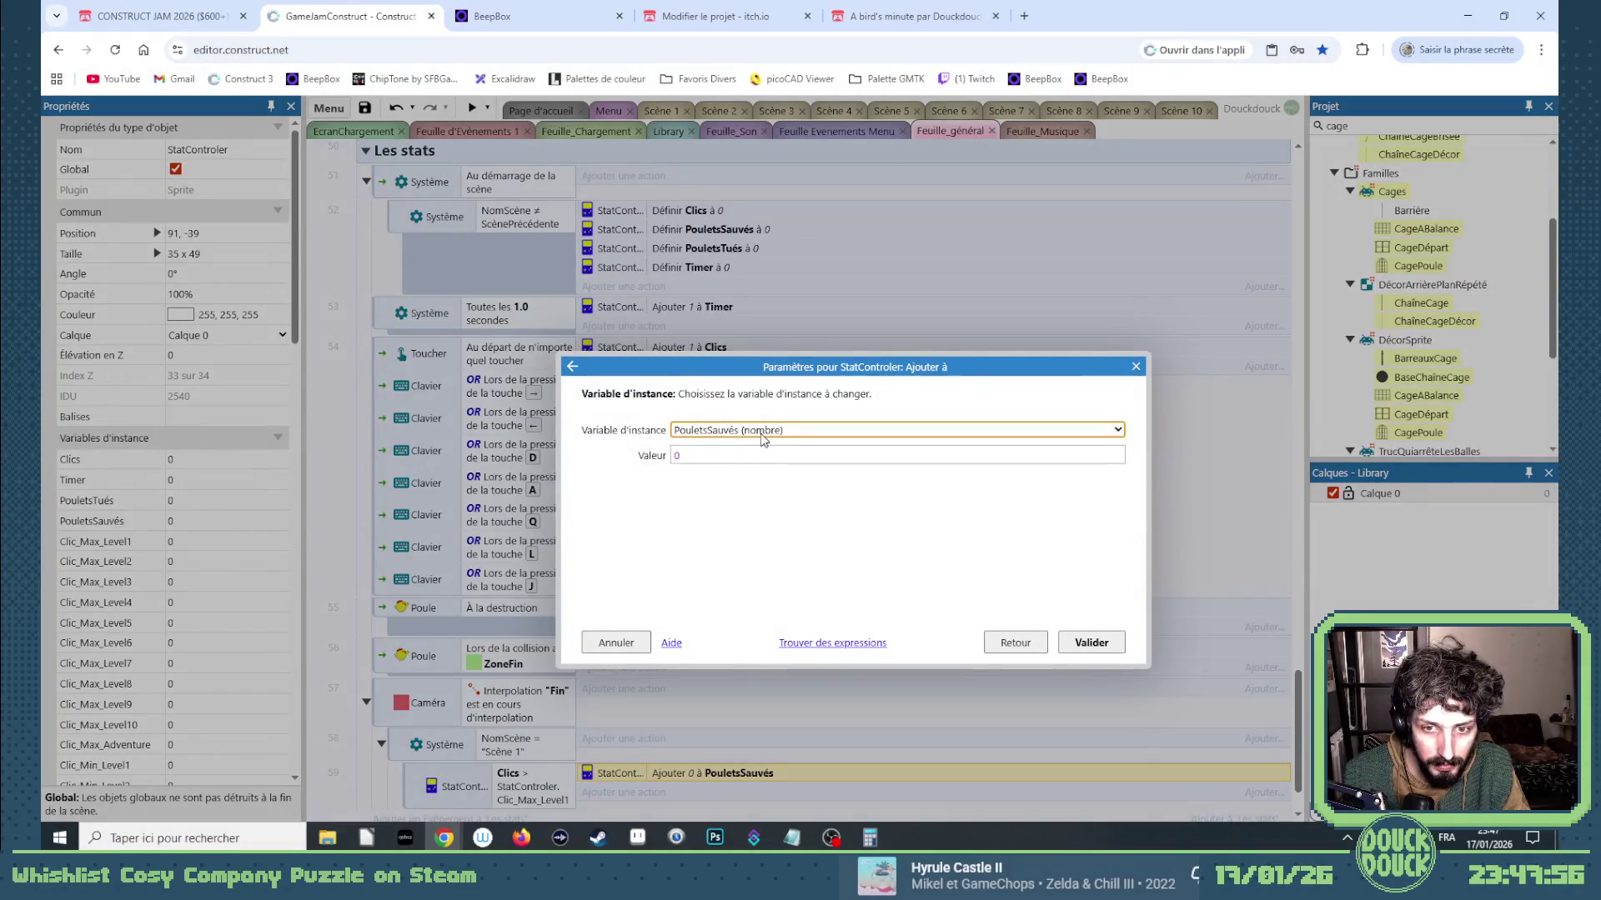
left_click(727, 430)
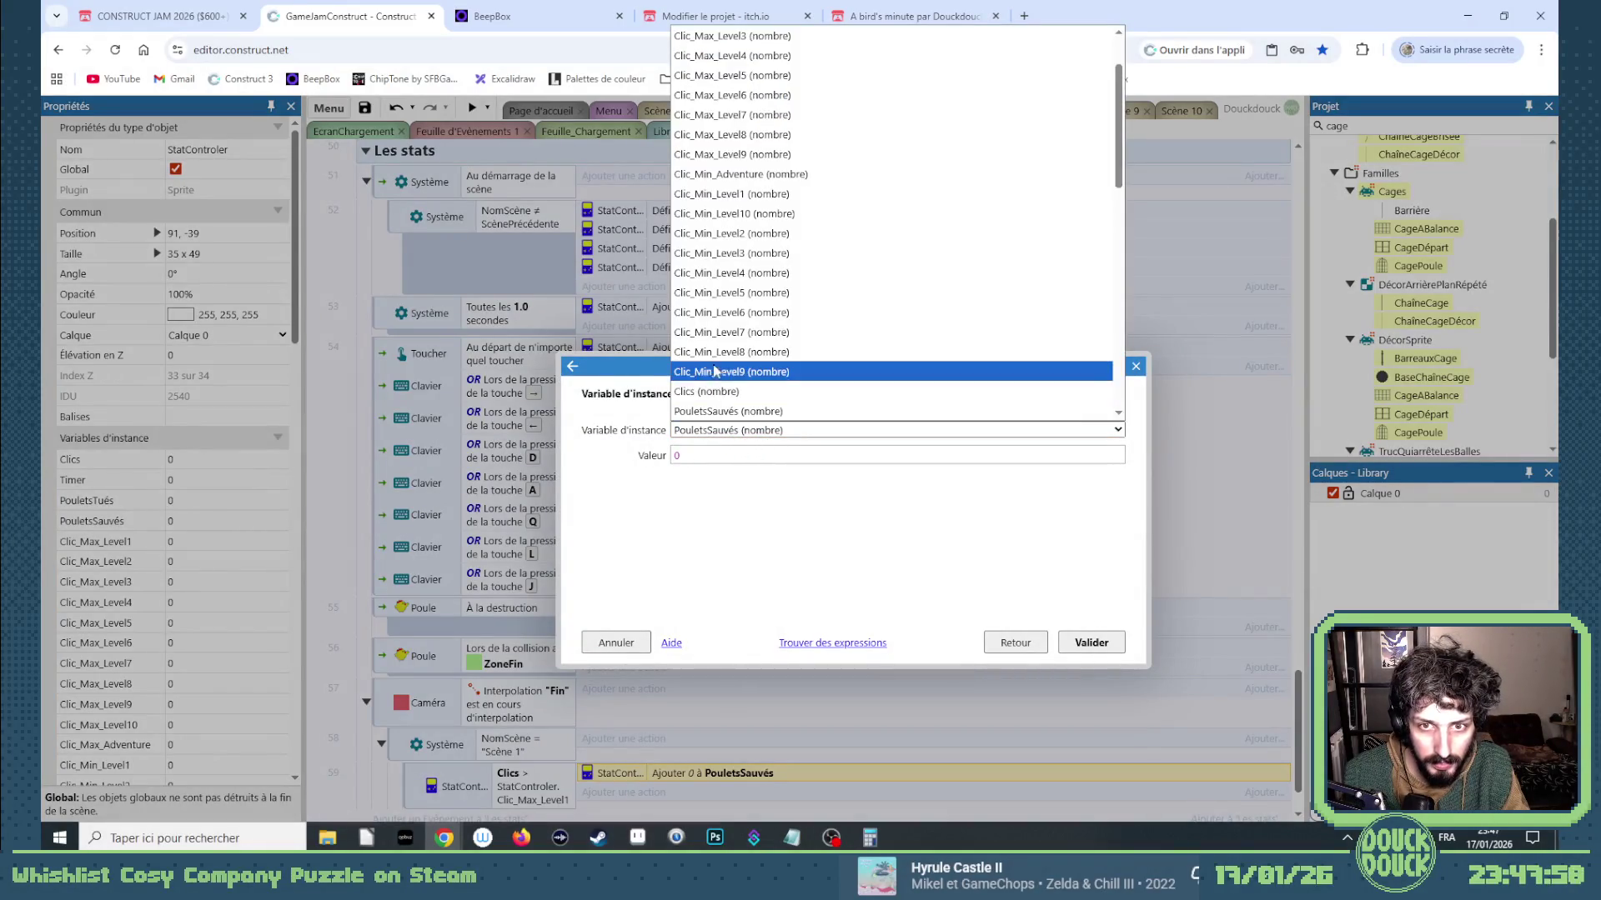
scroll(754, 87, "up", 2)
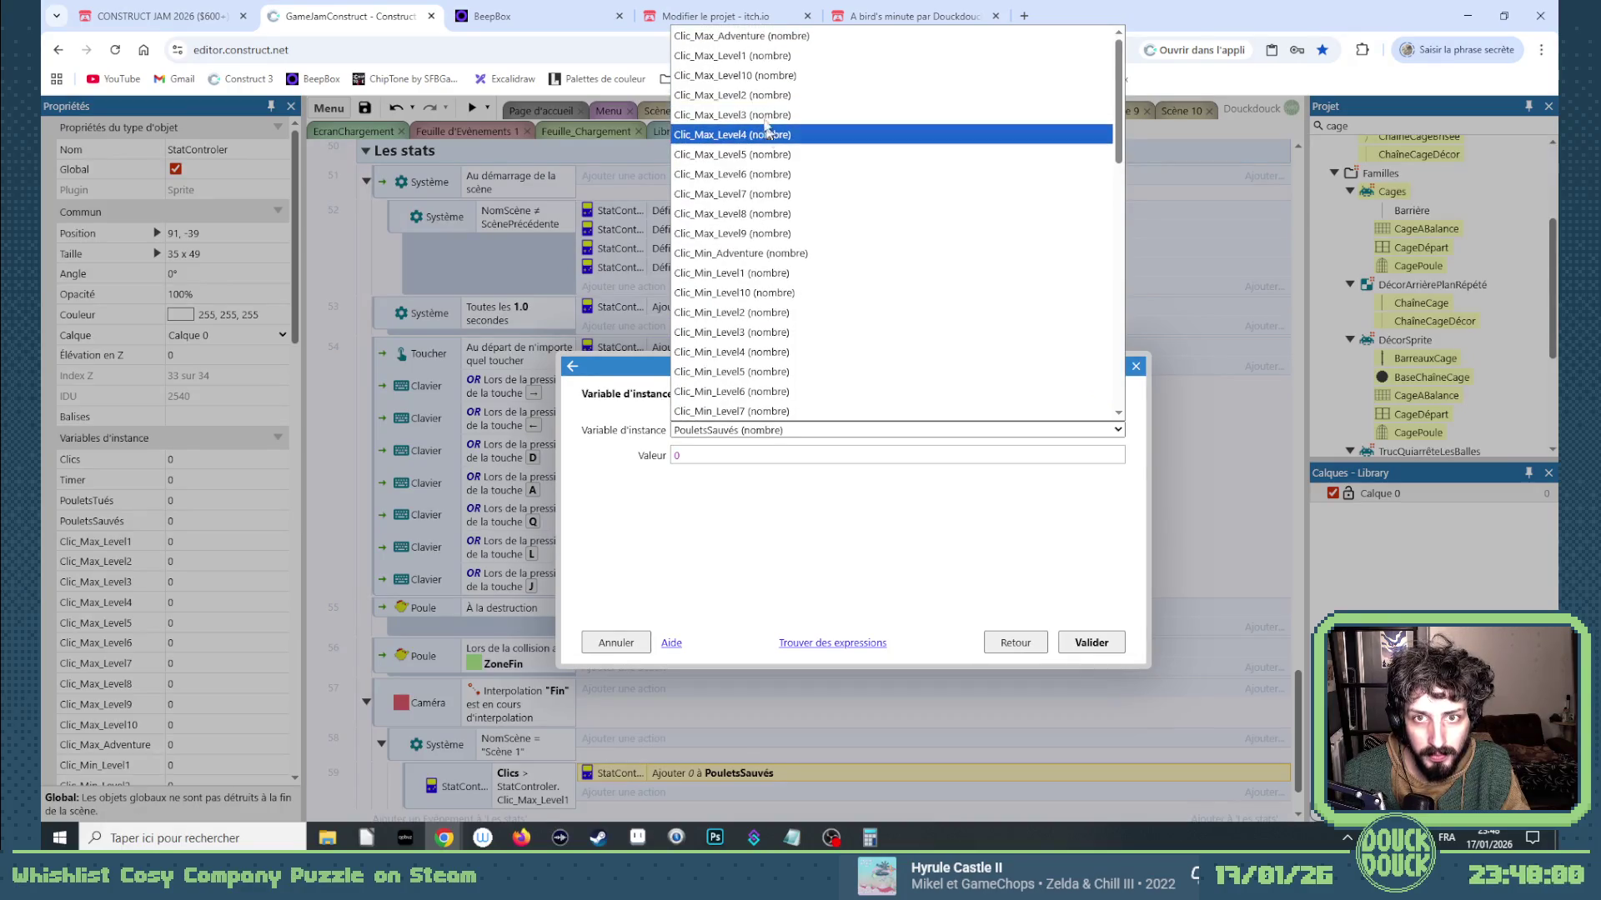
left_click(738, 55)
left_click(733, 455)
key("BackSpace")
type("clamp")
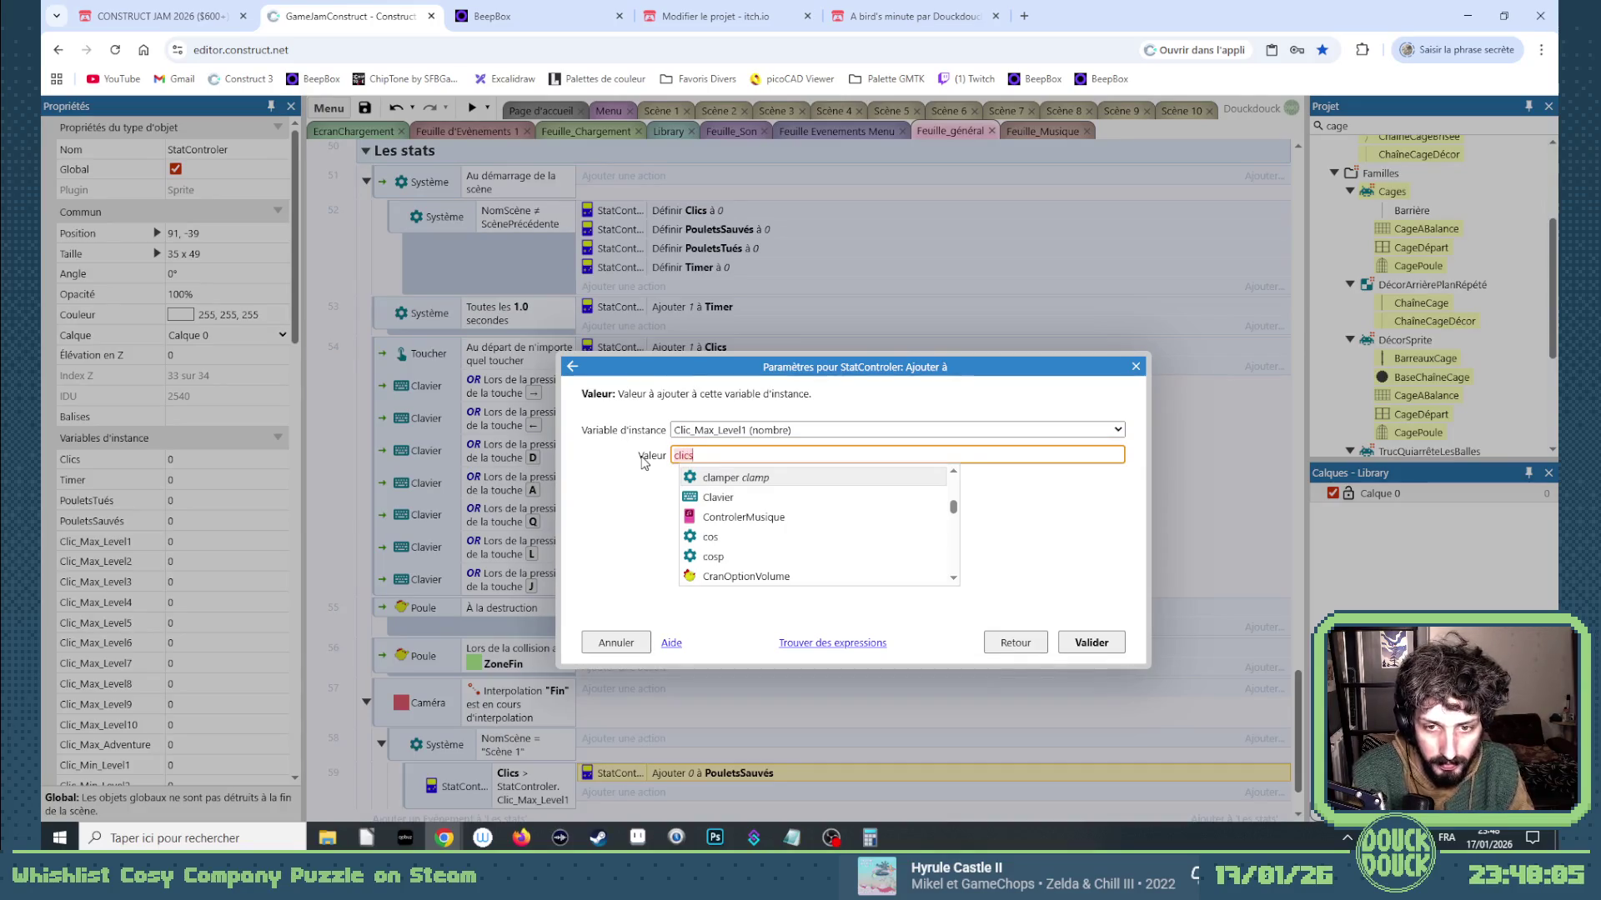
key("BackSpace")
key("BackSpace")
key("BackSpace")
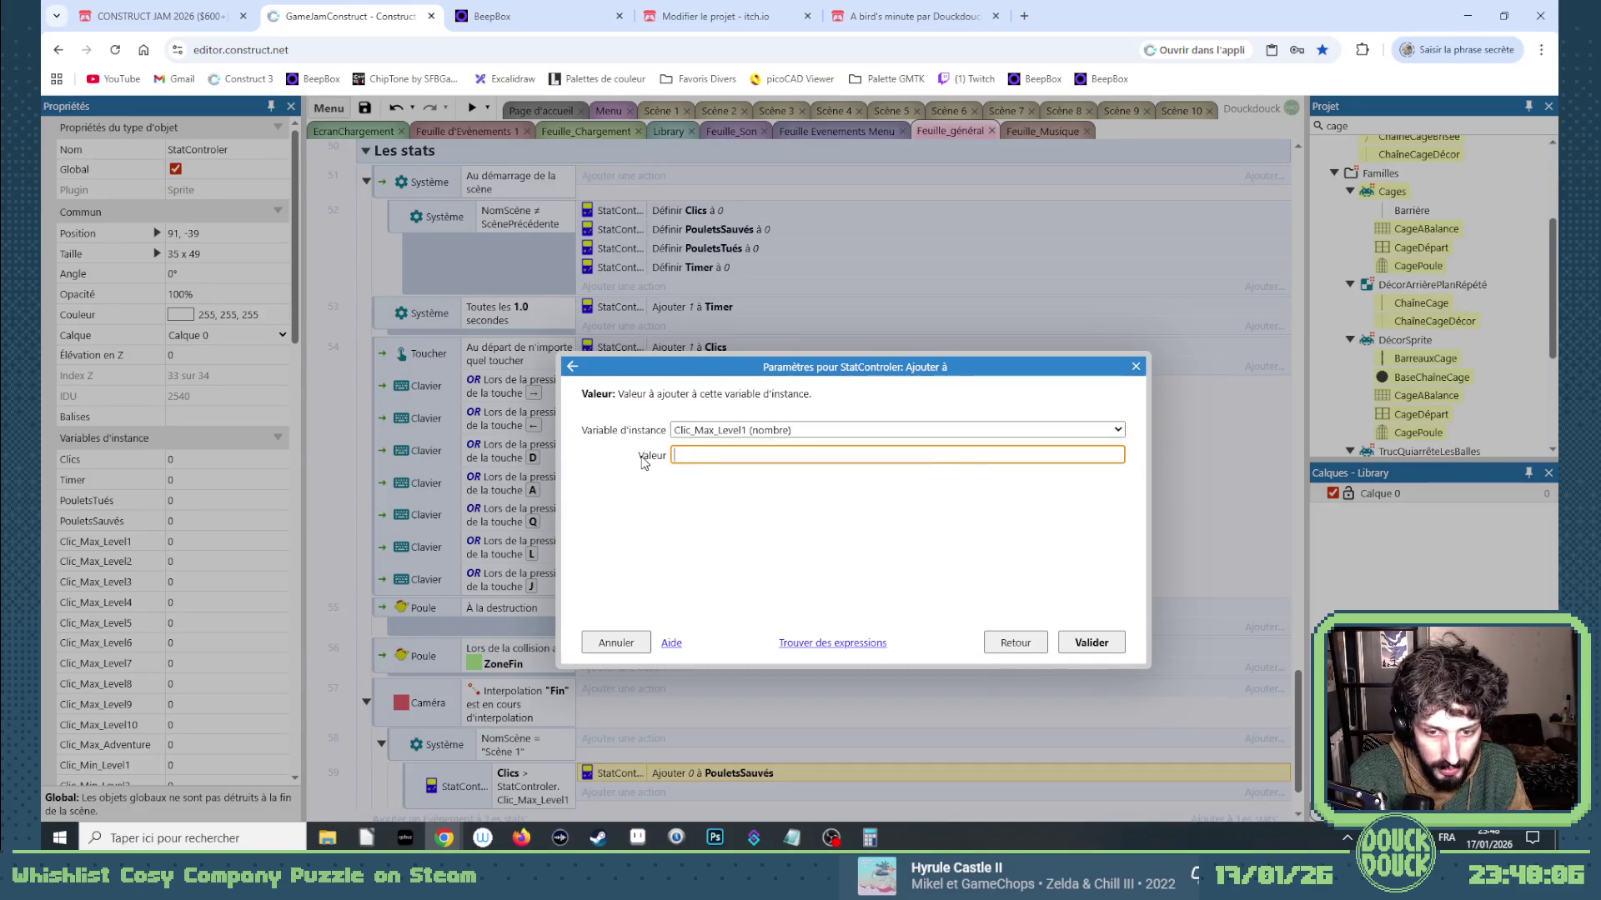
type("stat")
key("Tab")
type(".cli")
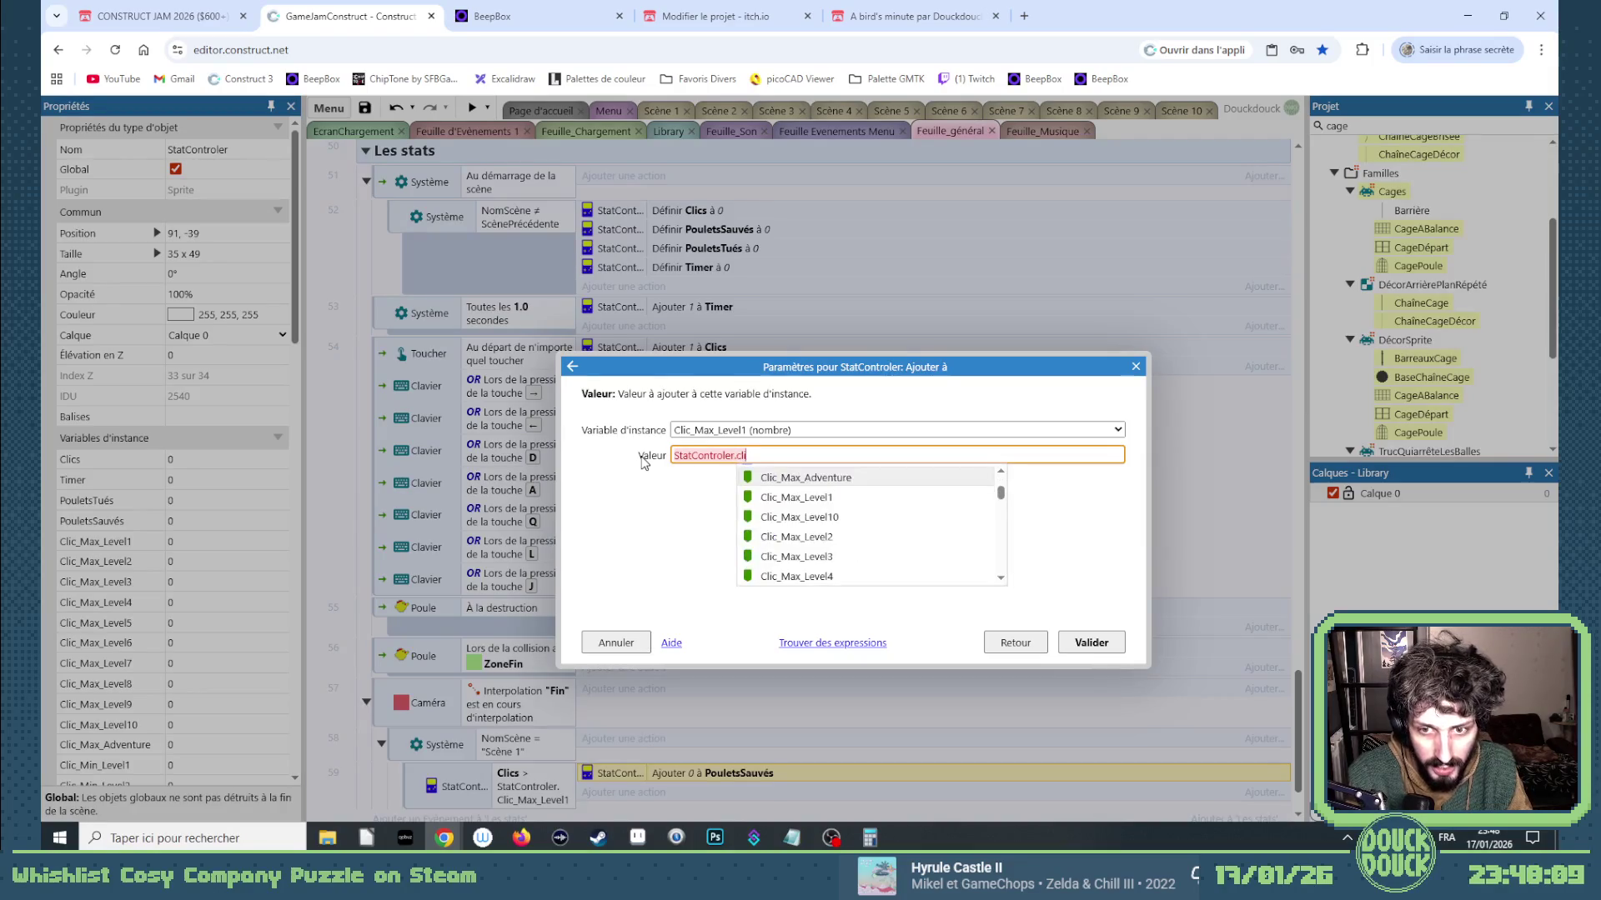
type("cs")
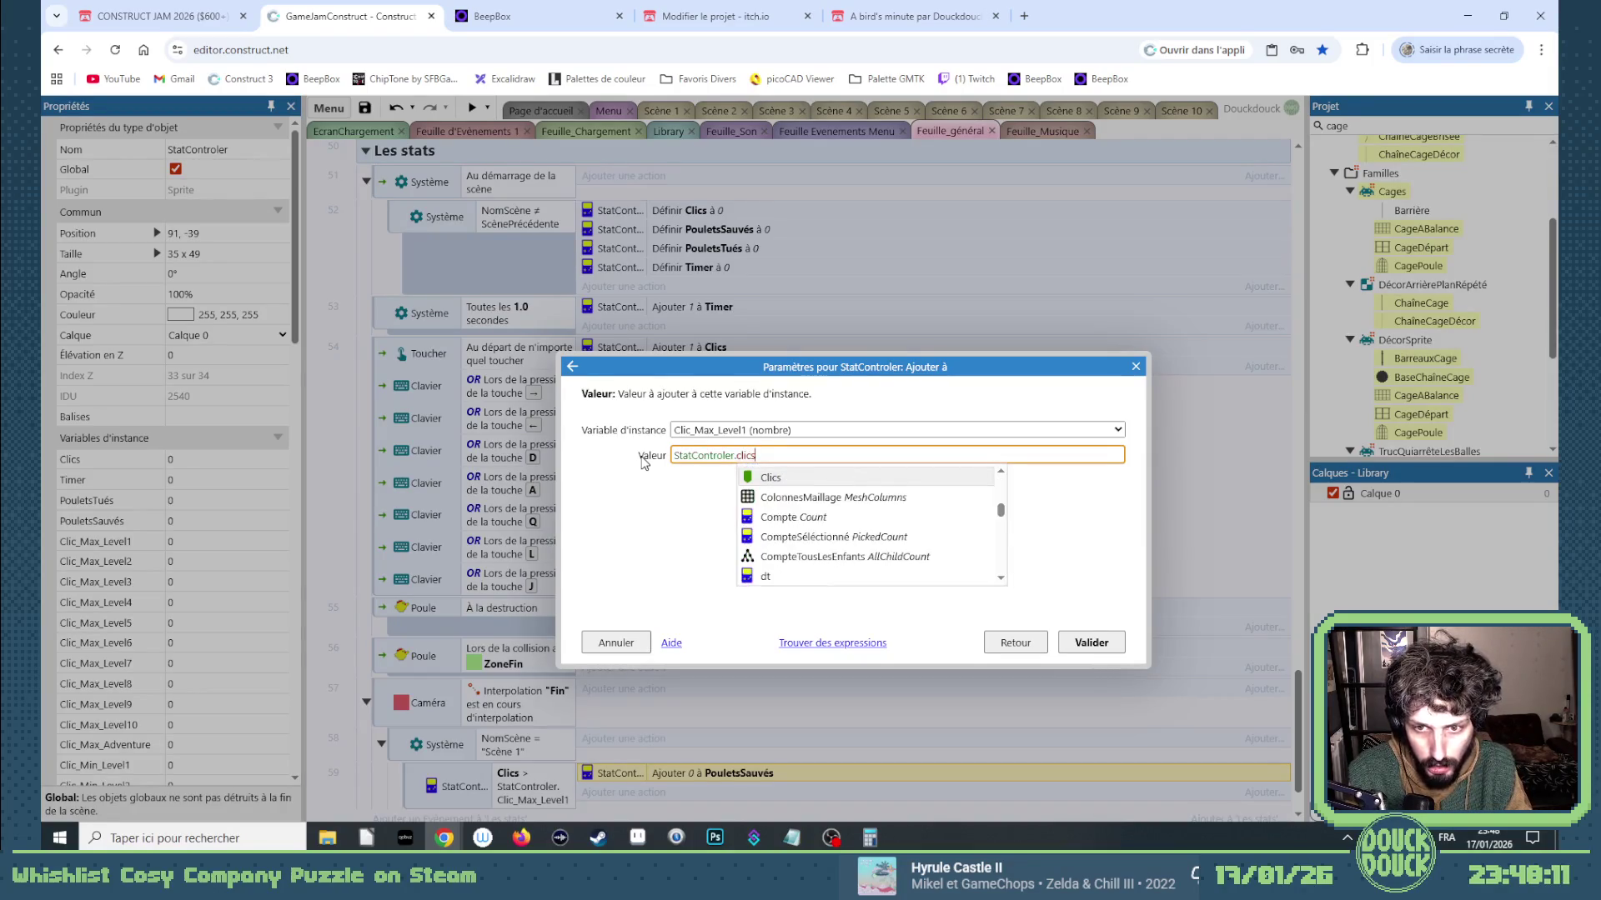
key("Return")
key("Return")
scroll(637, 467, "down", 1)
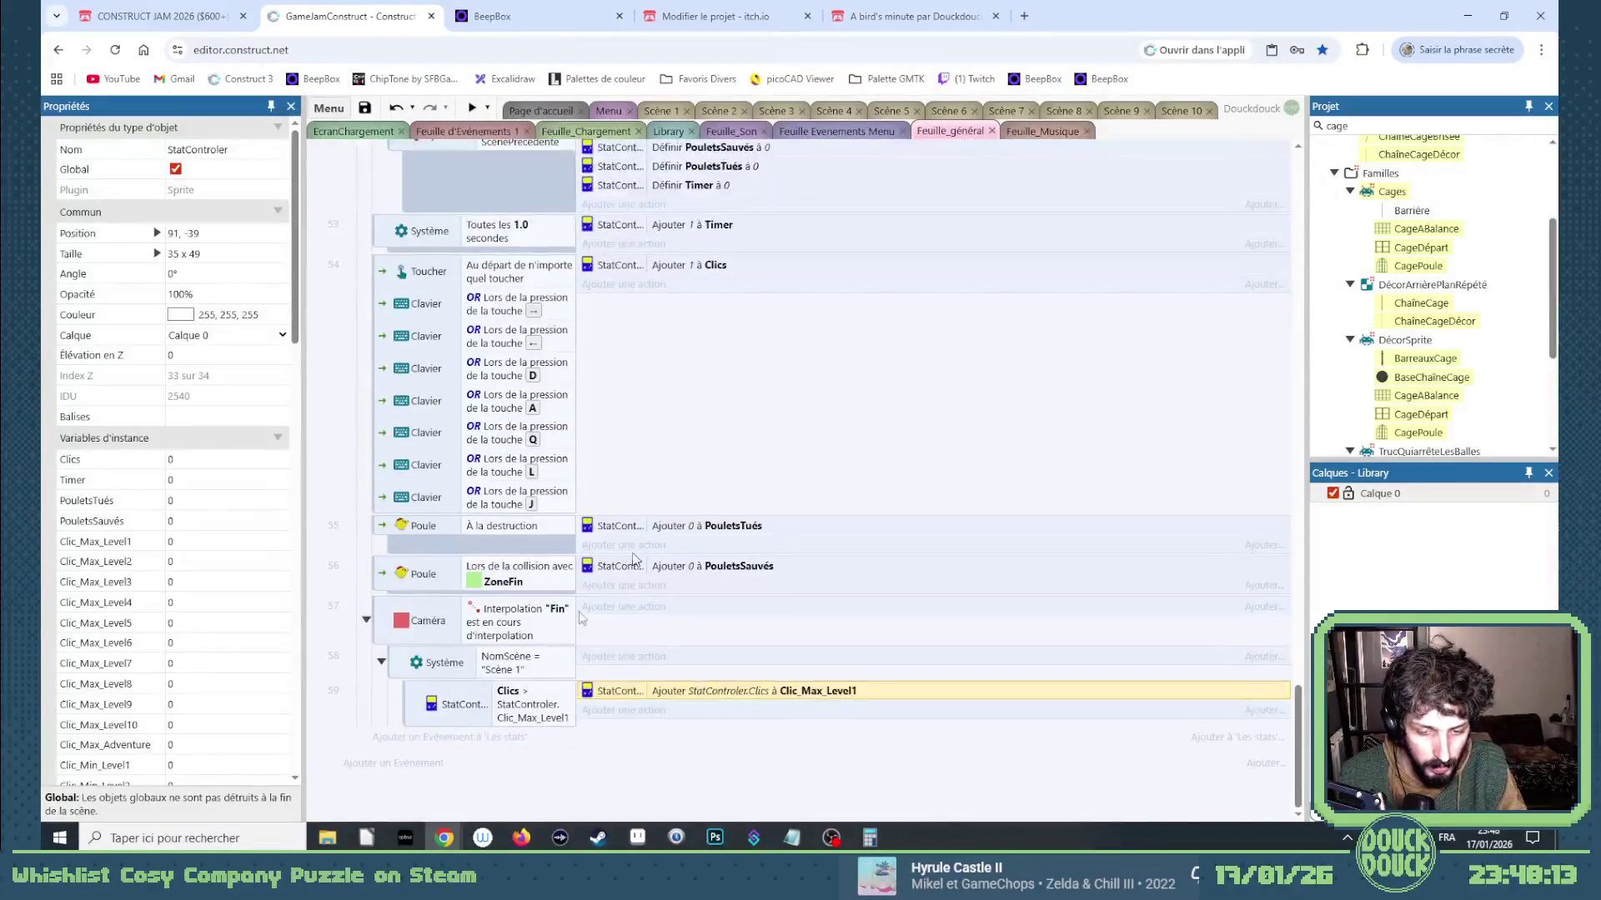
Duplicate the Clics sub-event and change its condition to Clics < StatControler.Clic_Min_Level1.
left_click(419, 708)
key("ctrl+c")
key("ctrl+v")
double_click(429, 750)
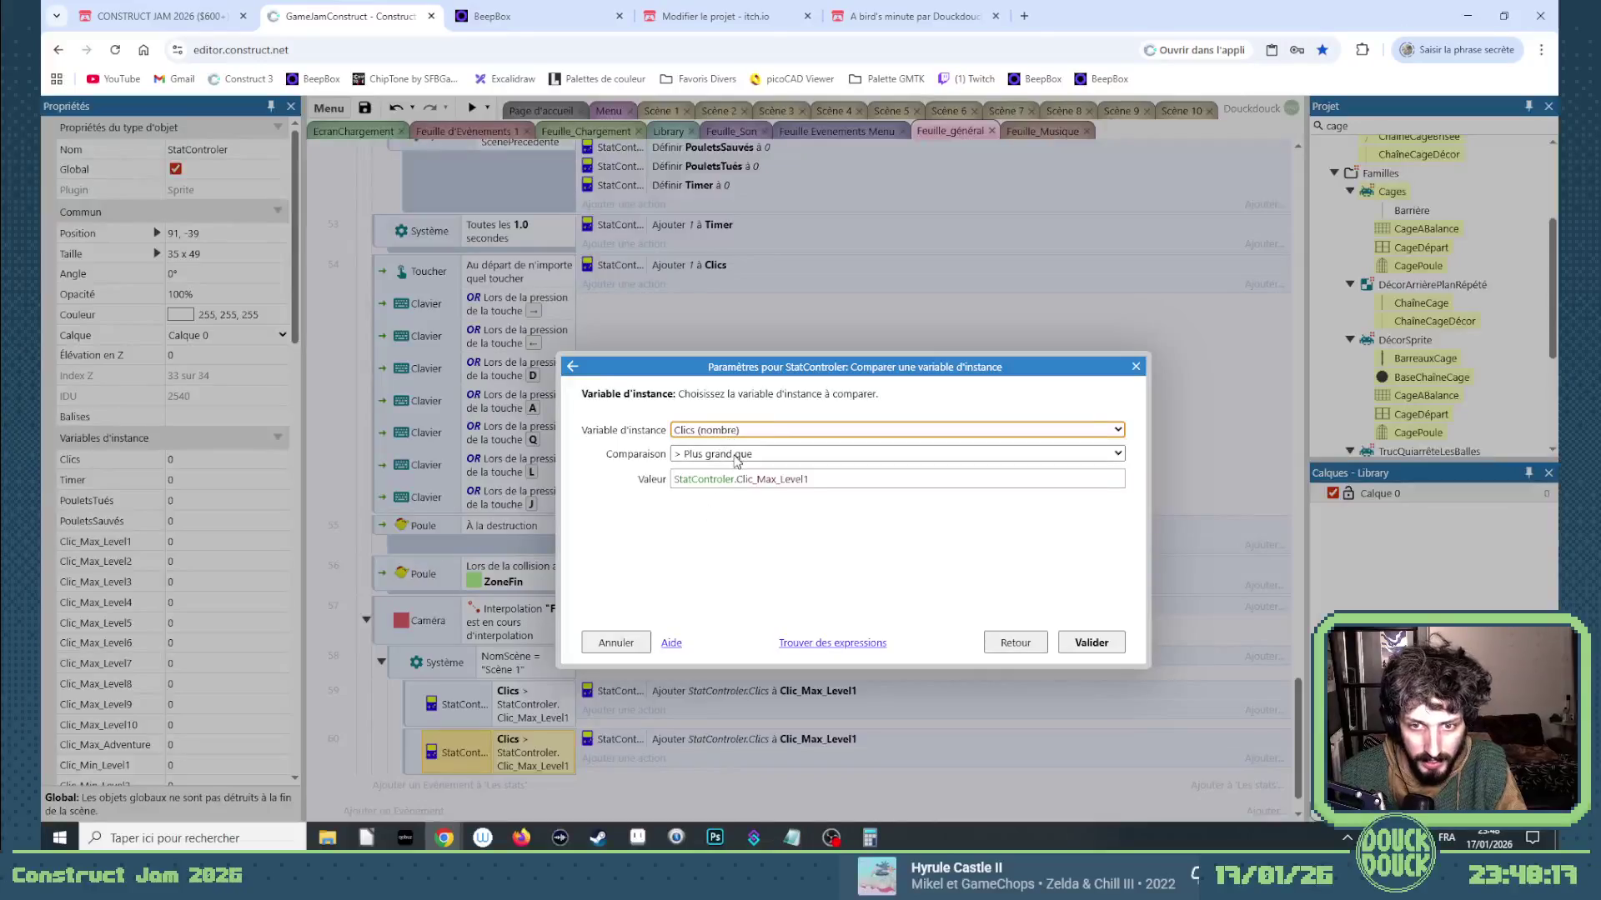
left_click(773, 477)
left_click(795, 454)
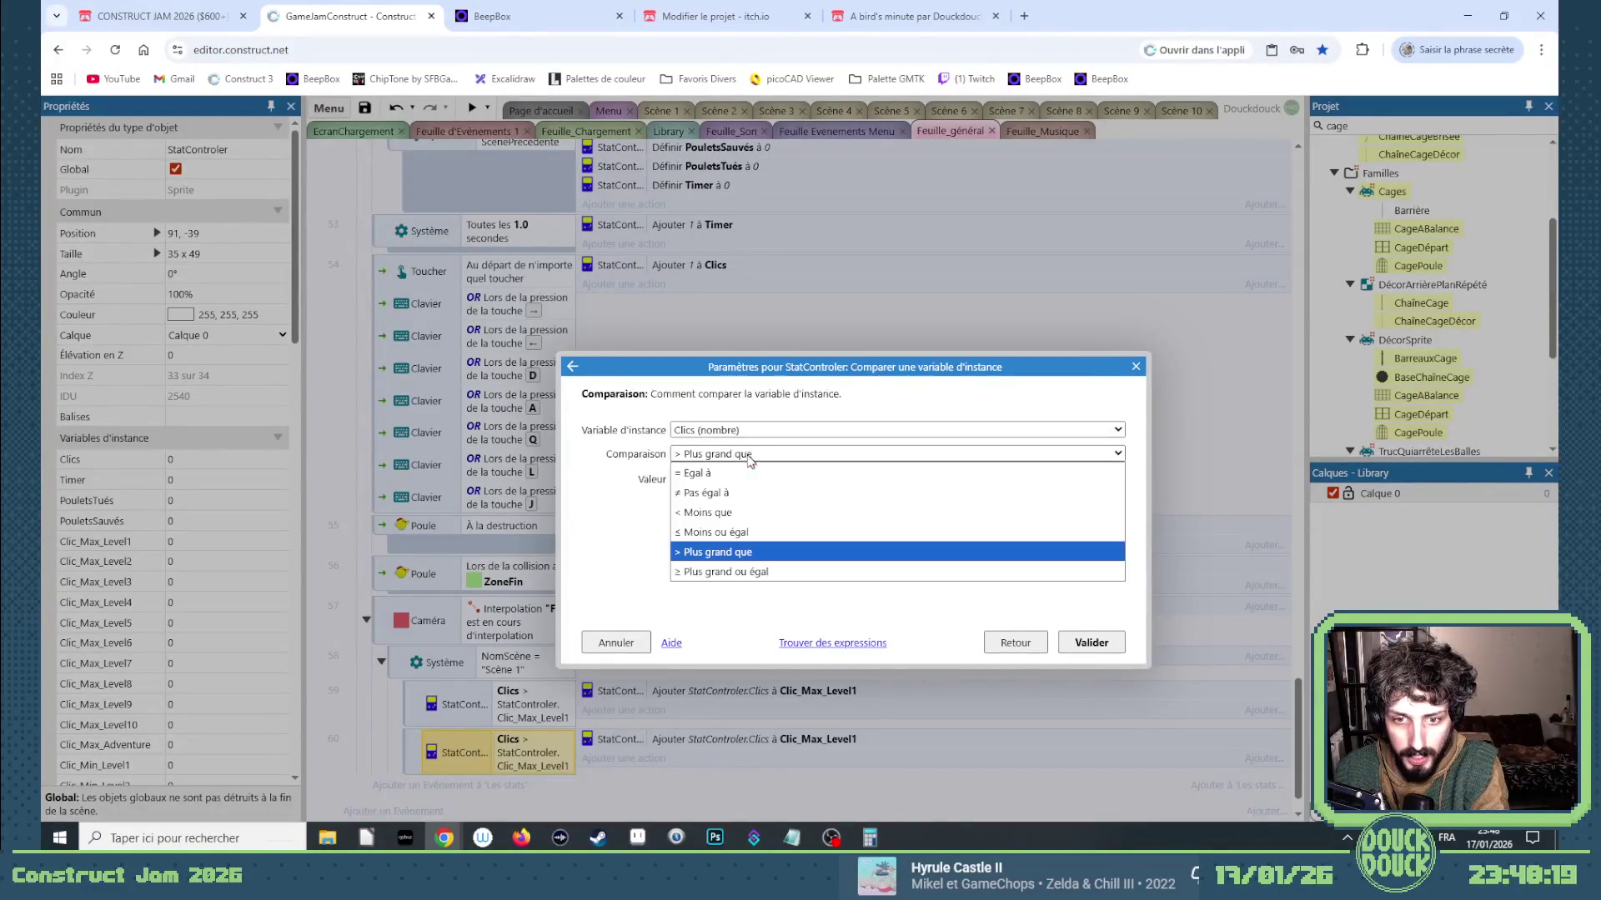
left_click(776, 492)
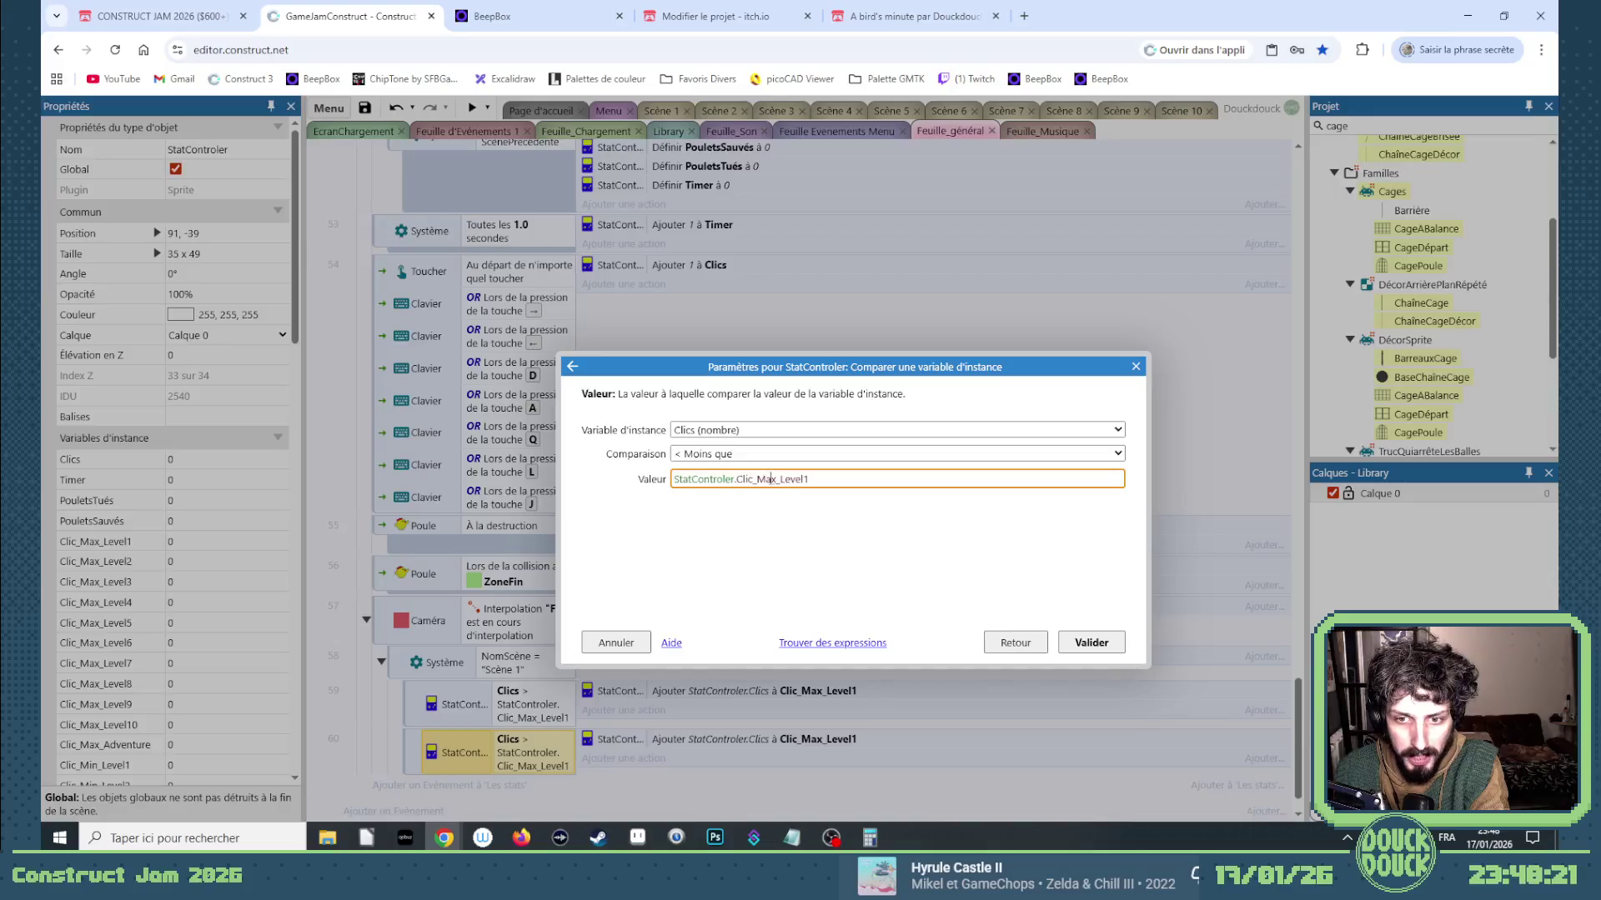
double_click(769, 479)
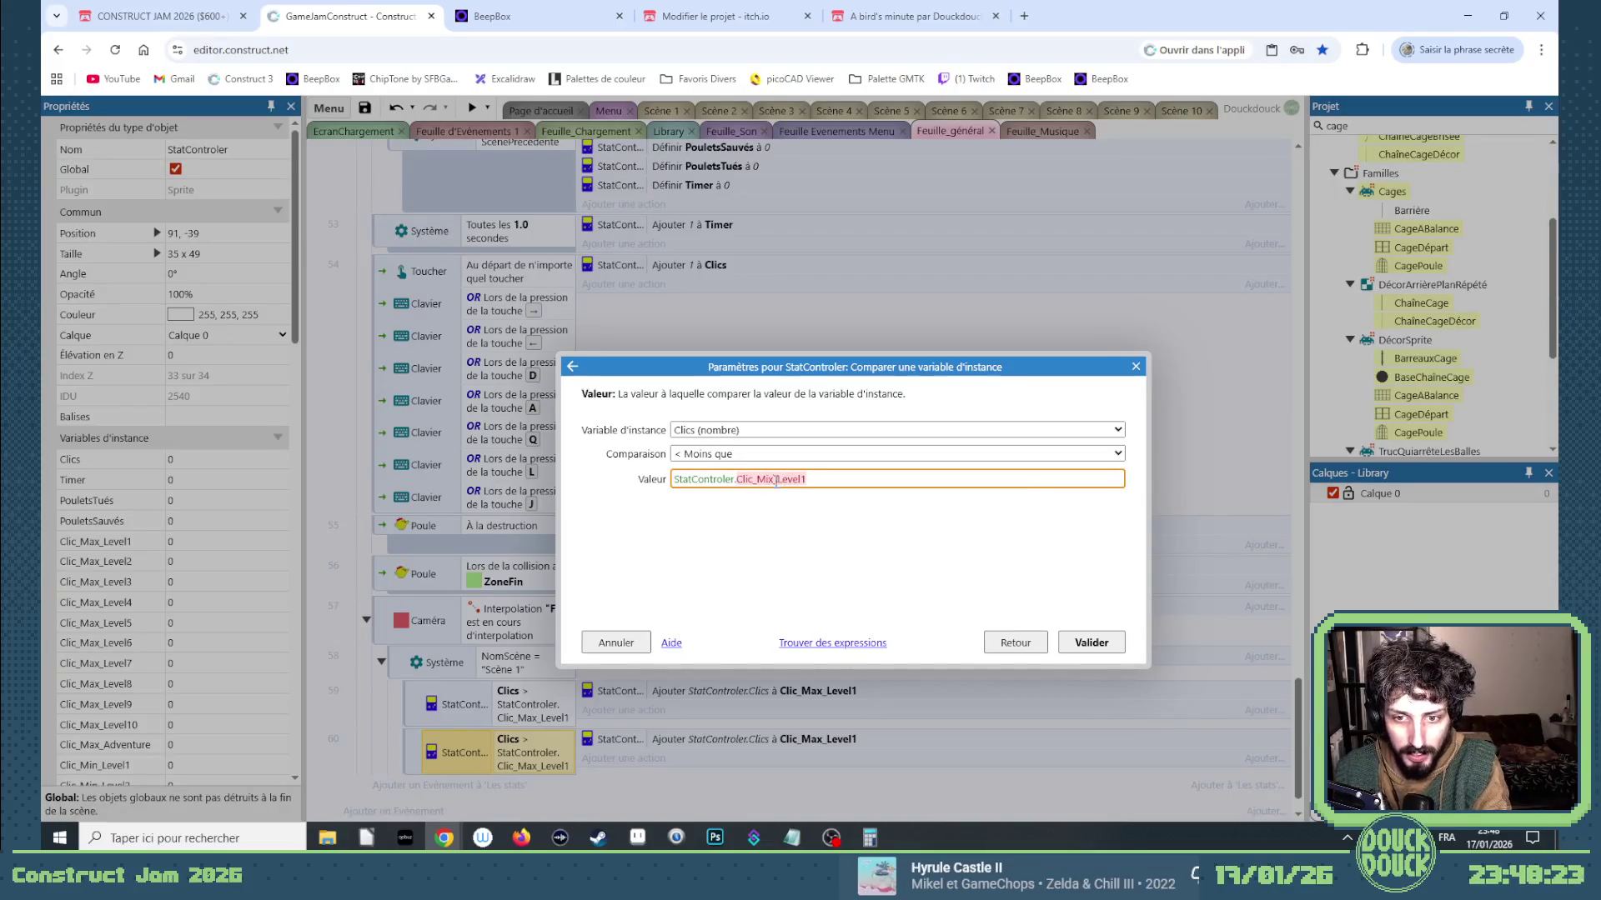
type("in")
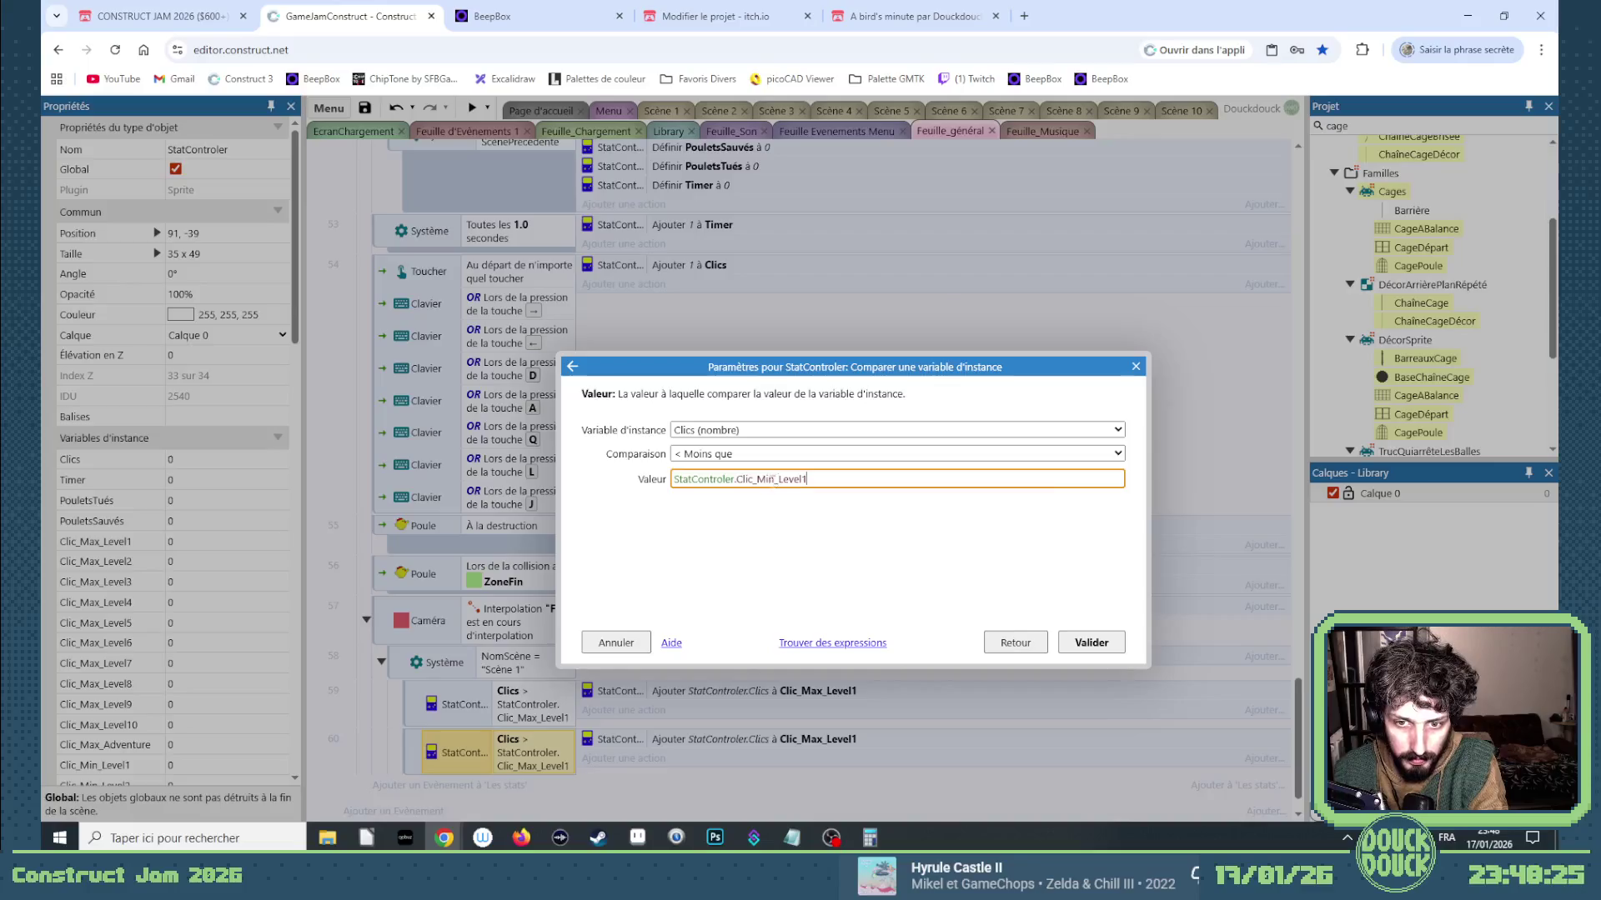
key("Return")
Make the duplicate's action add StatControler.Clics to Clic_Min_Level1.
double_click(740, 747)
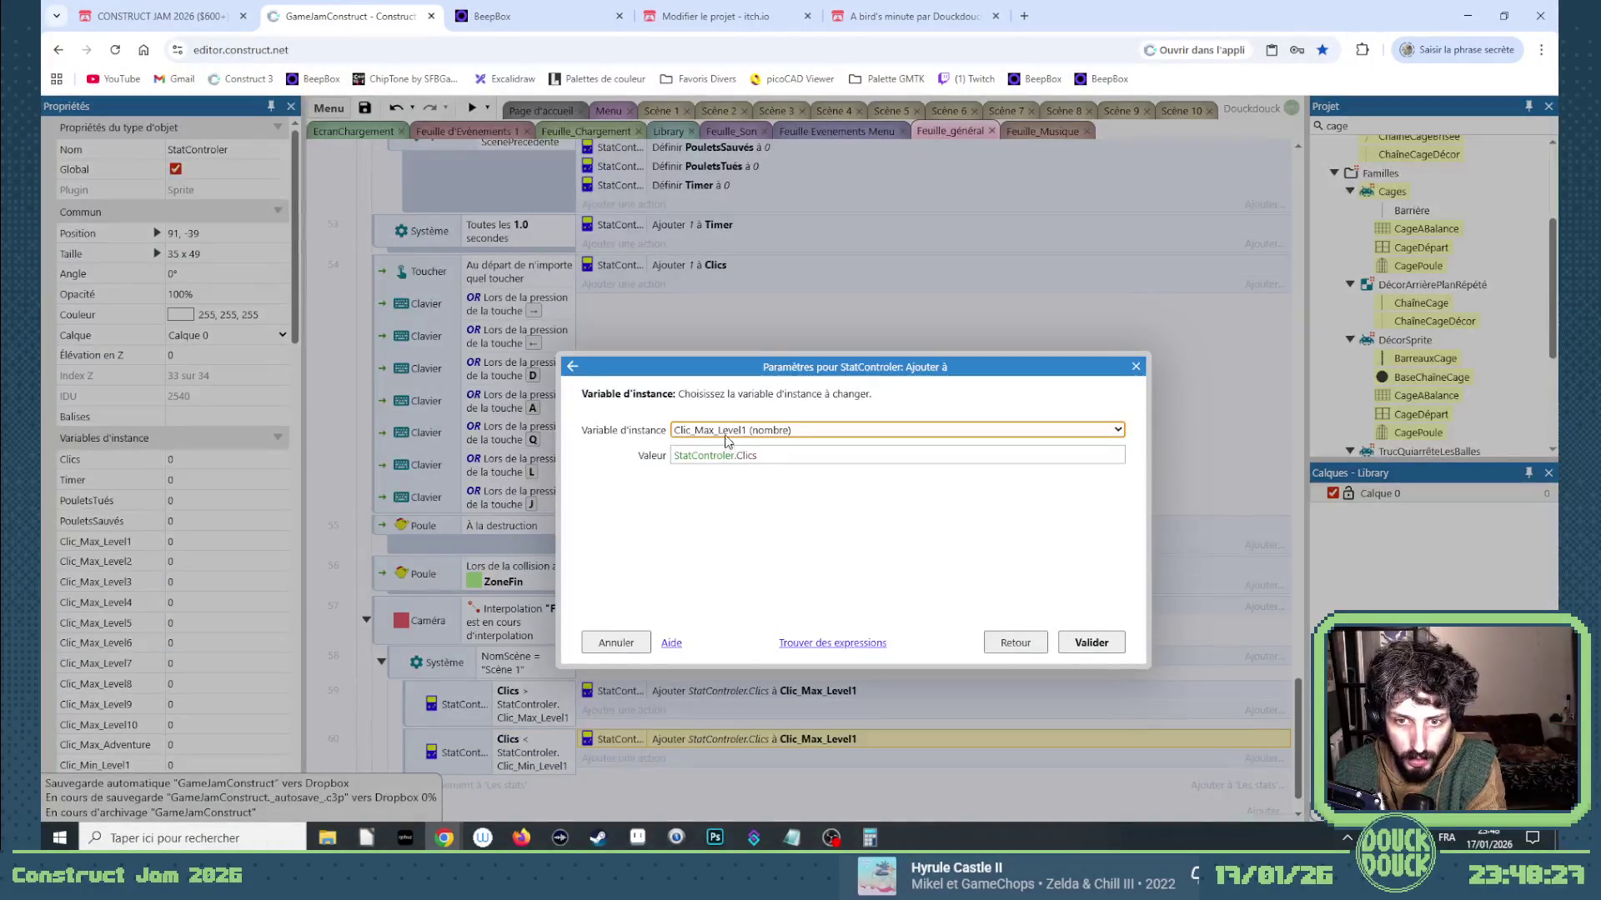
left_click(727, 430)
left_click(754, 273)
key("Return")
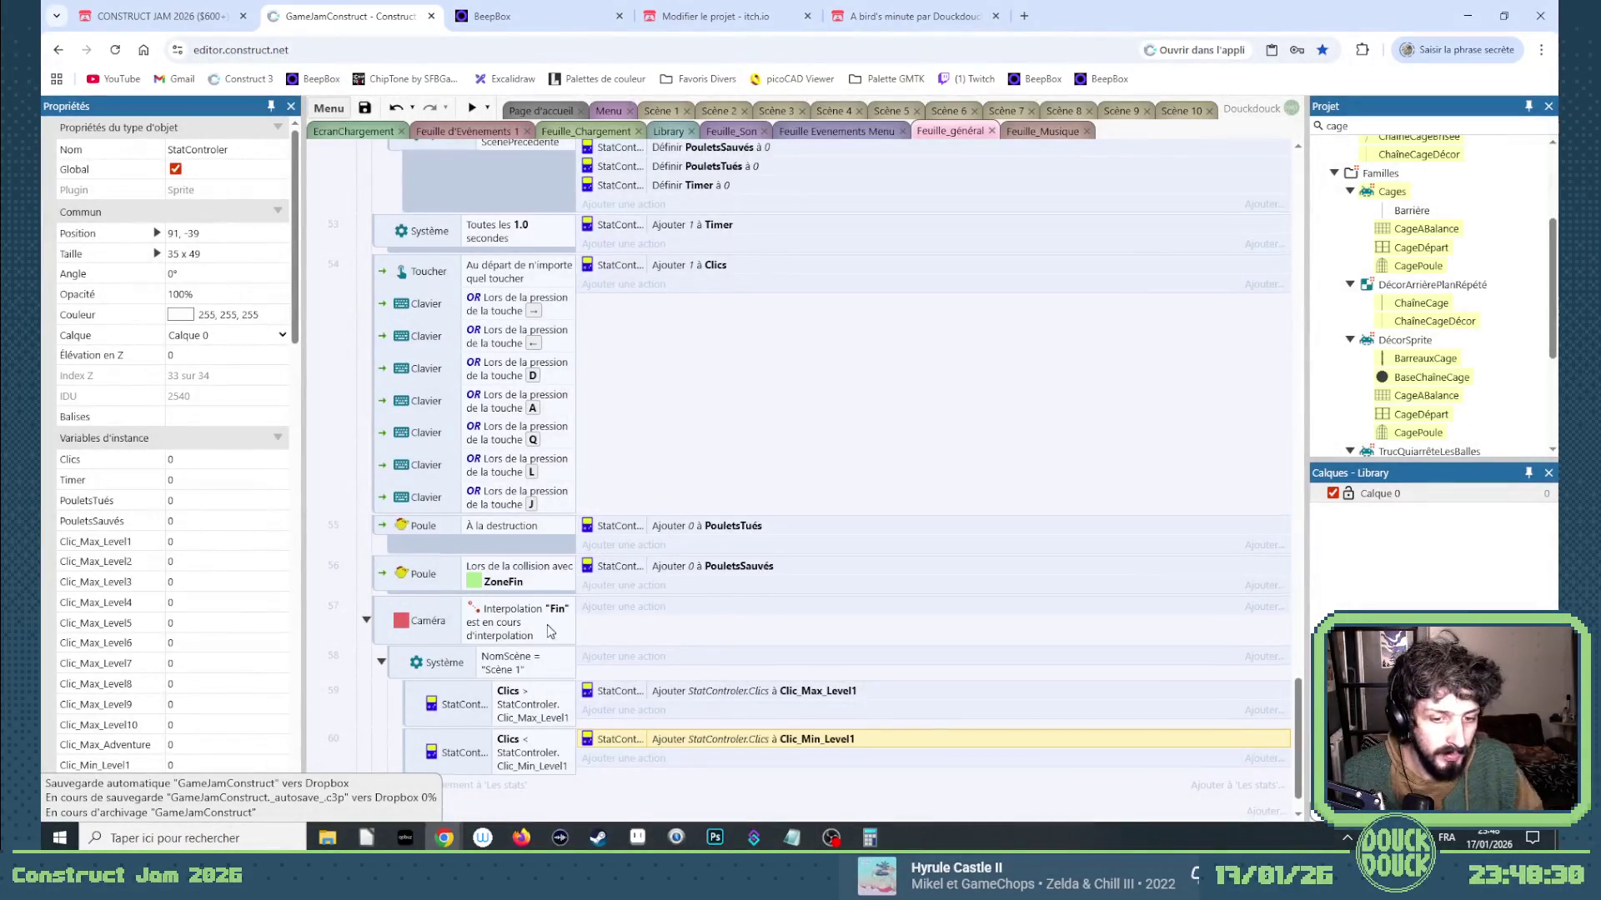
scroll(467, 658, "down", 1)
scroll(425, 661, "up", 1)
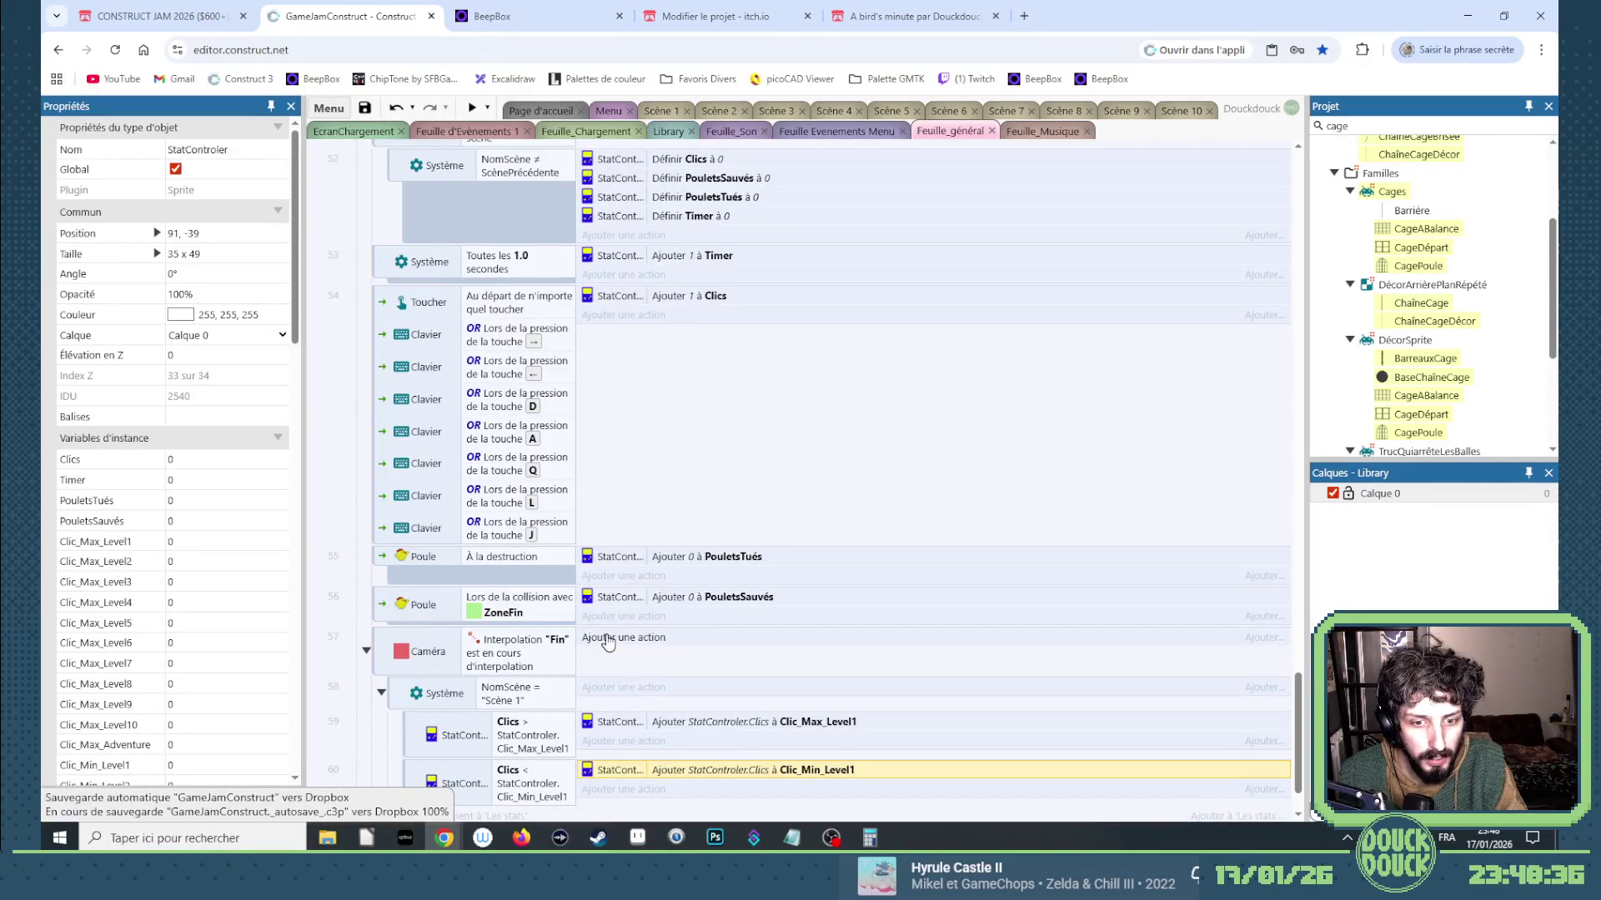
scroll(608, 642, "up", 2)
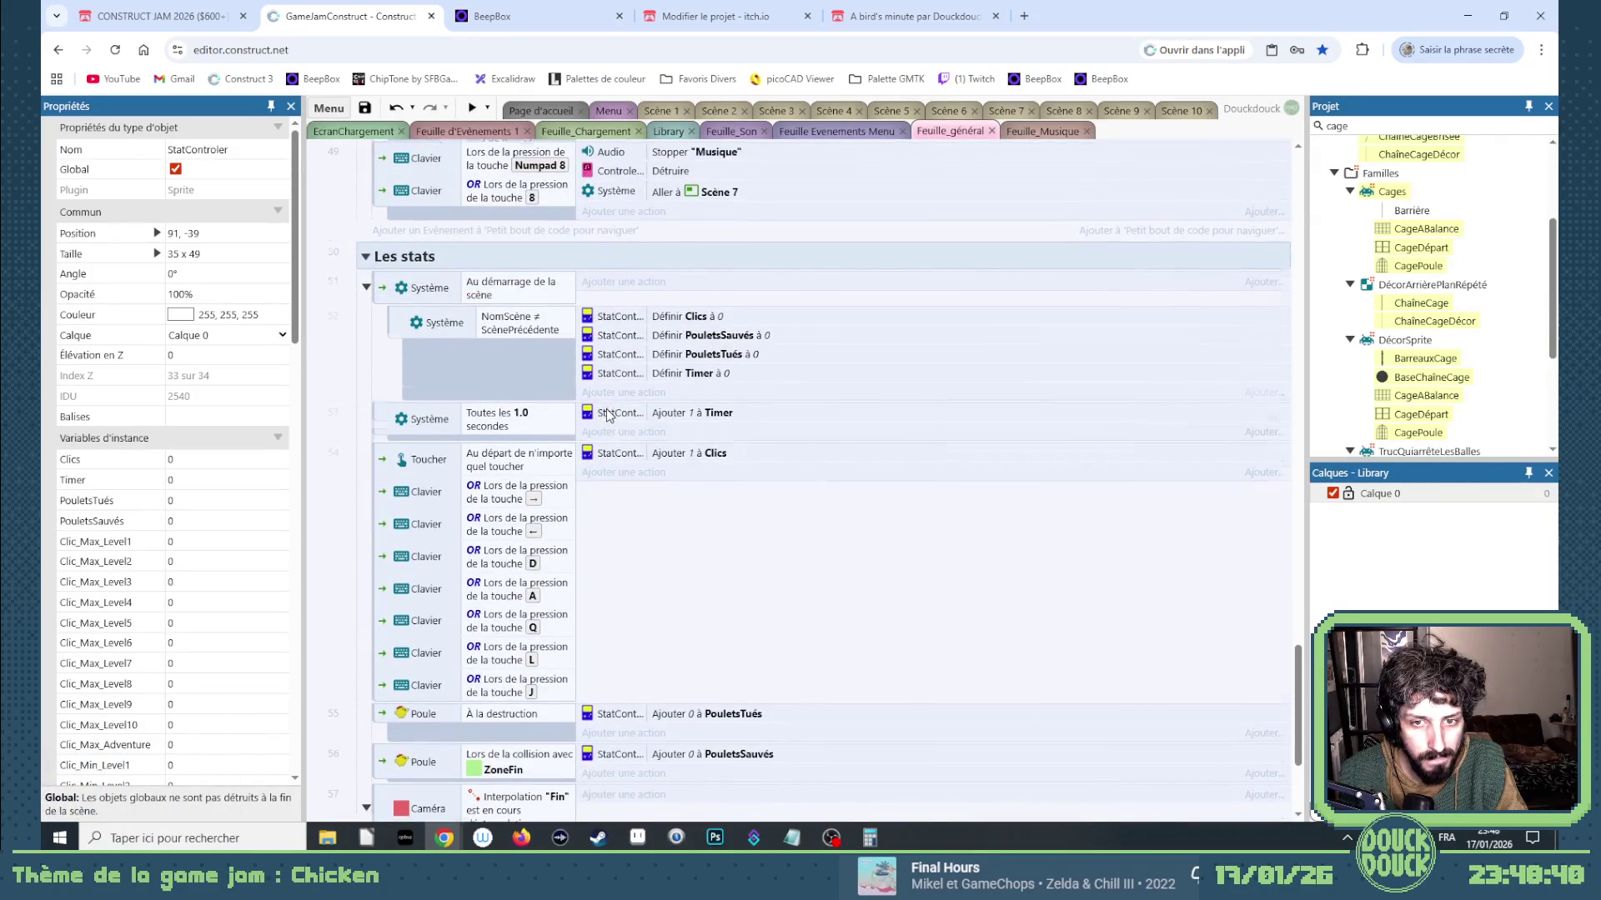
scroll(607, 412, "down", 4)
scroll(607, 408, "up", 2)
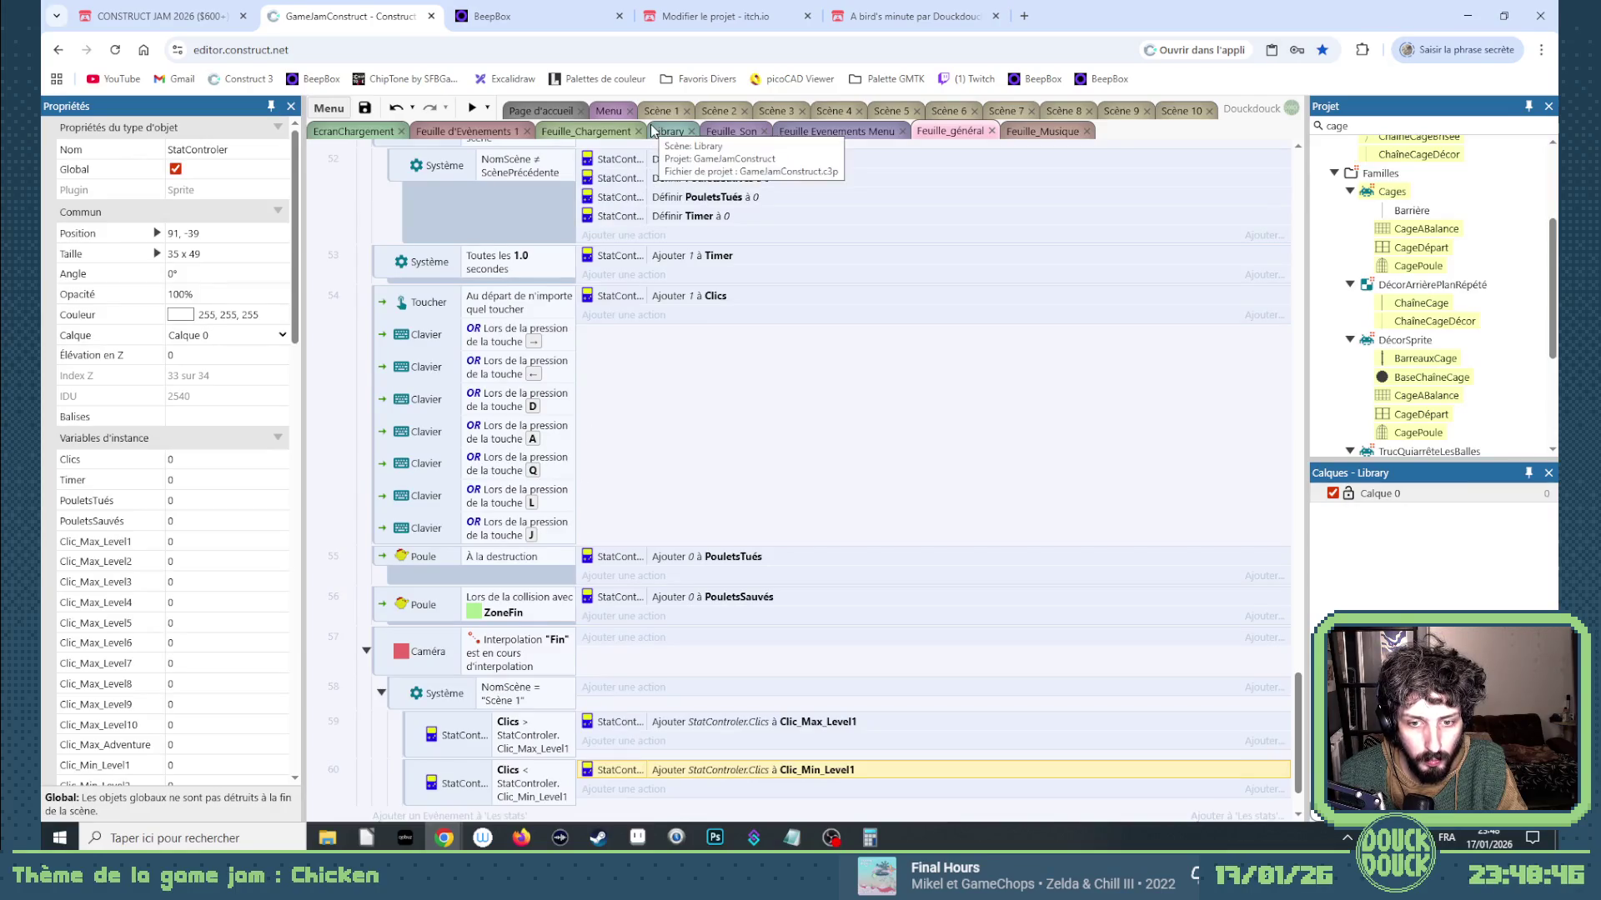
left_click(468, 660)
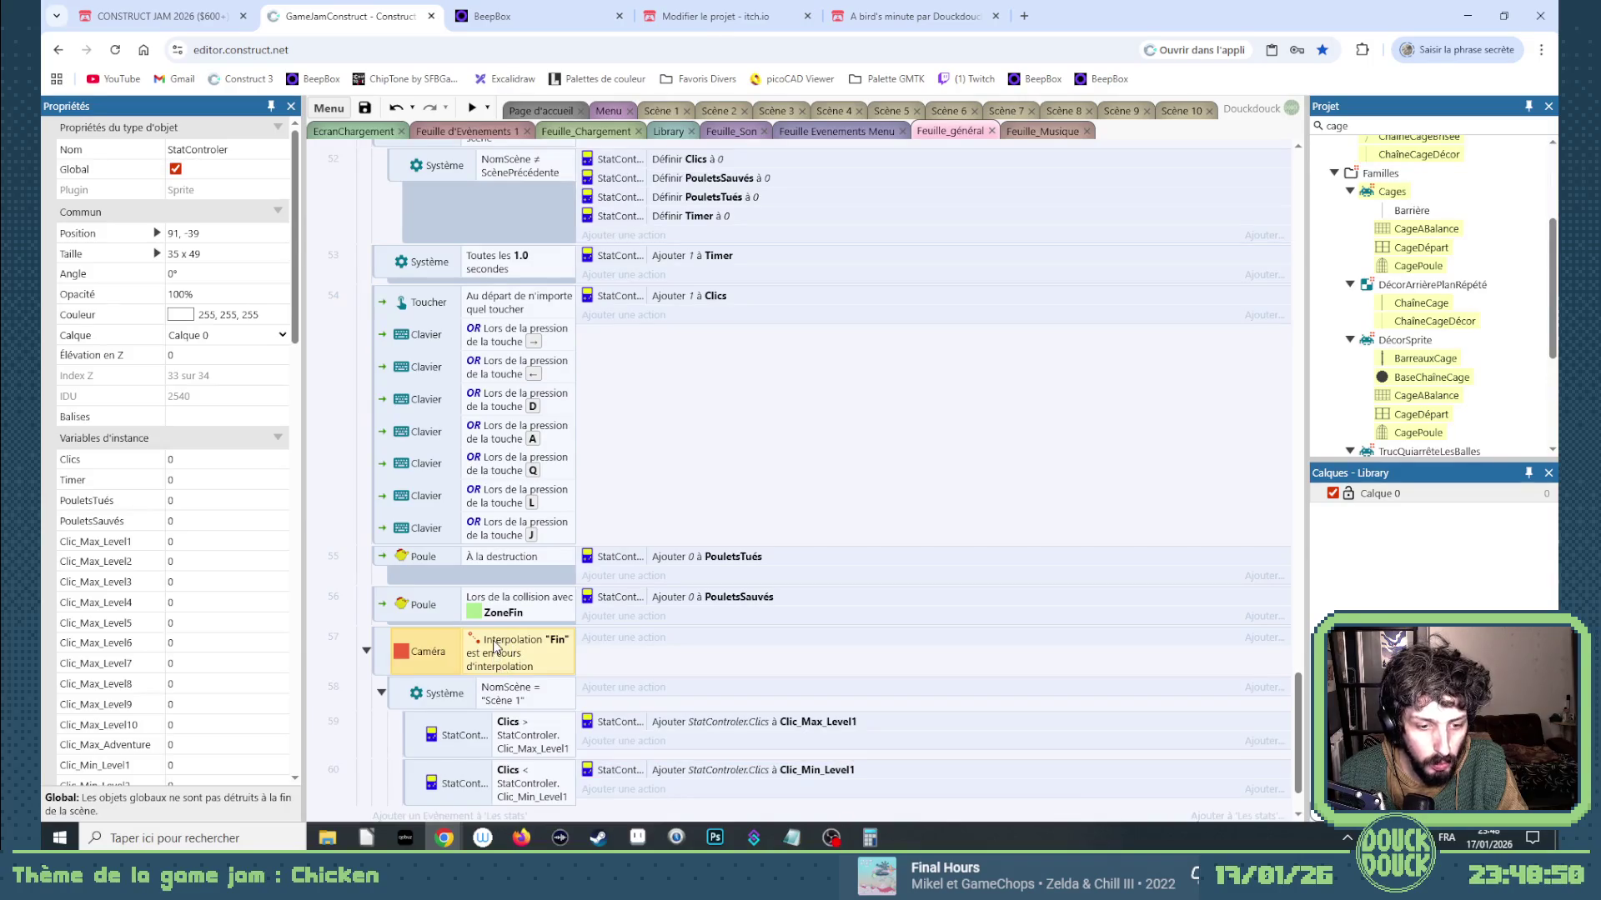
Duplicate the Caméra condition and start replacing the copy with another condition.
left_click_drag(494, 647, 513, 700)
double_click(514, 701)
left_click(1013, 642)
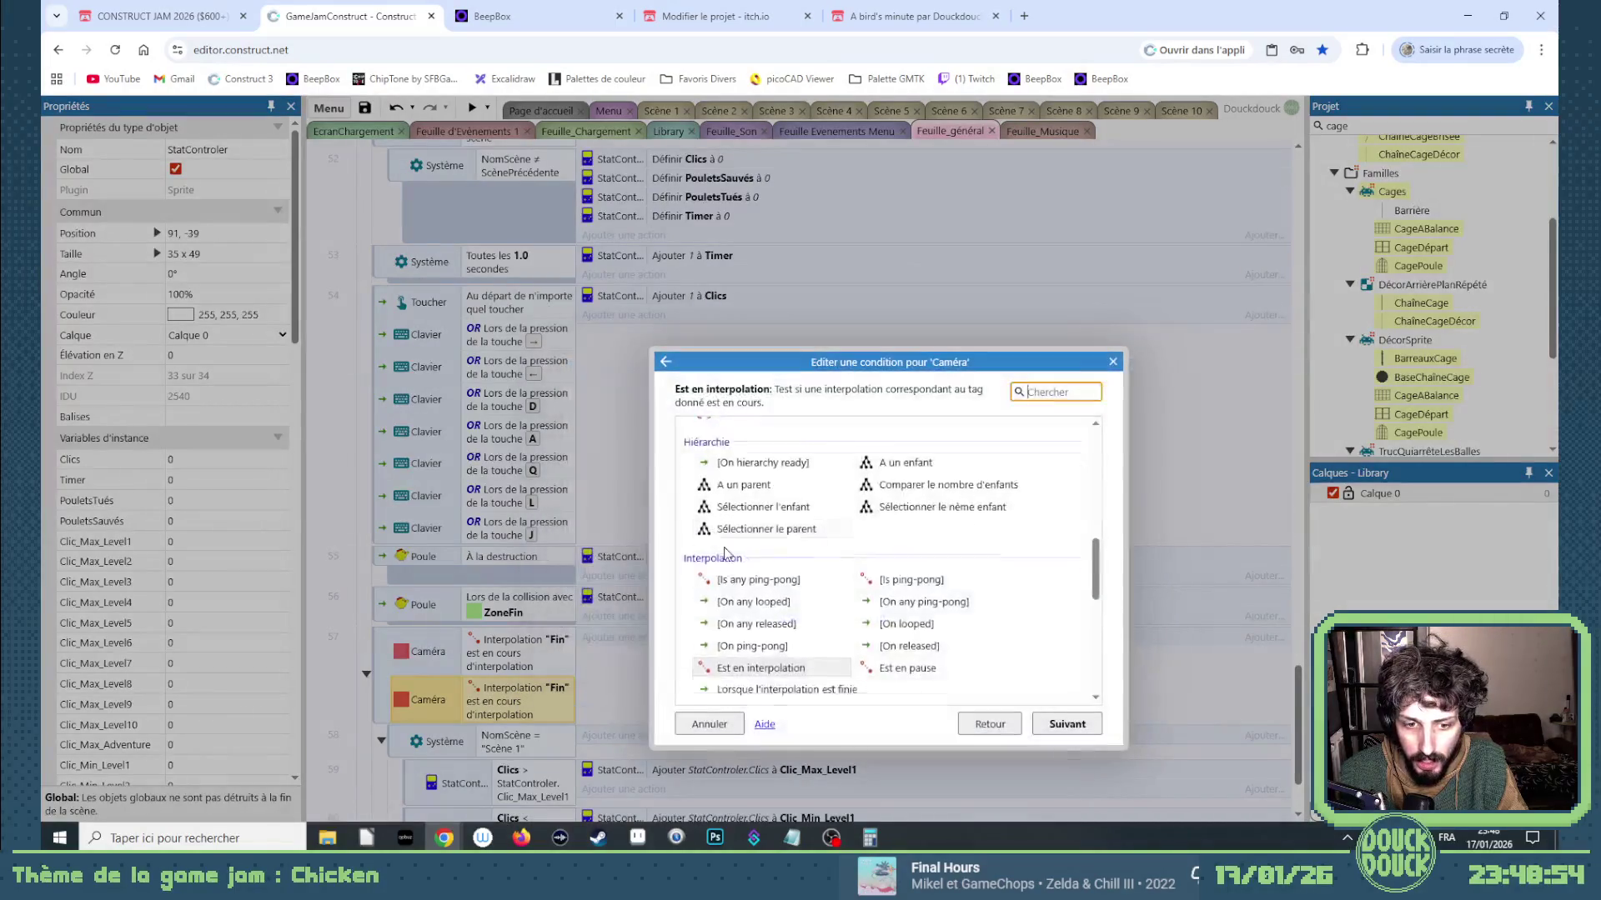
scroll(799, 542, "up", 10)
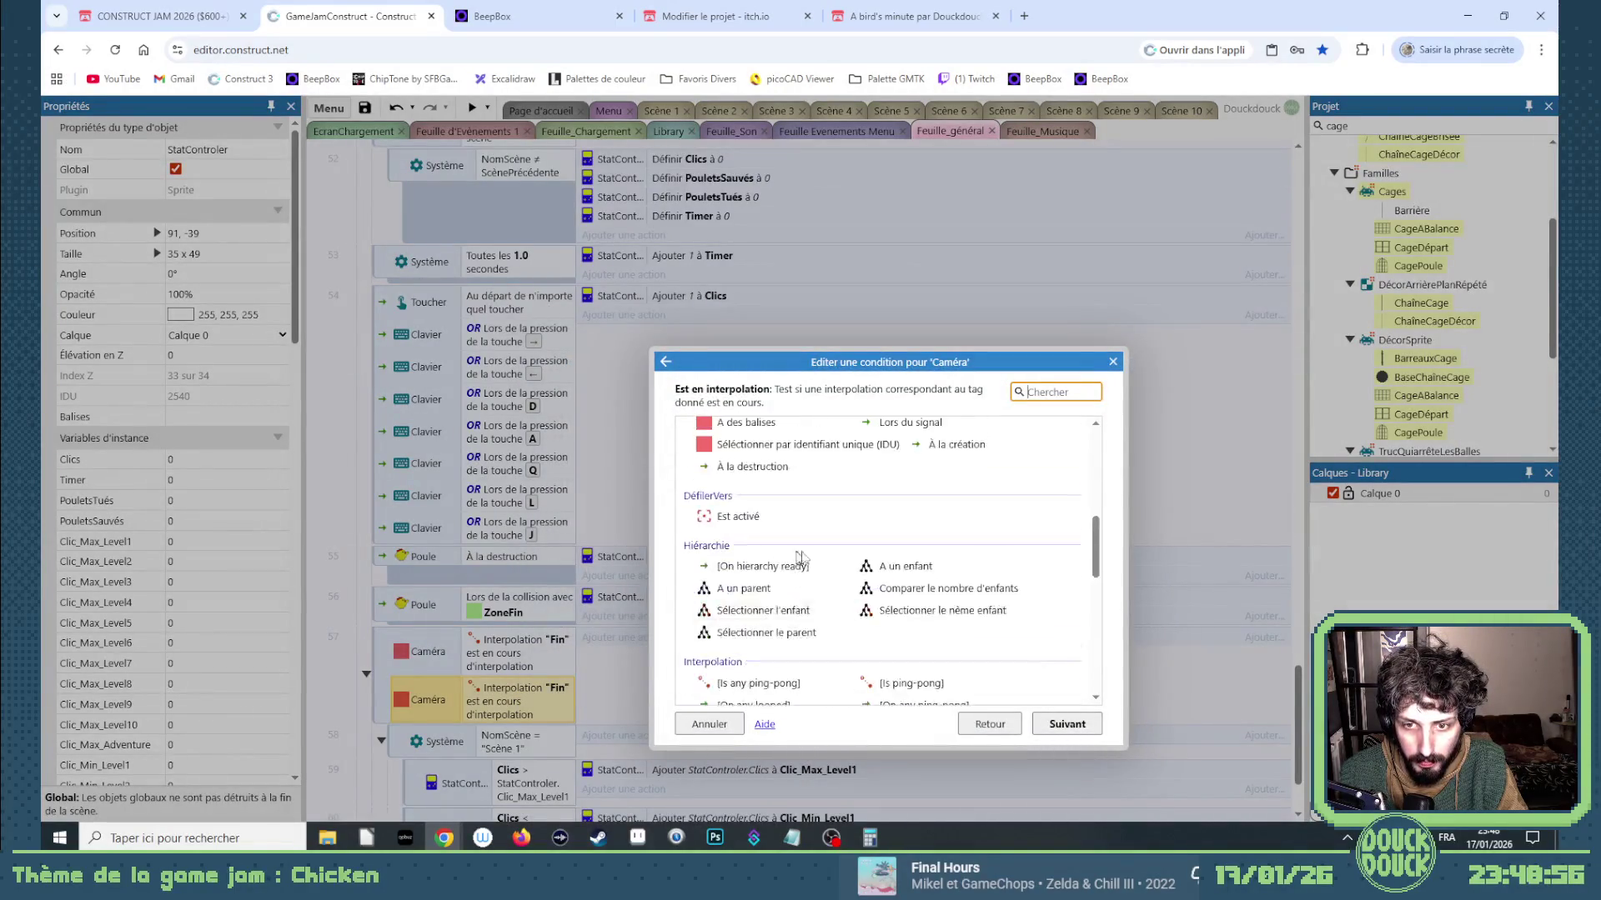
left_click(992, 724)
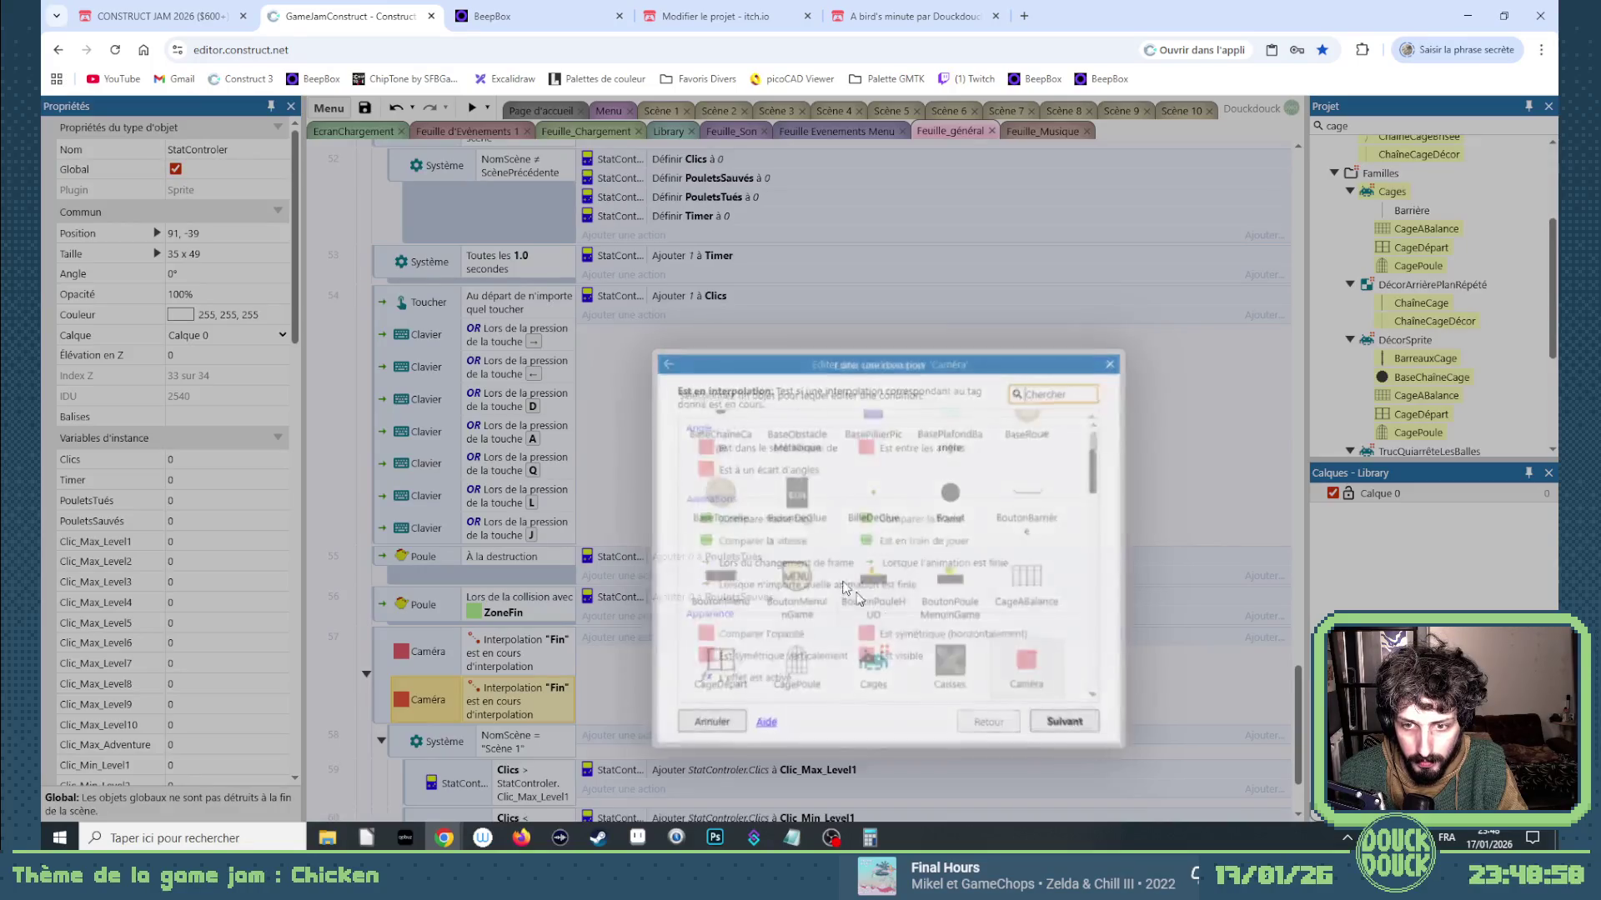
scroll(747, 490, "up", 2)
Turn the copy into System's "Déclencher une fois tant qu'est vrai" condition.
double_click(716, 438)
scroll(876, 602, "down", 10)
scroll(875, 602, "up", 2)
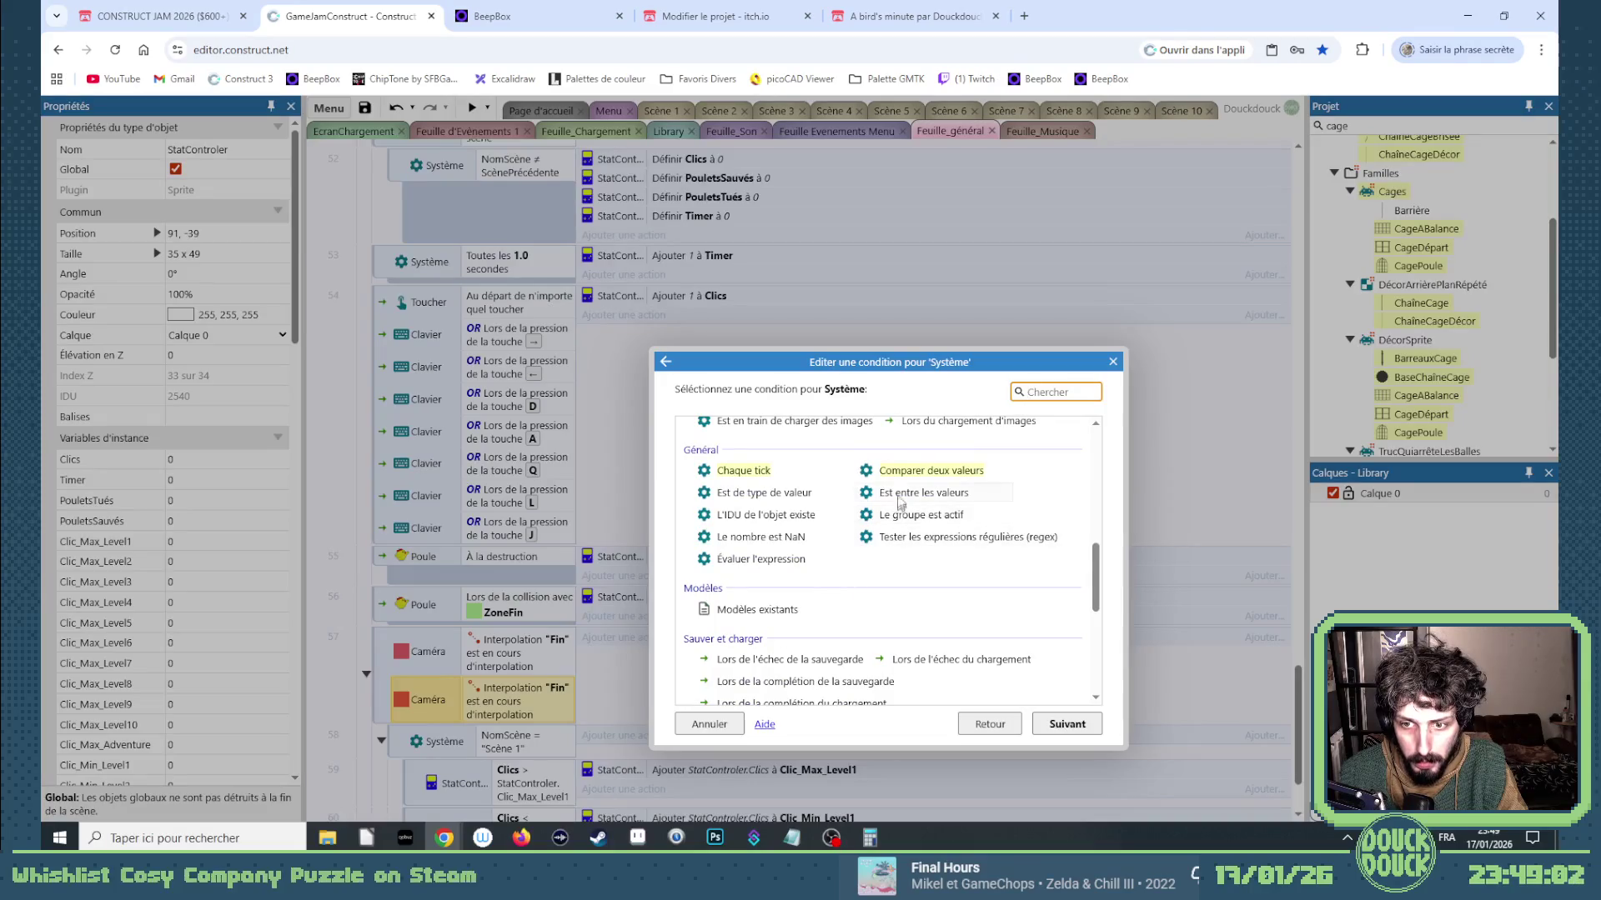
scroll(875, 567, "down", 3)
scroll(870, 576, "up", 5)
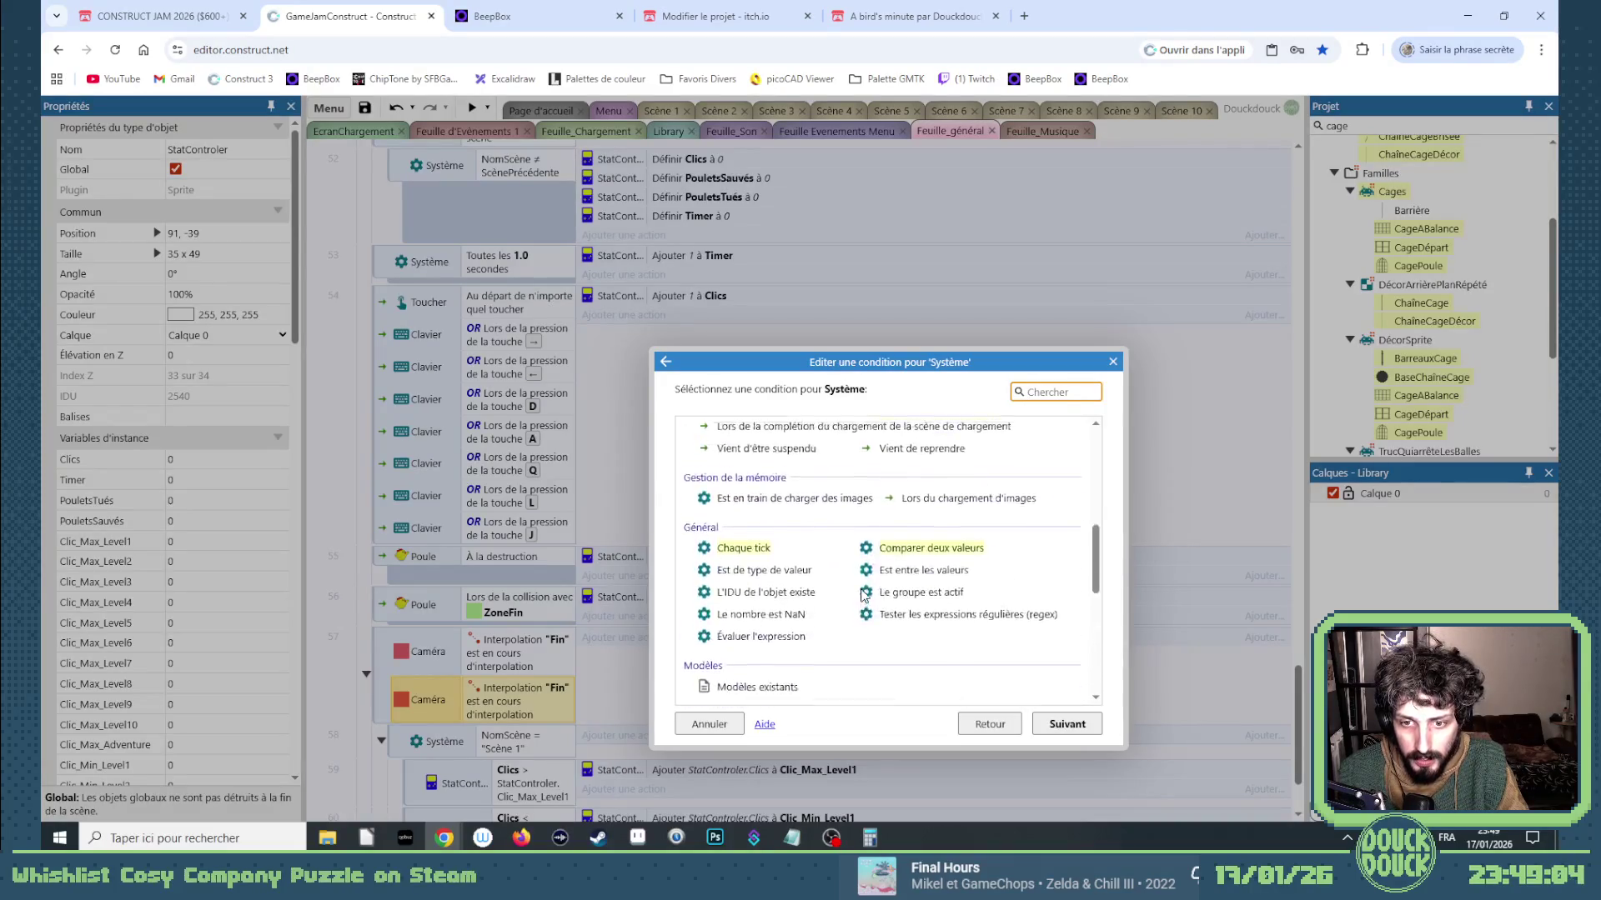
scroll(865, 554, "down", 2)
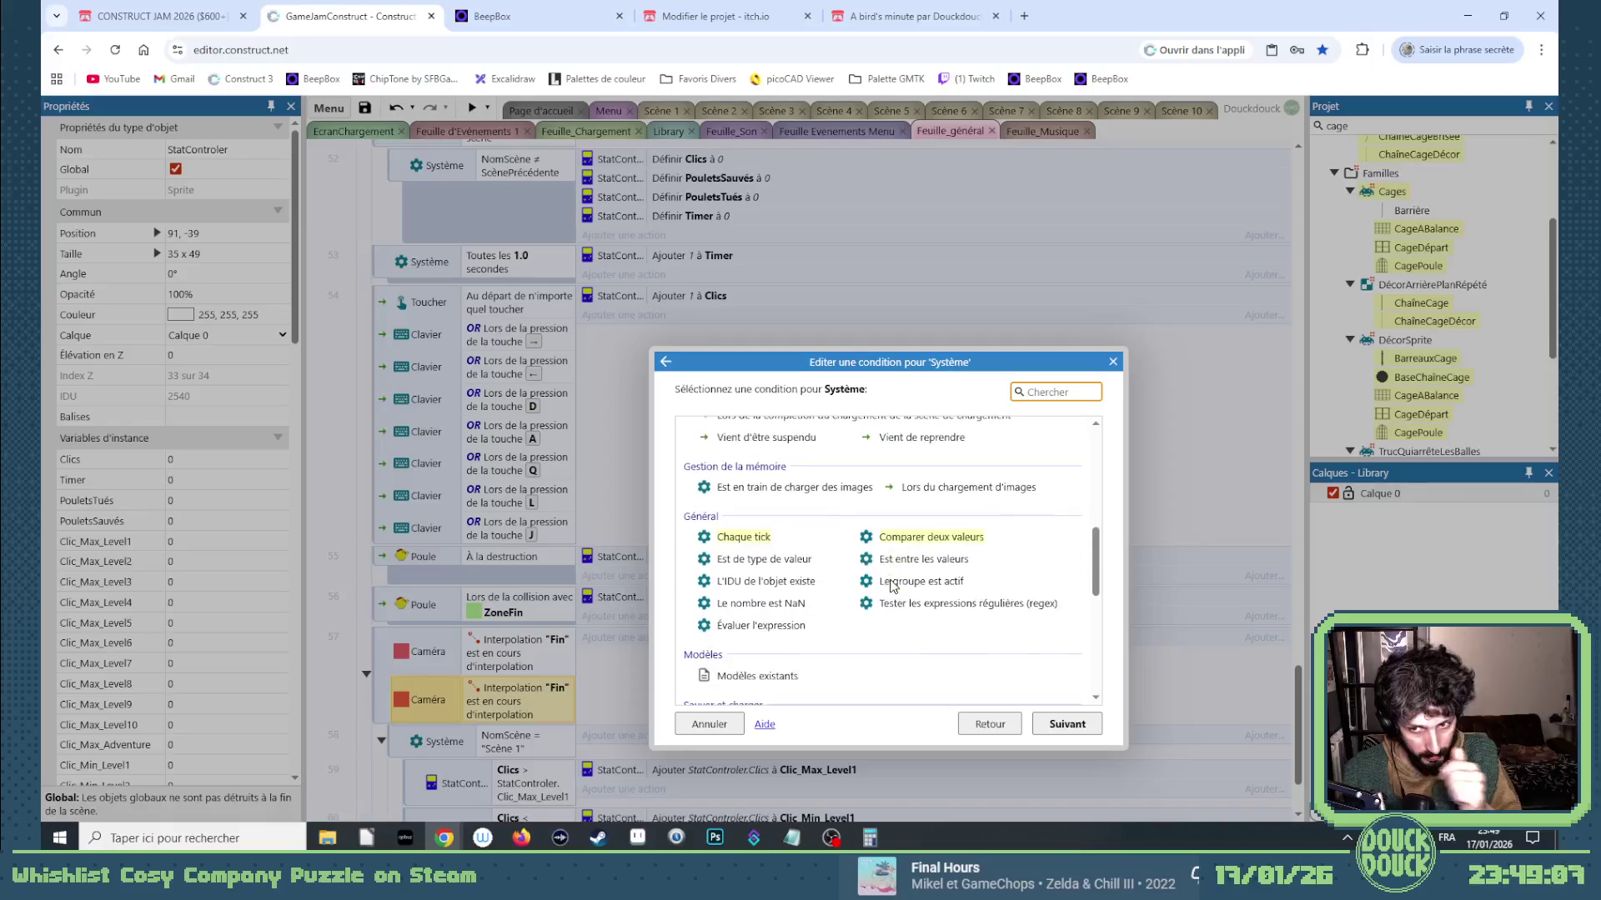
scroll(900, 565, "down", 4)
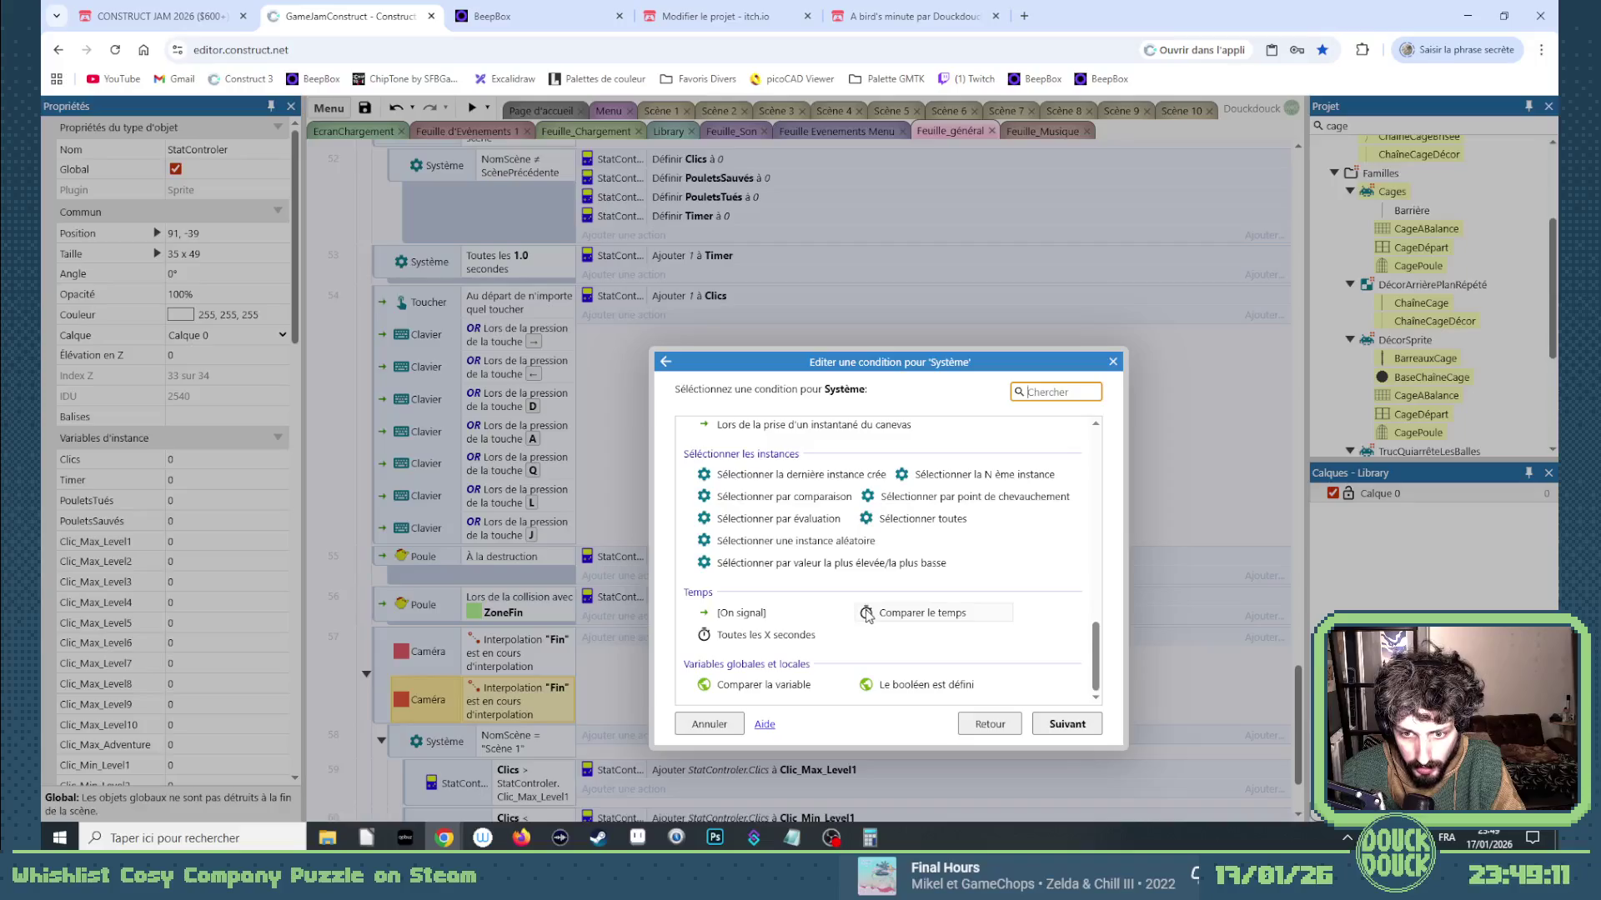
scroll(867, 615, "up", 5)
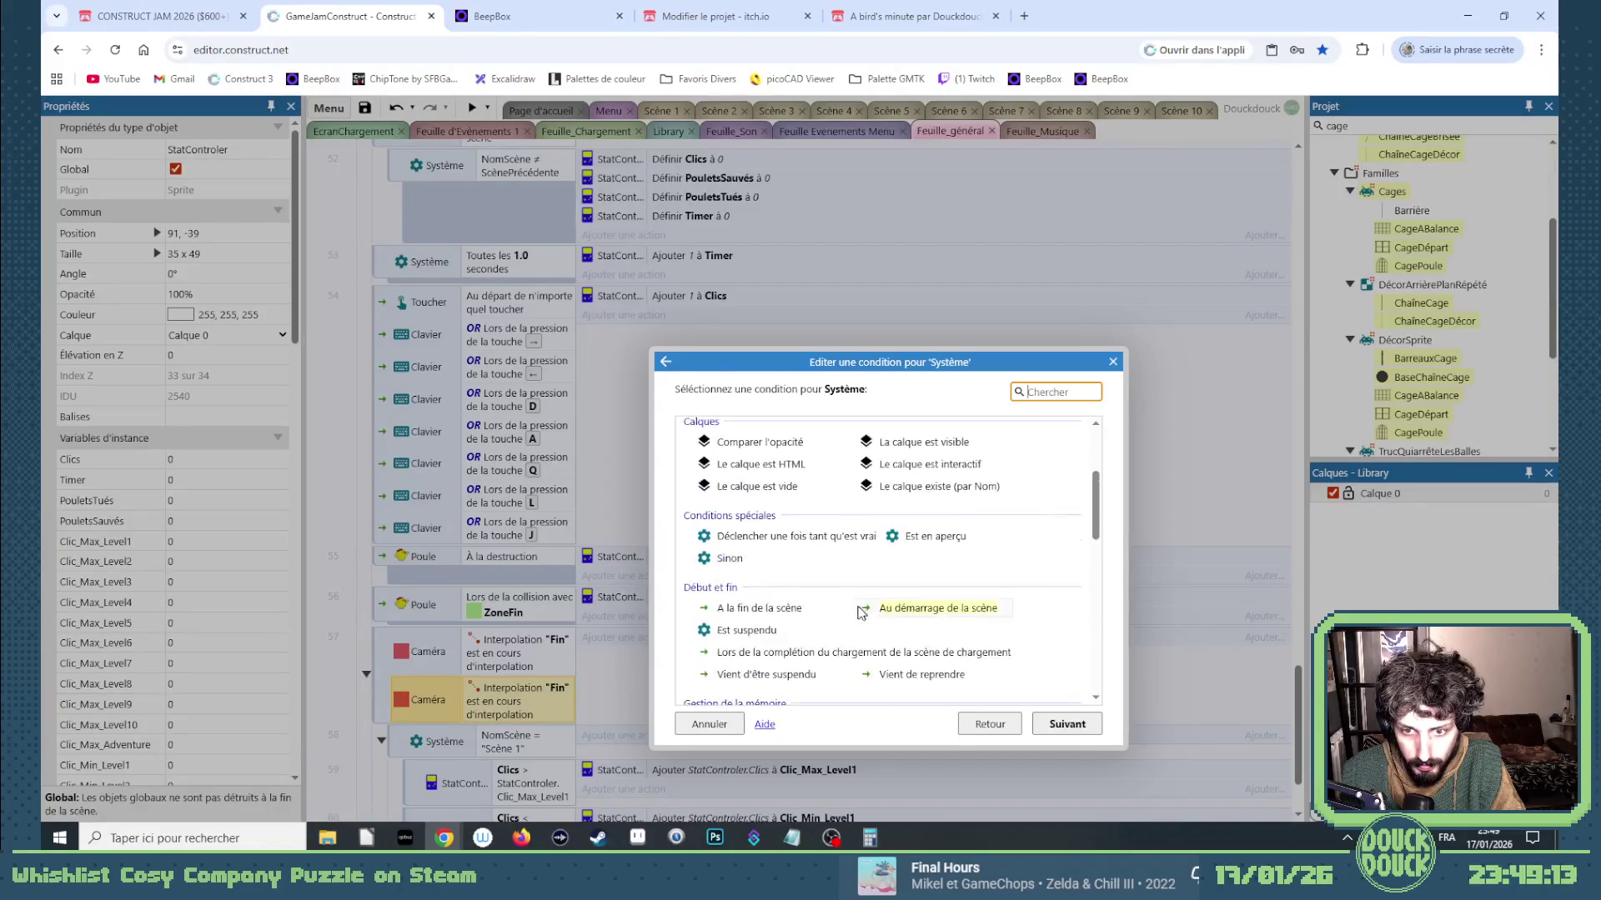
left_click(754, 538)
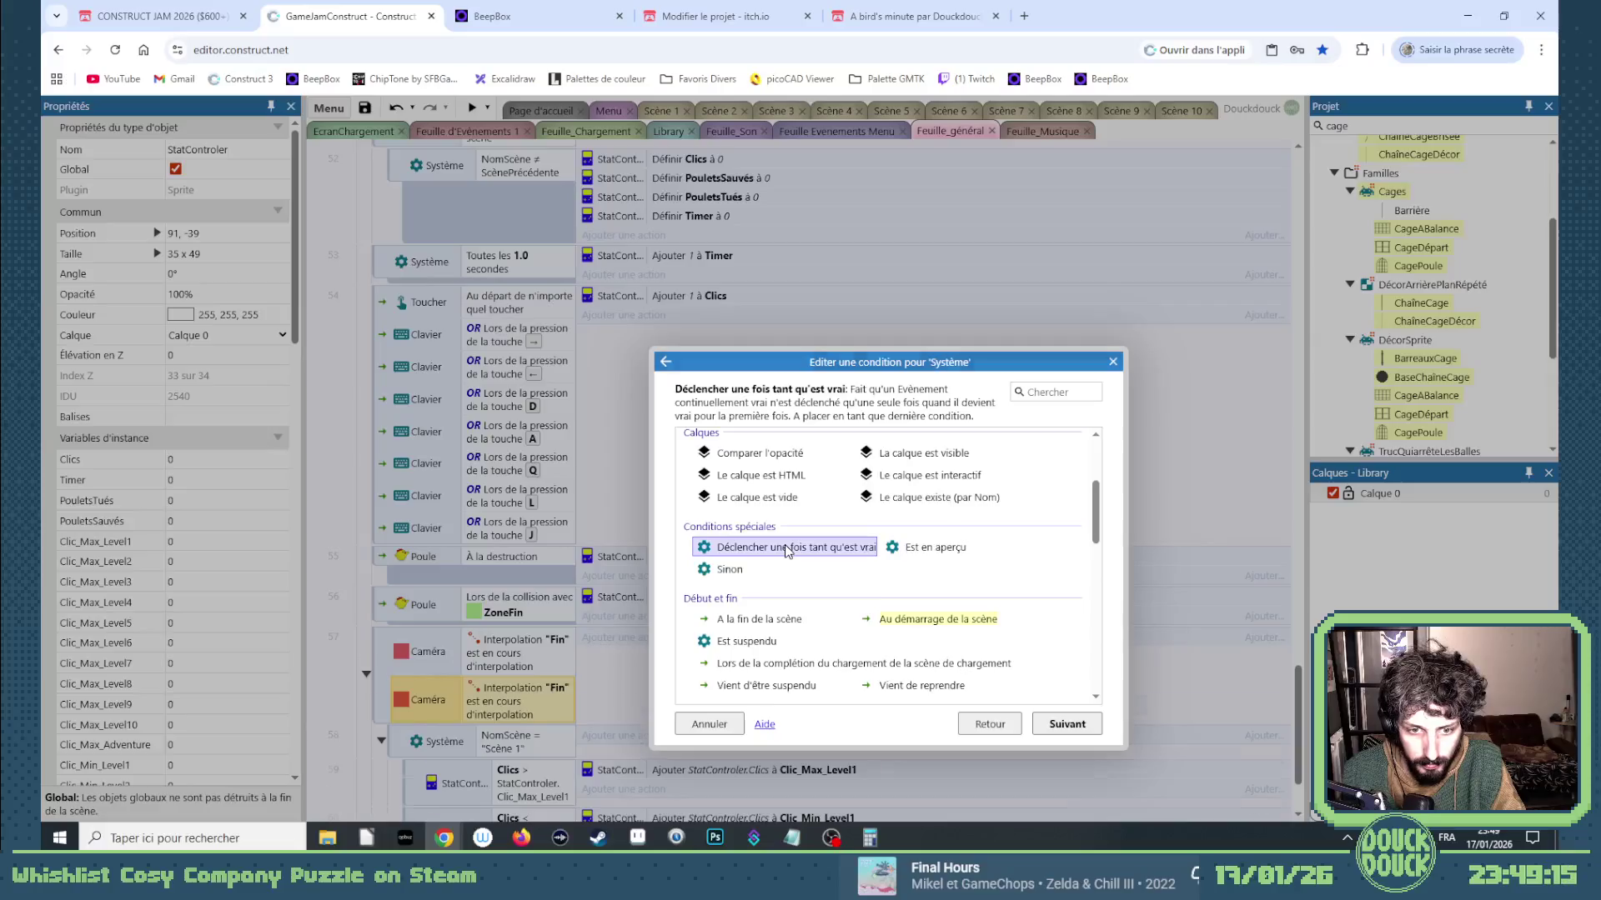
double_click(784, 546)
scroll(708, 577, "down", 2)
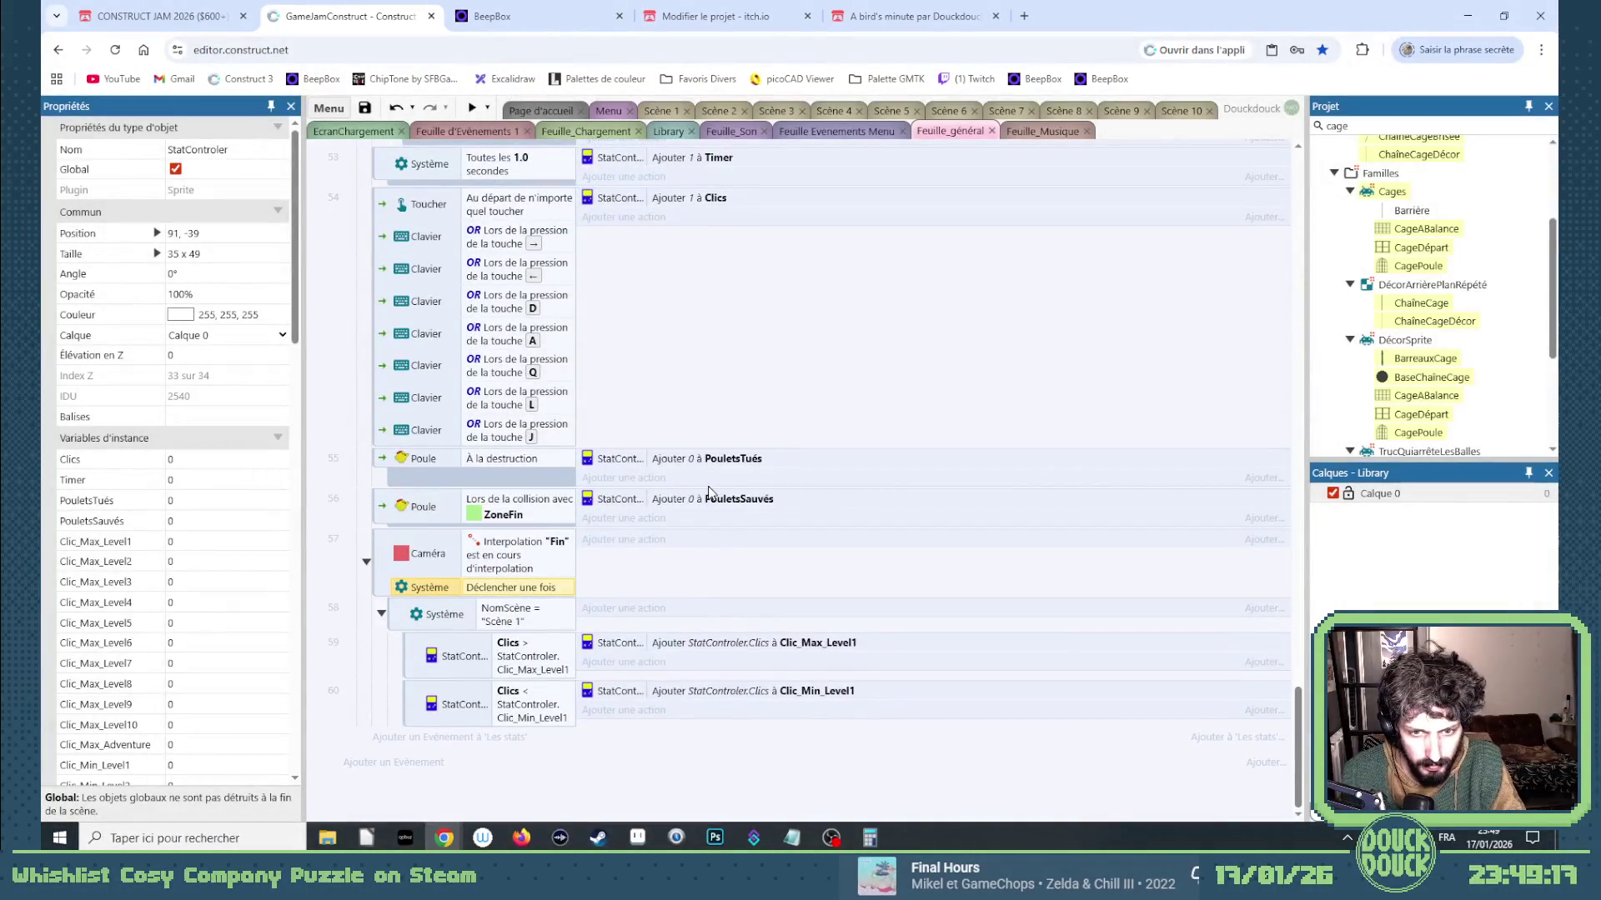
Copy event 60 and paste it as a new event 61.
left_click(420, 709)
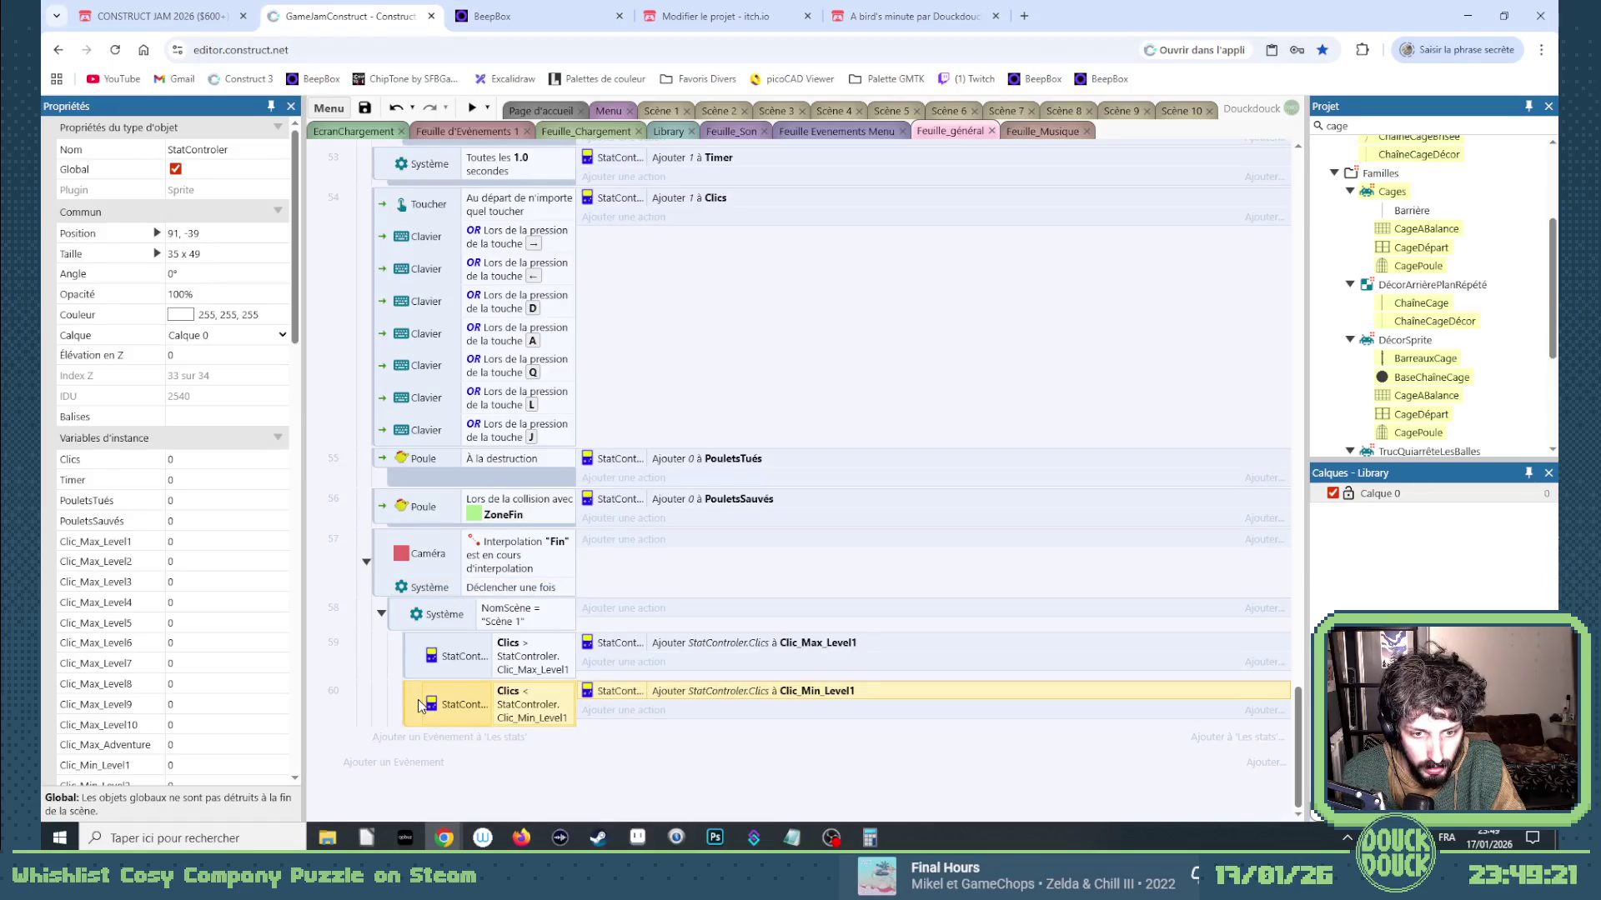
key("ctrl+c")
key("ctrl+v")
Try changing the copy to a PouletsSauvés greater-than comparison, then cancel the edit.
double_click(450, 753)
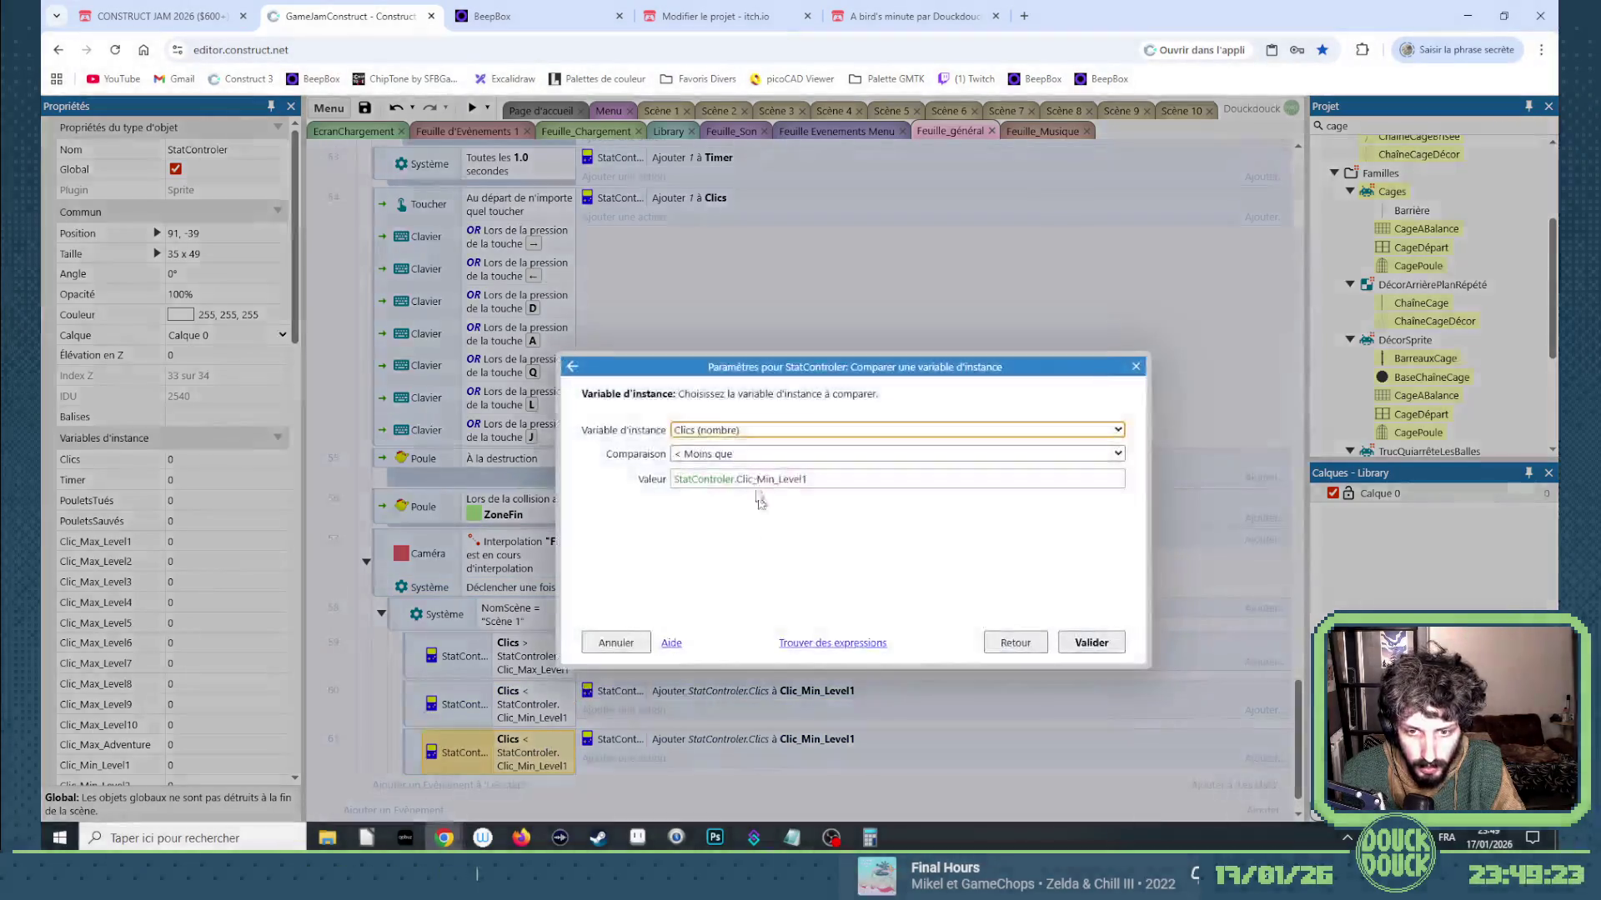
left_click(725, 430)
scroll(750, 400, "down", 2)
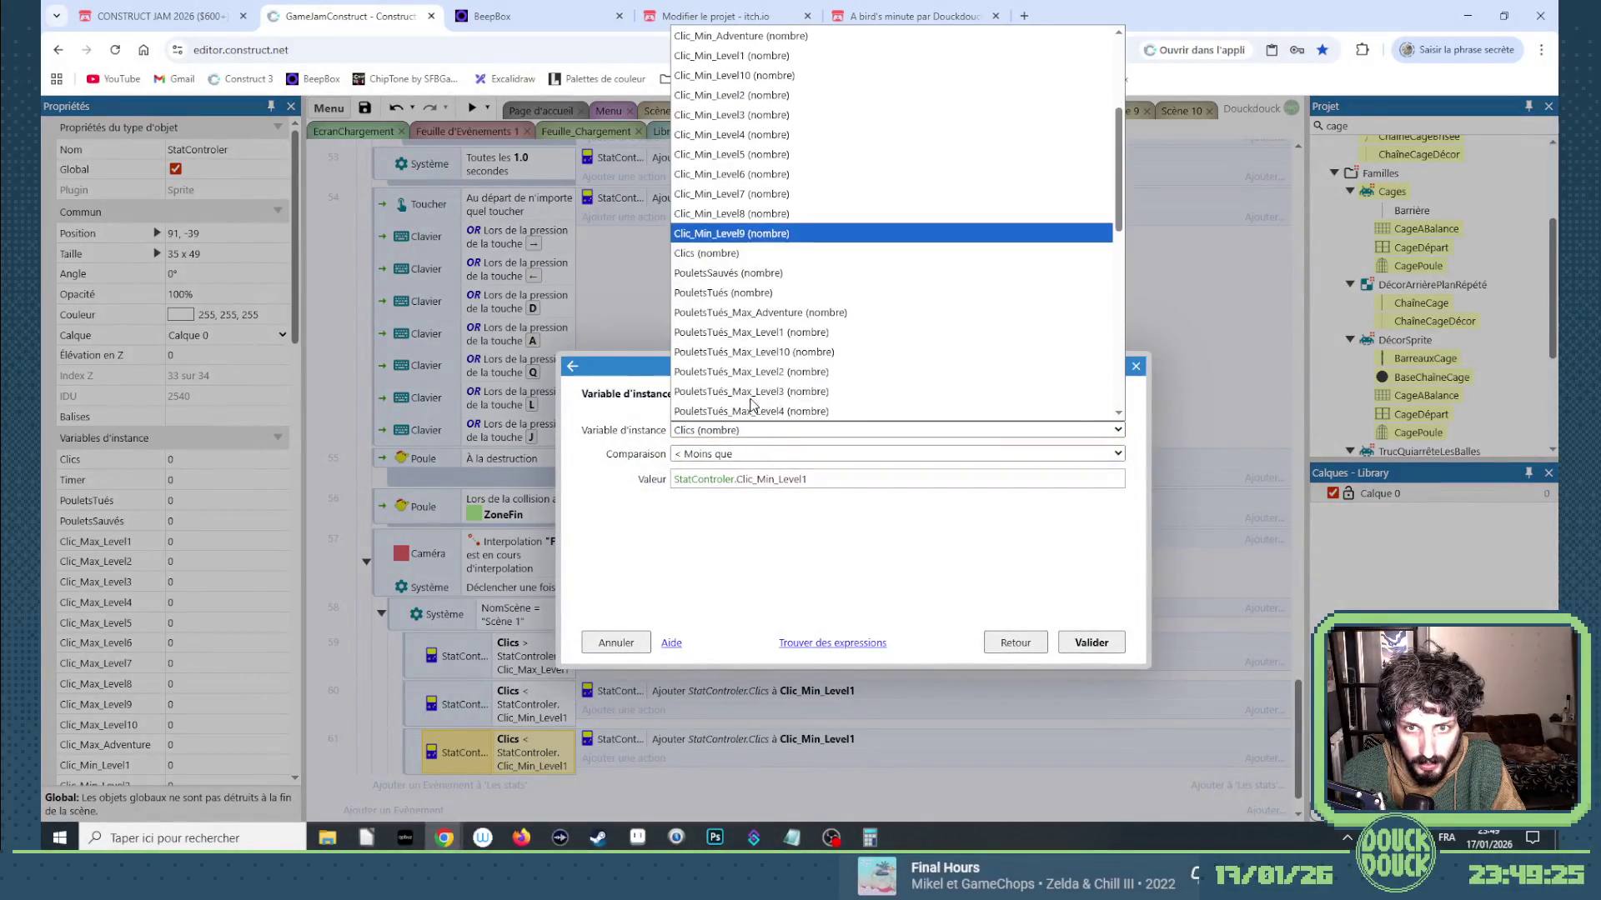
left_click(734, 275)
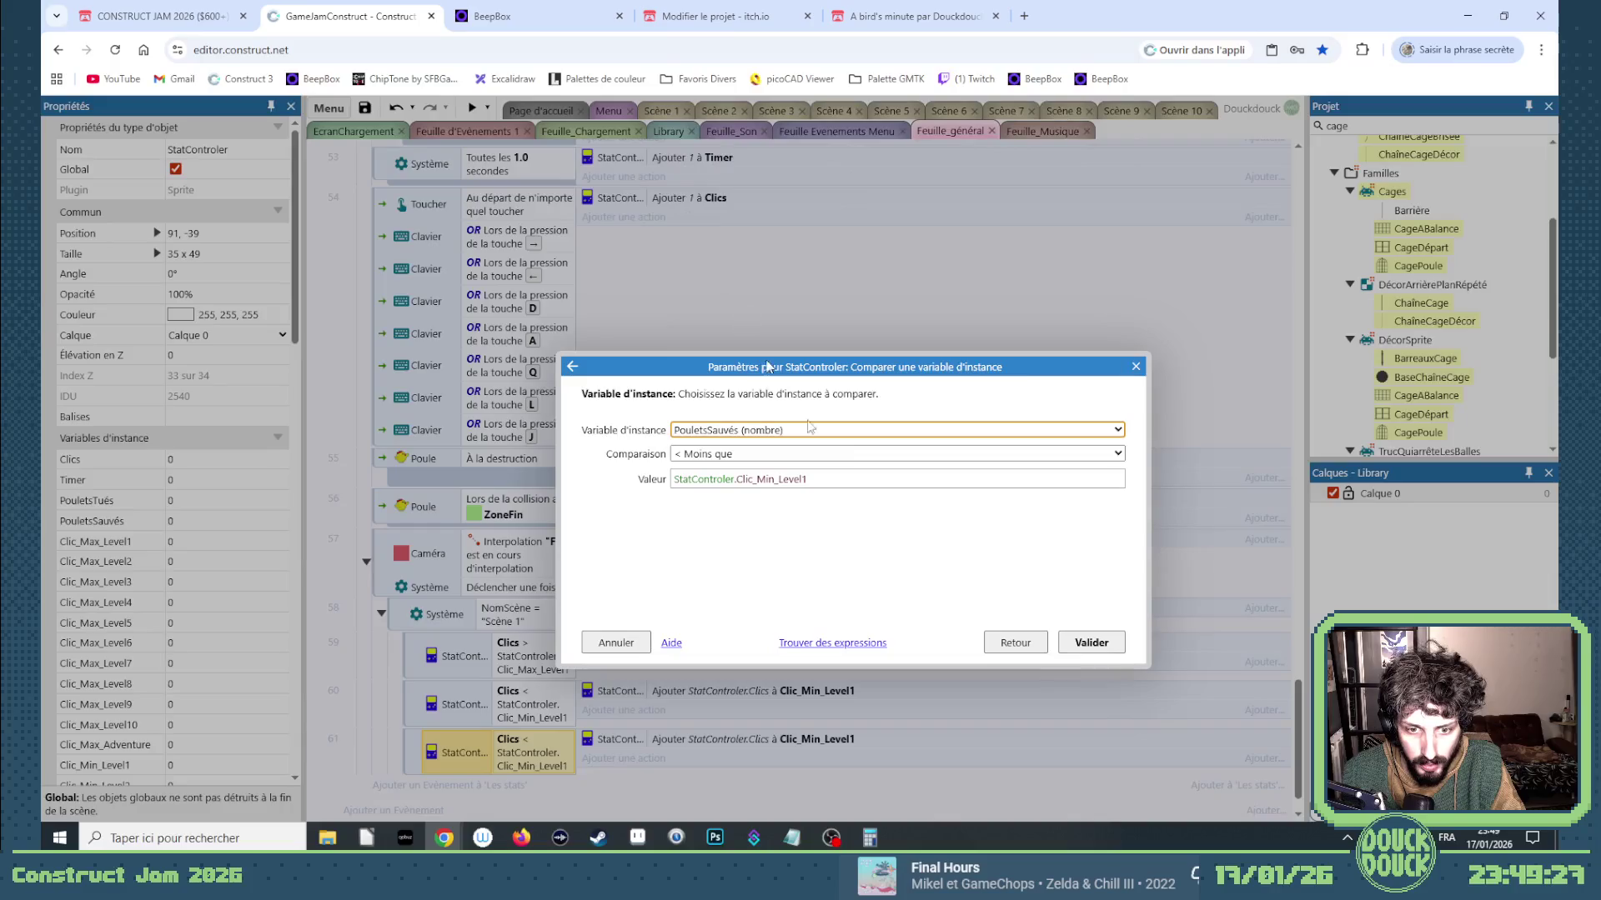
left_click(740, 457)
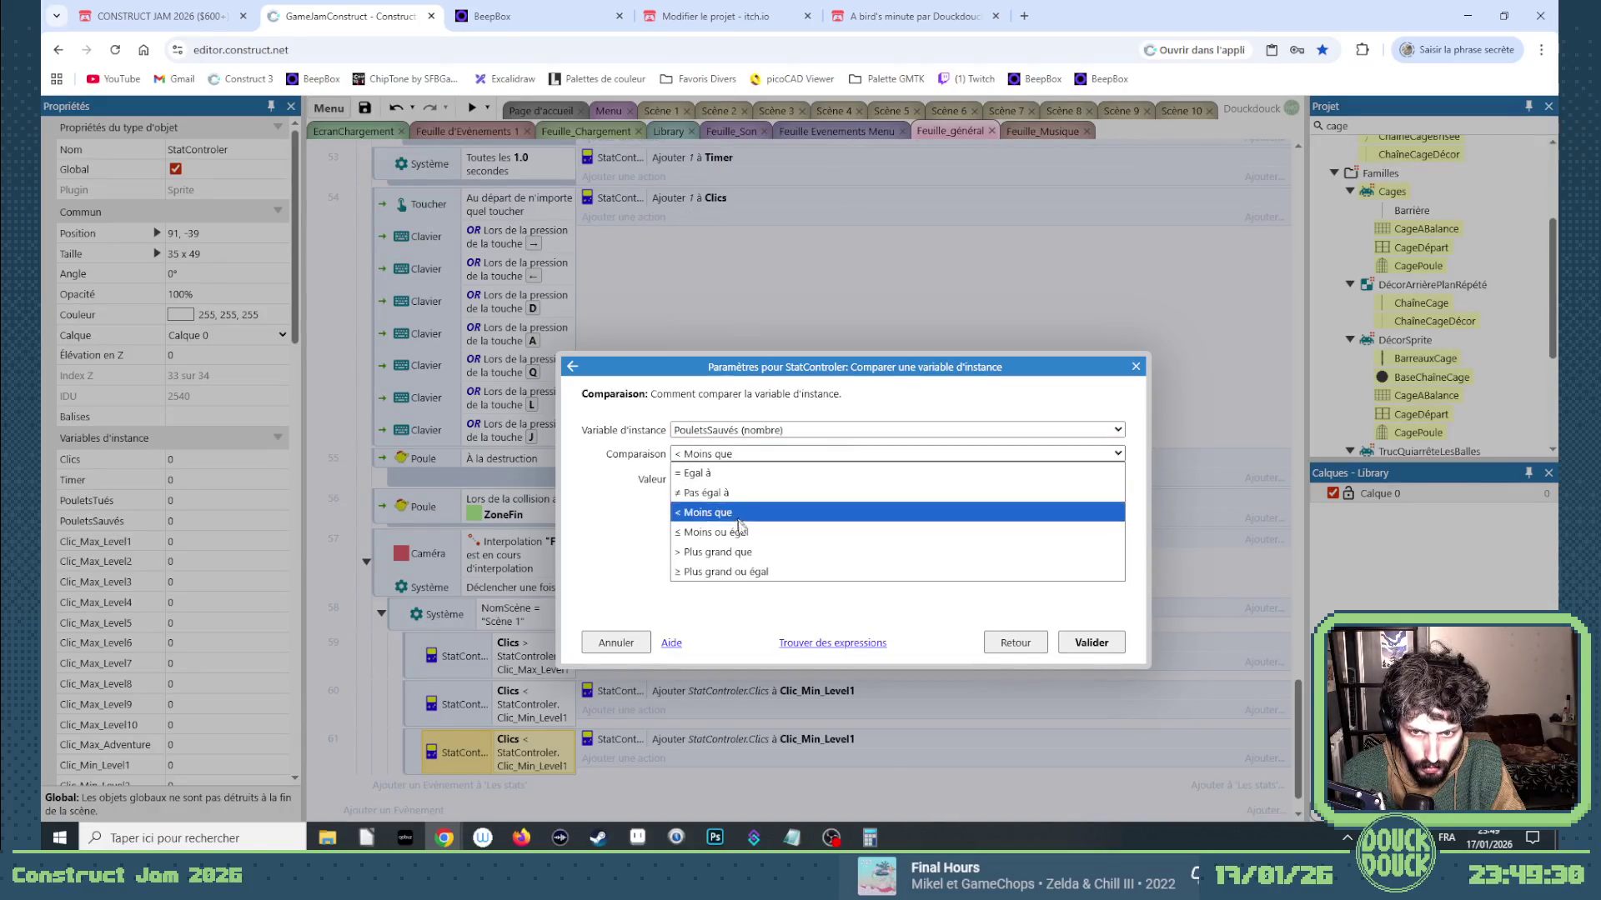
left_click(745, 552)
double_click(858, 481)
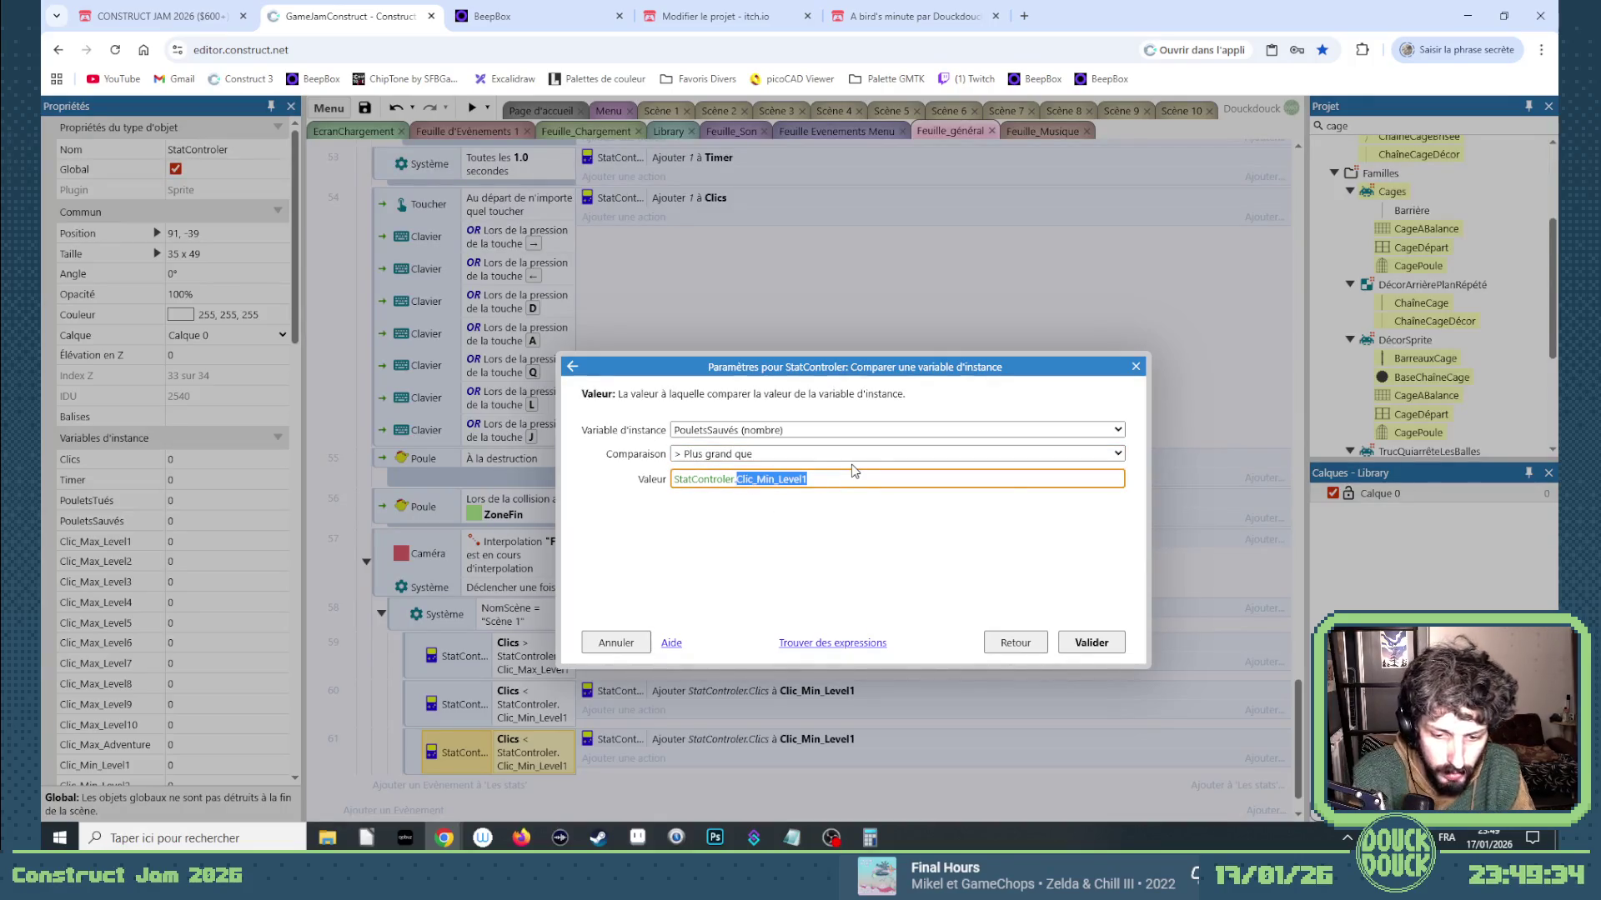
type("pou")
type("le")
type("tss")
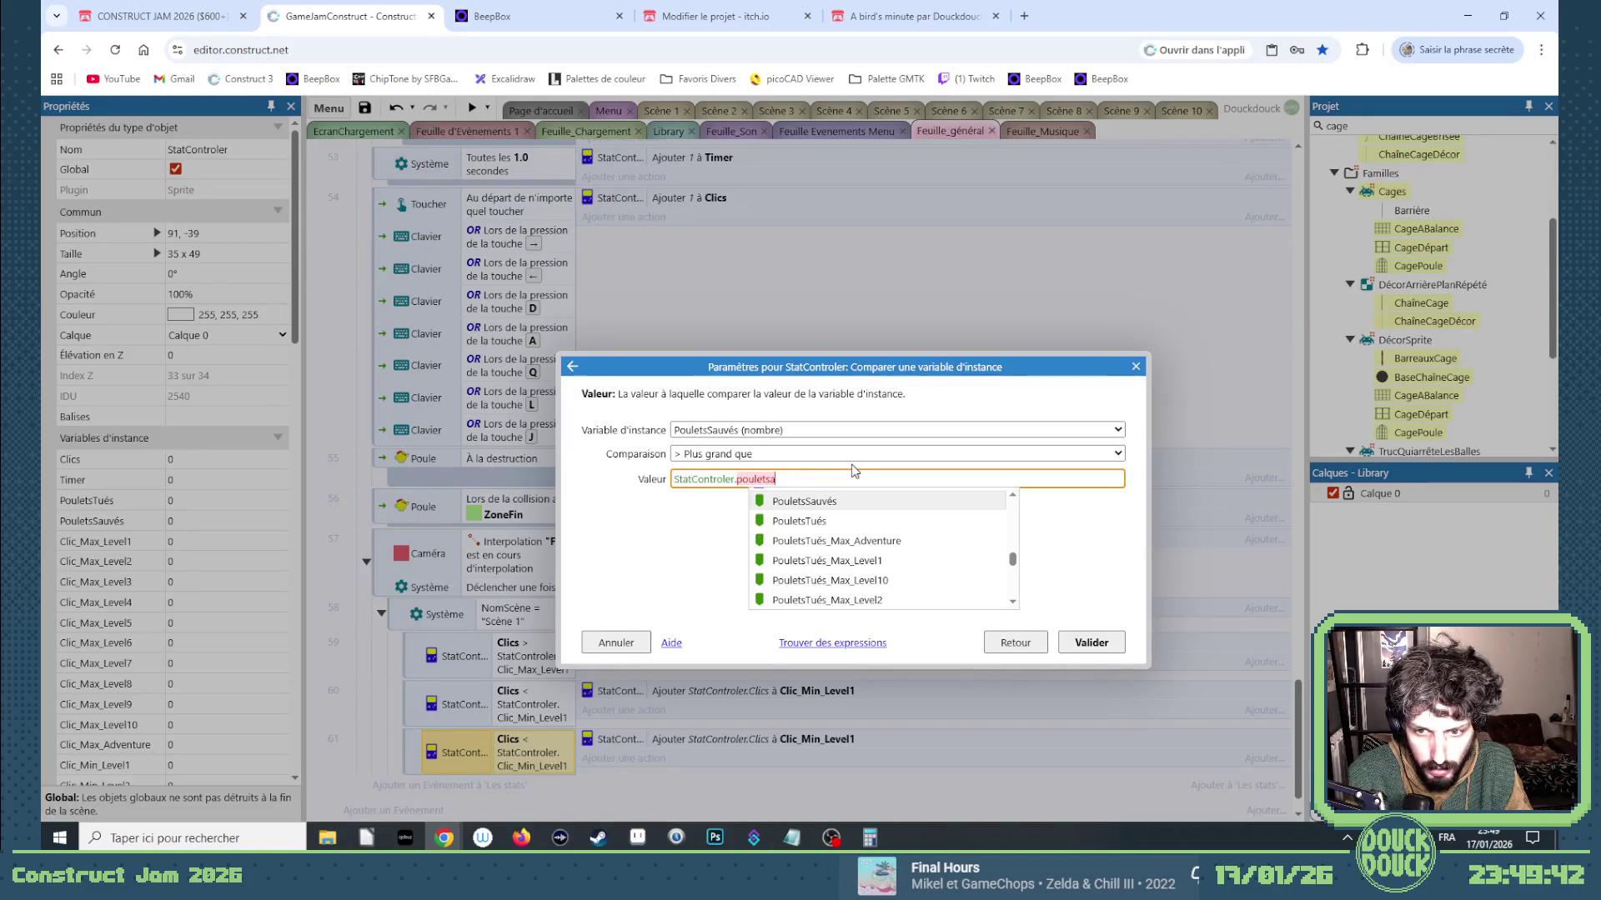
key("BackSpace")
key("BackSpace")
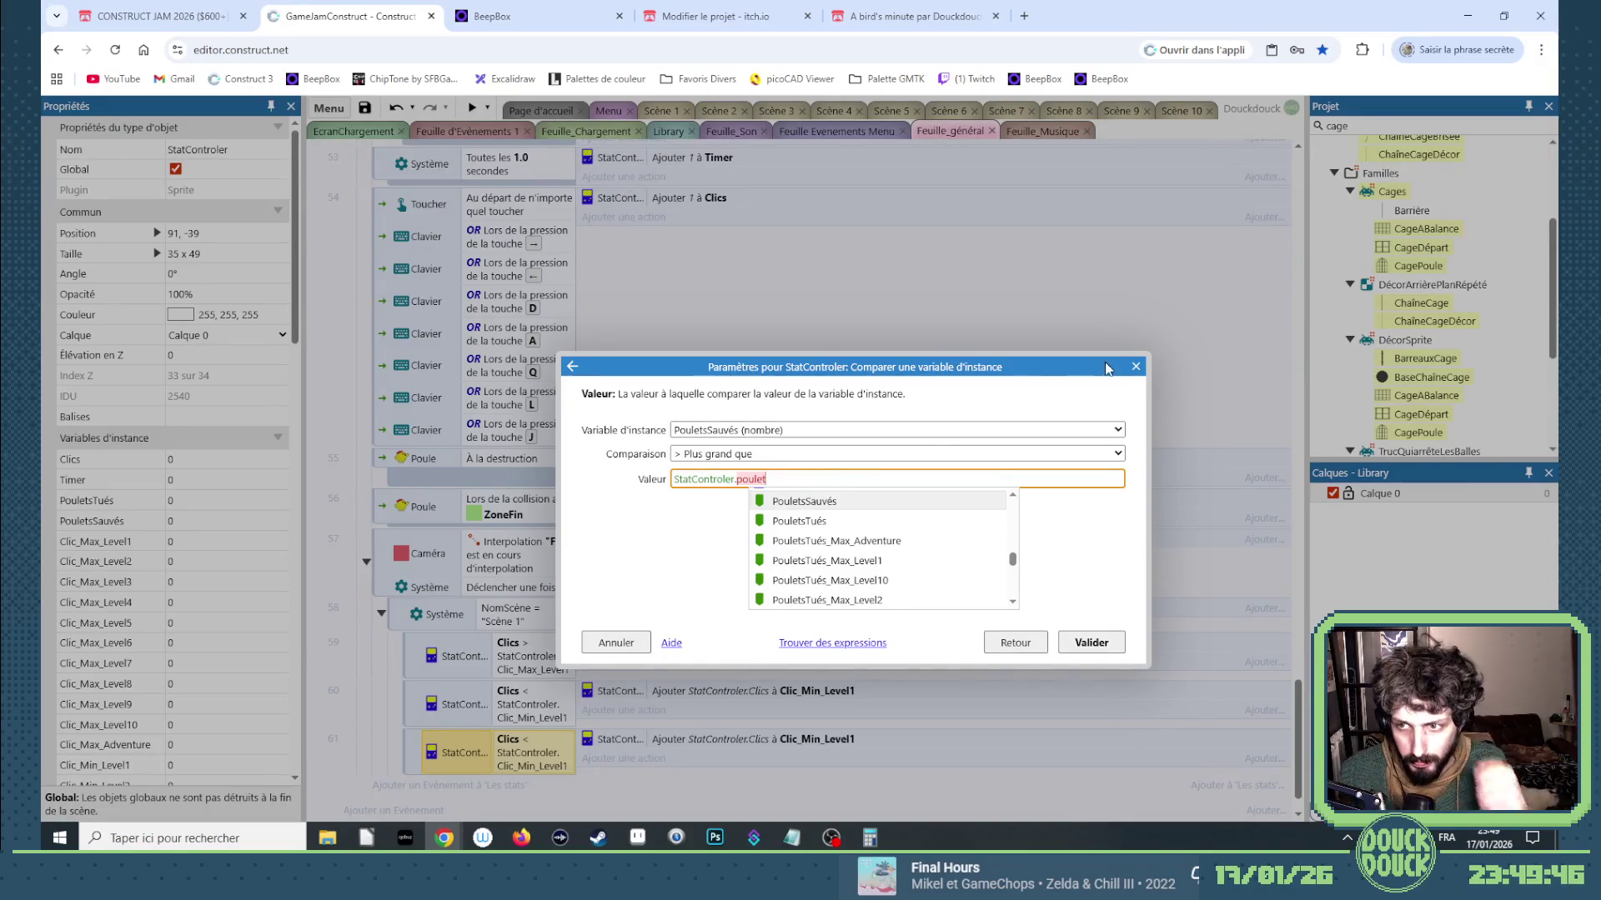
left_click(1135, 367)
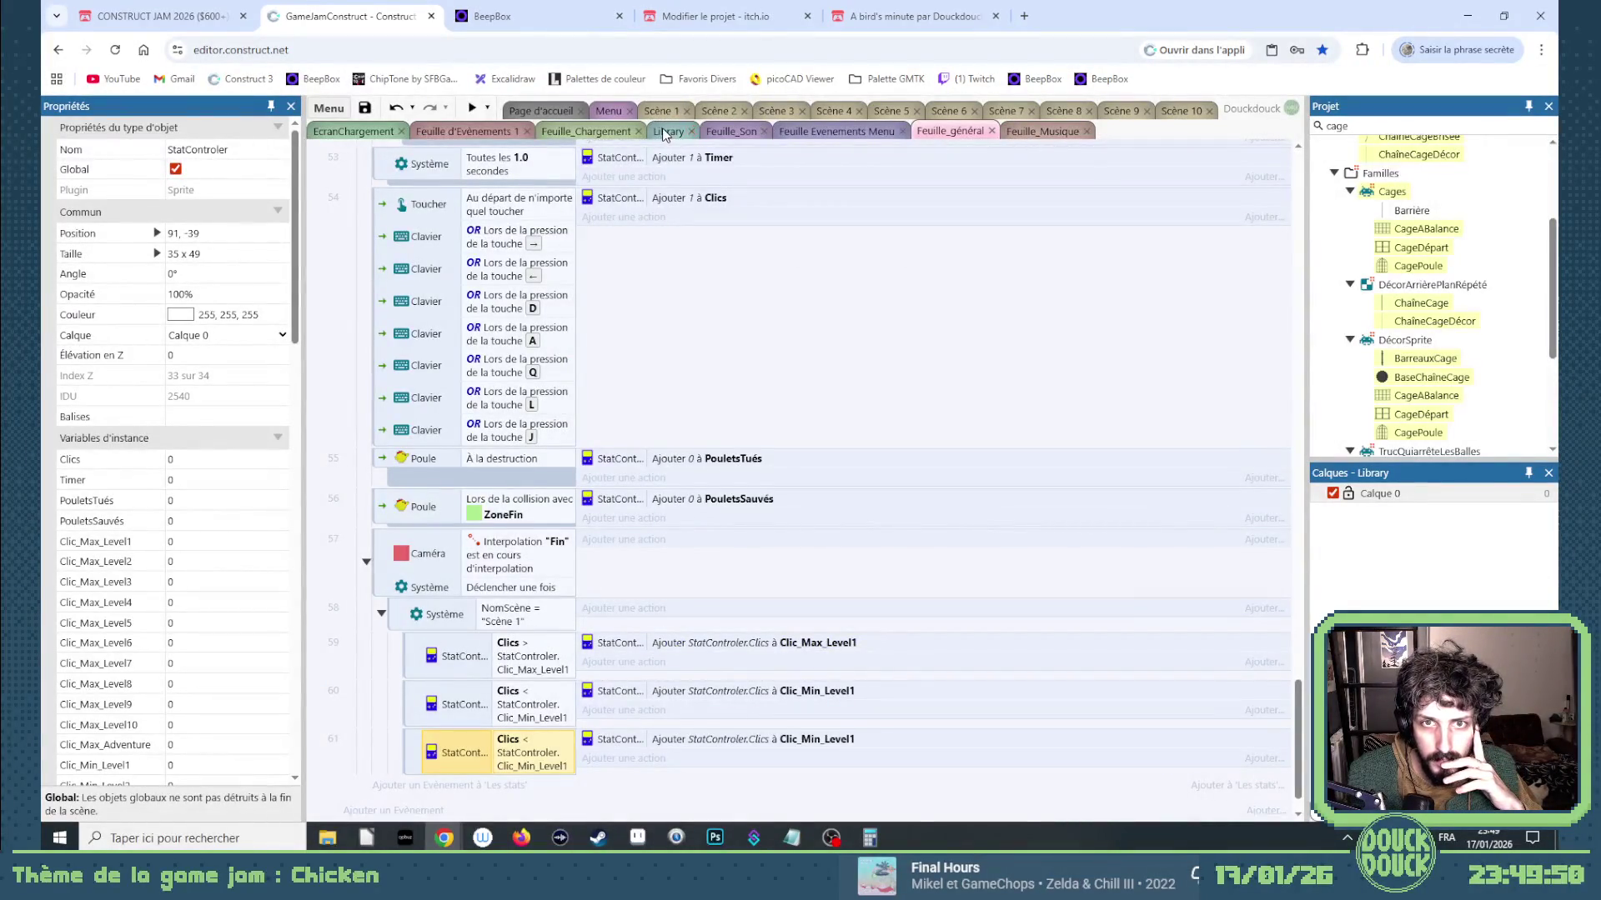
Open StatControler's instance variables list from the Library layout.
left_click(664, 135)
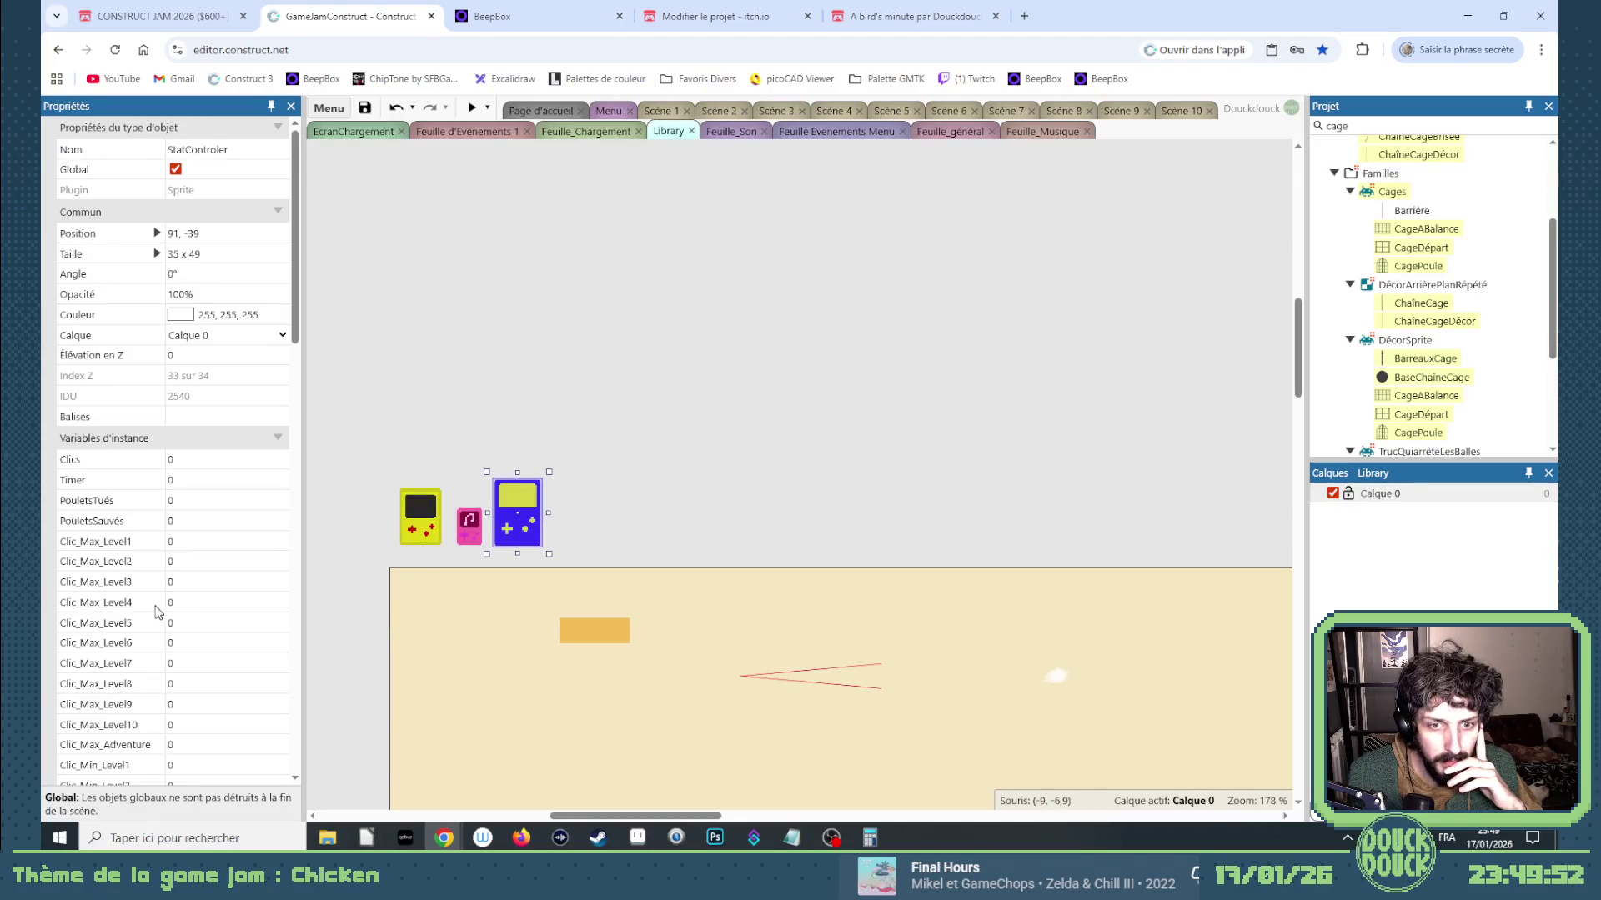
scroll(165, 594, "down", 3)
scroll(164, 589, "down", 4)
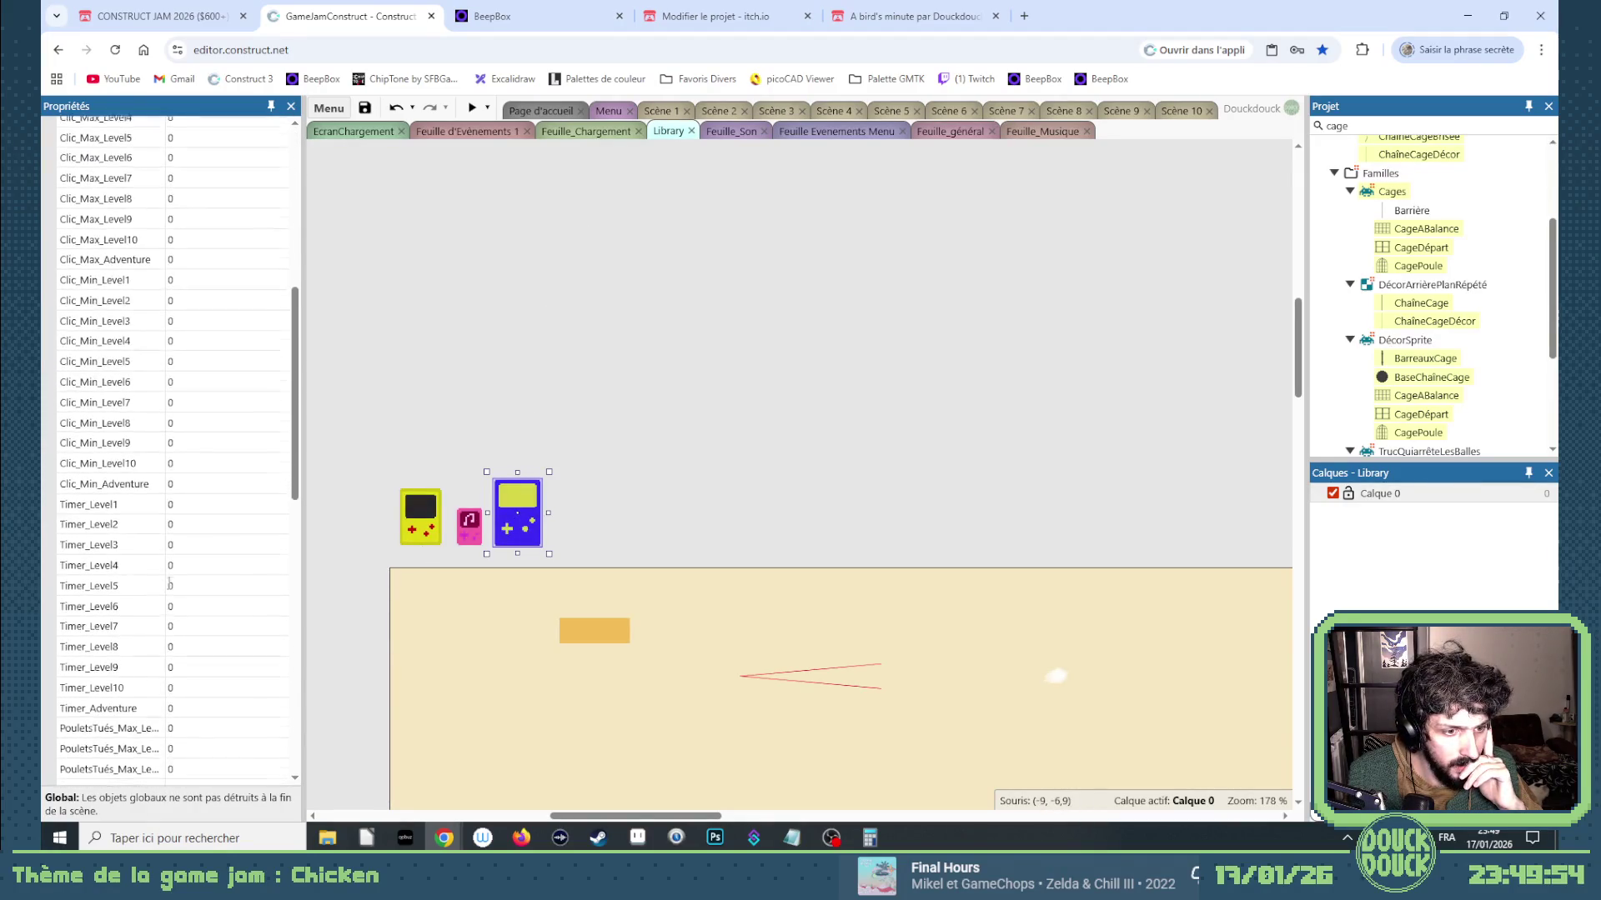
scroll(169, 584, "down", 3)
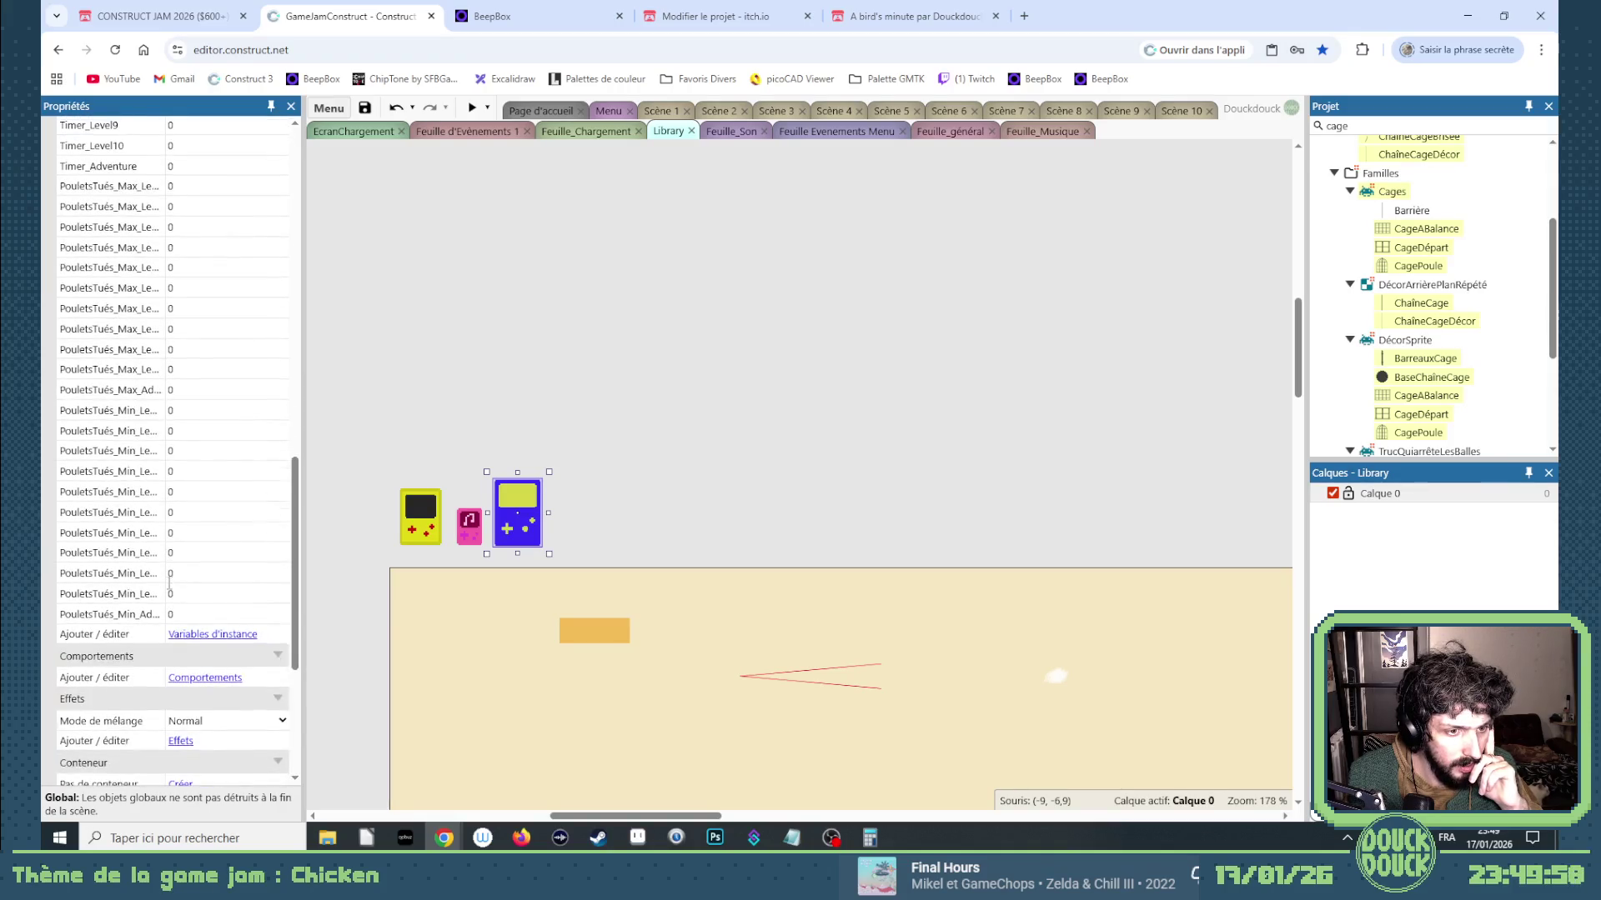
left_click(191, 635)
scroll(597, 584, "down", 10)
scroll(597, 636, "up", 5)
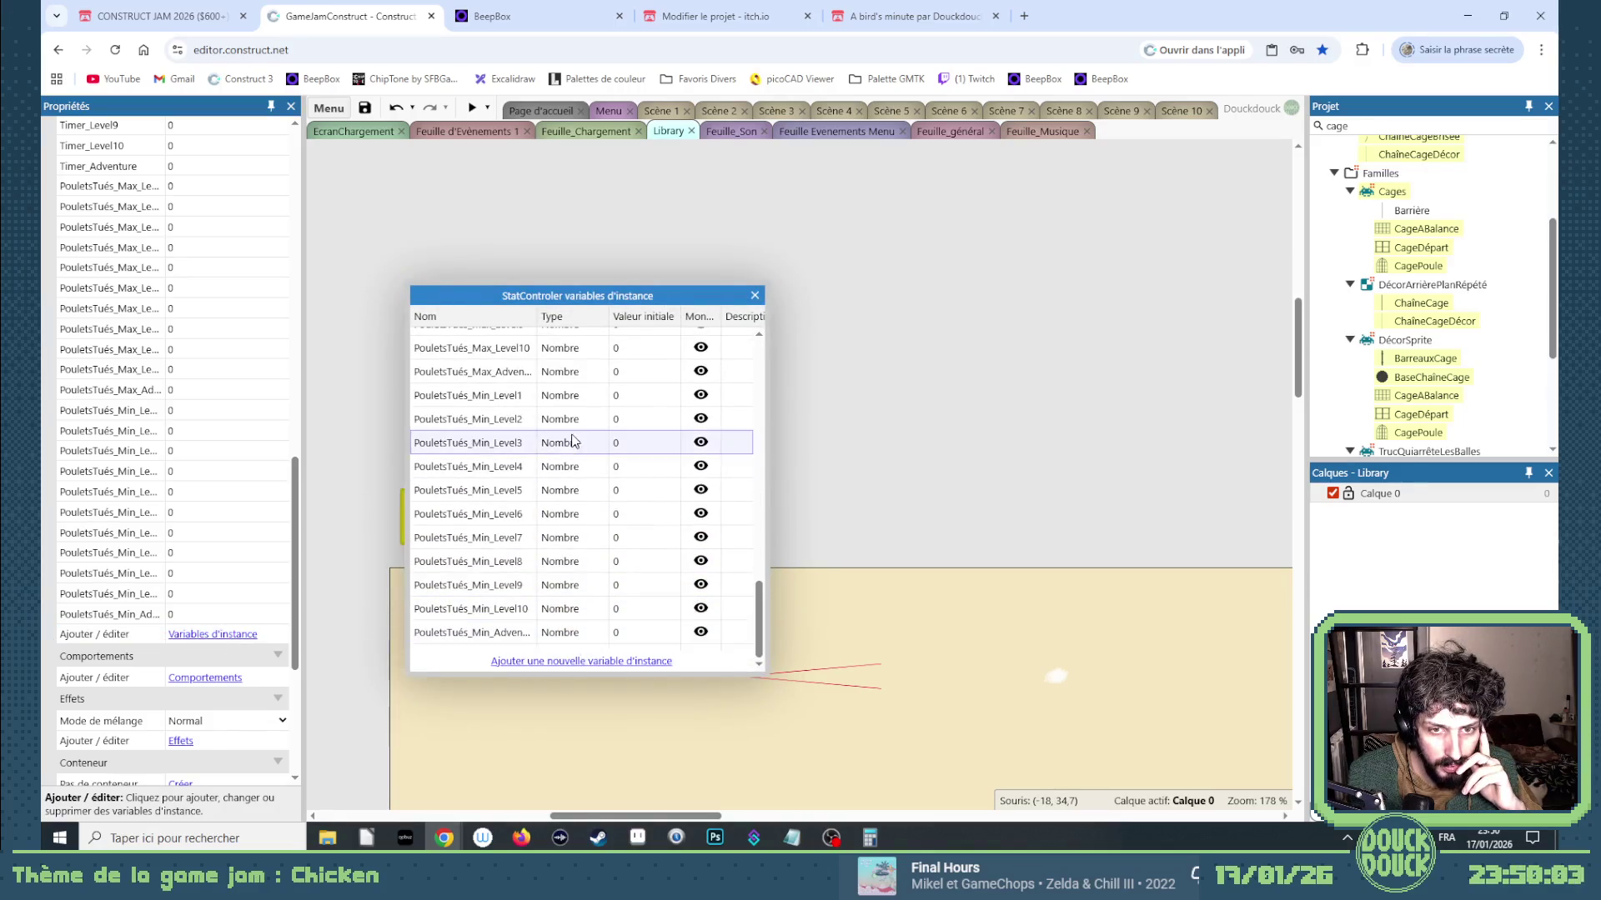
scroll(597, 636, "down", 5)
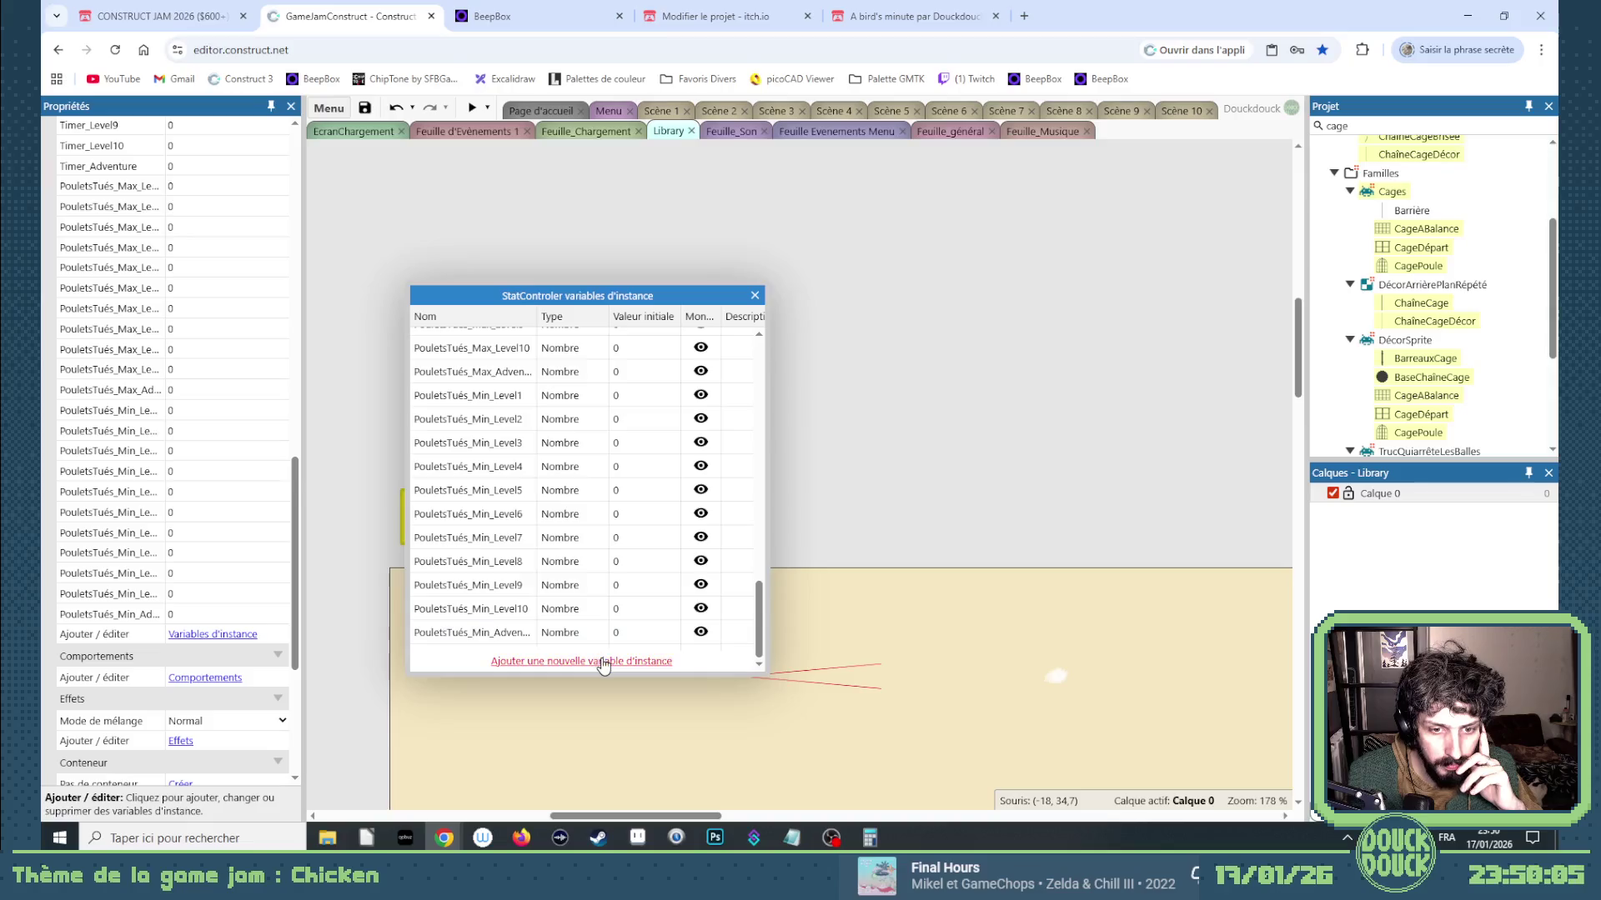
Add the number instance variable PouletsSauvés_Max_Level1 to StatControler.
left_click(599, 660)
type("PouletsS")
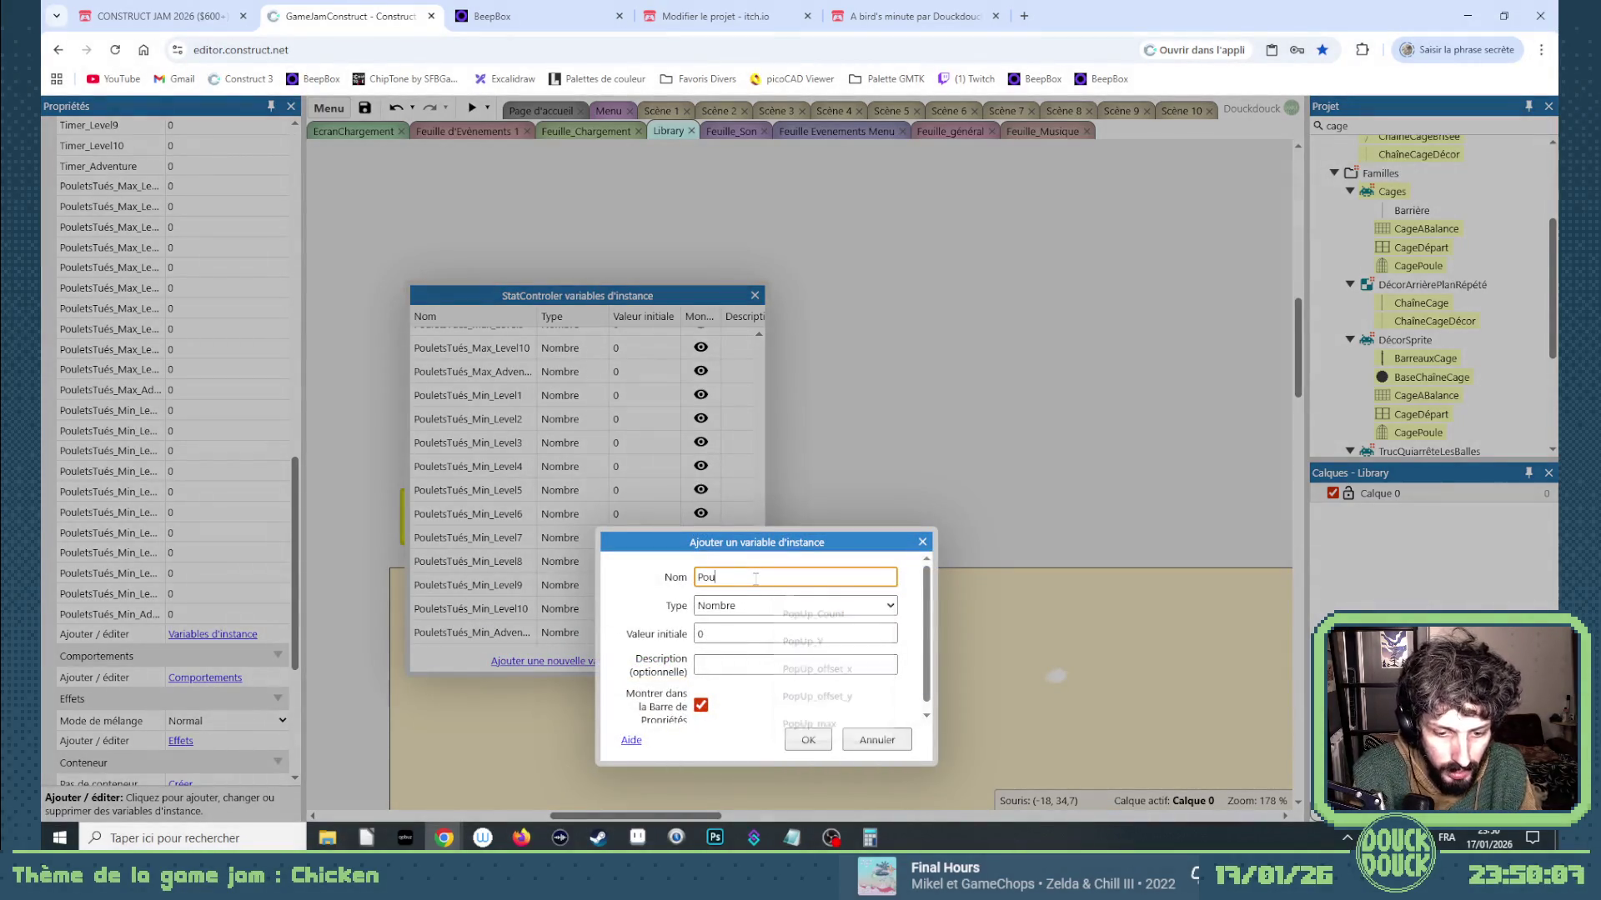
type("auvés")
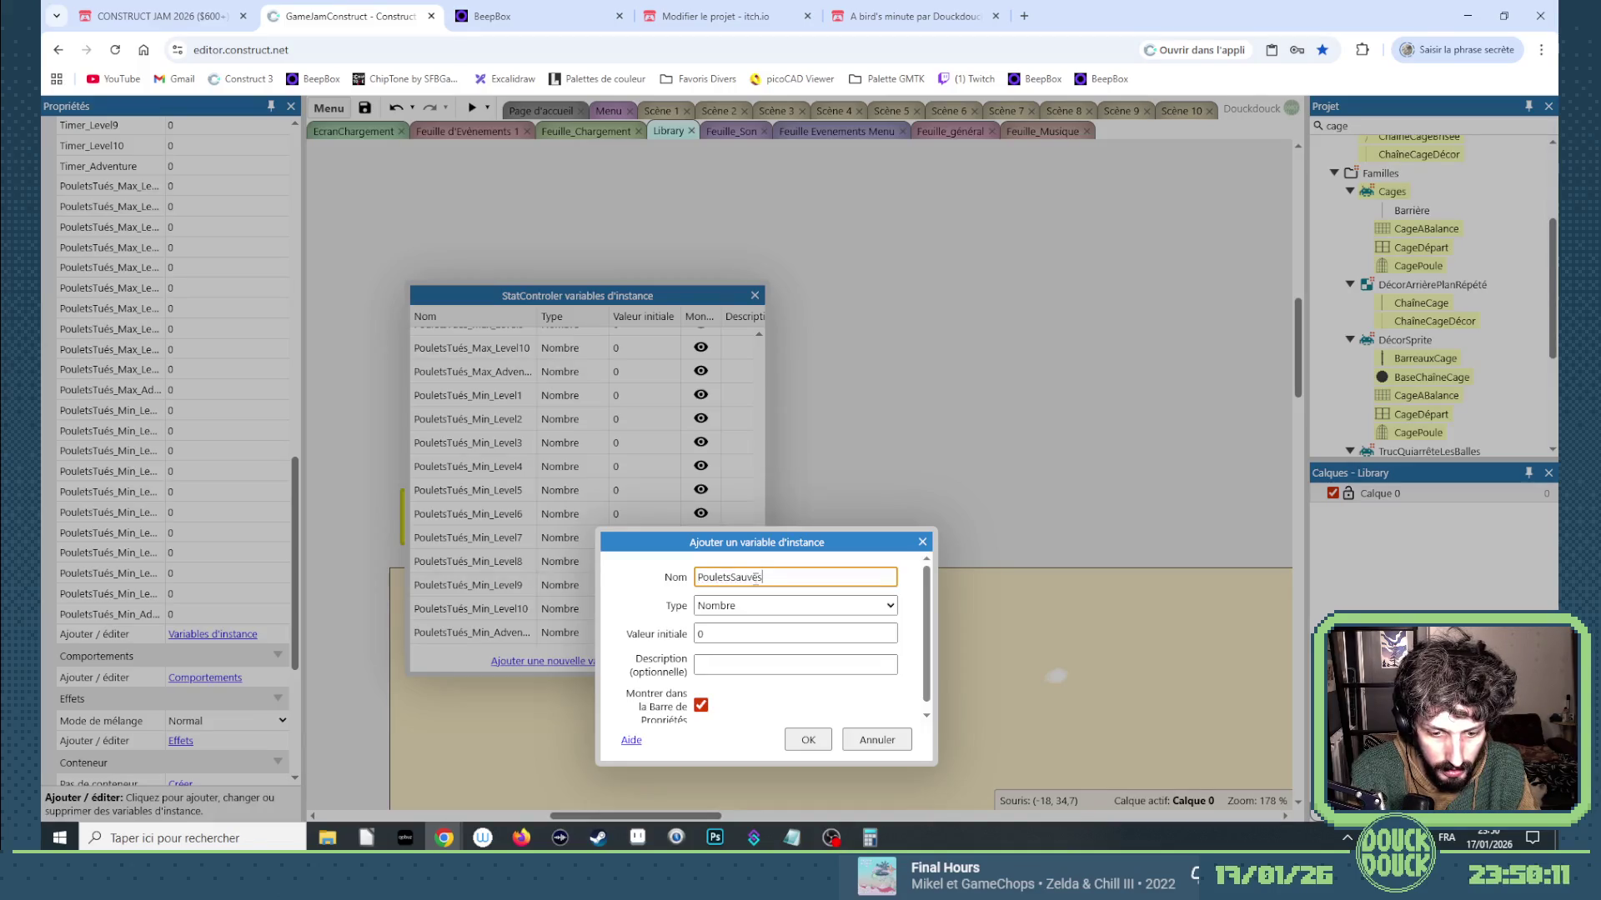
type("_Max_")
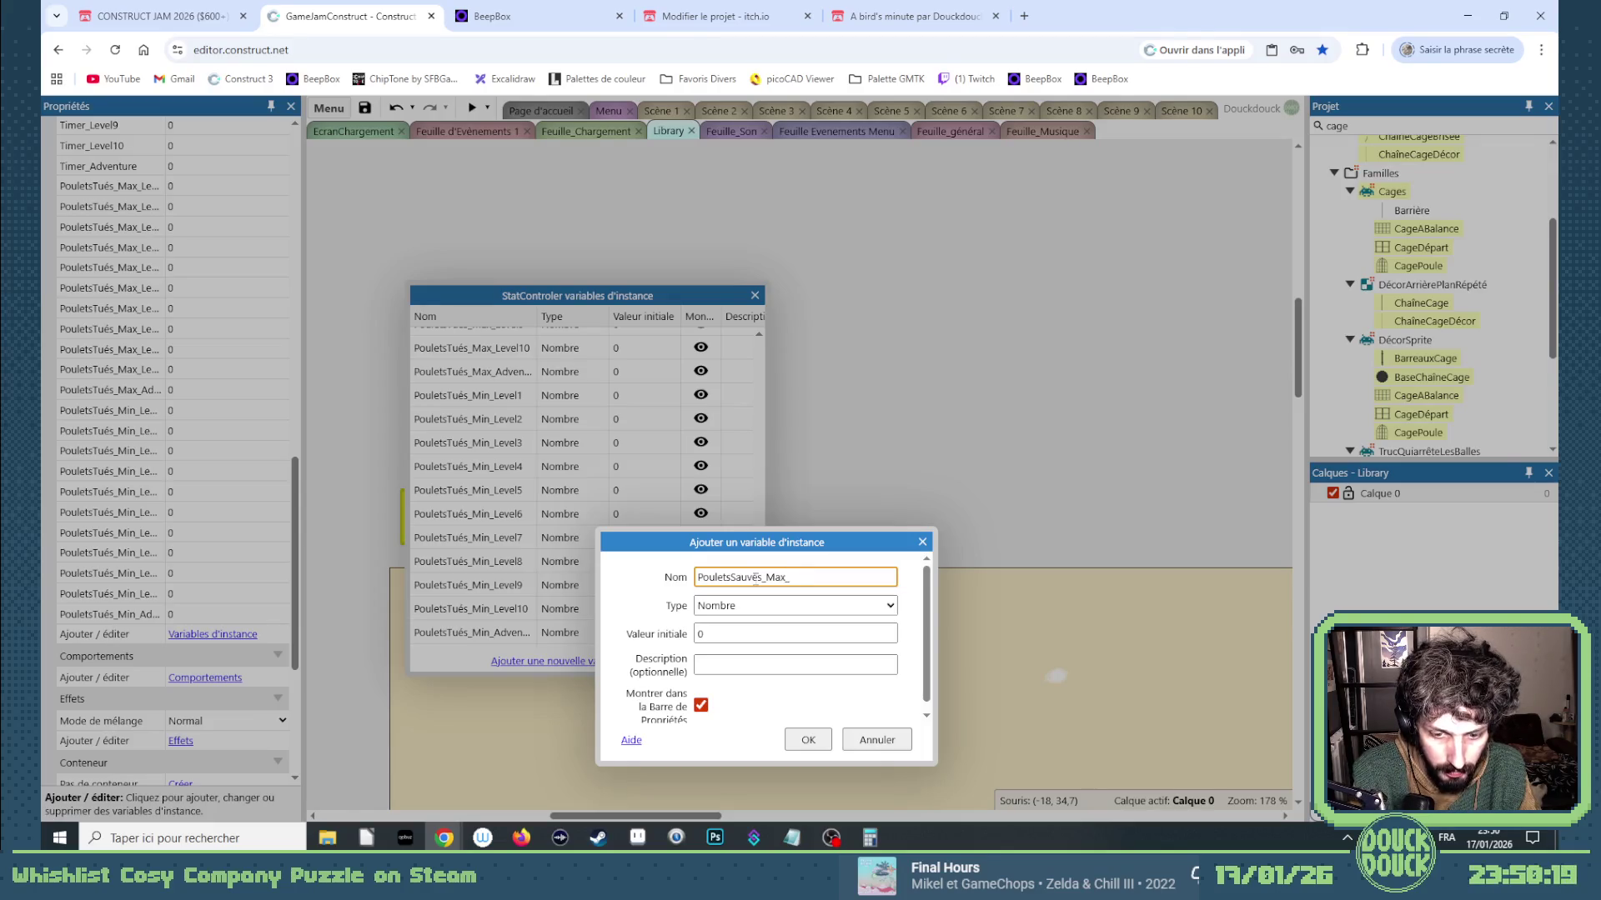
type("Level")
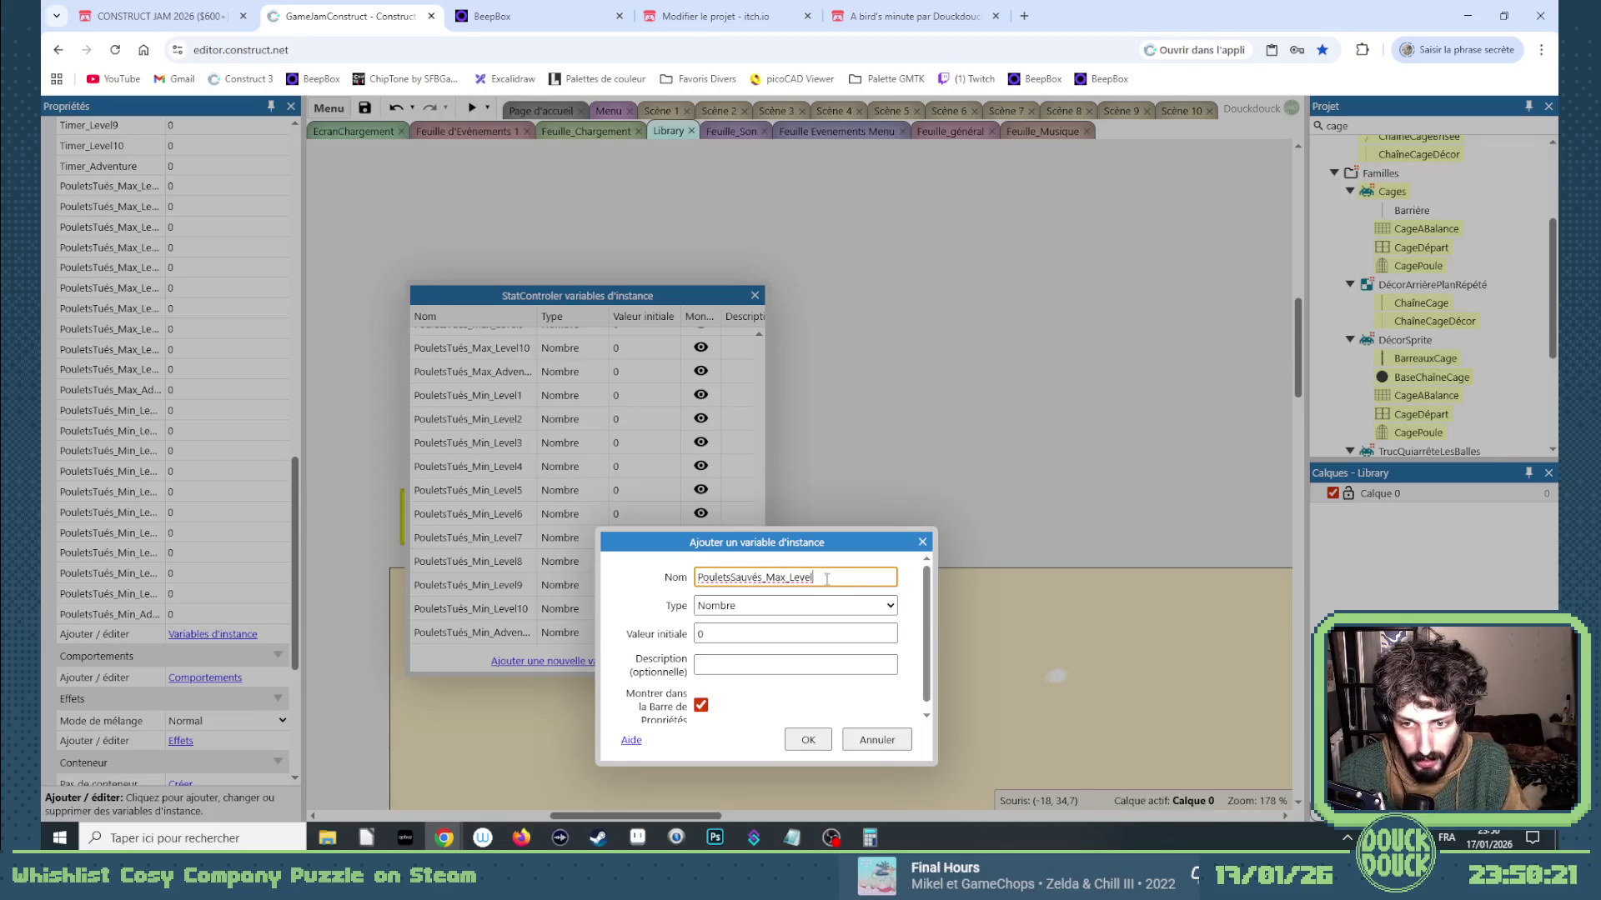
double_click(827, 573)
left_click(827, 570)
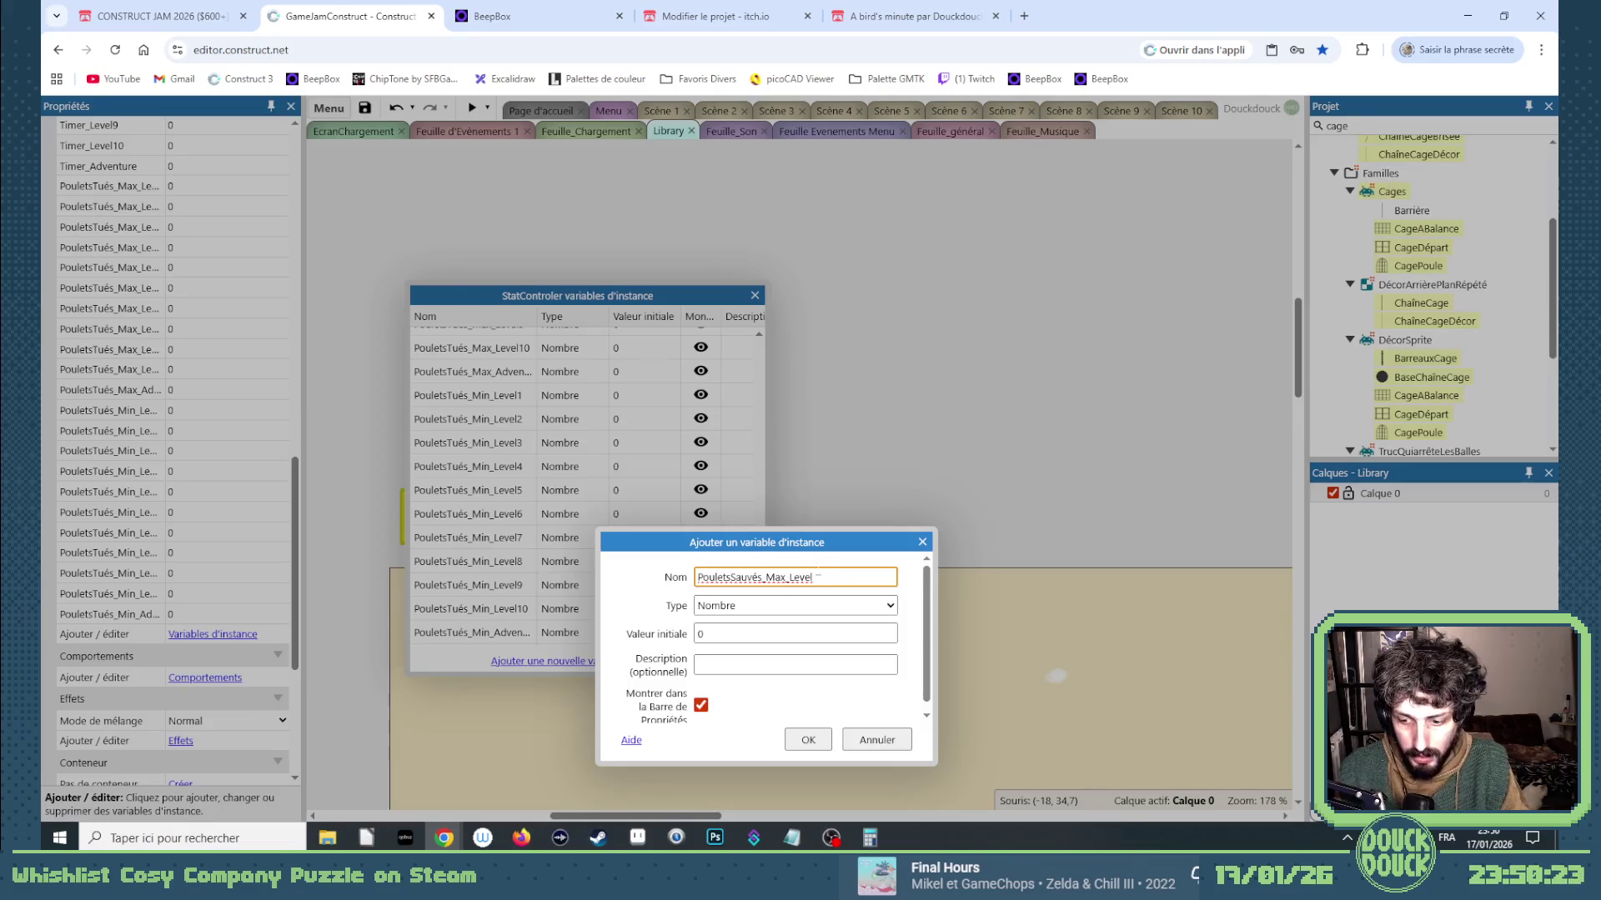
key("Return")
Cancel a stray unnamed variable and copy the PouletsSauvés_Max_Level1 name for reuse.
left_click(599, 661)
type("2")
key("ctrl+z")
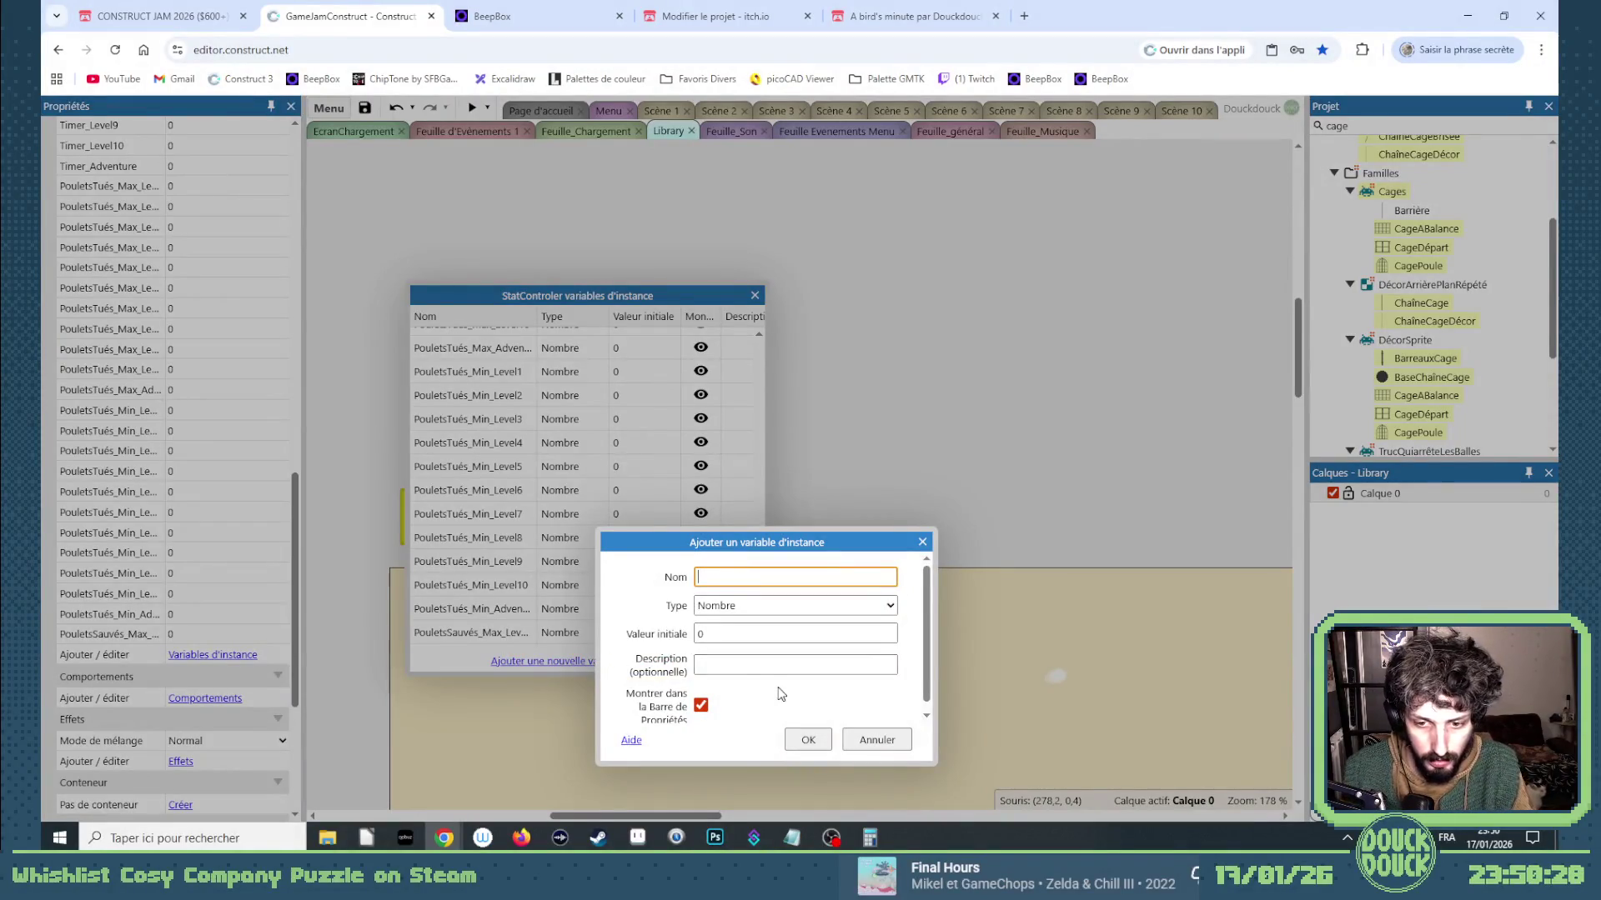
left_click(922, 542)
double_click(717, 633)
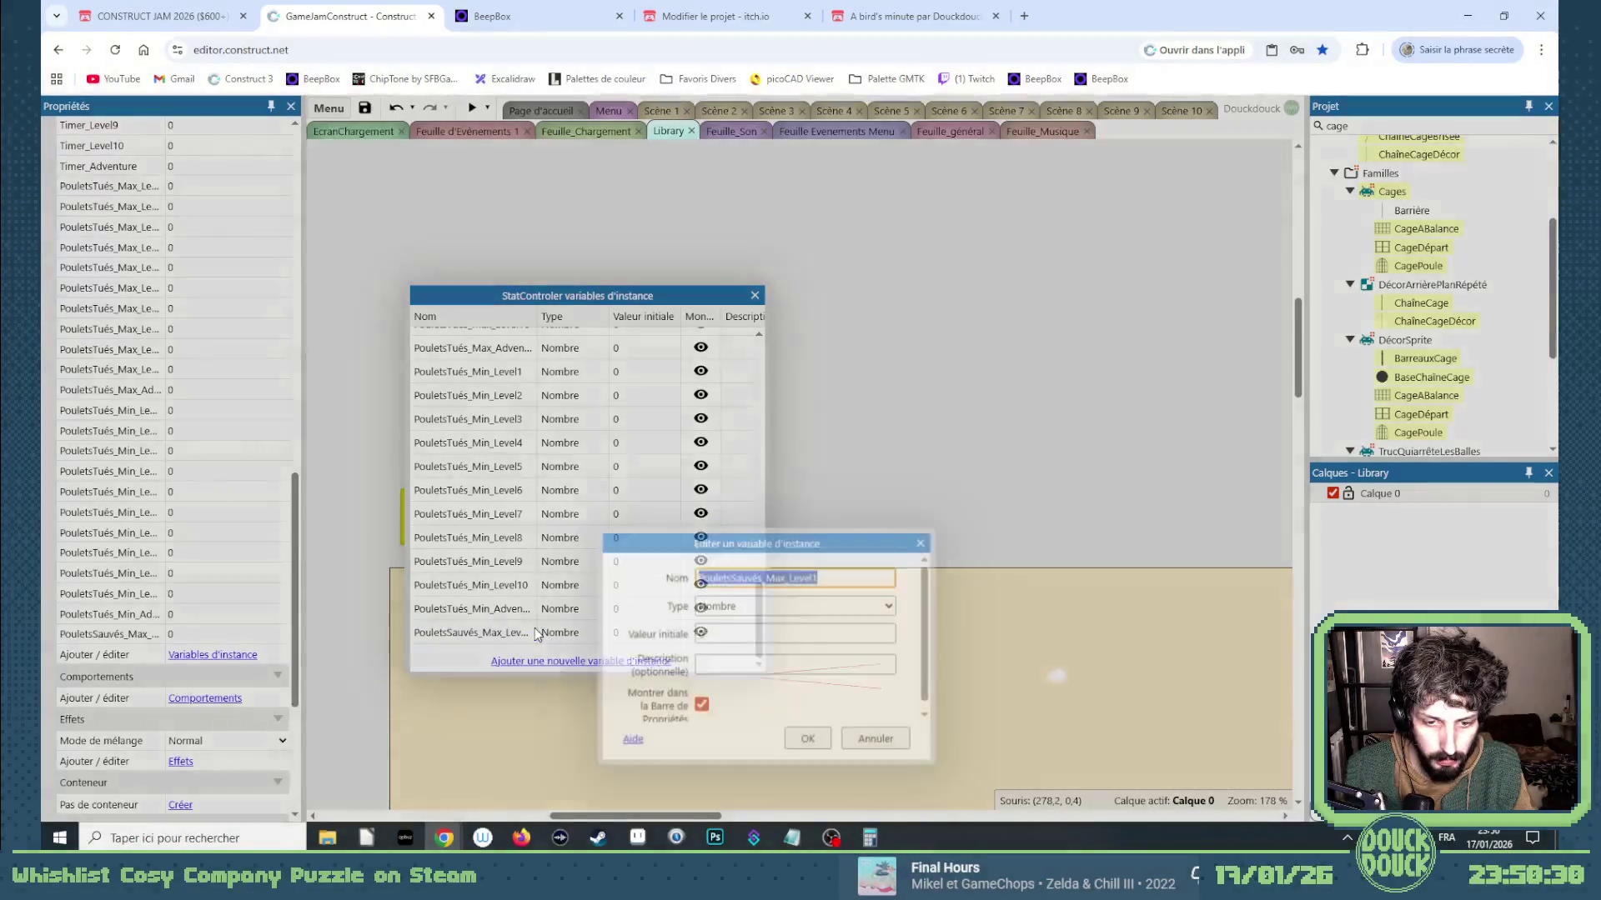
left_click(814, 577)
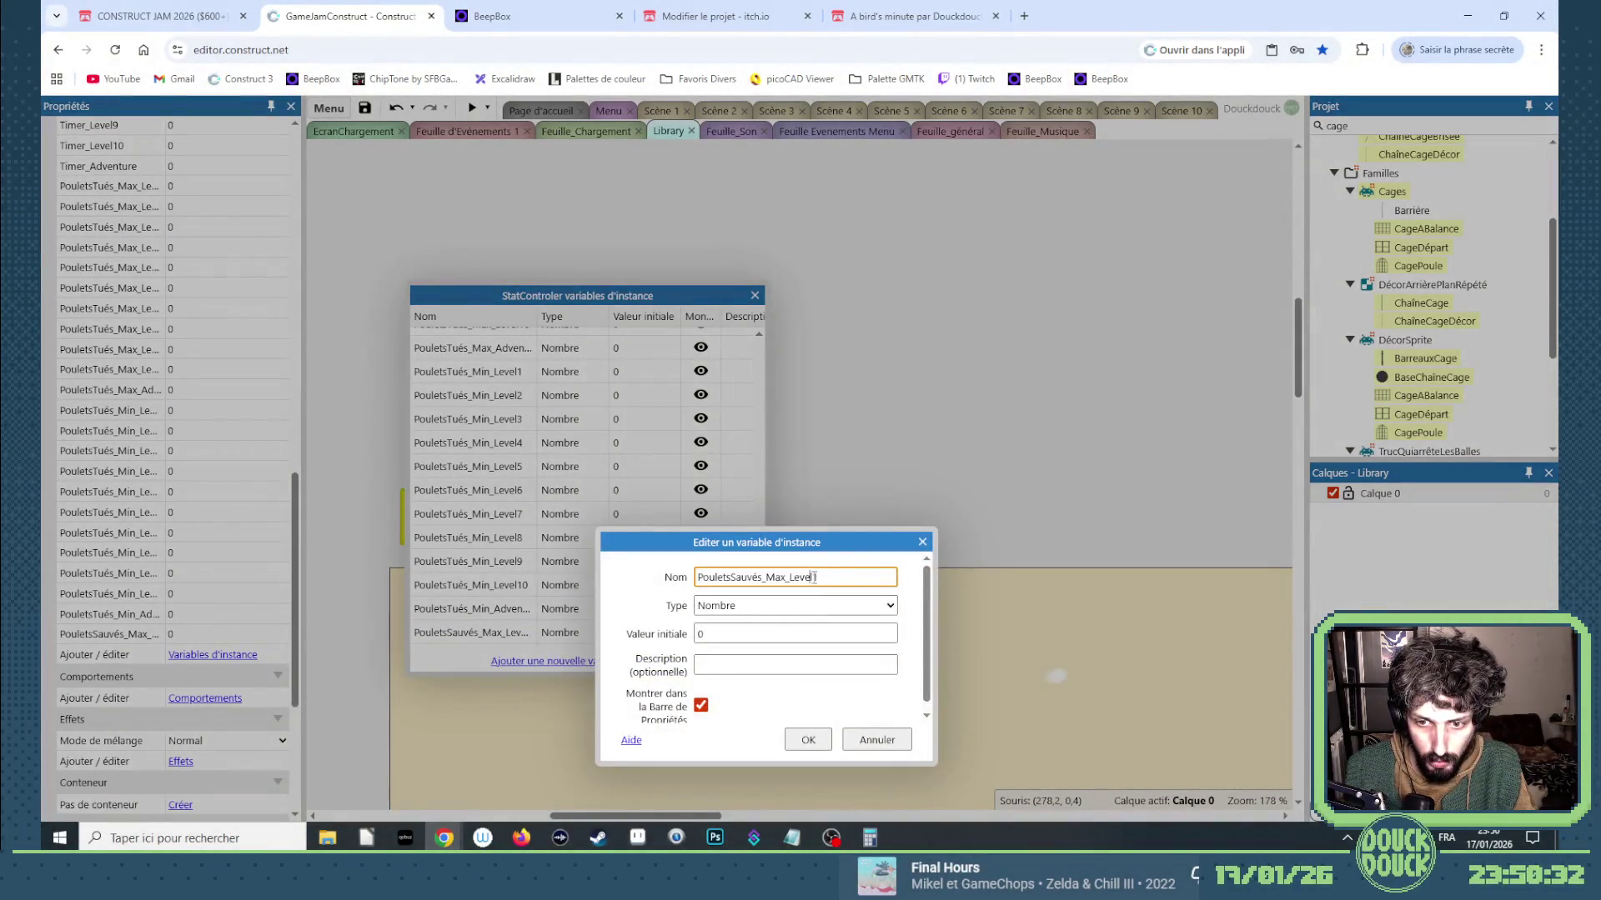
key("ctrl+a")
key("ctrl+c")
left_click(808, 739)
Add instance variables PouletsSauvés_Max_Level2 through PouletsSauvés_Max_Level5.
left_click(576, 662)
key("ctrl+v")
key("BackSpace")
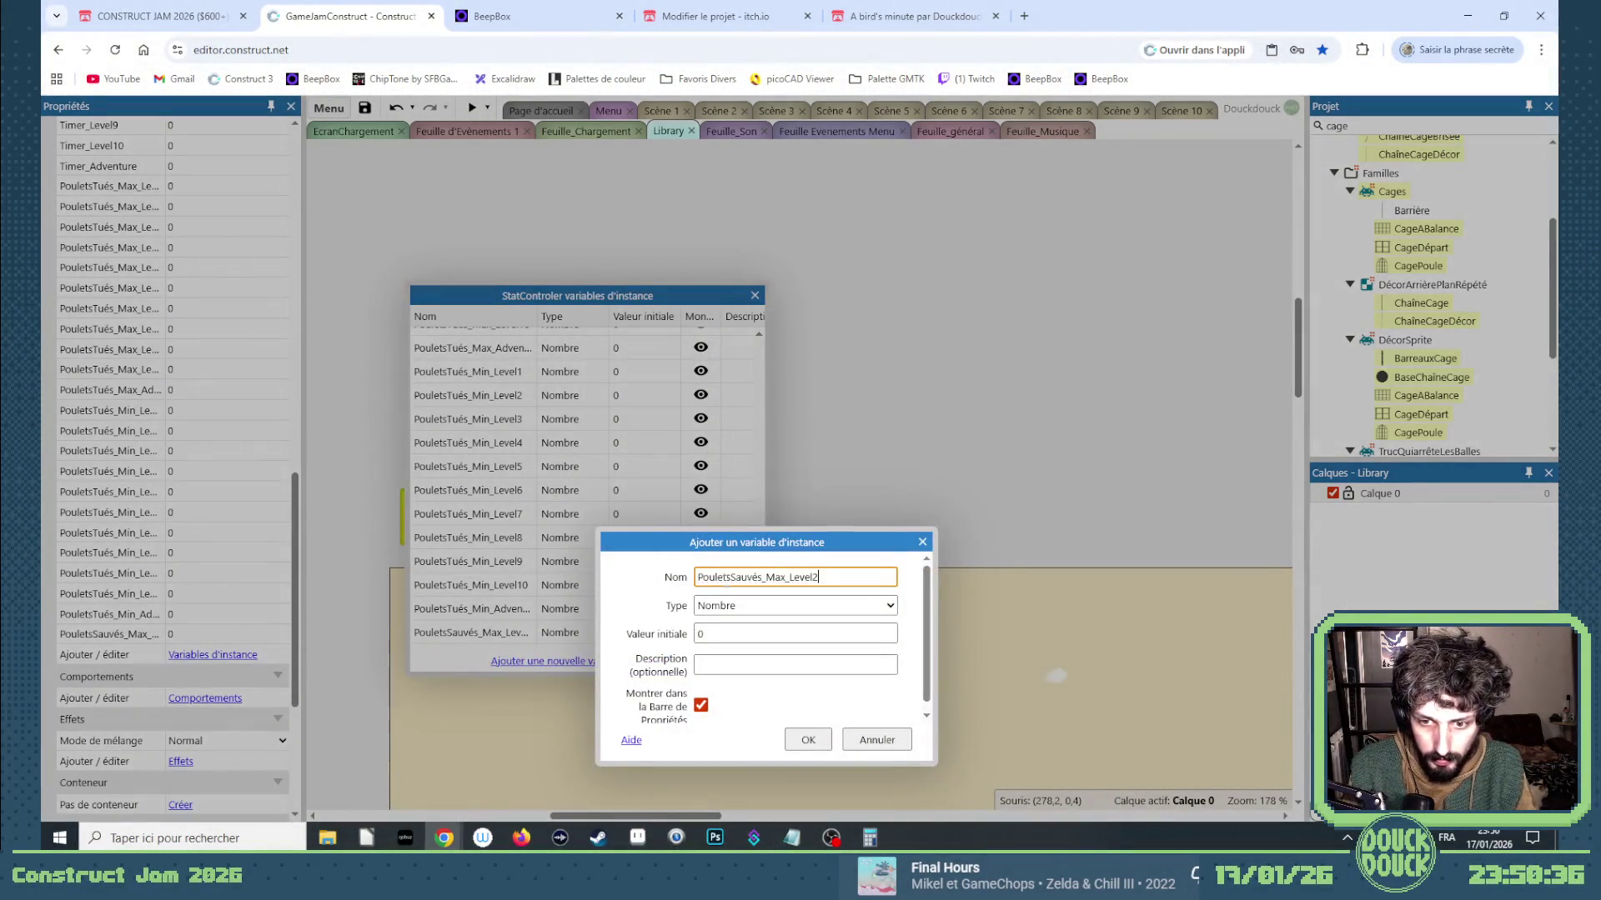
key("Return")
left_click(642, 661)
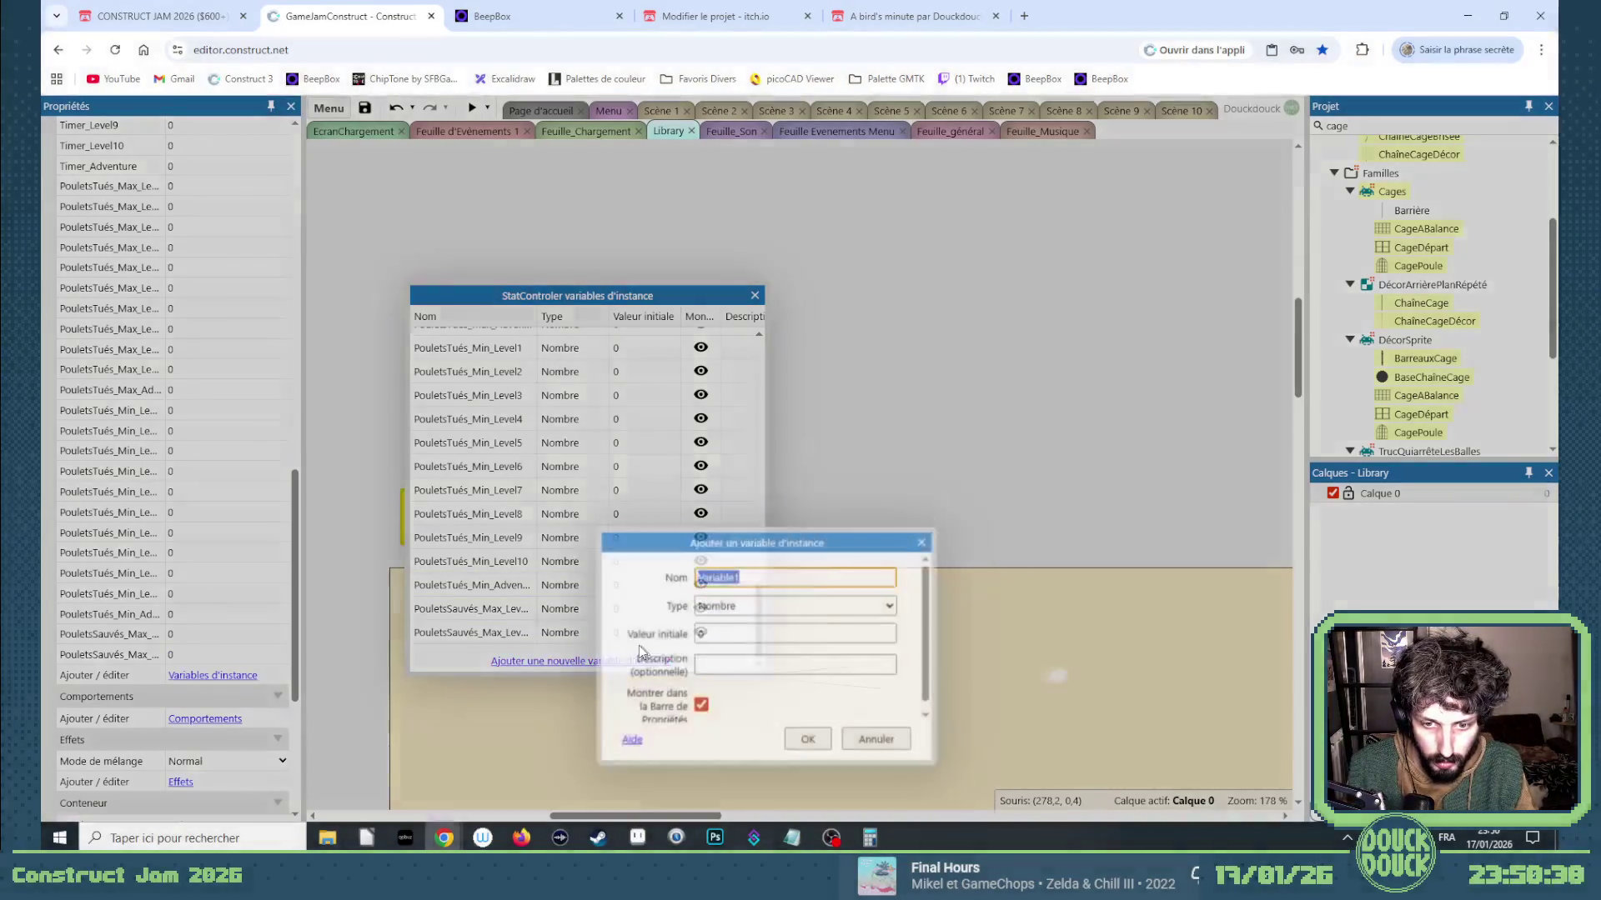
key("ctrl+v")
key("BackSpace")
type("3")
key("Return")
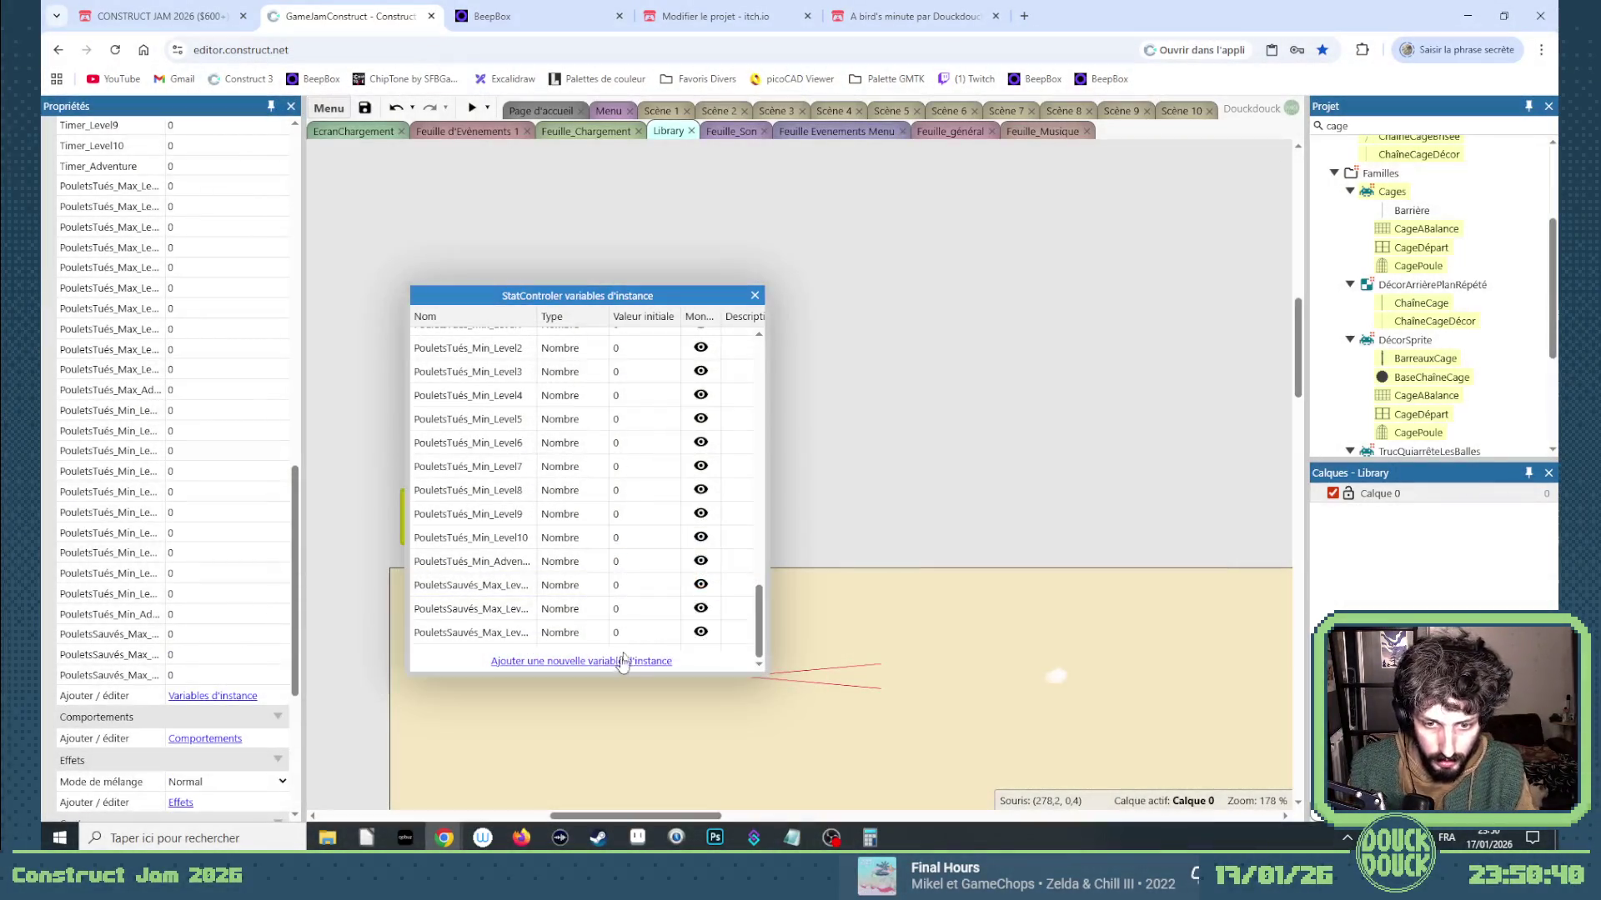
left_click(614, 662)
key("ctrl+v")
key("BackSpace")
type("4")
key("Return")
left_click(609, 661)
key("ctrl+v")
key("BackSpace")
type("5")
key("Return")
Add instance variables PouletsSauvés_Max_Level6 through PouletsSauvés_Max_Level10.
left_click(606, 663)
key("ctrl+v")
key("BackSpace")
type("6")
key("Return")
left_click(607, 661)
key("ctrl+v")
key("BackSpace")
type("7")
key("Return")
left_click(607, 661)
key("ctrl+v")
key("BackSpace")
type("8")
key("Return")
left_click(606, 663)
key("ctrl+v")
key("BackSpace")
type("9")
key("Return")
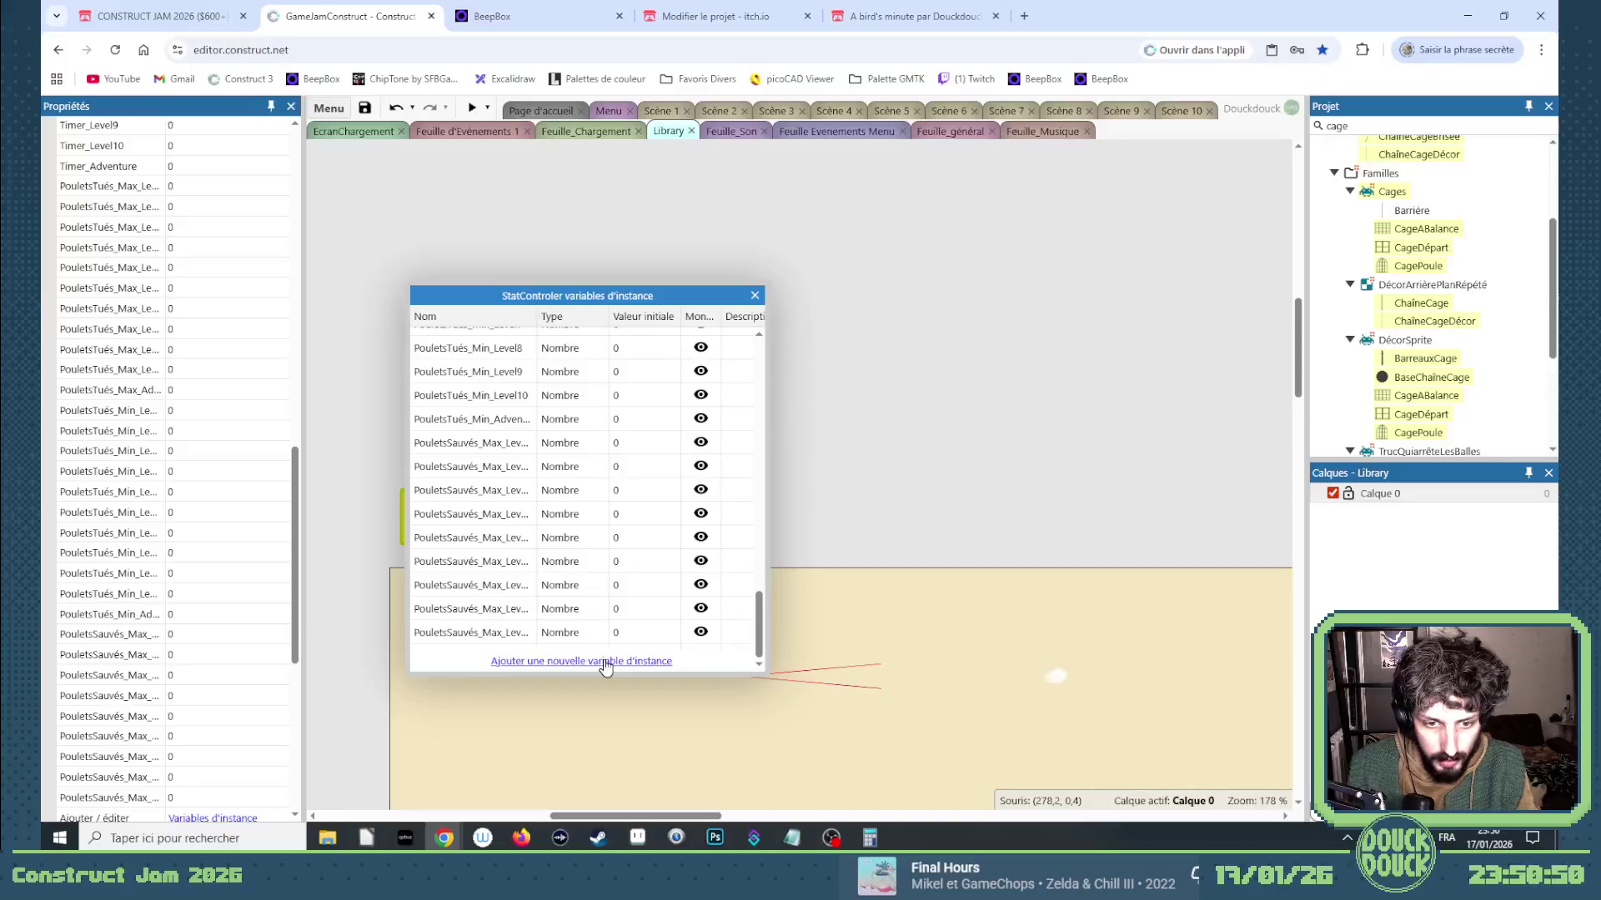
left_click(604, 660)
key("ctrl+v")
key("BackSpace")
key("Return")
Add PouletsSauvés_Max_Adventure and return to the Feuille_général event sheet.
left_click(606, 663)
key("ctrl+v")
key("BackSpace")
key("BackSpace")
key("BackSpace")
key("BackSpace")
type("A")
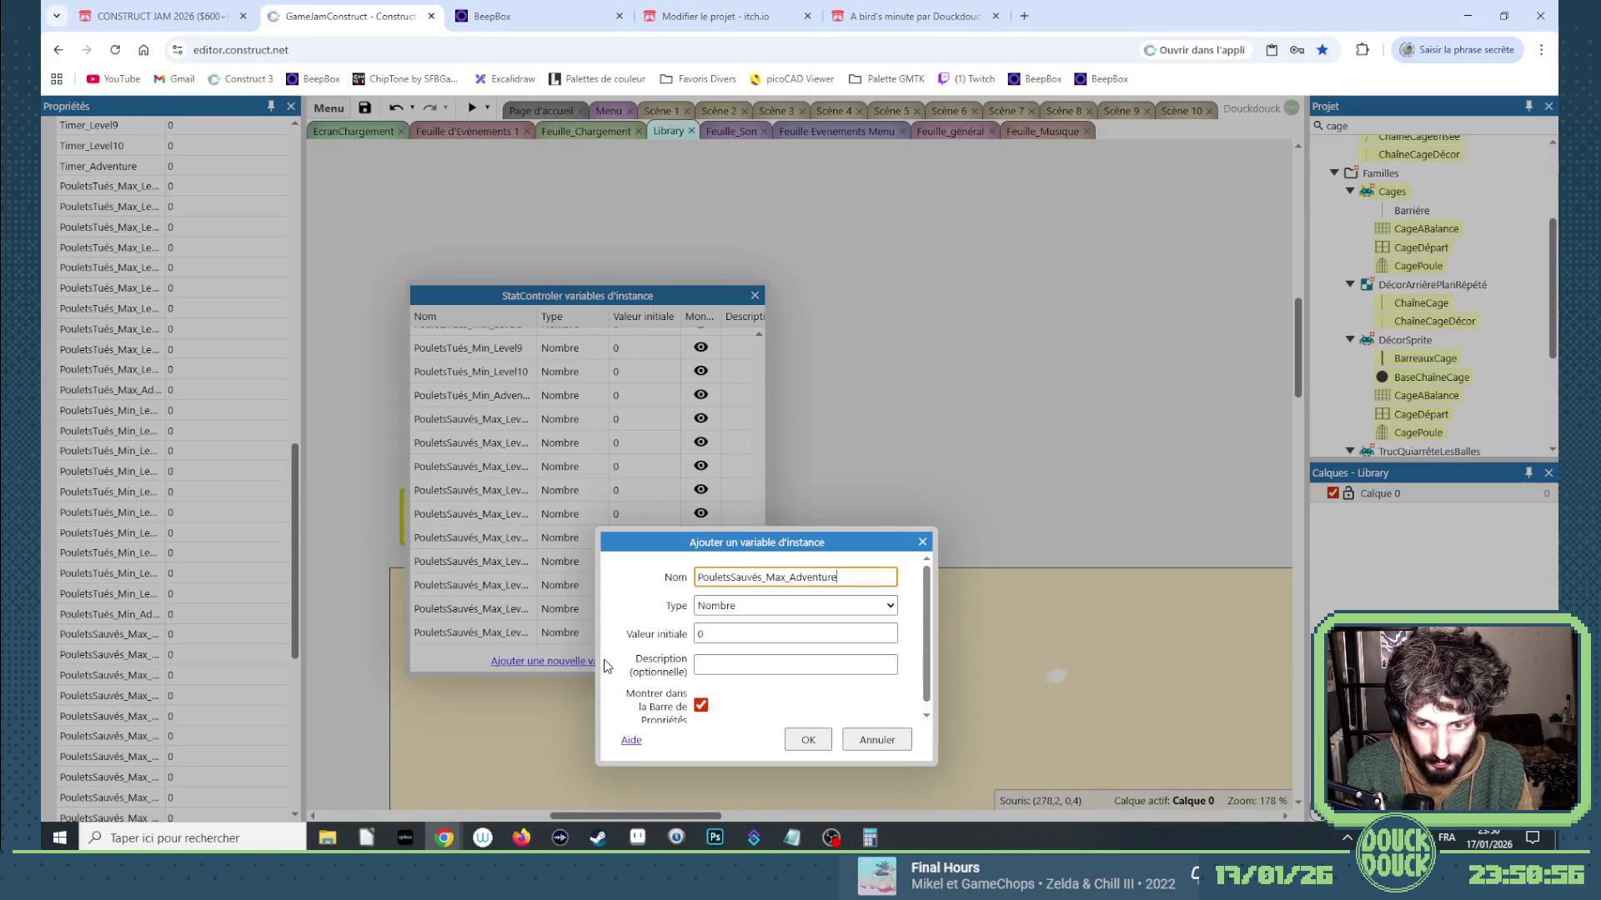
key("Return")
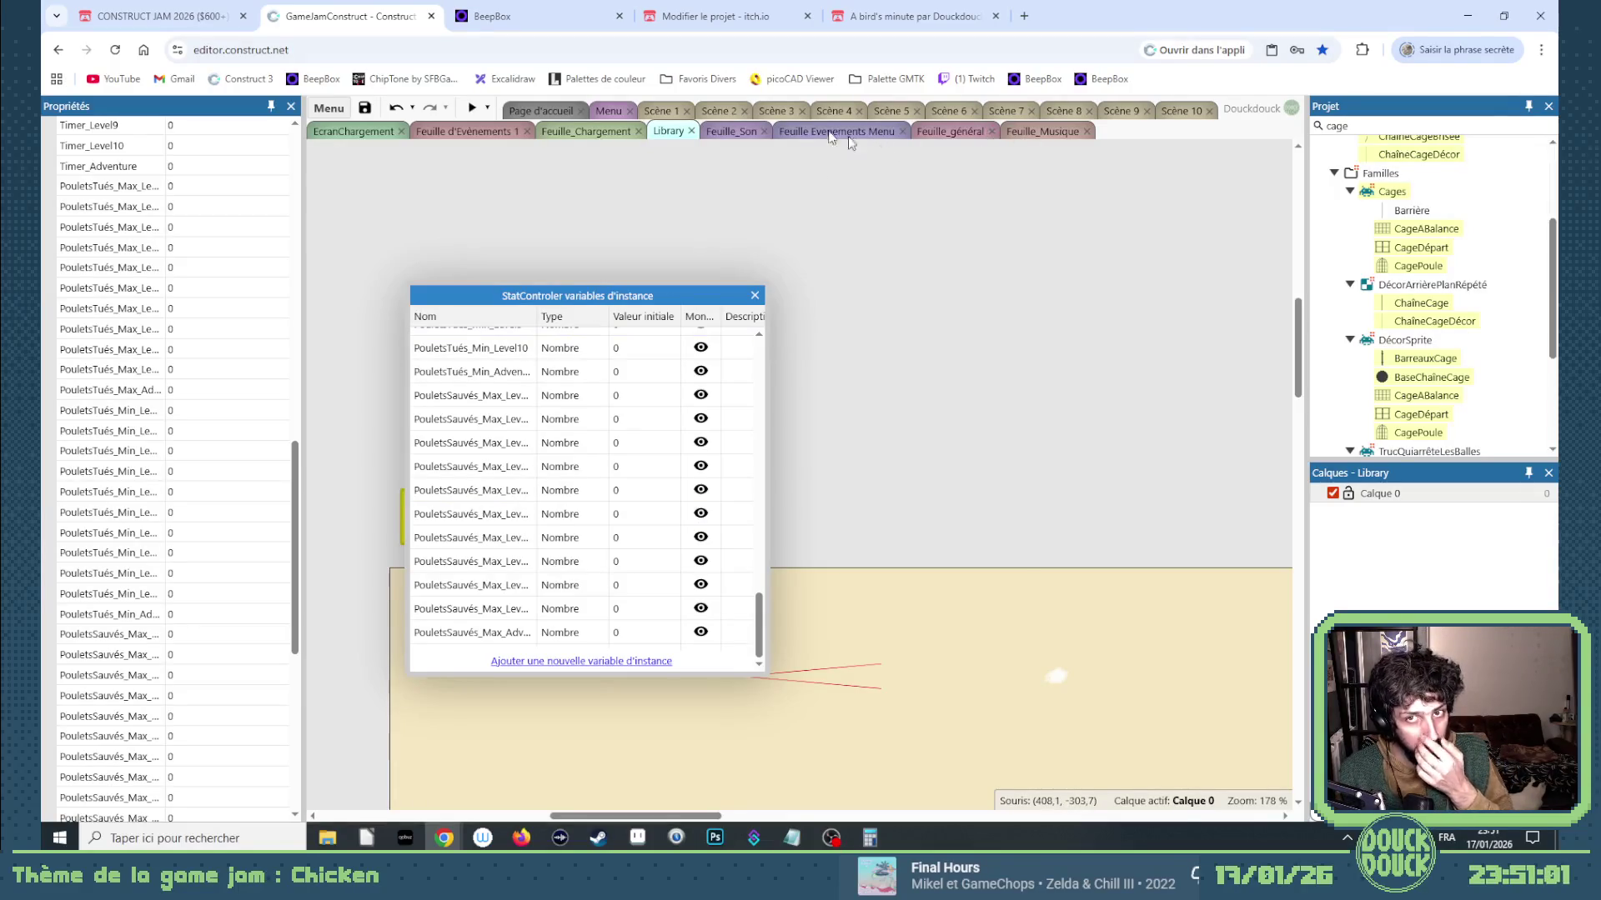
left_click(936, 133)
Change event 61's condition to PouletsSauvés > StatControler.PouletsSauvés_Max_Level1.
left_click(755, 296)
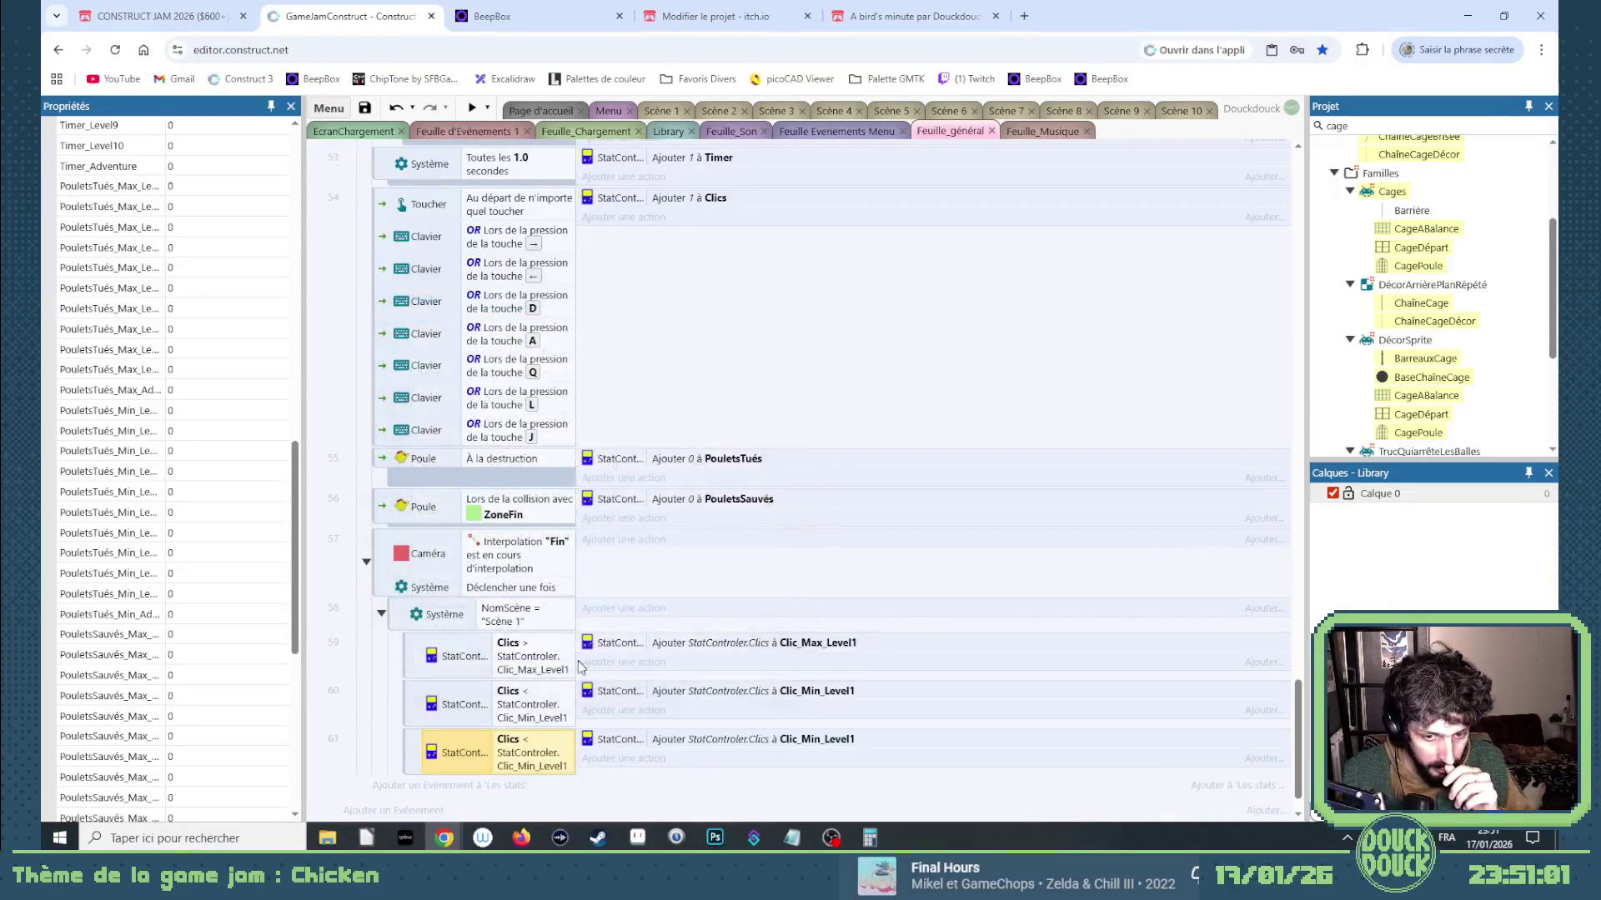
double_click(532, 752)
left_click(719, 433)
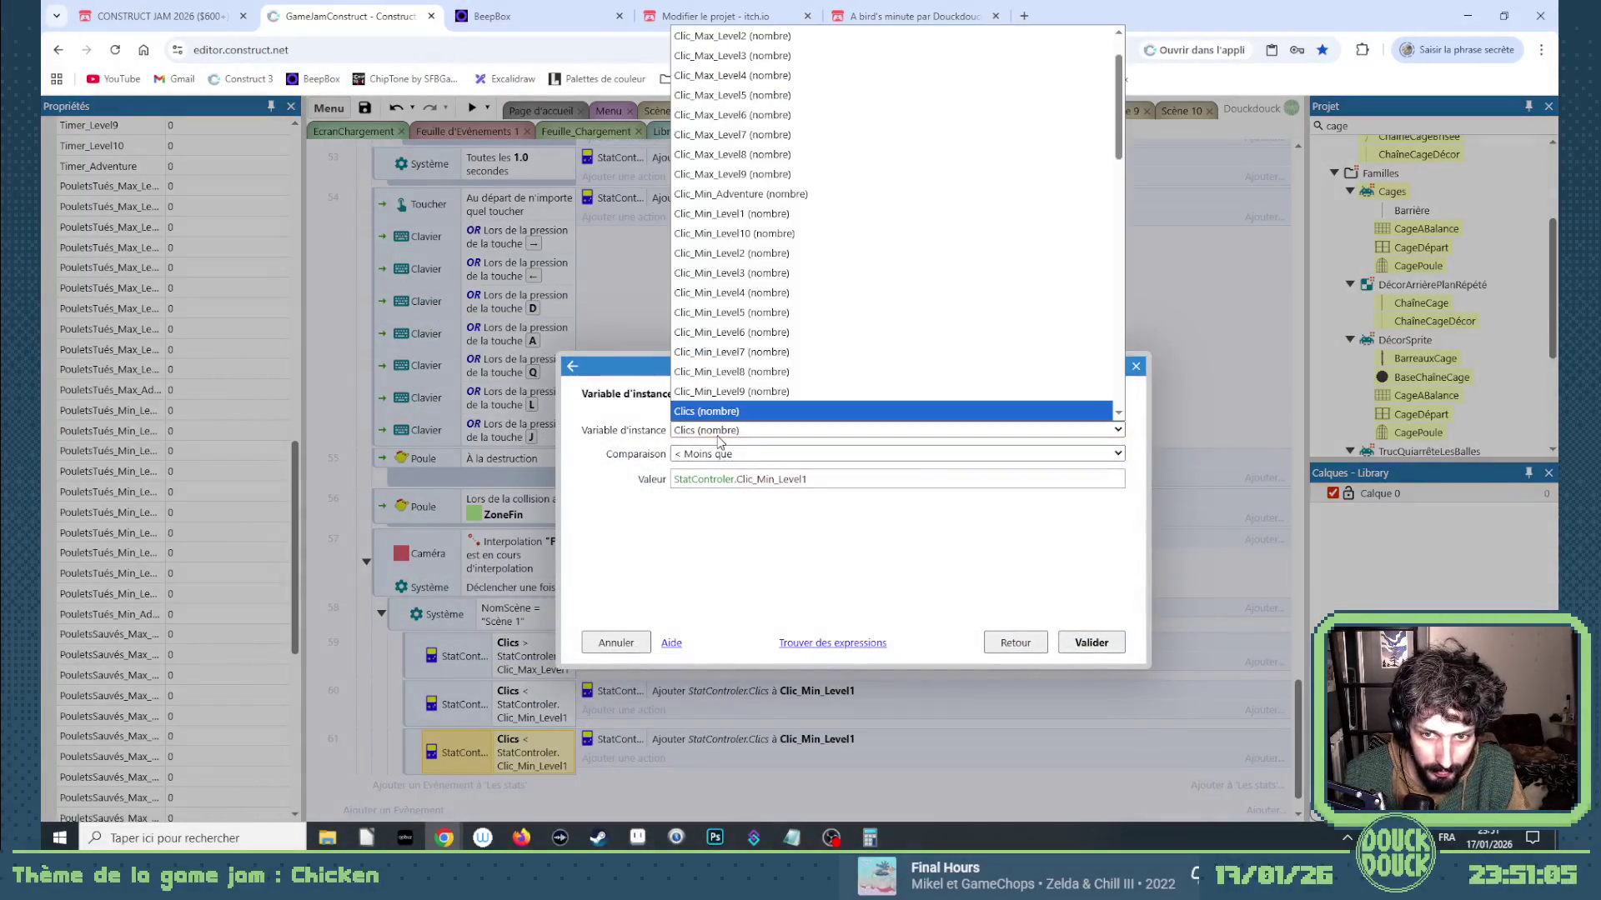
scroll(725, 358, "down", 2)
left_click(725, 288)
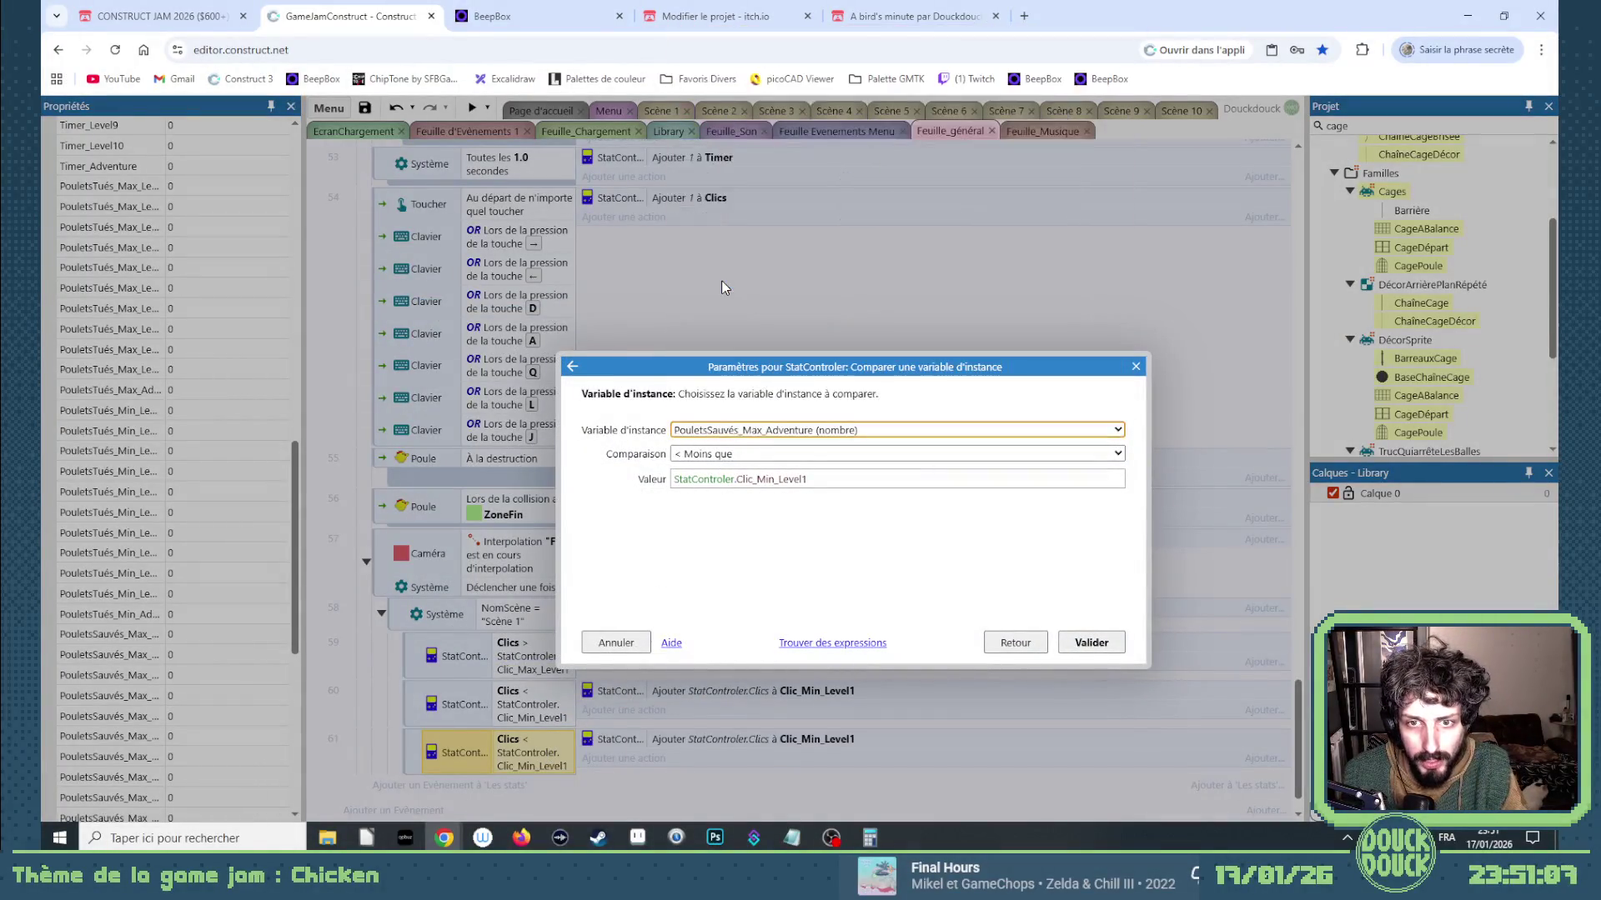
key("Up")
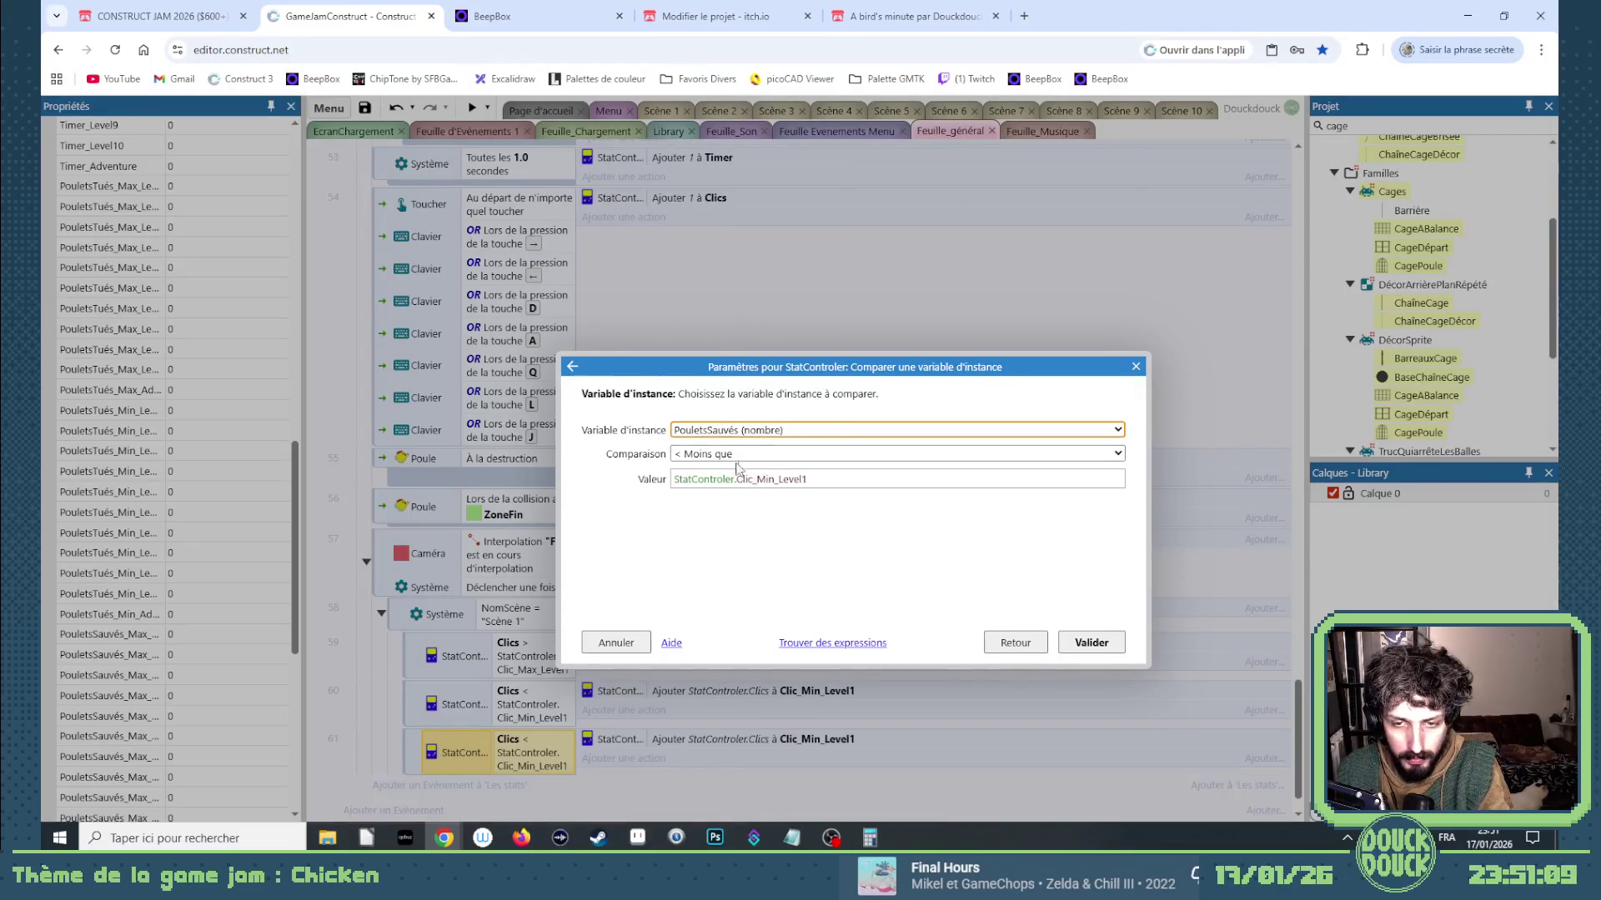
left_click(730, 459)
left_click(722, 553)
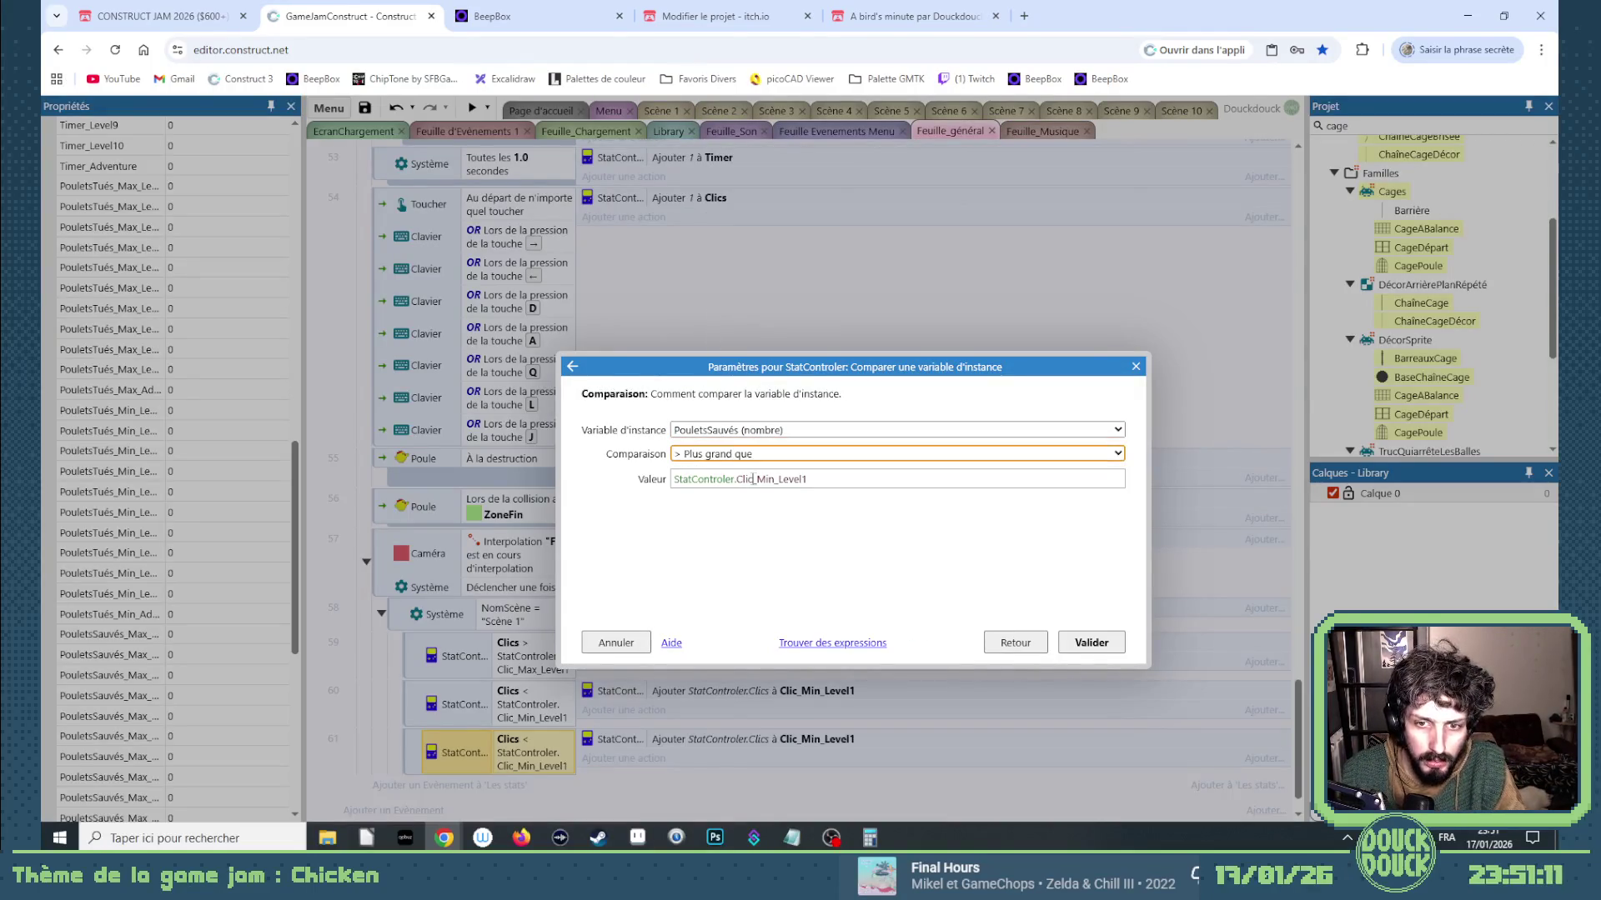
double_click(749, 479)
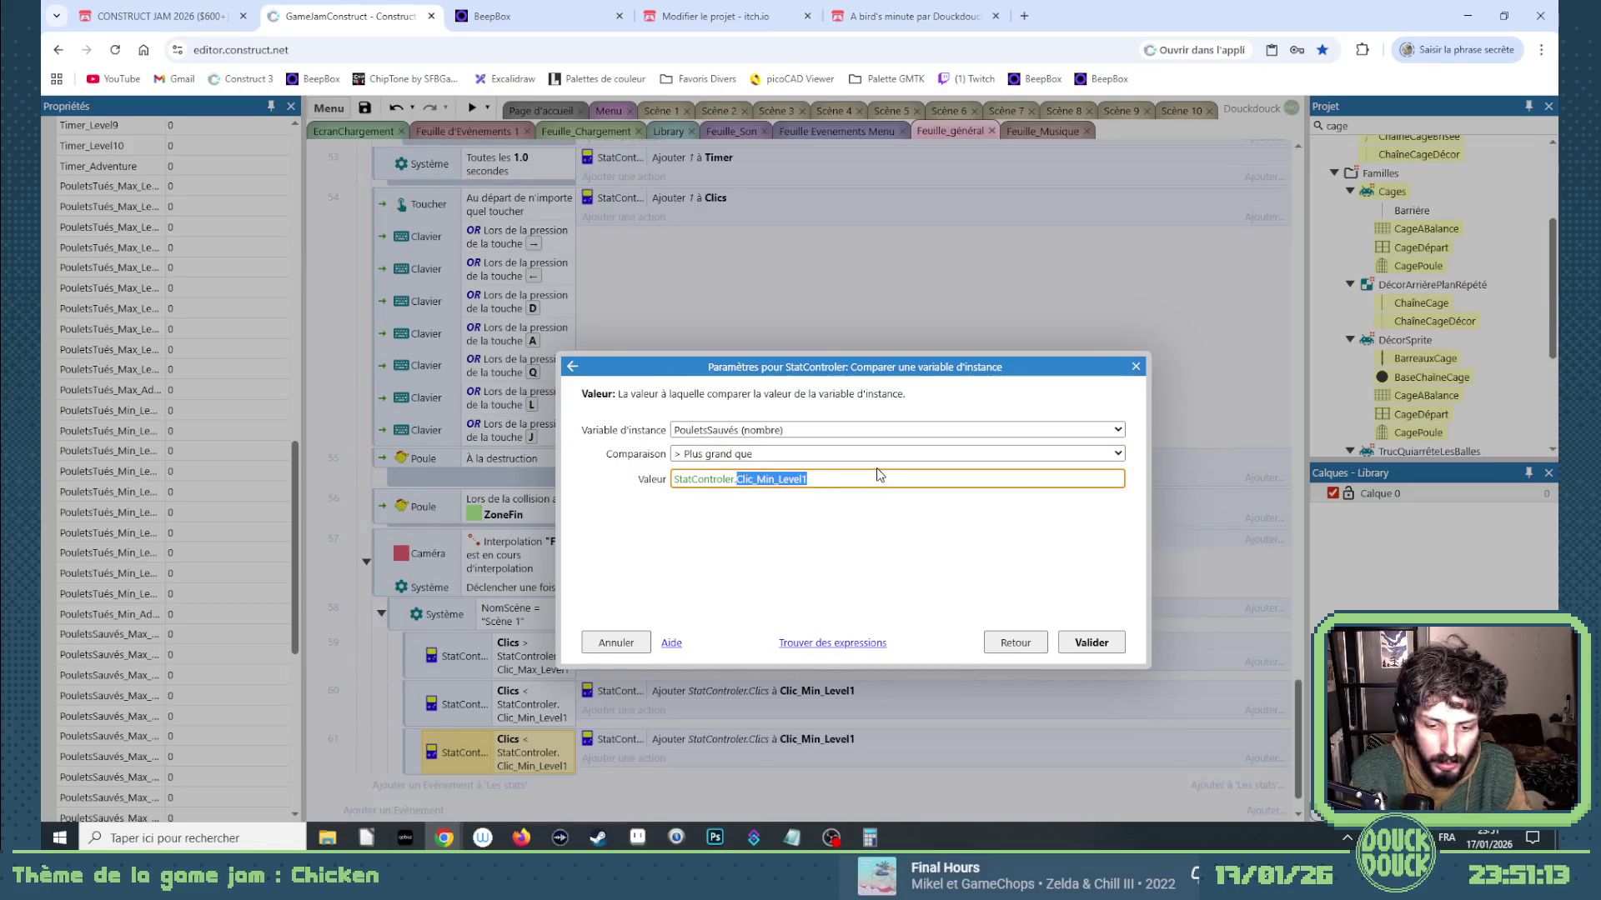
type("pou")
key("Down")
key("Down")
key("Return")
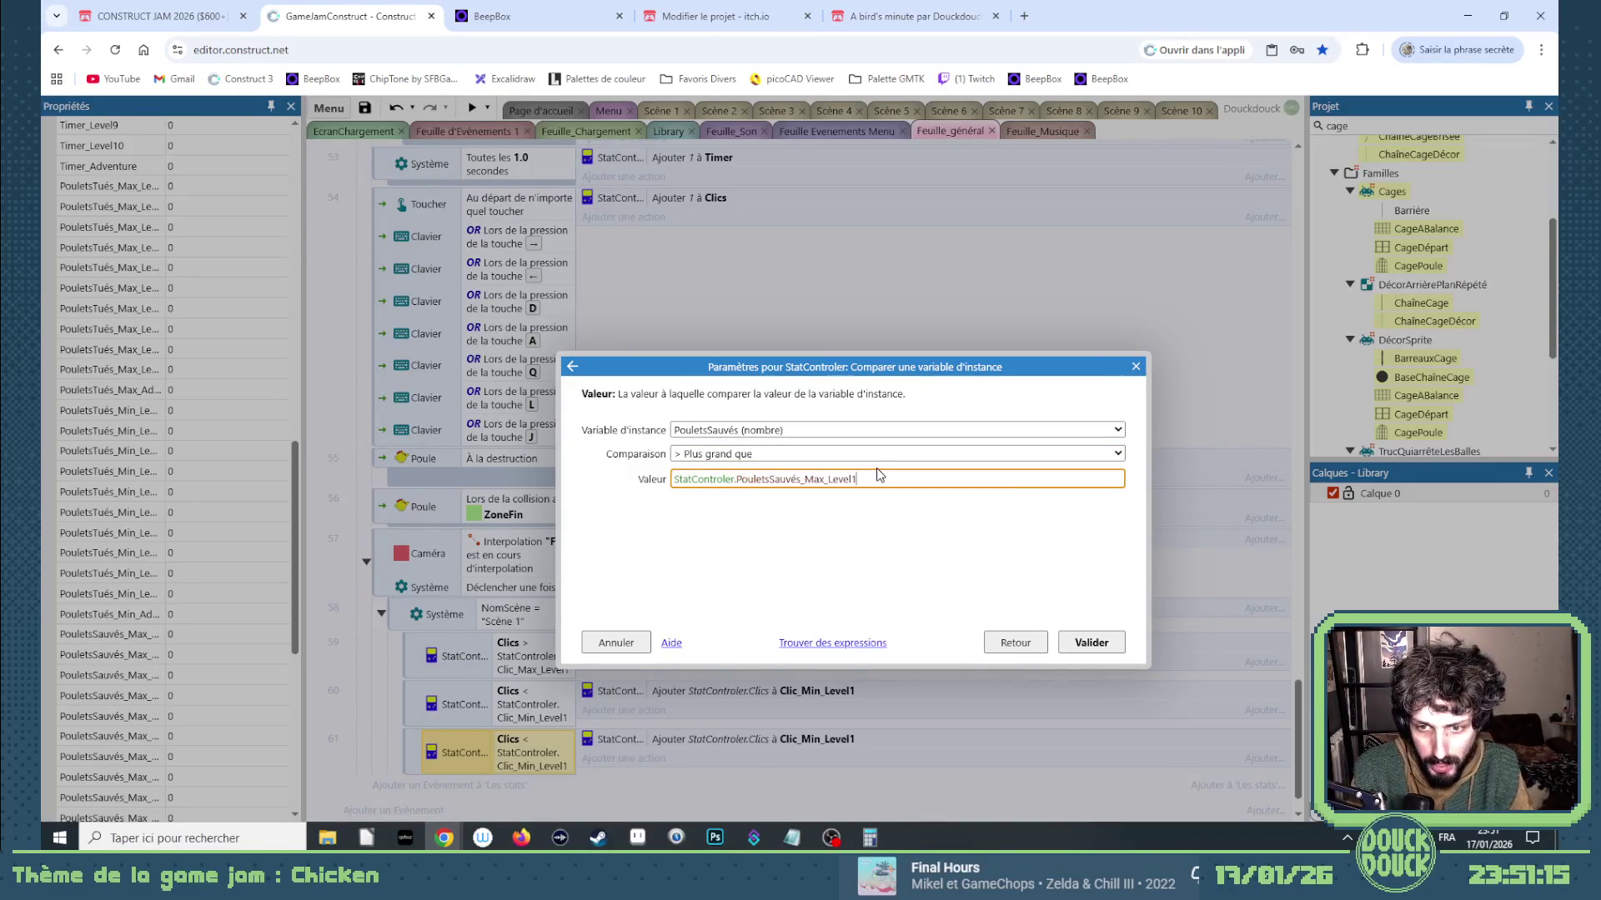
key("Return")
Make event 61's action add StatControler.PouletsSauvés to PouletsSauvés_Max_Level1.
double_click(725, 739)
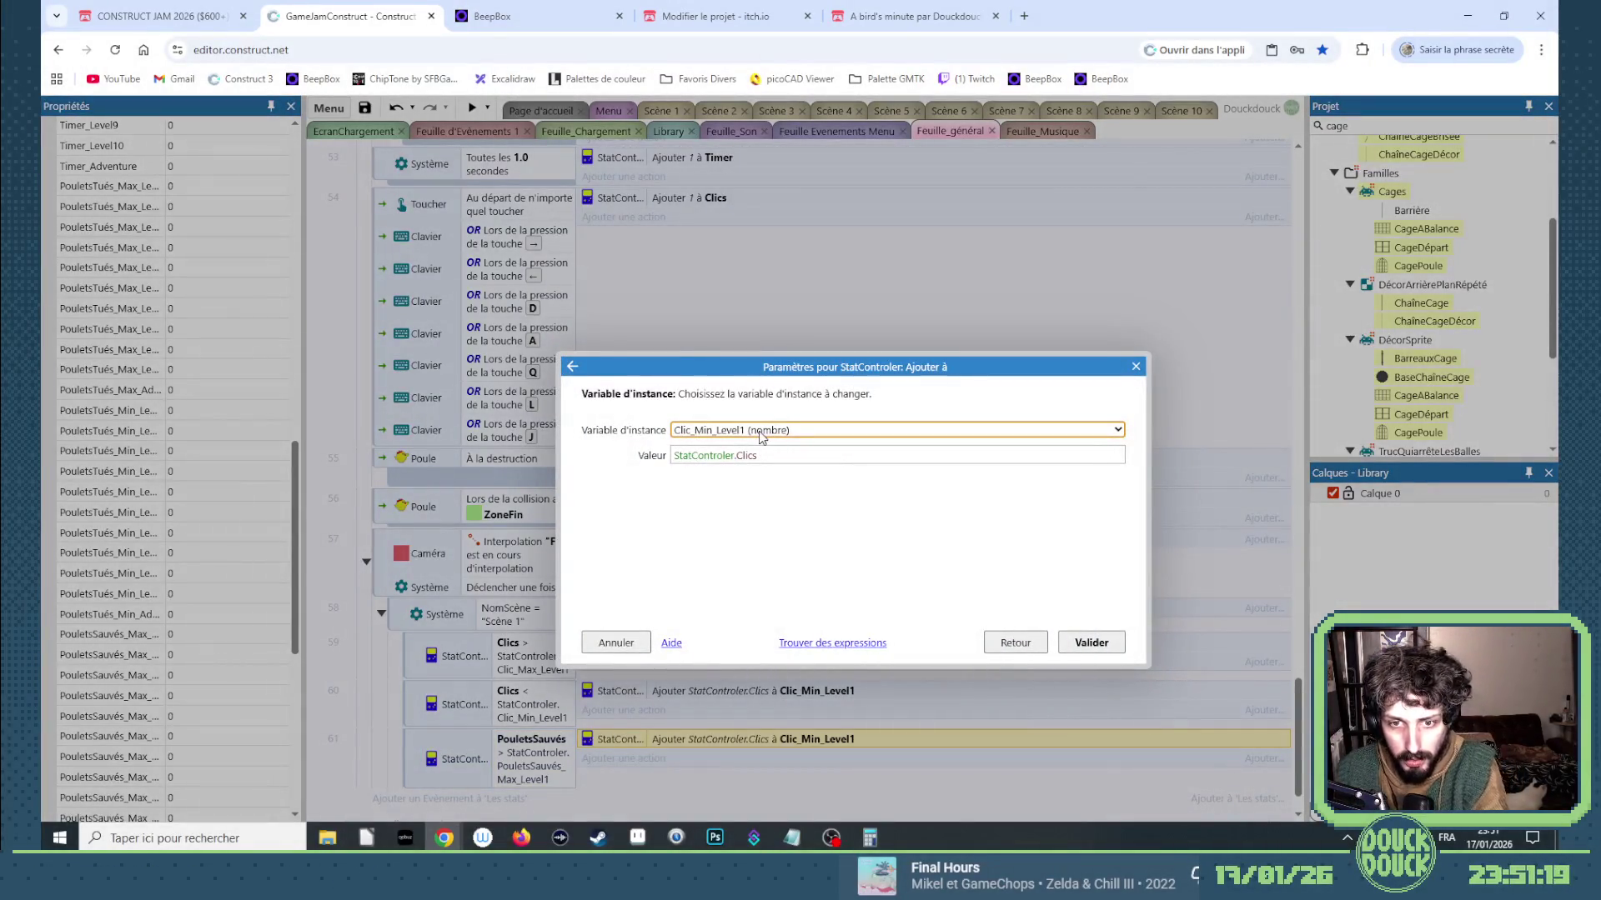
left_click(761, 430)
scroll(771, 367, "down", 5)
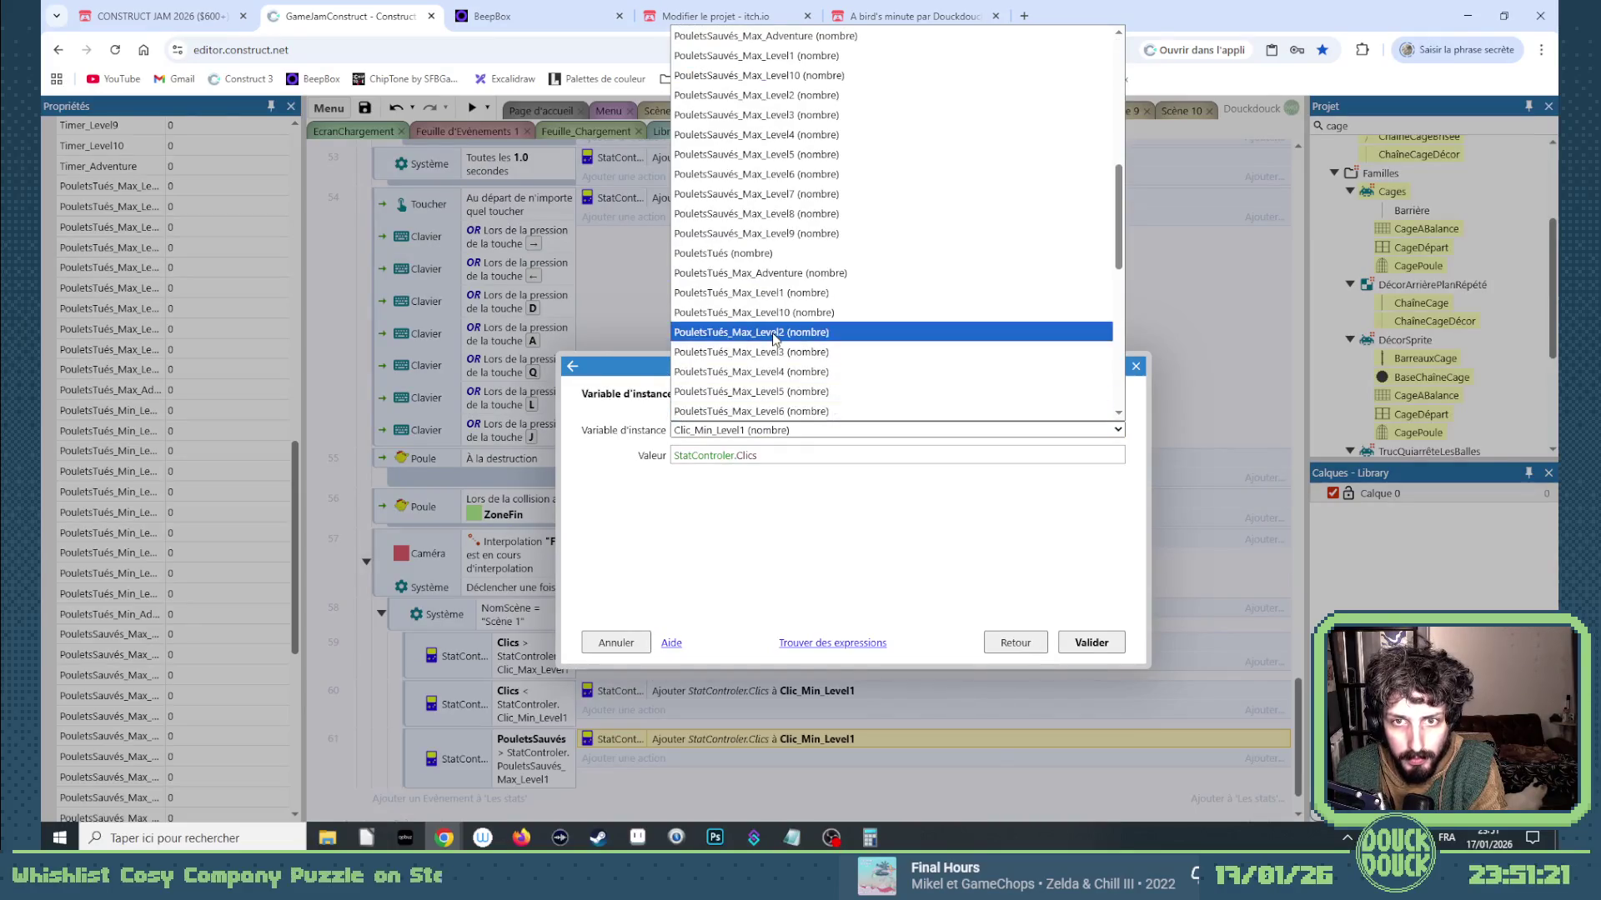
left_click(790, 55)
left_click(788, 455)
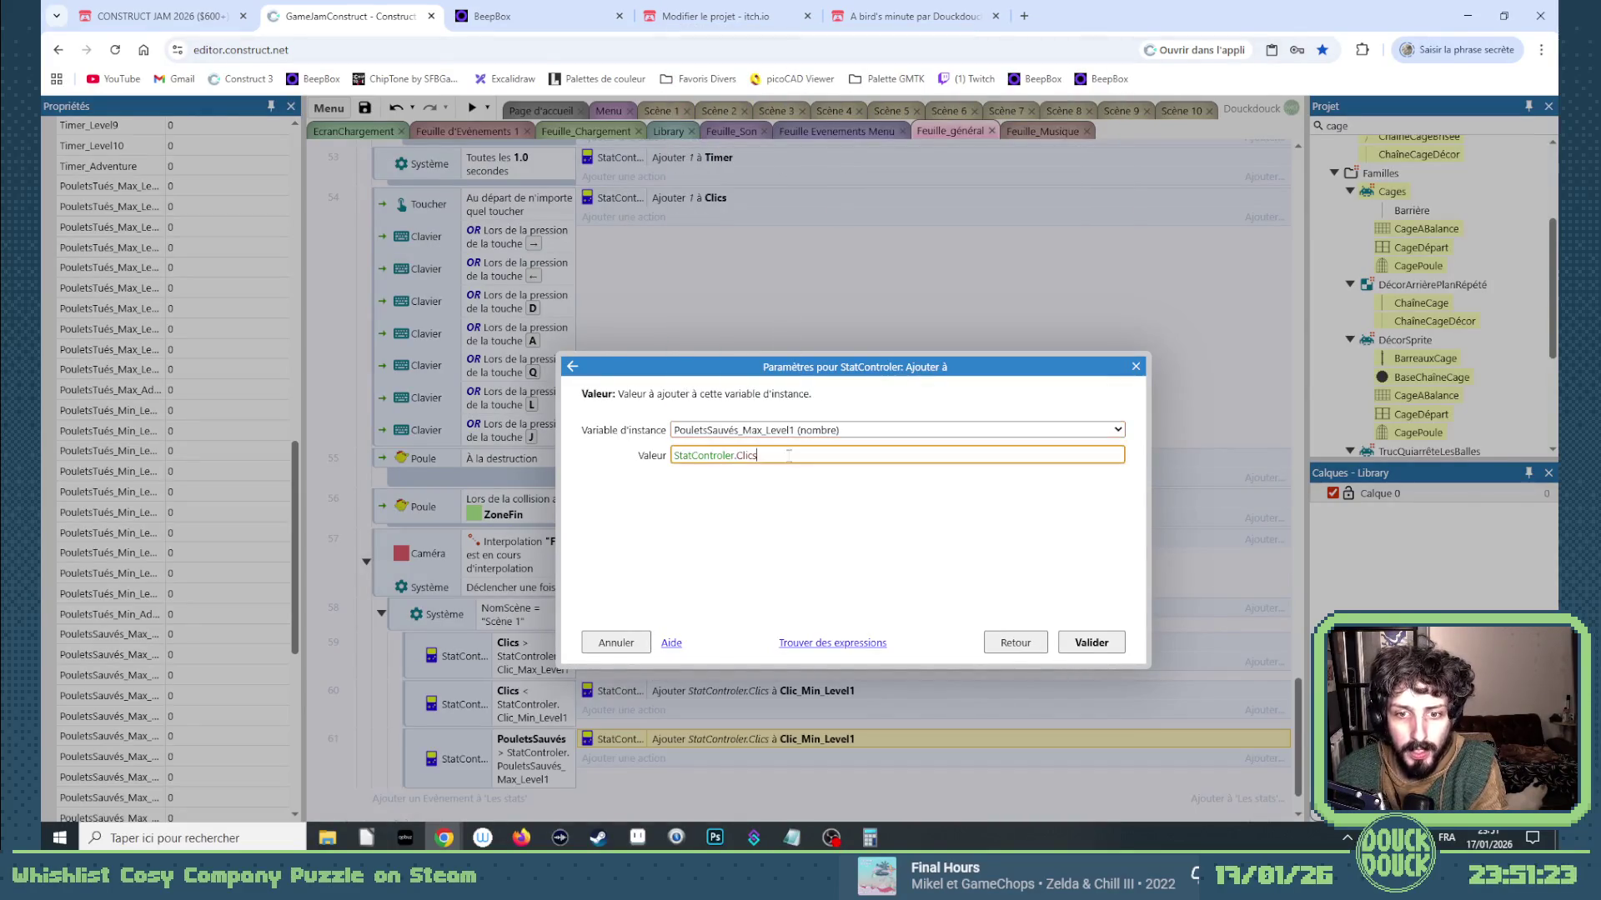
type("PouletsSauvés")
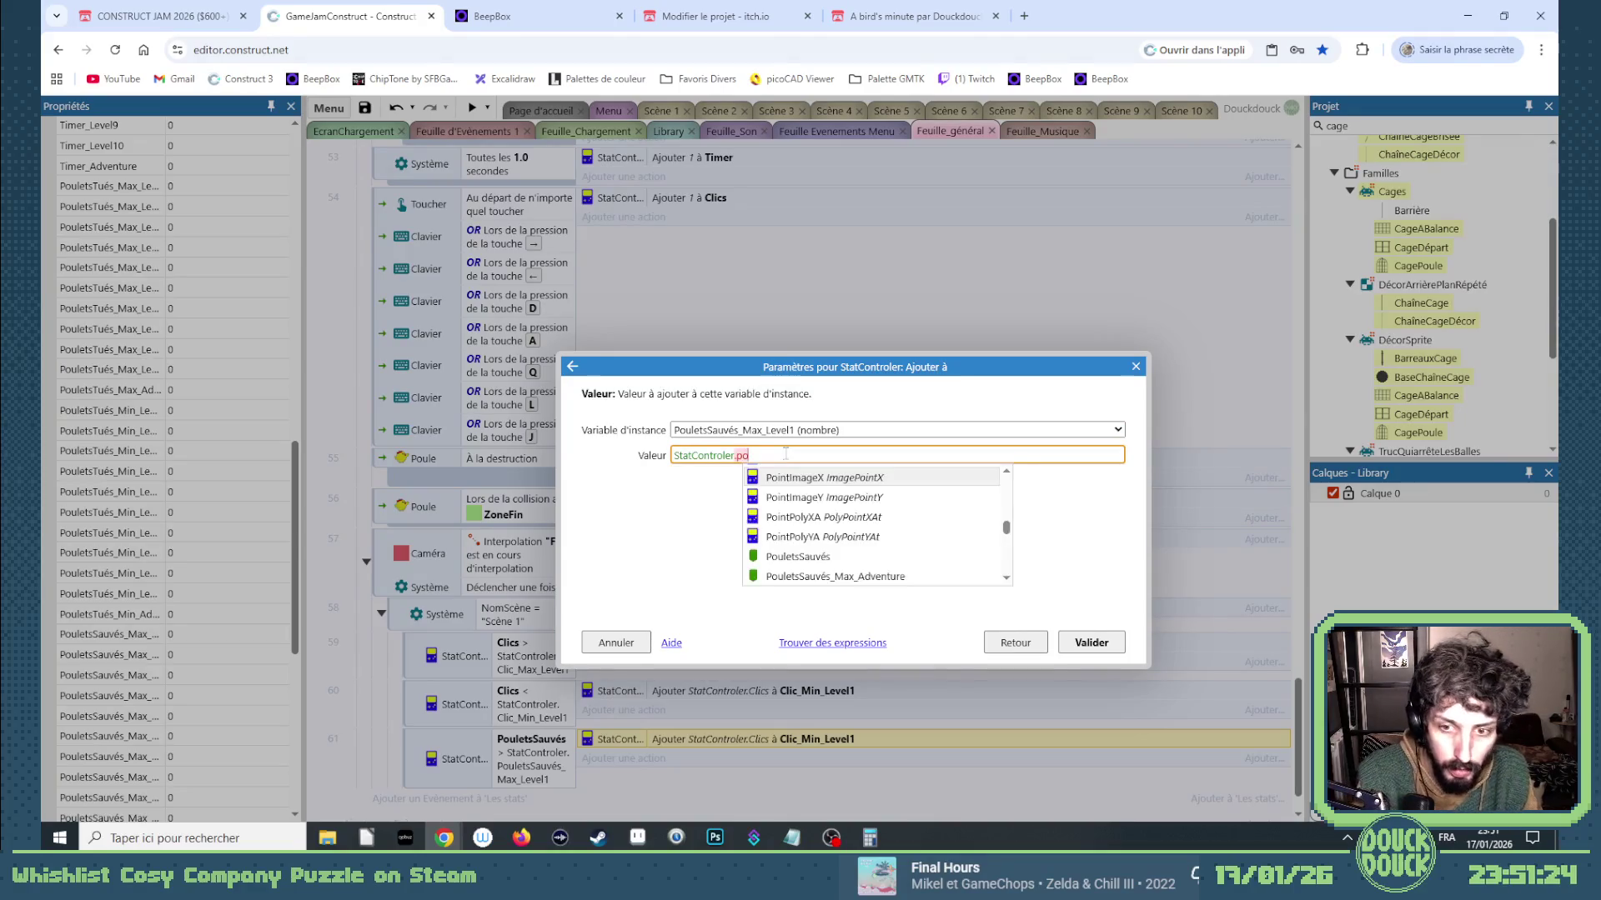
key("Return")
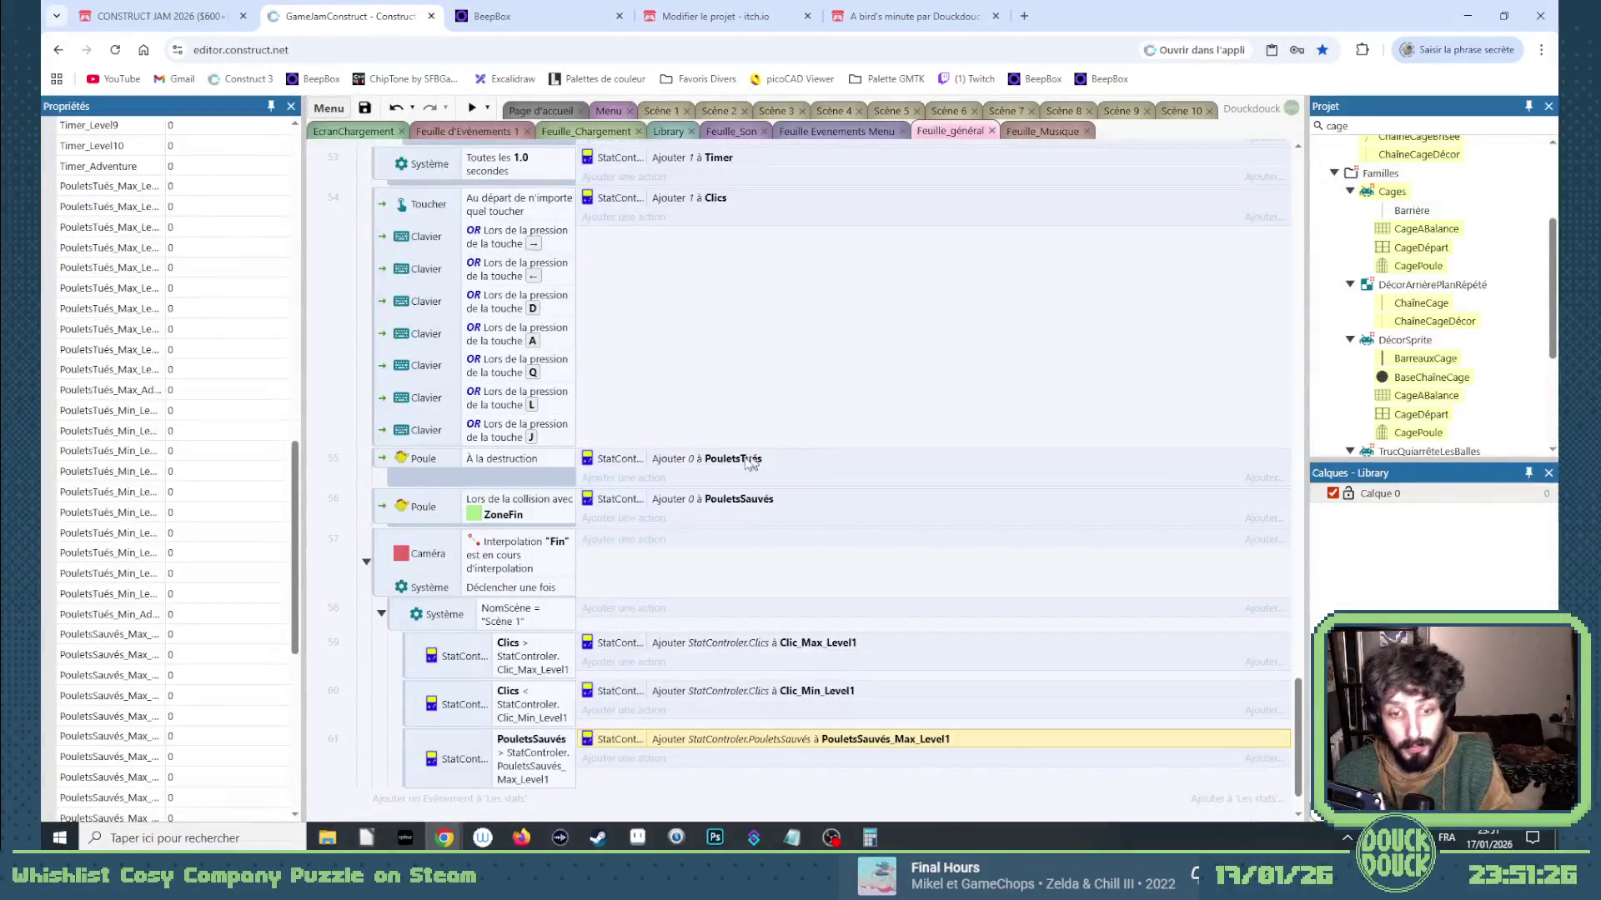
Duplicate event 61 and make the copy test PouletsTués > PouletsTués_Max_Level1.
left_click(418, 761)
key("ctrl+c")
key("ctrl+v")
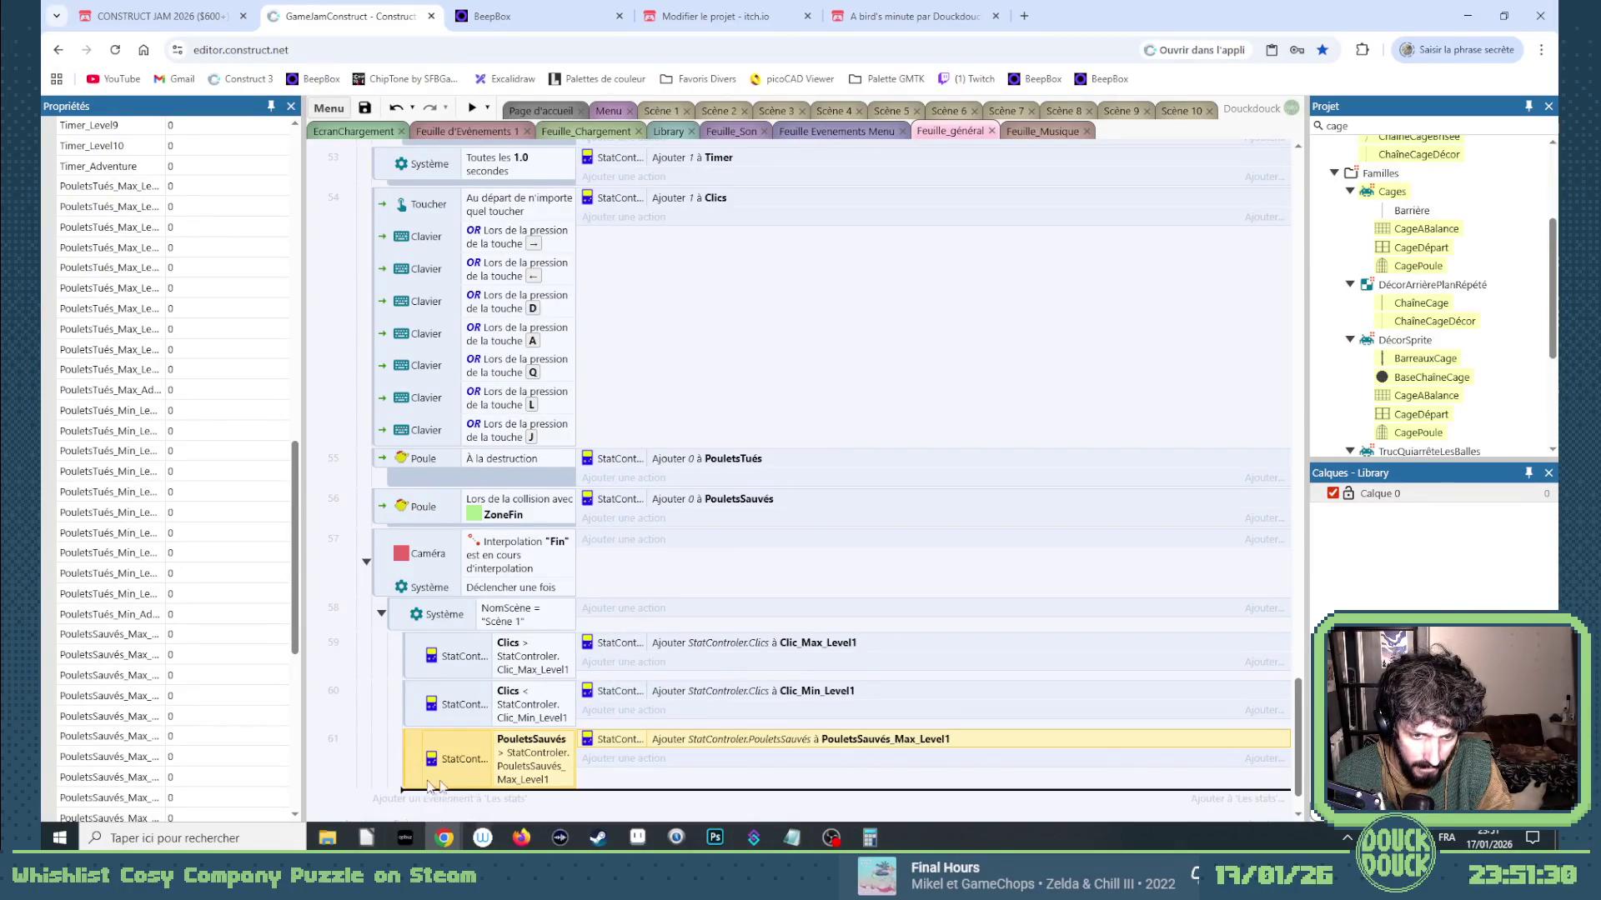
double_click(544, 802)
left_click(729, 431)
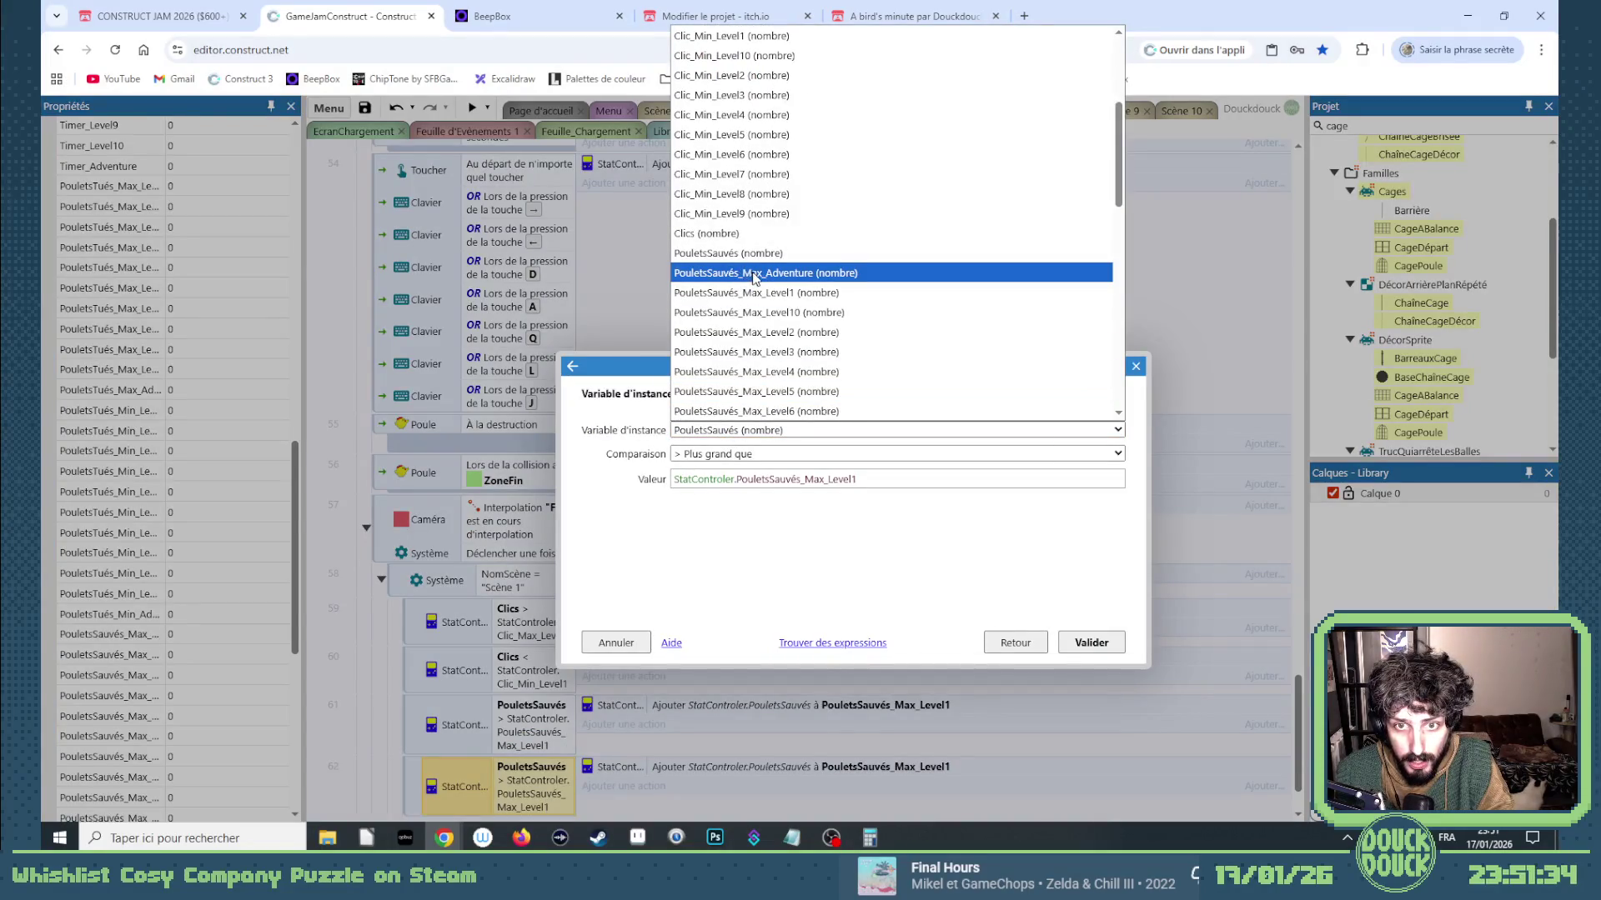
scroll(752, 278, "down", 3)
left_click(752, 330)
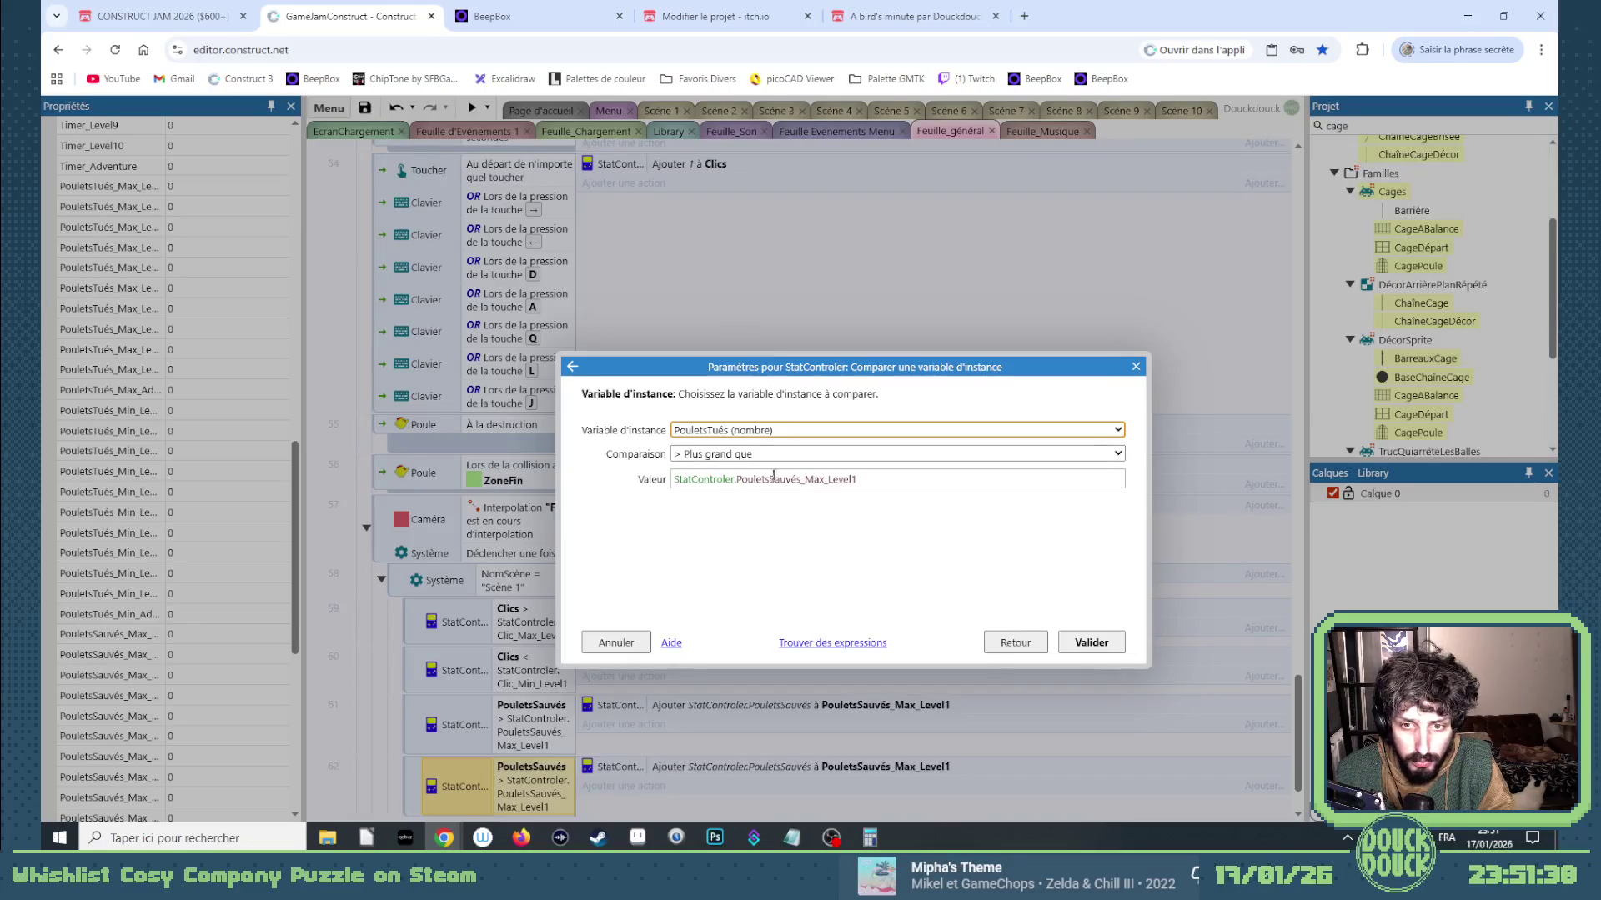
left_click_drag(768, 478, 881, 478)
key("BackSpace")
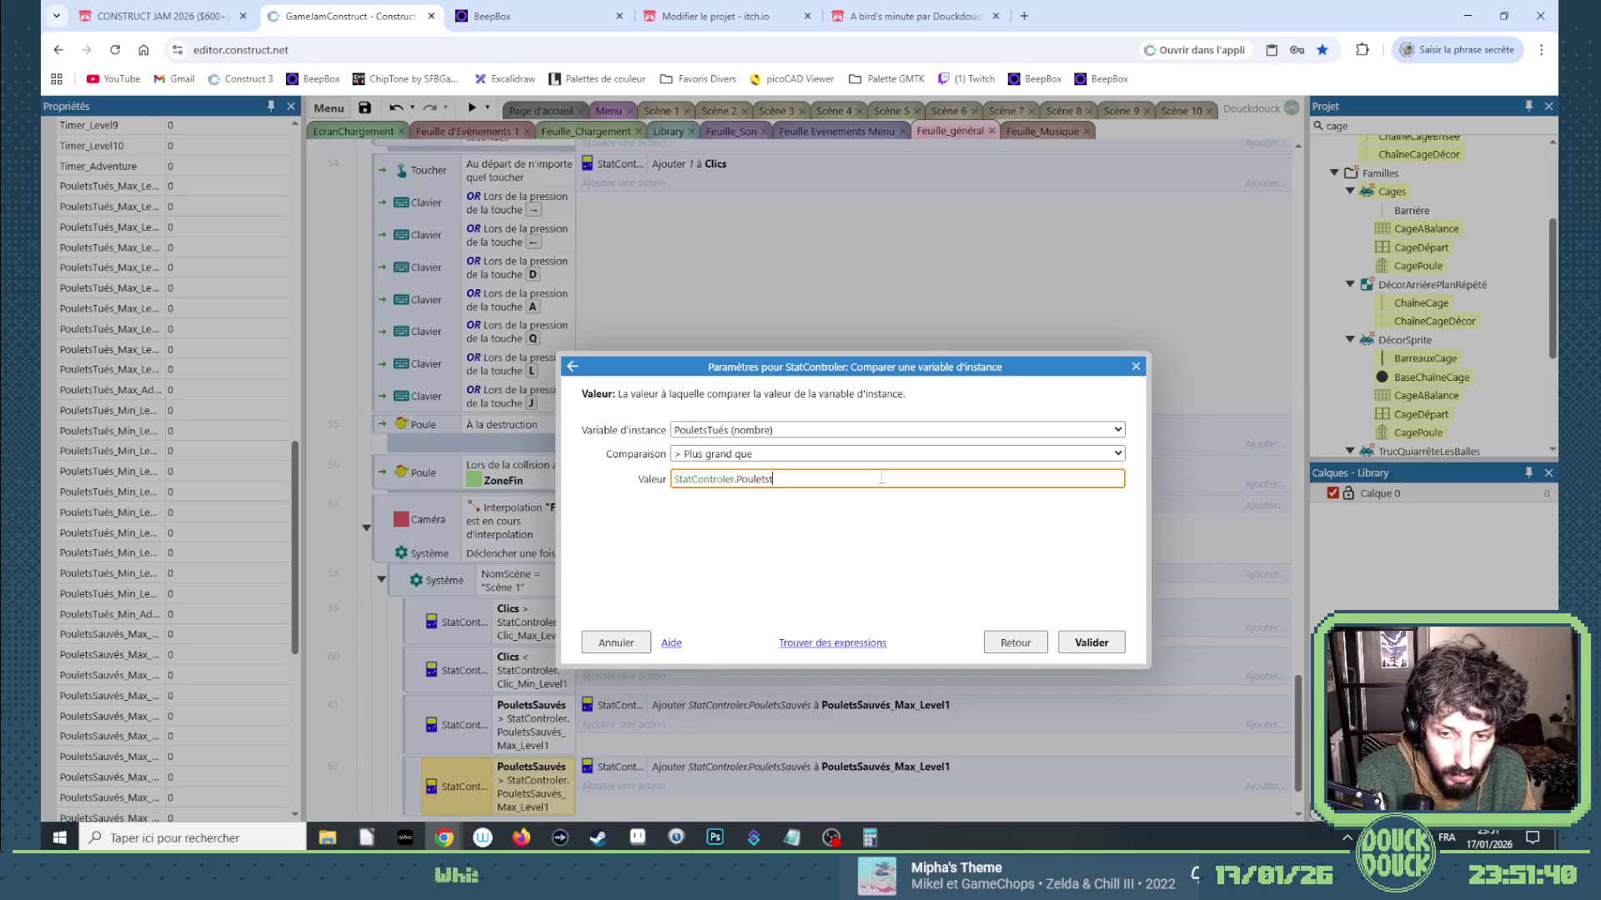
type("ué")
key("Down")
key("Down")
key("Return")
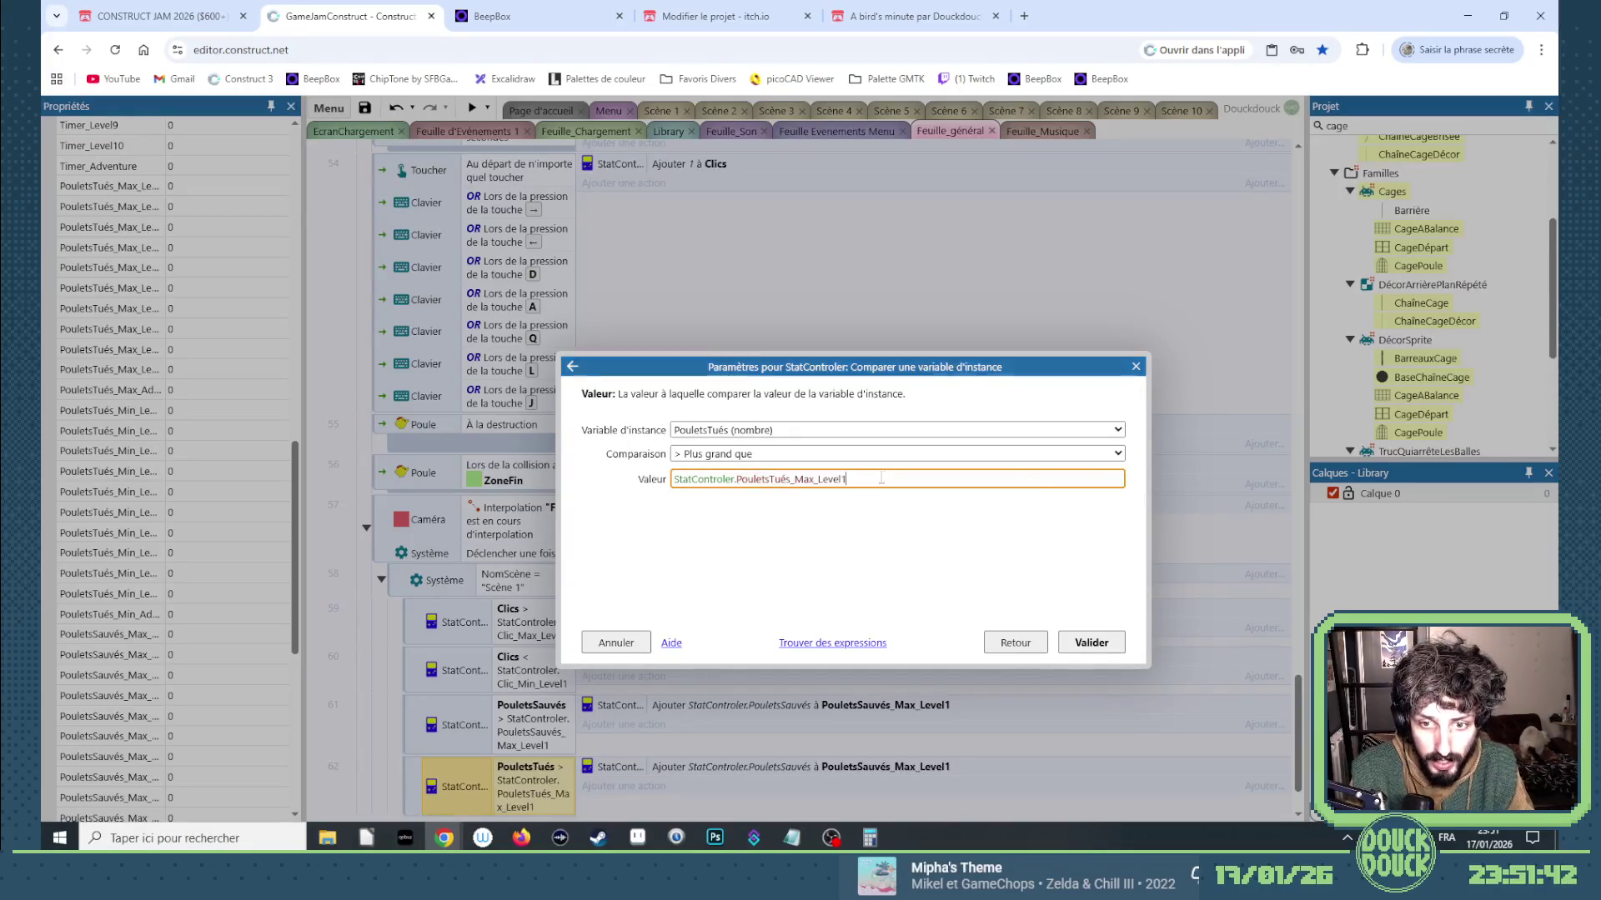
key("Return")
Make event 62's action add PouletsTués to PouletsTués_Max_Level1.
double_click(725, 677)
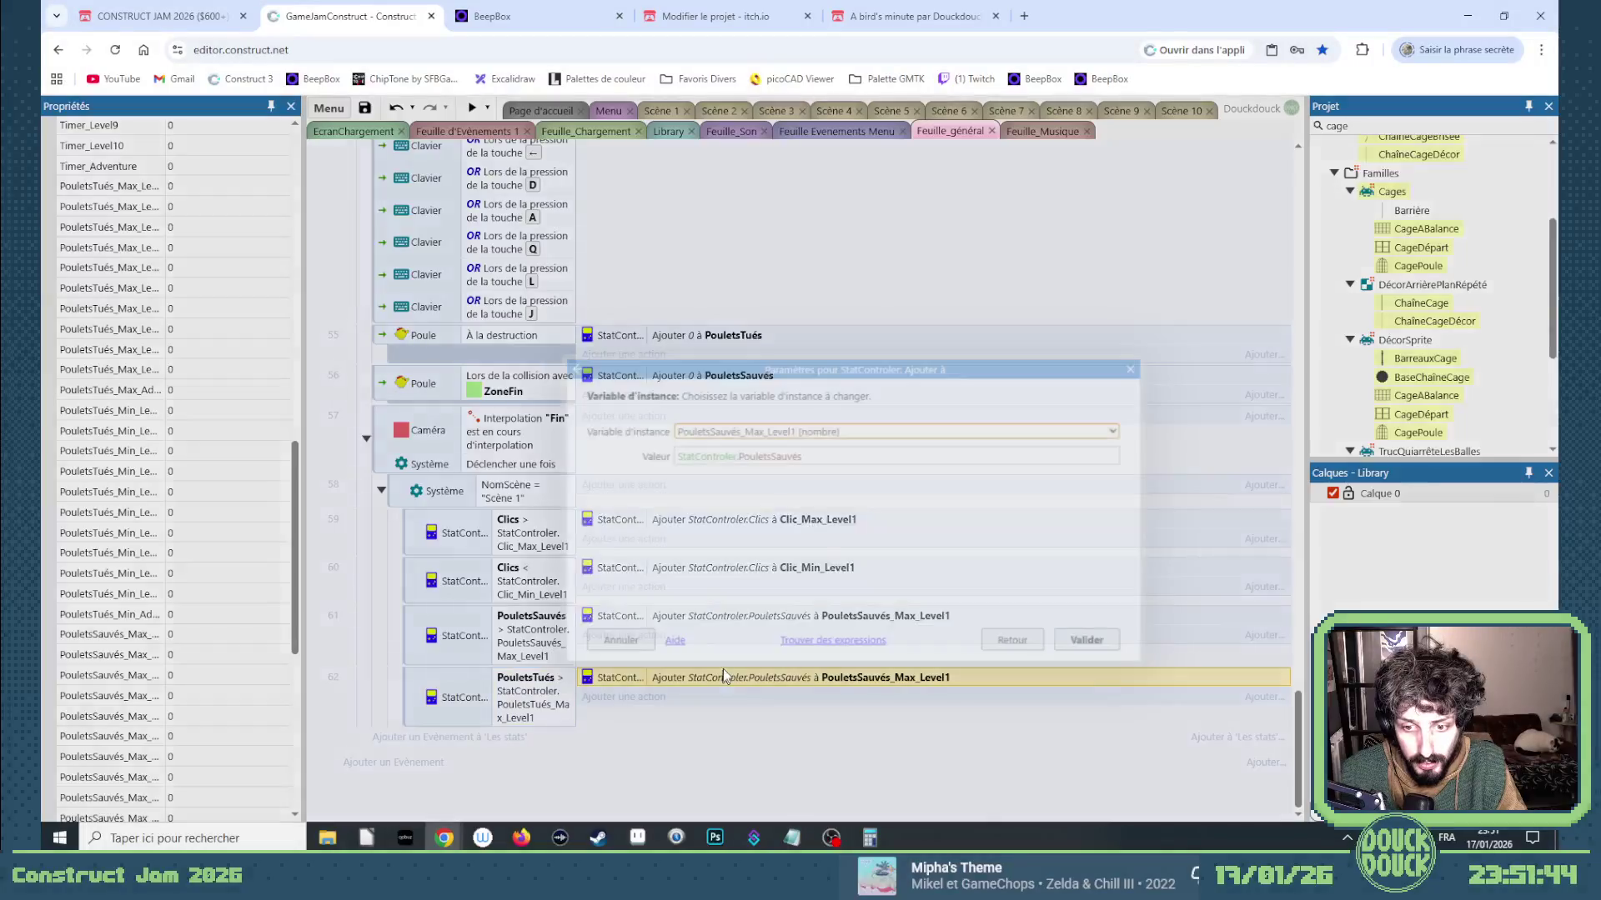
left_click(771, 435)
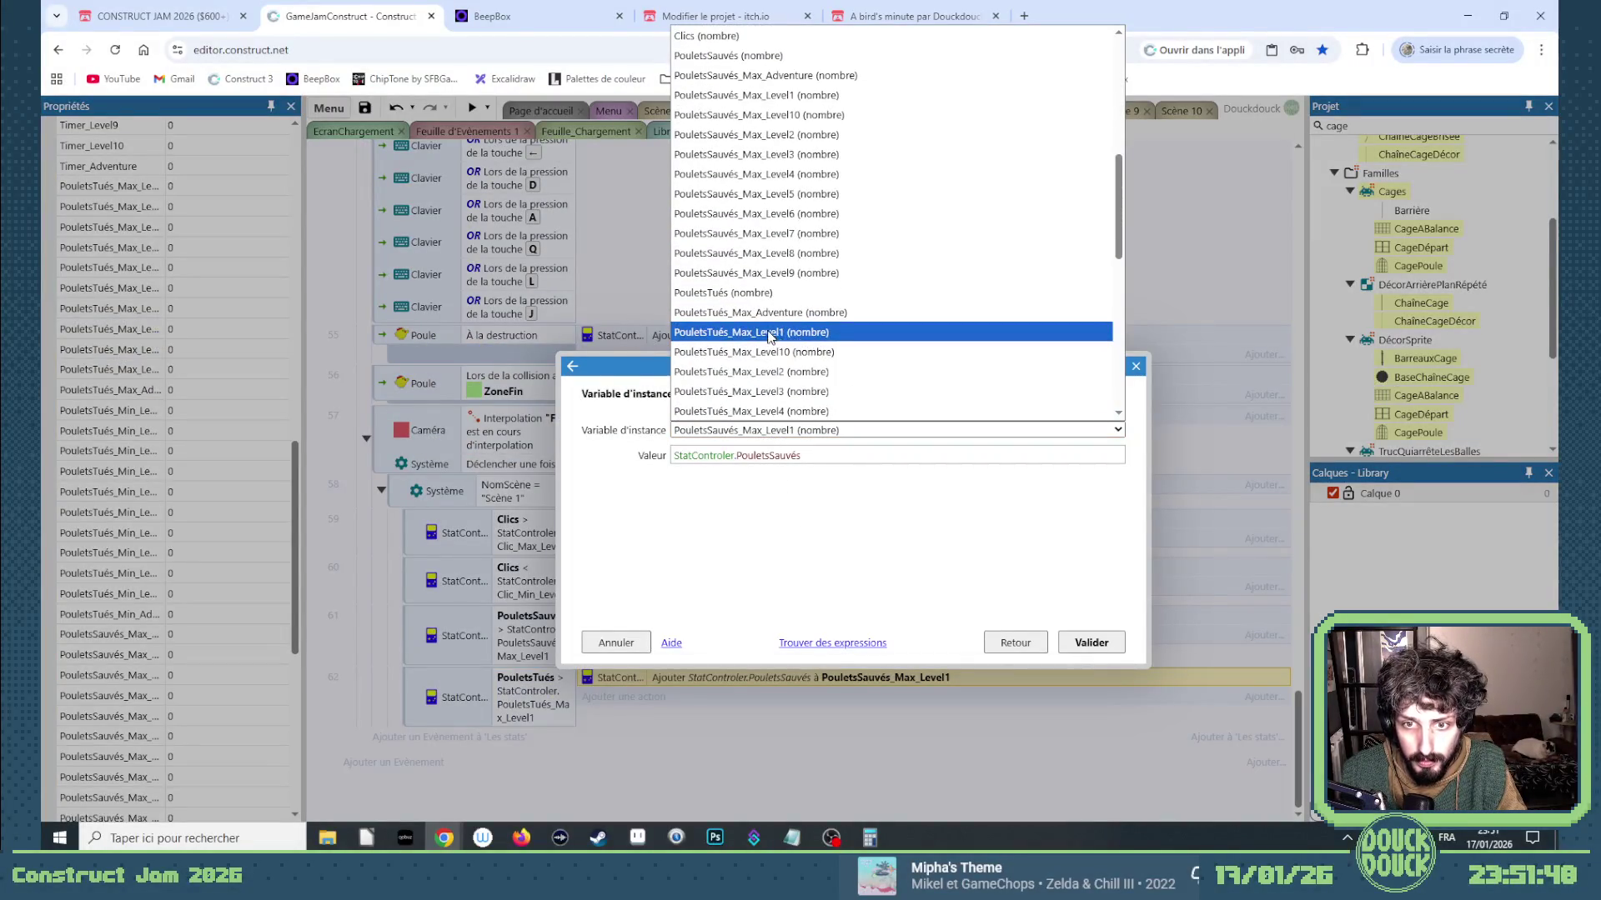
left_click(770, 333)
left_click_drag(807, 457, 769, 456)
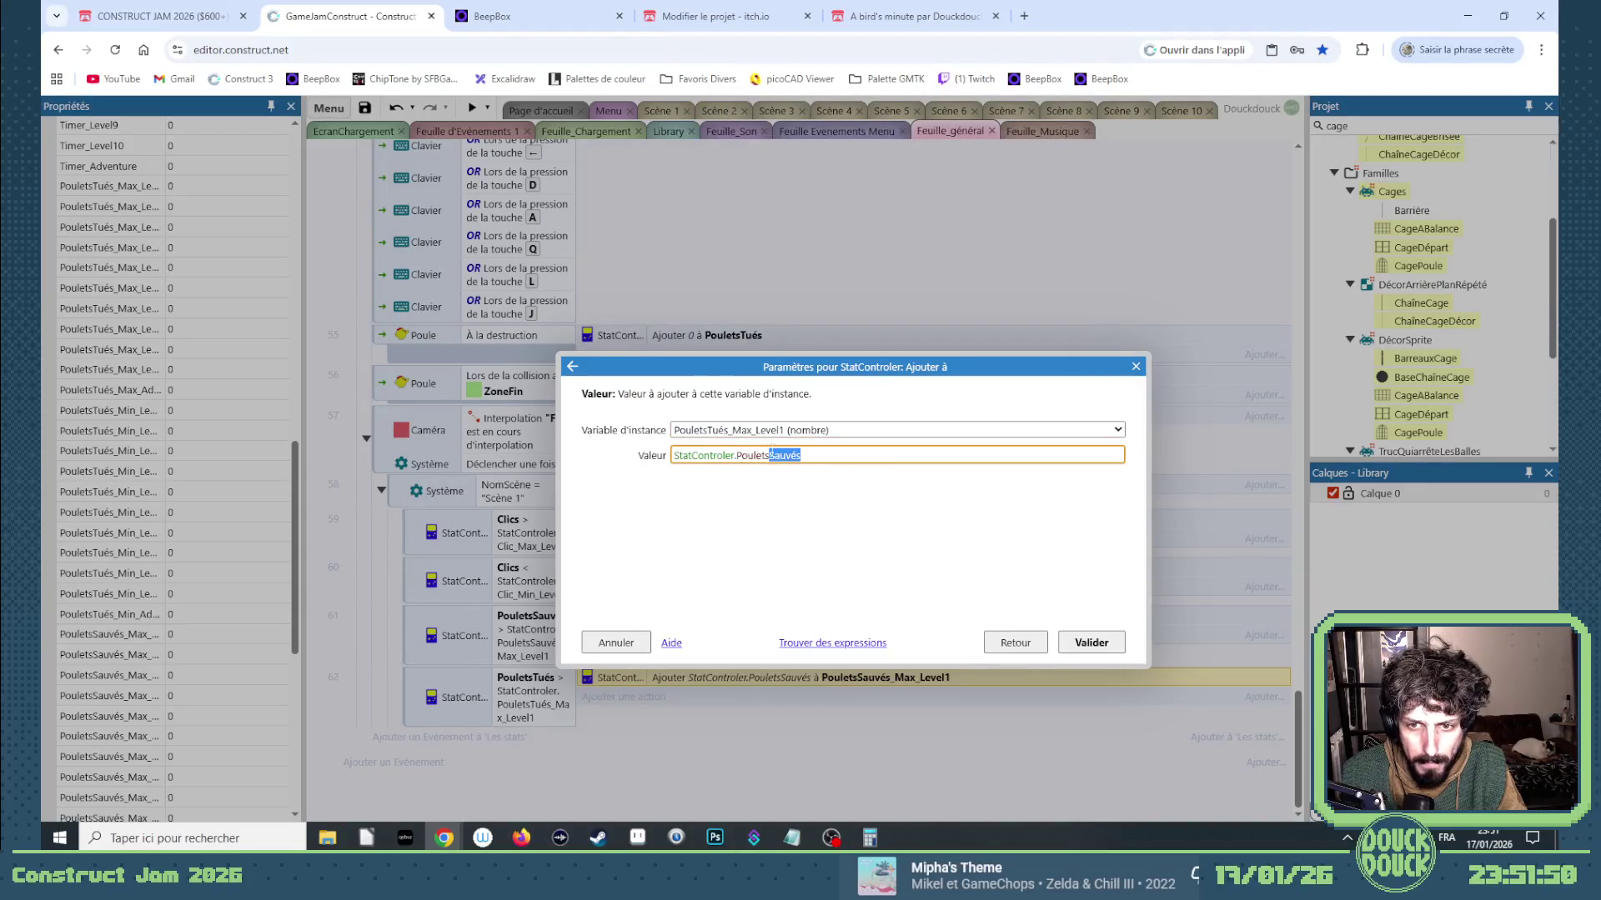
type("Tués")
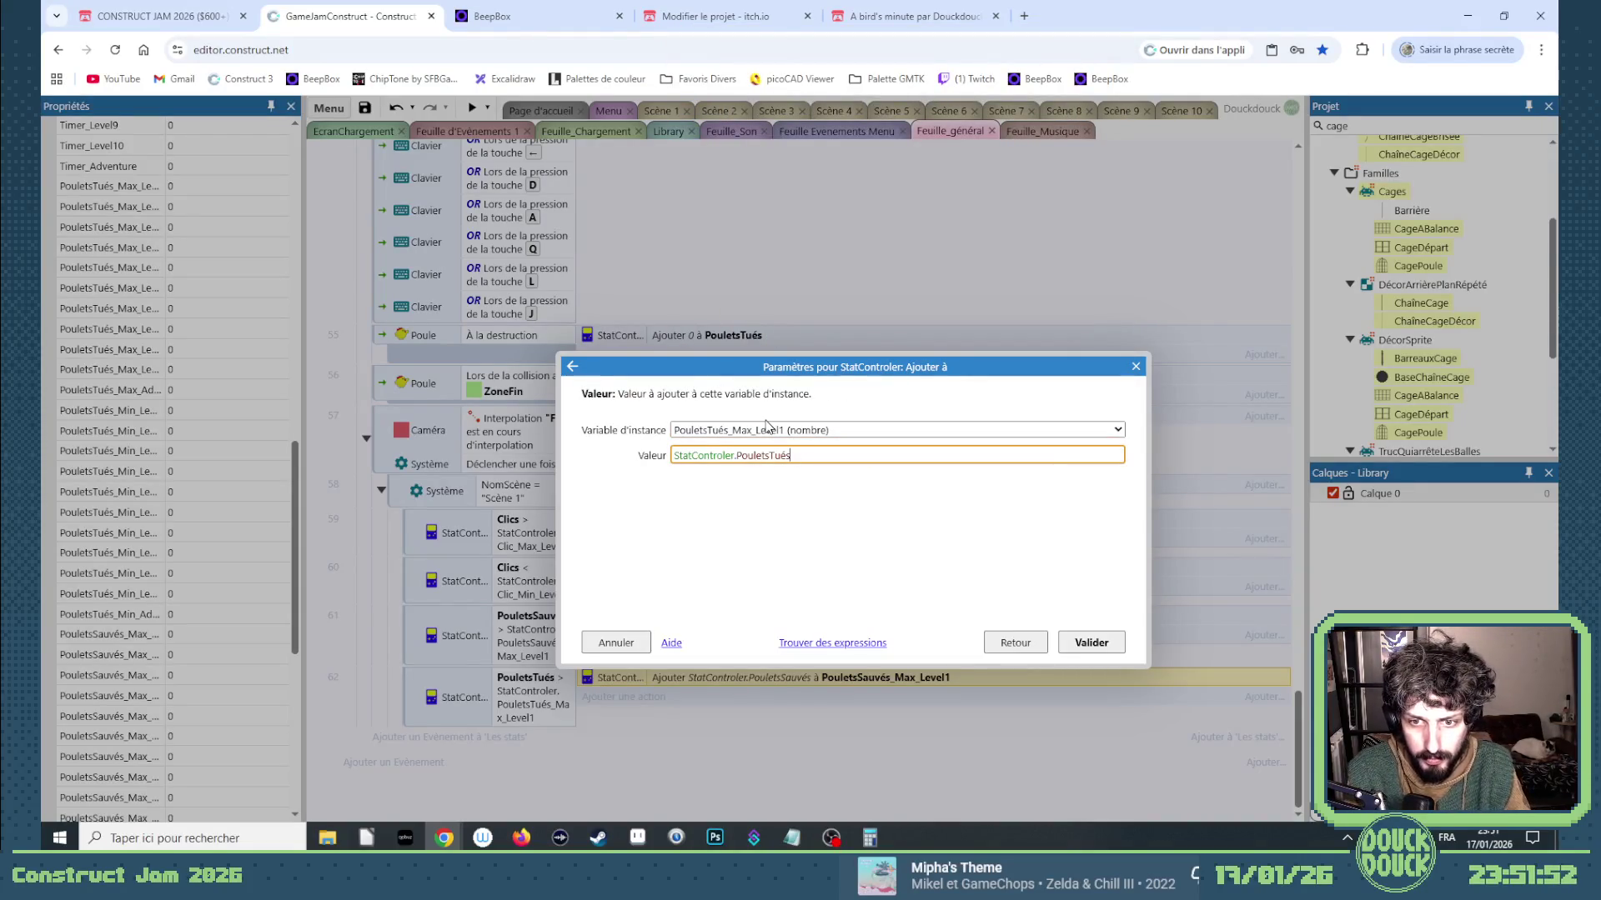
key("Return")
left_click_drag(408, 699, 421, 723)
Change event 63's condition to PouletsTués < StatControler.PouletsTués_Min_Adventure.
double_click(527, 758)
left_click(722, 454)
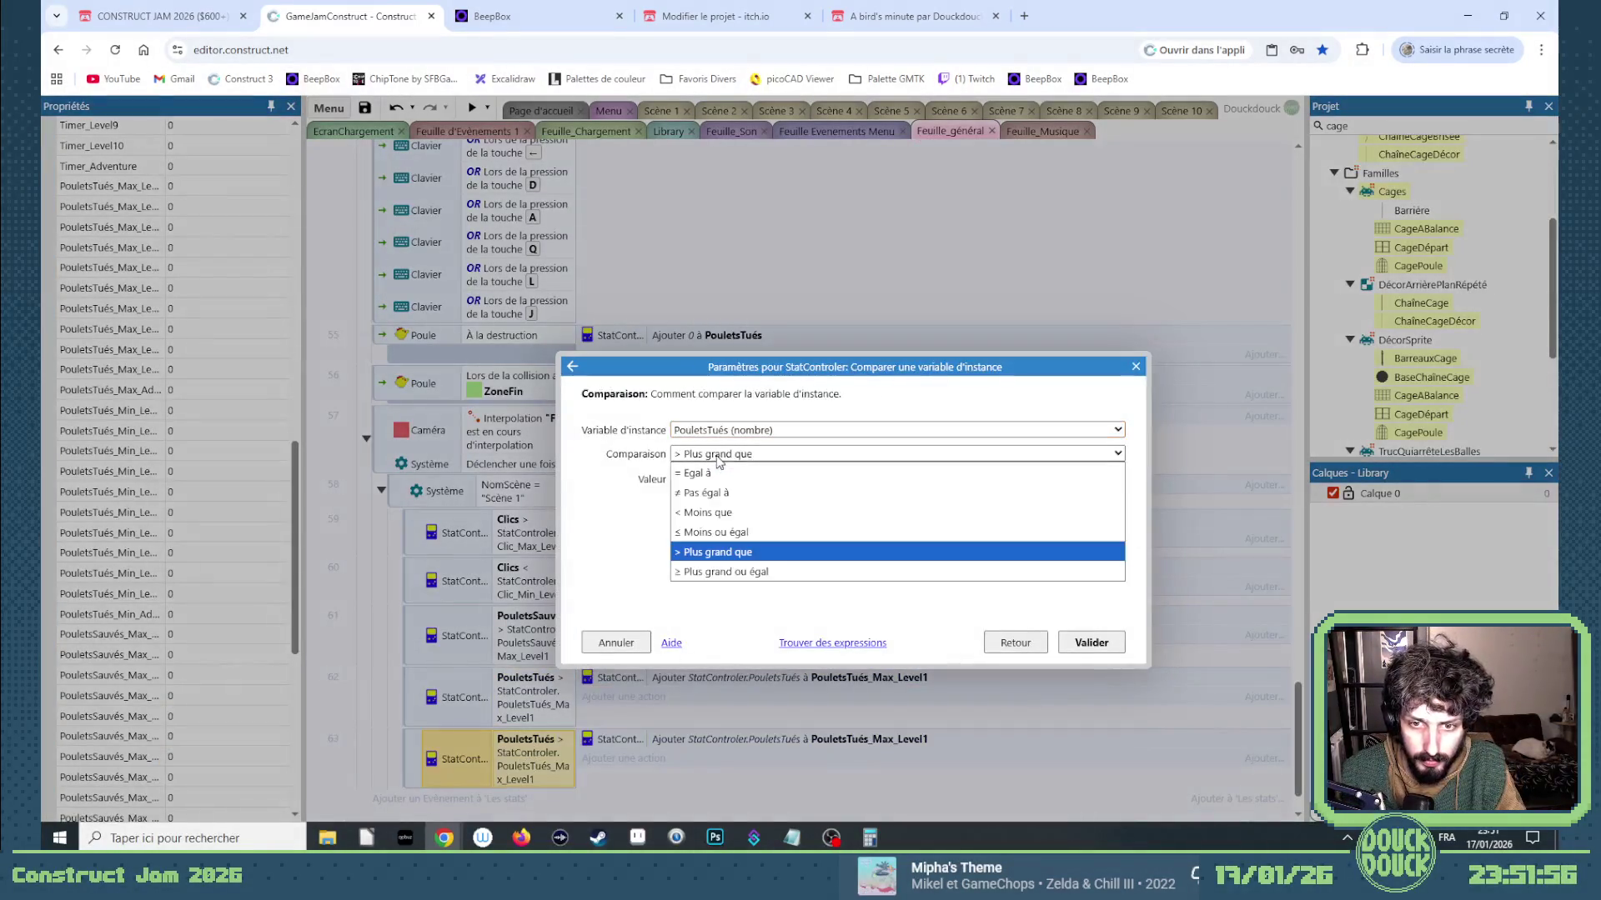
left_click(722, 511)
left_click(811, 477)
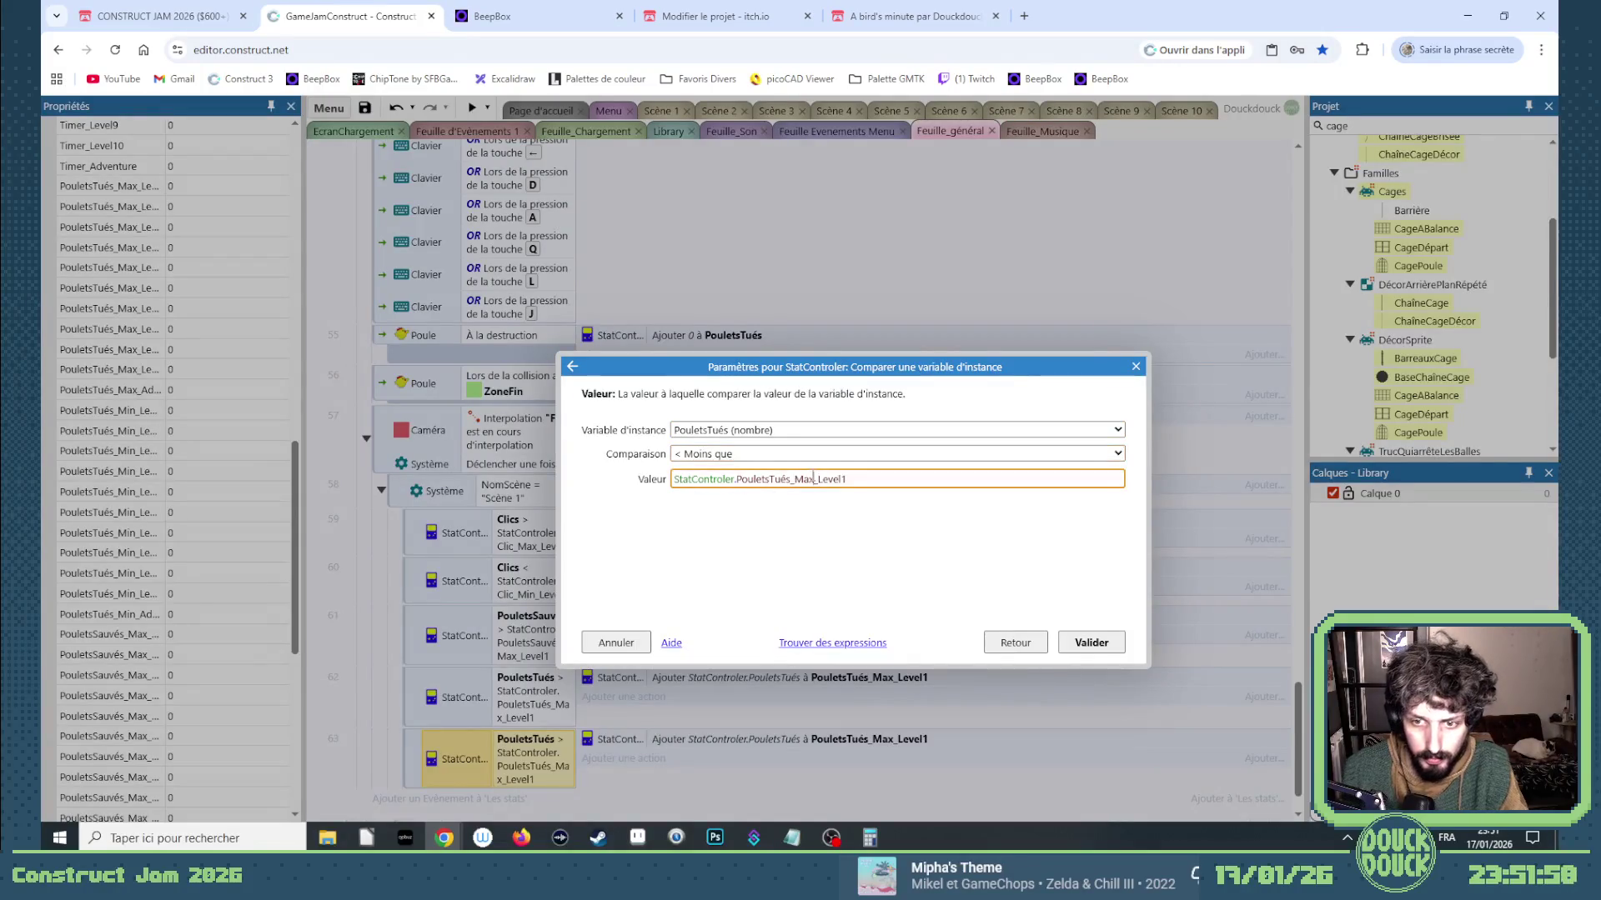
key("BackSpace")
key("BackSpace")
type("in")
key("Down")
key("Return")
key("Return")
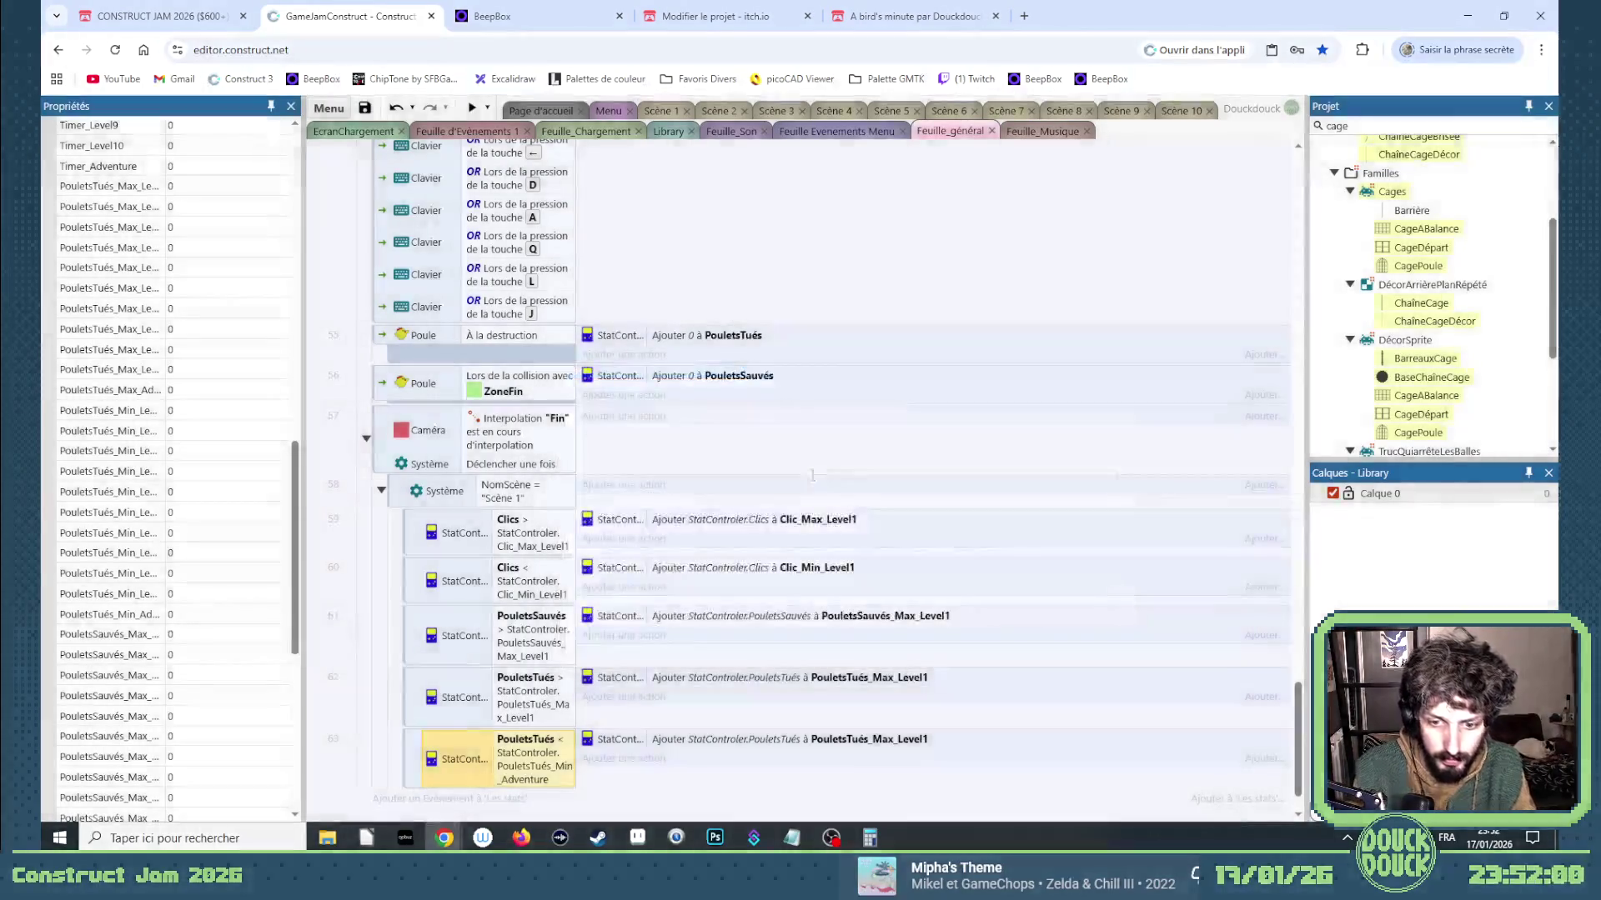
Set event 63's action to add PouletsTués to PouletsTués_Min_Level1.
double_click(743, 737)
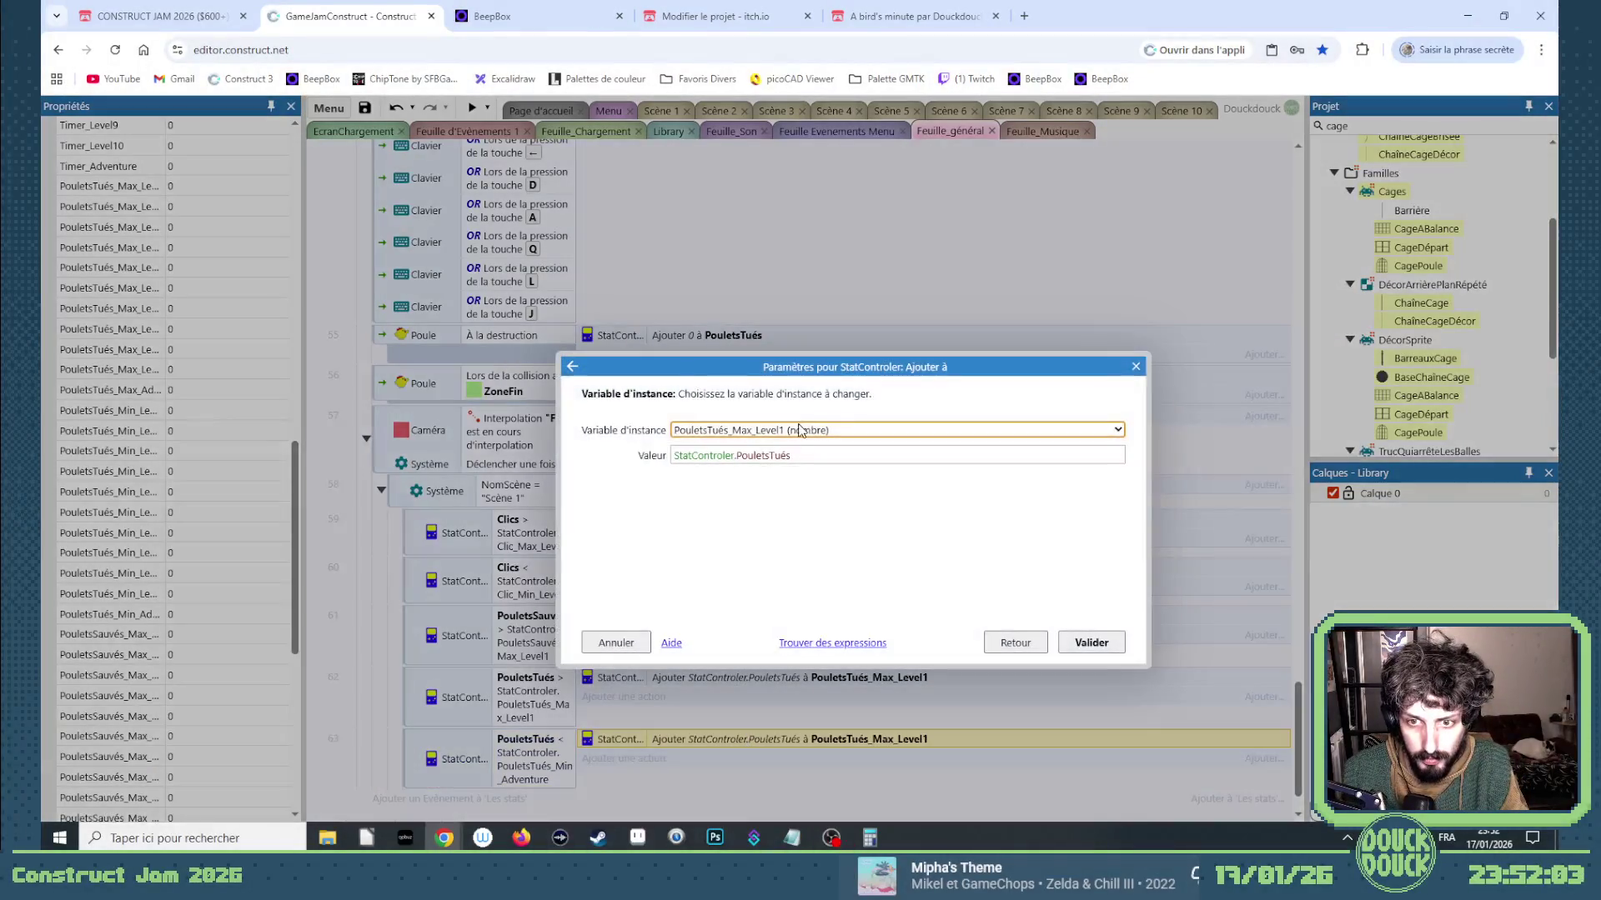
left_click(788, 430)
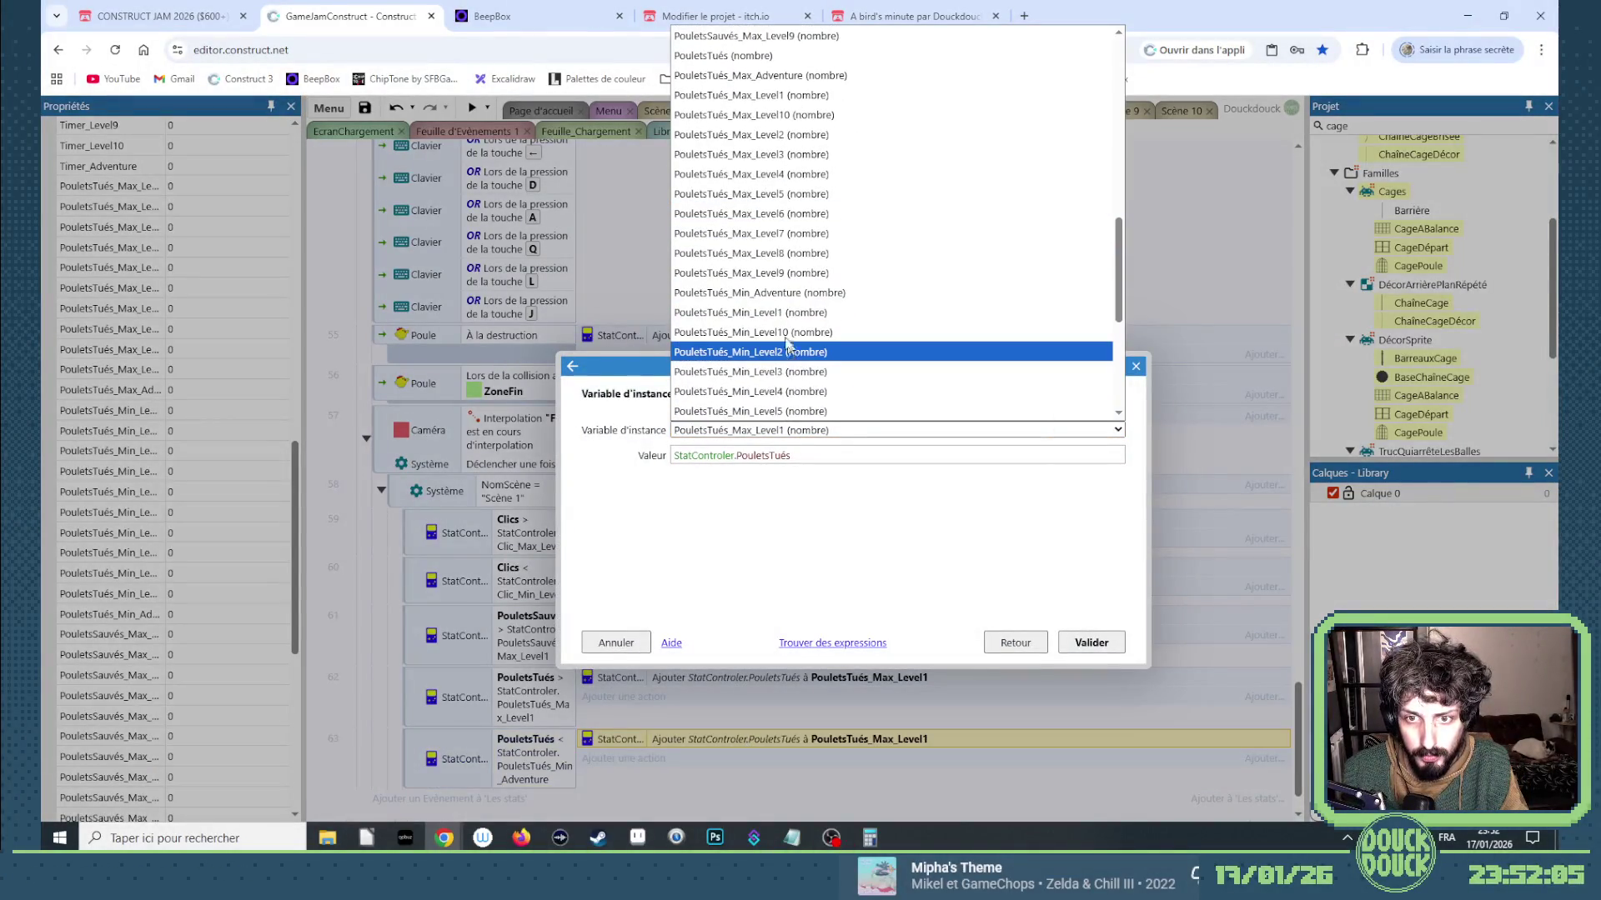
left_click(792, 312)
left_click(1087, 643)
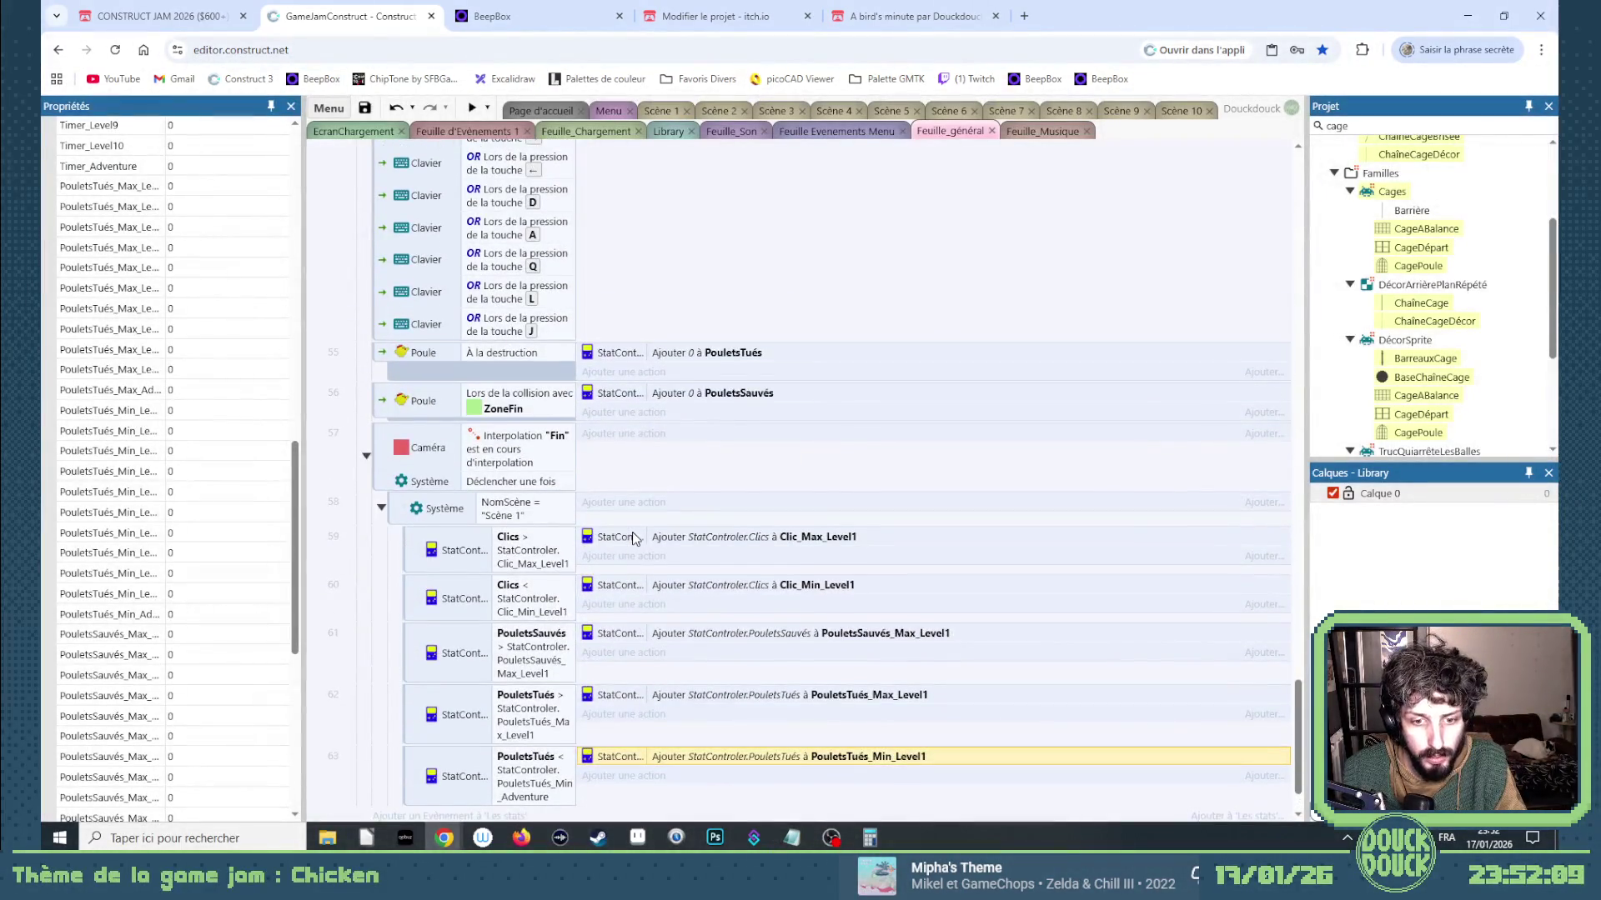
scroll(634, 538, "up", 3)
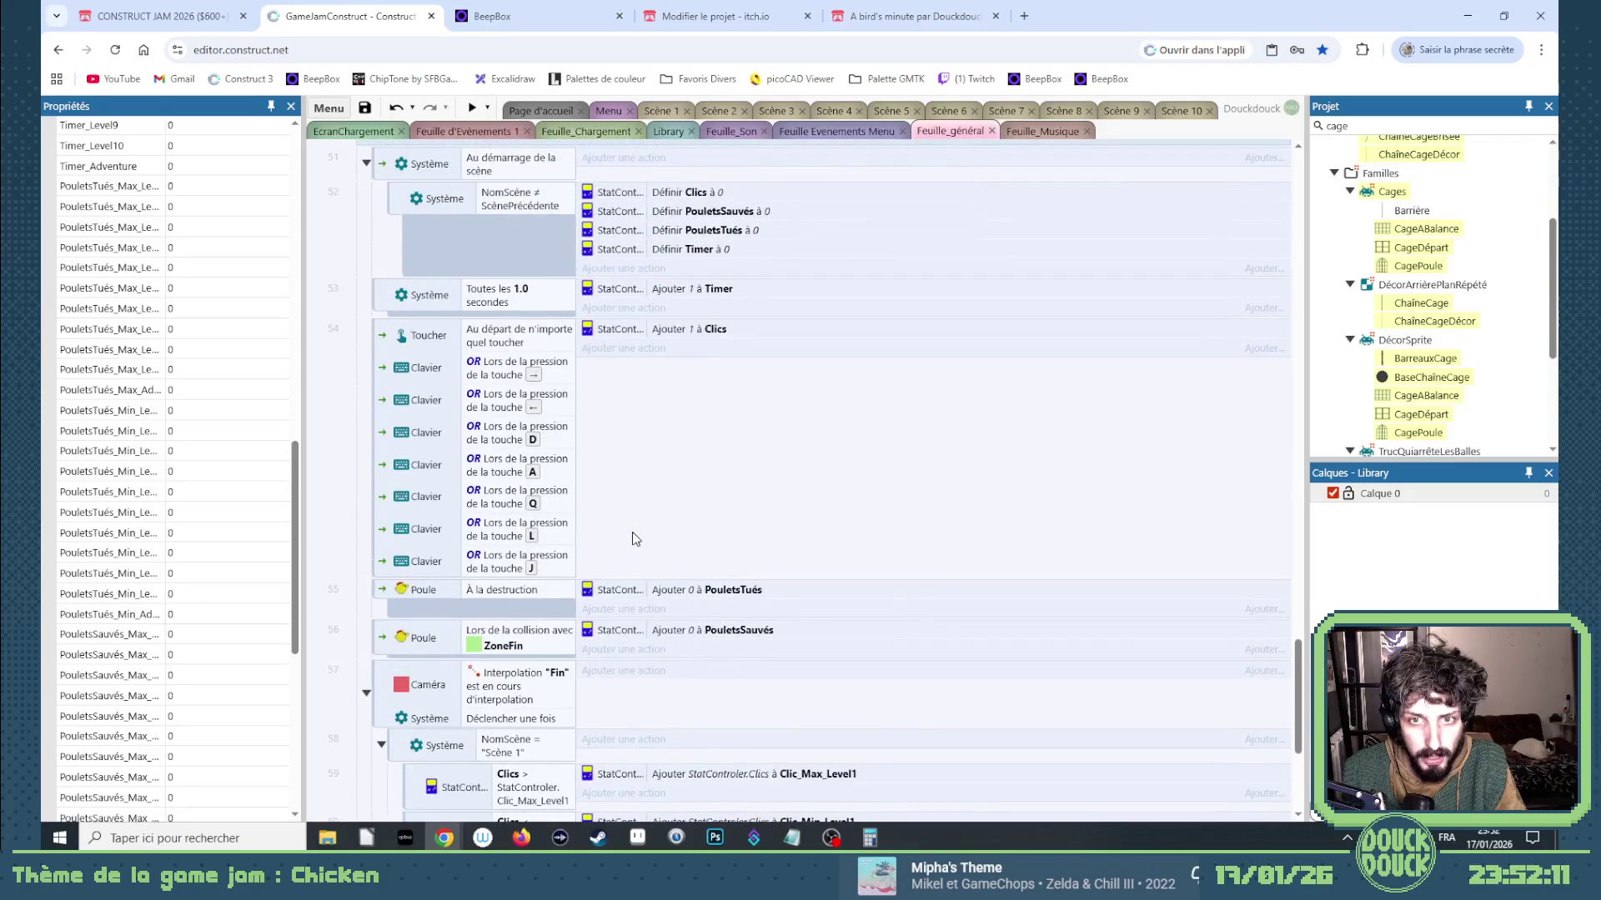
scroll(634, 538, "down", 4)
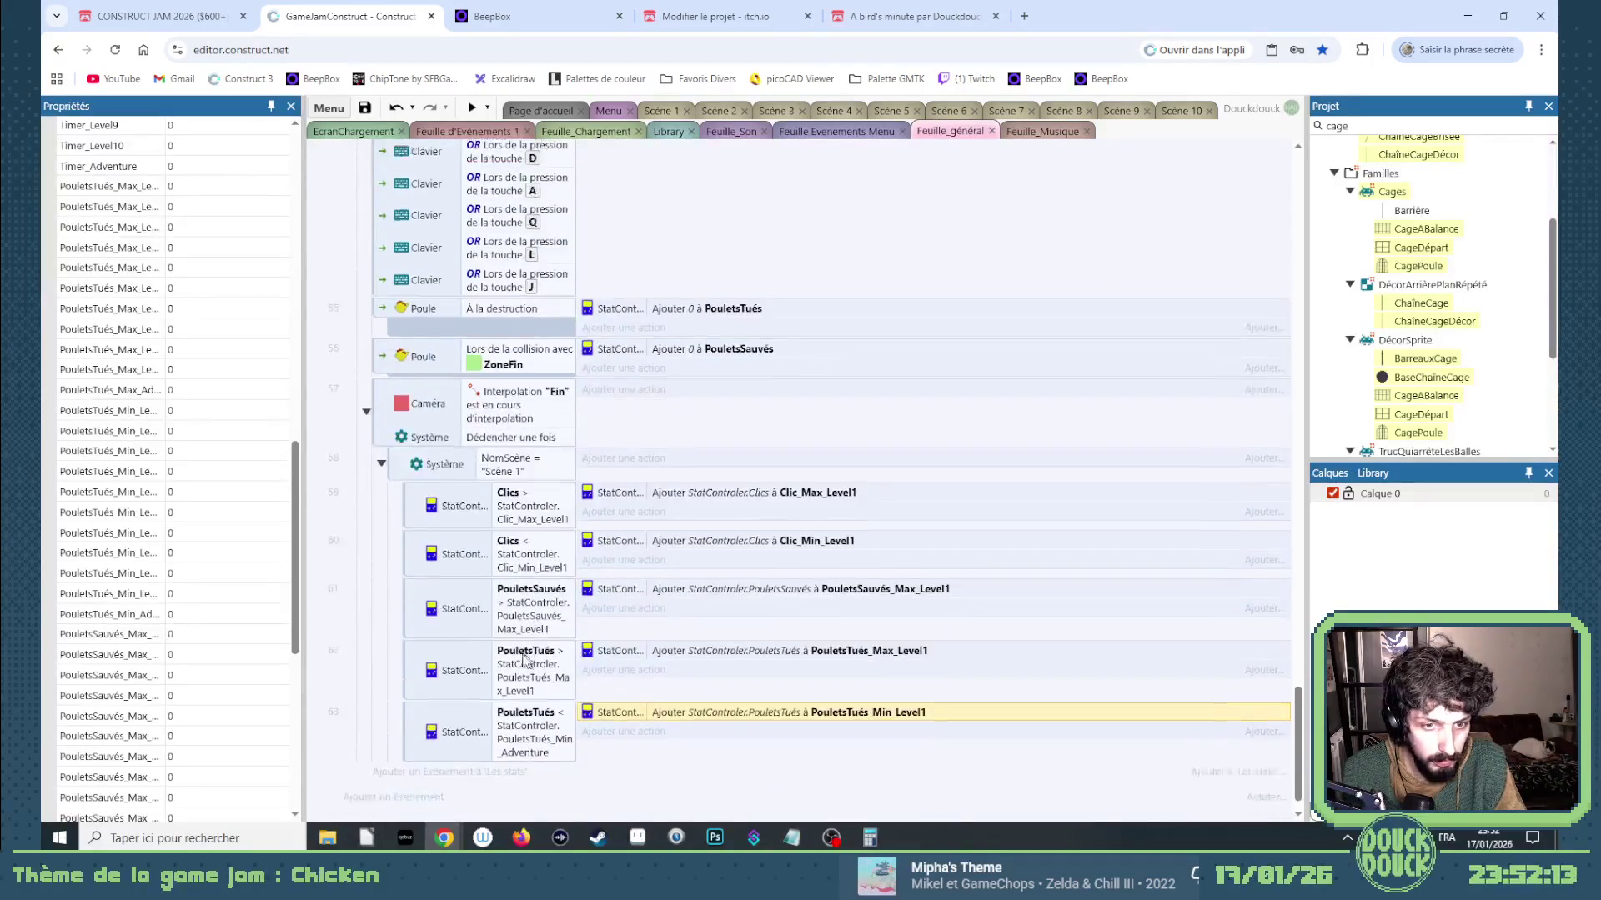
Copy event 63 and paste it as event 64.
left_click(414, 696)
key("ctrl+c")
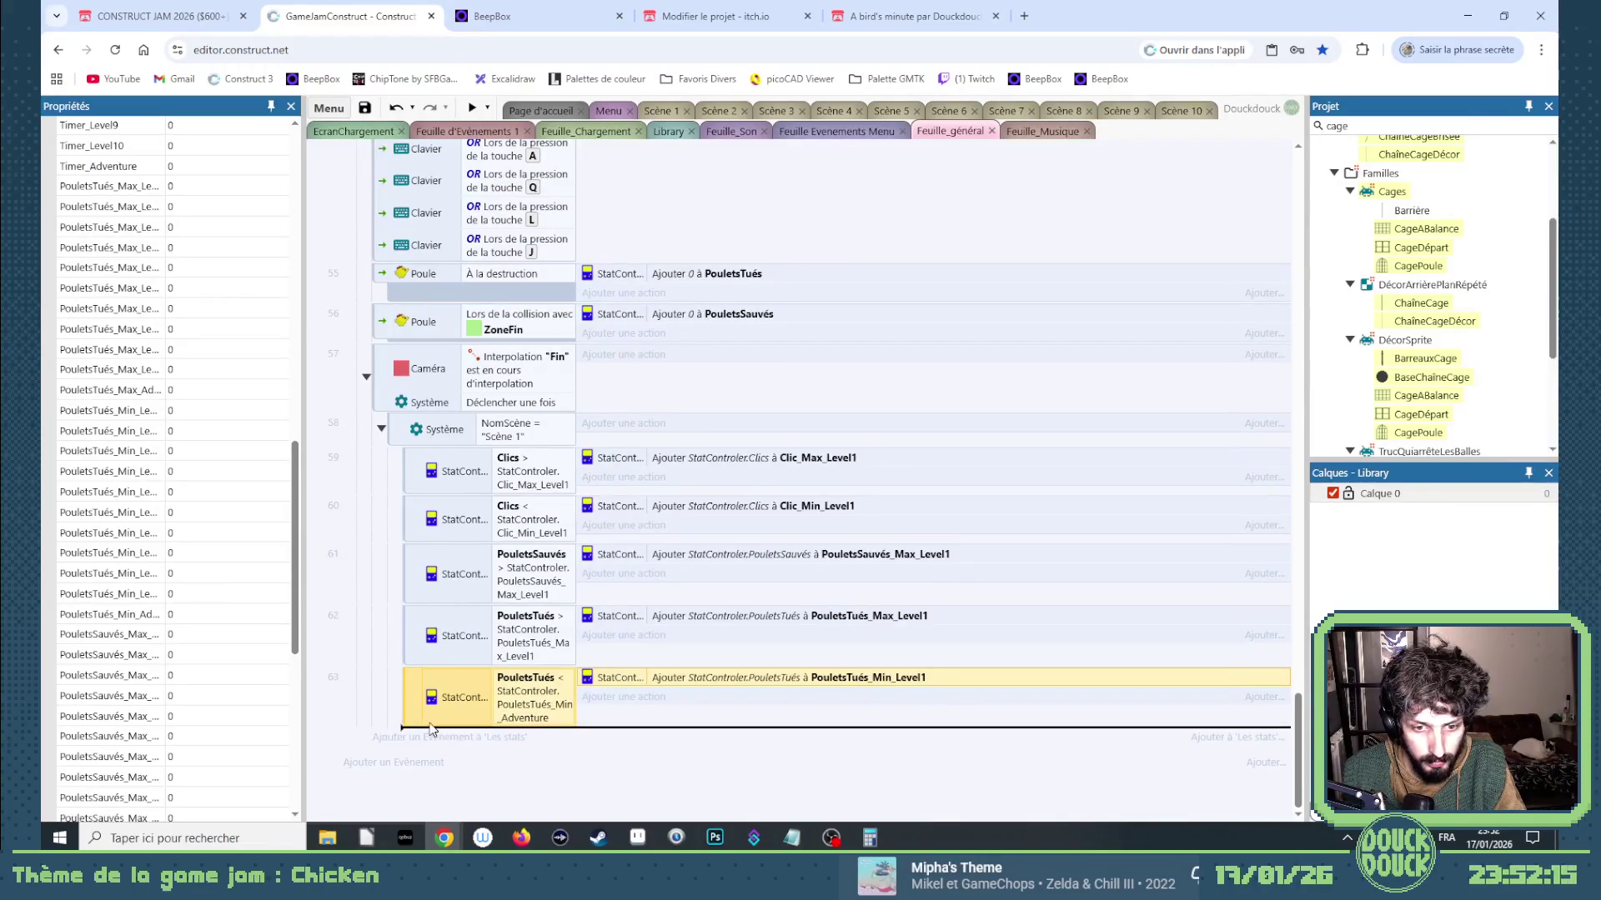
key("ctrl+v")
Change event 64's condition to compare Timer against StatControler.Timer_Level1.
double_click(559, 757)
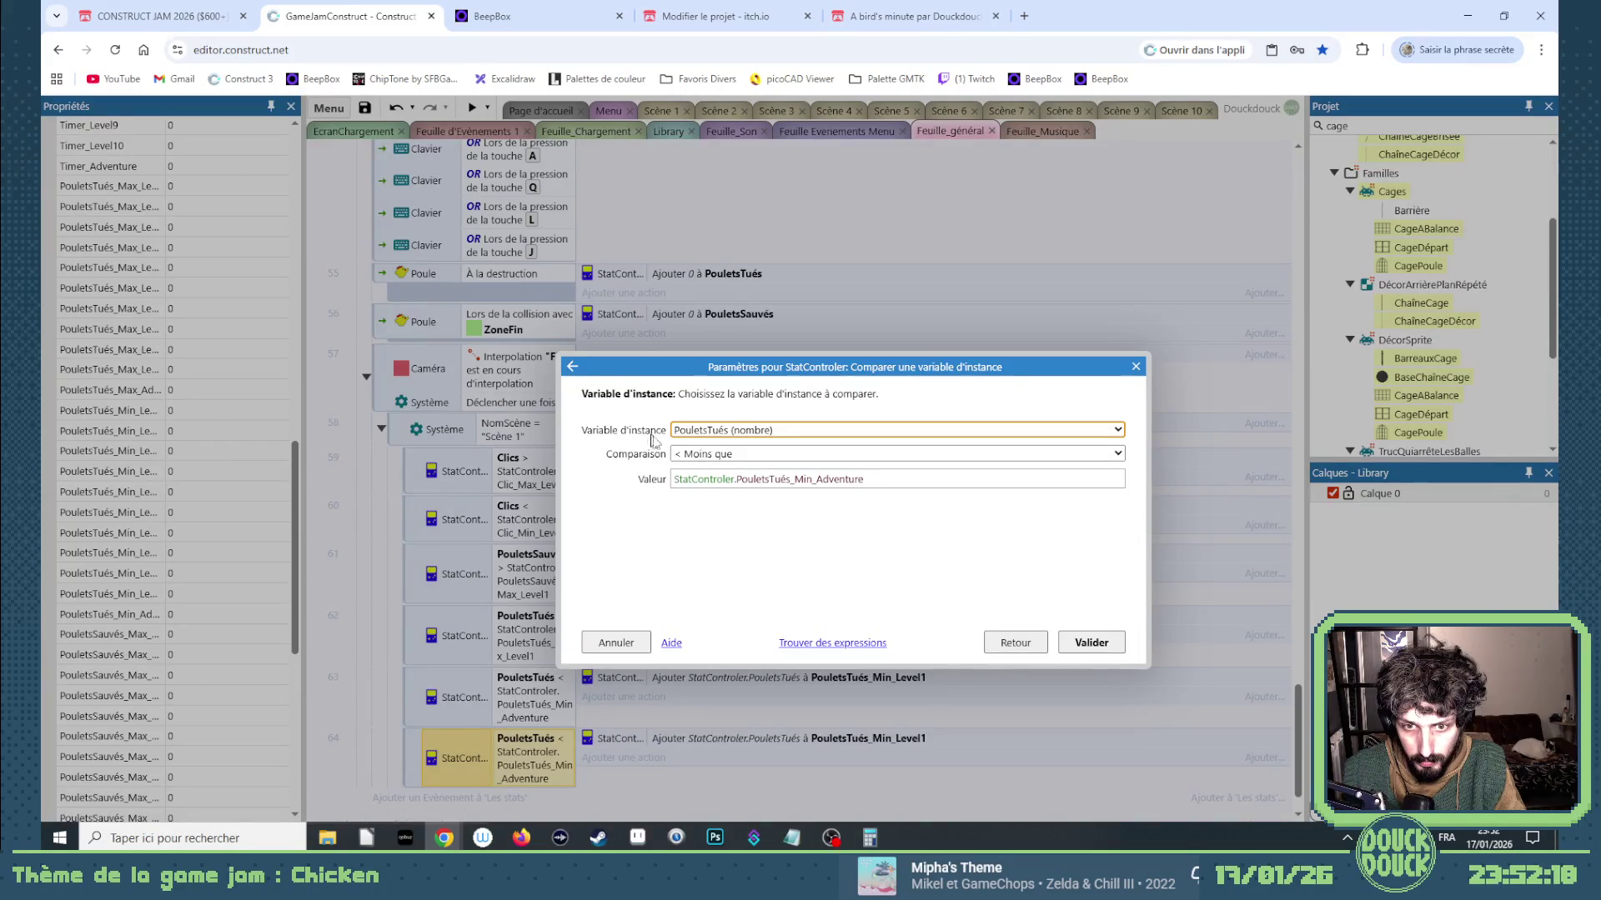
left_click(717, 431)
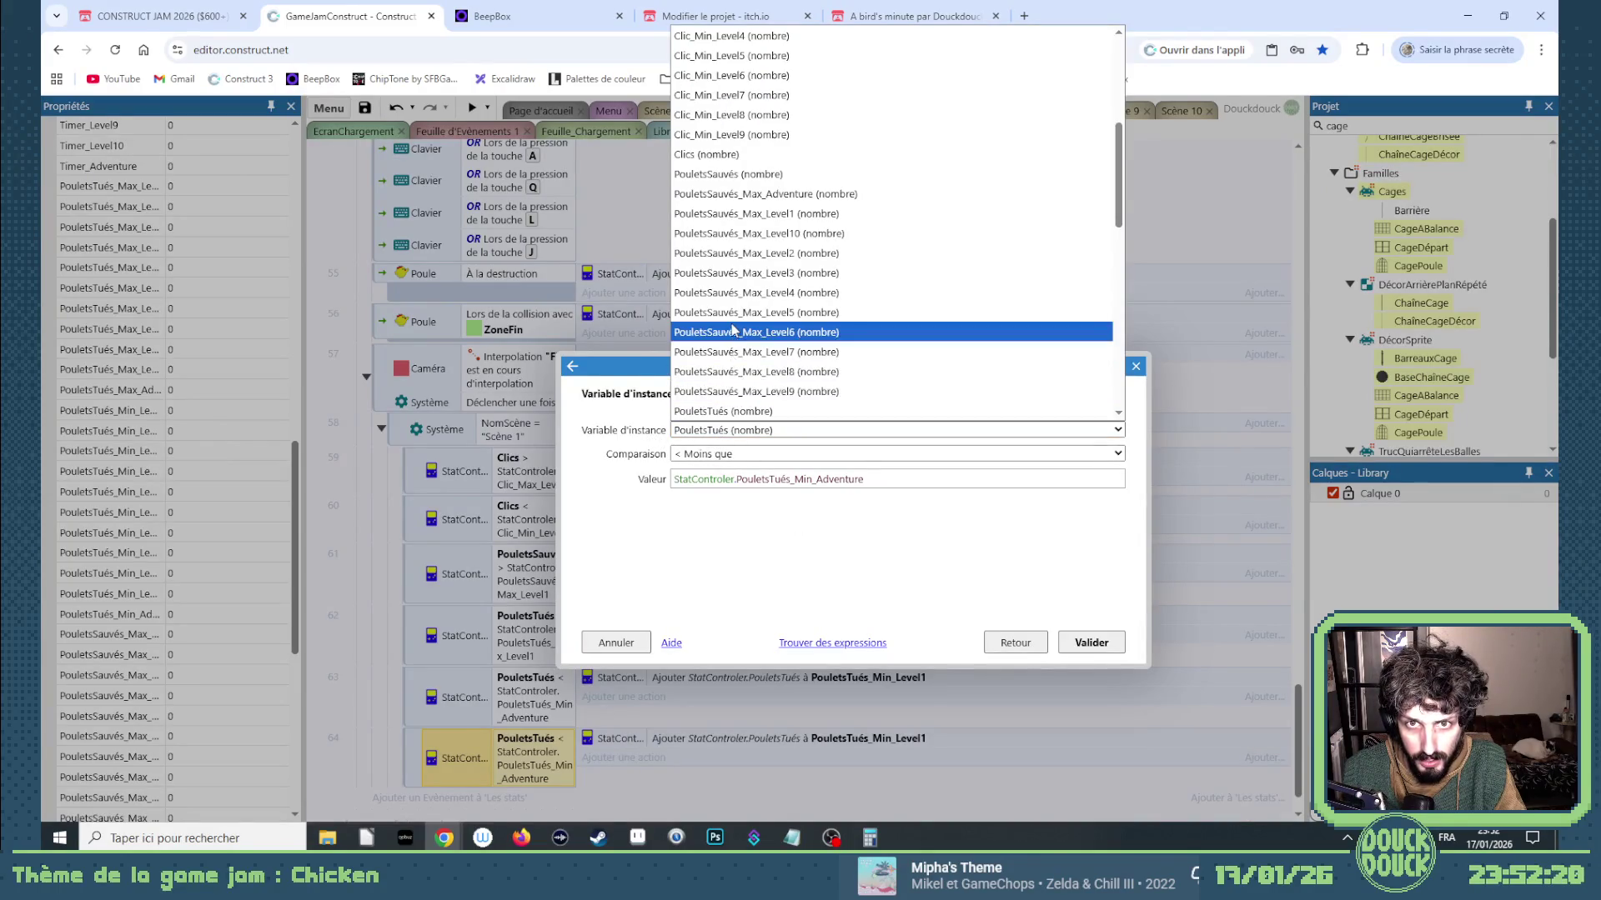
scroll(734, 284, "down", 8)
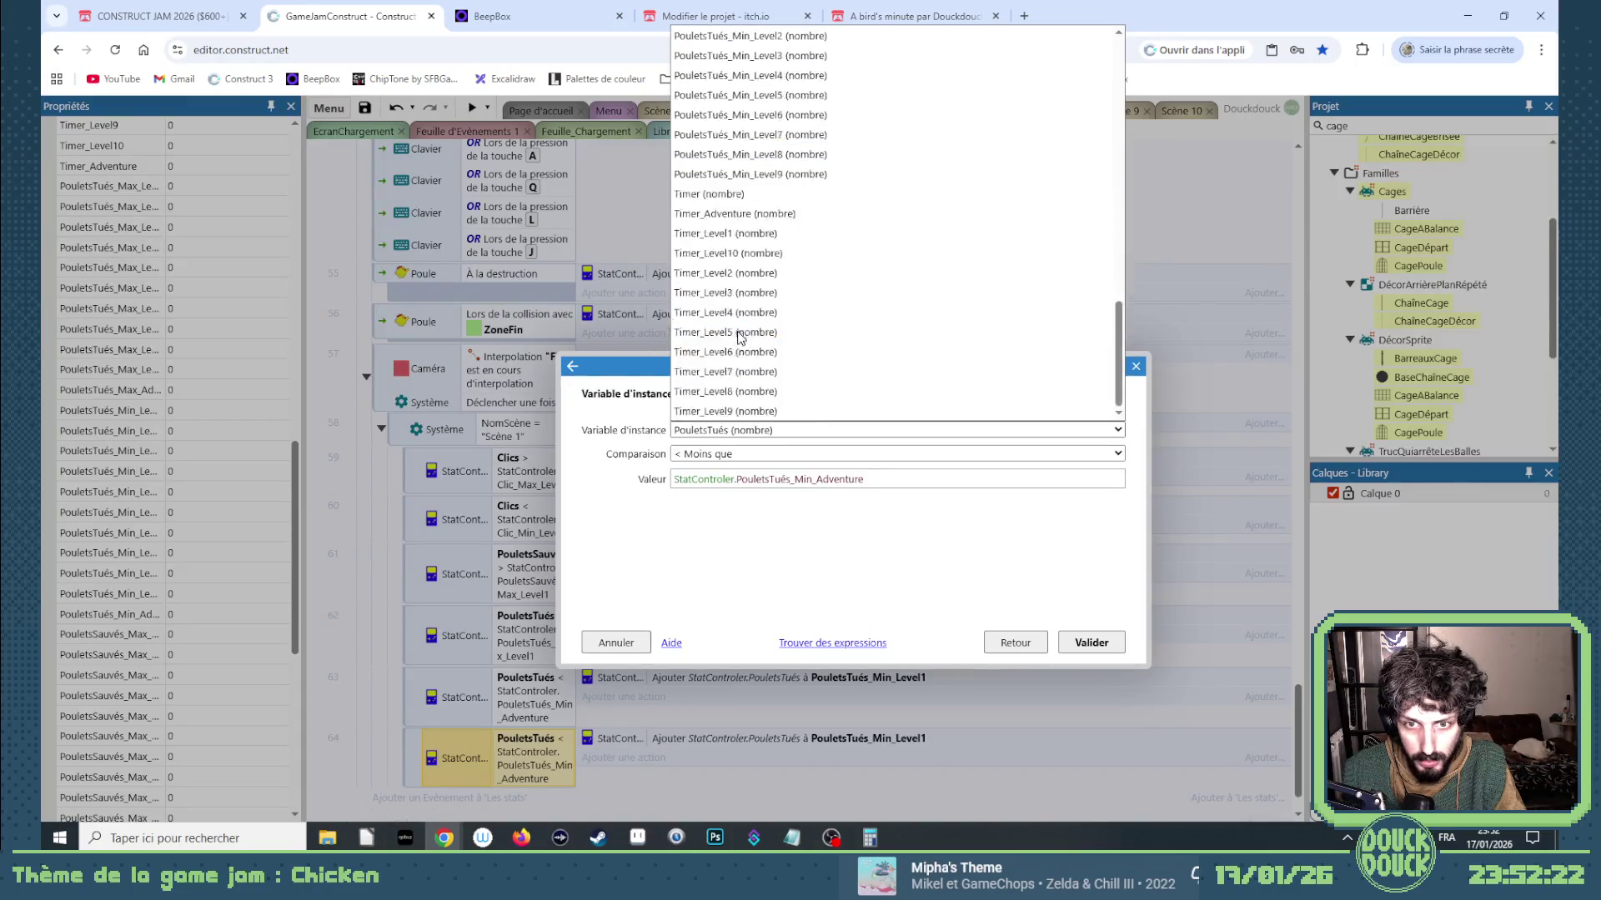
left_click(717, 195)
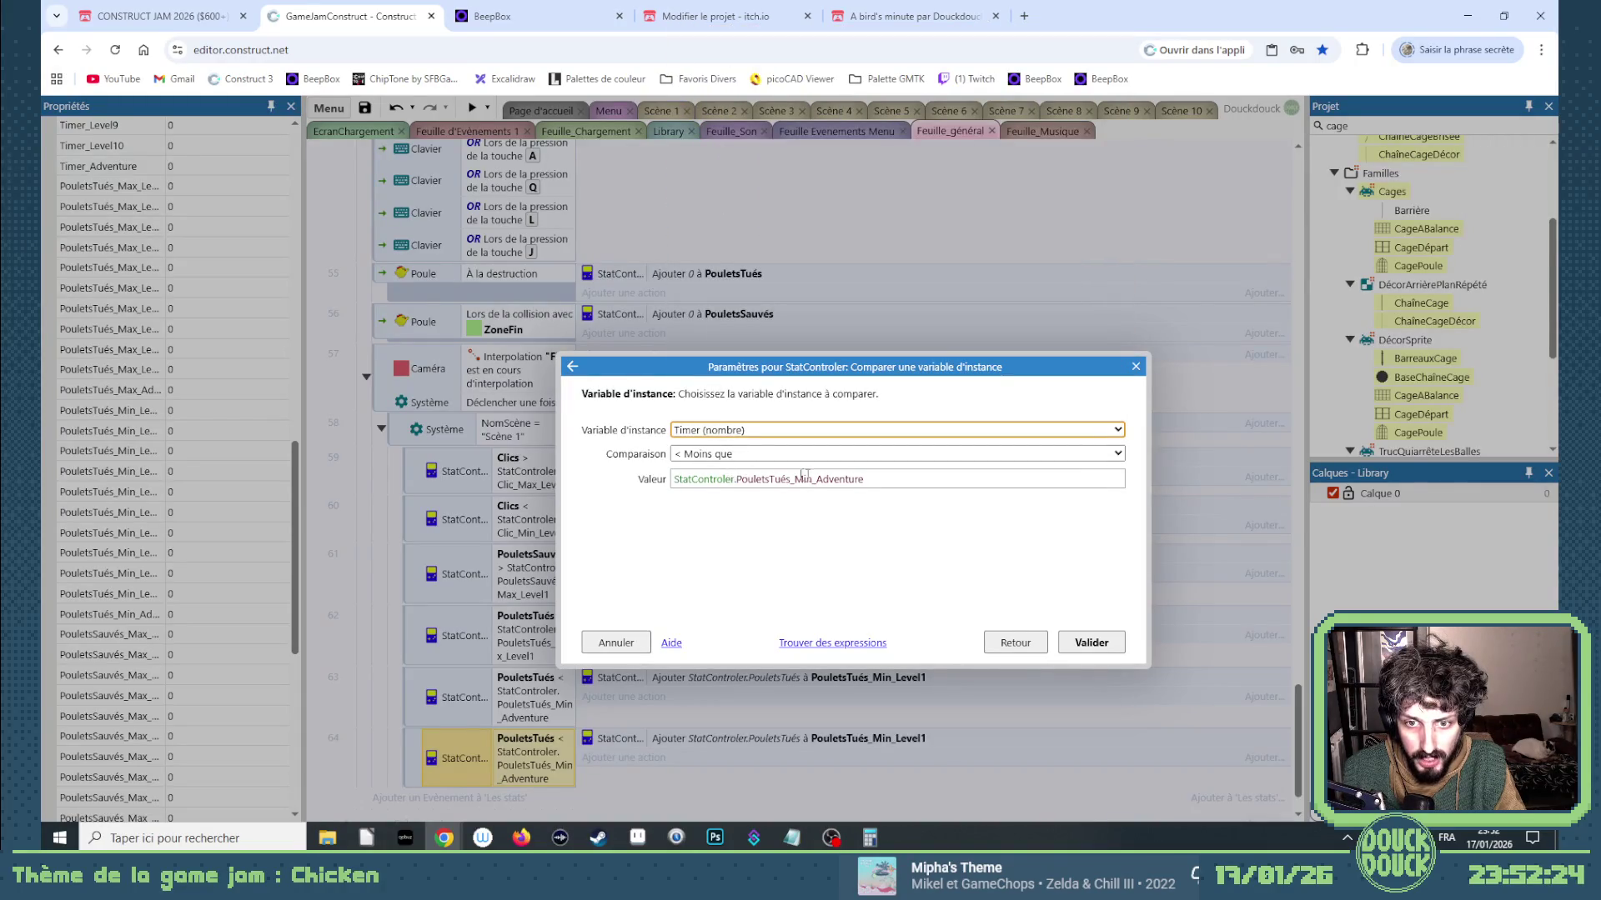
left_click_drag(865, 479, 736, 479)
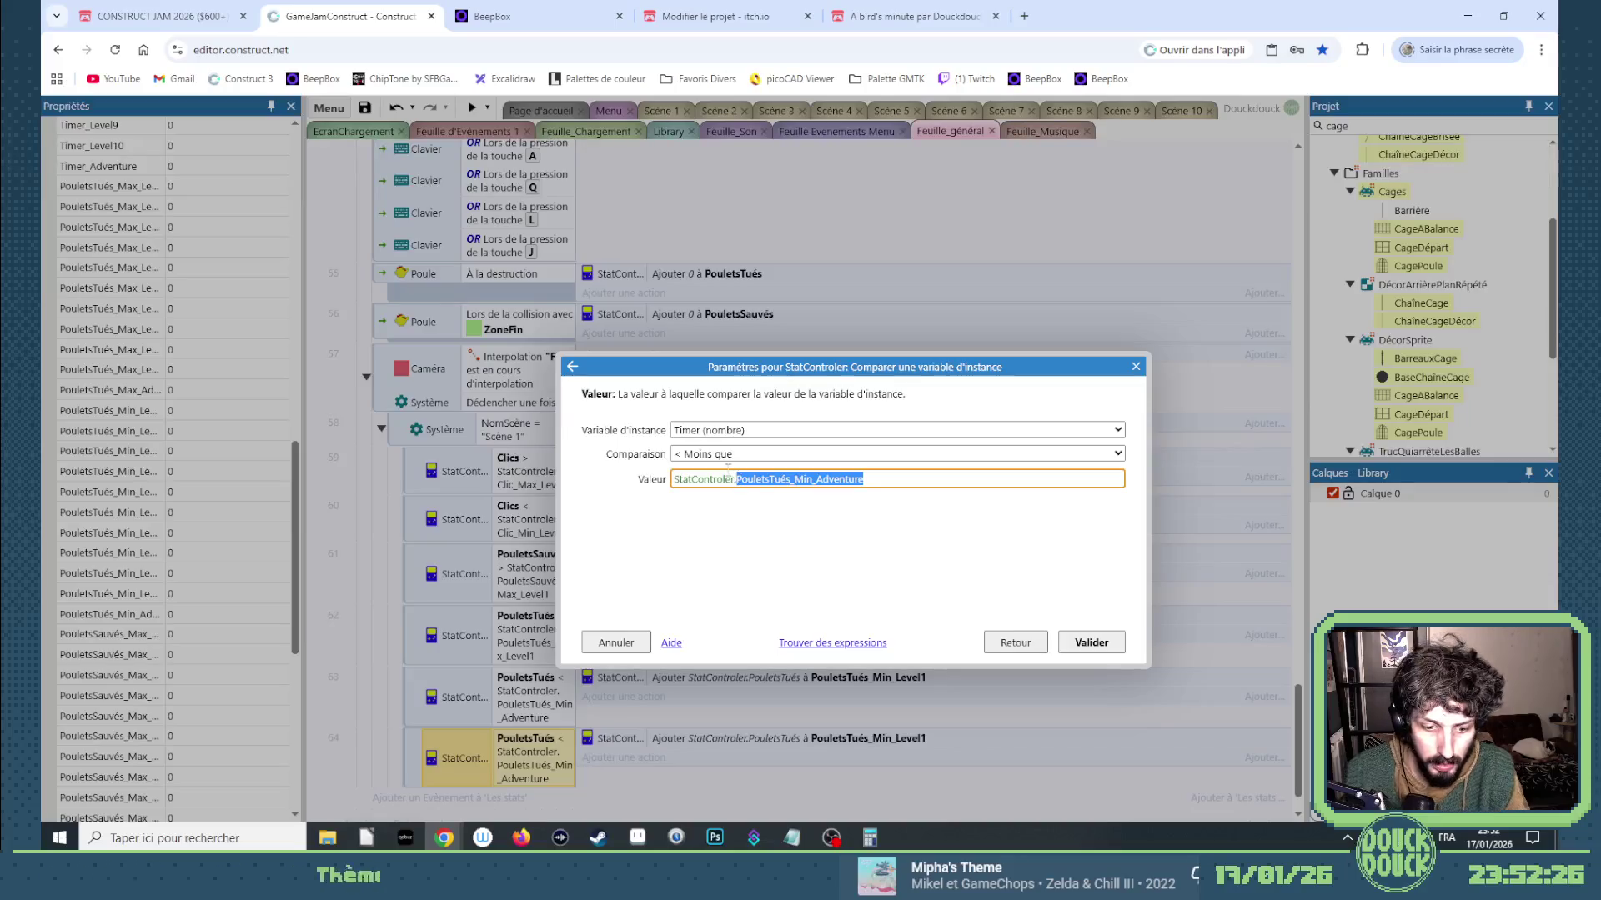
type("Timer")
key("Down")
key("Down")
key("Return")
key("Return")
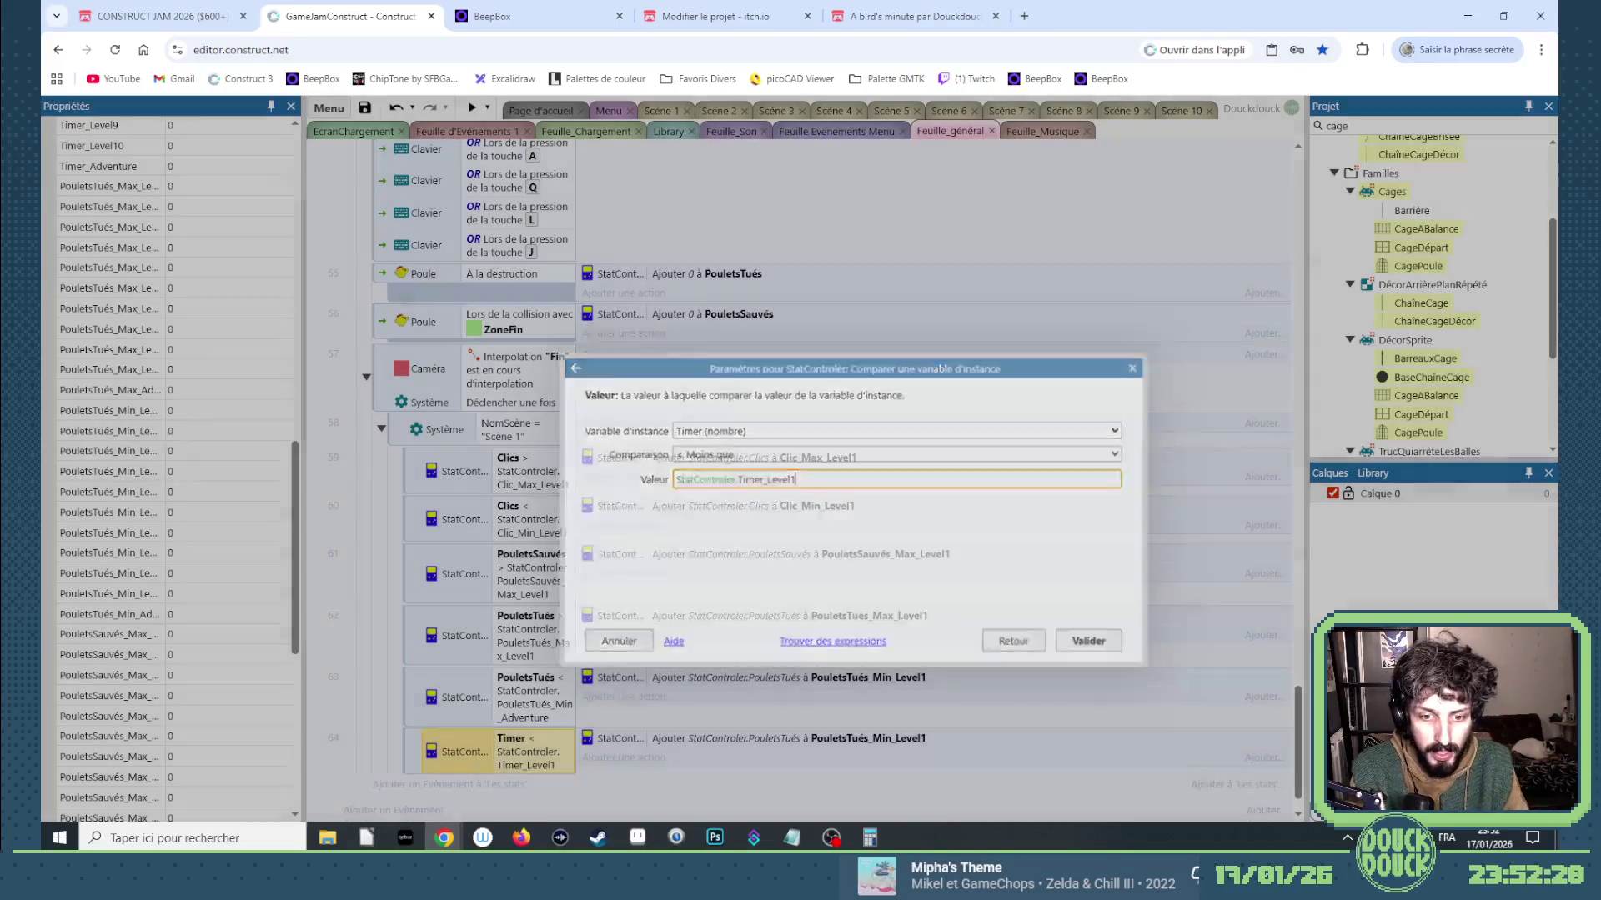
Remove an accidentally duplicated Timer condition from event 64.
double_click(750, 739)
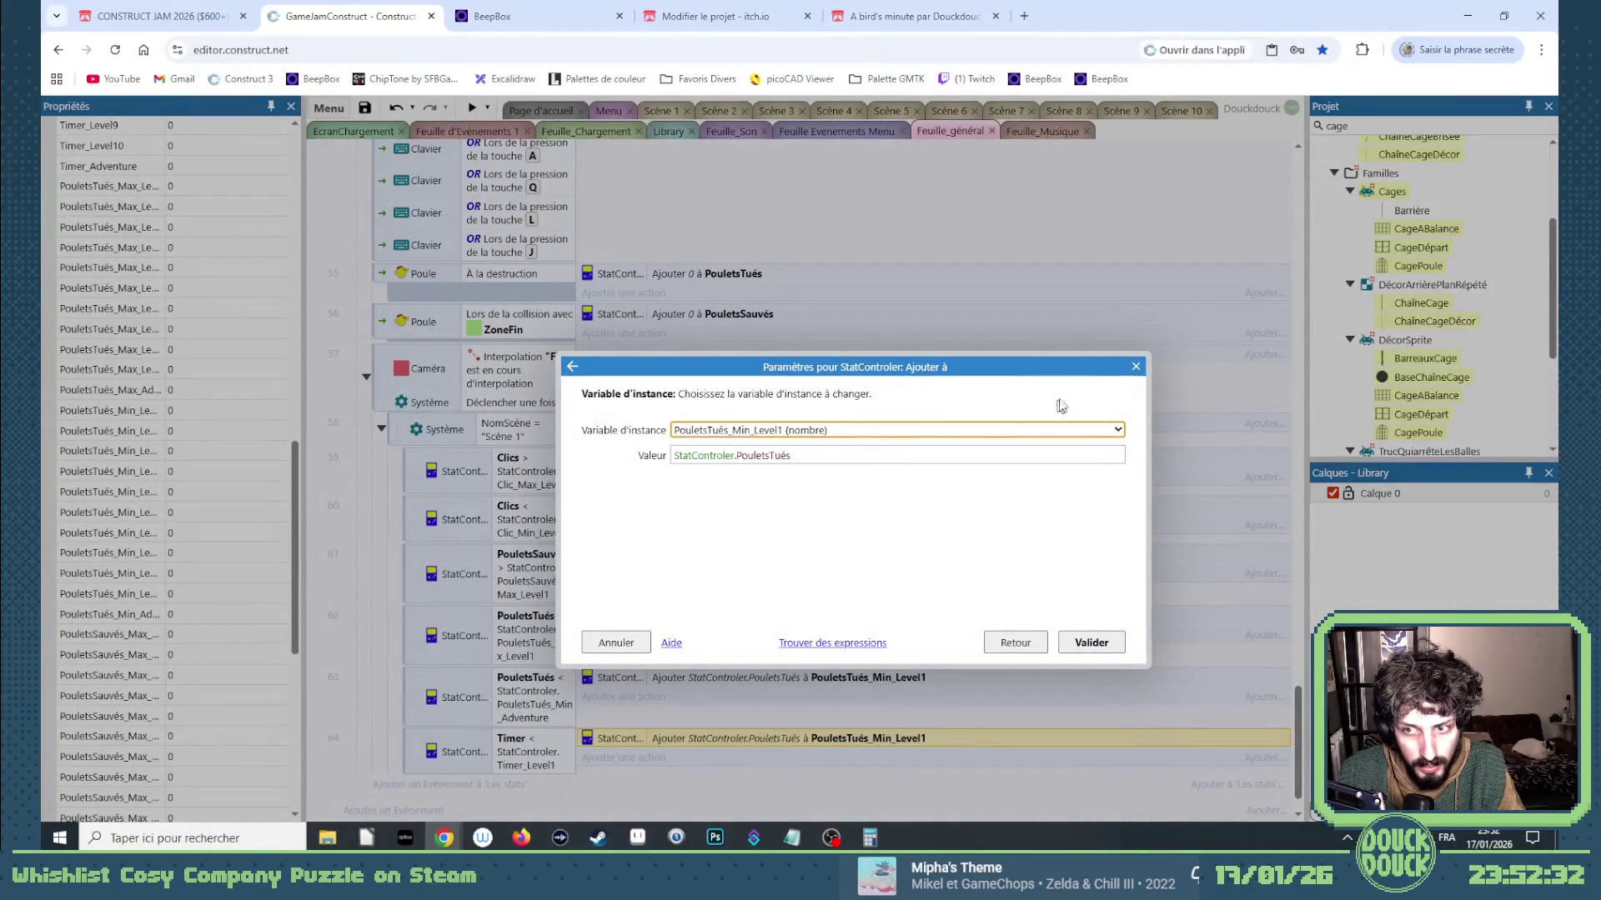
left_click(1136, 366)
left_click(525, 739)
left_click_drag(532, 730, 527, 784)
double_click(528, 787)
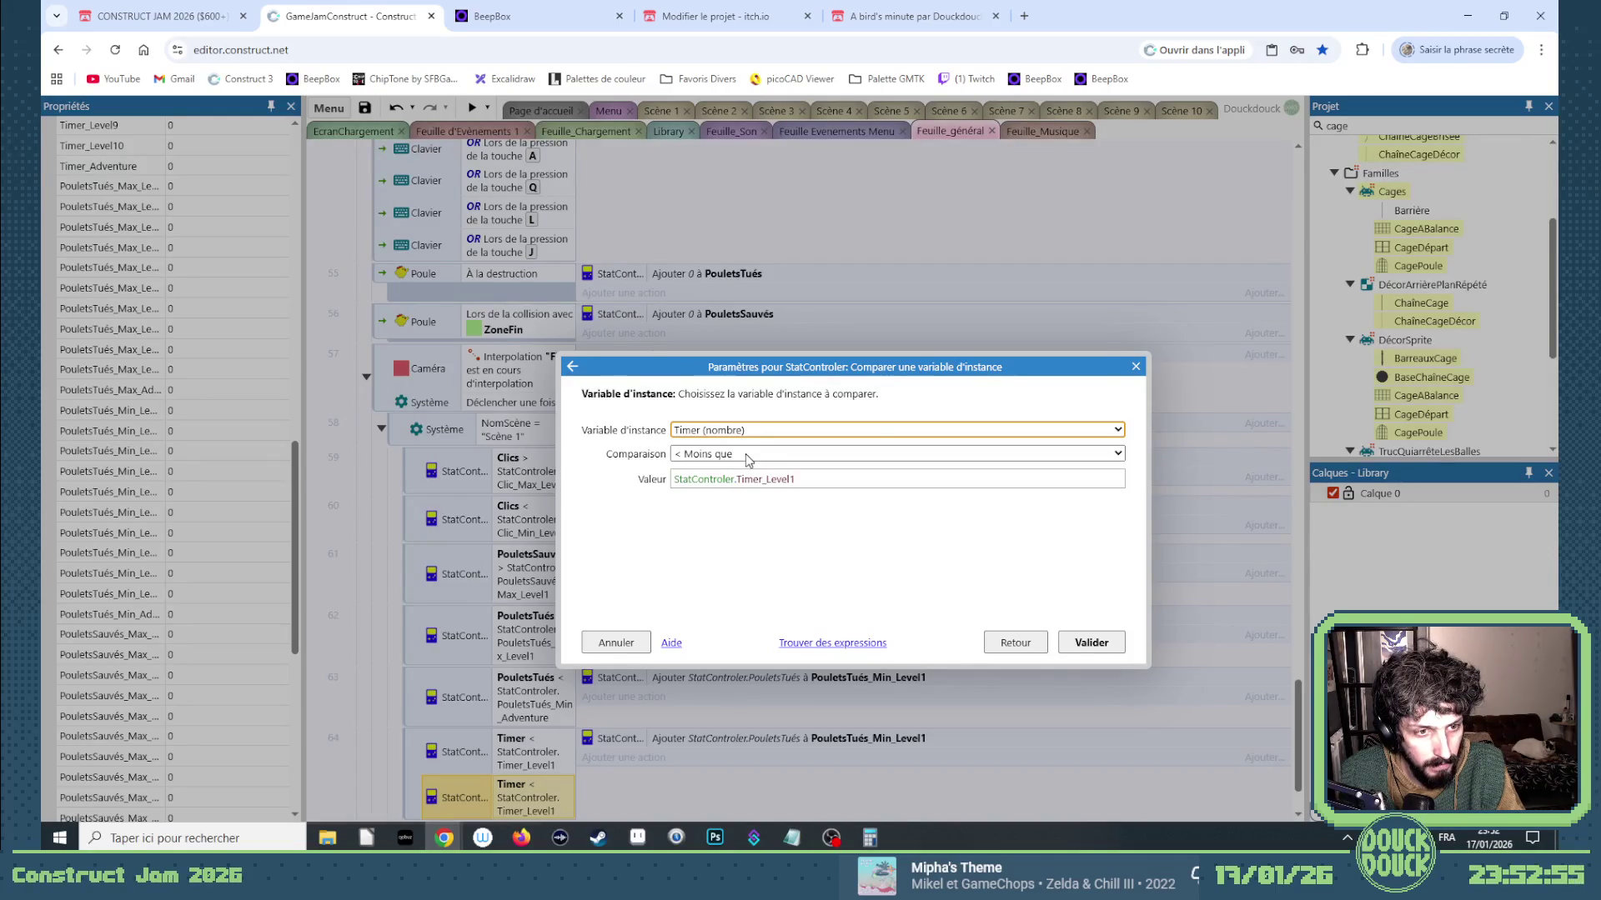
left_click(1136, 367)
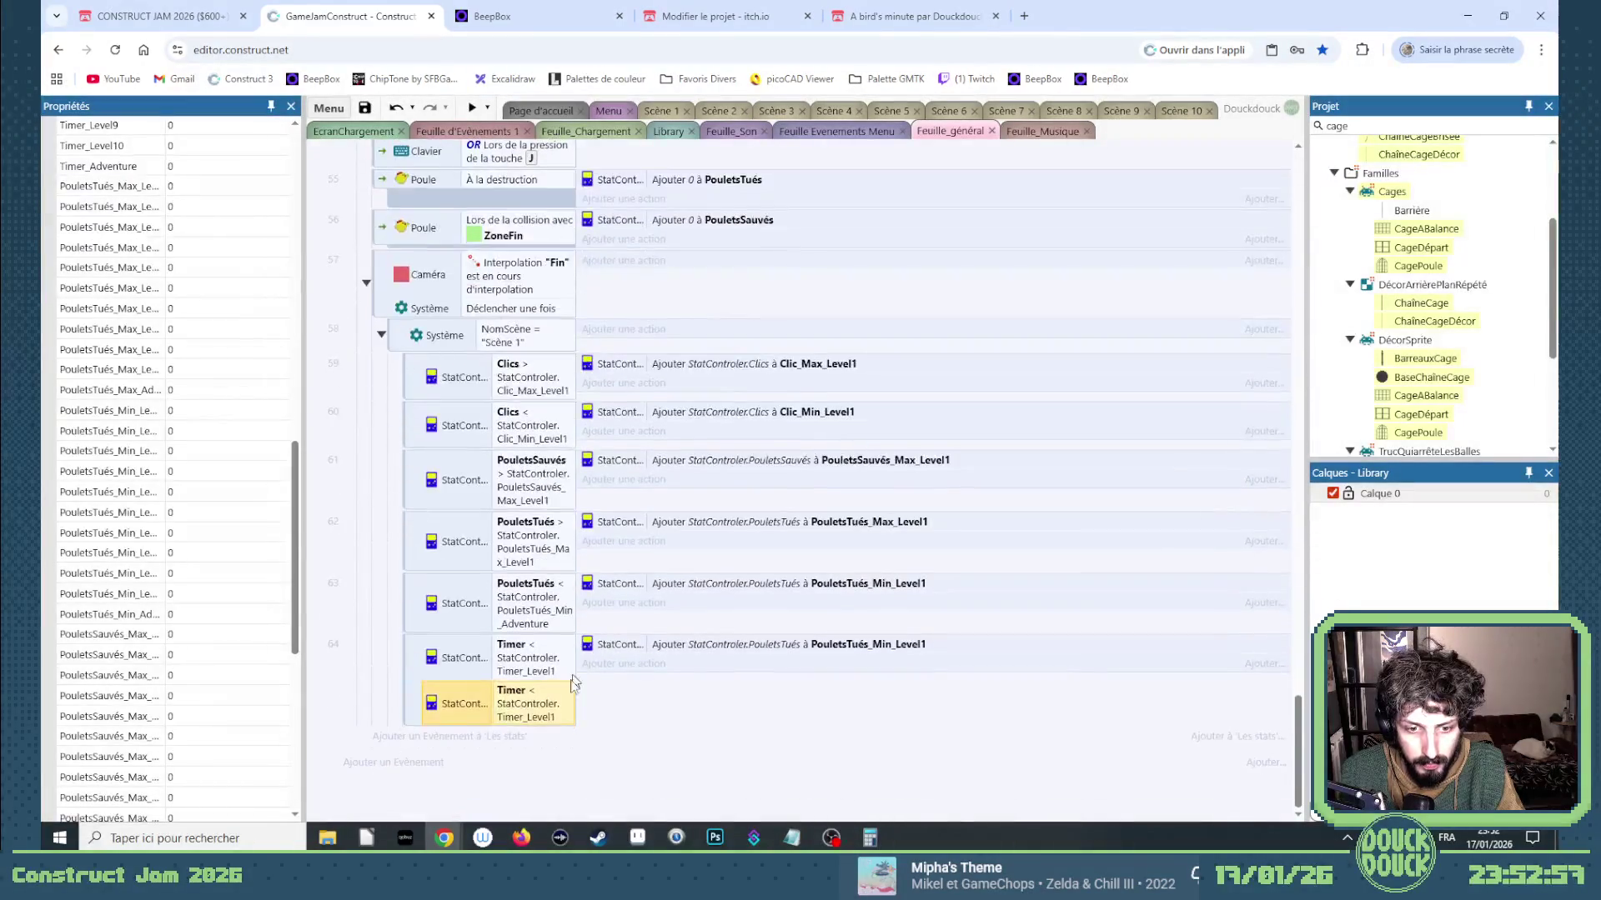
key("Delete")
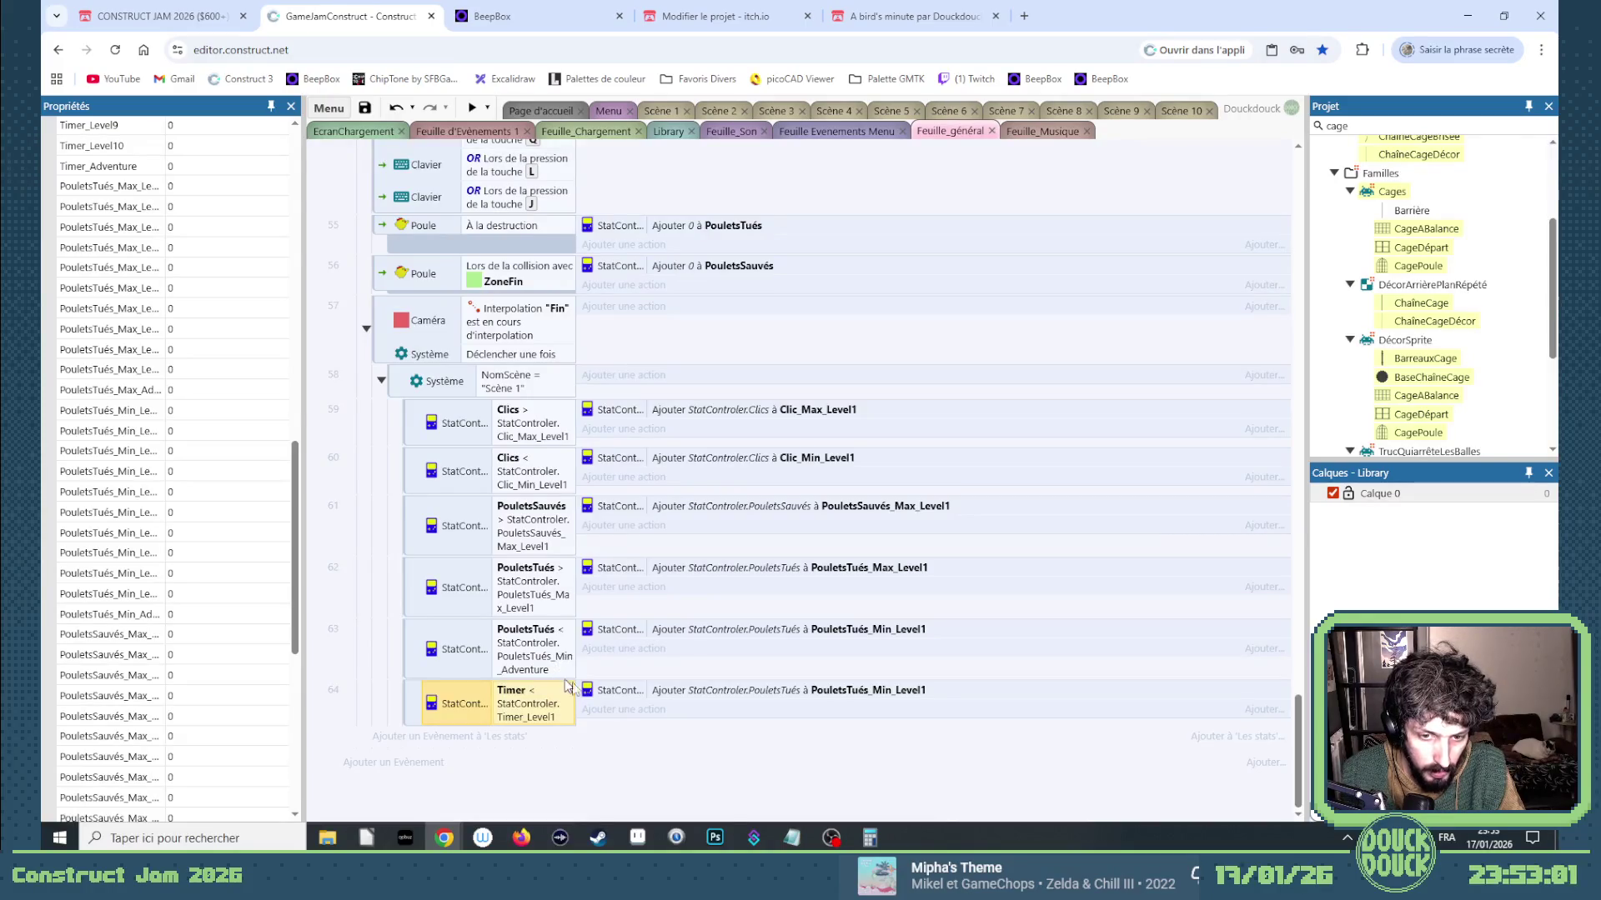
Make event 64's action add StatControler.Timer to Timer_Level1 instead of PouletsTués.
double_click(775, 690)
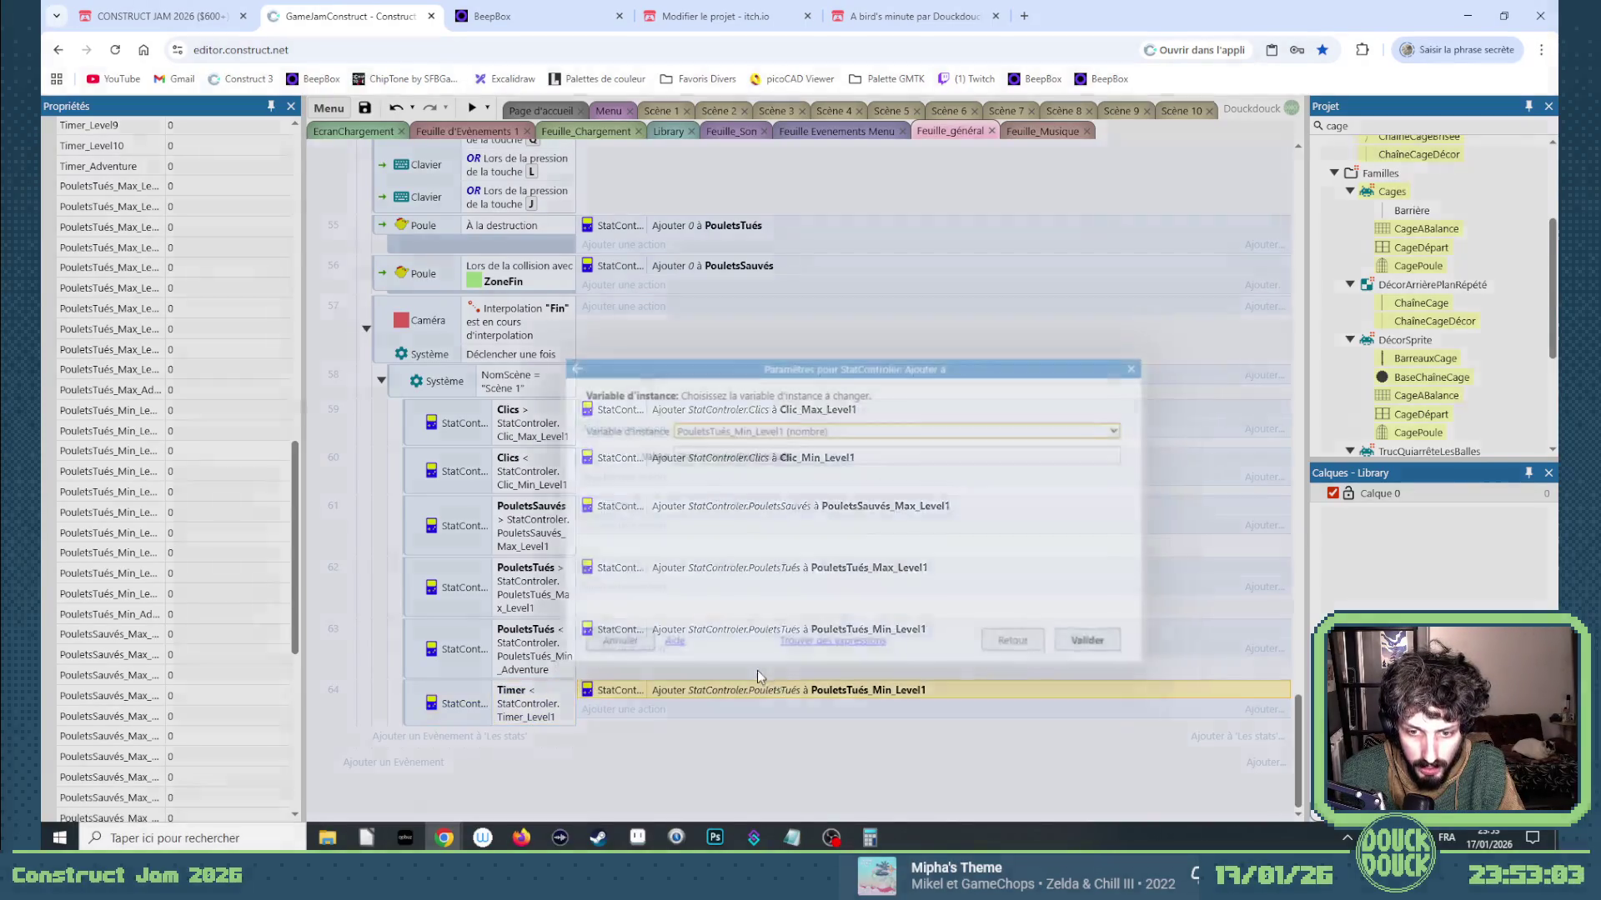
left_click(769, 431)
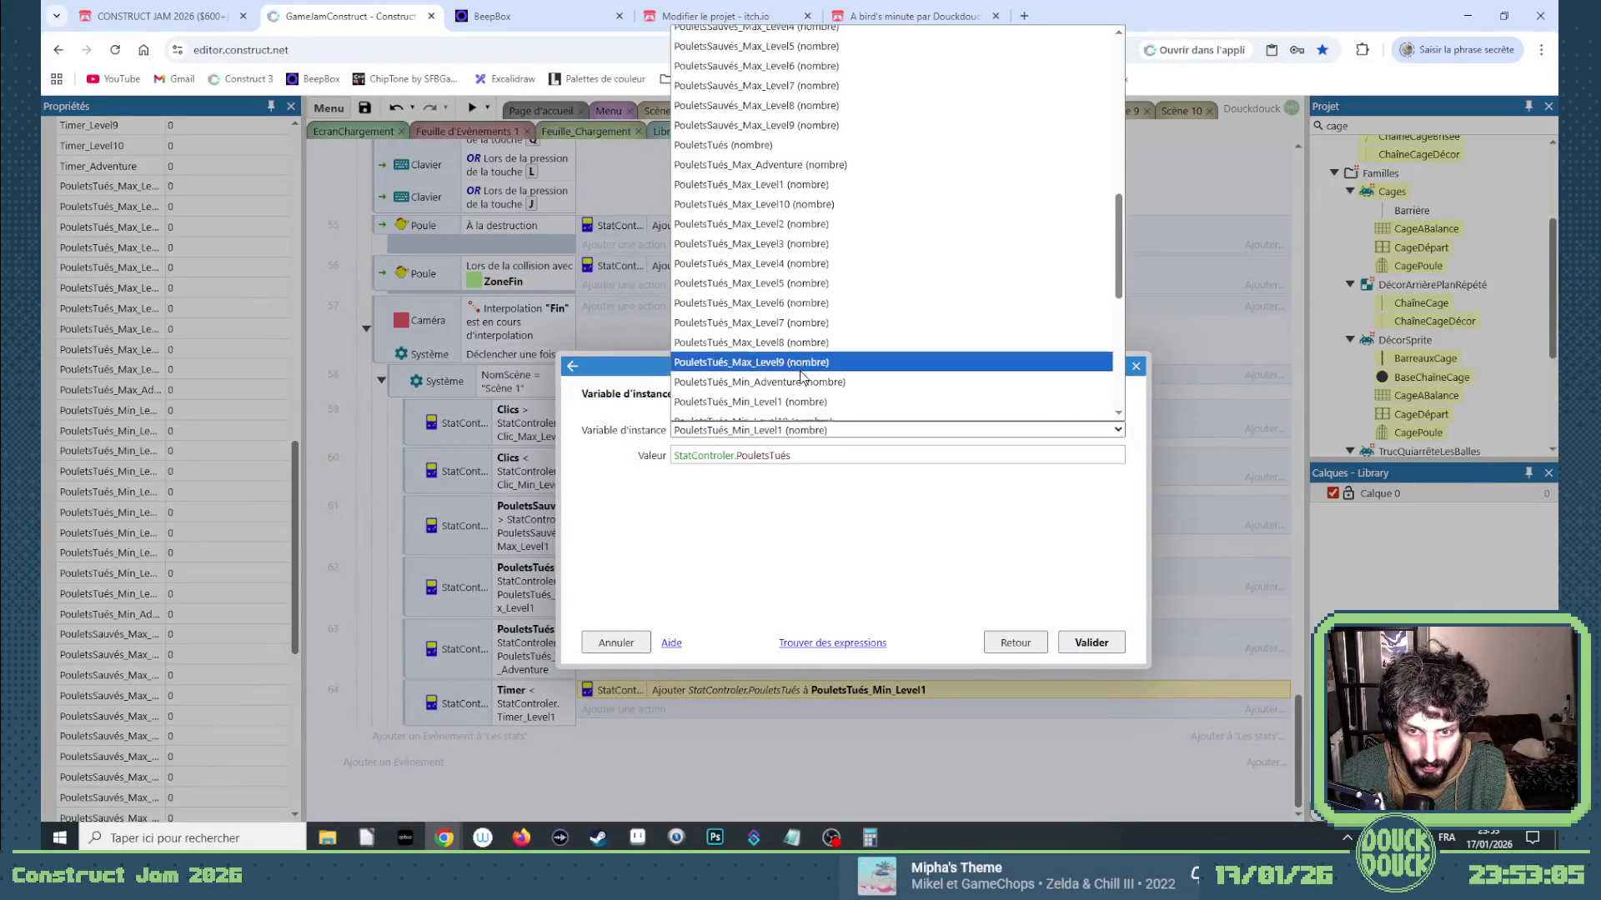
scroll(817, 397, "down", 2)
scroll(828, 395, "down", 4)
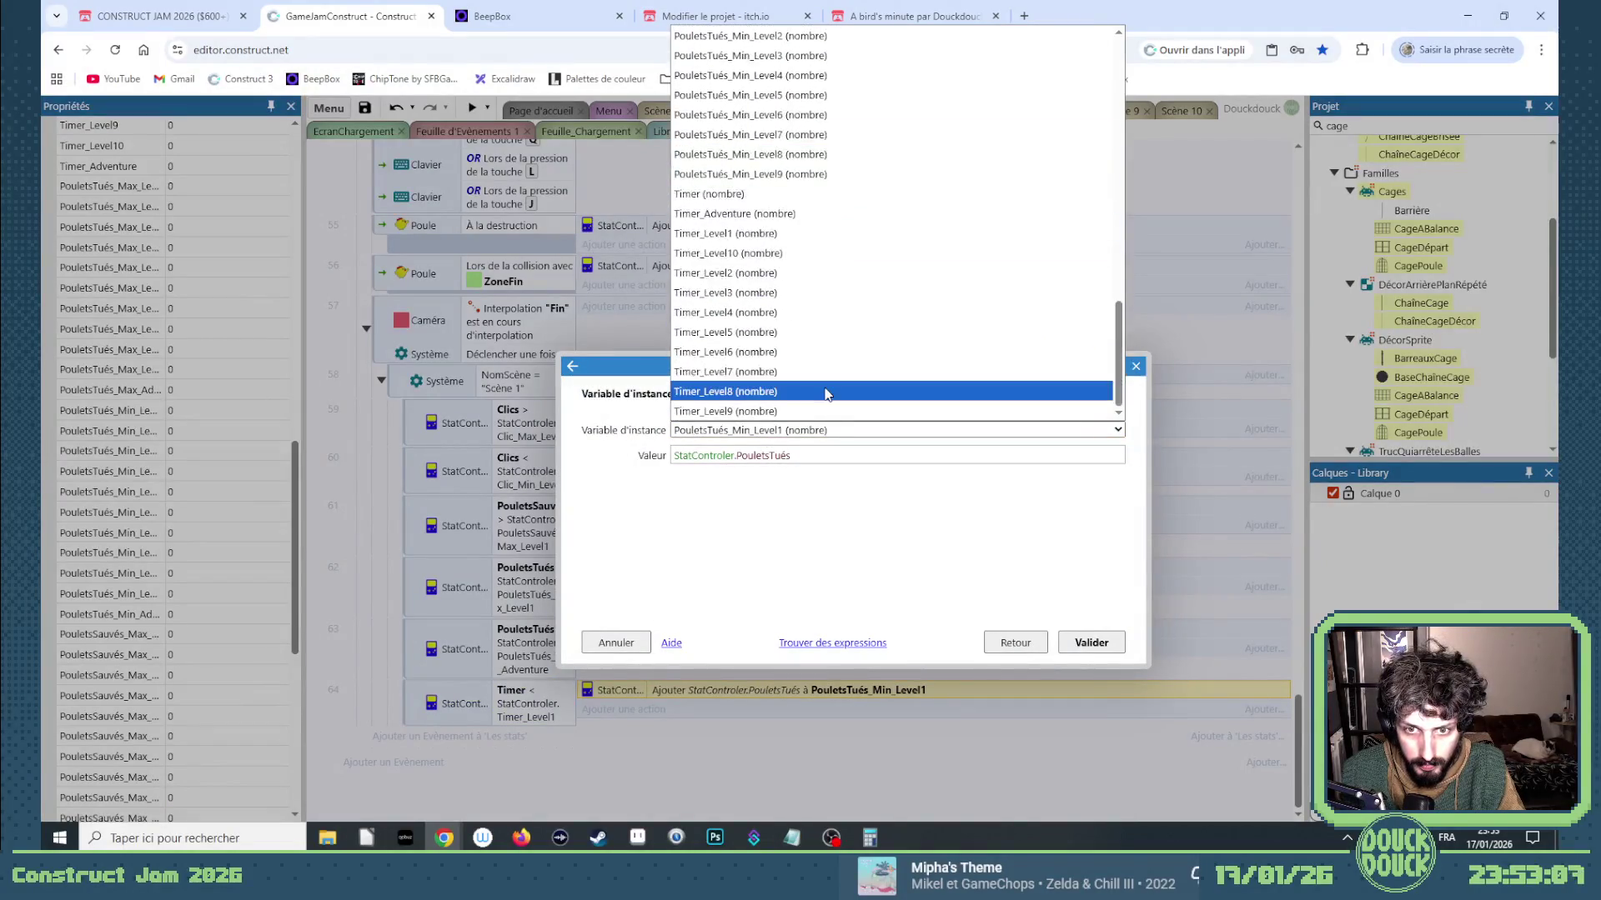
left_click(727, 233)
left_click_drag(790, 455, 736, 455)
type("Timer")
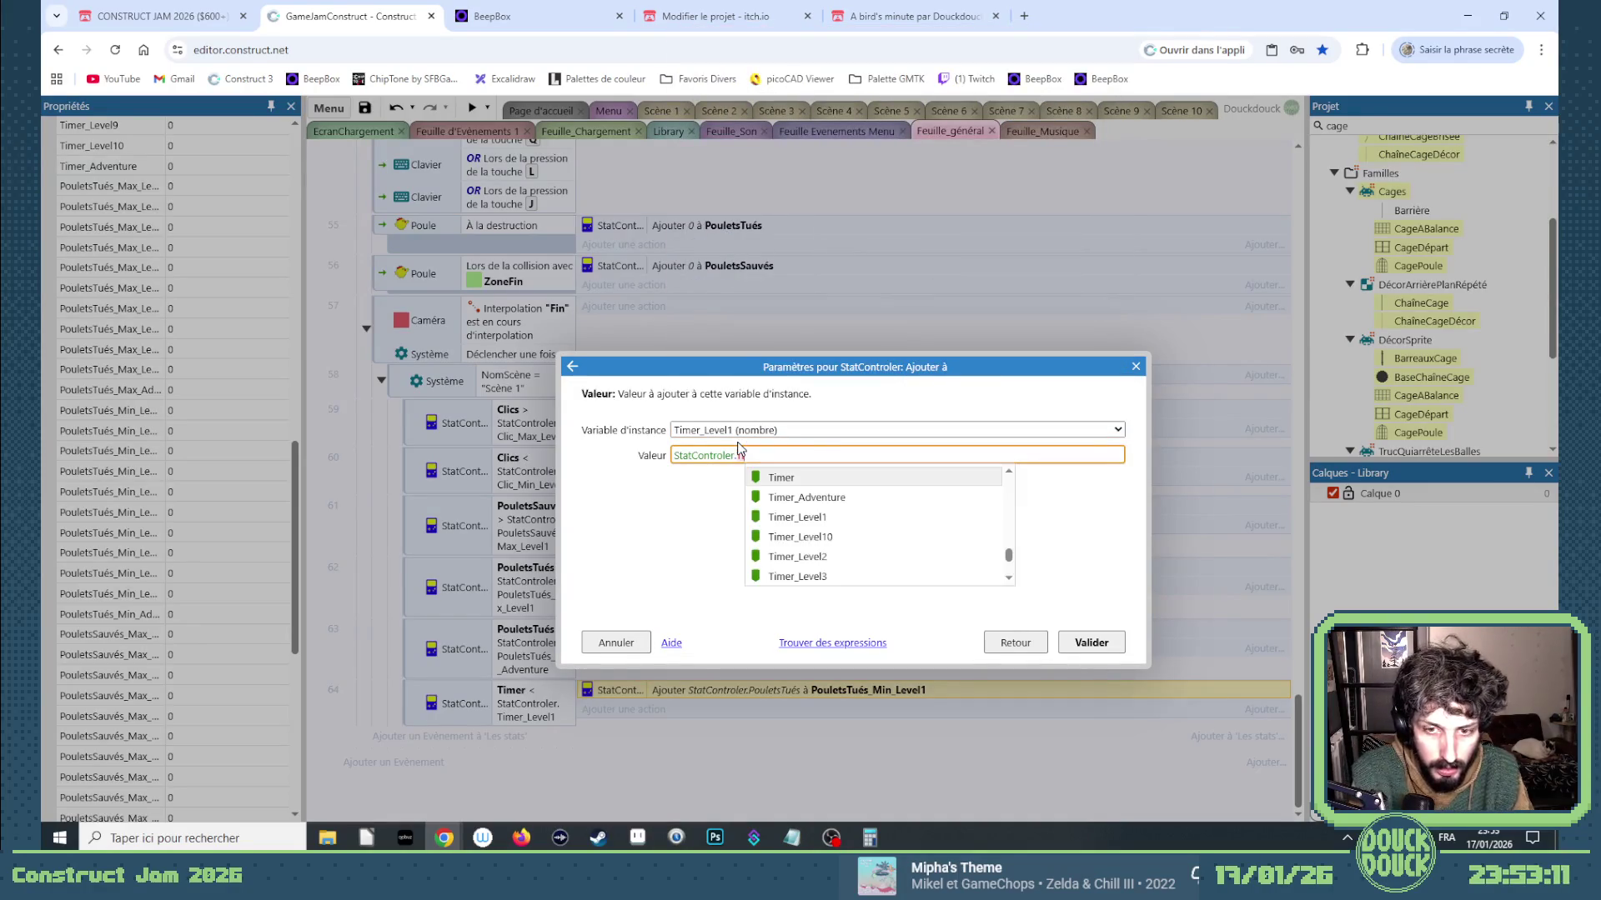
key("Return")
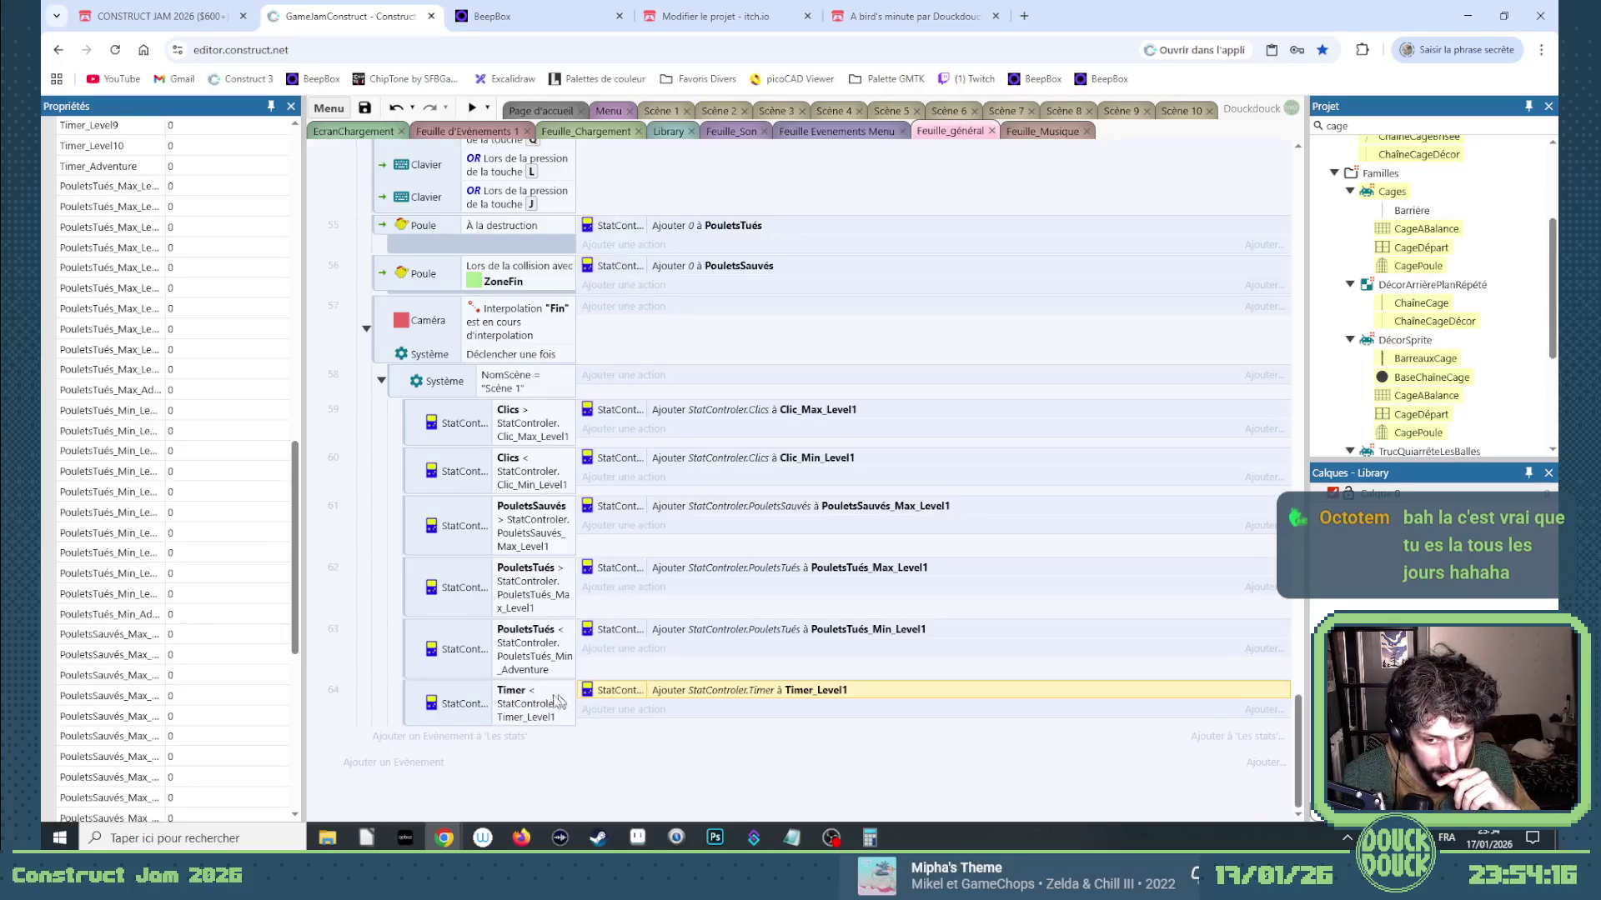
Duplicate the Timer event and change the copy's condition to Timer > 0.
left_click(426, 707)
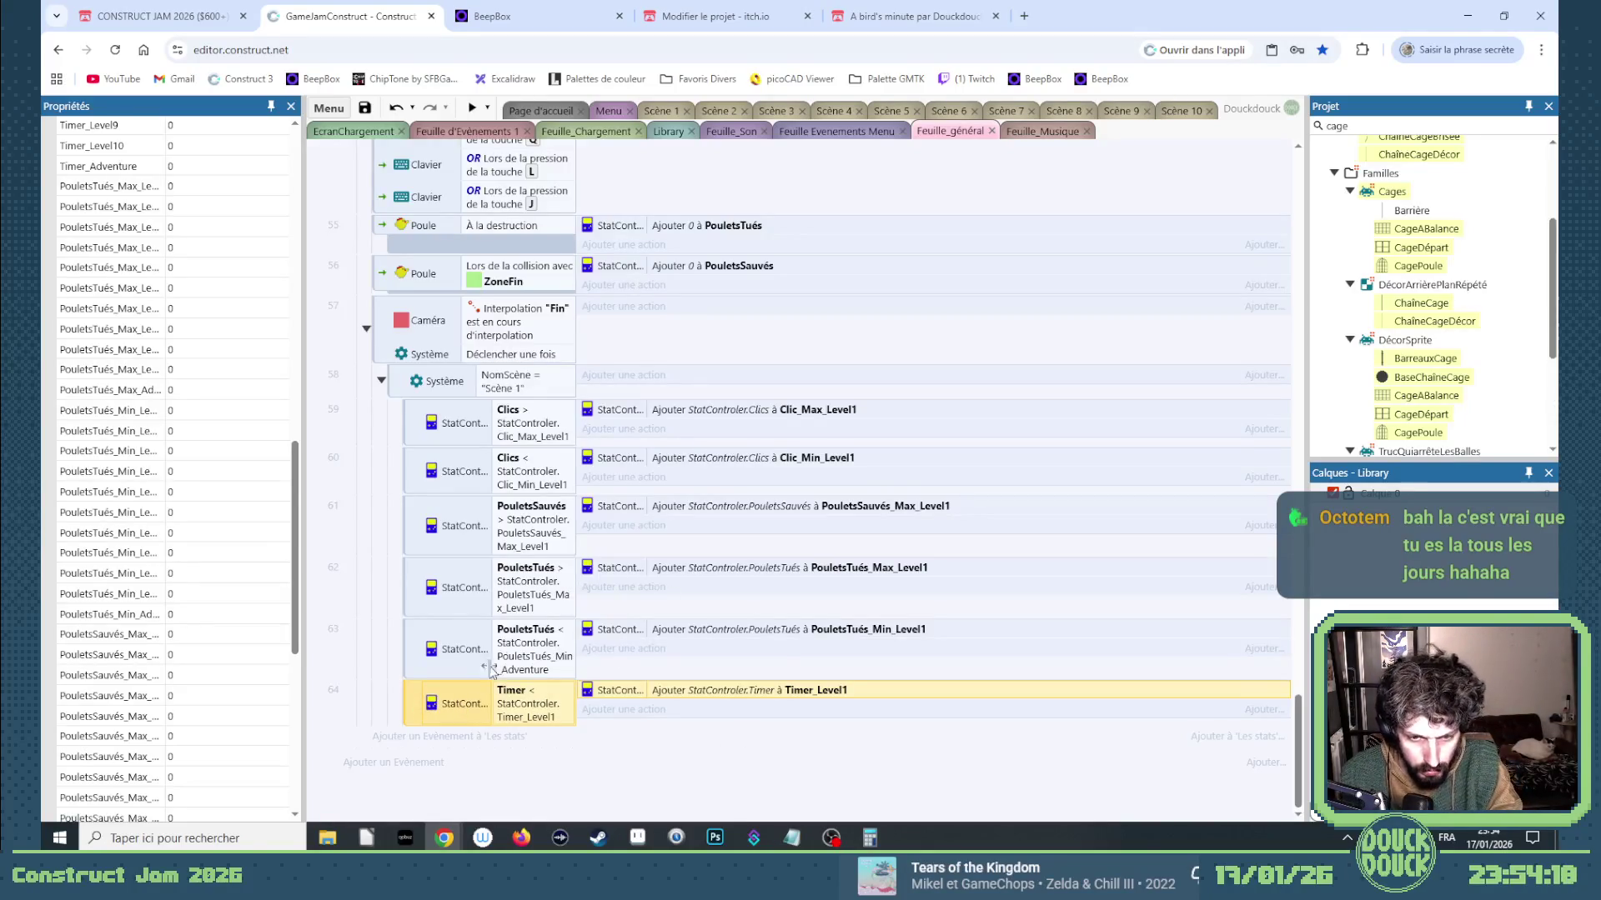
key("ctrl+c")
key("ctrl+v")
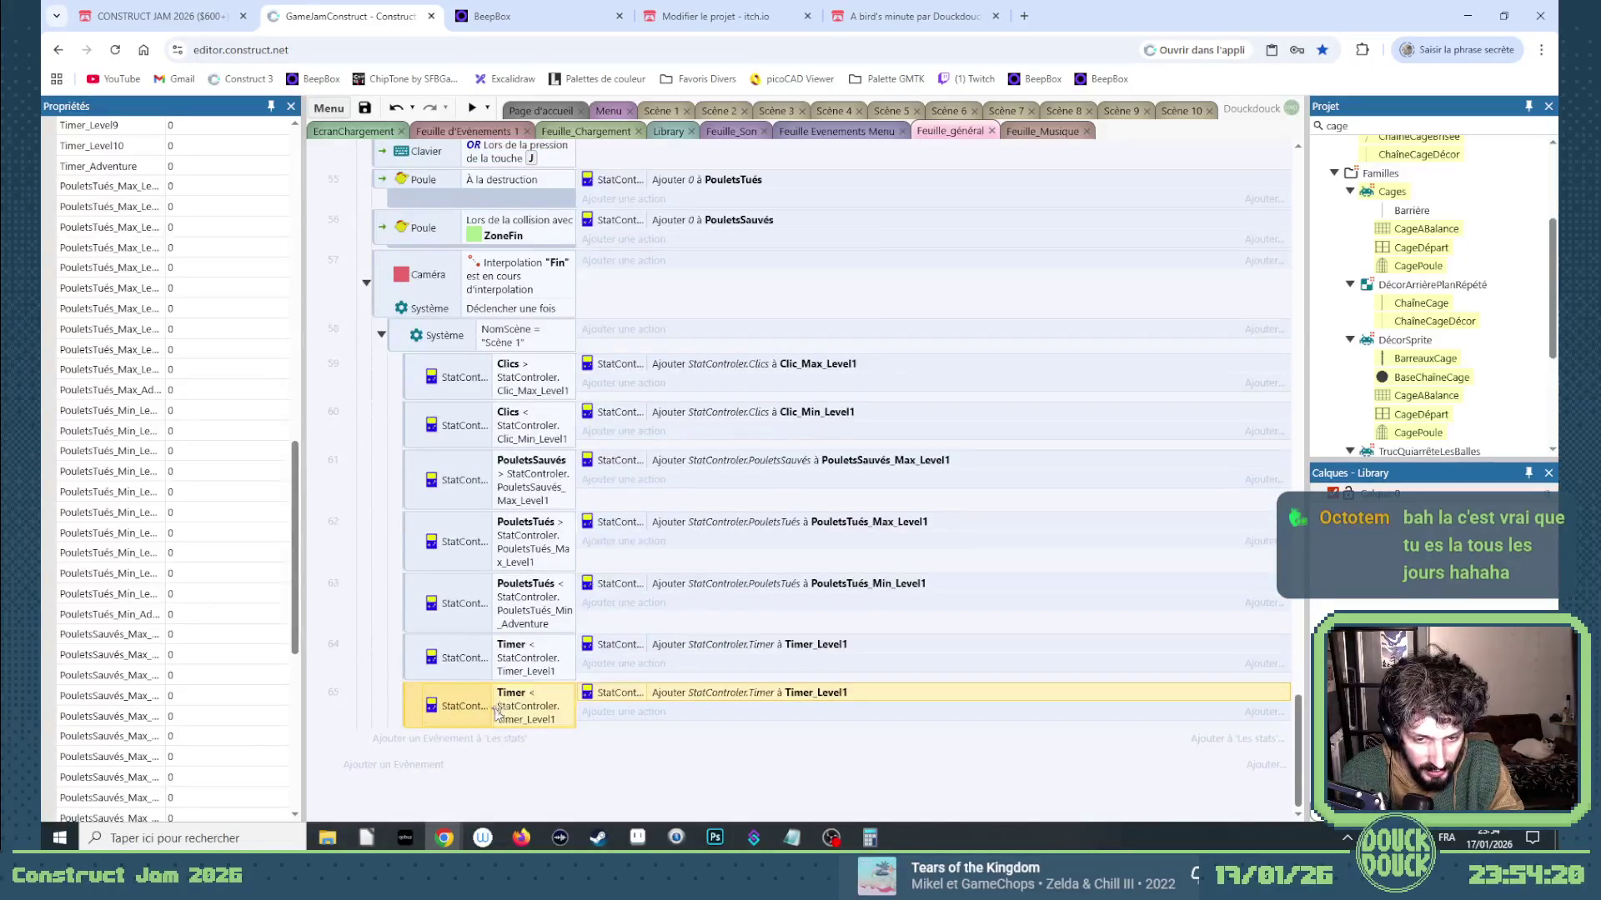
double_click(498, 713)
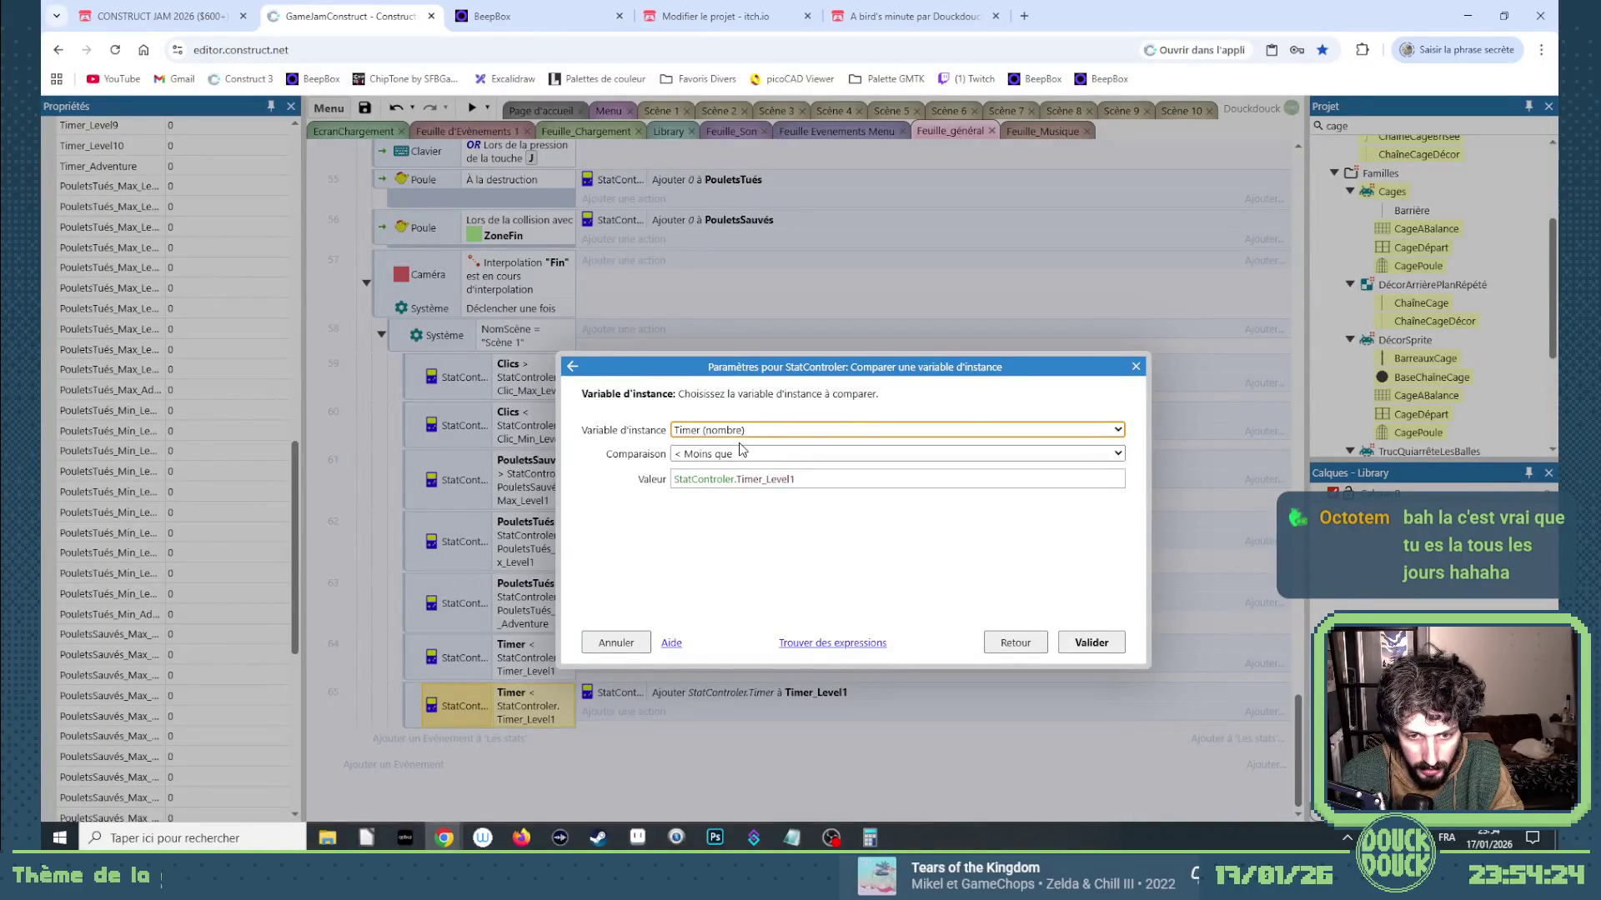
left_click(1135, 367)
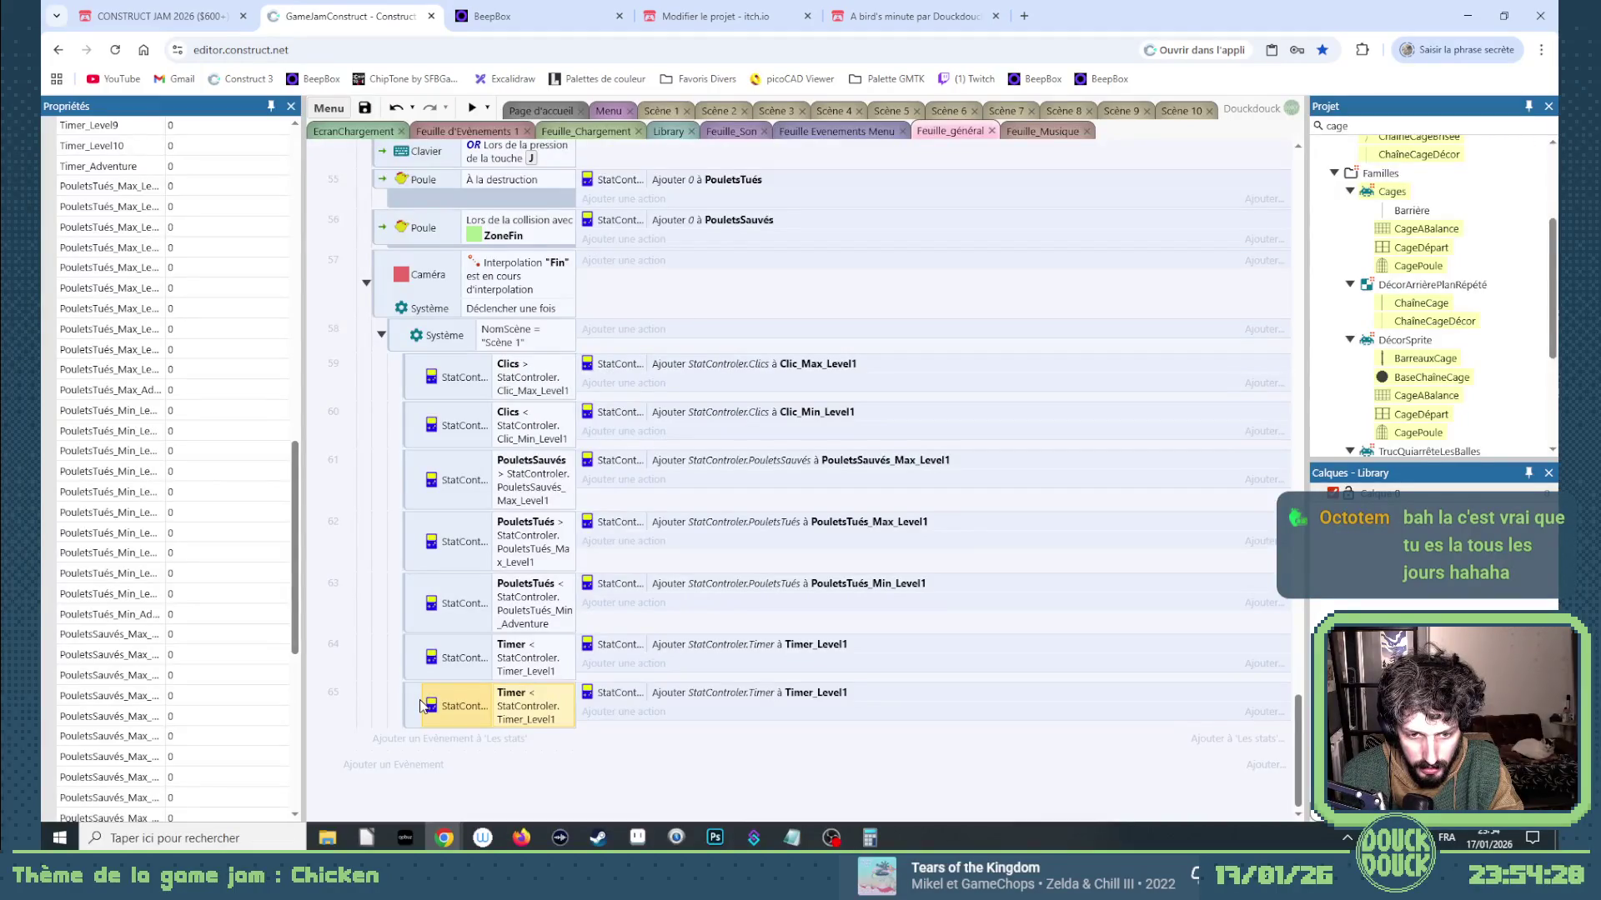
double_click(544, 703)
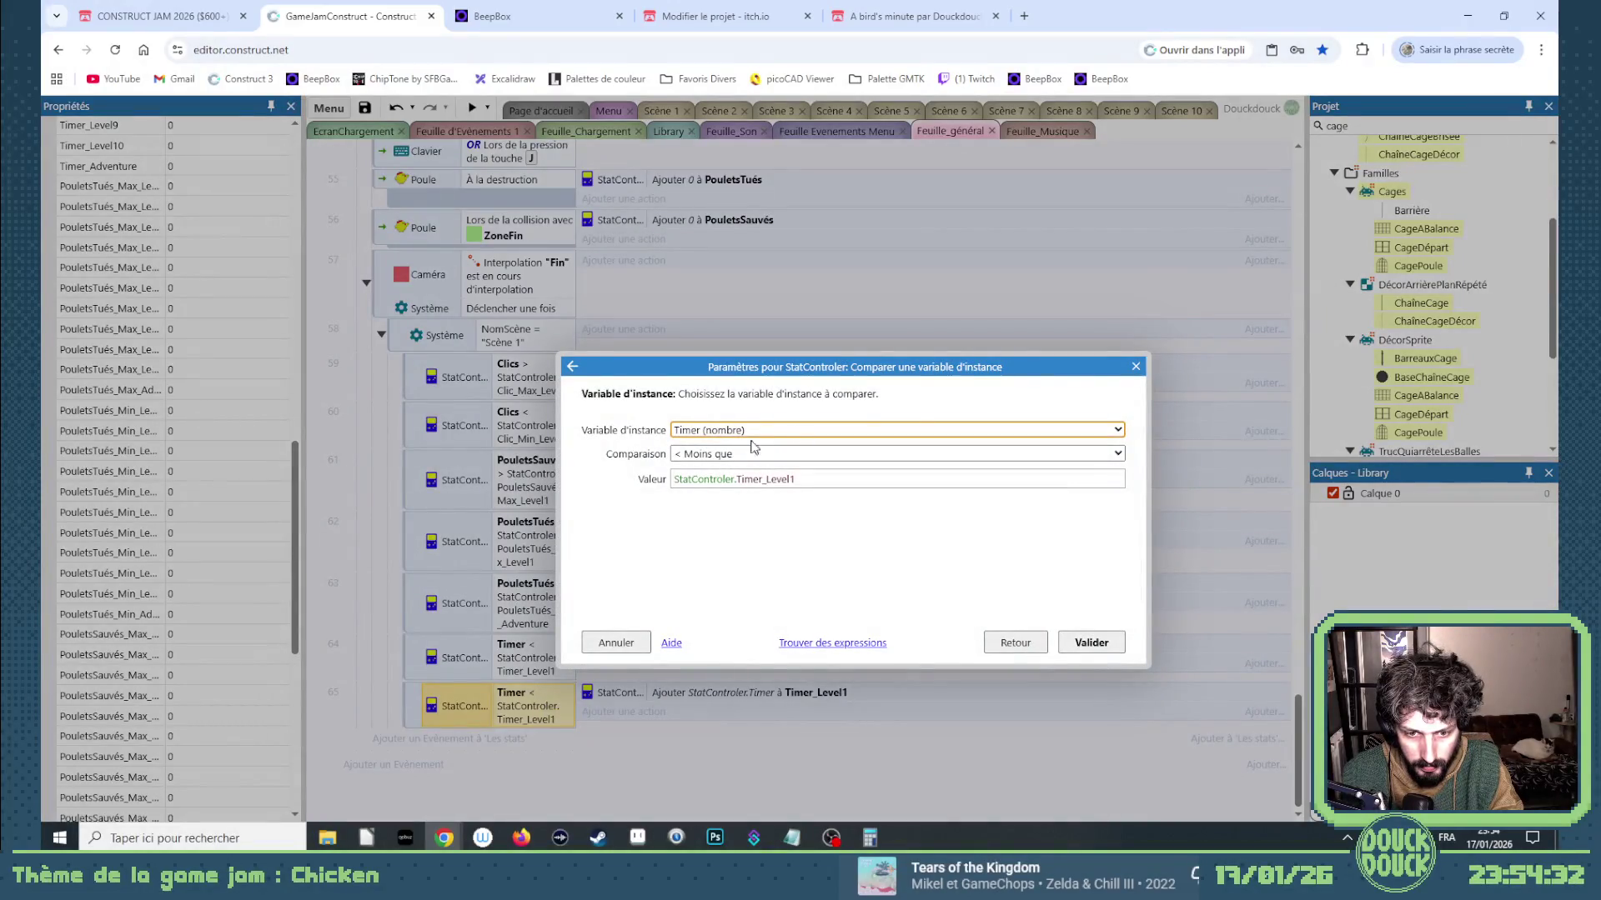
left_click(711, 455)
left_click(736, 552)
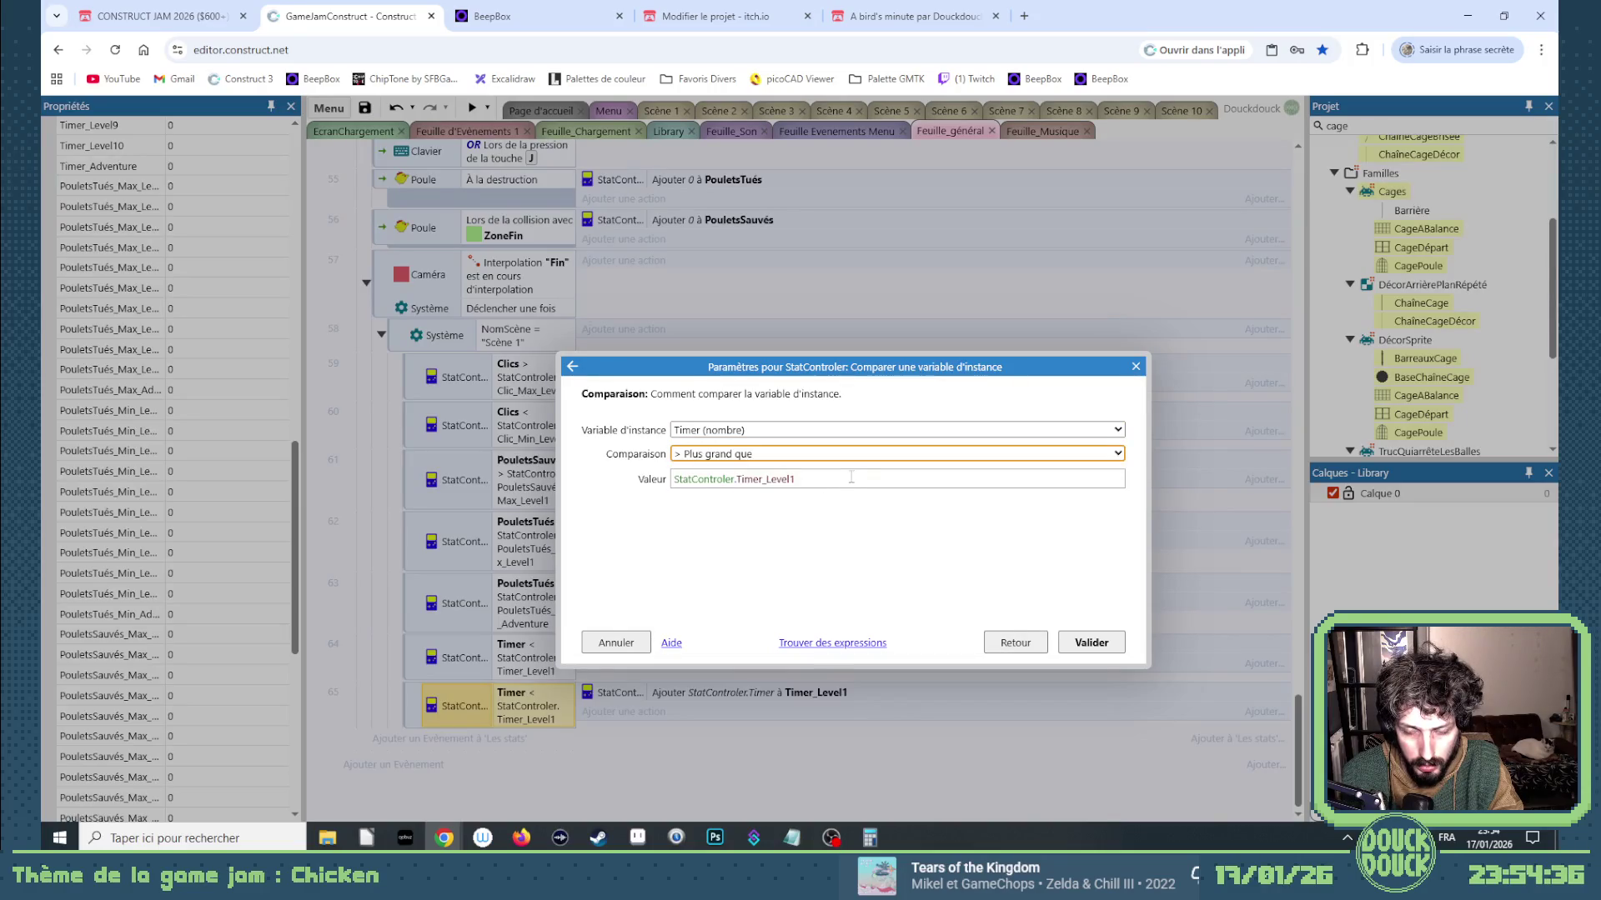
key("Tab")
type("0")
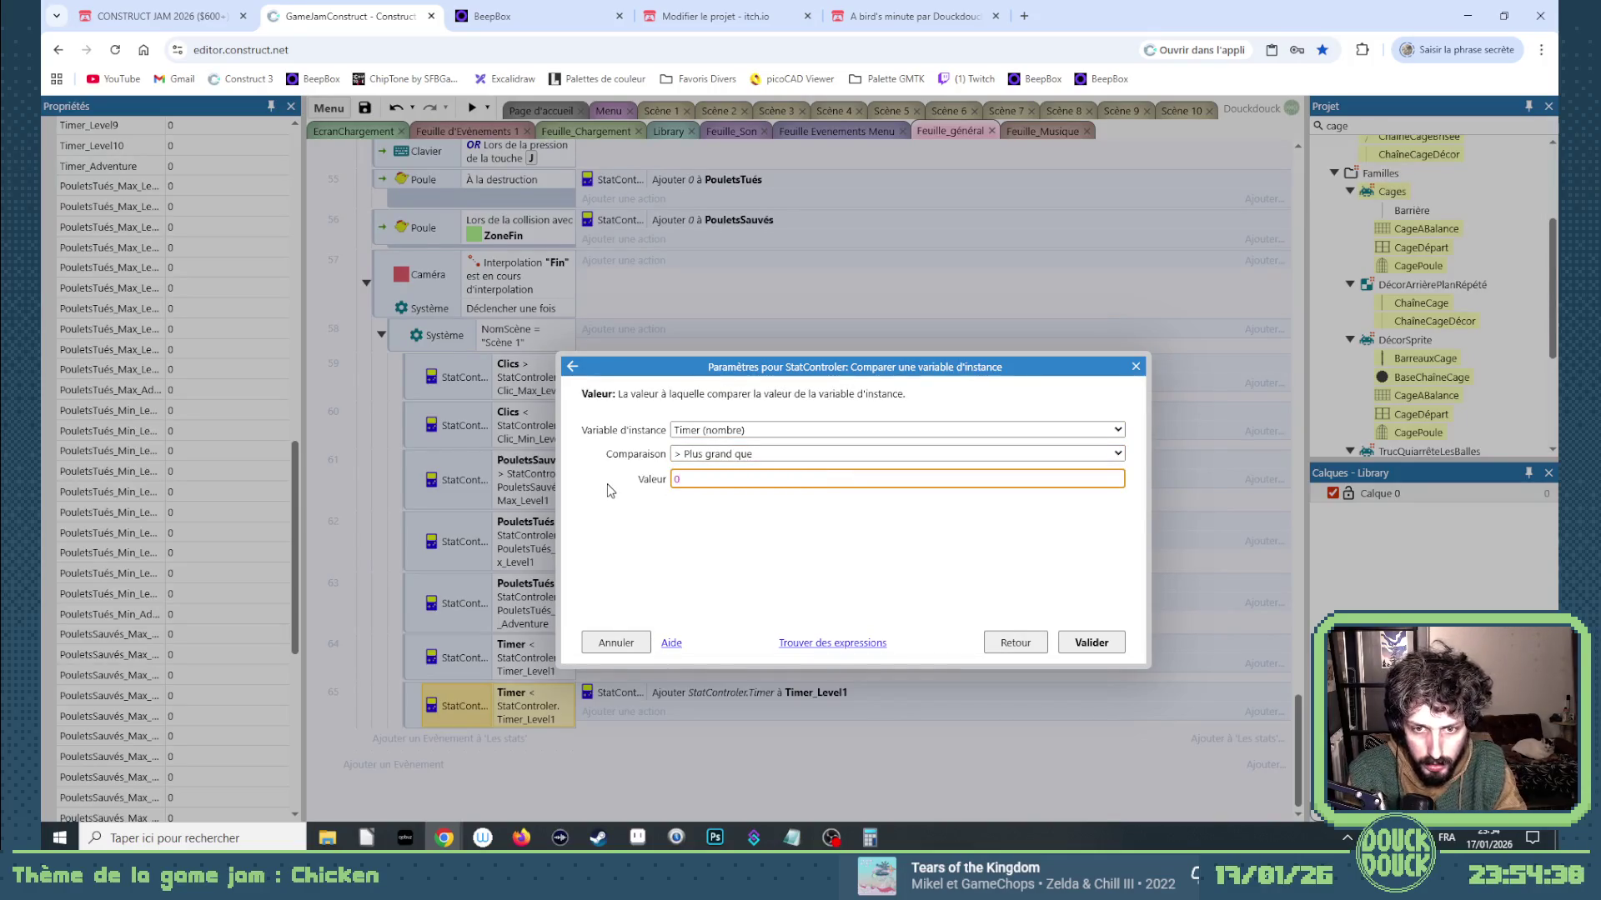
key("Return")
Add a second condition to the new event requiring Timer_Level1 = 0.
key("ctrl+c")
key("ctrl+v")
double_click(442, 718)
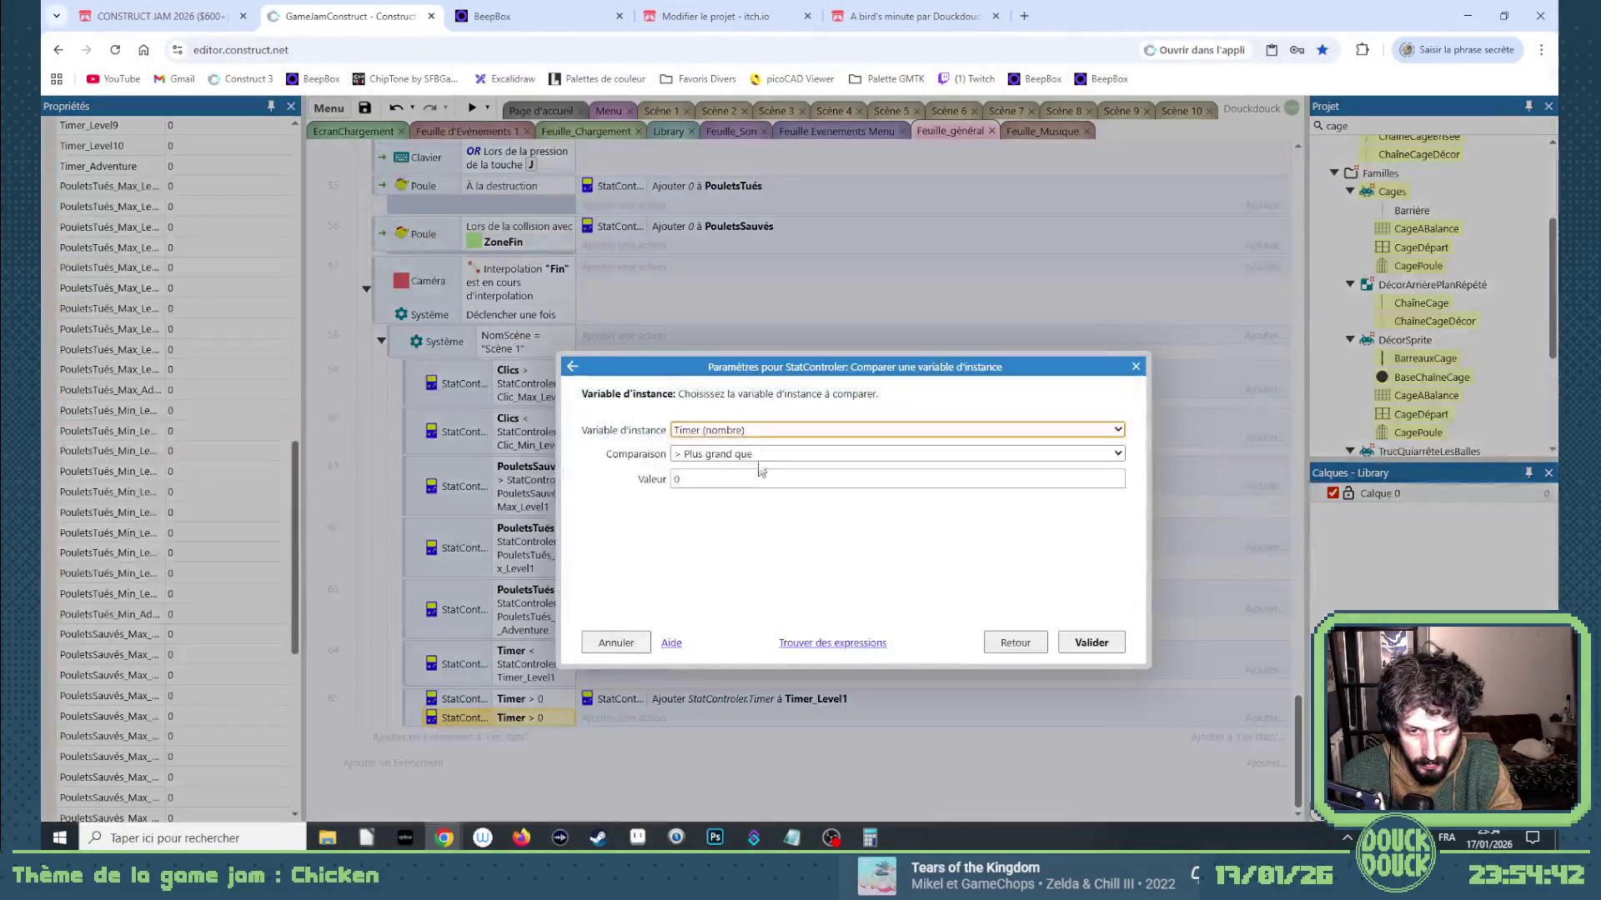
left_click(751, 432)
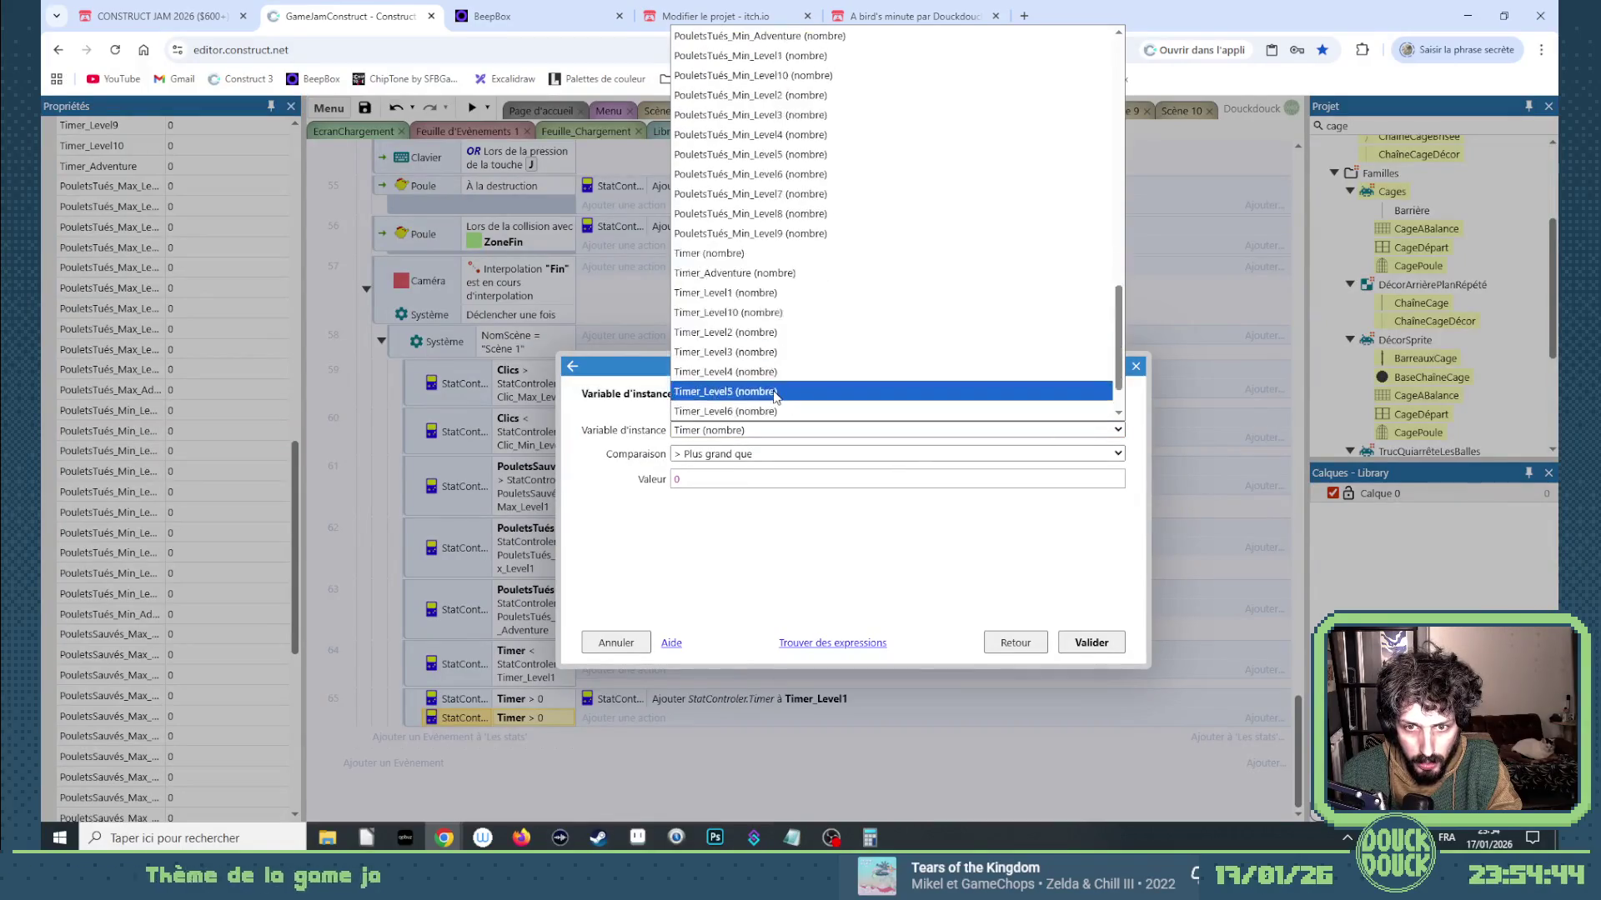
left_click(754, 296)
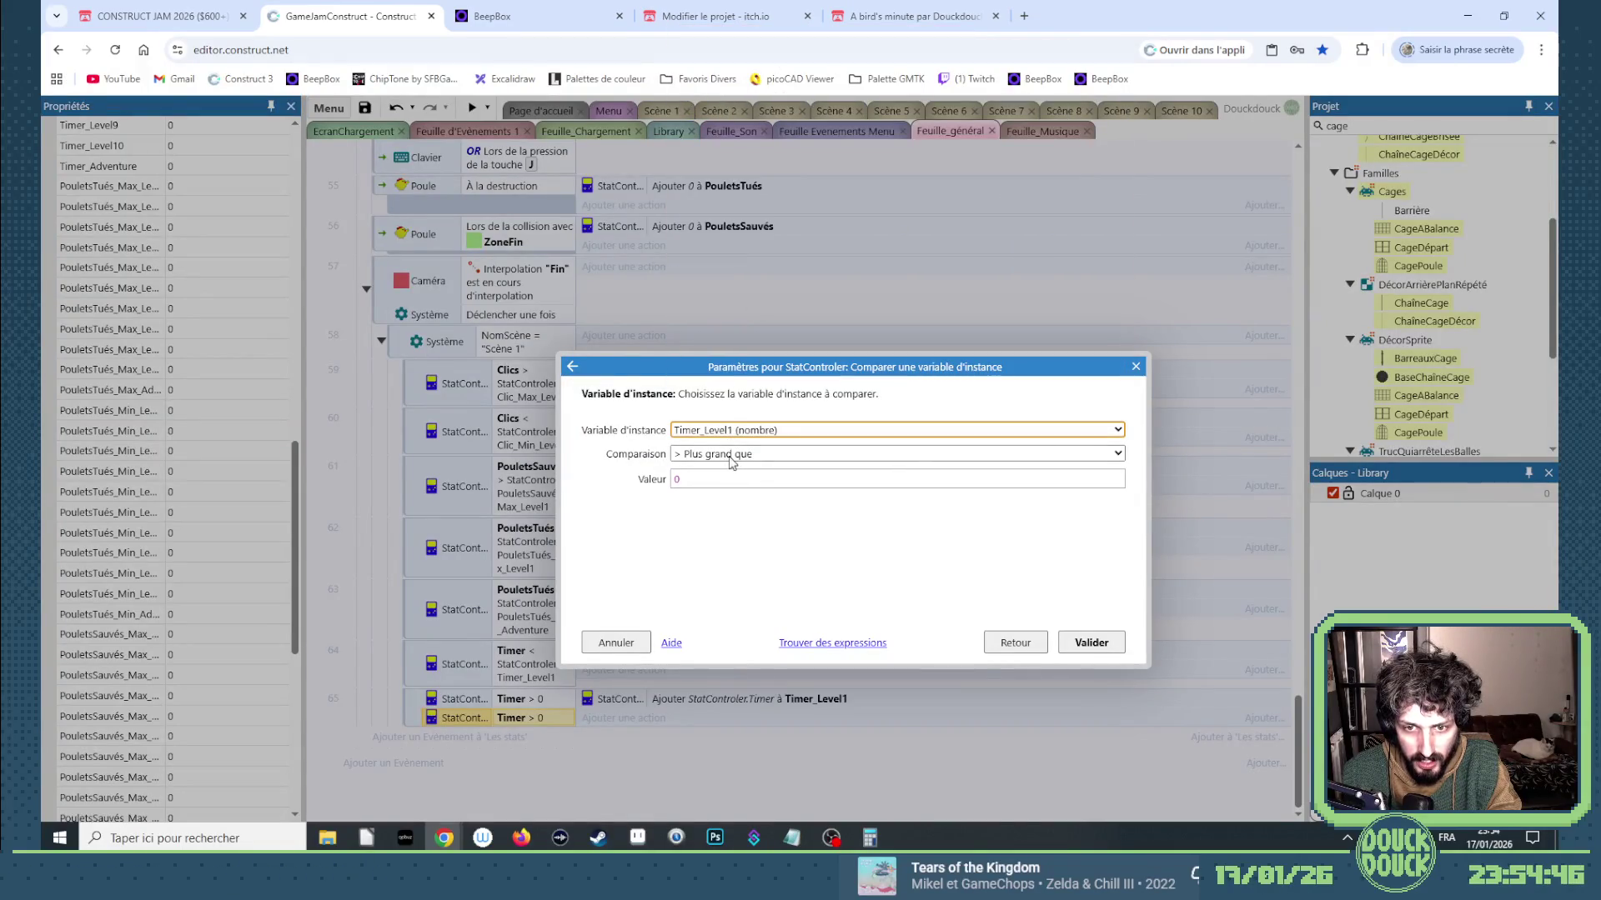
left_click(732, 454)
left_click(733, 469)
left_click(1088, 643)
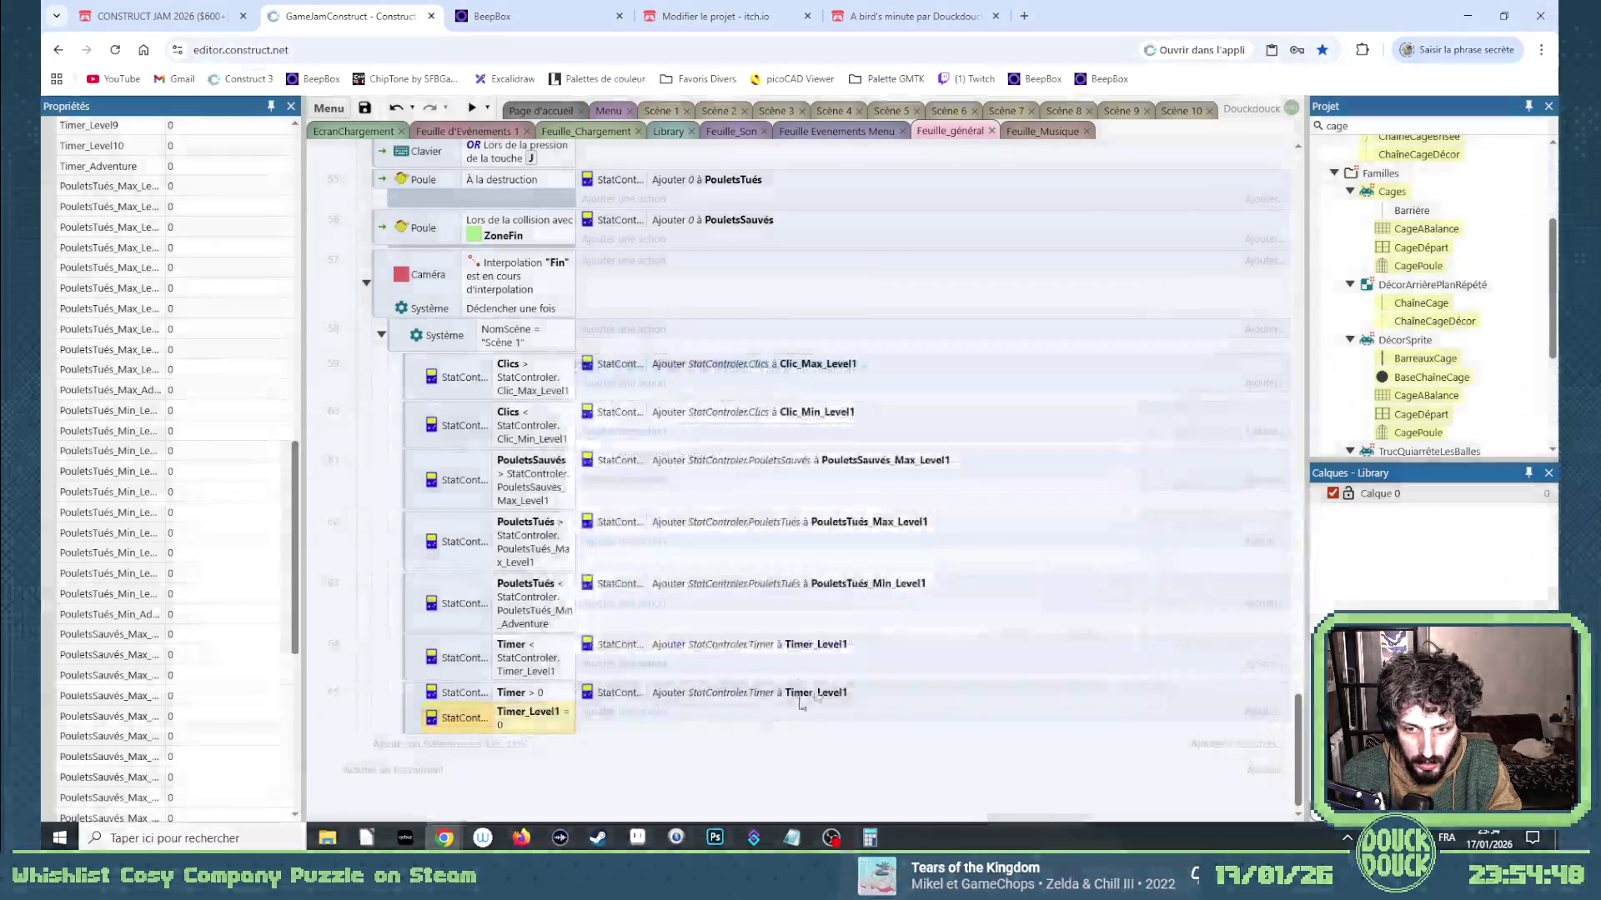
Move the new event above the Timer_Level1 comparison event and delete the leftover copy.
left_click(508, 715)
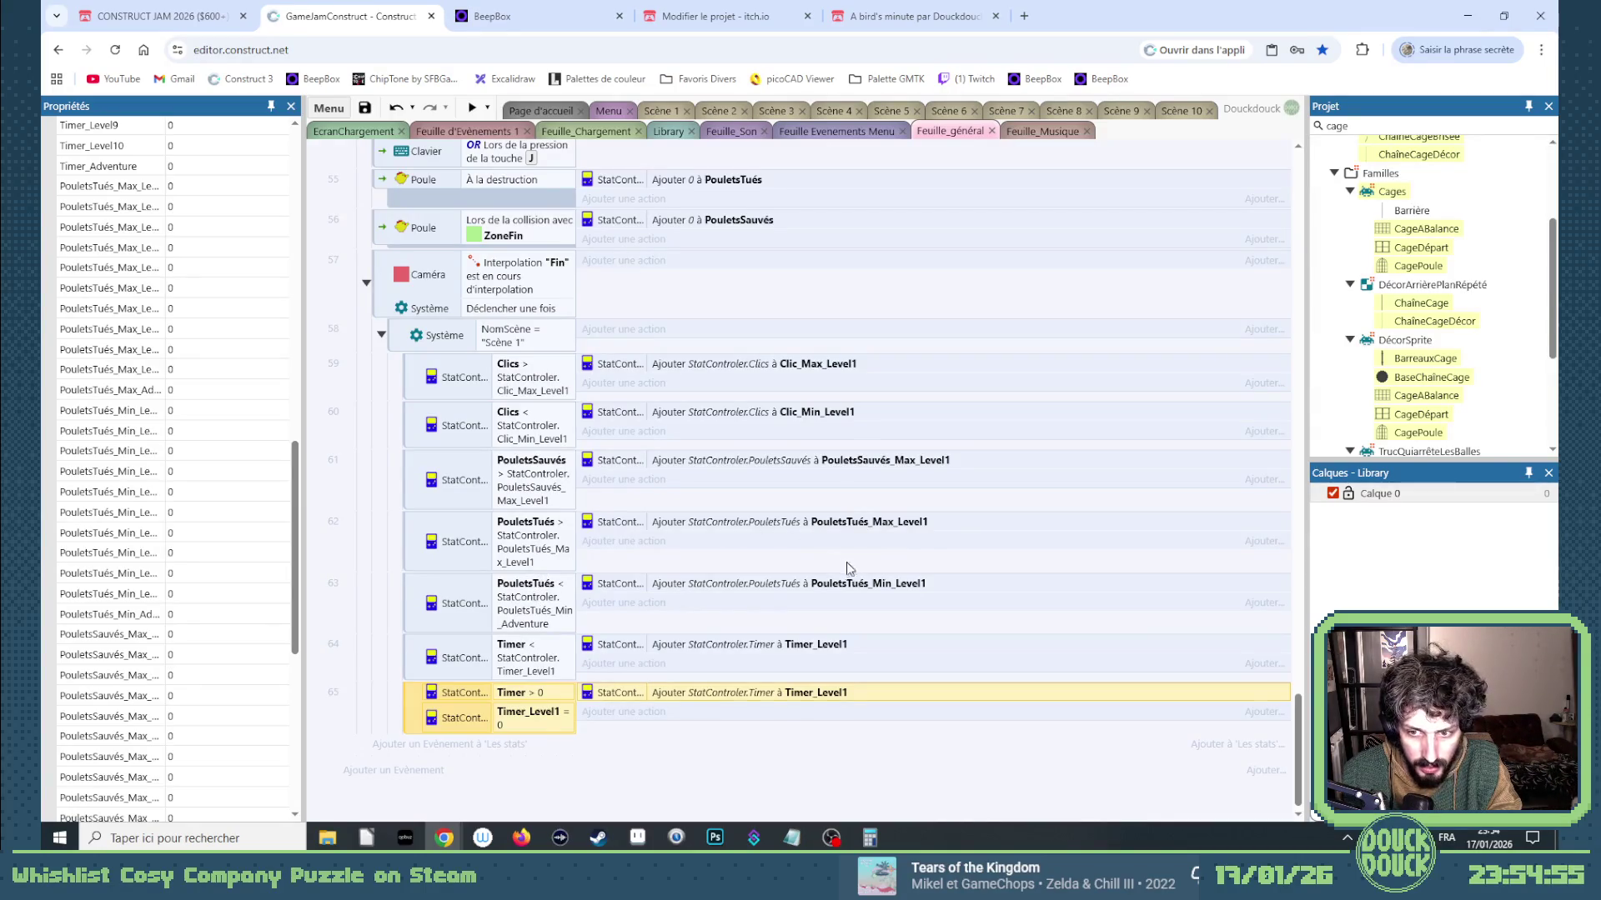
left_click_drag(413, 704, 426, 648)
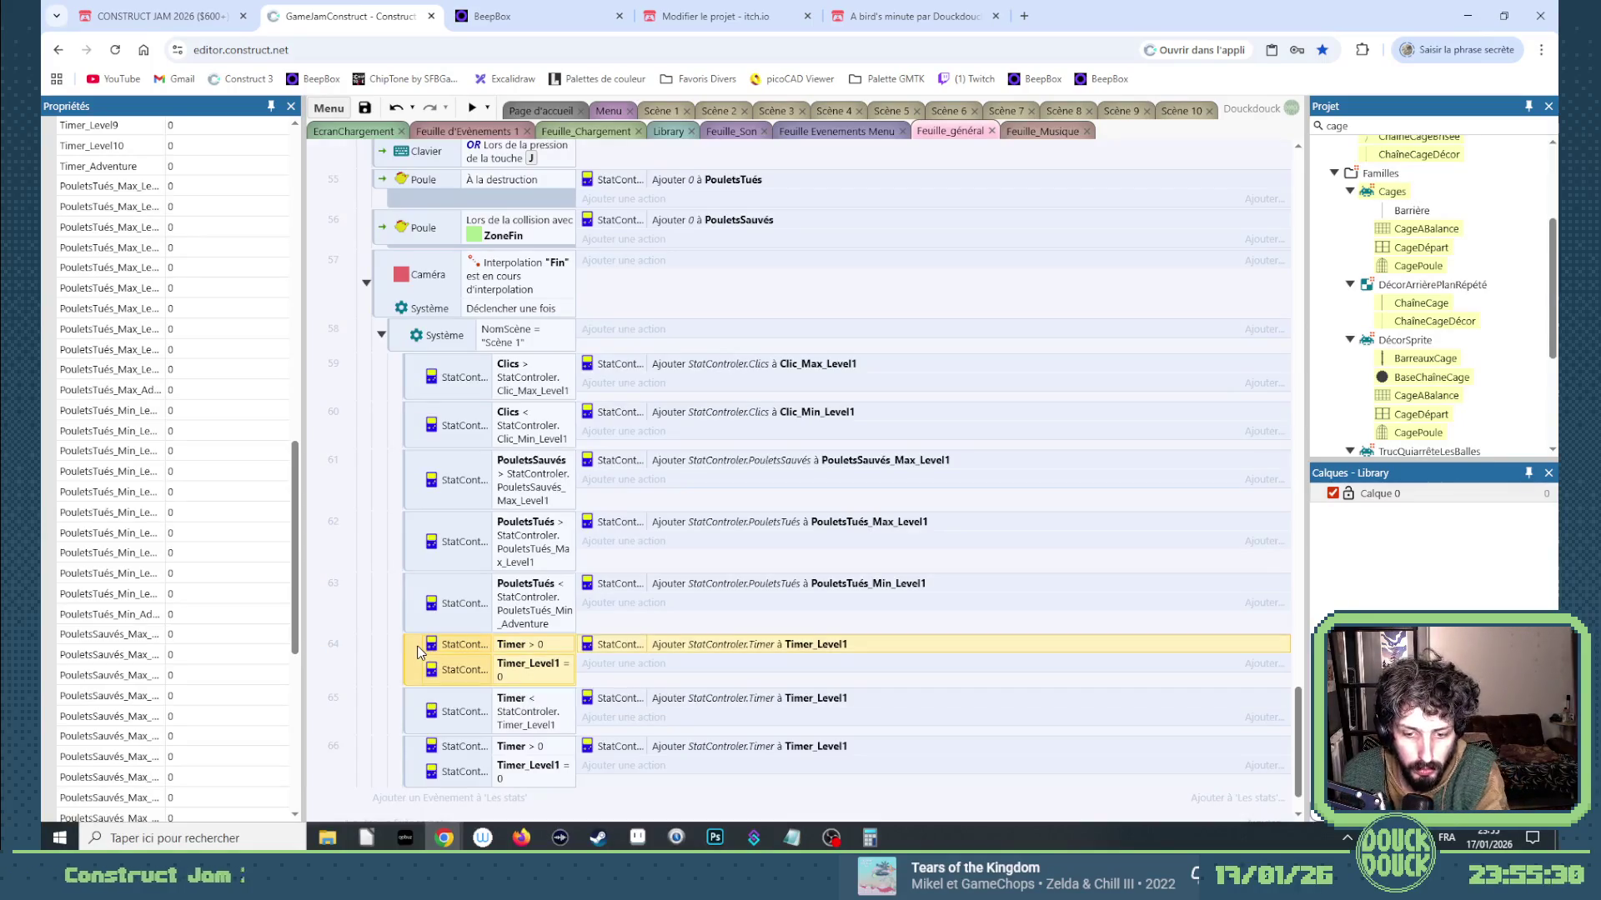
key("Delete")
left_click(419, 685)
In the Library layout, set StatControler's remaining per-level and Adventure variable defaults to -1.
left_click(668, 131)
left_click(217, 505)
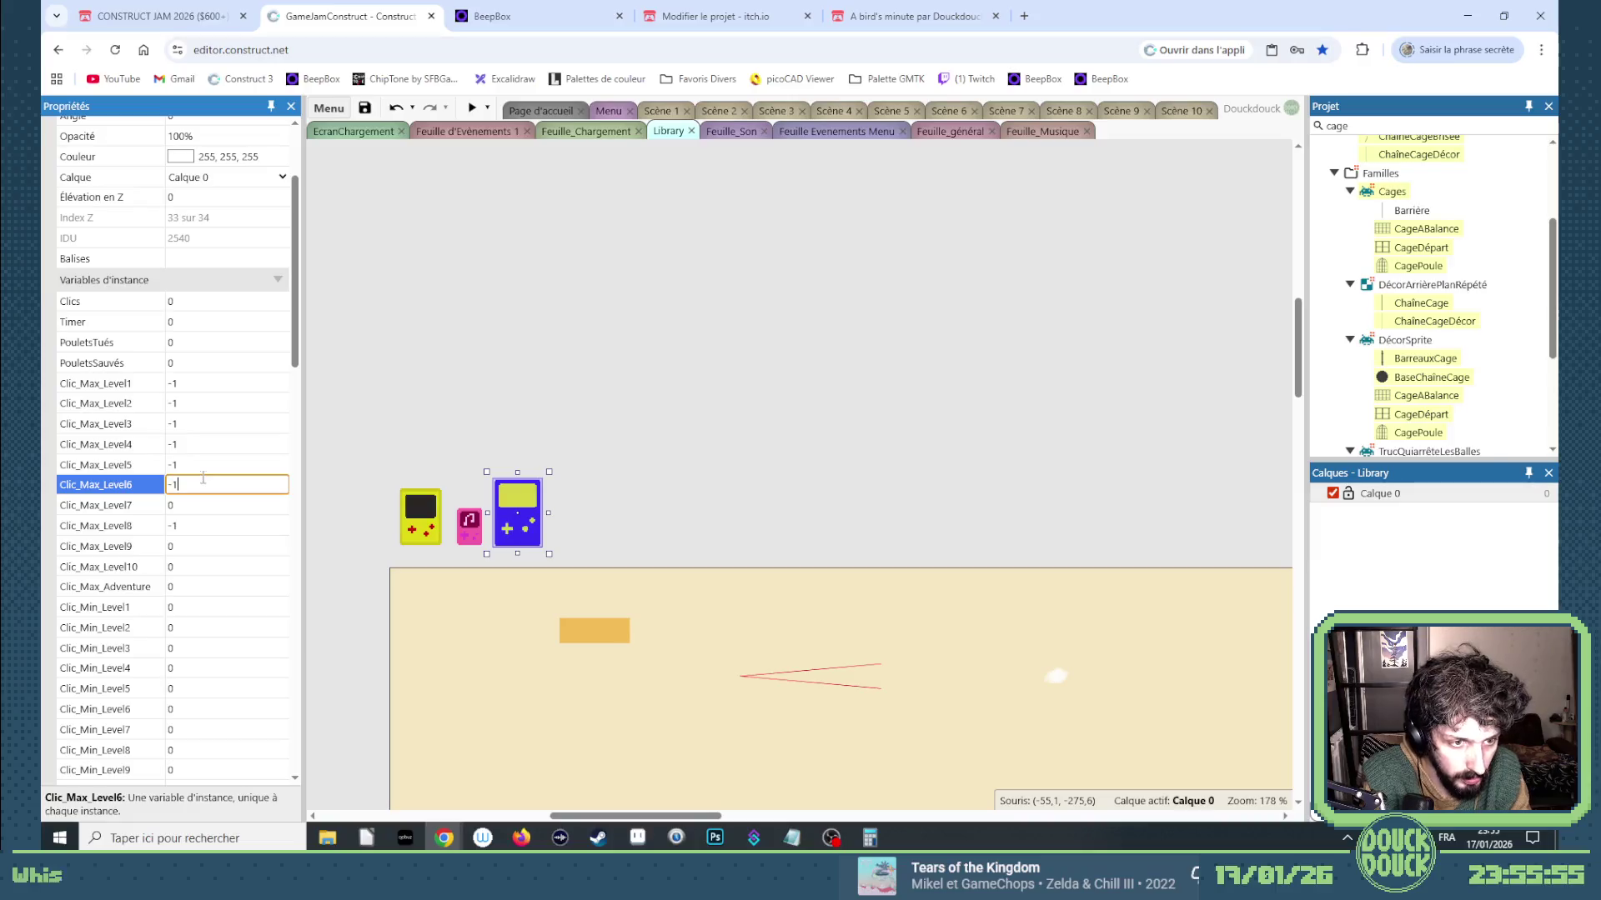
key("Tab")
key("Tab")
type("-1")
key("Tab")
type("-1")
key("Tab")
type("-1")
key("Tab")
type("-1")
key("Tab")
type("-1")
key("Tab")
type("-1")
key("Tab")
type("-1")
key("Tab")
type("-1")
key("Tab")
type("-1\t-1\t-1\t-1\t-1\t-1\t-1\t-1\t-1\t-1\t-1\t-1\t-1\t-1\t-1\t-1")
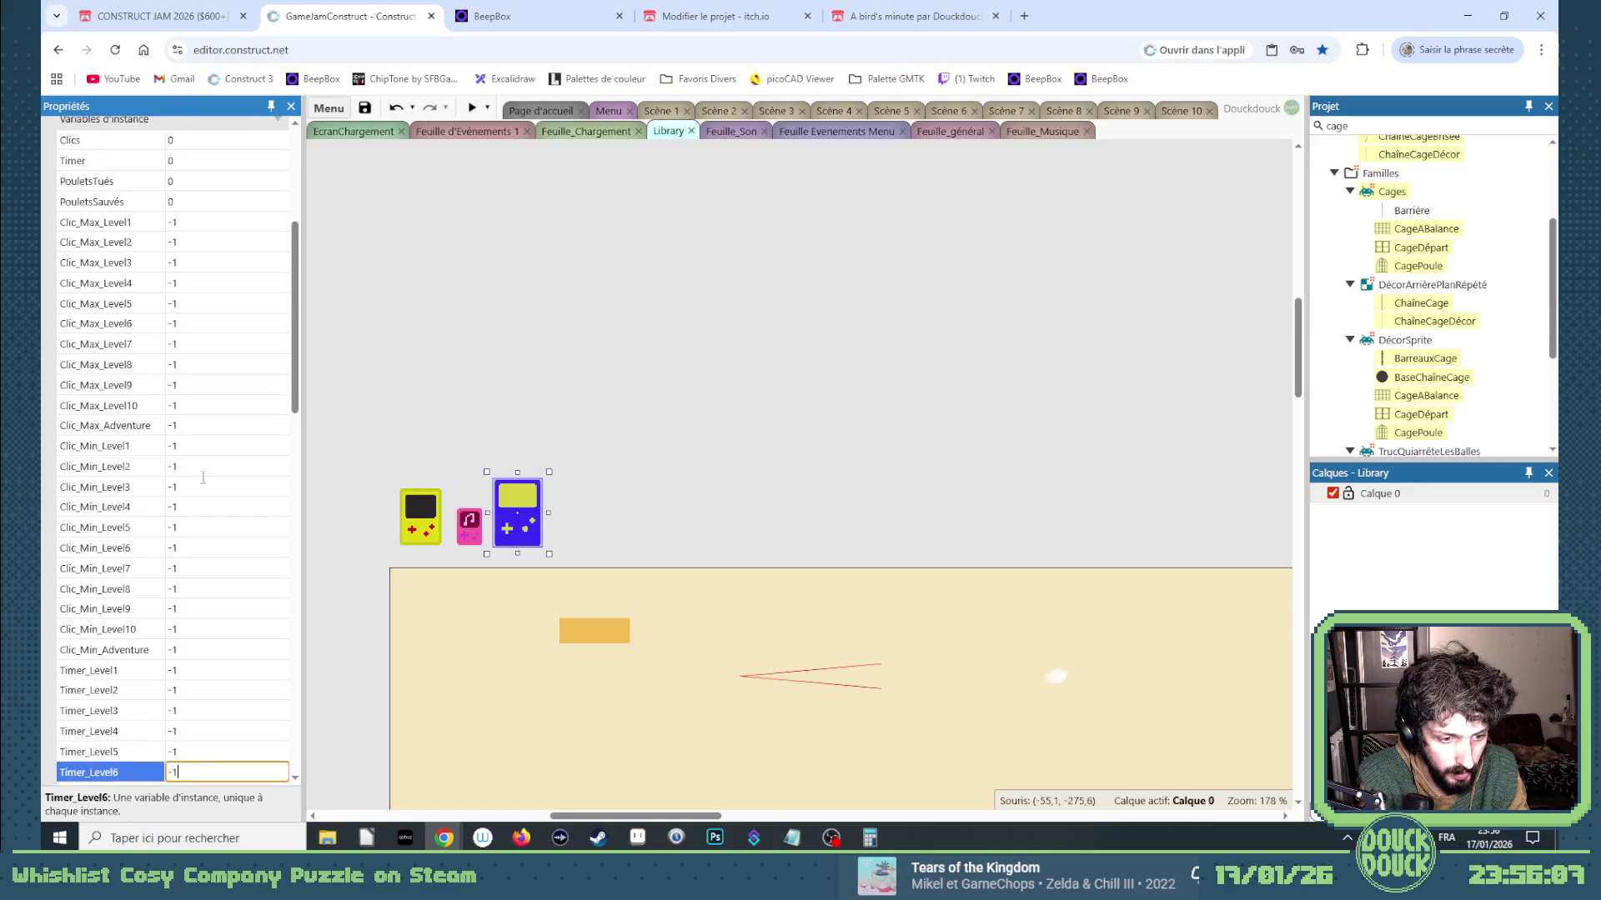
type("\t-1\t-1\t-1\t-1\t-1")
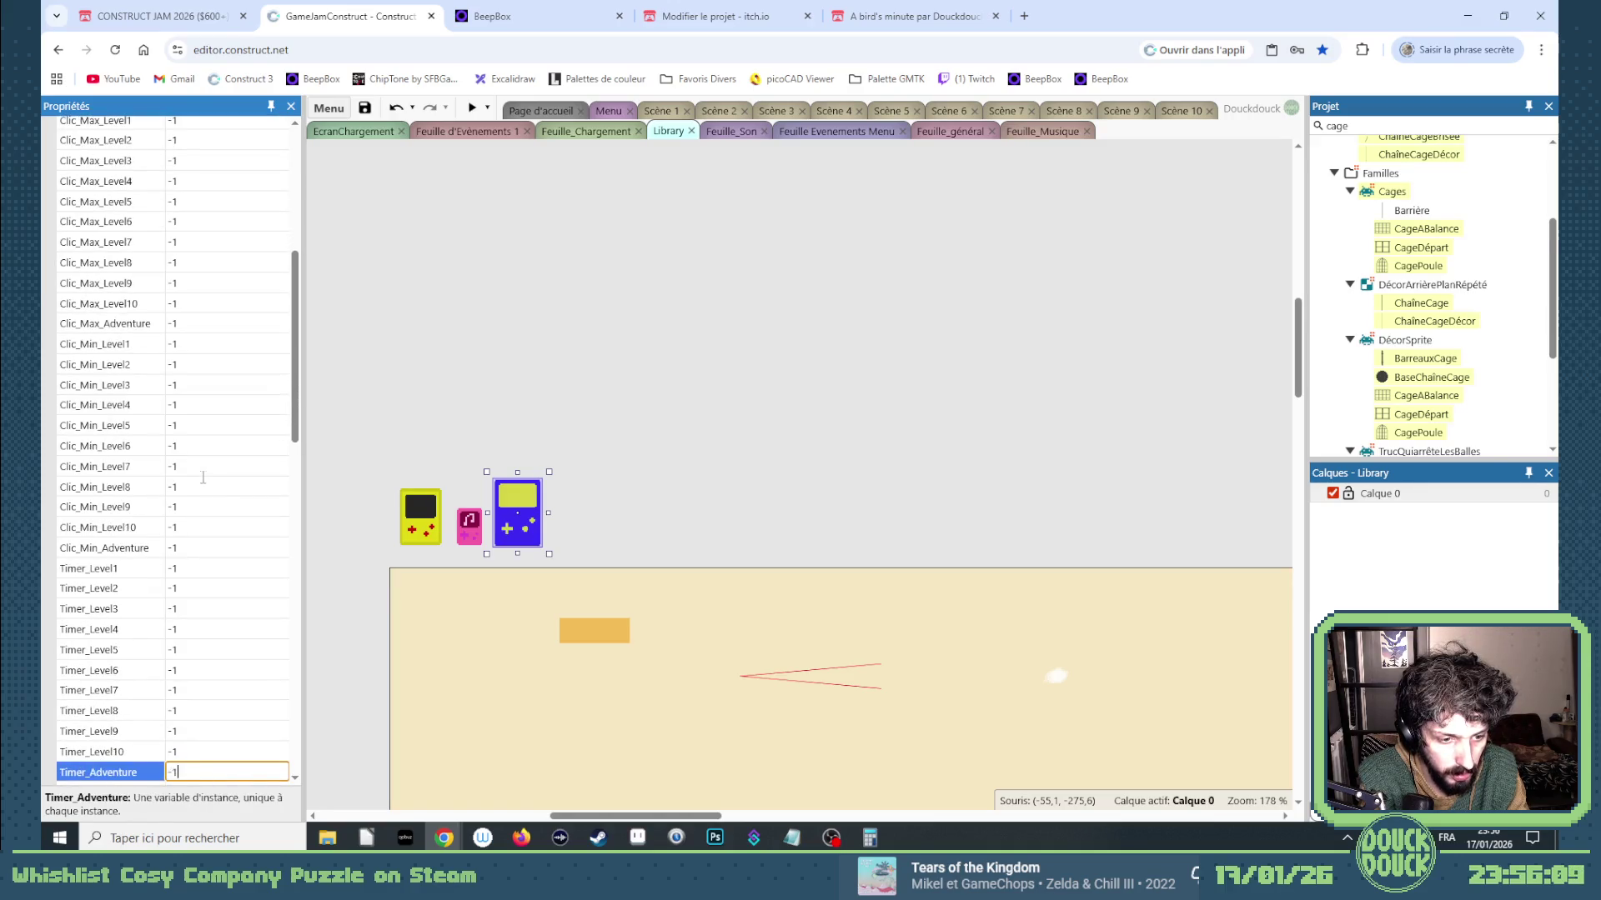
type("\t-1\t-1\t-1\t-1\t-1")
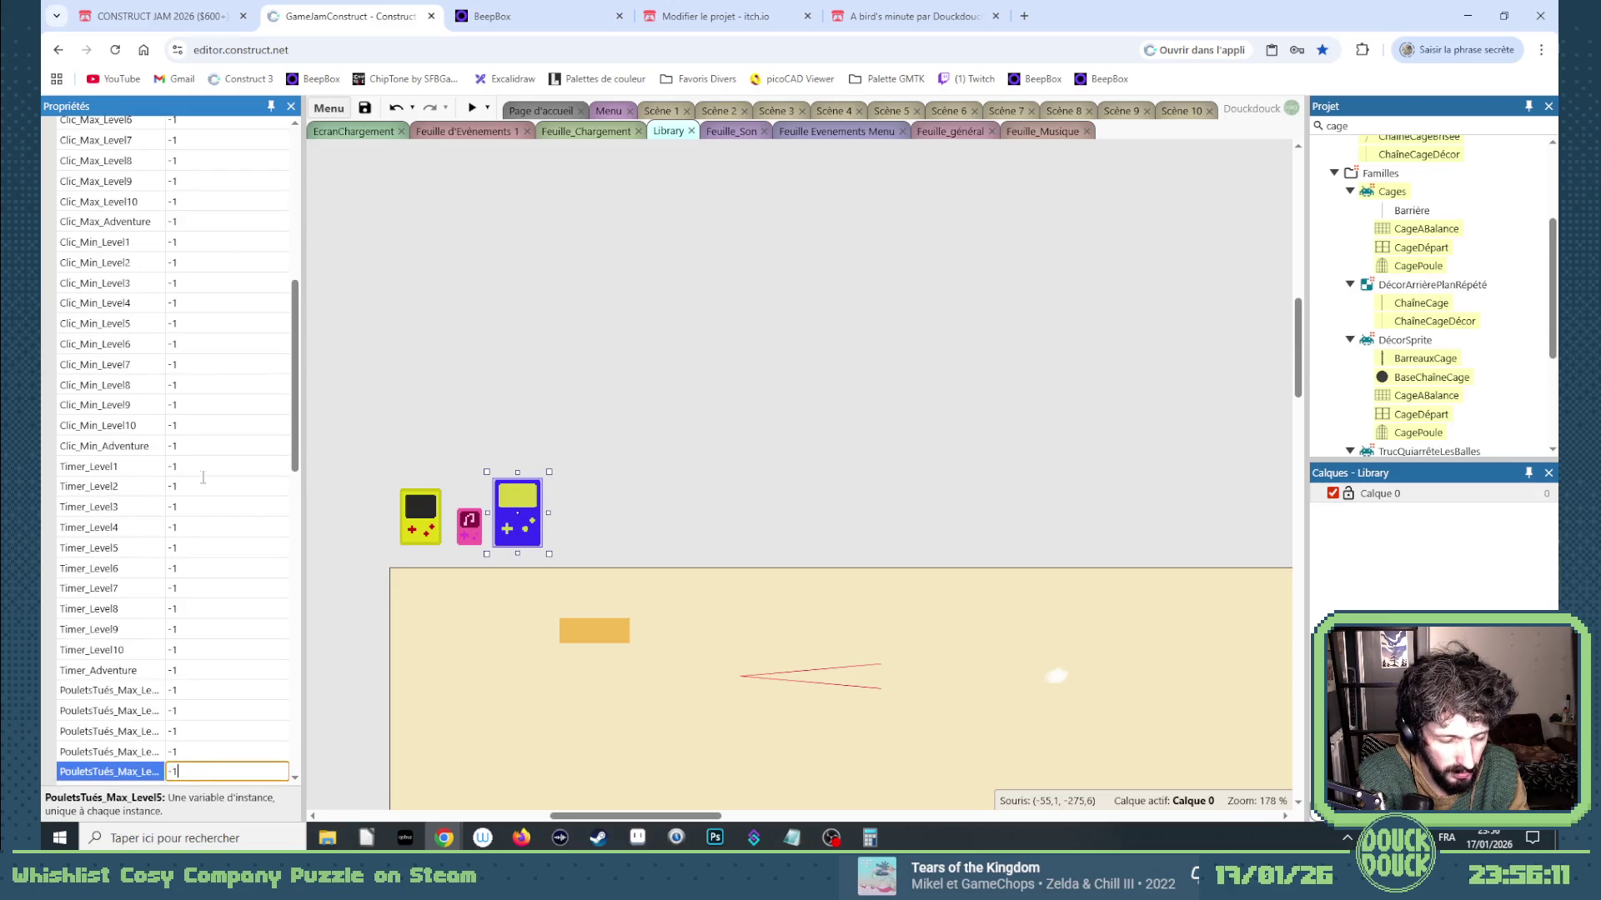
type("\t-1\t-1\t")
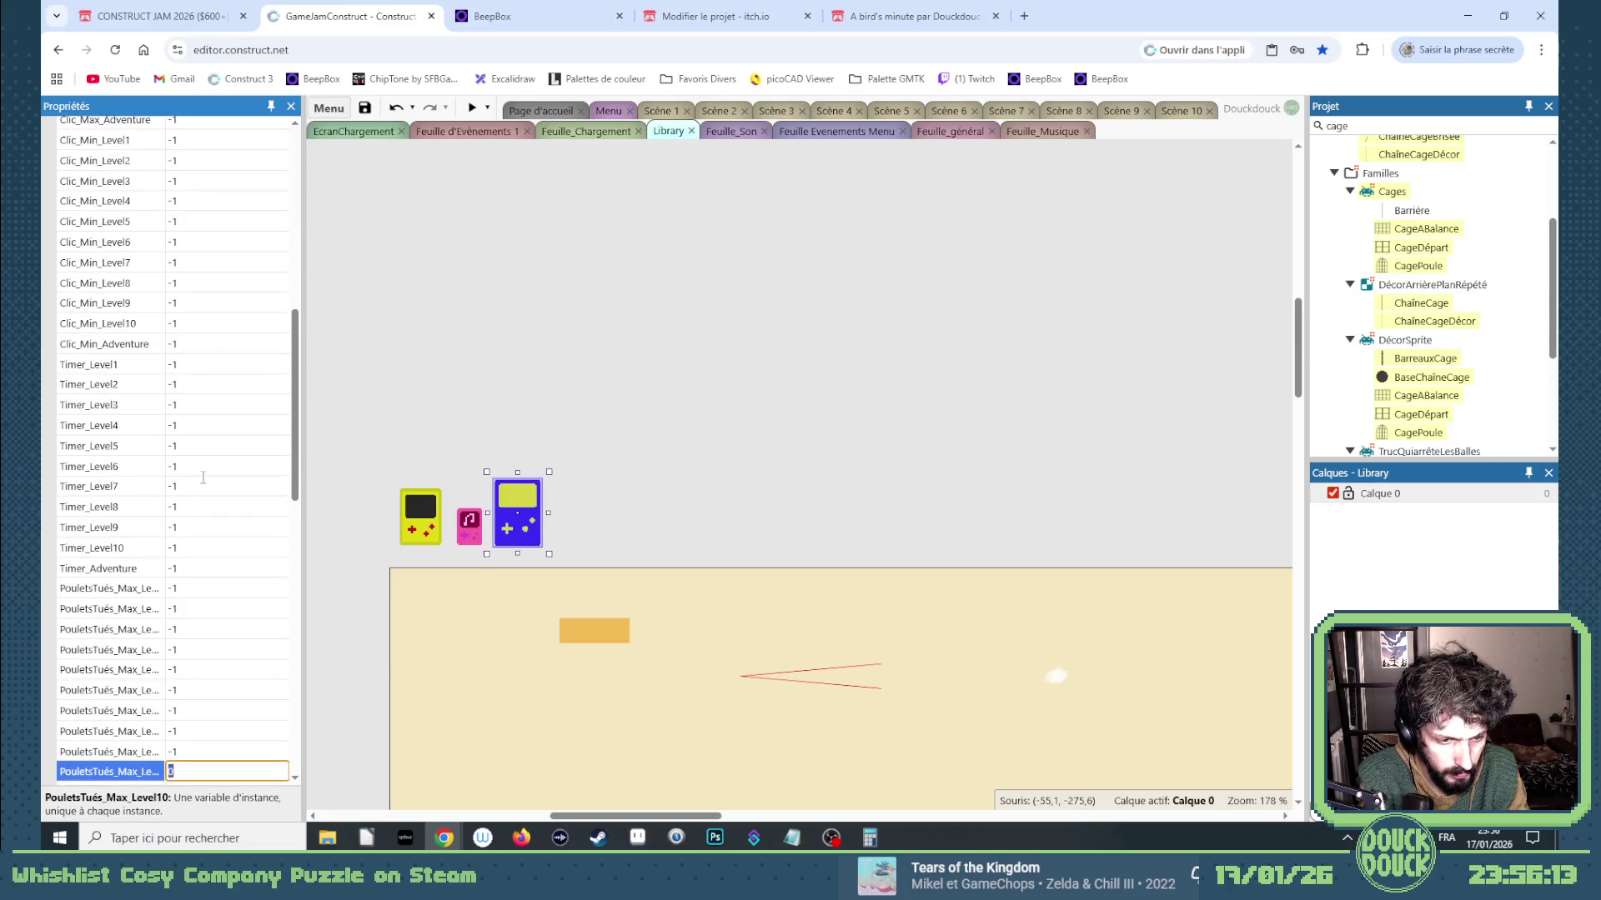
type("-1\t-1\t-1\t-1\t")
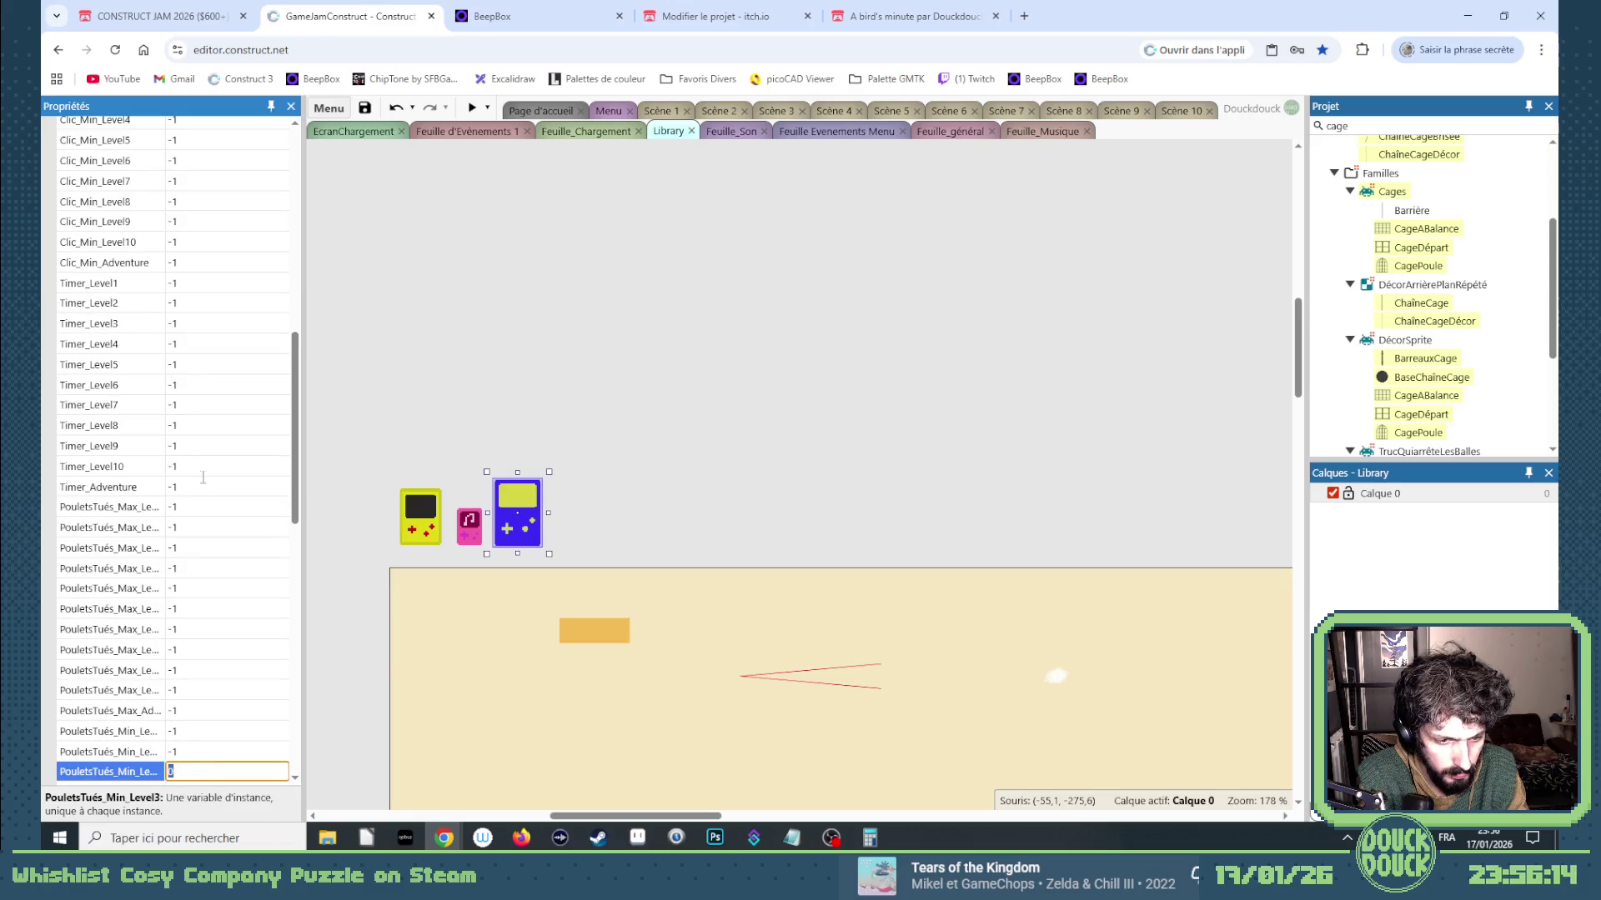
type("-1\t-1\t-1\t")
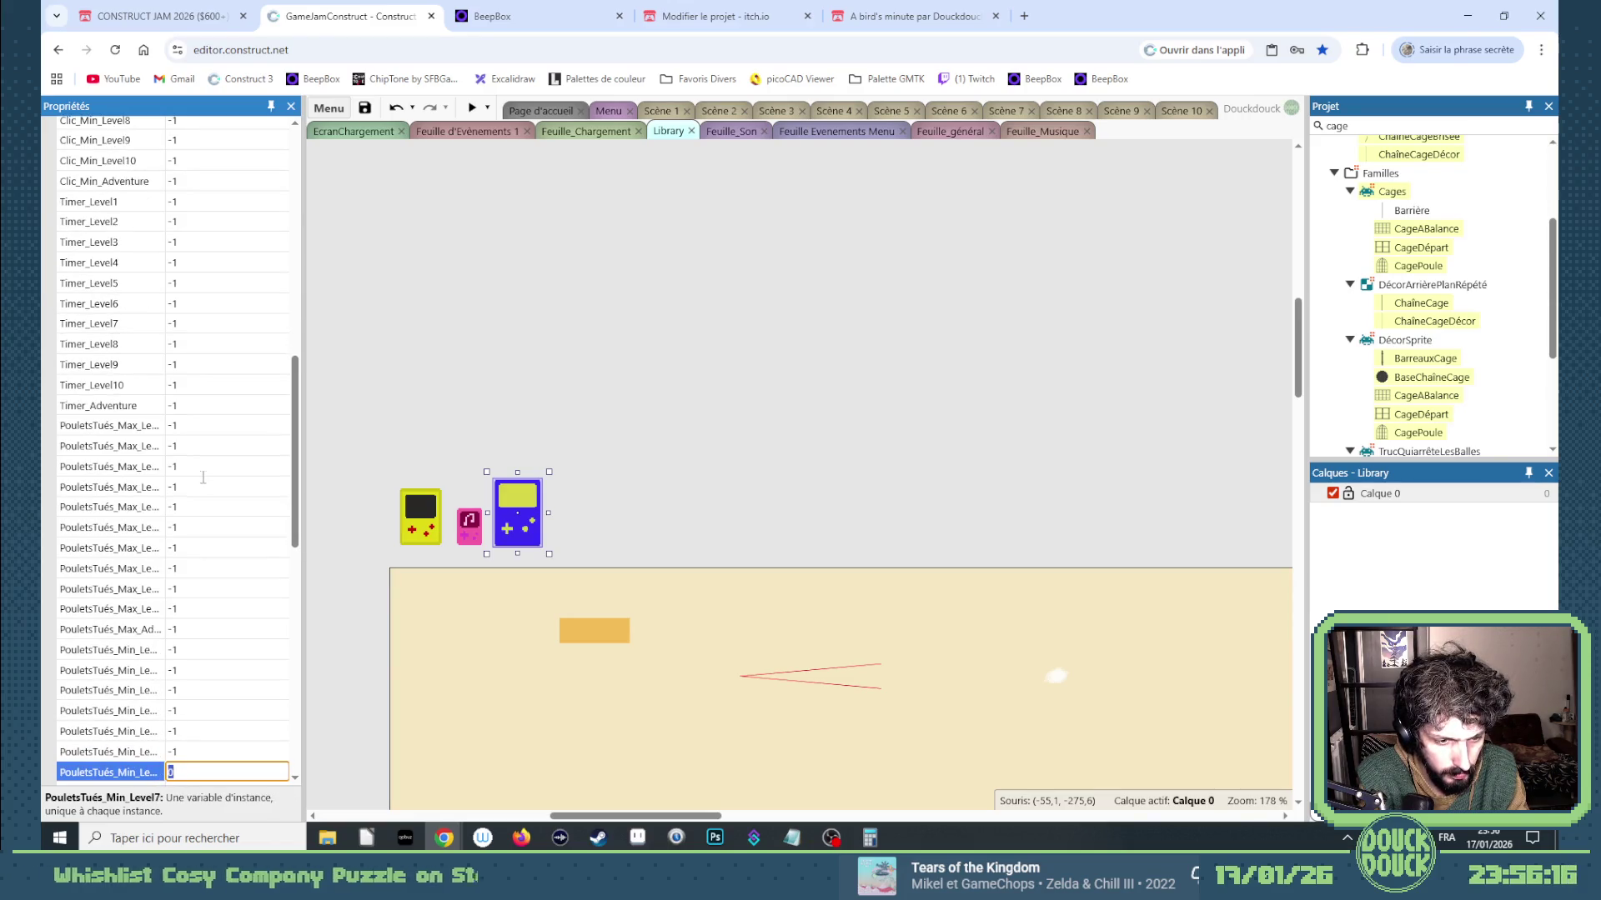
type("-1\t-1\t-1\t-1\t-1")
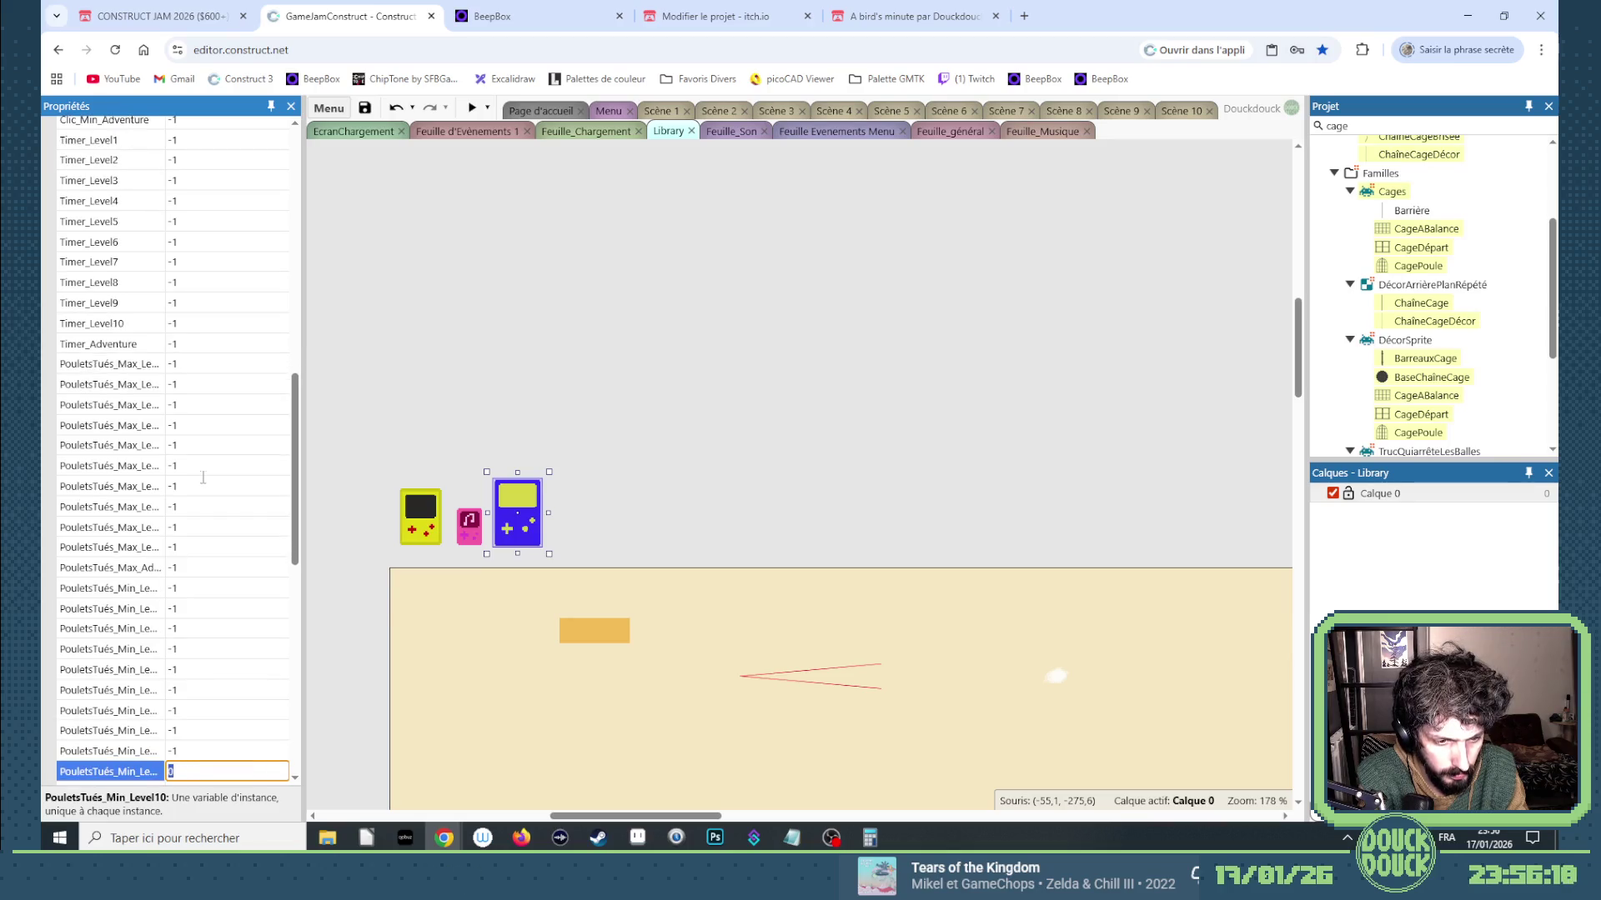
type("\t-1\t-1\t-1\t-1")
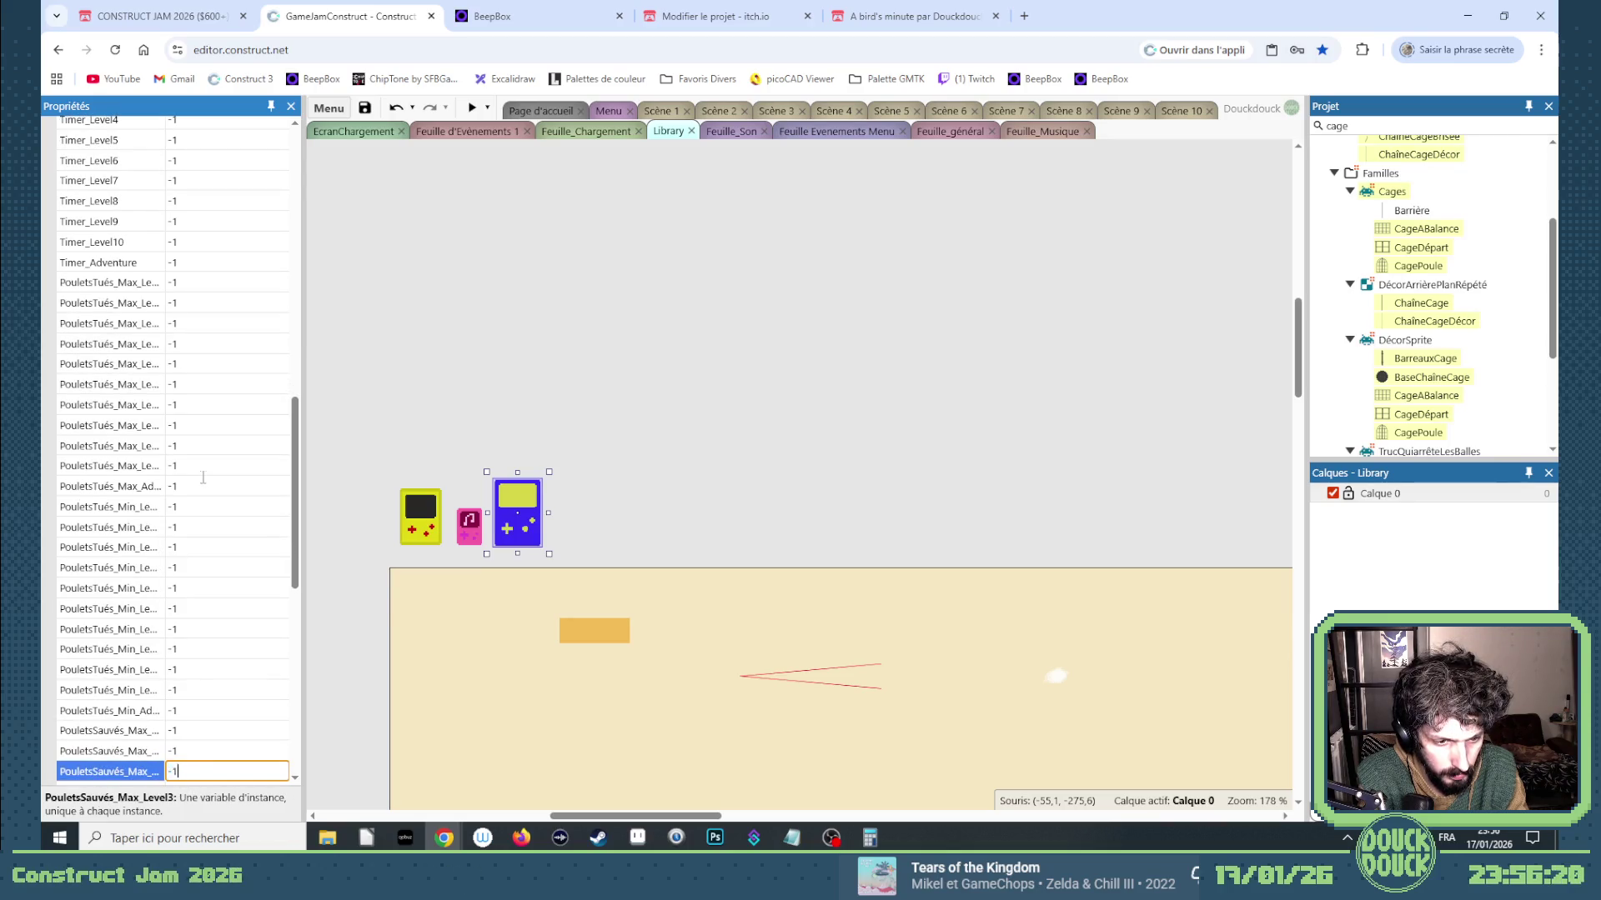
type("\t-1\t-1\t-1\t-1\t")
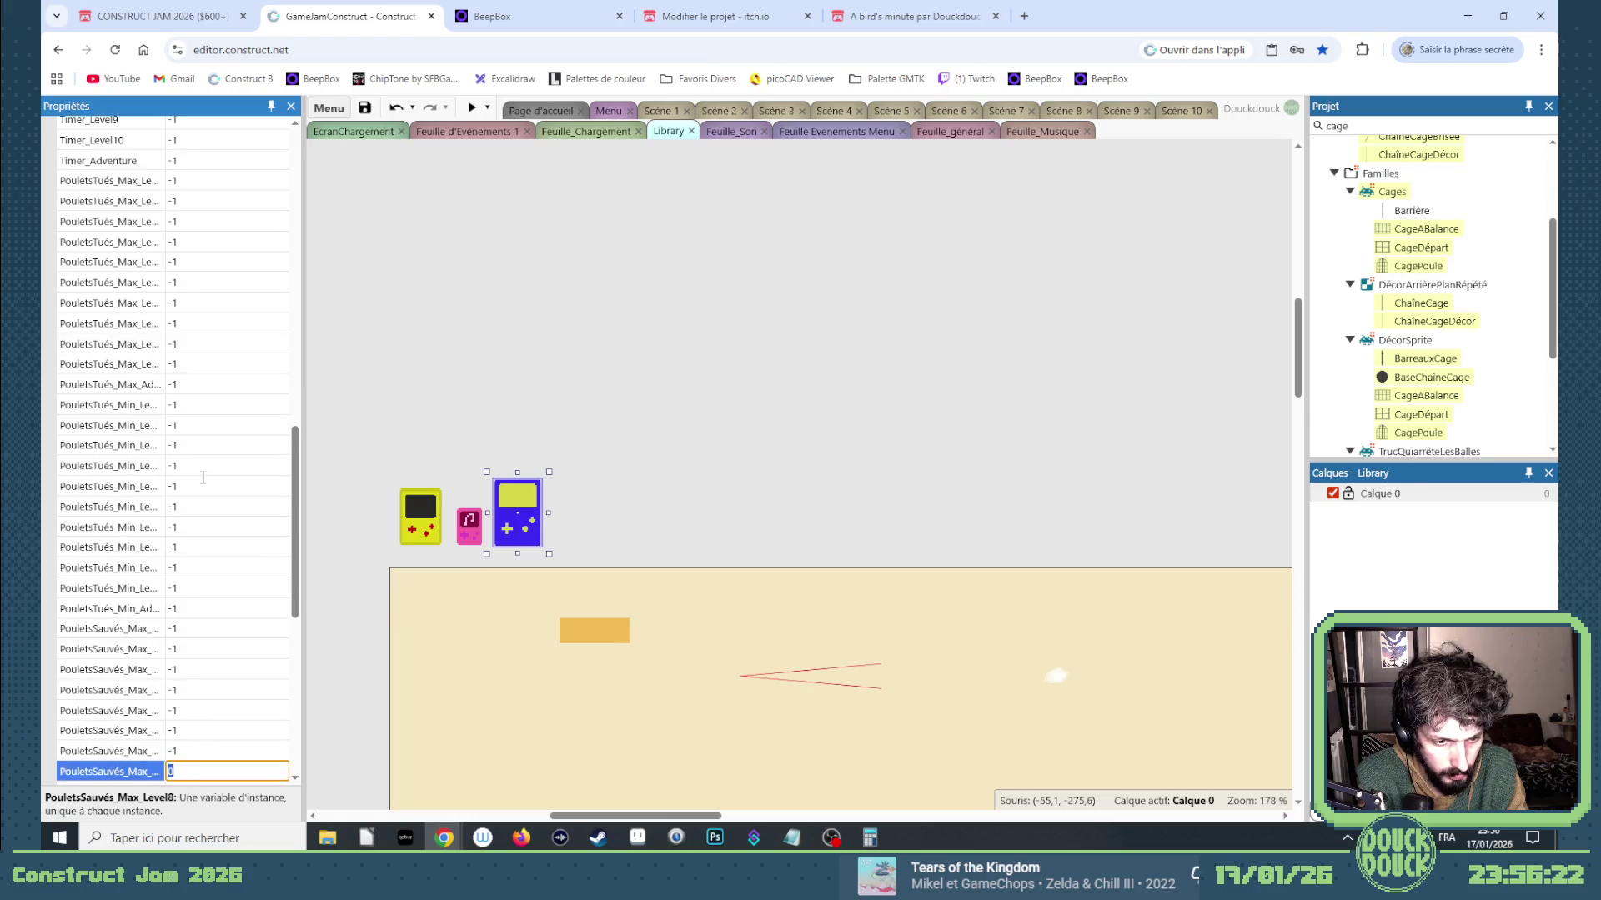
type("-1")
key("Tab")
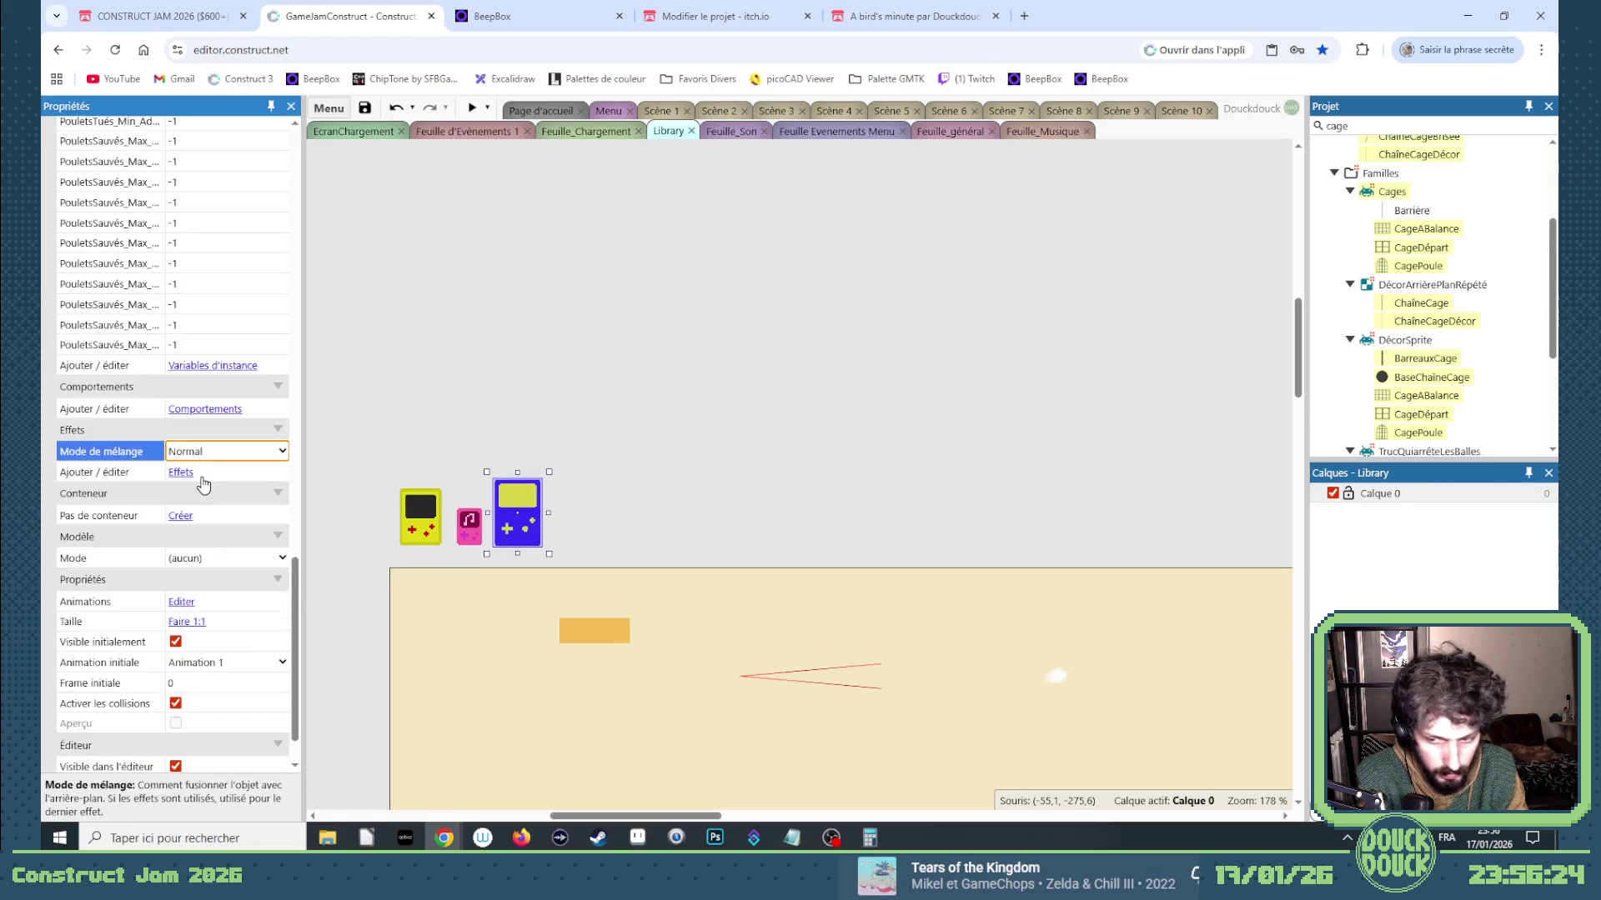
Go to the Feuille_général event sheet and select and collapse the Scène 1 subgroup.
left_click(571, 299)
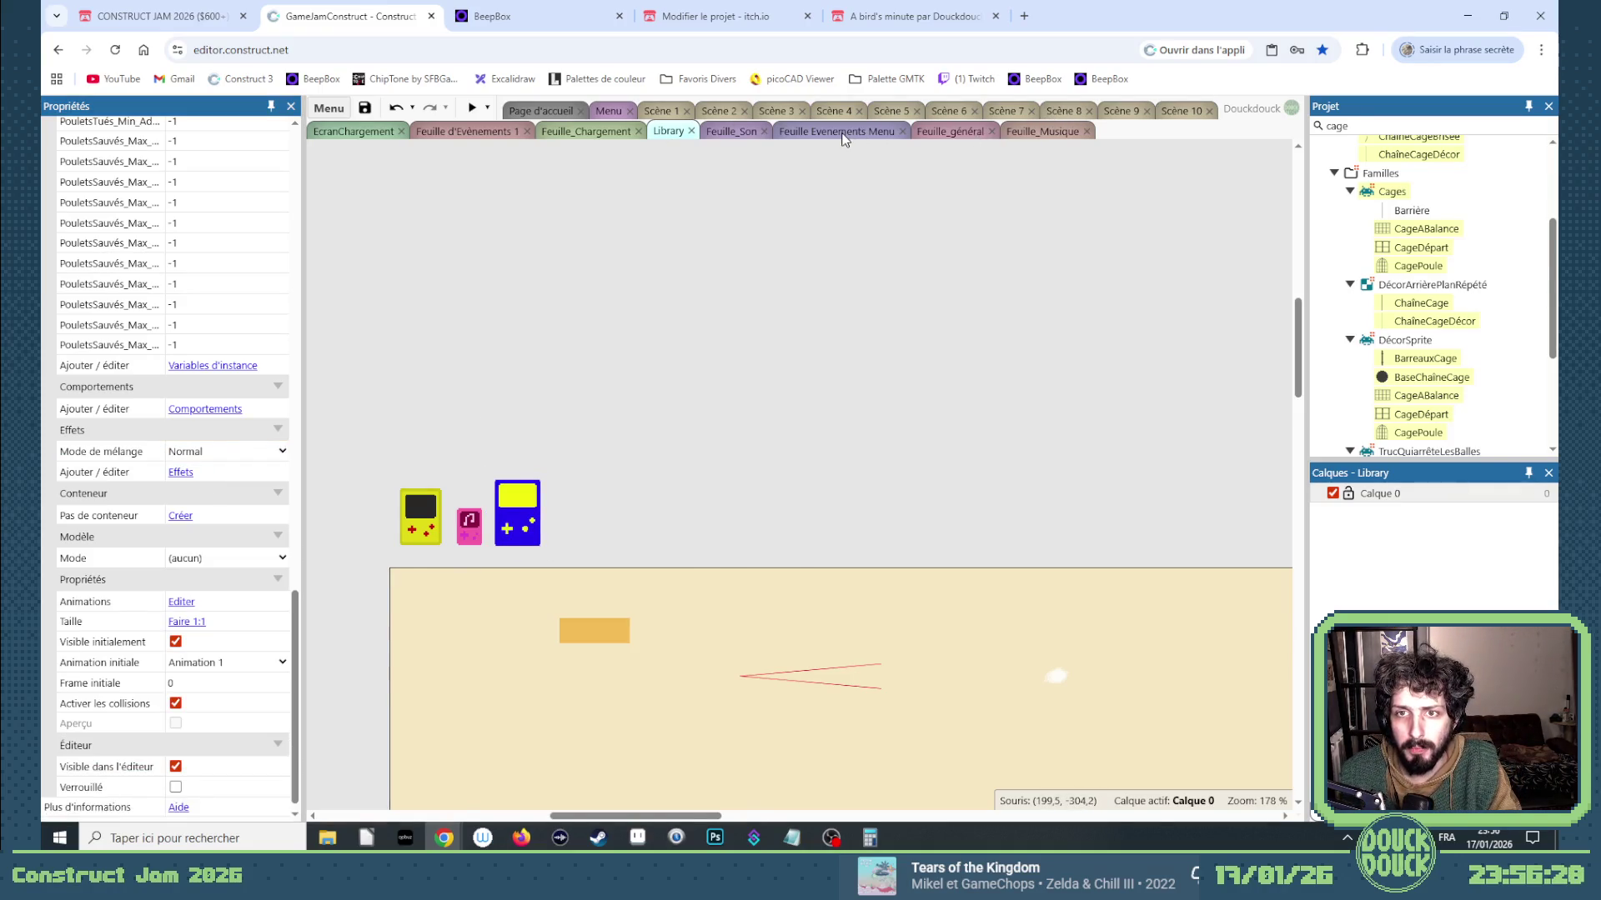
left_click(842, 132)
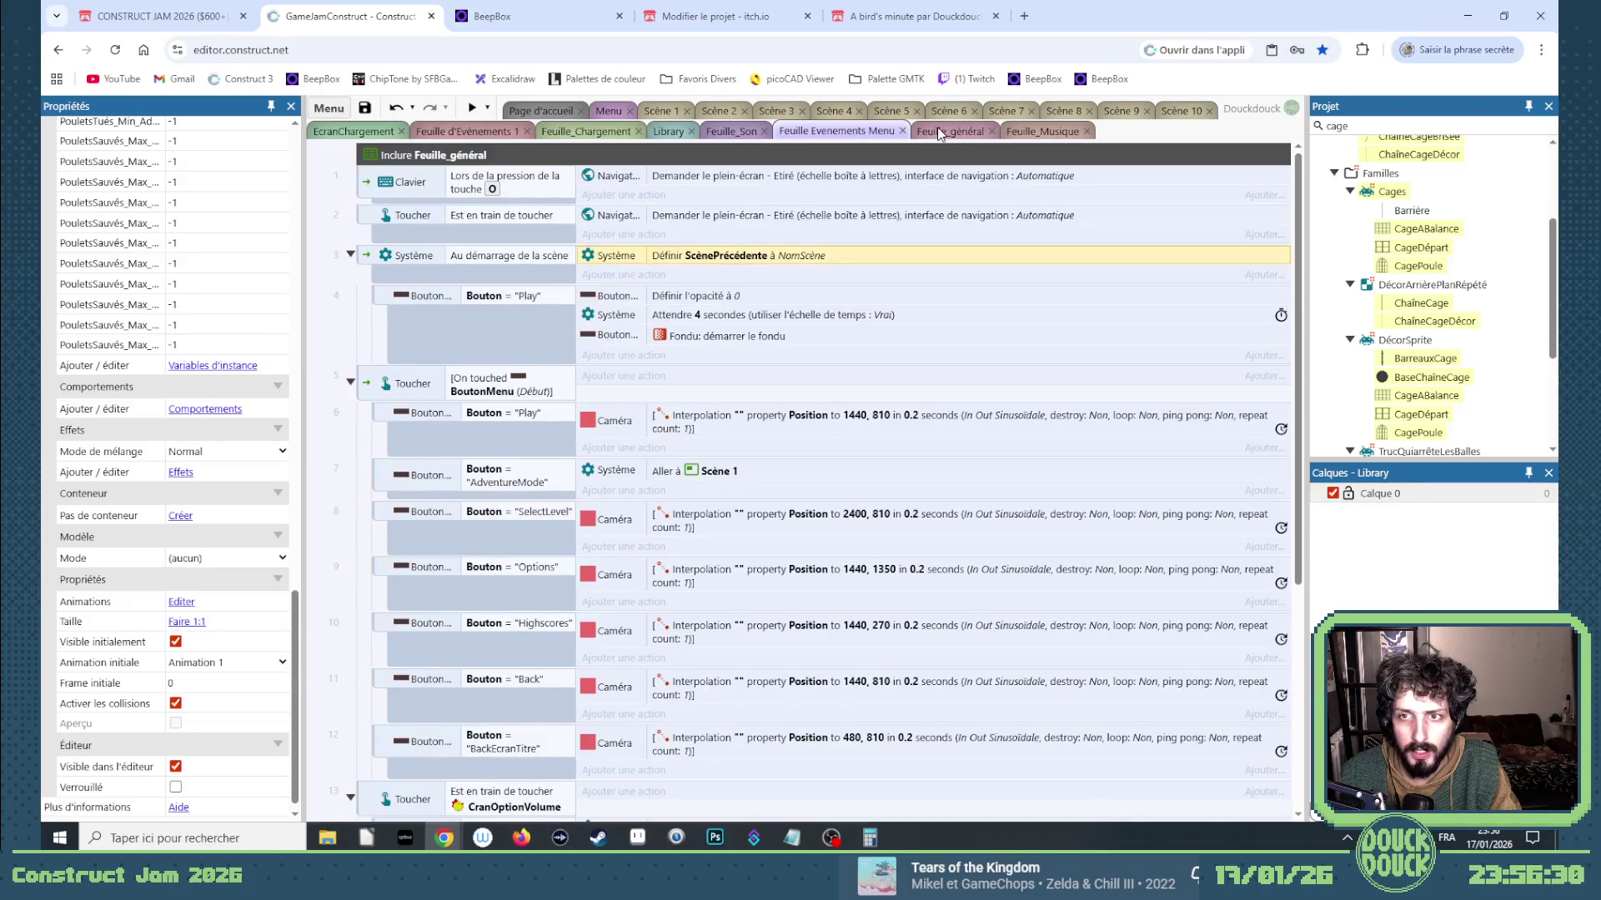
left_click(940, 132)
left_click(400, 384)
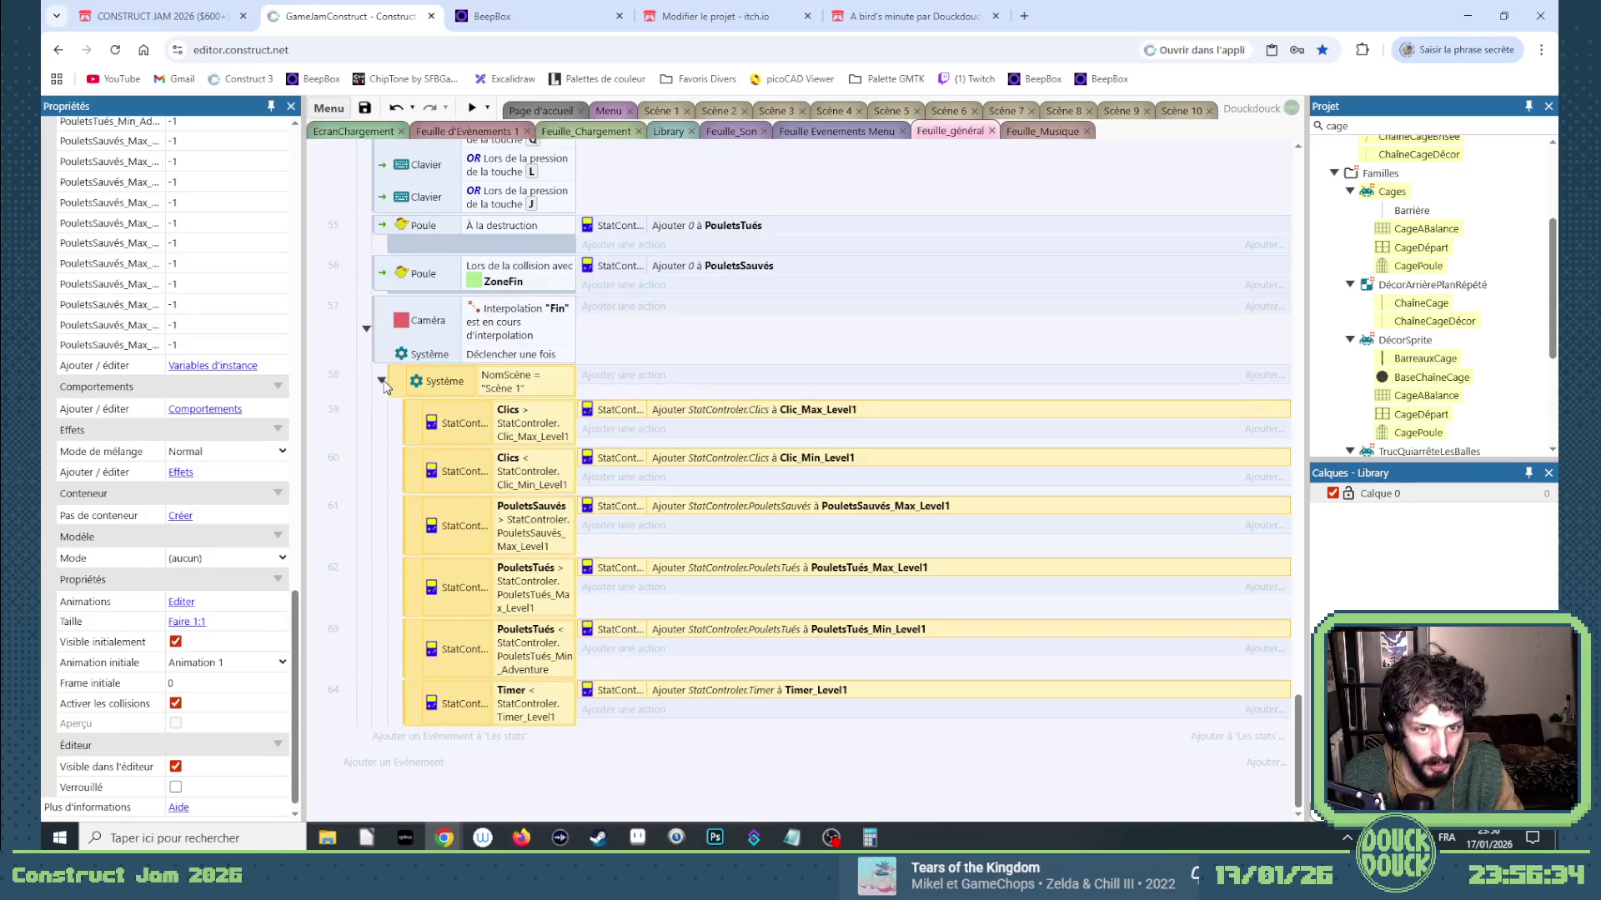
left_click(382, 381)
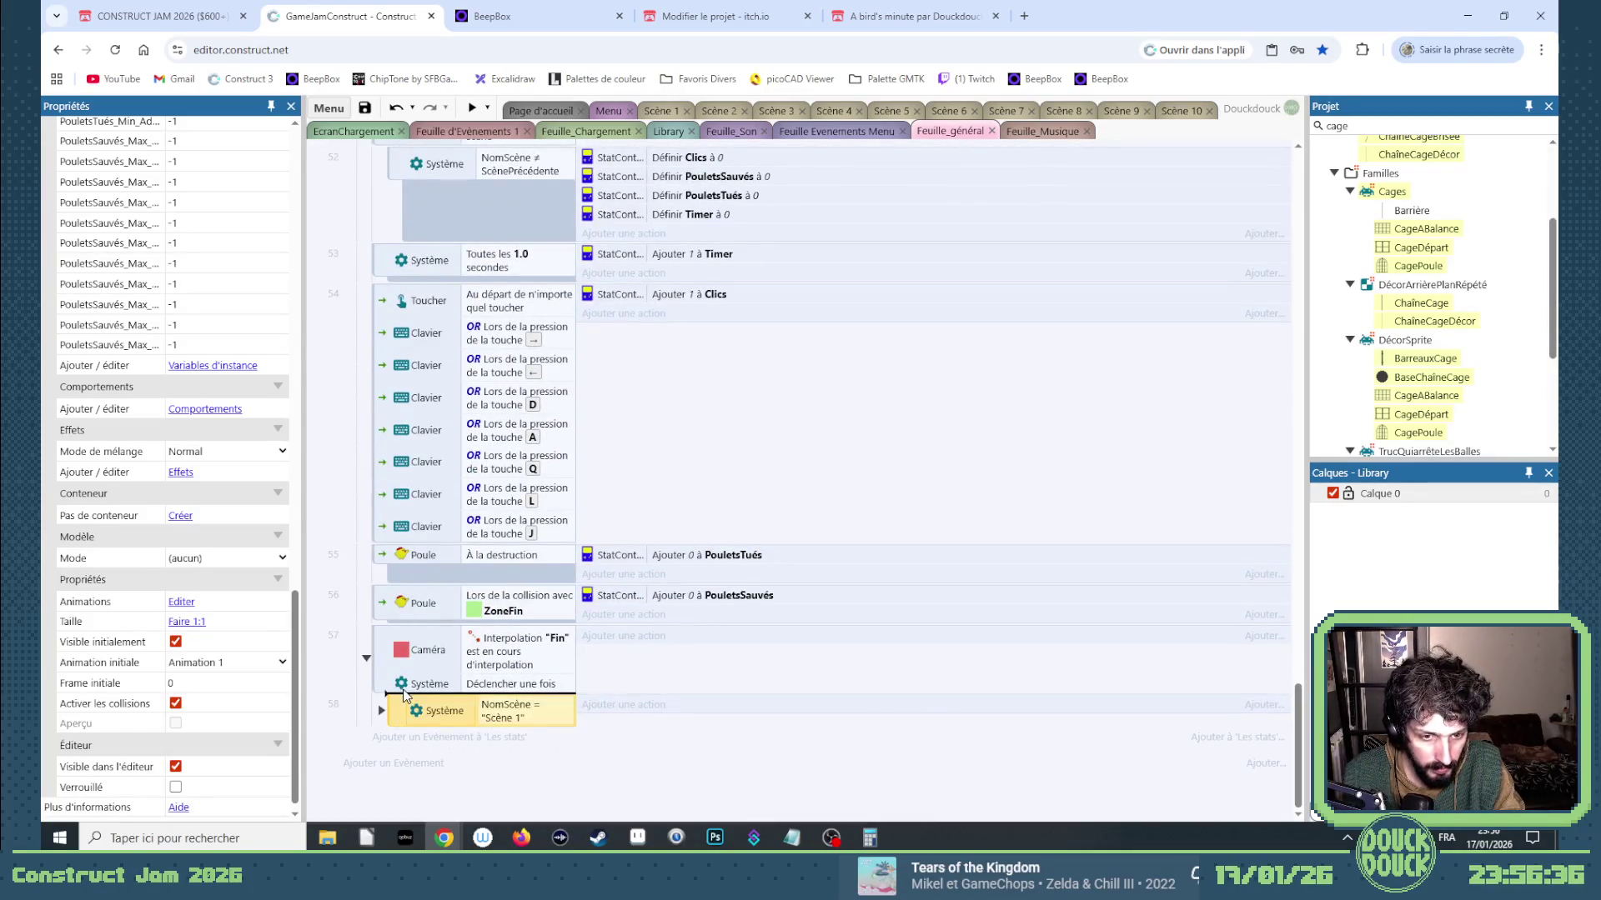
Paste repeated copies of the Scène 1 subgroup and open the second copy's scene-name comparison.
key("ctrl+v")
key("ctrl+v")
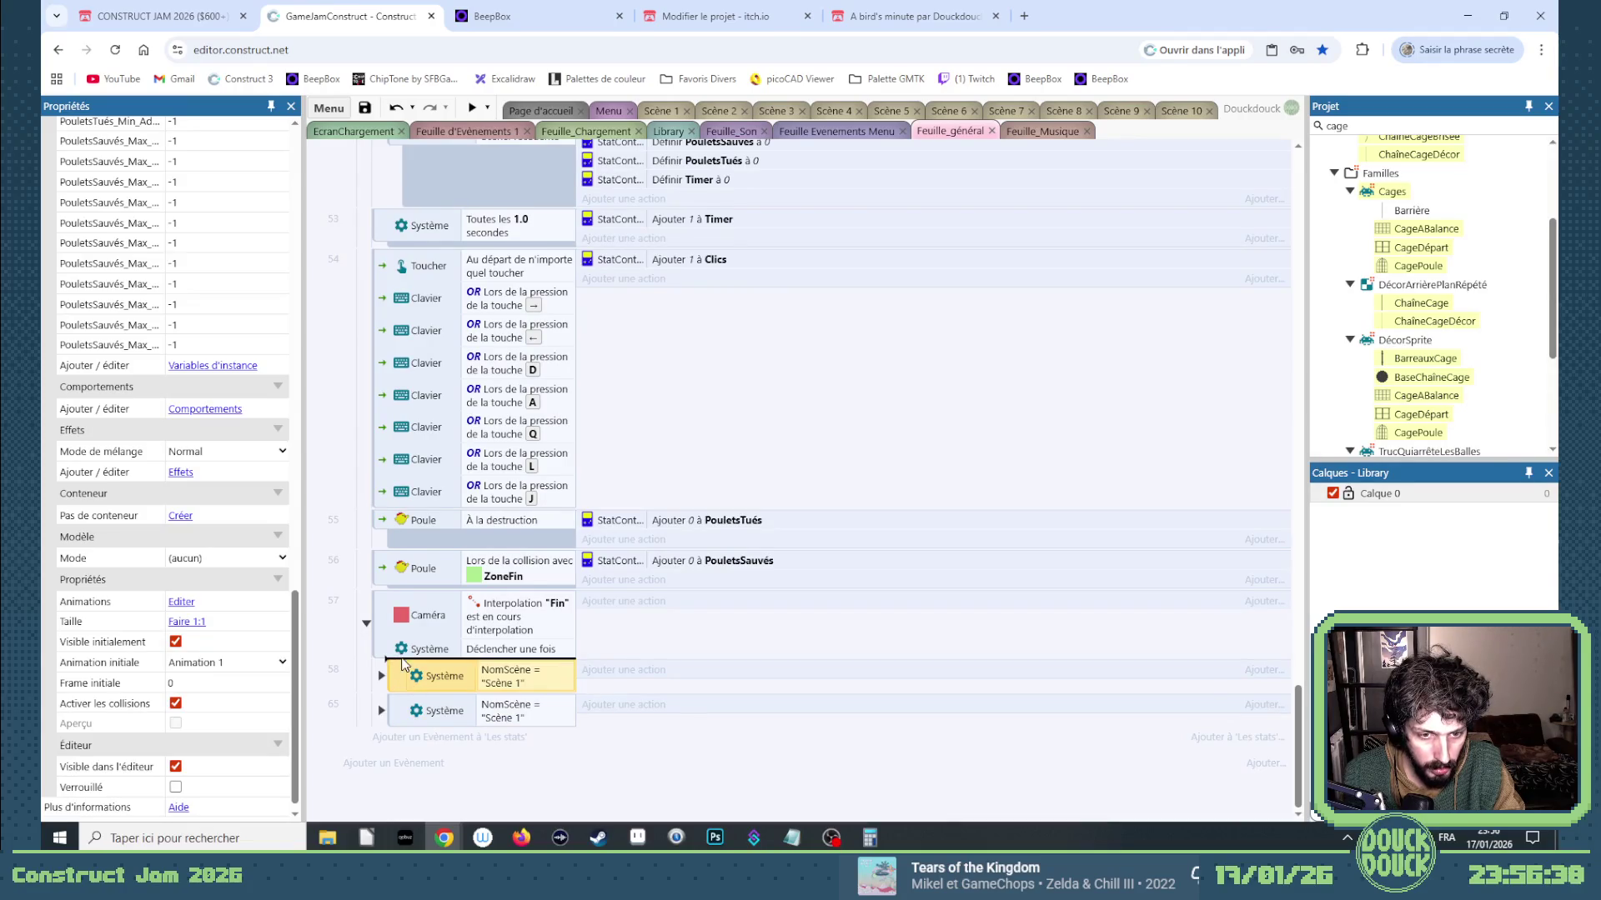
key("ctrl+v")
key("ctrl+v")
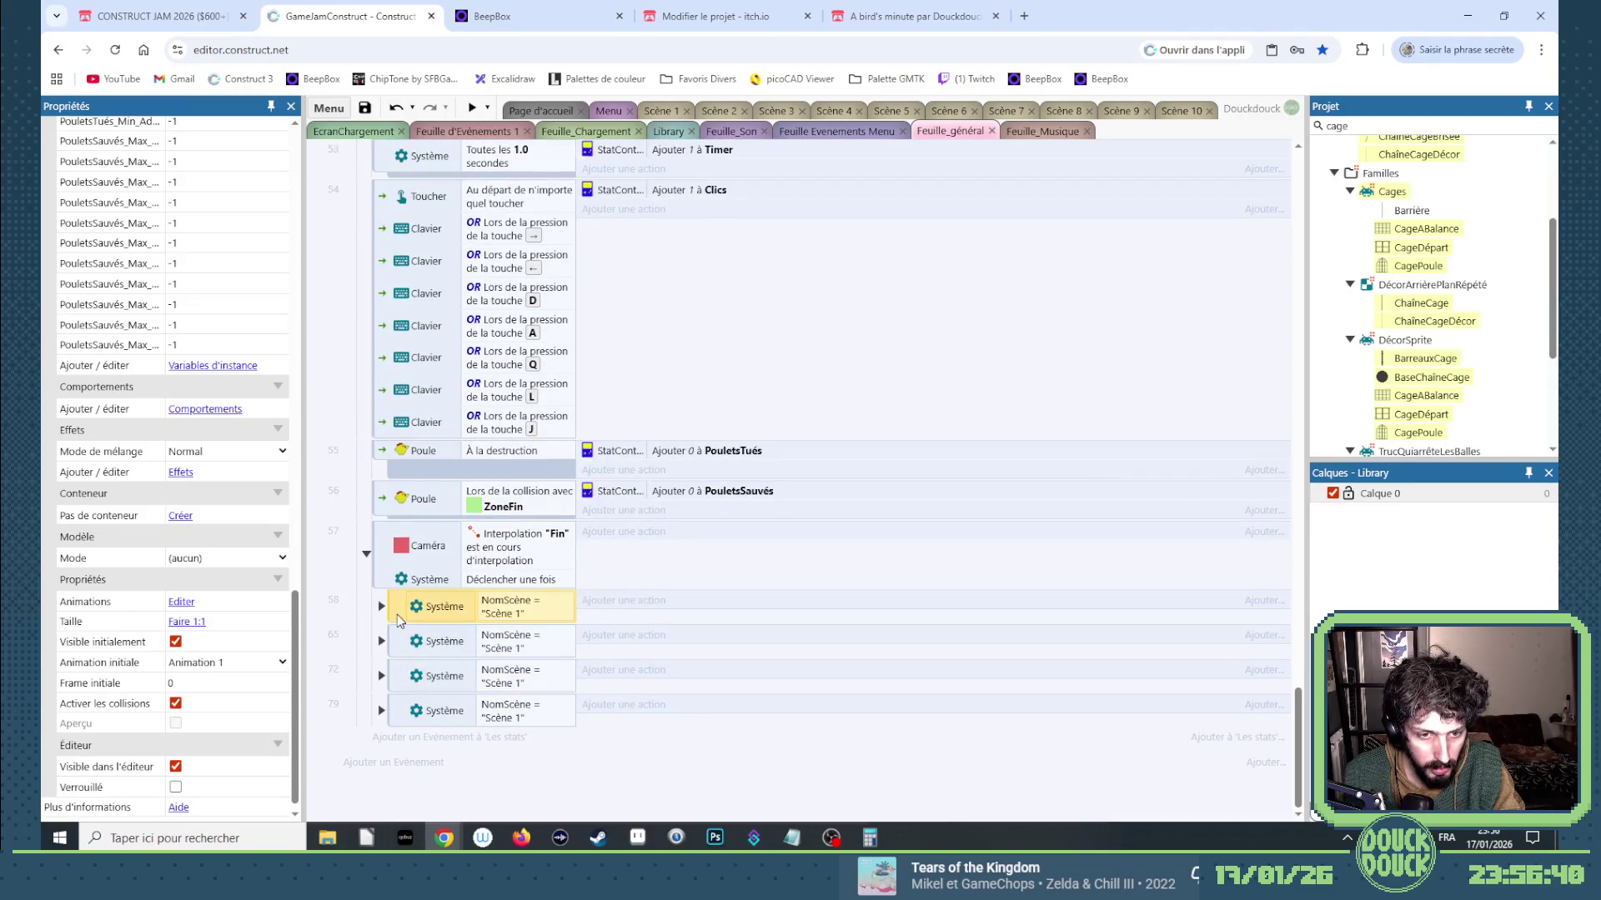
key("ctrl+v")
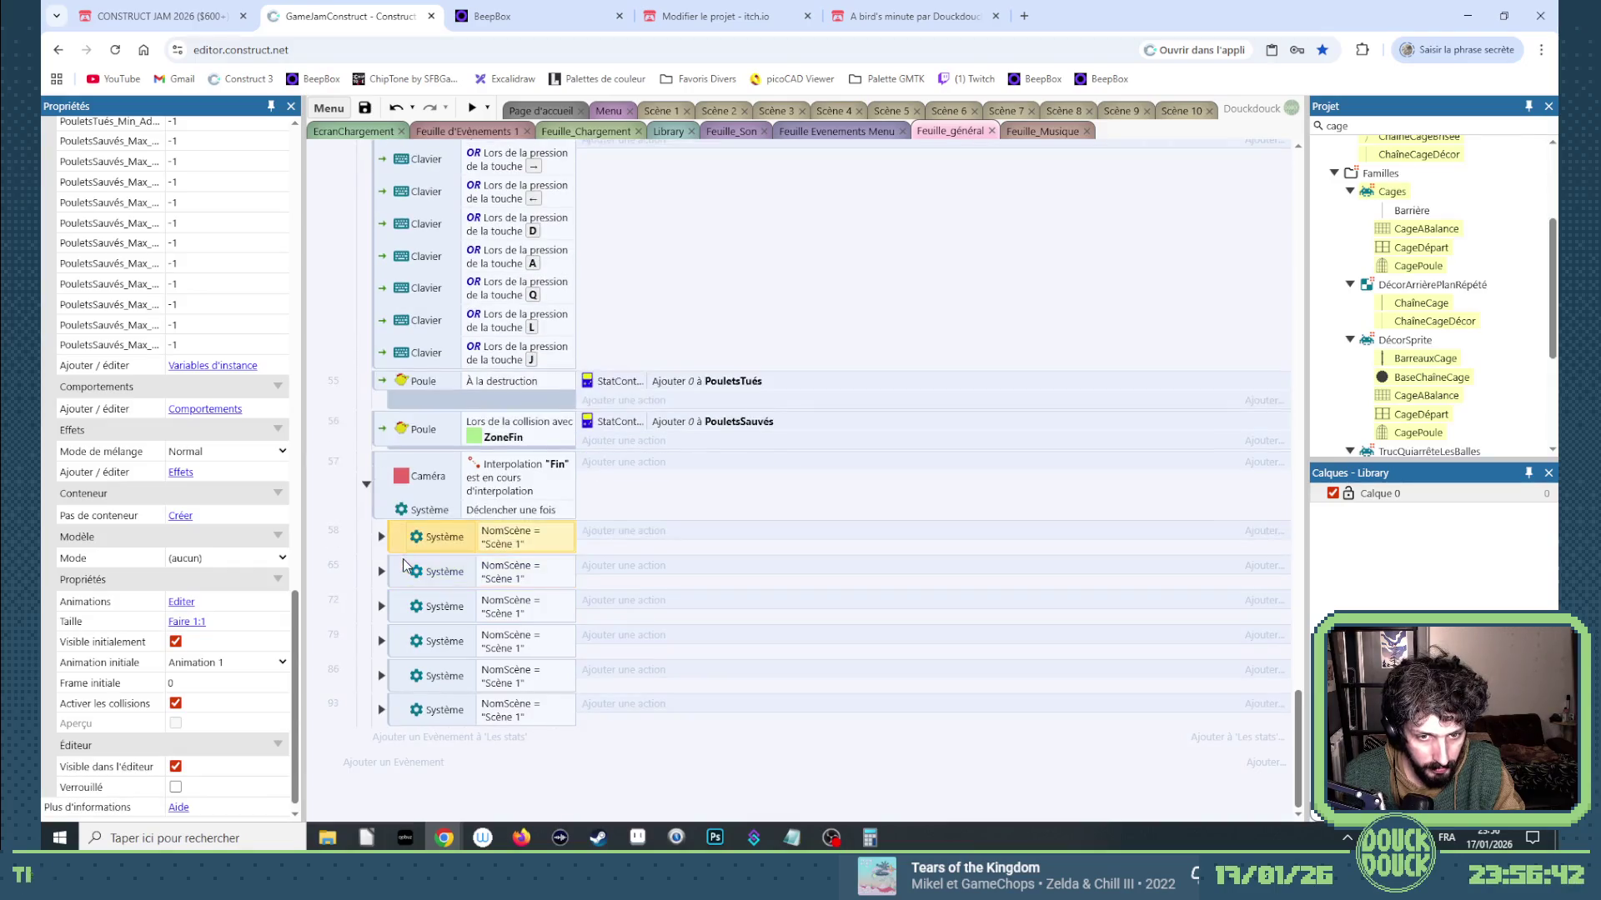
key("ctrl+v")
key("ctrl+v")
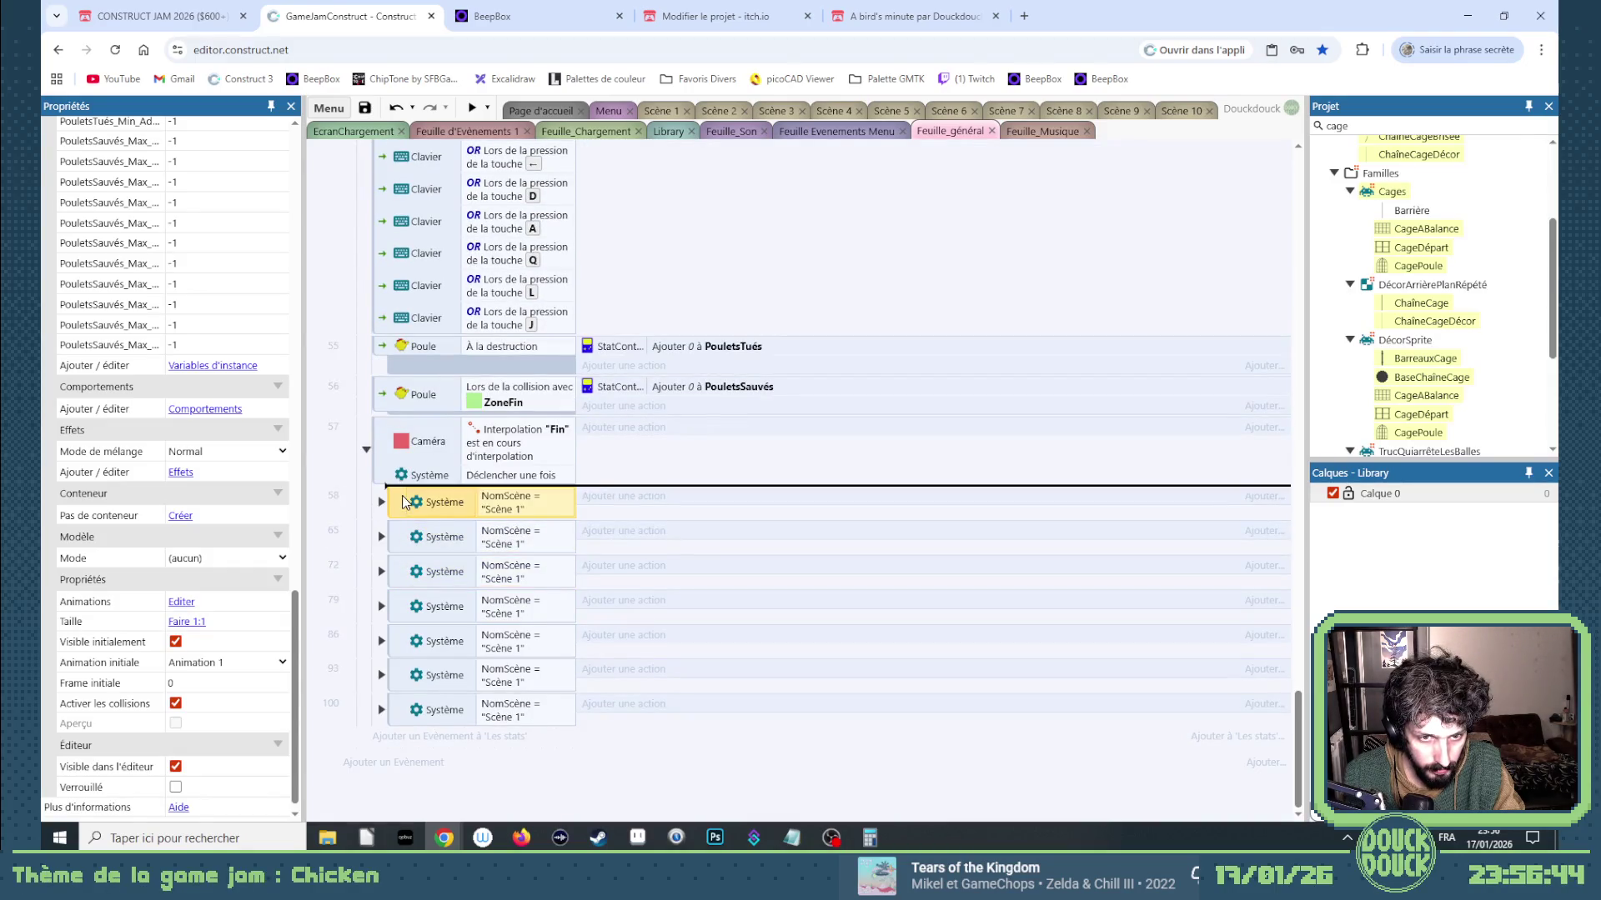
key("ctrl+v")
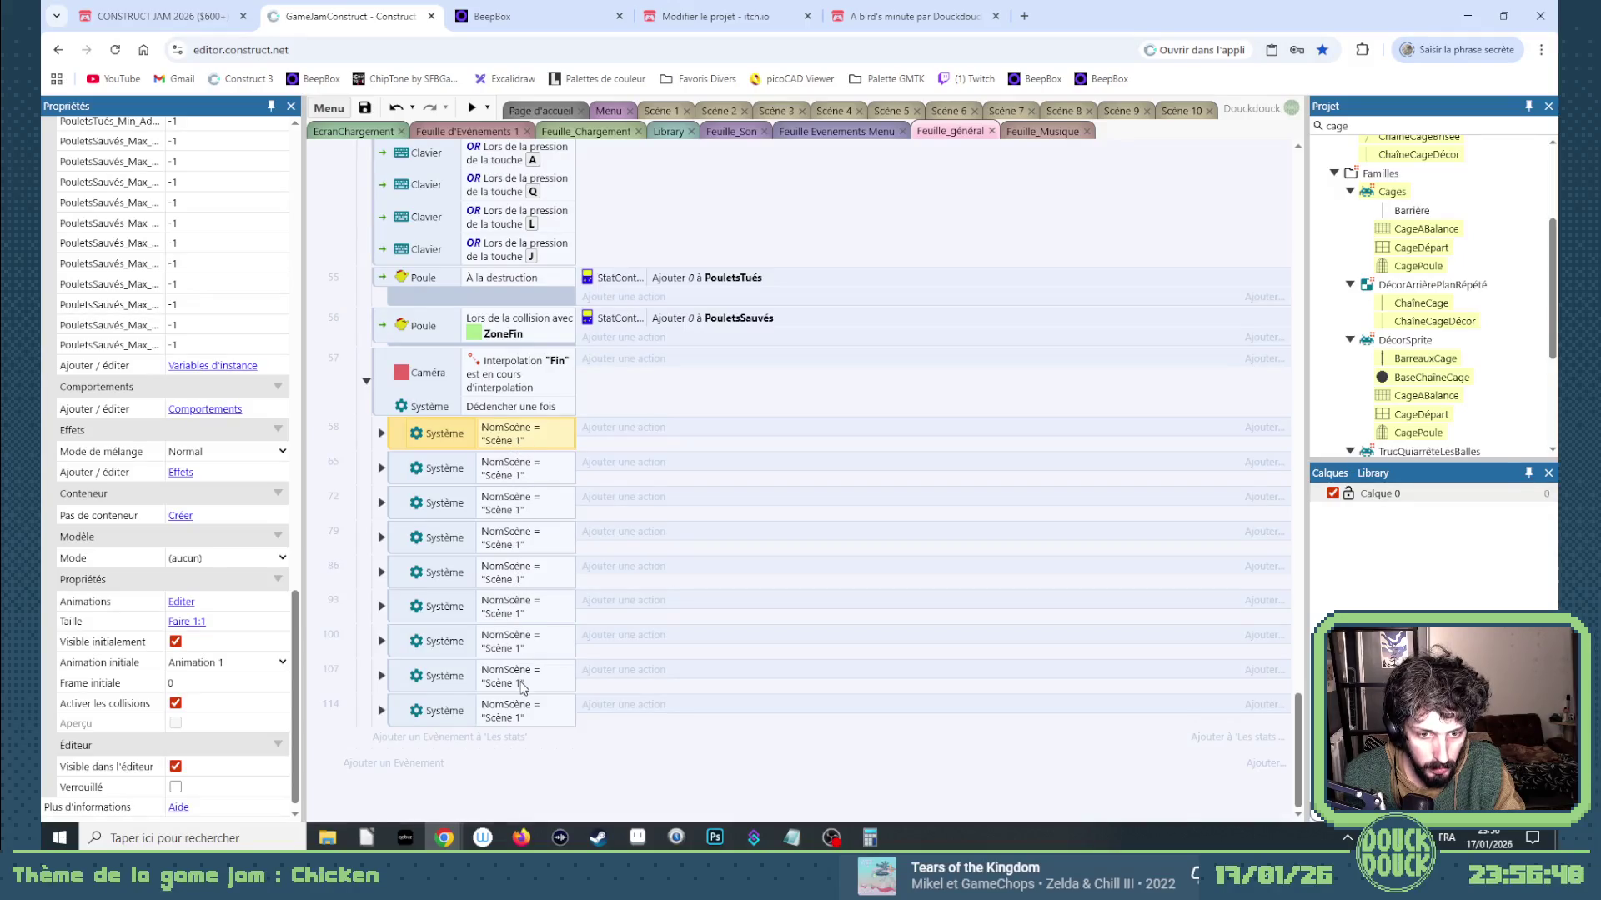
key("ctrl+v")
double_click(522, 437)
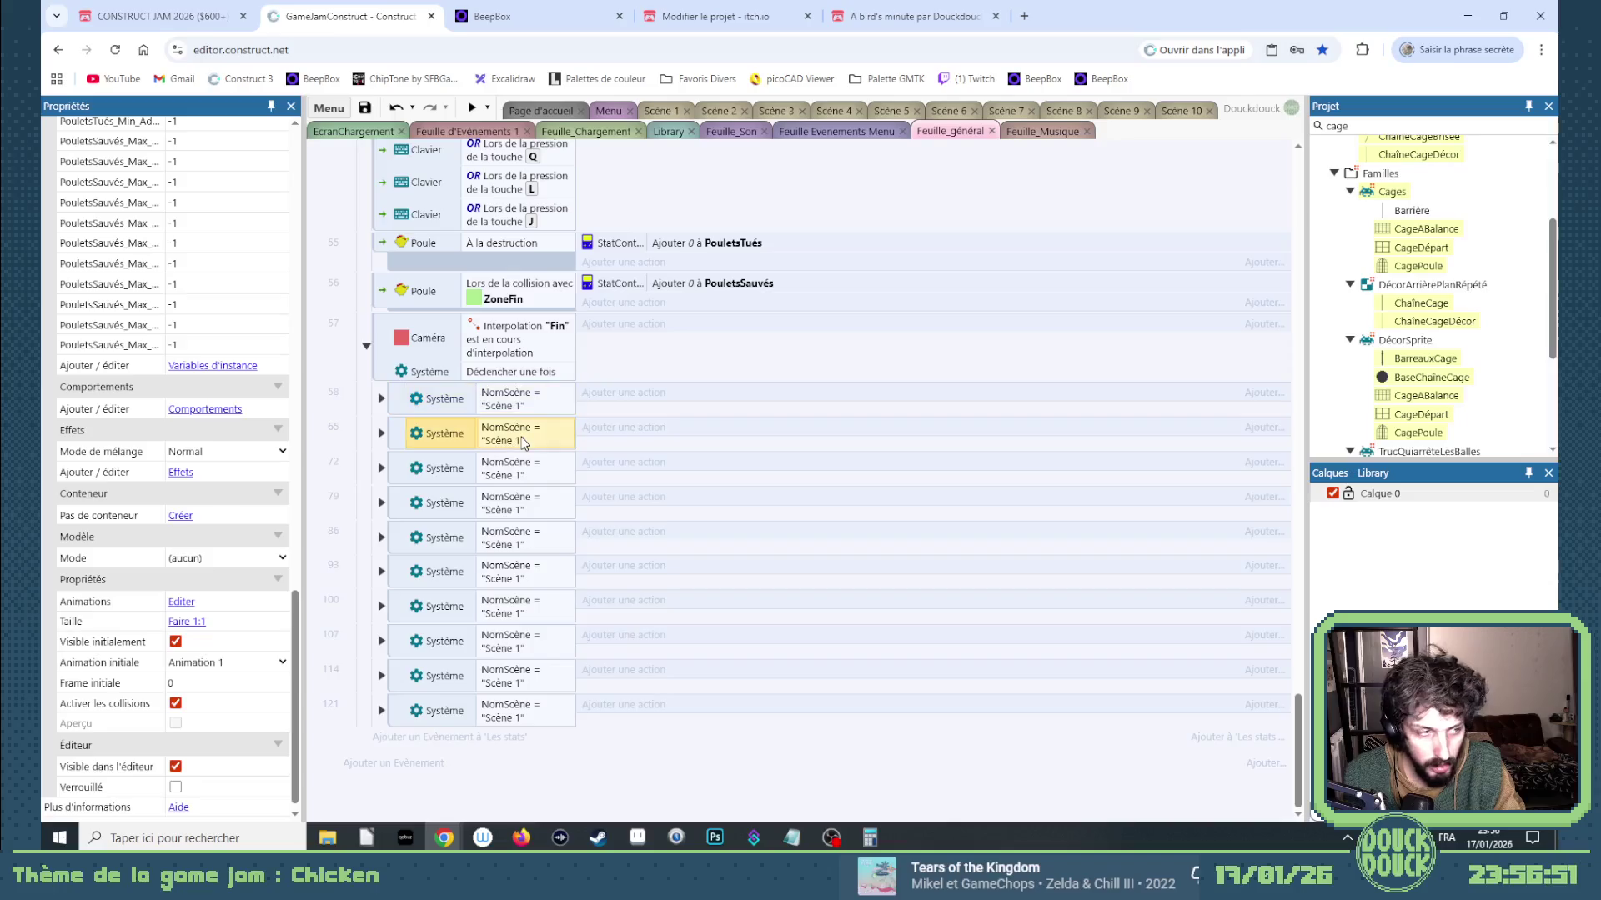
left_click(701, 482)
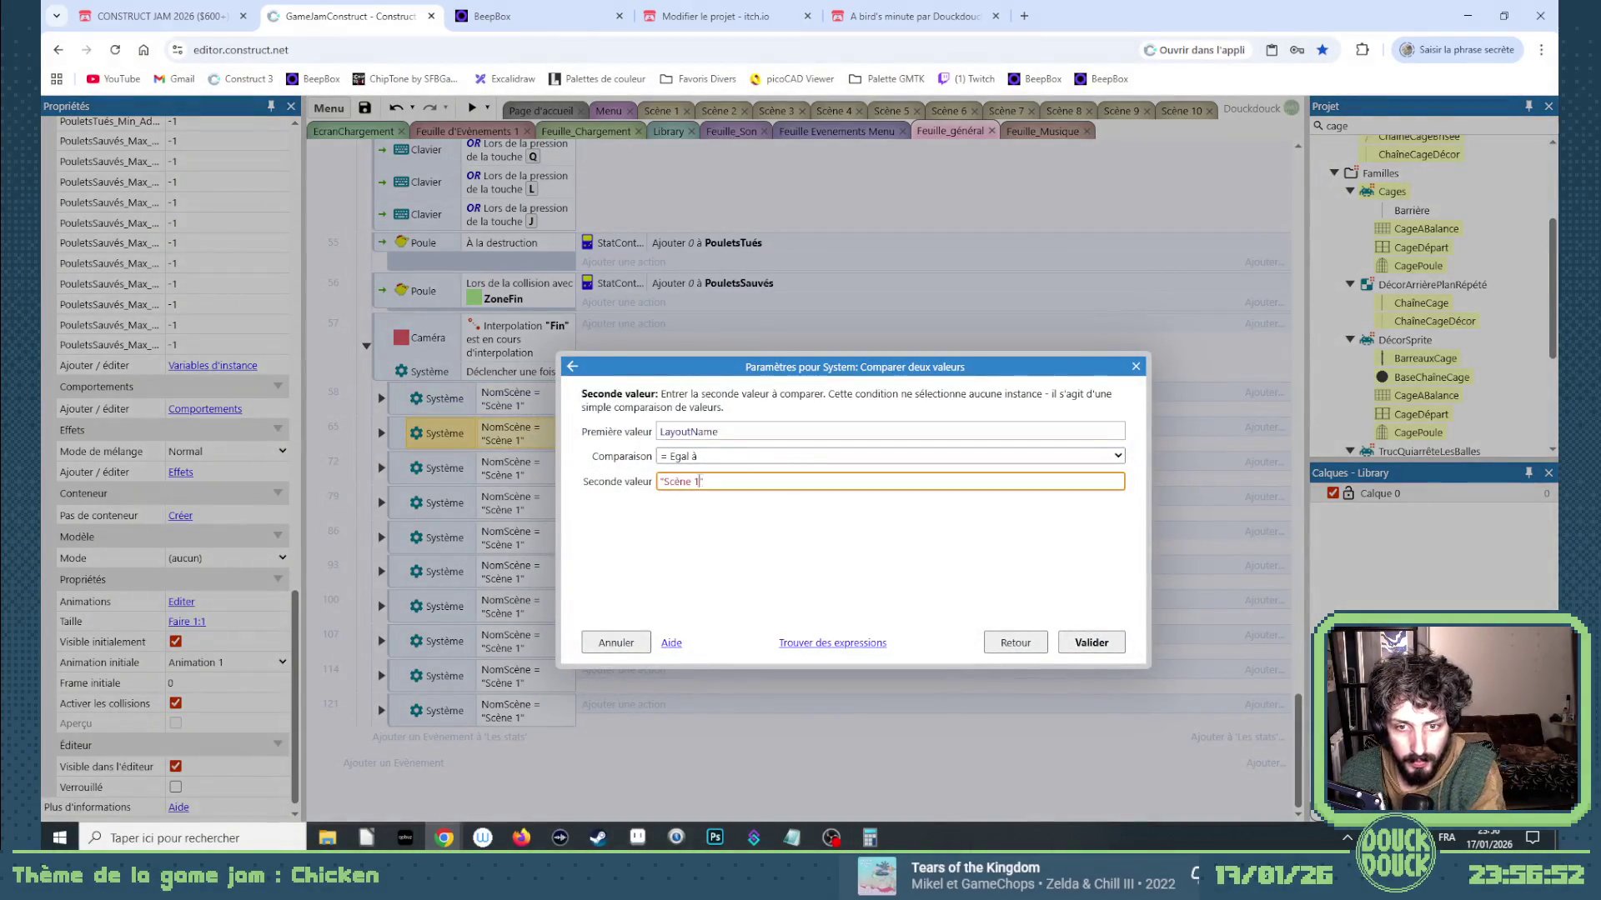
Set the scene name to "Scène 2" and switch the Clics maximum check and update to Clic_Max_Level2.
key("Return")
left_click(381, 433)
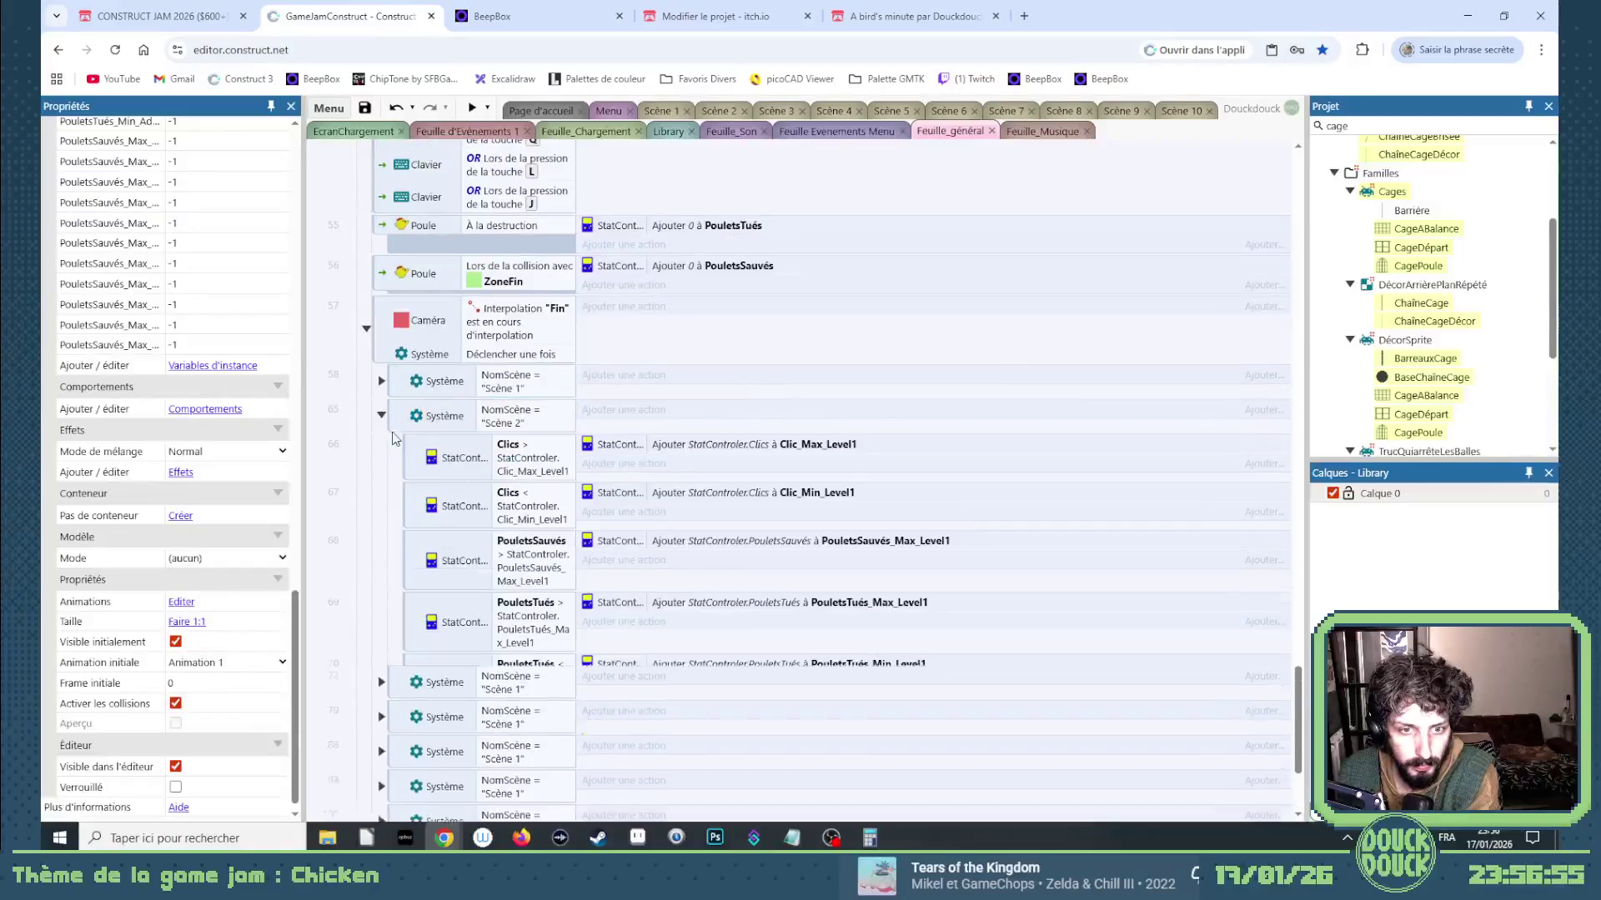
double_click(541, 458)
left_click(837, 479)
key("BackSpace")
type("2")
key("Return")
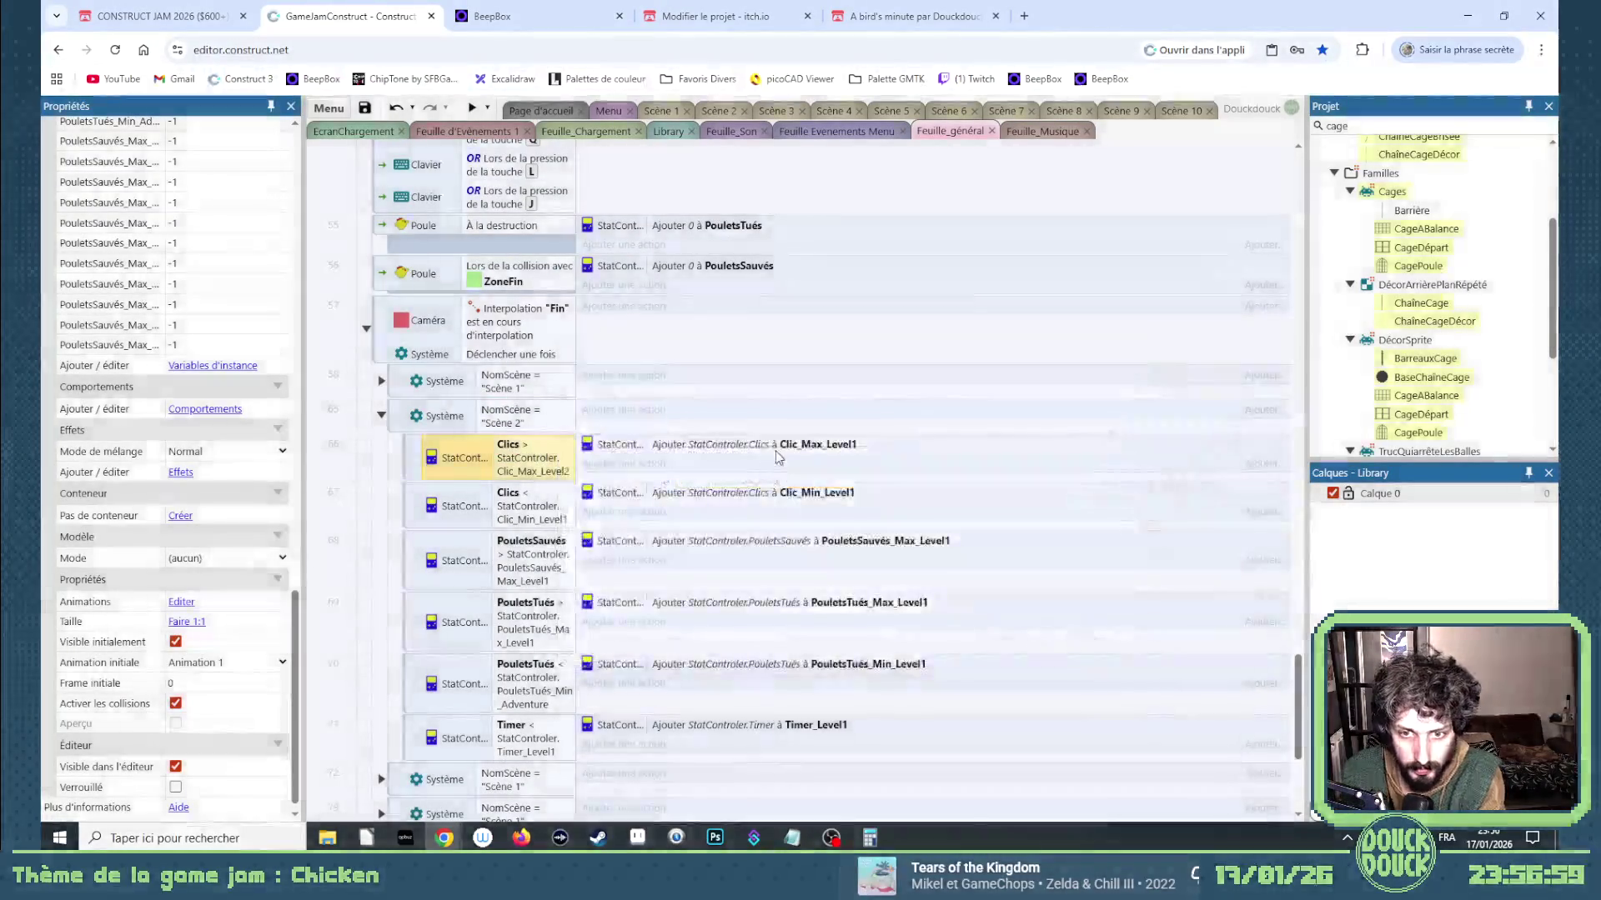
double_click(831, 434)
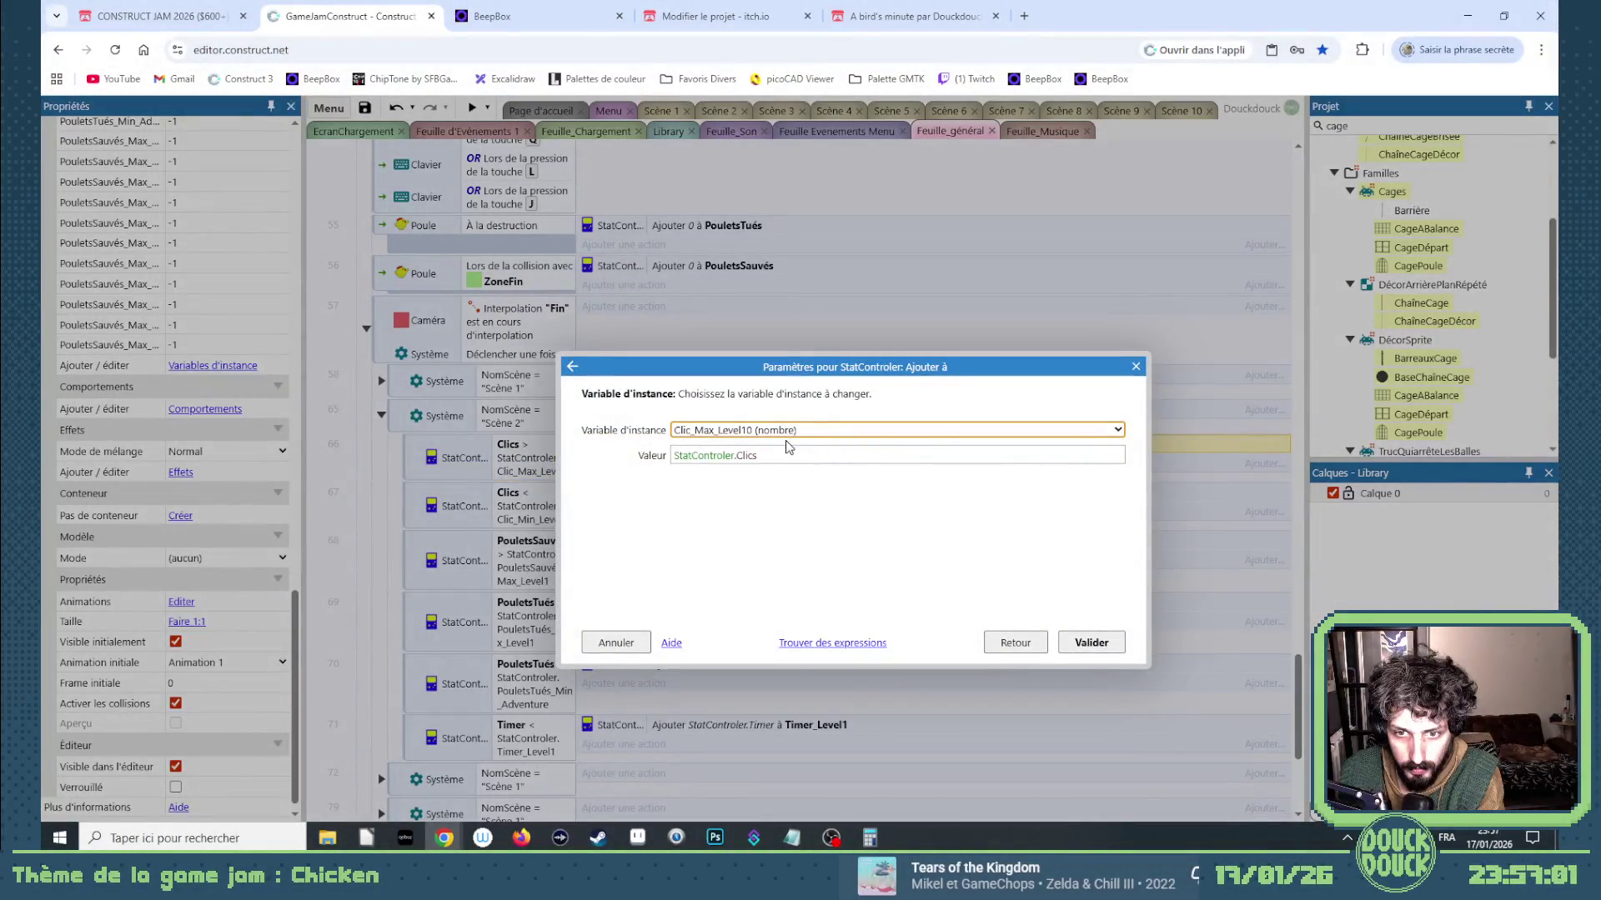
key("Return")
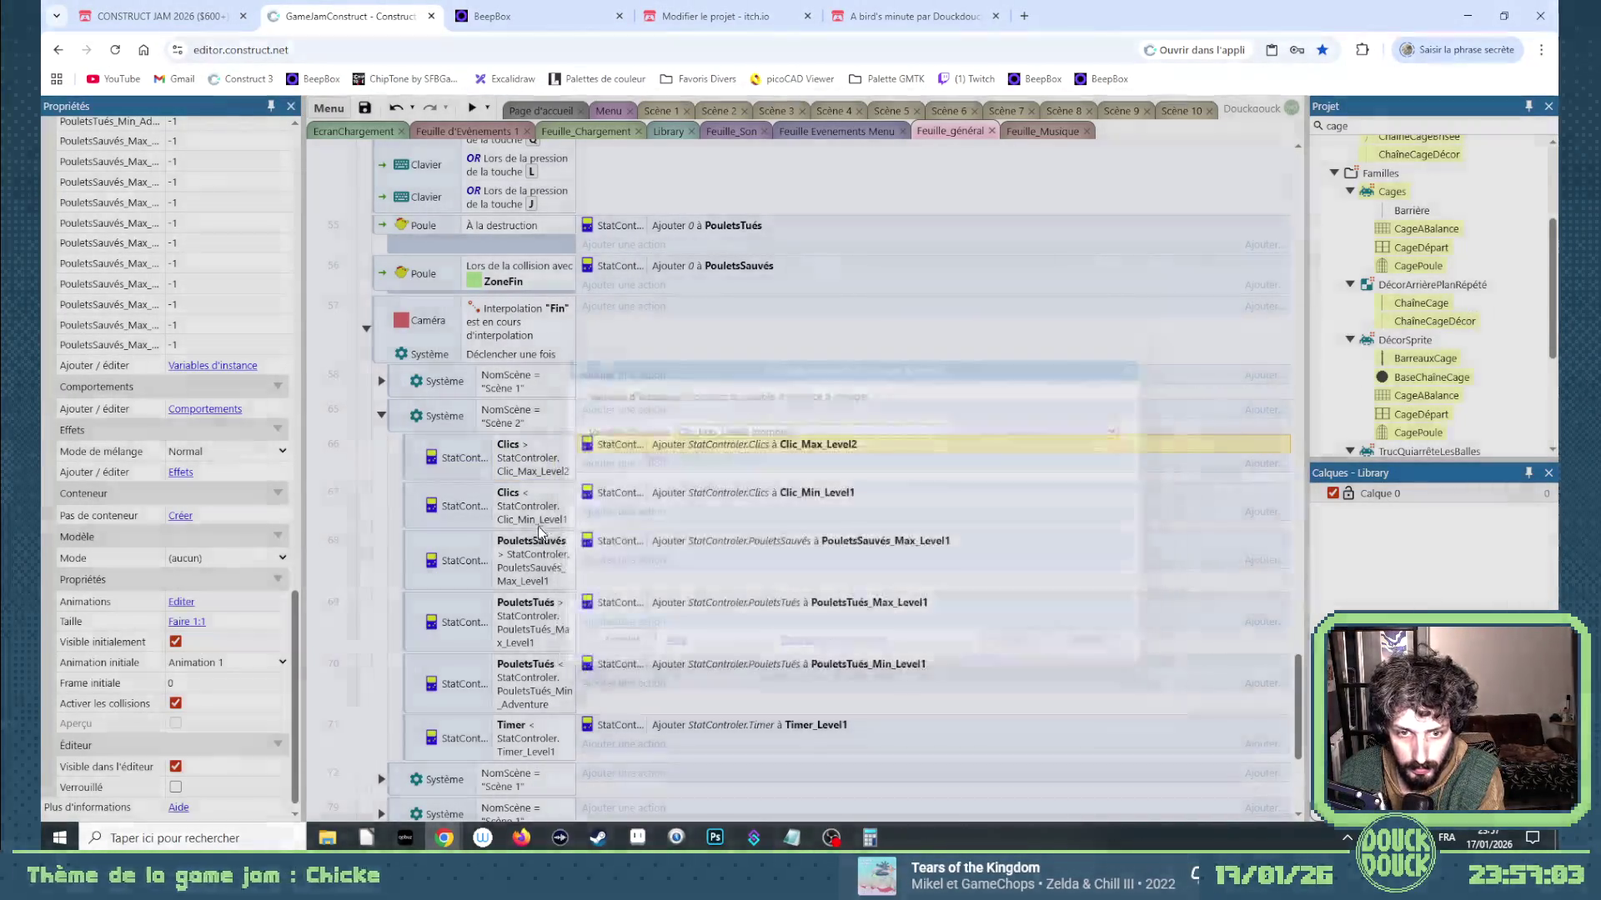
Switch the Clics minimum and PouletsSauvés maximum checks and updates to Clic_Min_Level2 and PouletsSauvés_Max_Level2.
double_click(511, 511)
left_click(814, 478)
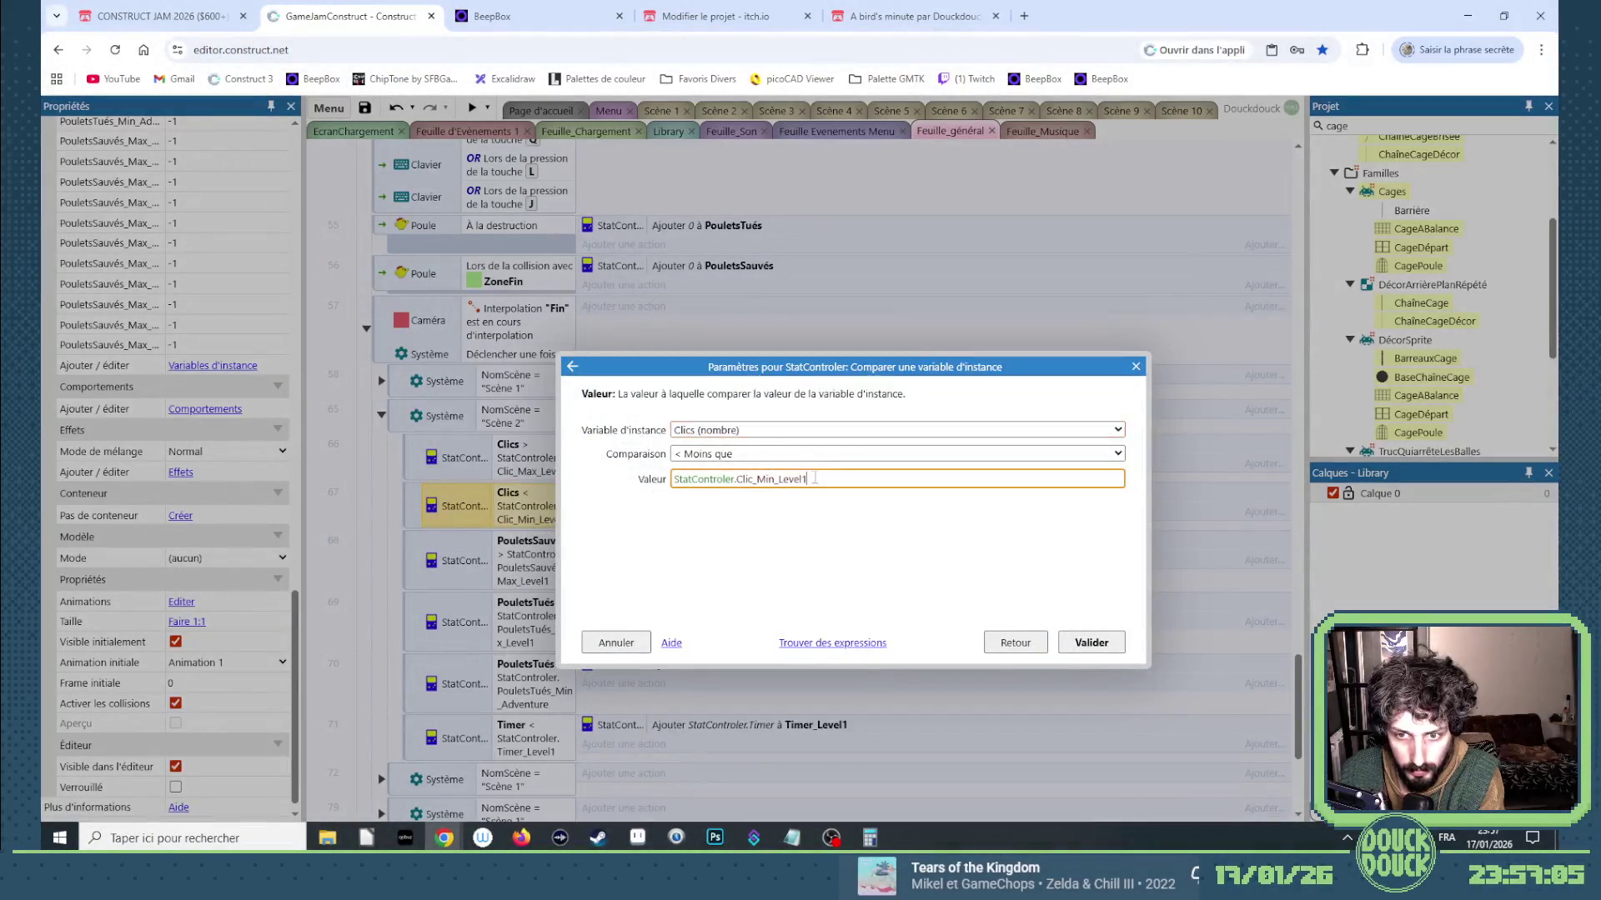
key("Return")
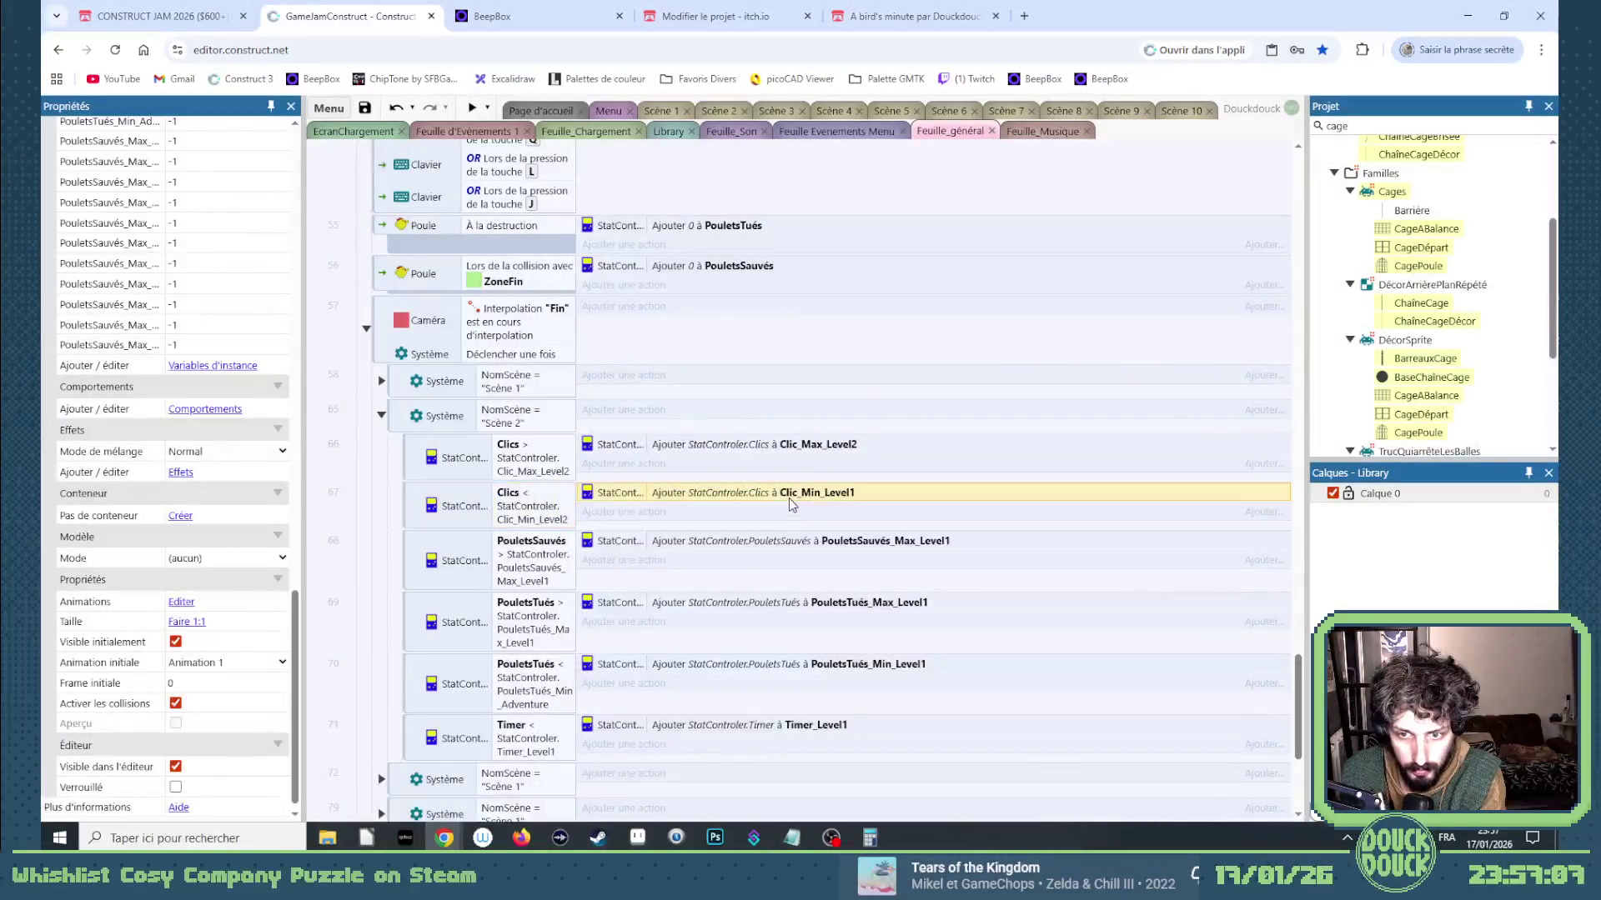
double_click(788, 498)
key("Return")
double_click(521, 557)
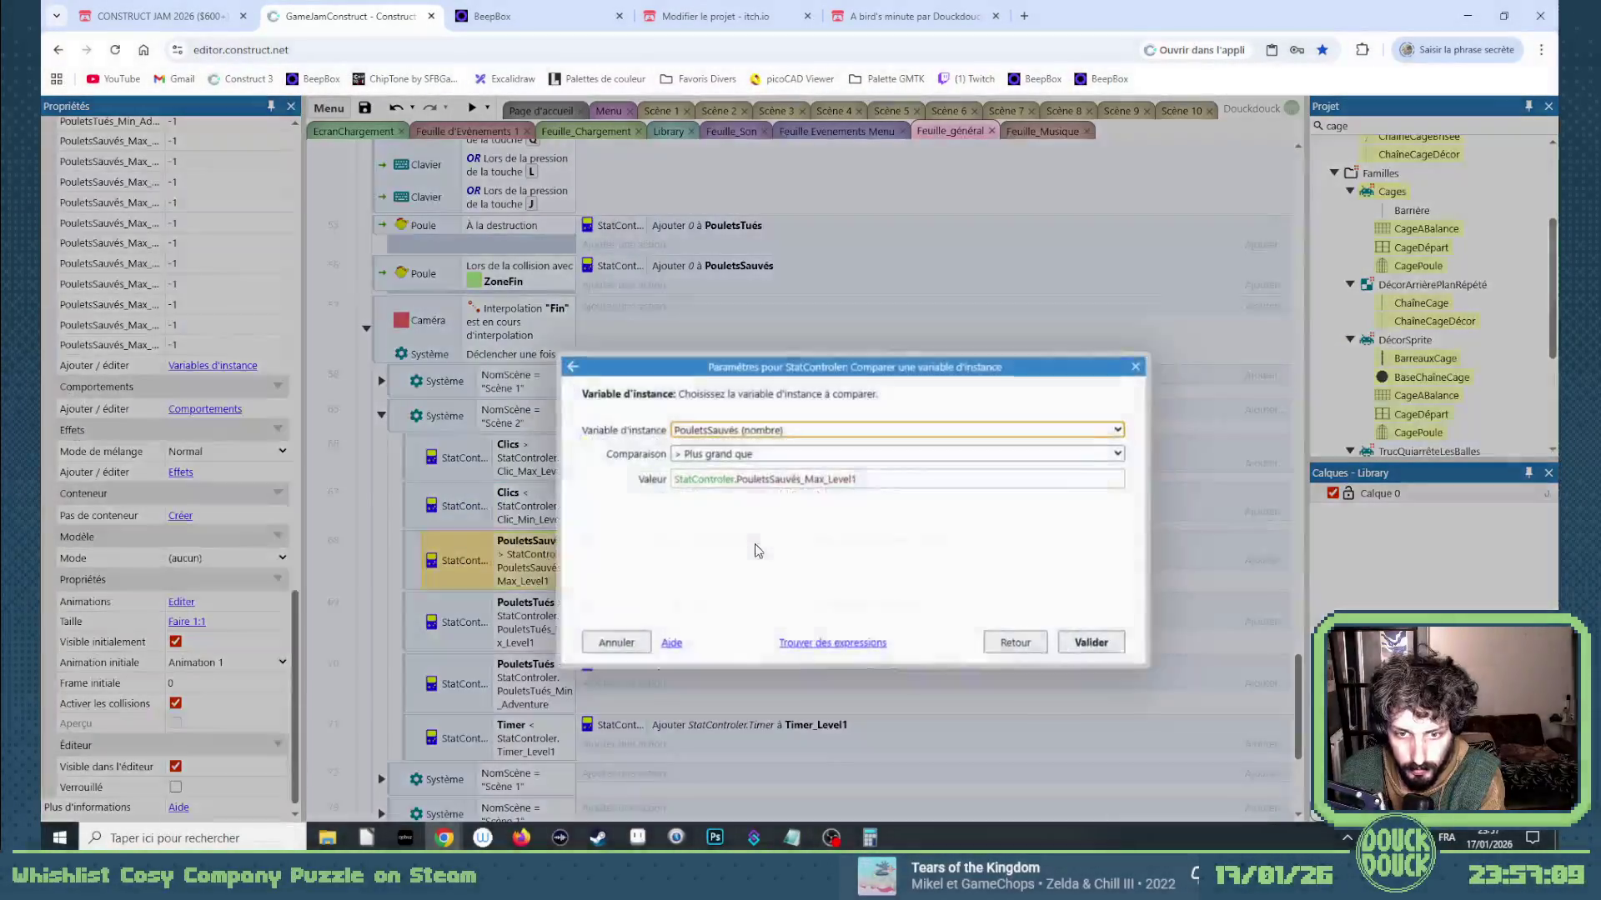
left_click(896, 477)
key("Return")
double_click(840, 543)
key("Down")
key("Return")
Point the PouletsTués maximum comparison and update at PouletsTués_Max_Level2.
double_click(525, 621)
left_click(866, 479)
key("BackSpace")
type("2")
key("Return")
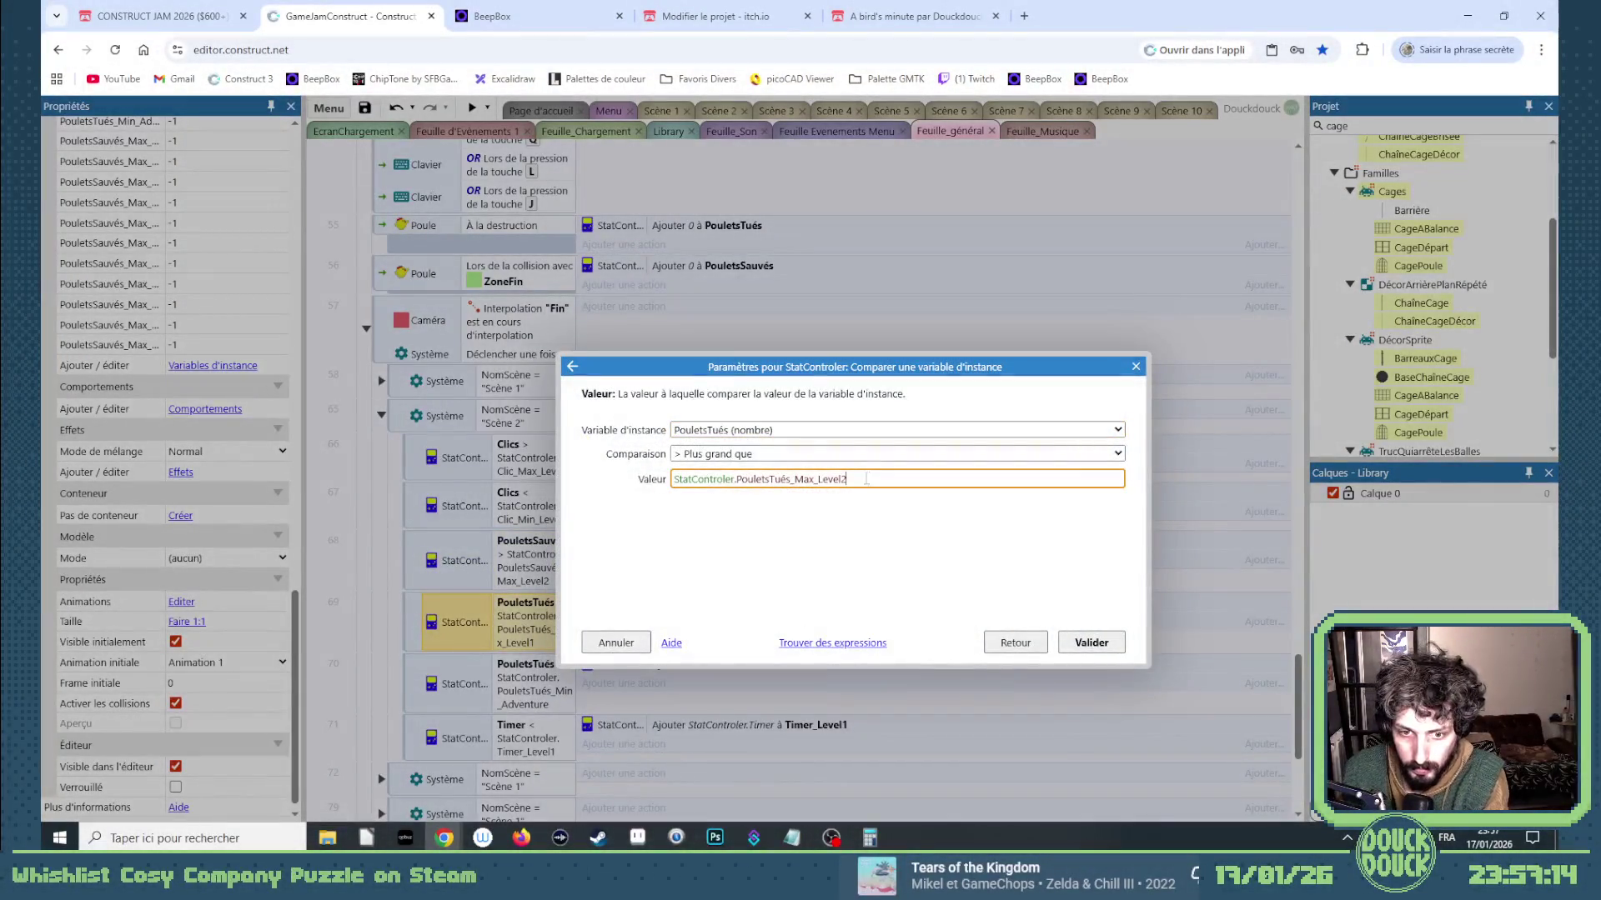
key("Return")
double_click(802, 617)
key("Down")
key("Down")
key("Return")
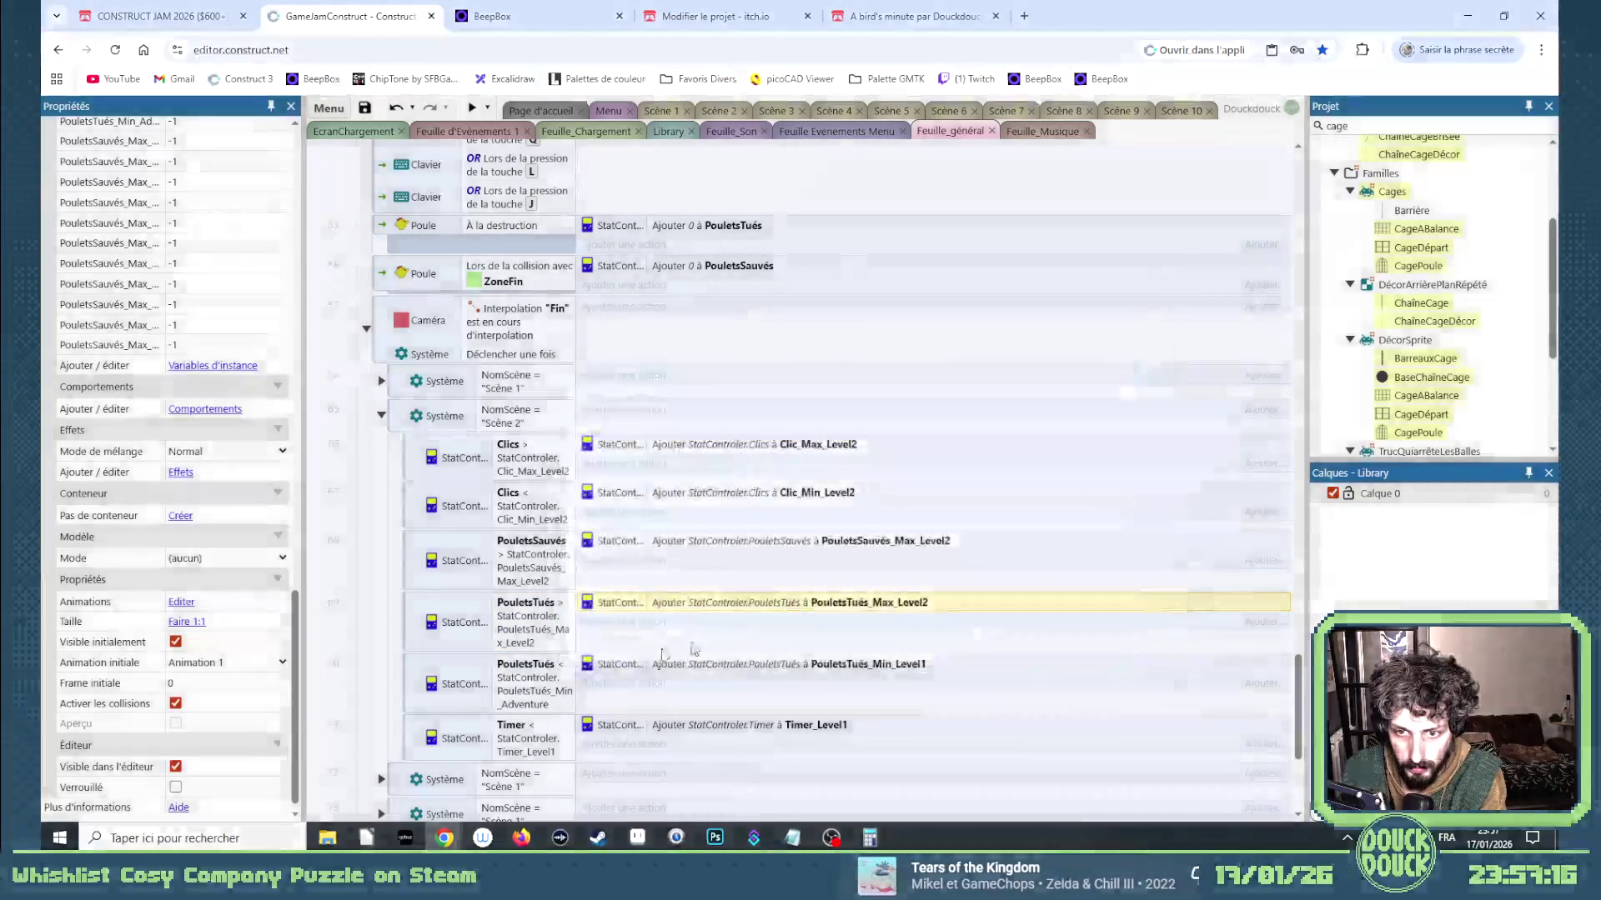
Point the PouletsTués minimum comparison and update at PouletsTués_Min_Level2.
double_click(567, 688)
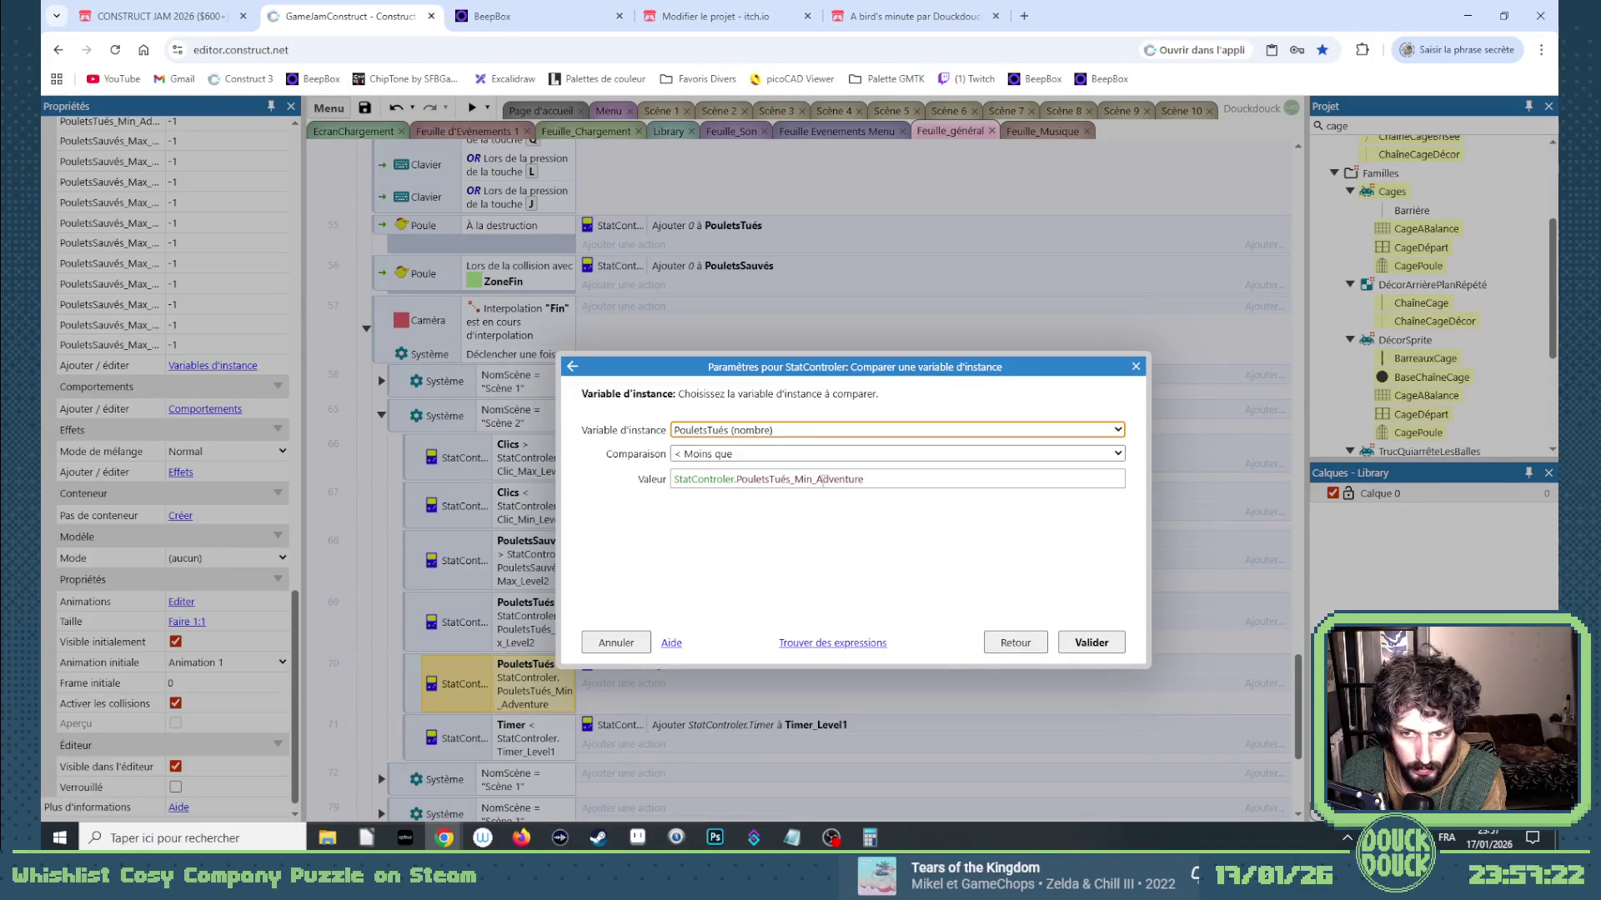
left_click(883, 478)
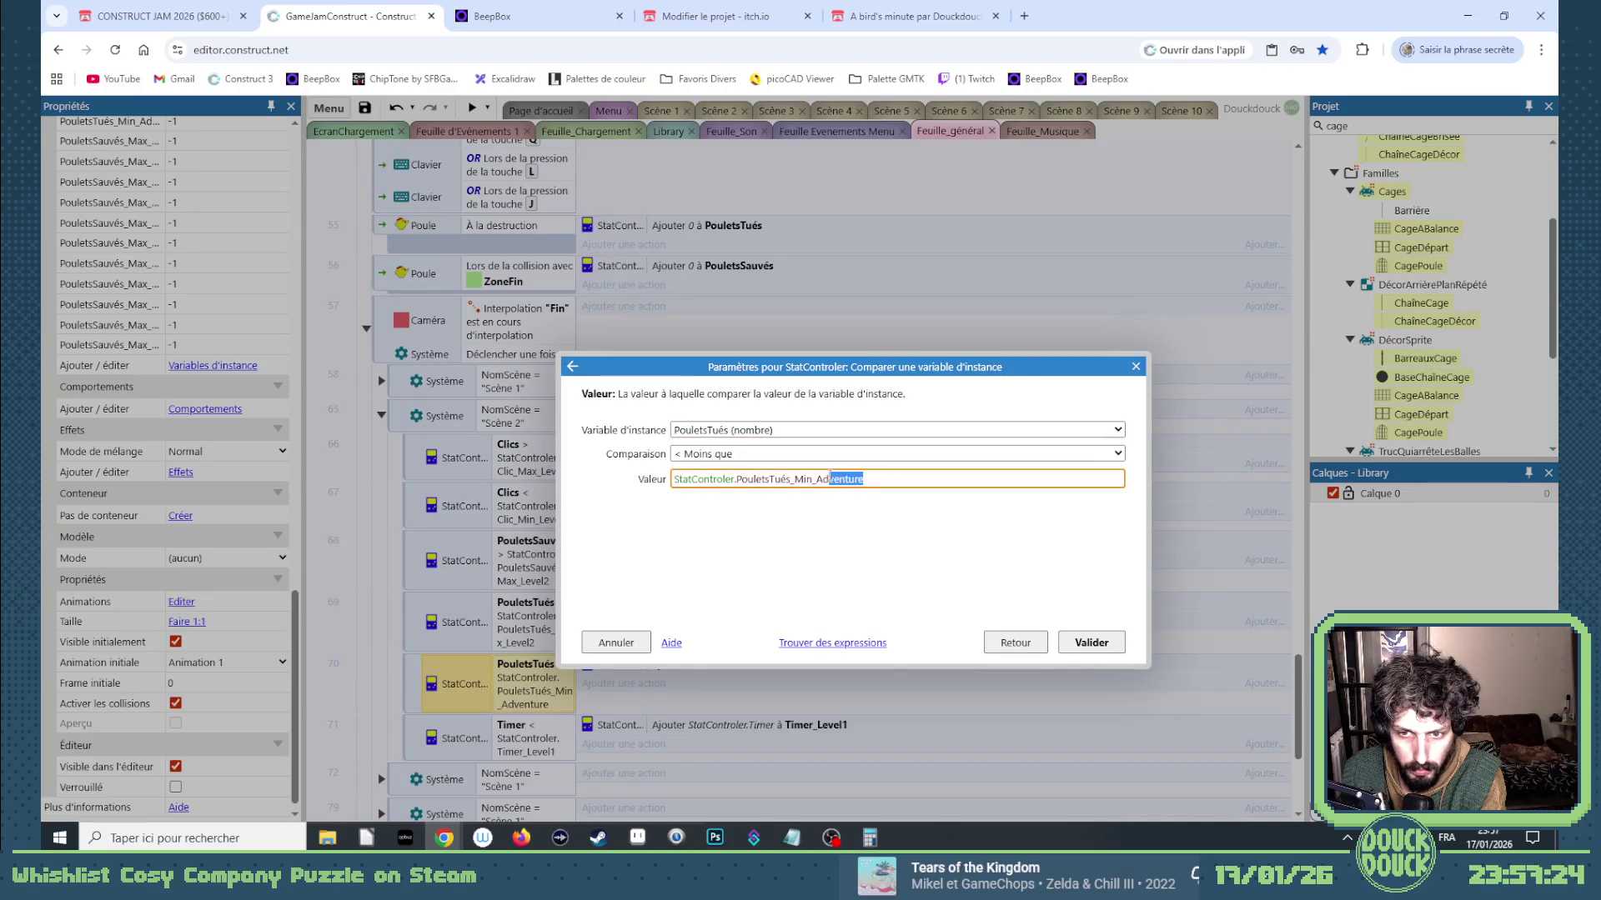
key("BackSpace")
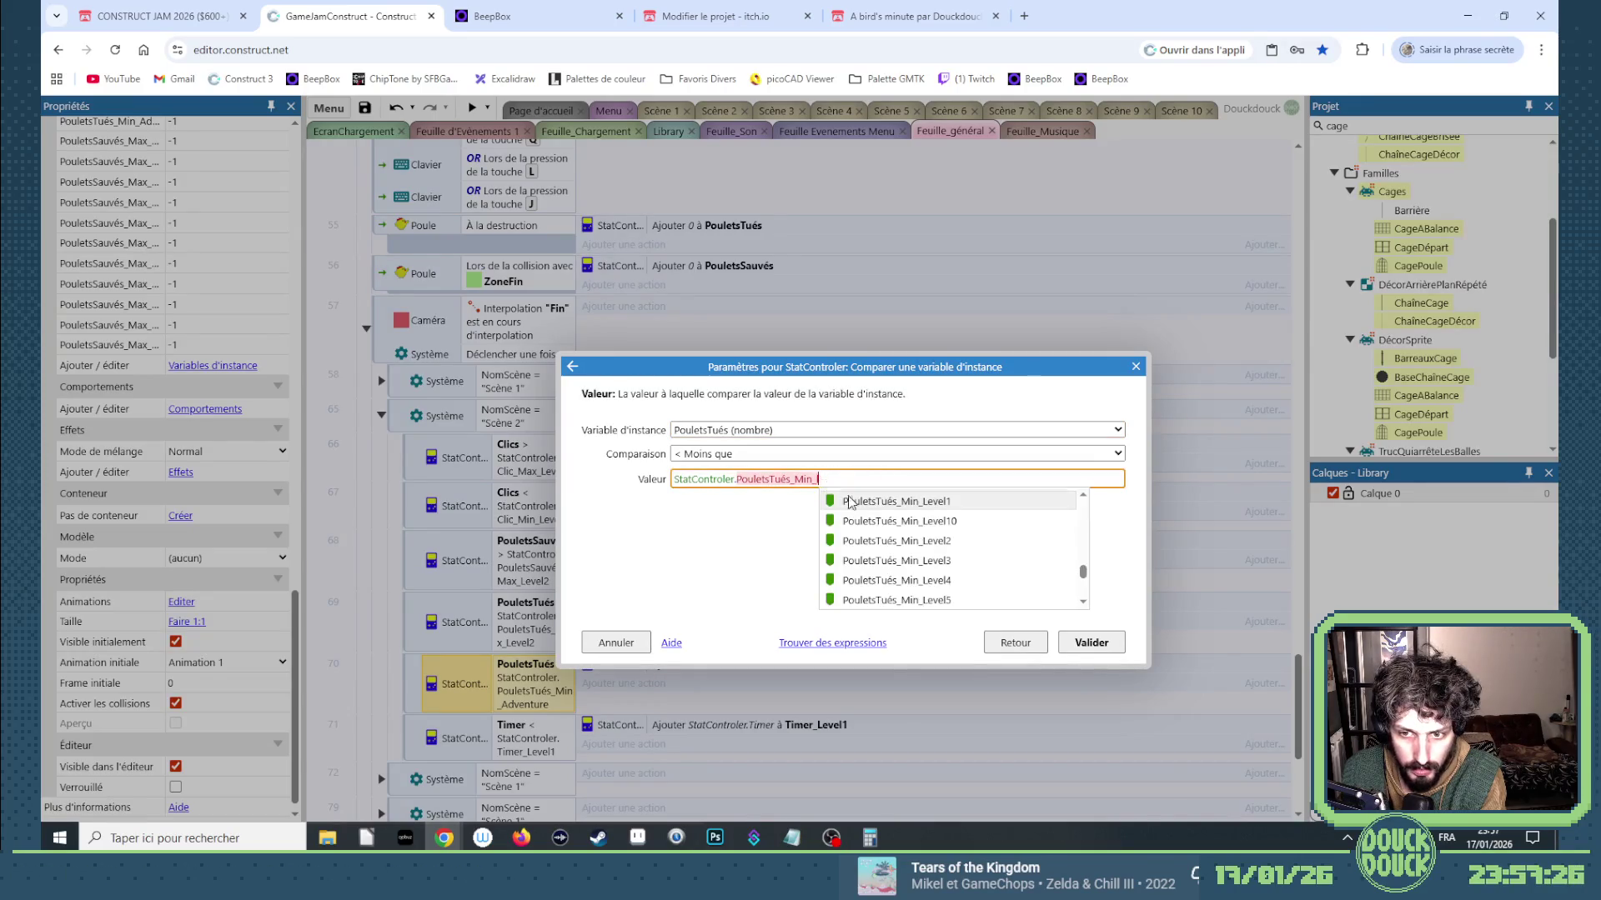
left_click(891, 540)
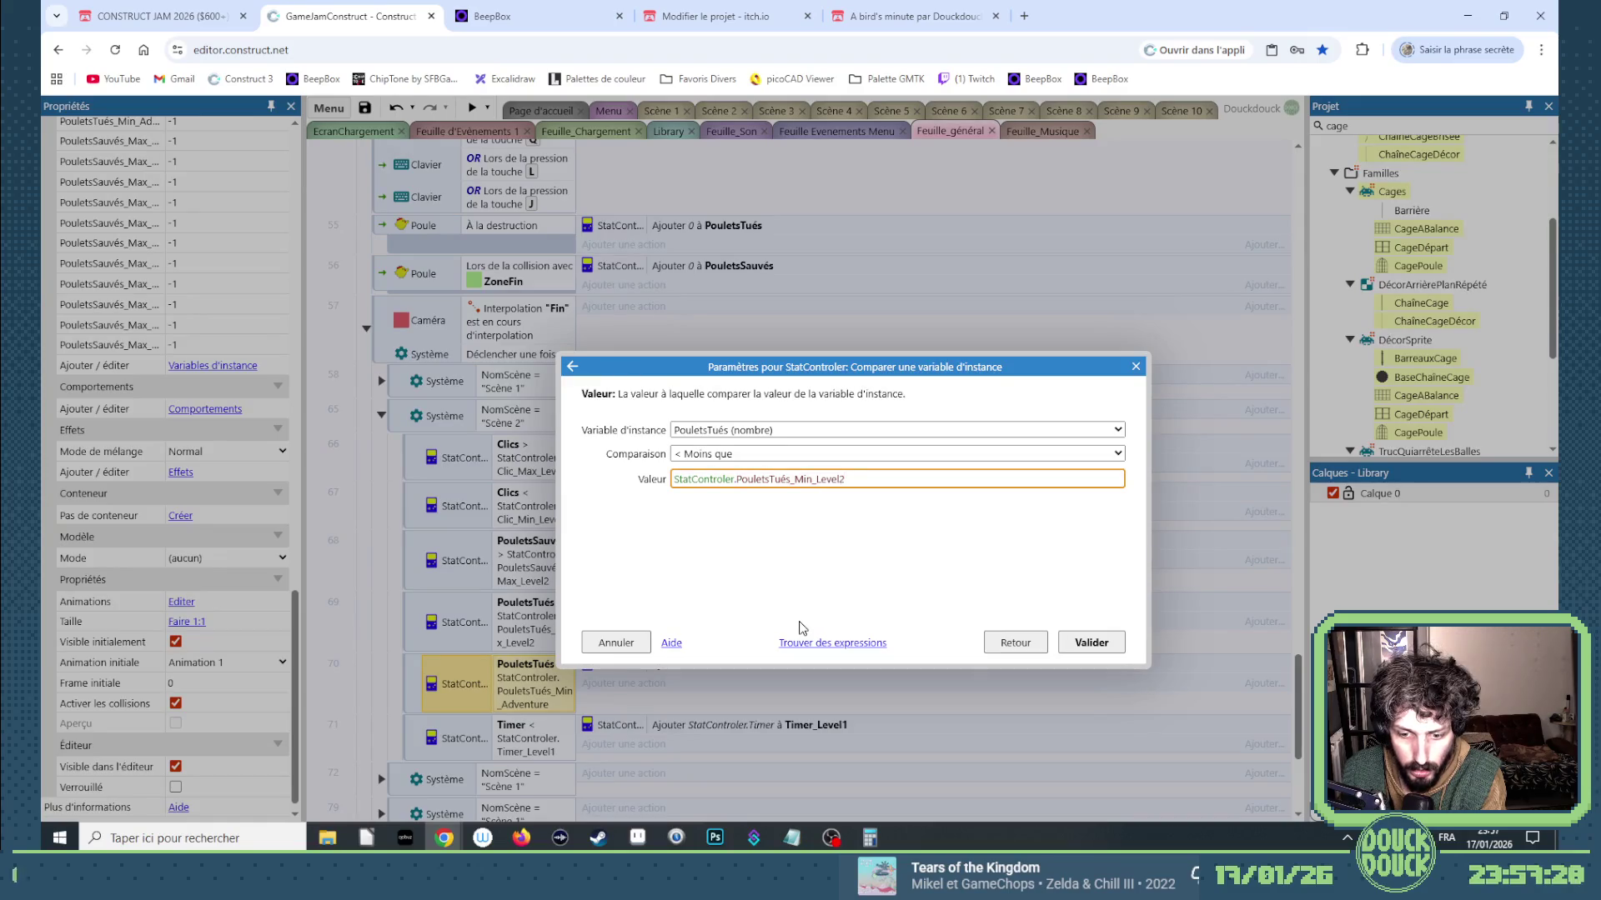
key("Return")
double_click(836, 667)
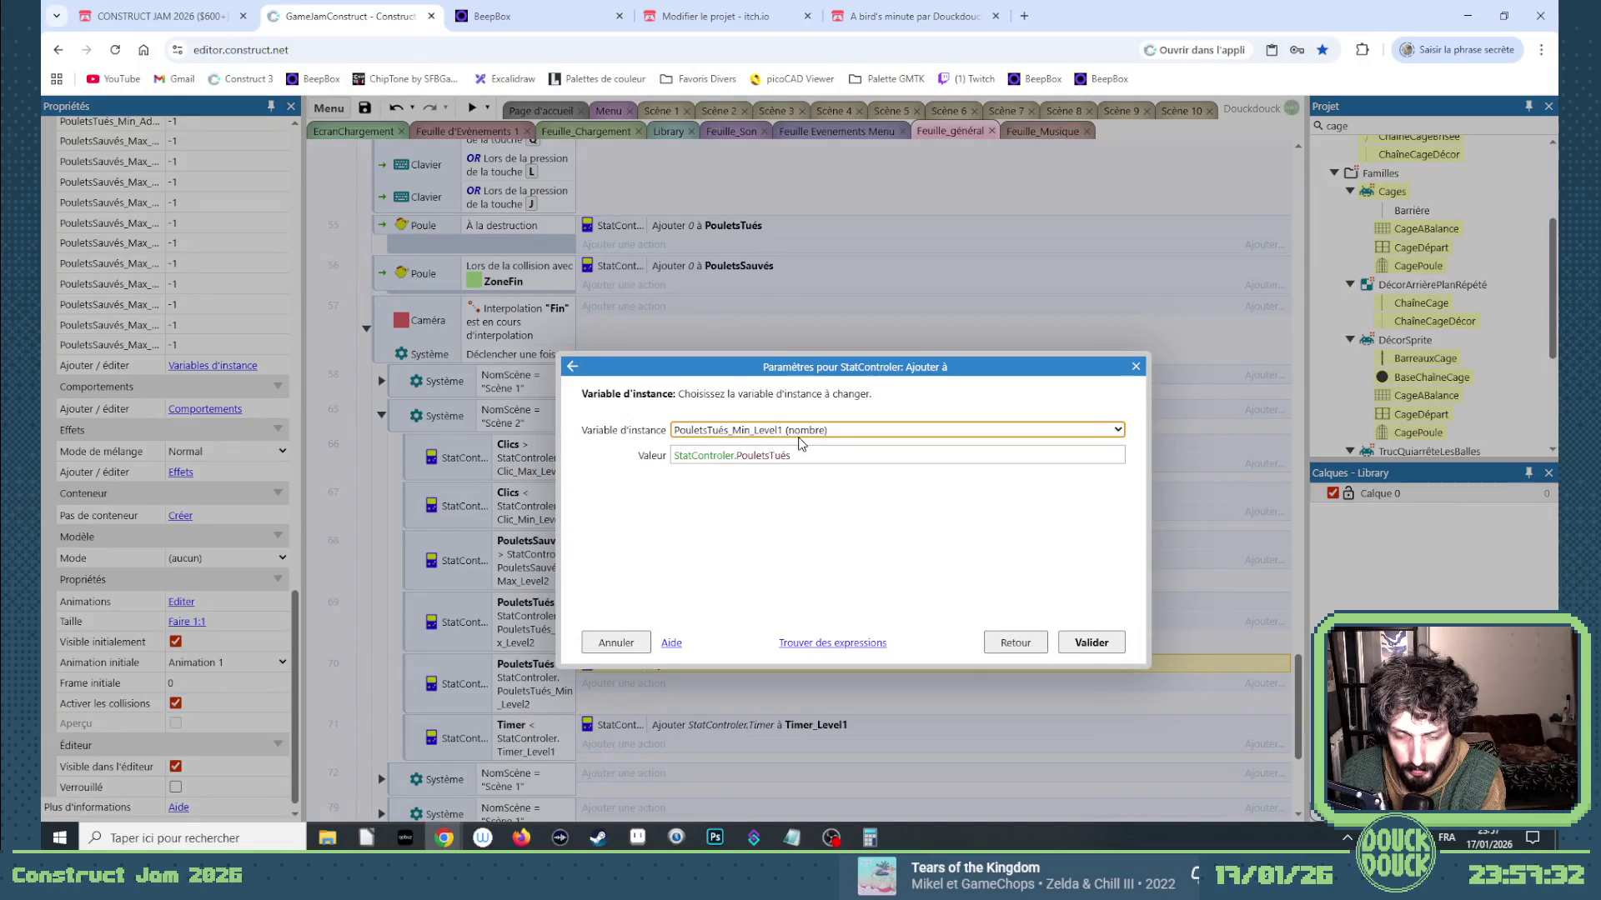
key("Return")
Switch the Timer comparison and add action to use Timer_Level2.
double_click(547, 742)
left_click(802, 478)
key("BackSpace")
type("2")
key("Return")
double_click(833, 725)
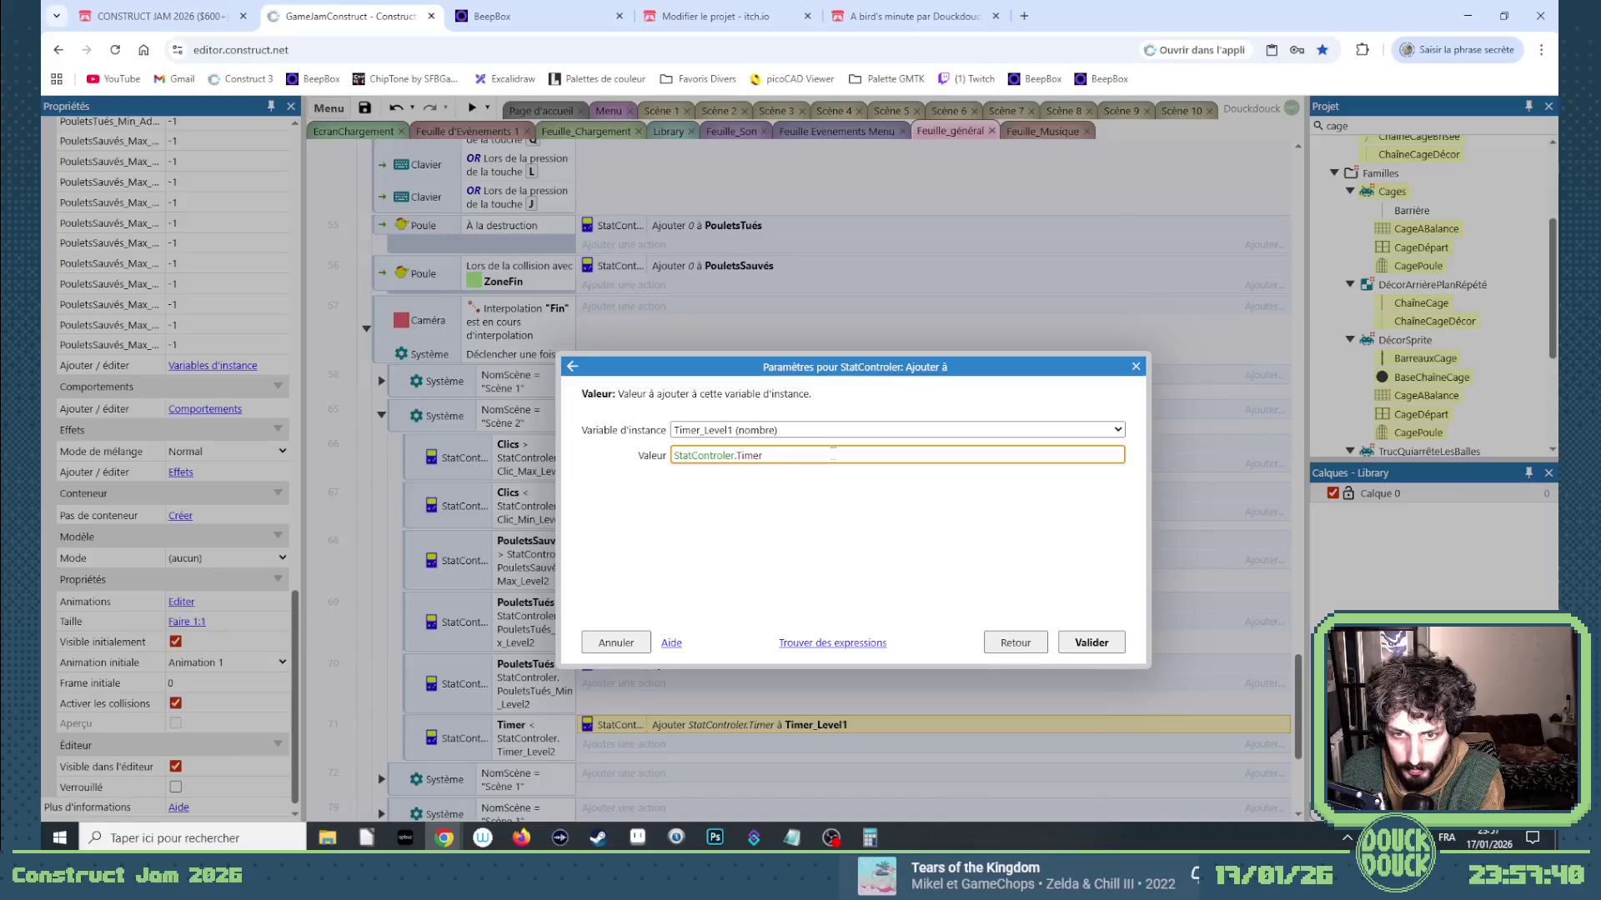
left_click(823, 435)
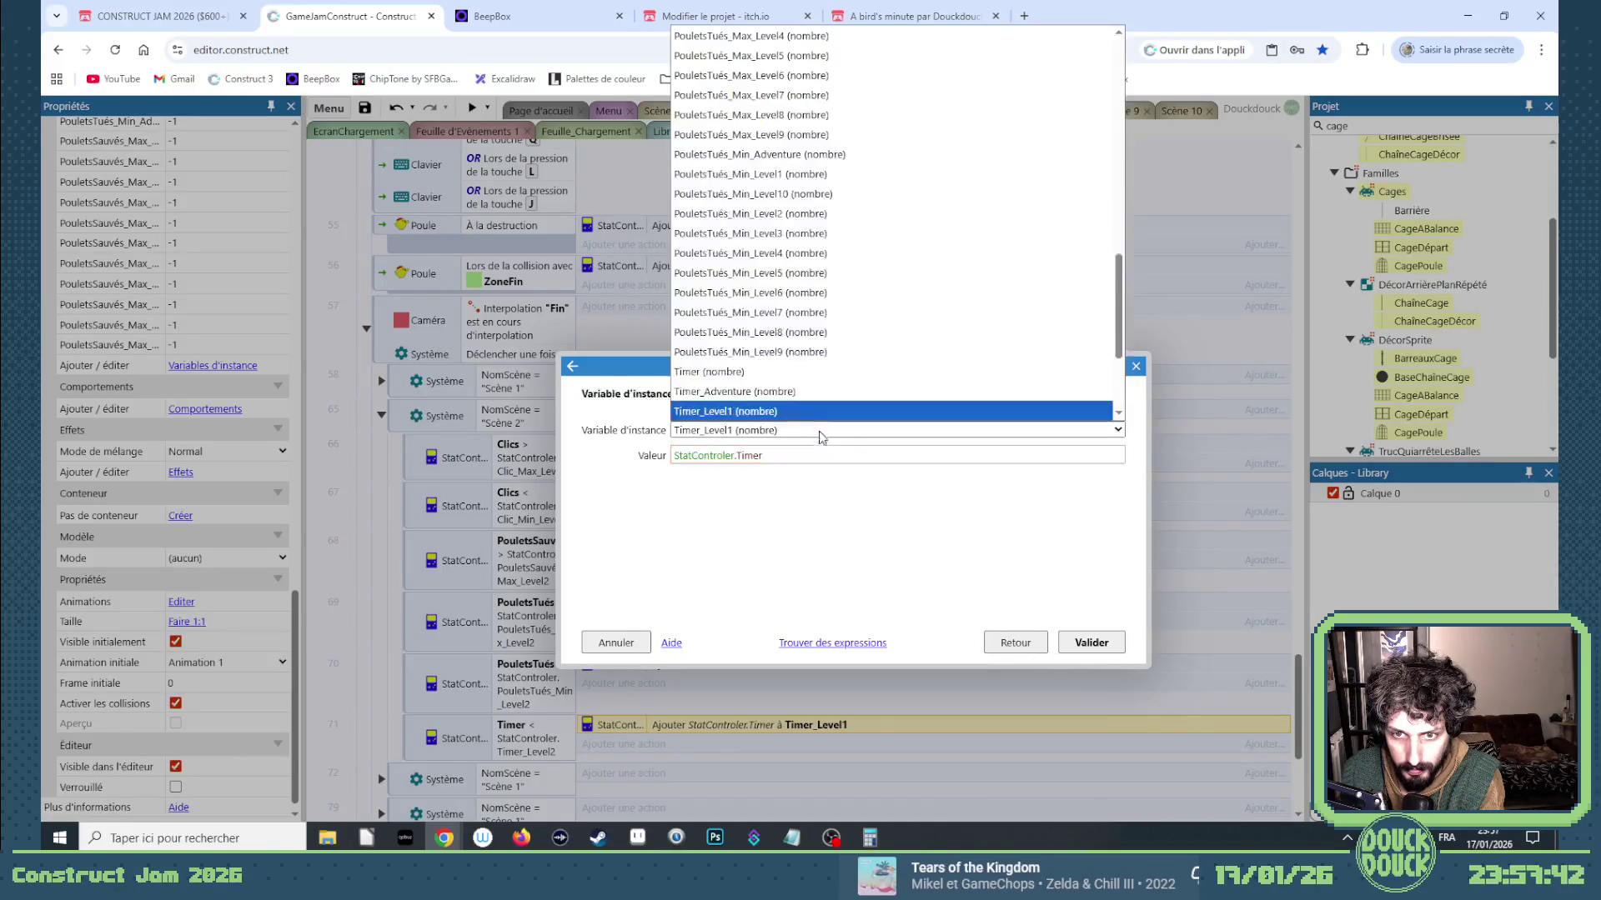
left_click(797, 414)
key("Return")
left_click(381, 381)
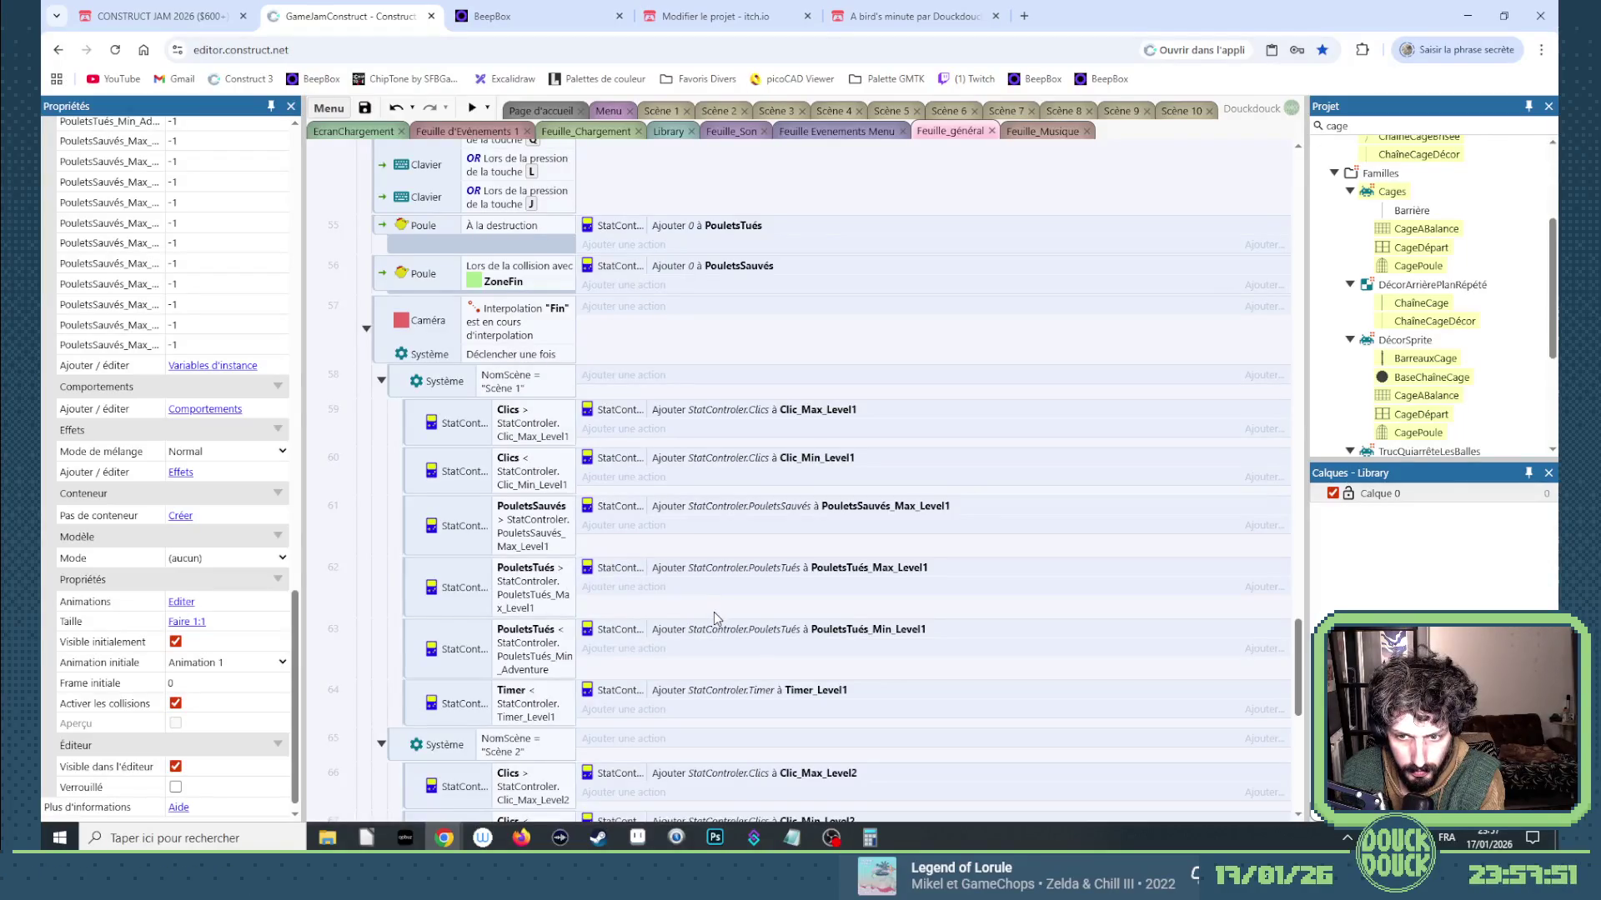
Fix the Scène 1 PouletsTués minimum comparison to use PouletsTués_Min_Level1.
double_click(537, 672)
left_click(882, 477)
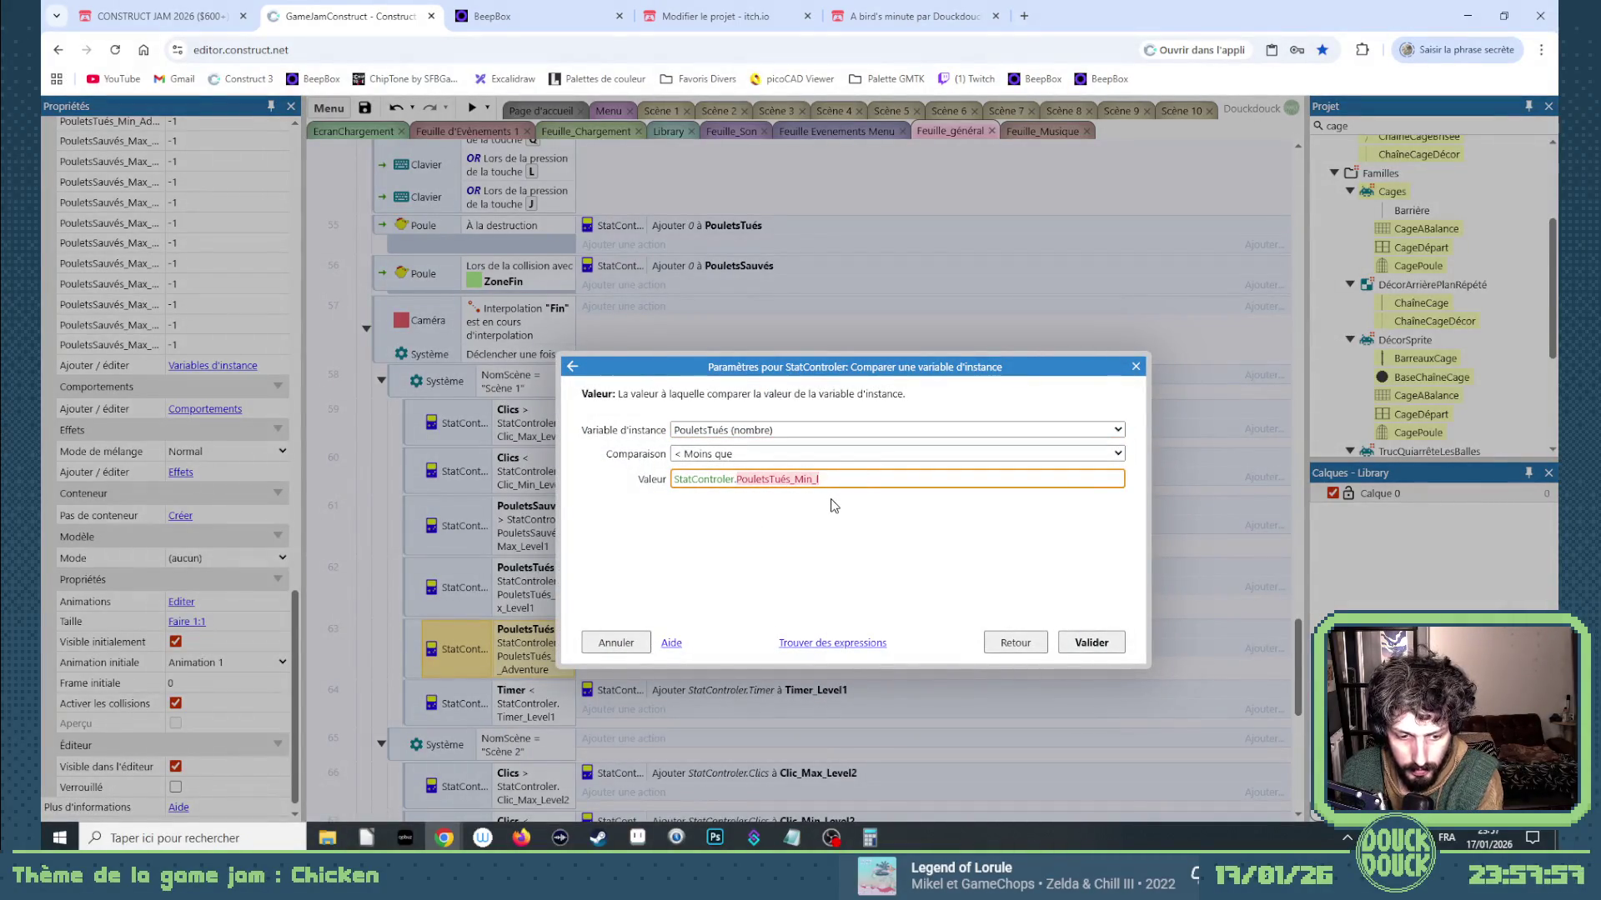
type("e")
left_click(936, 505)
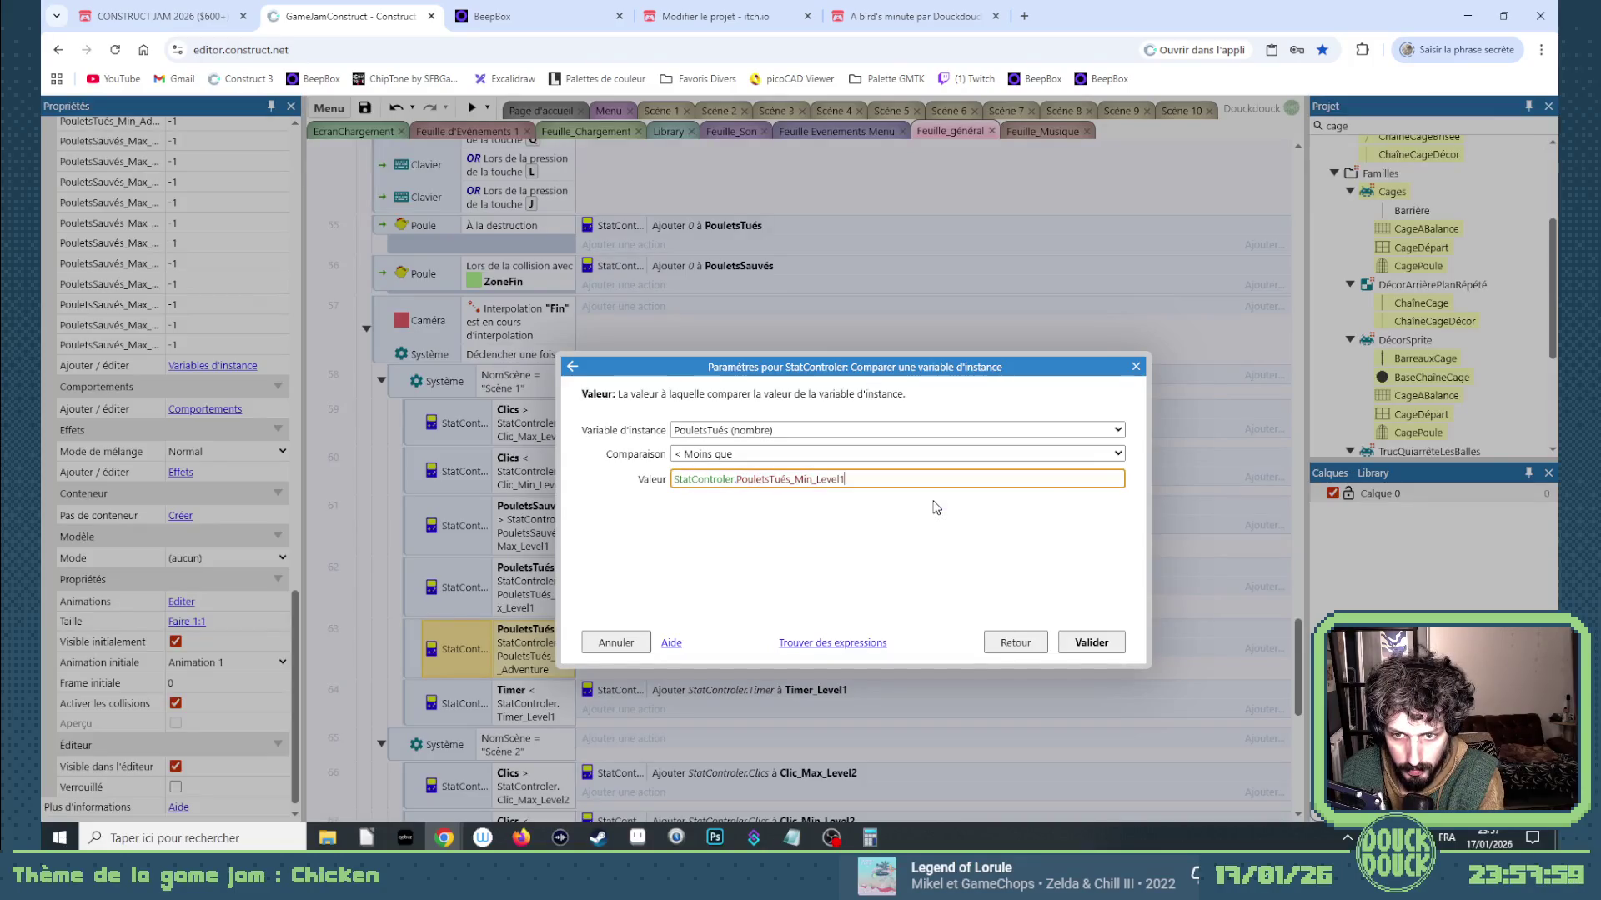
left_click(1084, 643)
Collapse the Scène 1 and Scène 2 subgroups and delete the leftover Scène 1 copies.
left_click(382, 381)
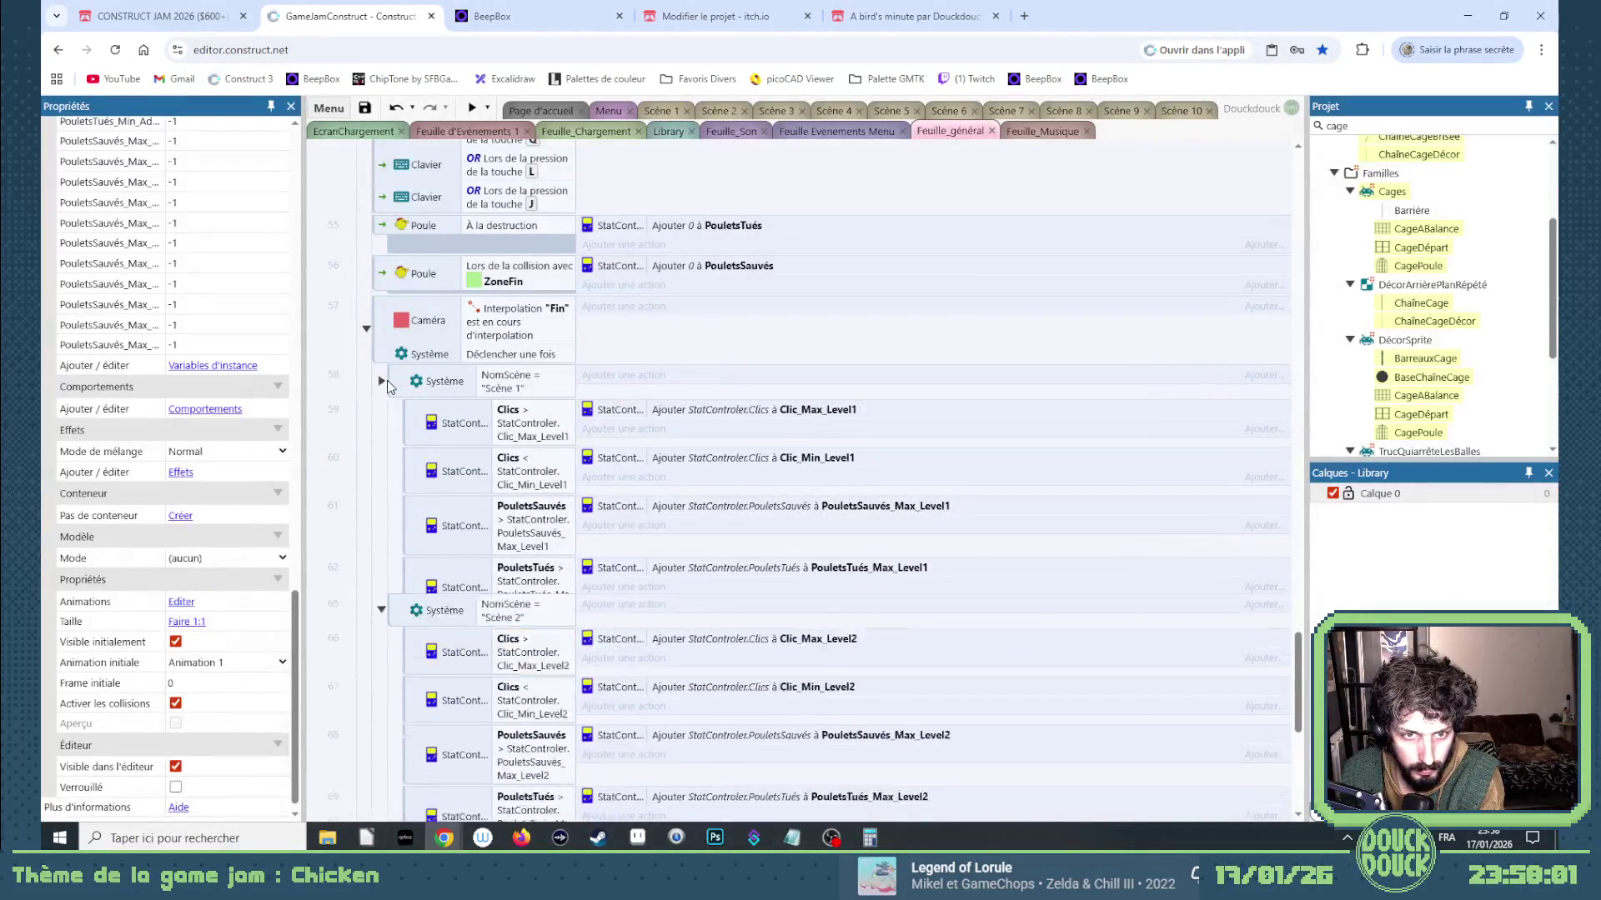
left_click(382, 415)
left_click(388, 473)
left_click(403, 715, "shift")
key("Delete")
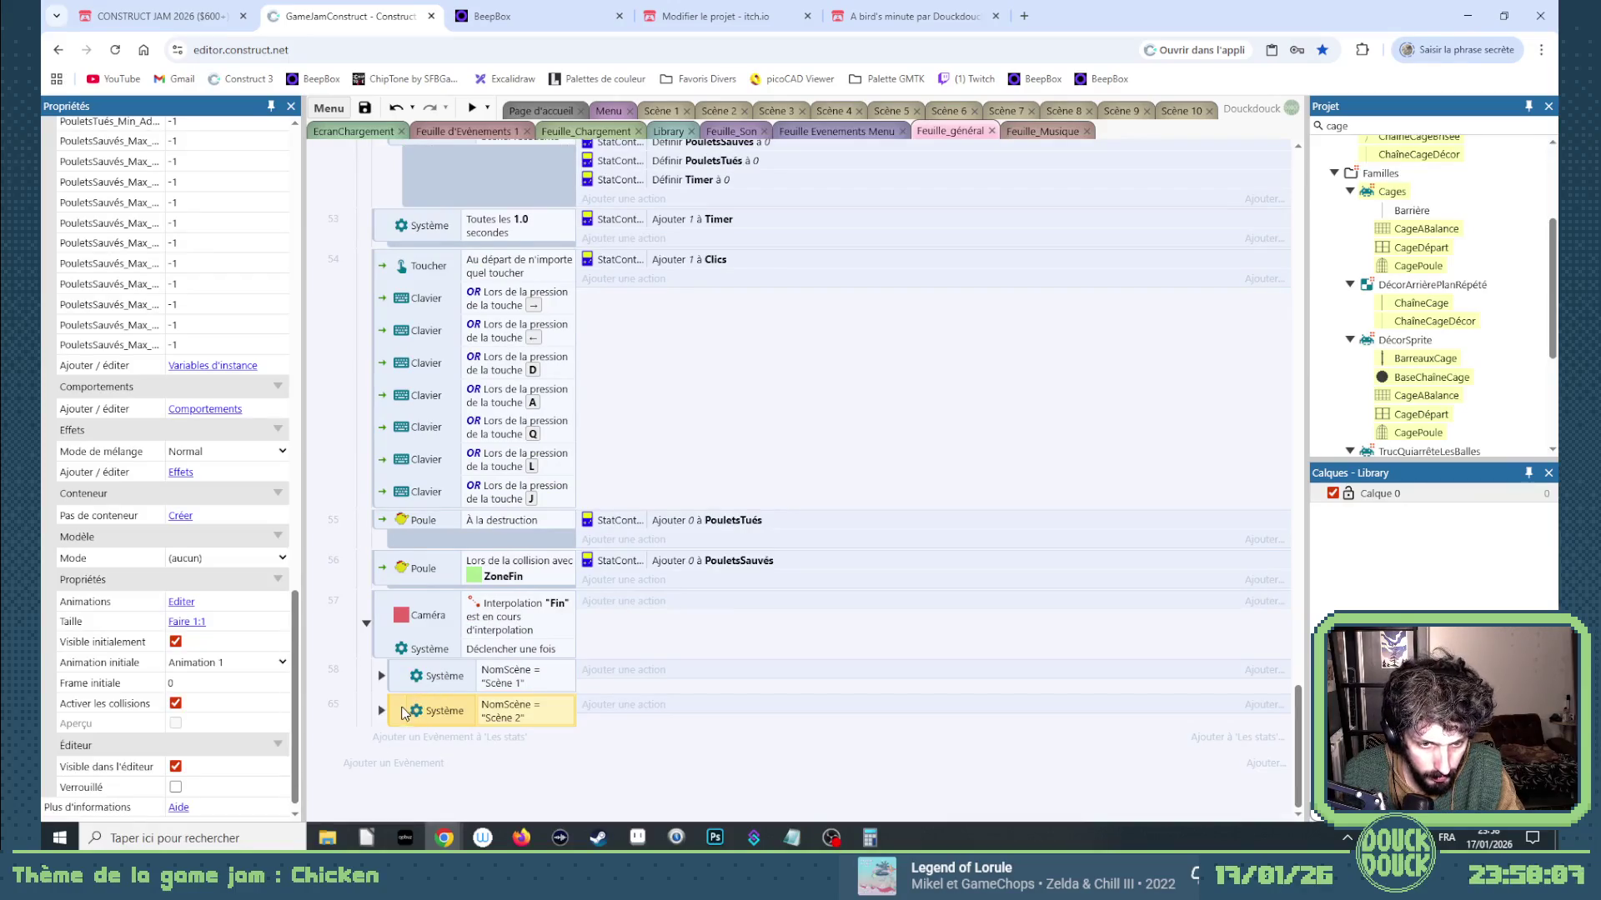
Paste several more copies of the Scène 2 subgroup into Les stats.
key("ctrl+v")
left_click(401, 700, "ctrl")
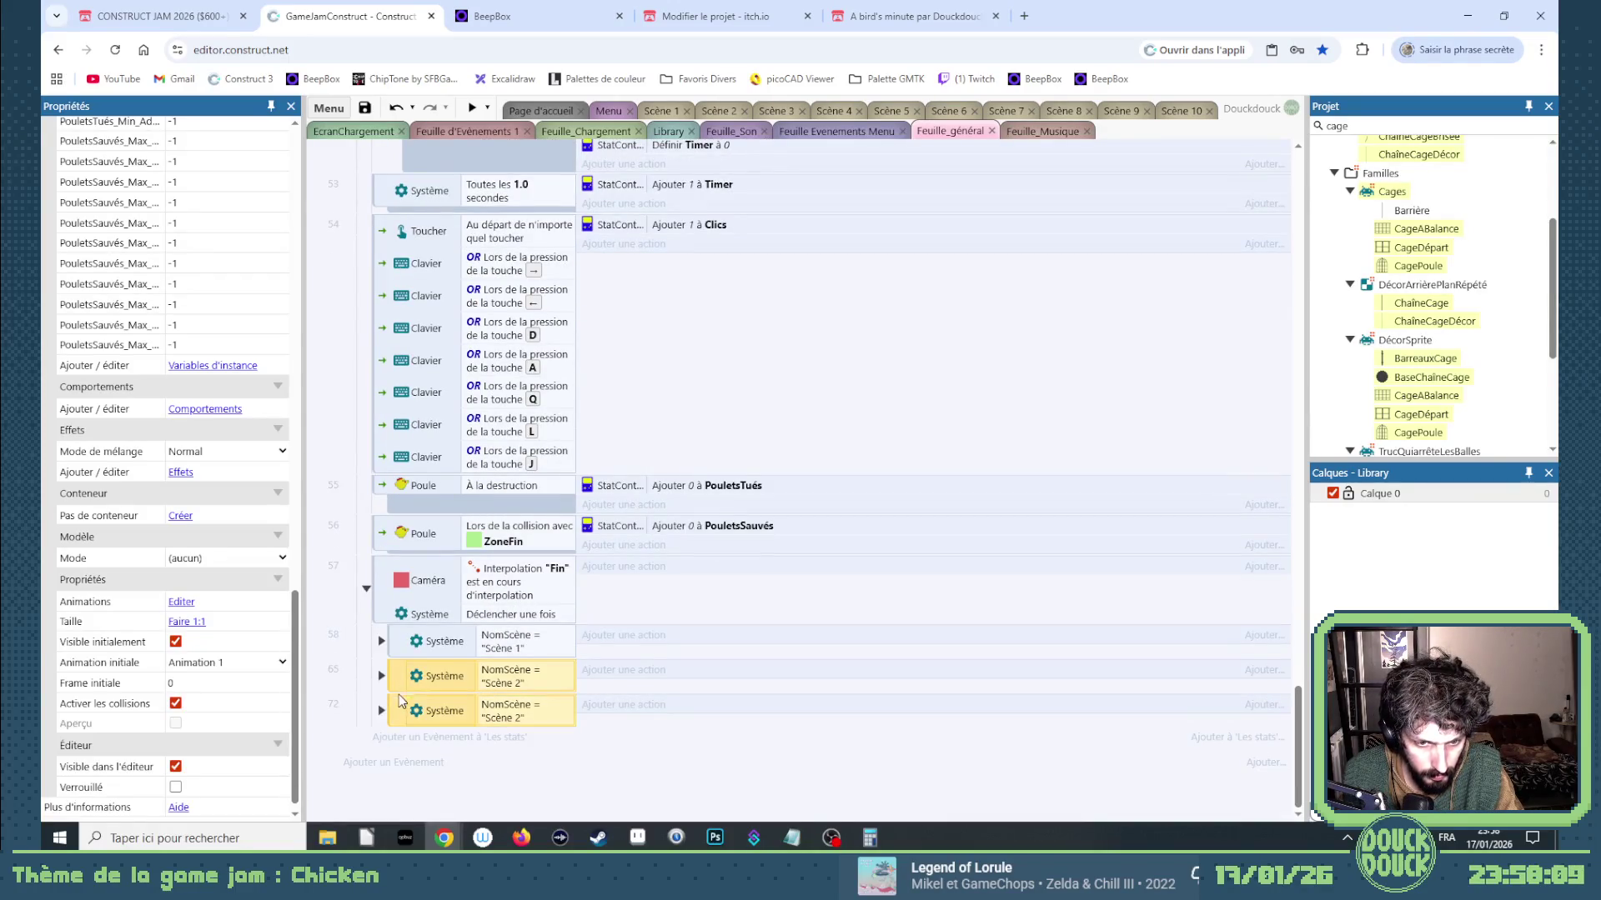
left_click_drag(401, 692, 409, 663)
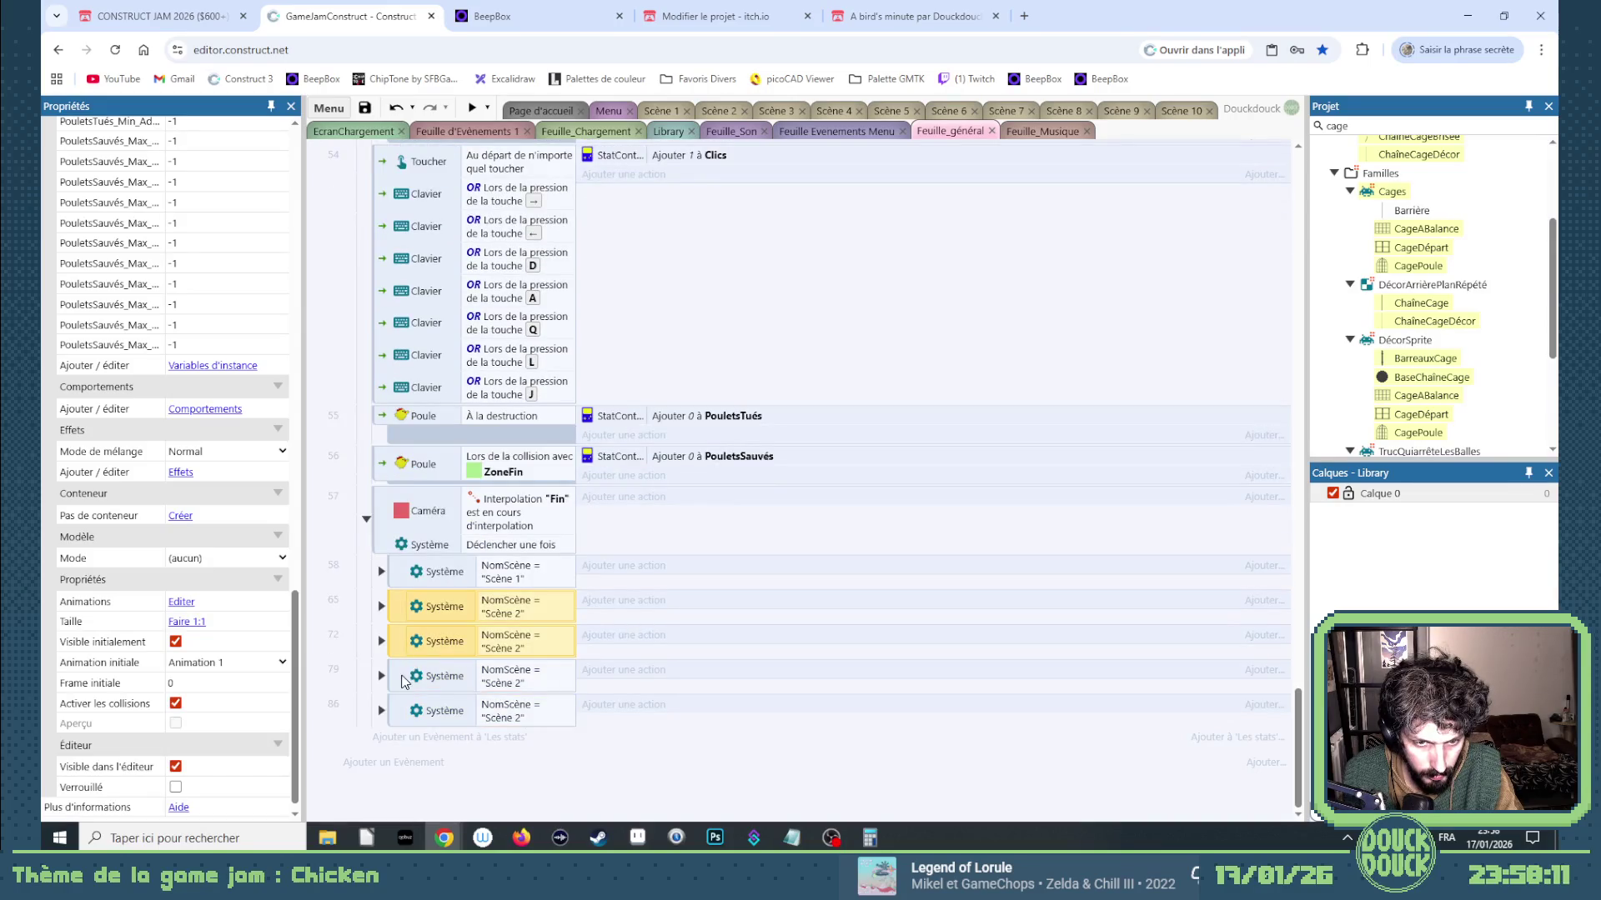
key("ctrl+v")
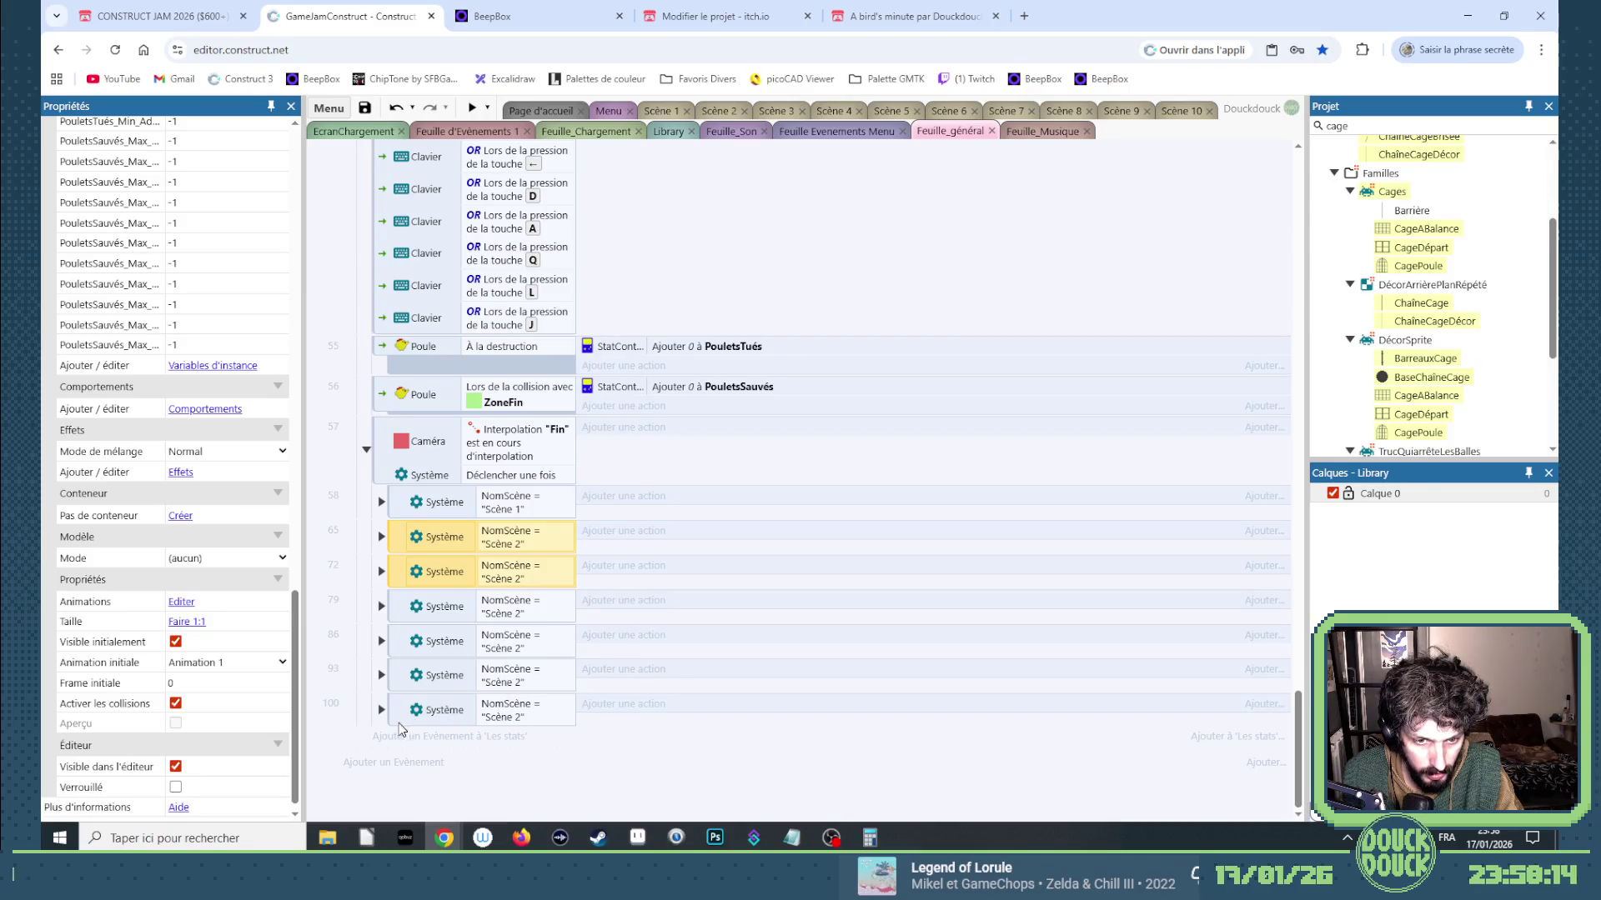
left_click(401, 715)
key("ctrl+v")
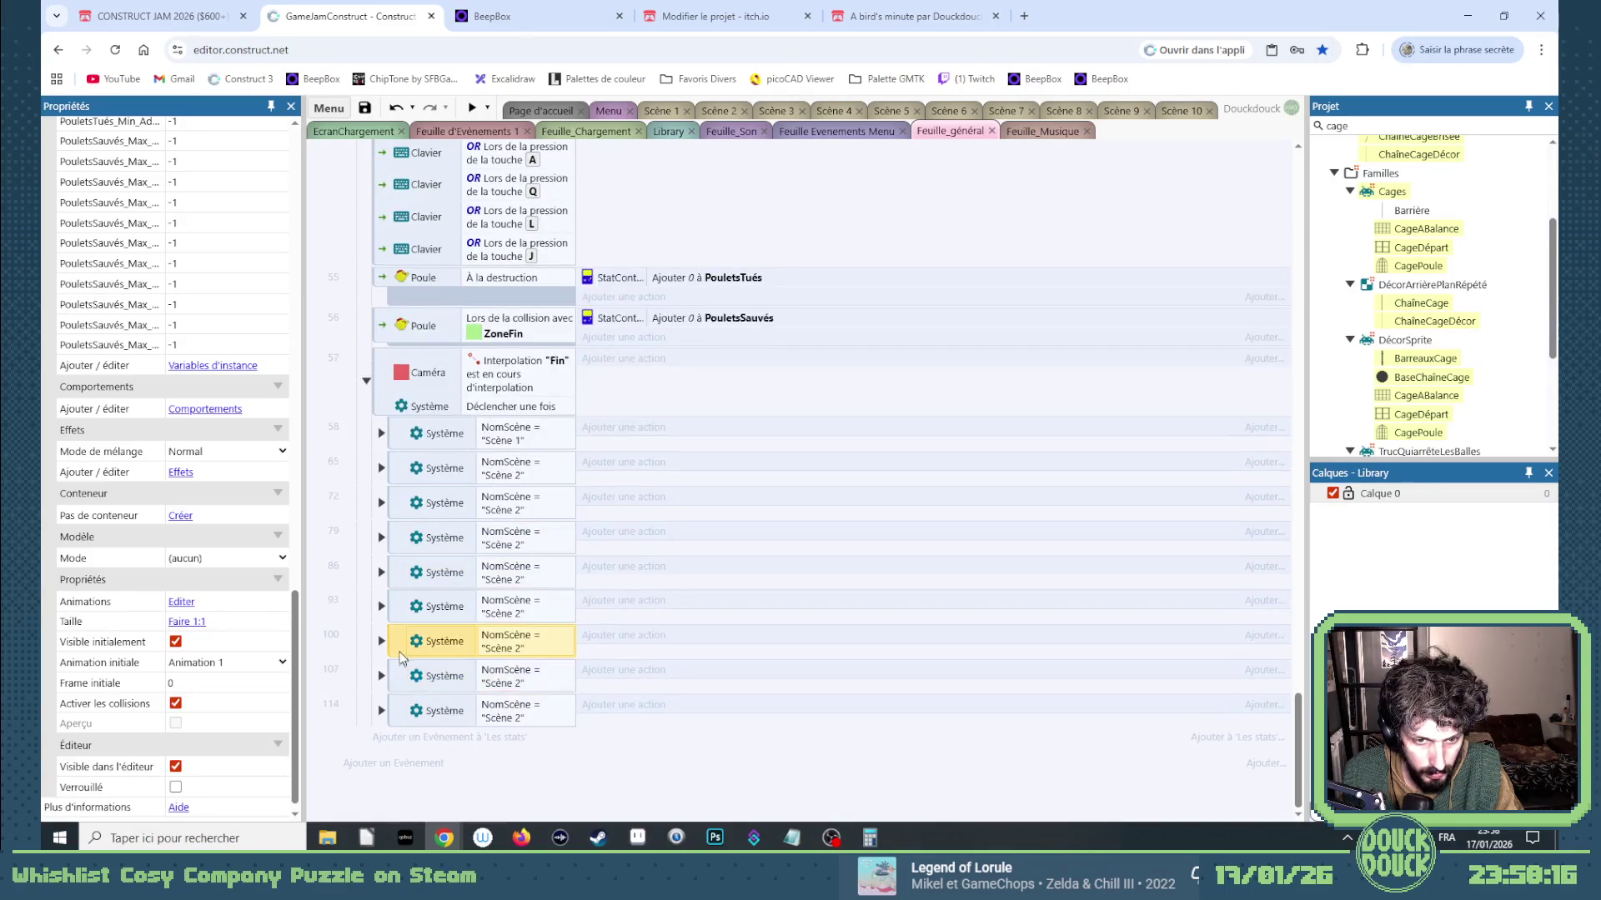
key("ctrl+v")
Set the third subgroup's scene-name condition to "Scène 3" and expand its events.
double_click(534, 468)
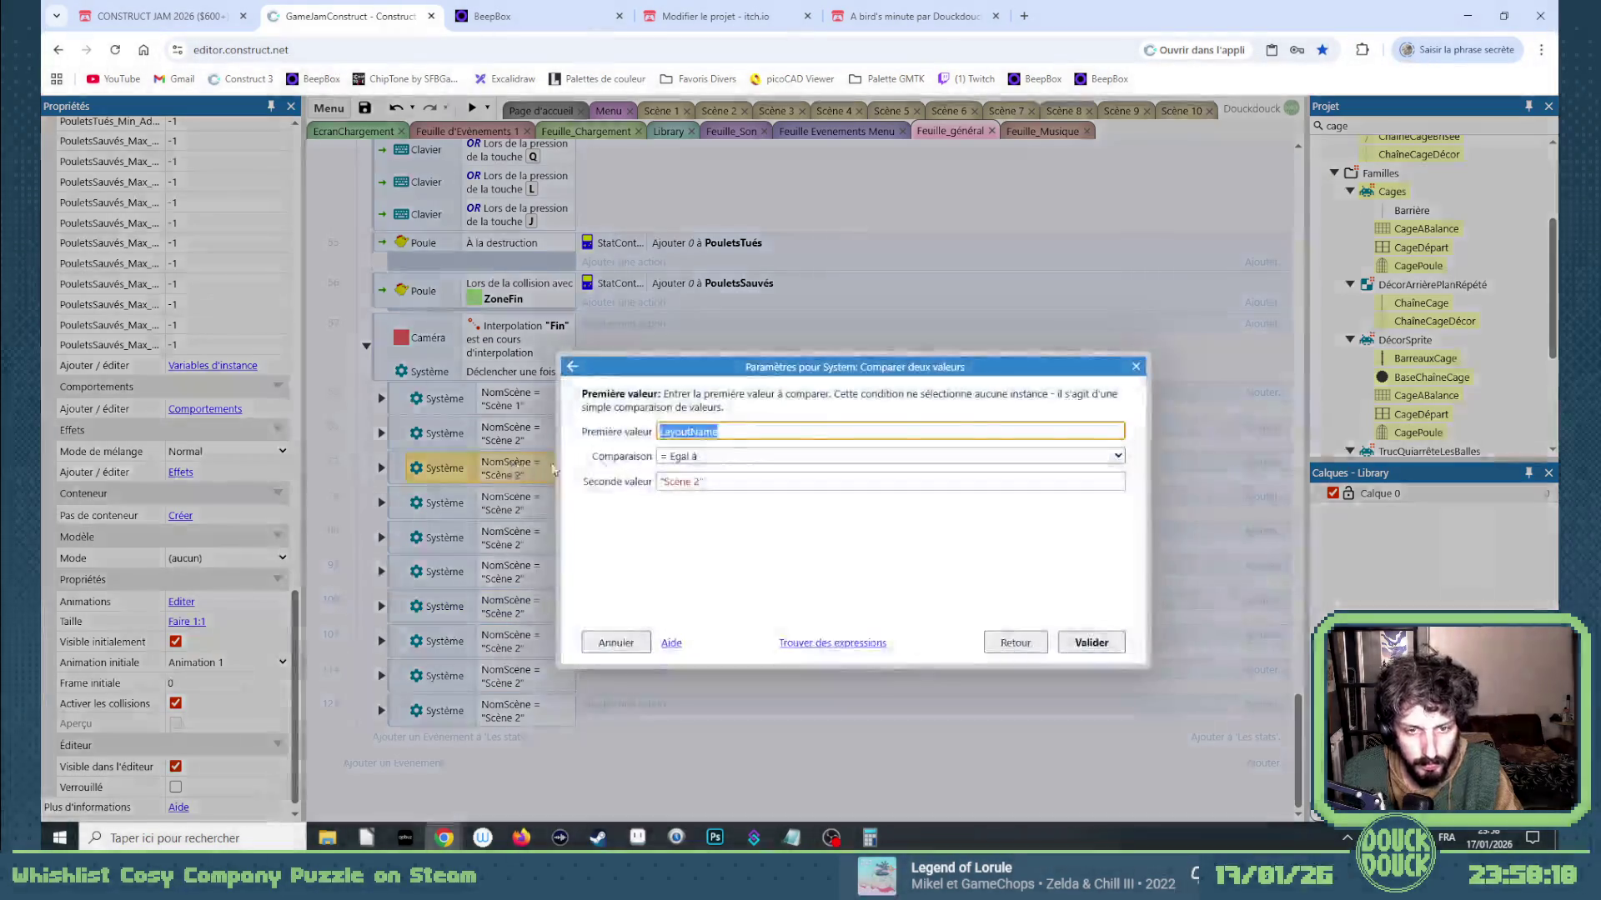
left_click(691, 482)
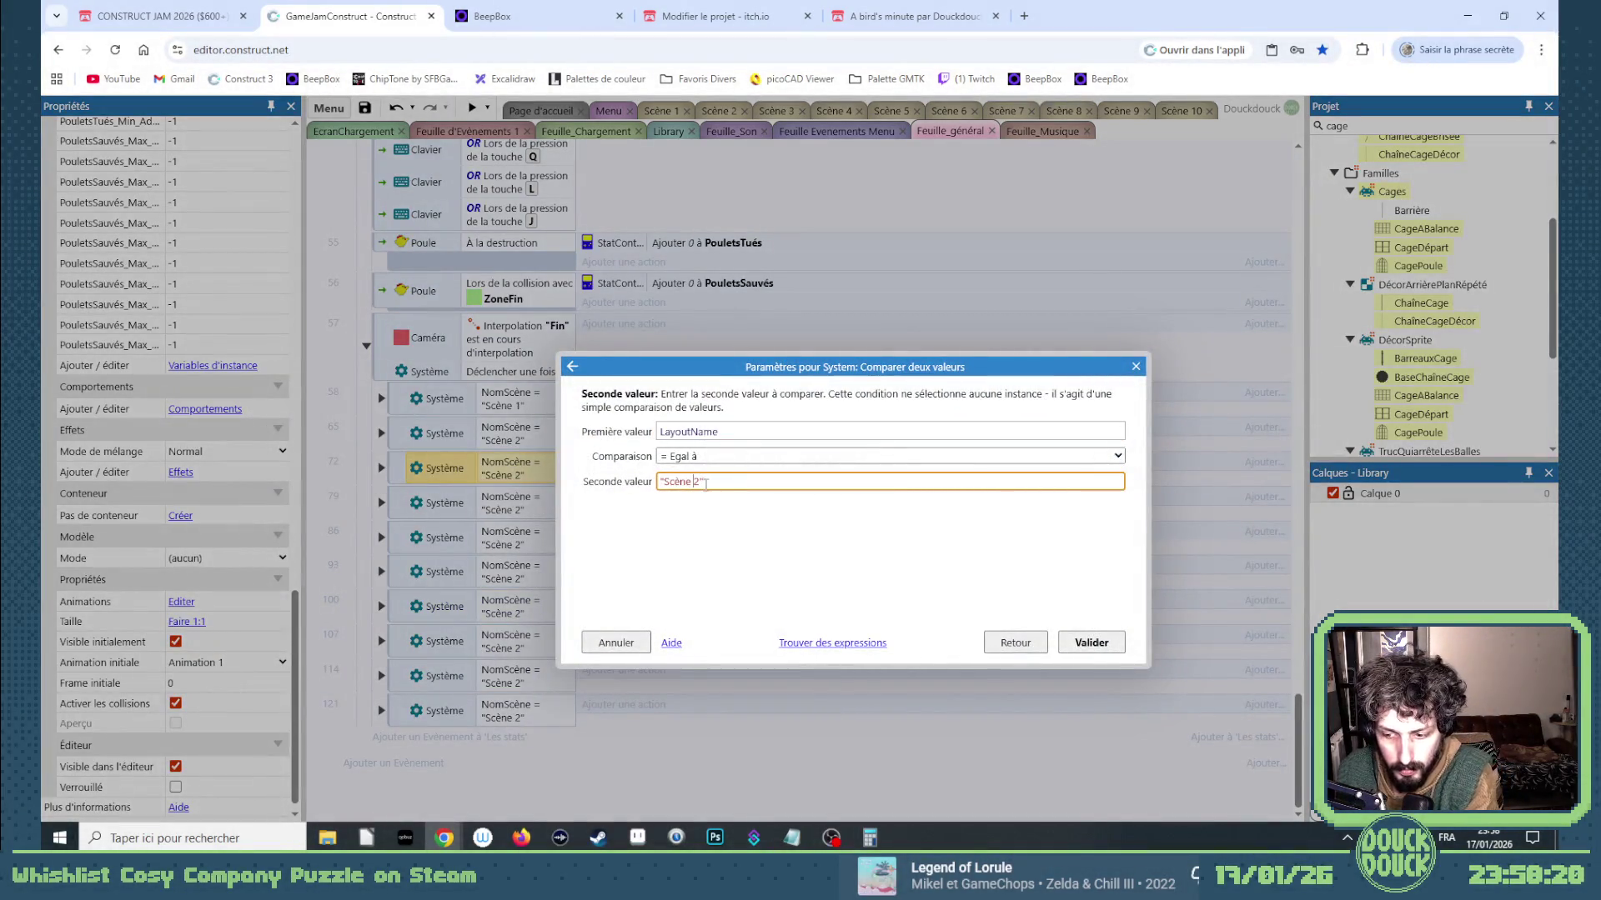
type("3")
key("Return")
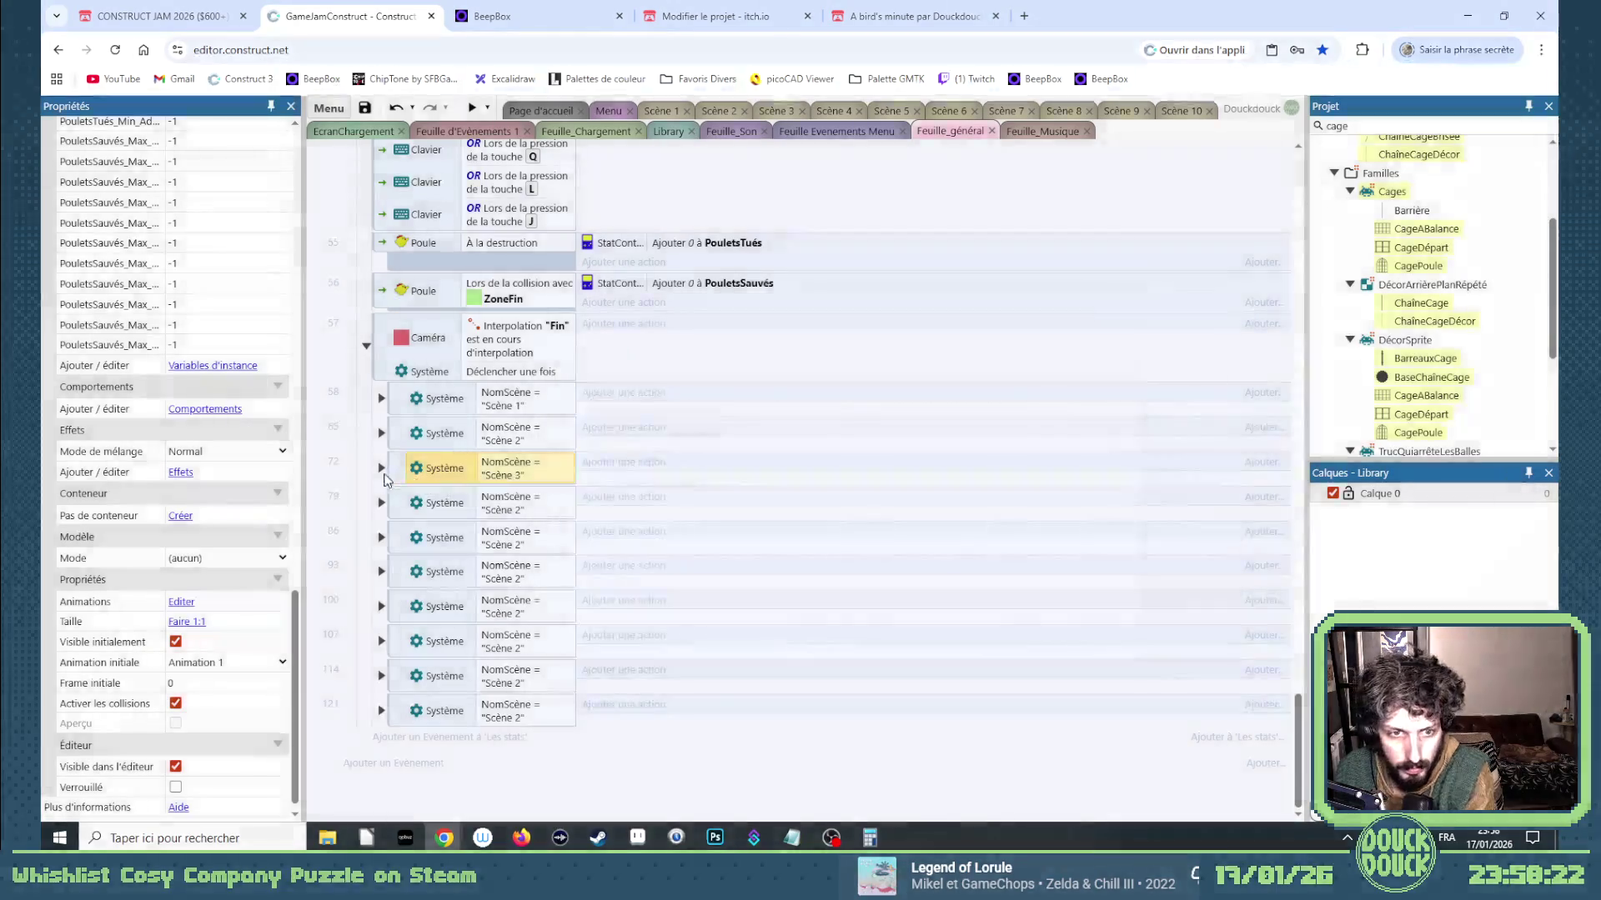
left_click(384, 470)
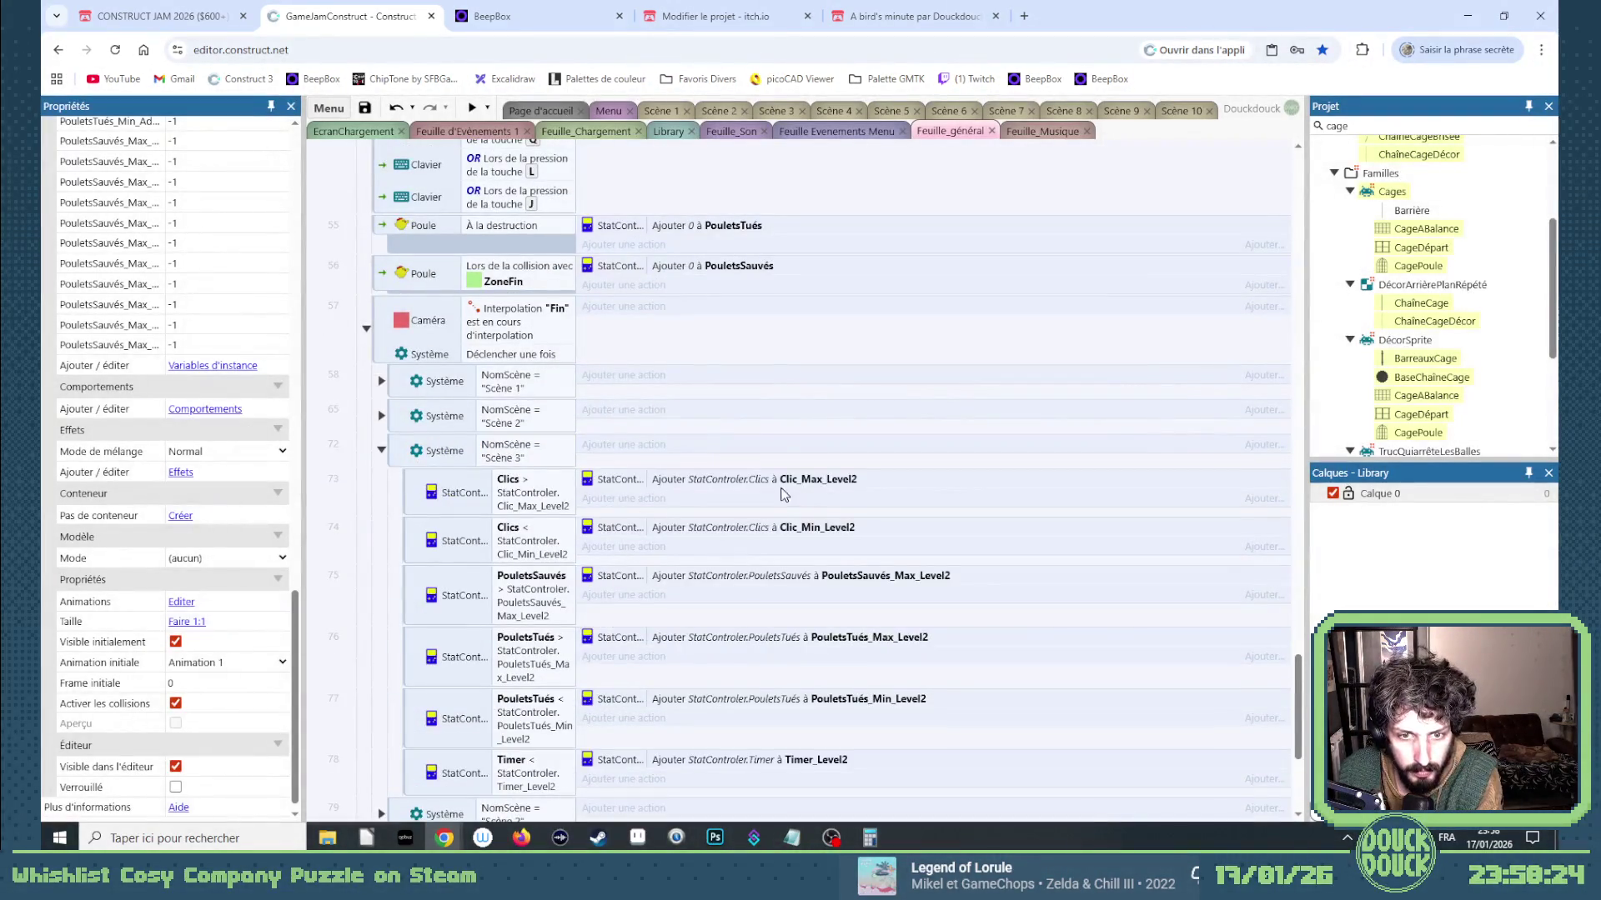
Switch the click comparisons and actions to Clic_Max_Level3 and Clic_Min_Level3.
double_click(534, 501)
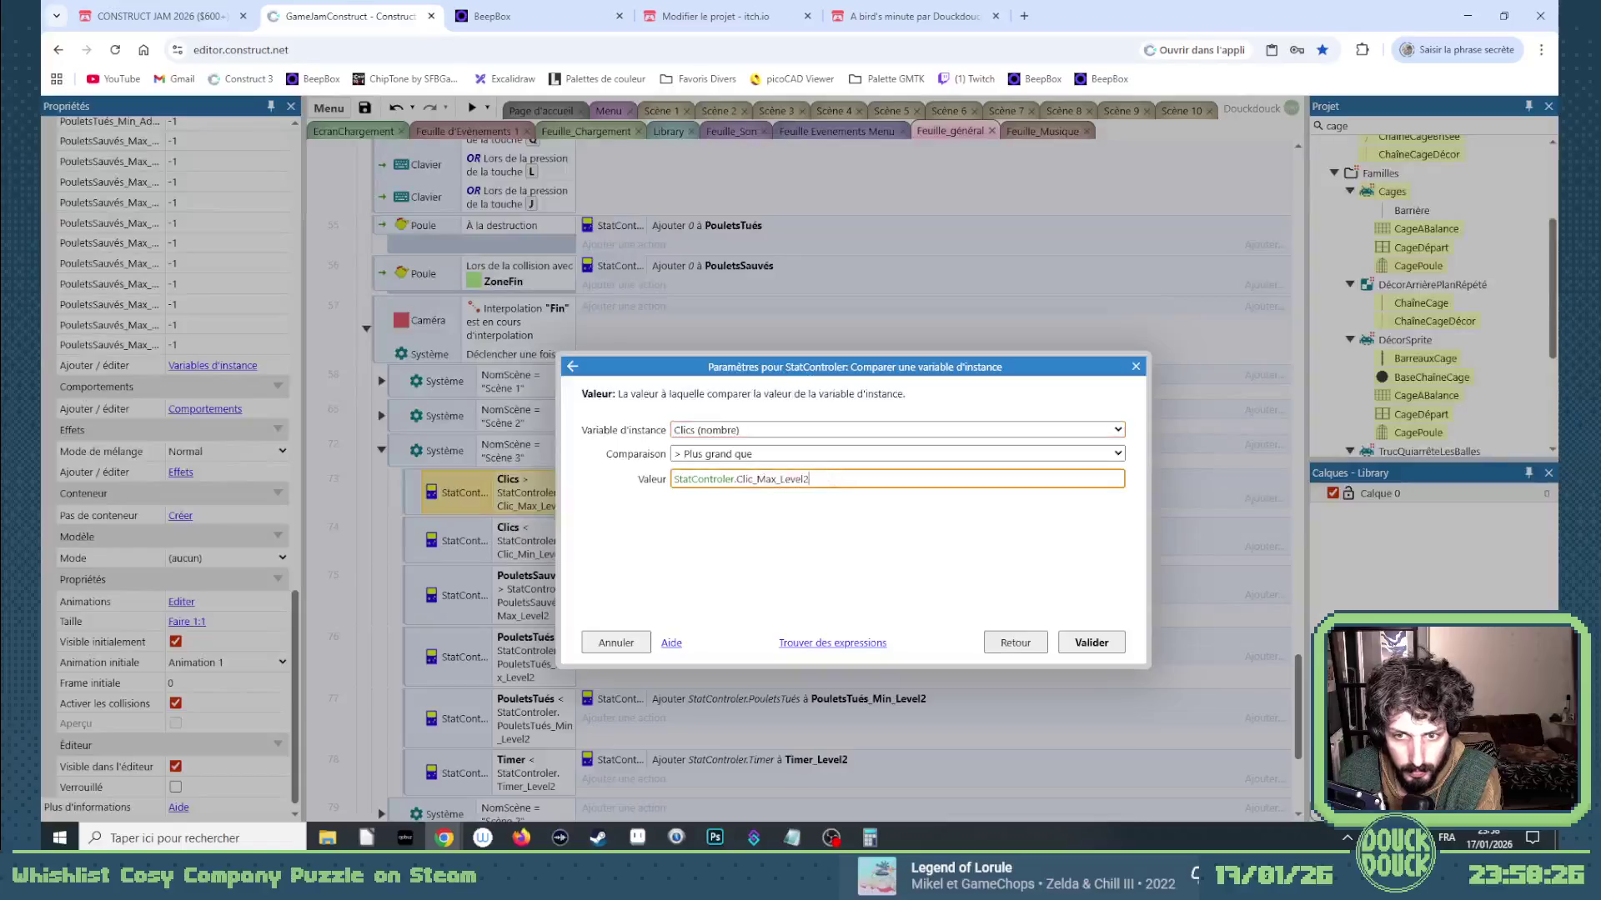
key("Return")
double_click(826, 479)
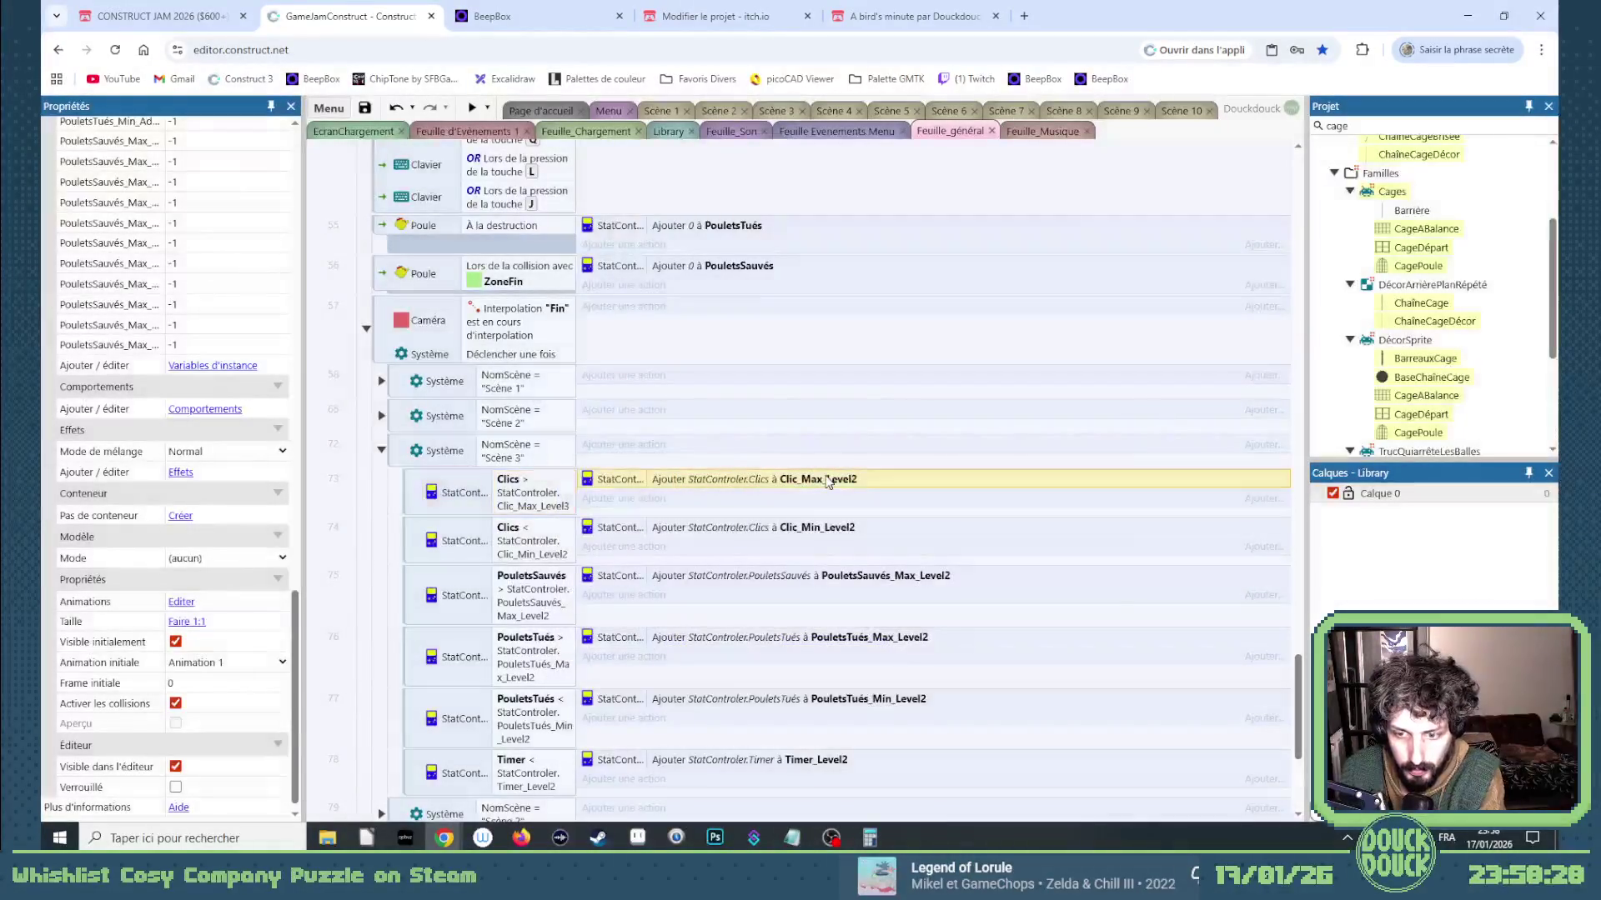
key("Return")
double_click(517, 540)
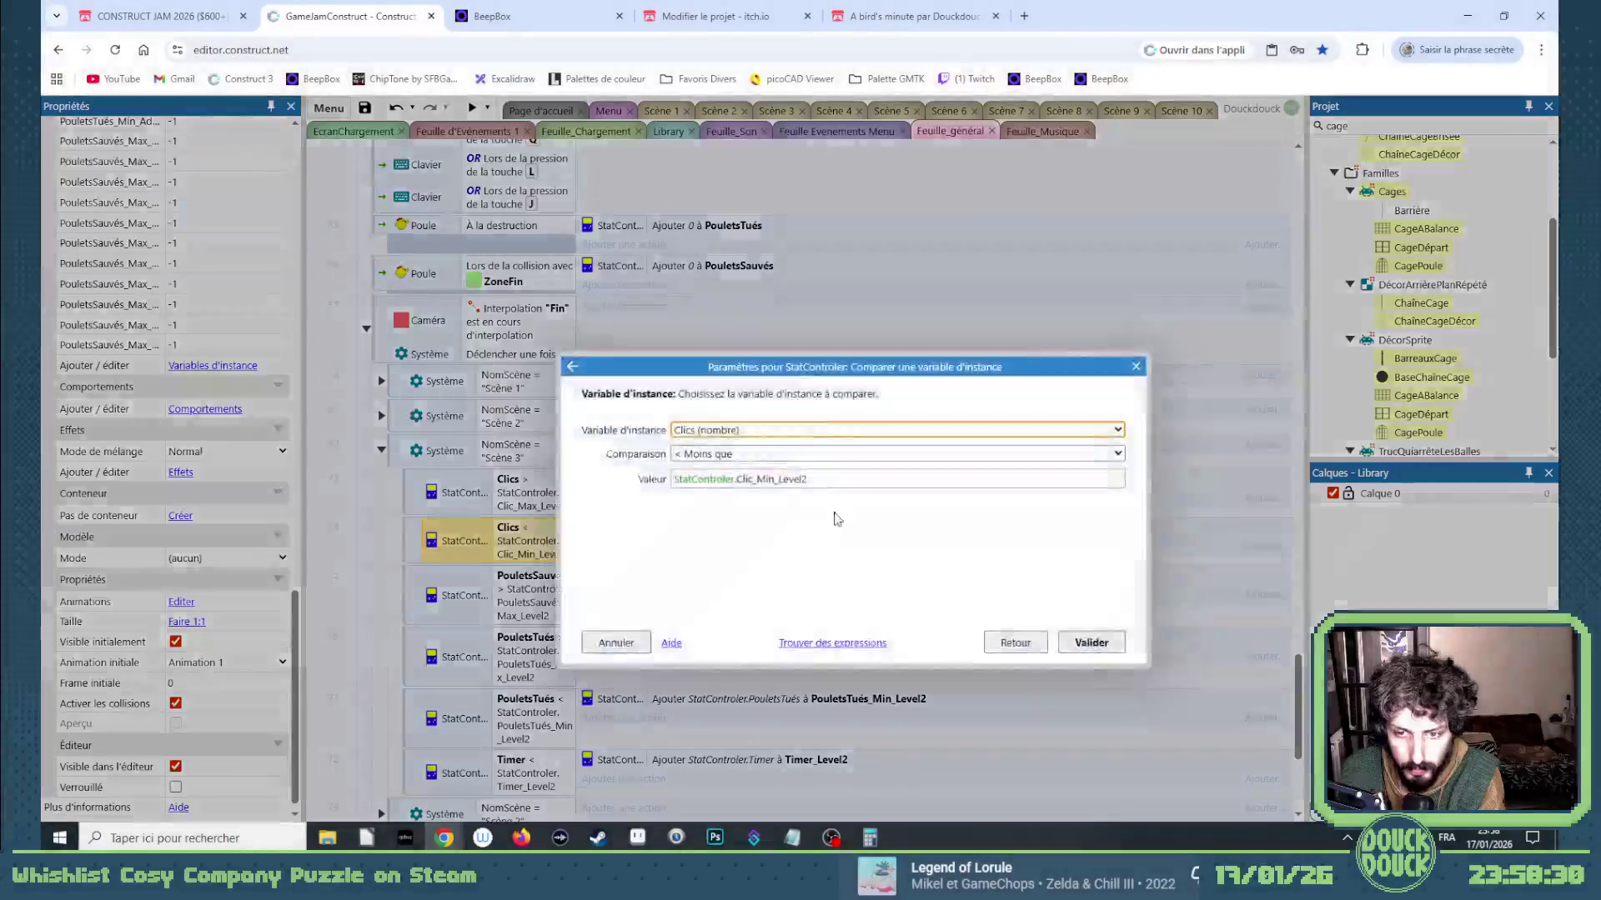
left_click(840, 479)
key("BackSpace")
type("3")
key("Return")
double_click(815, 530)
key("Return")
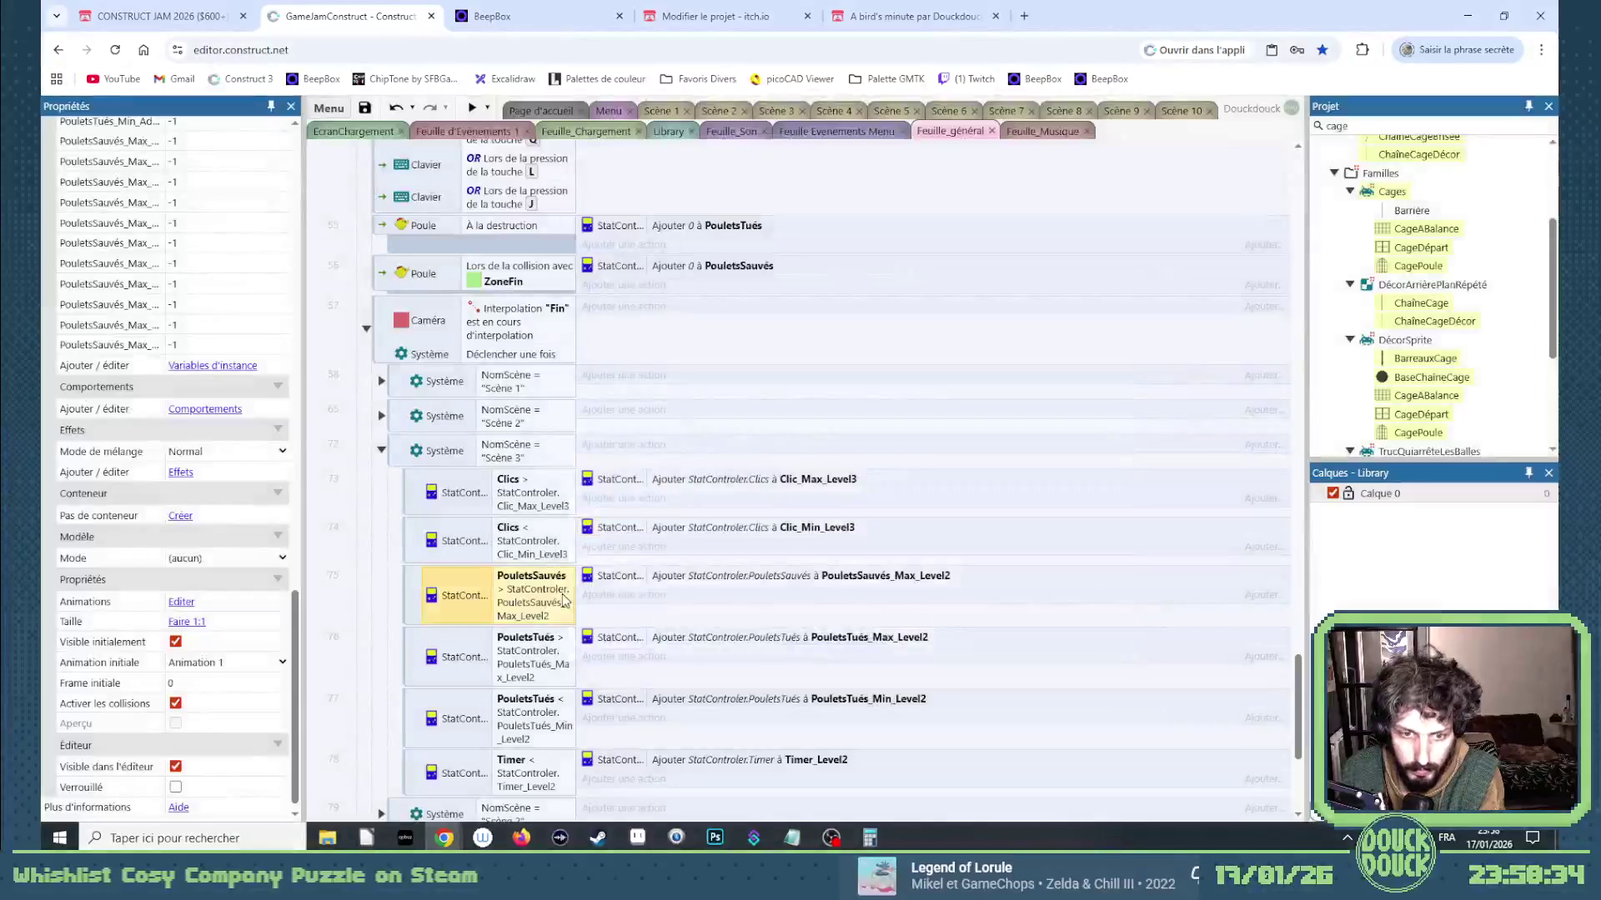
Retarget the saved-chickens comparison and action to PouletsSauvés_Max_Level3.
double_click(458, 596)
left_click(877, 472)
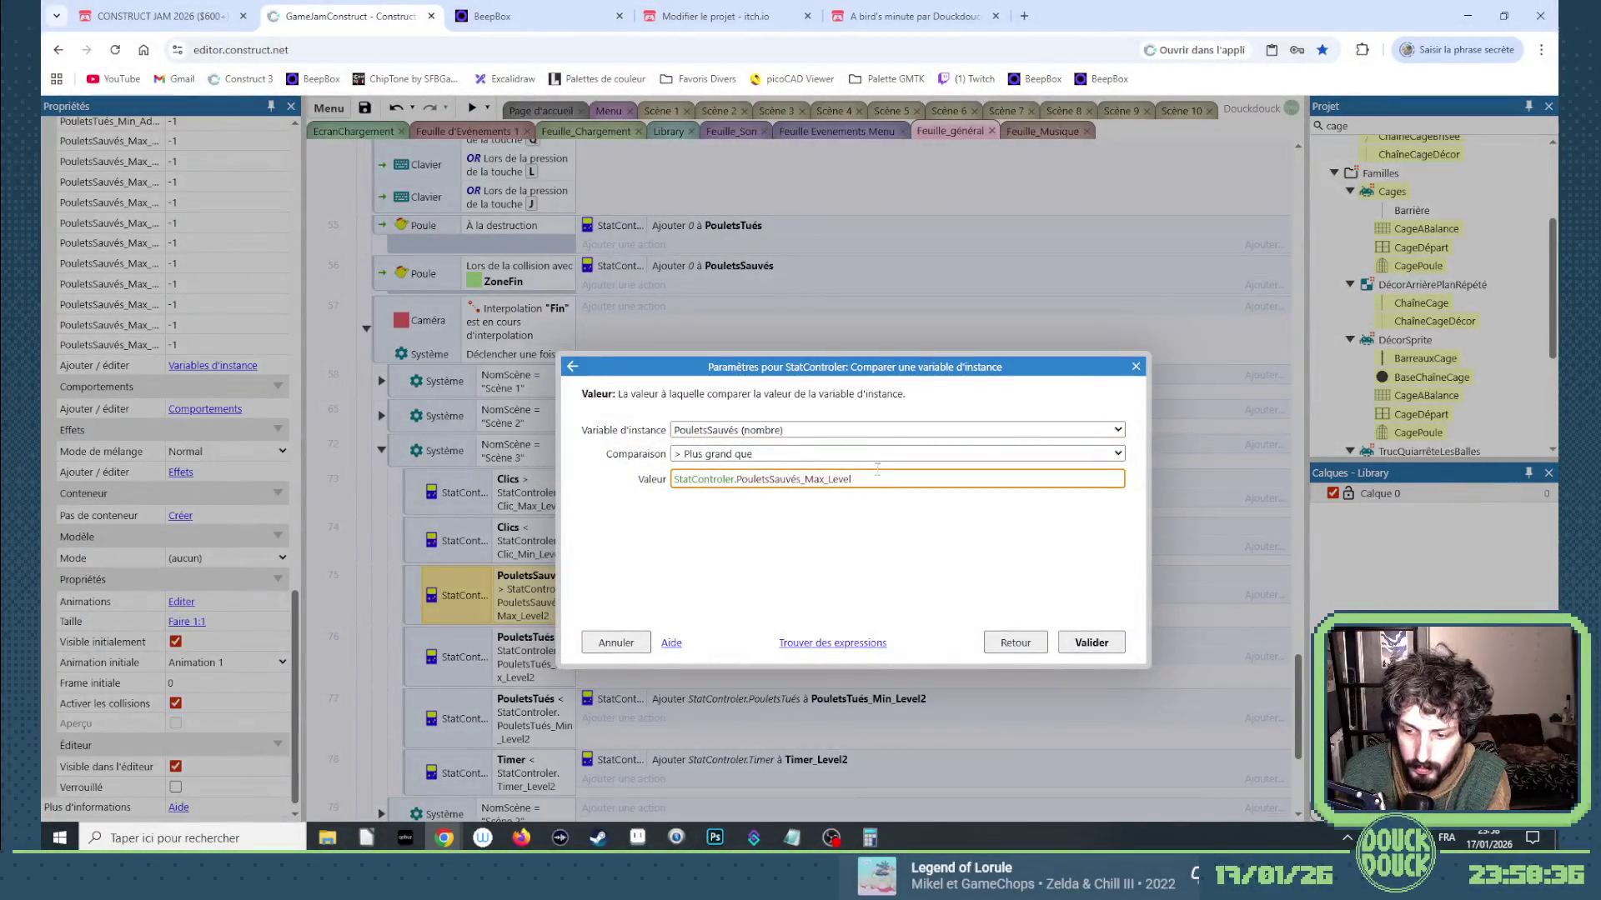
key("Return")
key("Return")
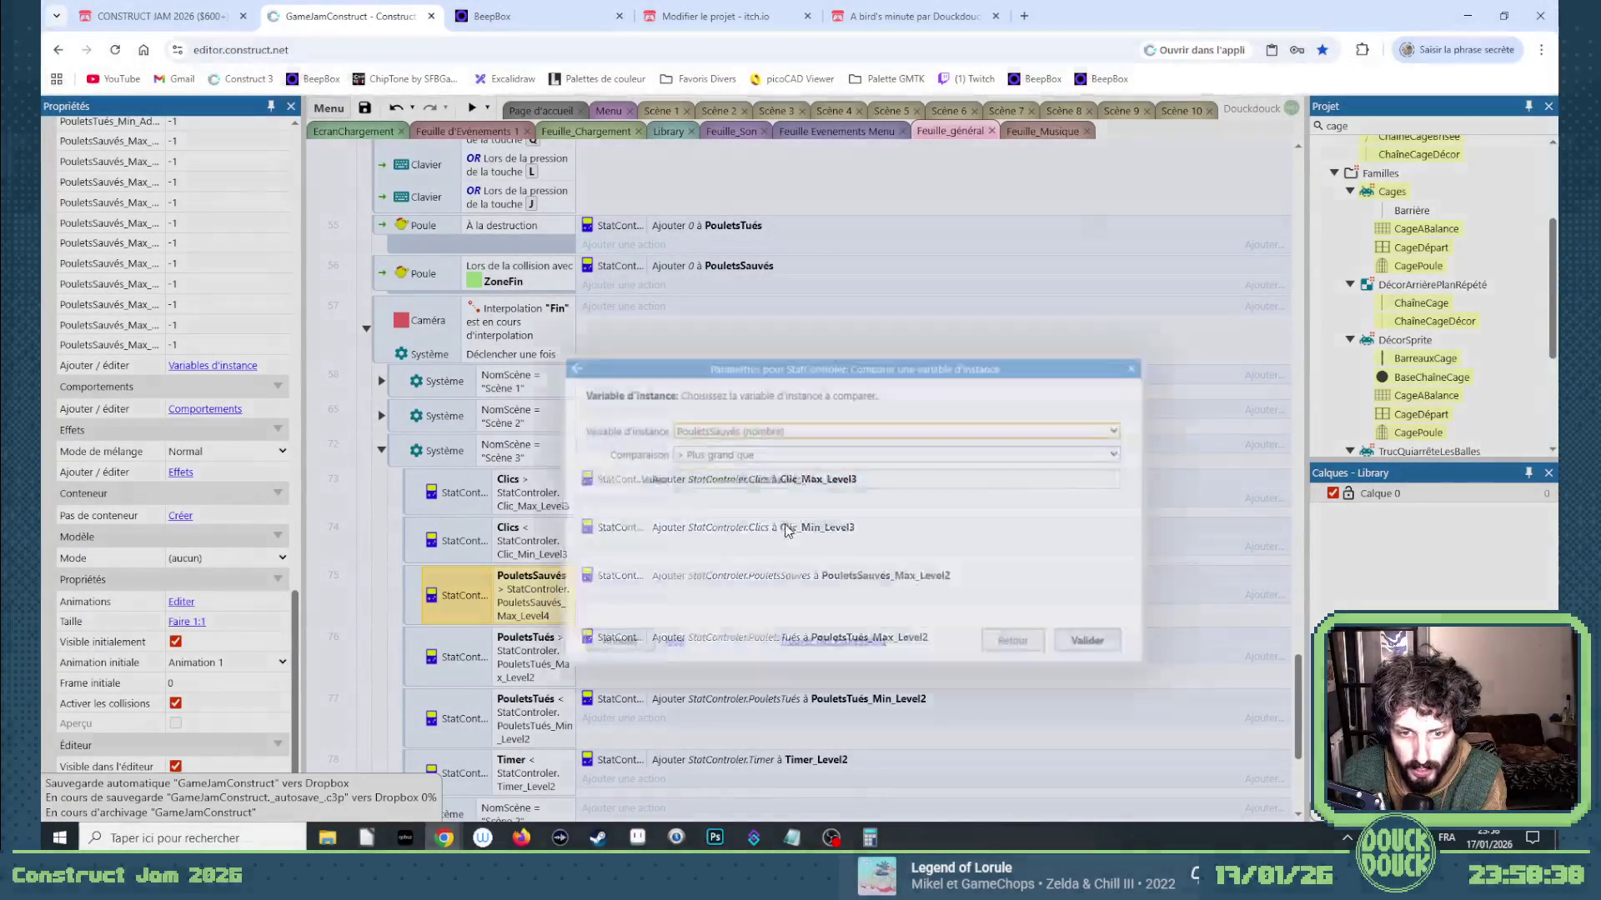
left_click(875, 481)
key("Return")
double_click(842, 574)
left_click(842, 456)
left_click(828, 430)
left_click(822, 411)
key("Return")
Retarget the killed-chickens comparisons and actions to PouletsTués_Max_Level3 and PouletsTués_Min_Level3.
double_click(555, 658)
left_click(864, 478)
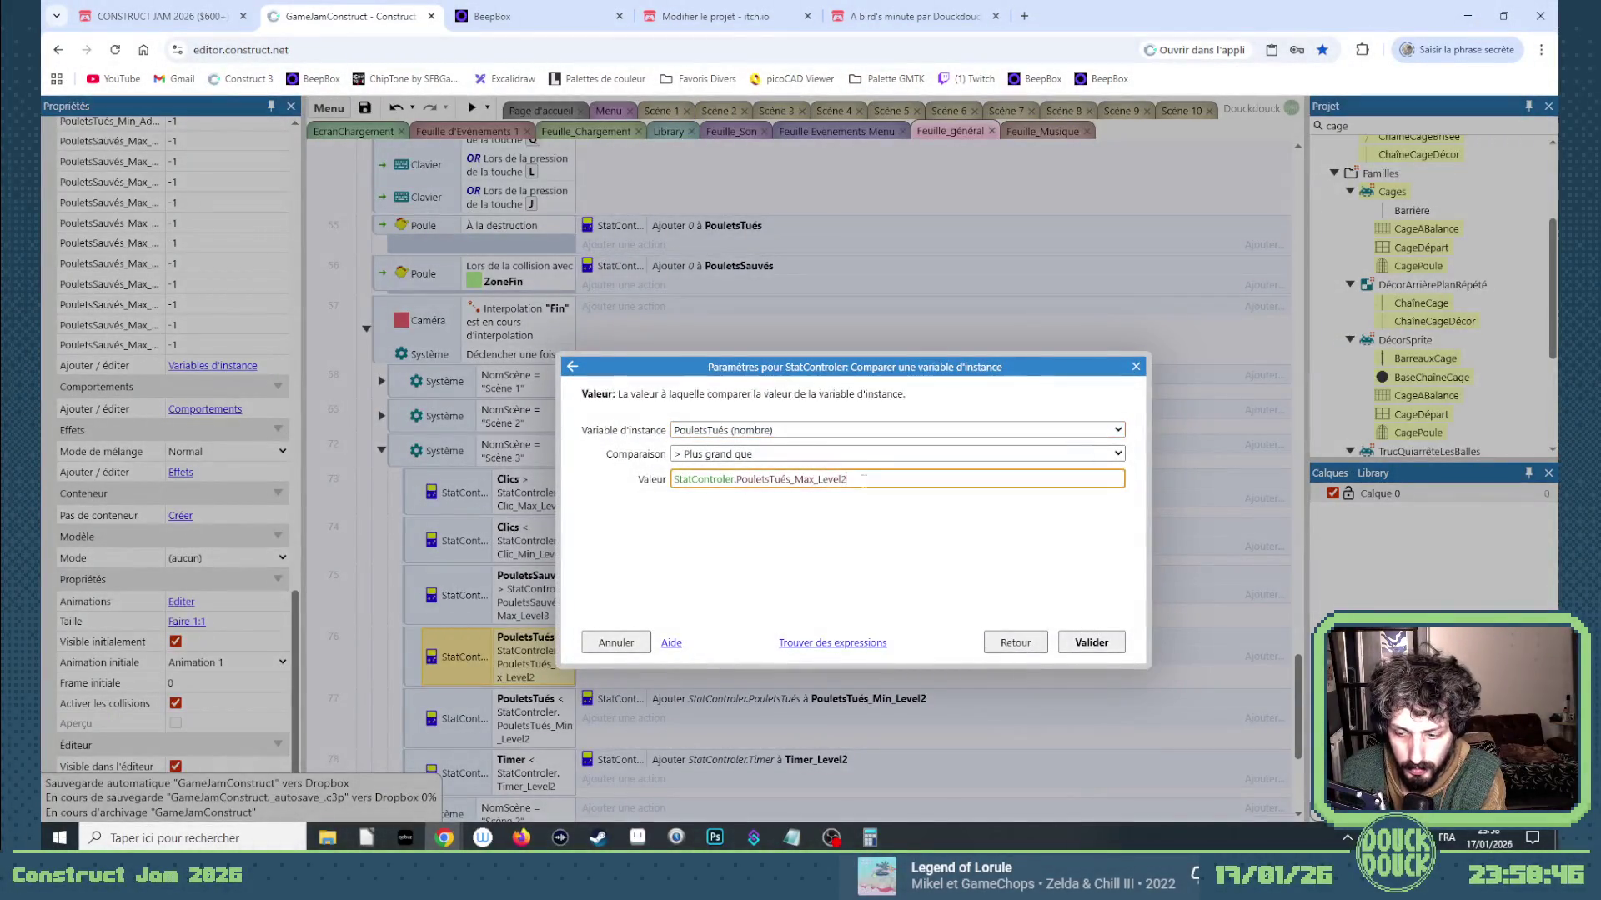
key("Return")
double_click(723, 637)
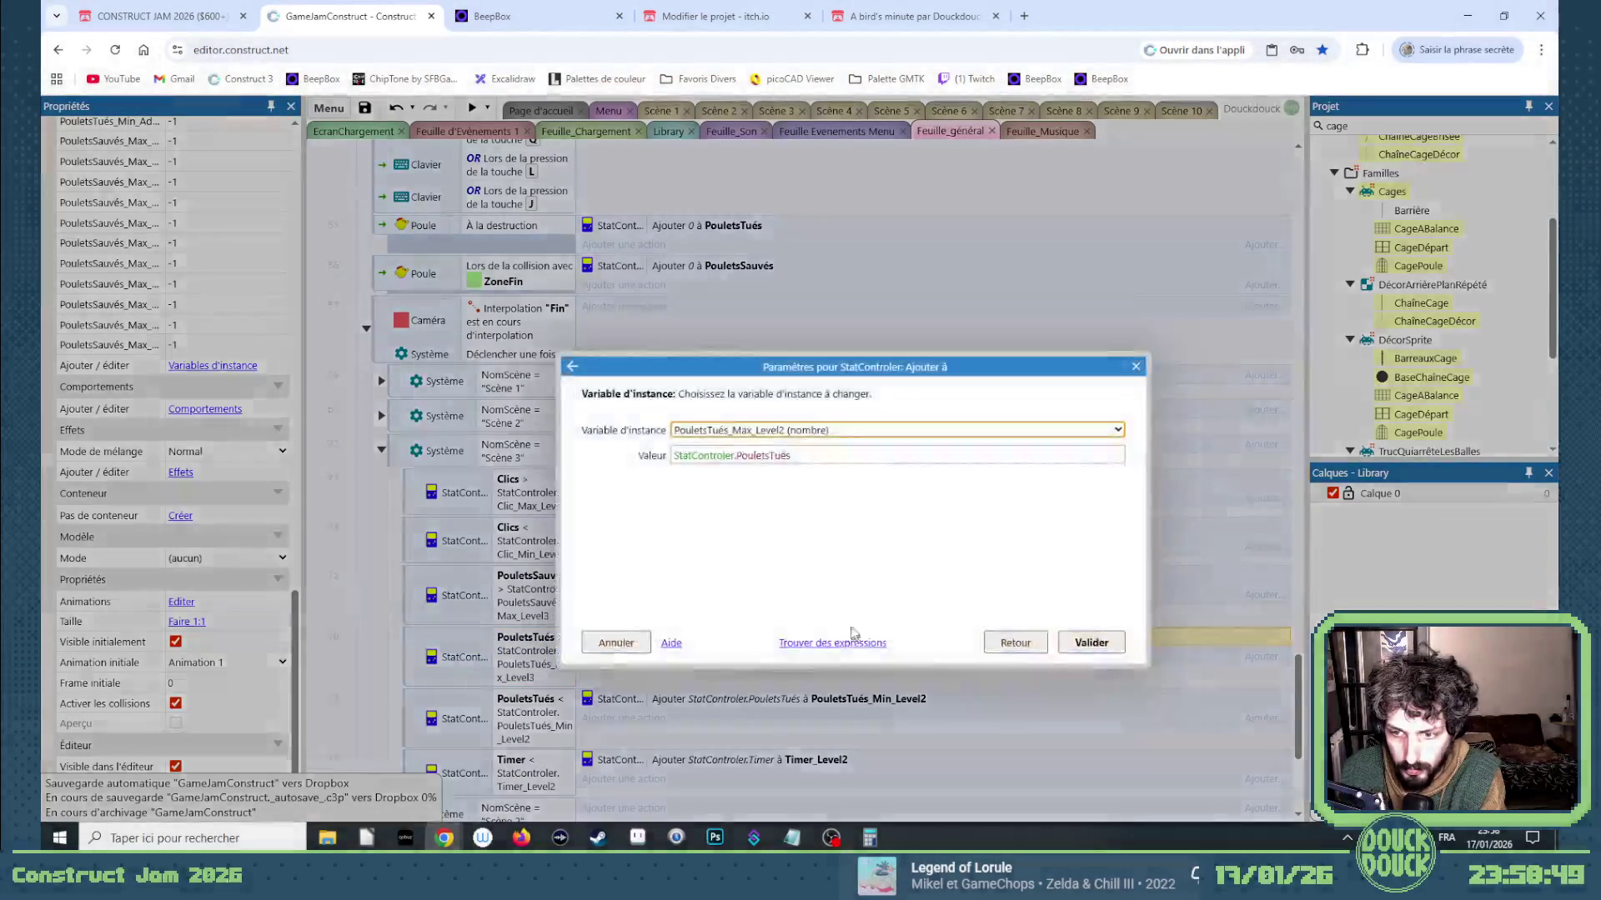
key("Return")
double_click(534, 717)
left_click(860, 478)
key("Return")
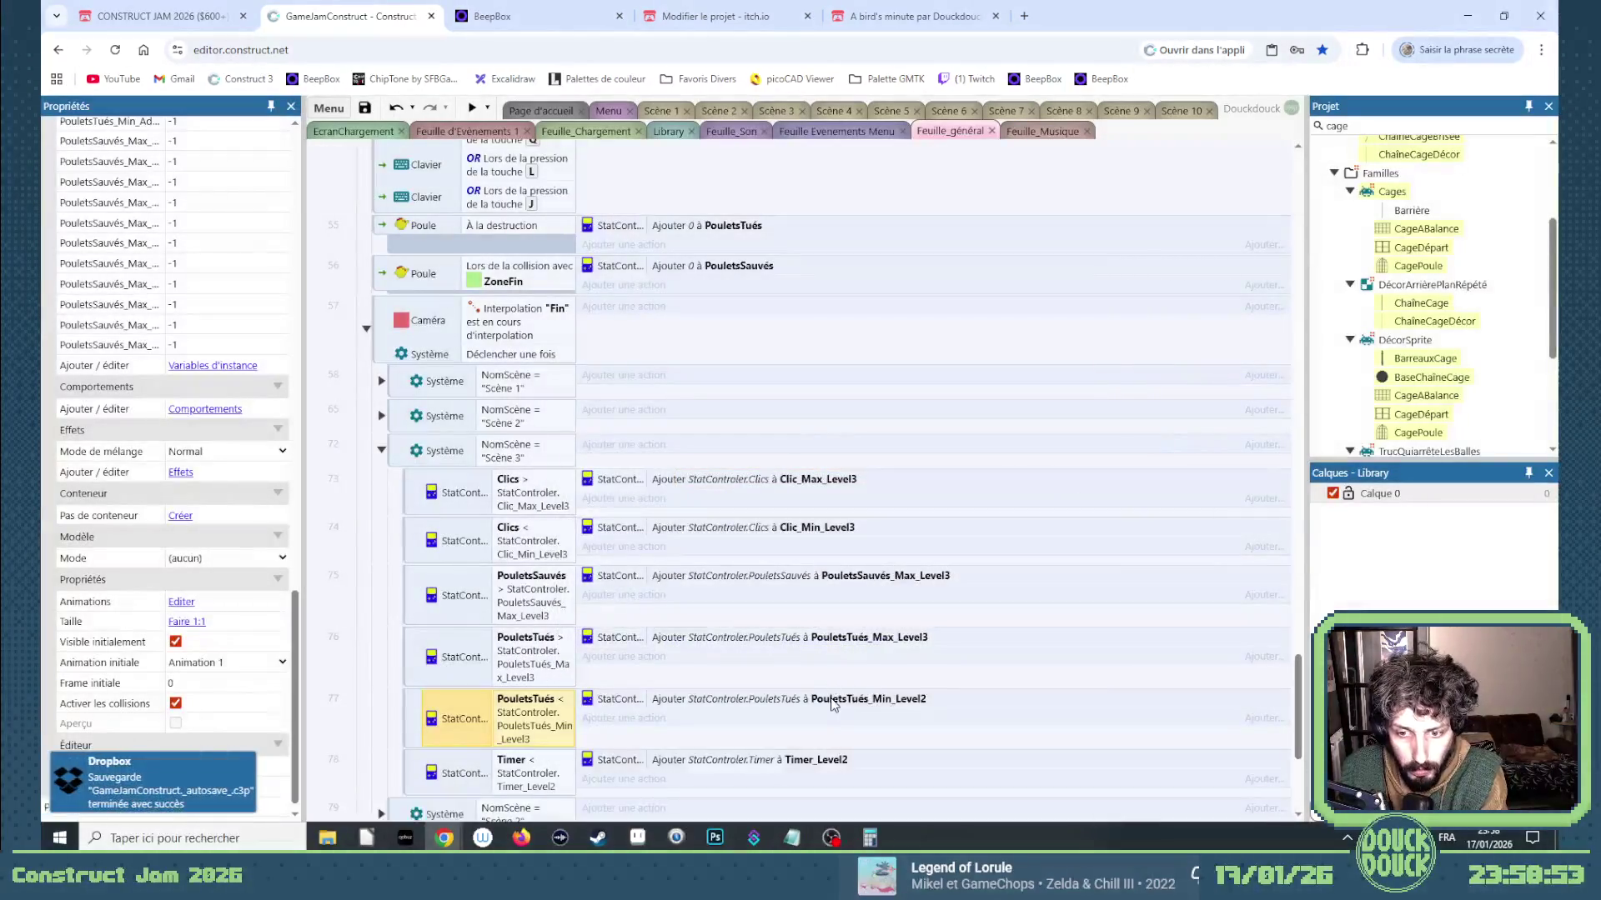
double_click(800, 698)
key("Down")
key("Return")
Switch the timer comparison and action to Timer_Level3.
double_click(534, 771)
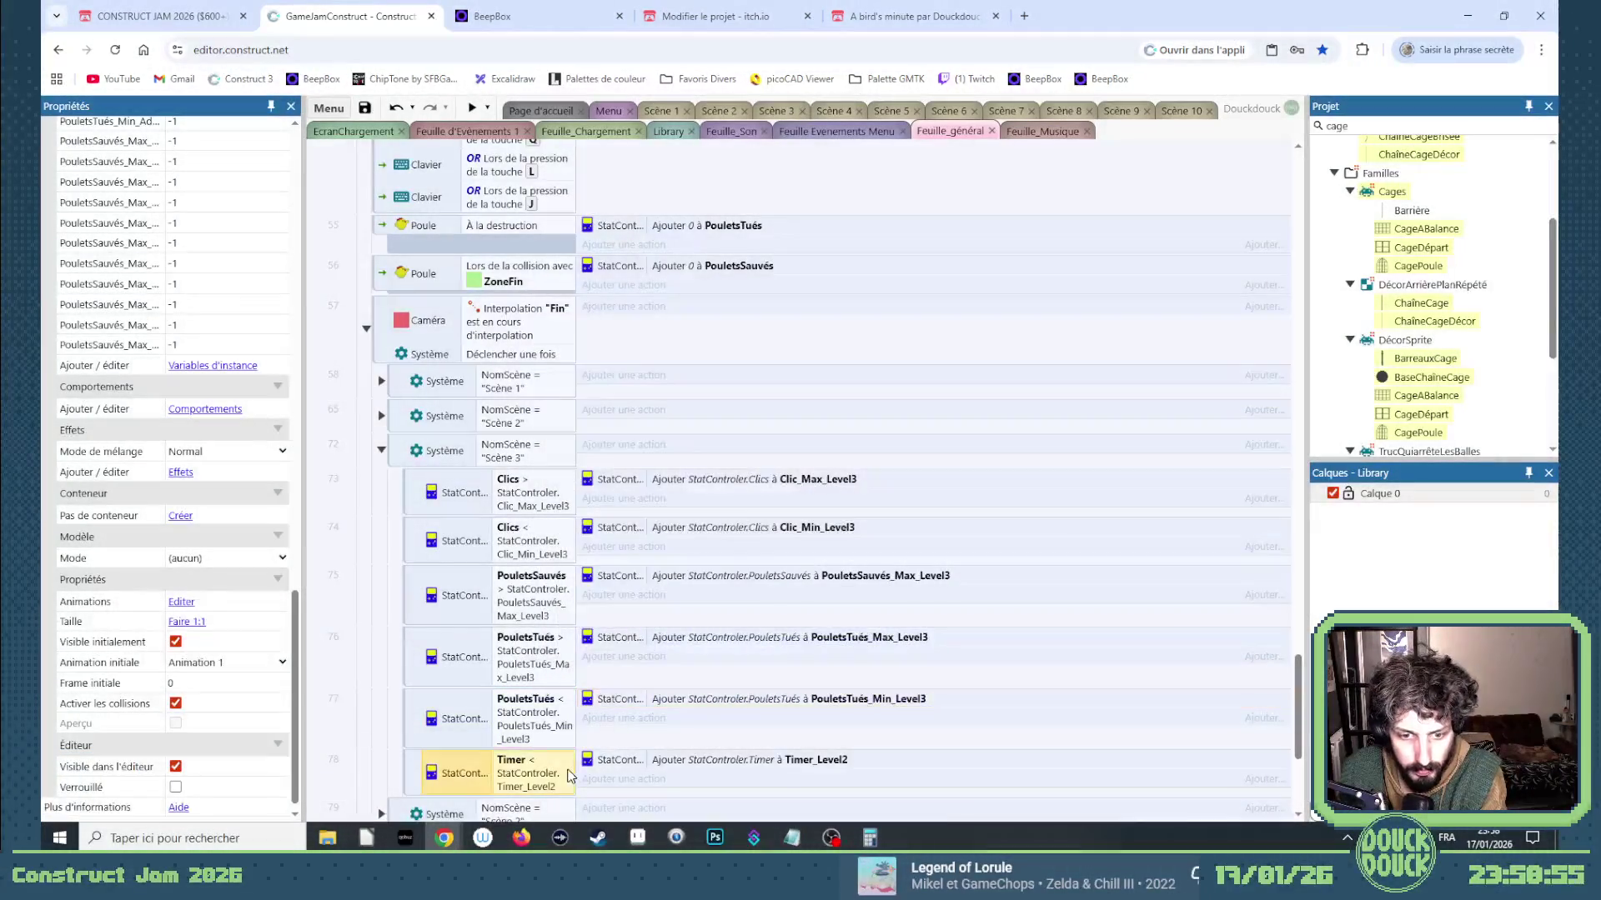
left_click(811, 482)
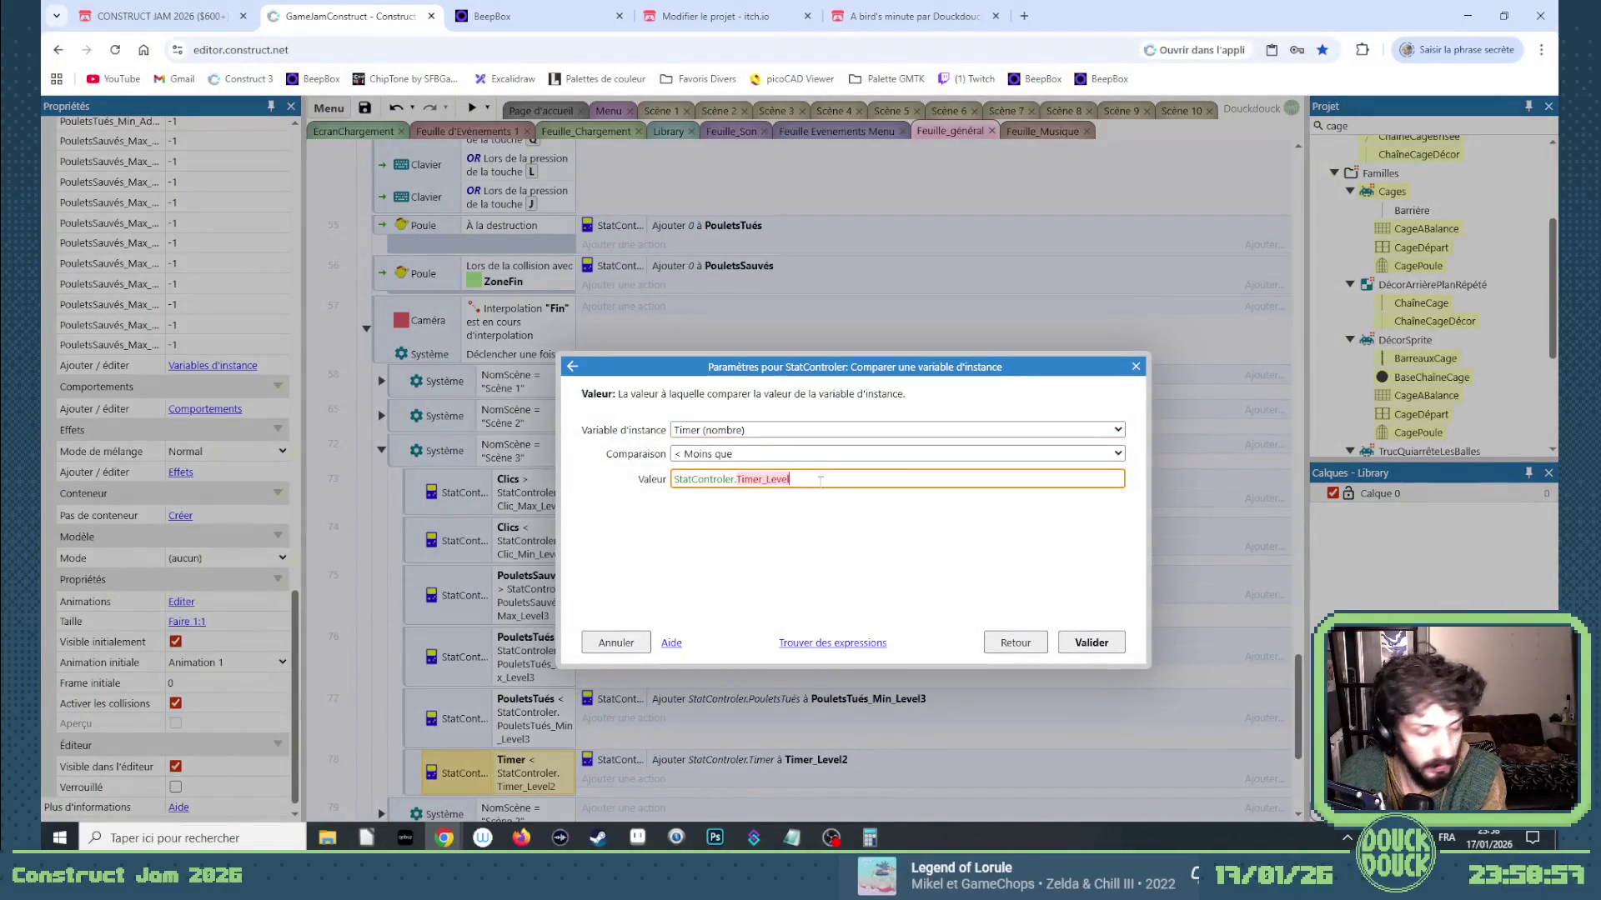
type("3")
key("Return")
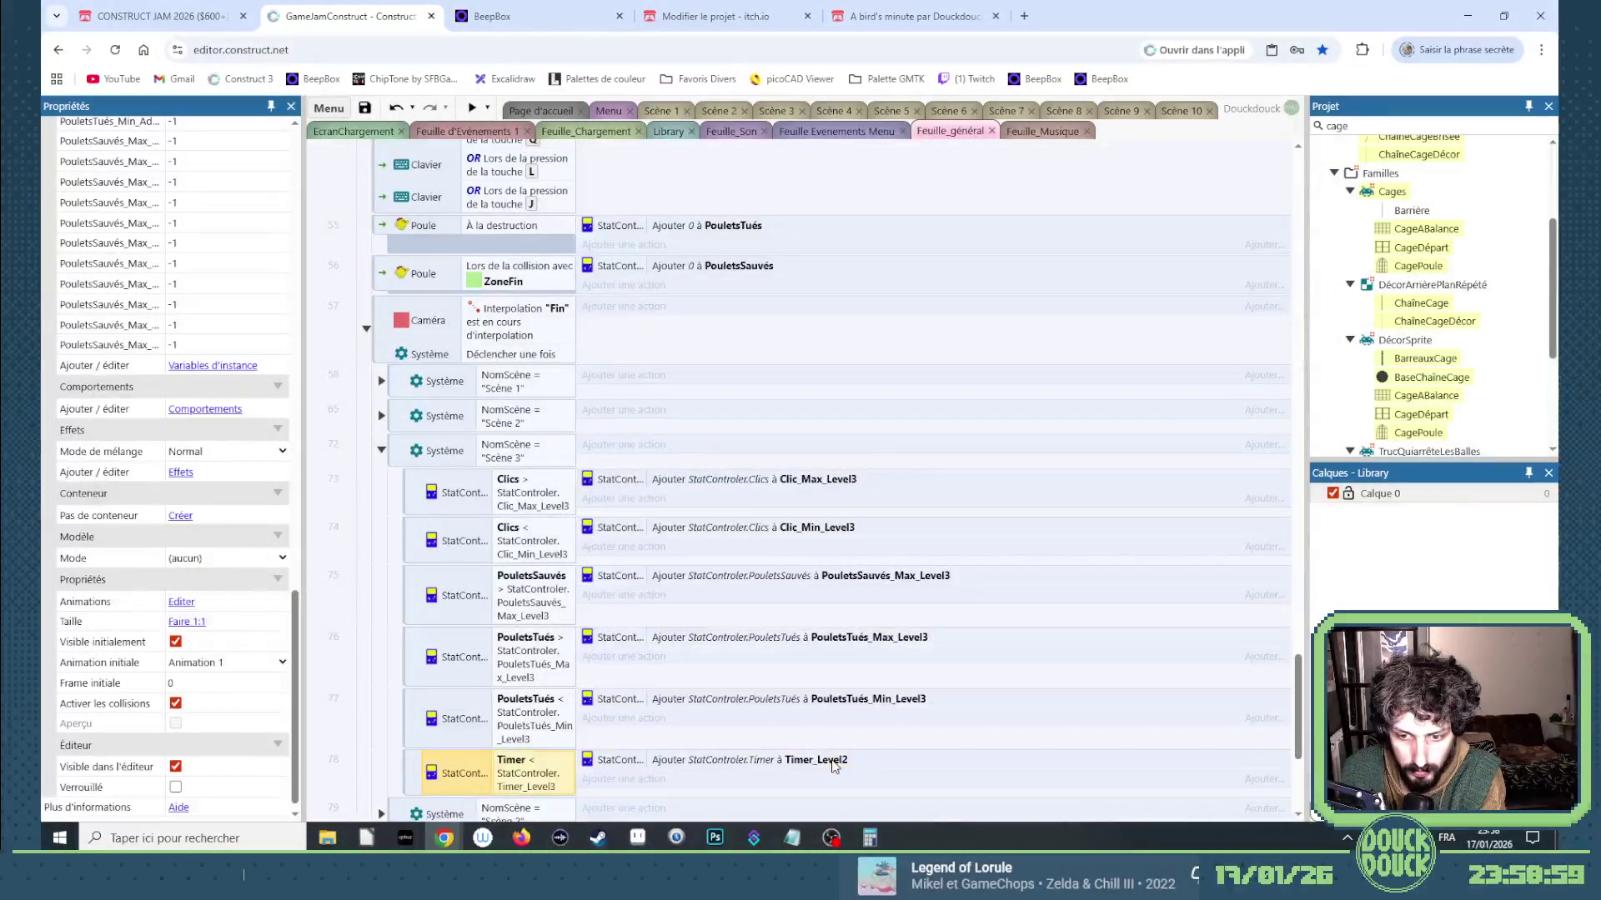
double_click(834, 759)
key("Down")
key("Return")
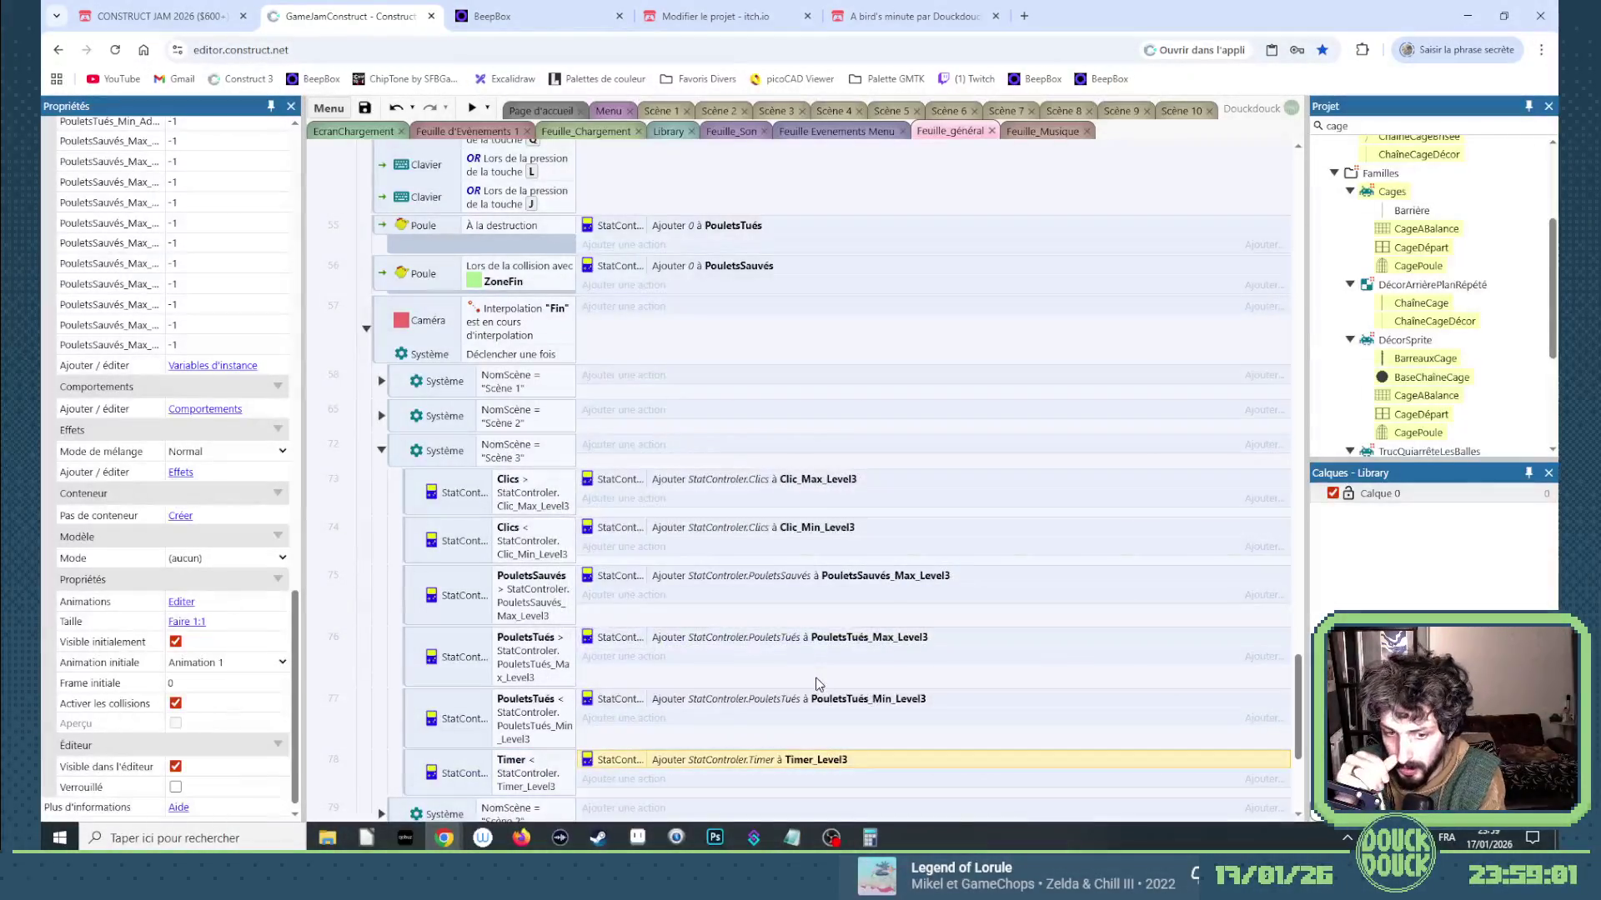
scroll(764, 629, "down", 2)
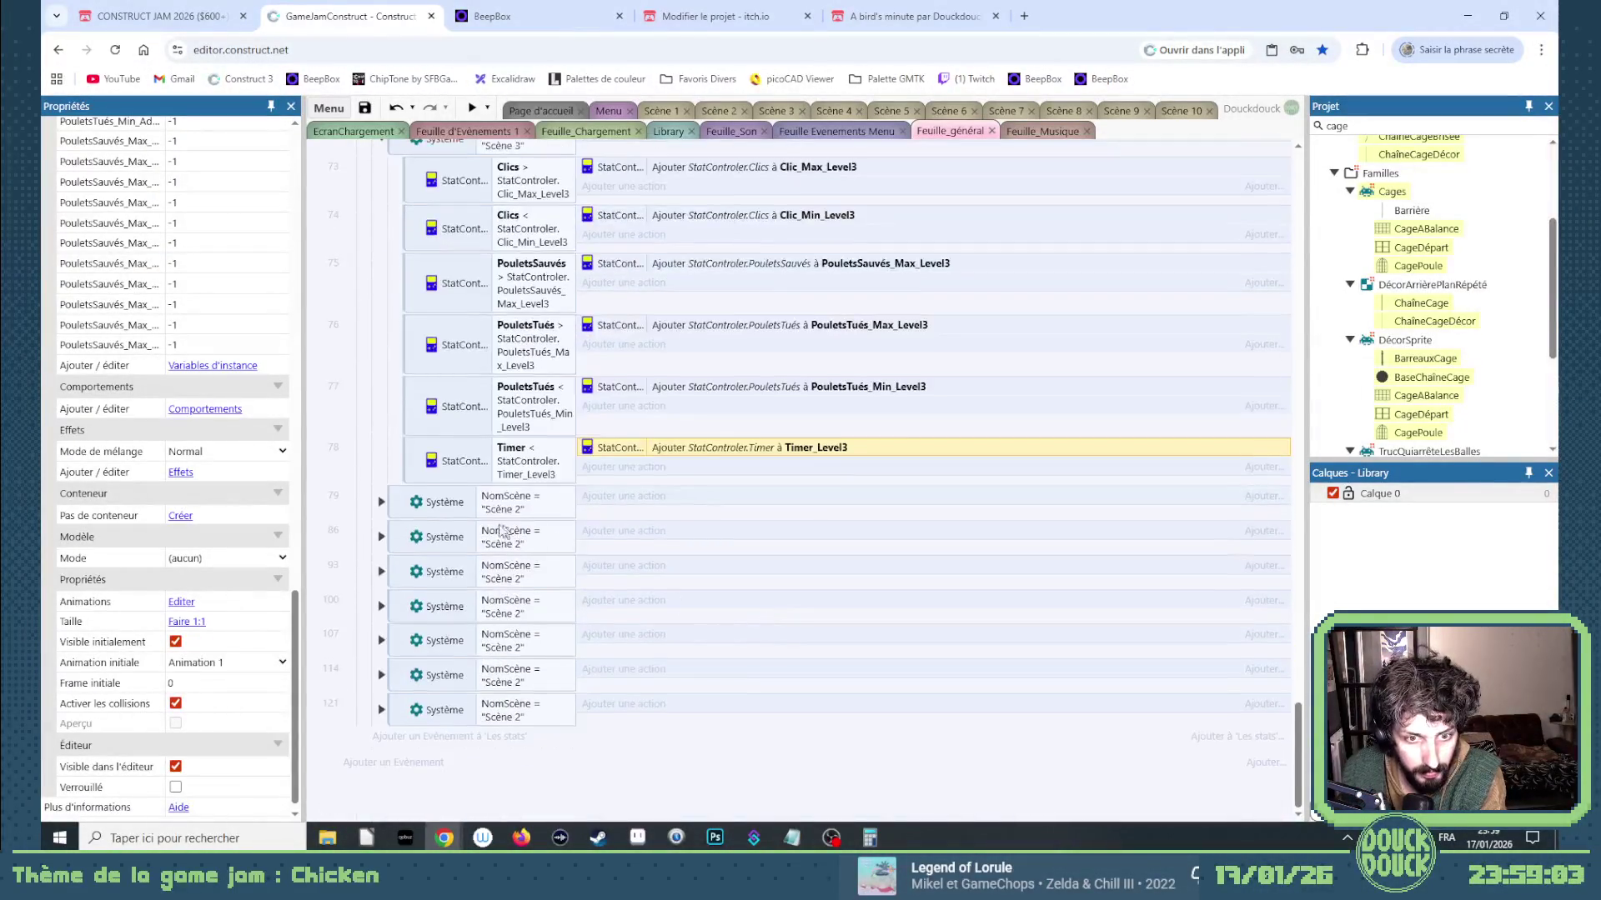
left_click(381, 502)
Set the fourth subgroup to "Scène 4" and its max-clicks condition and action to Clic_Max_Level4.
double_click(452, 502)
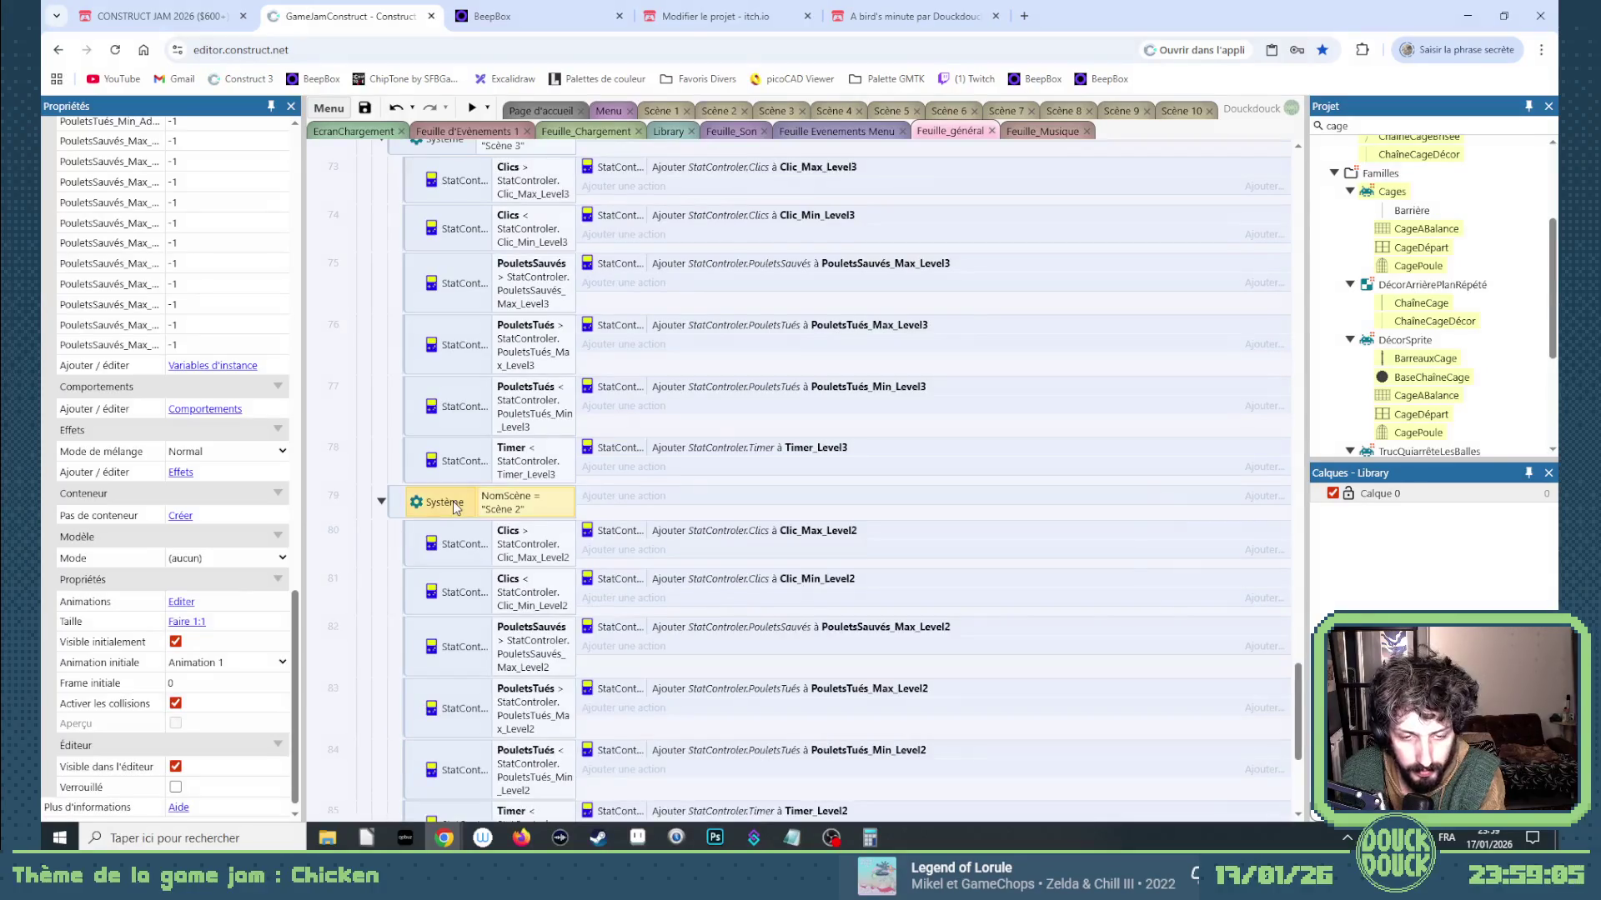
left_click(701, 482)
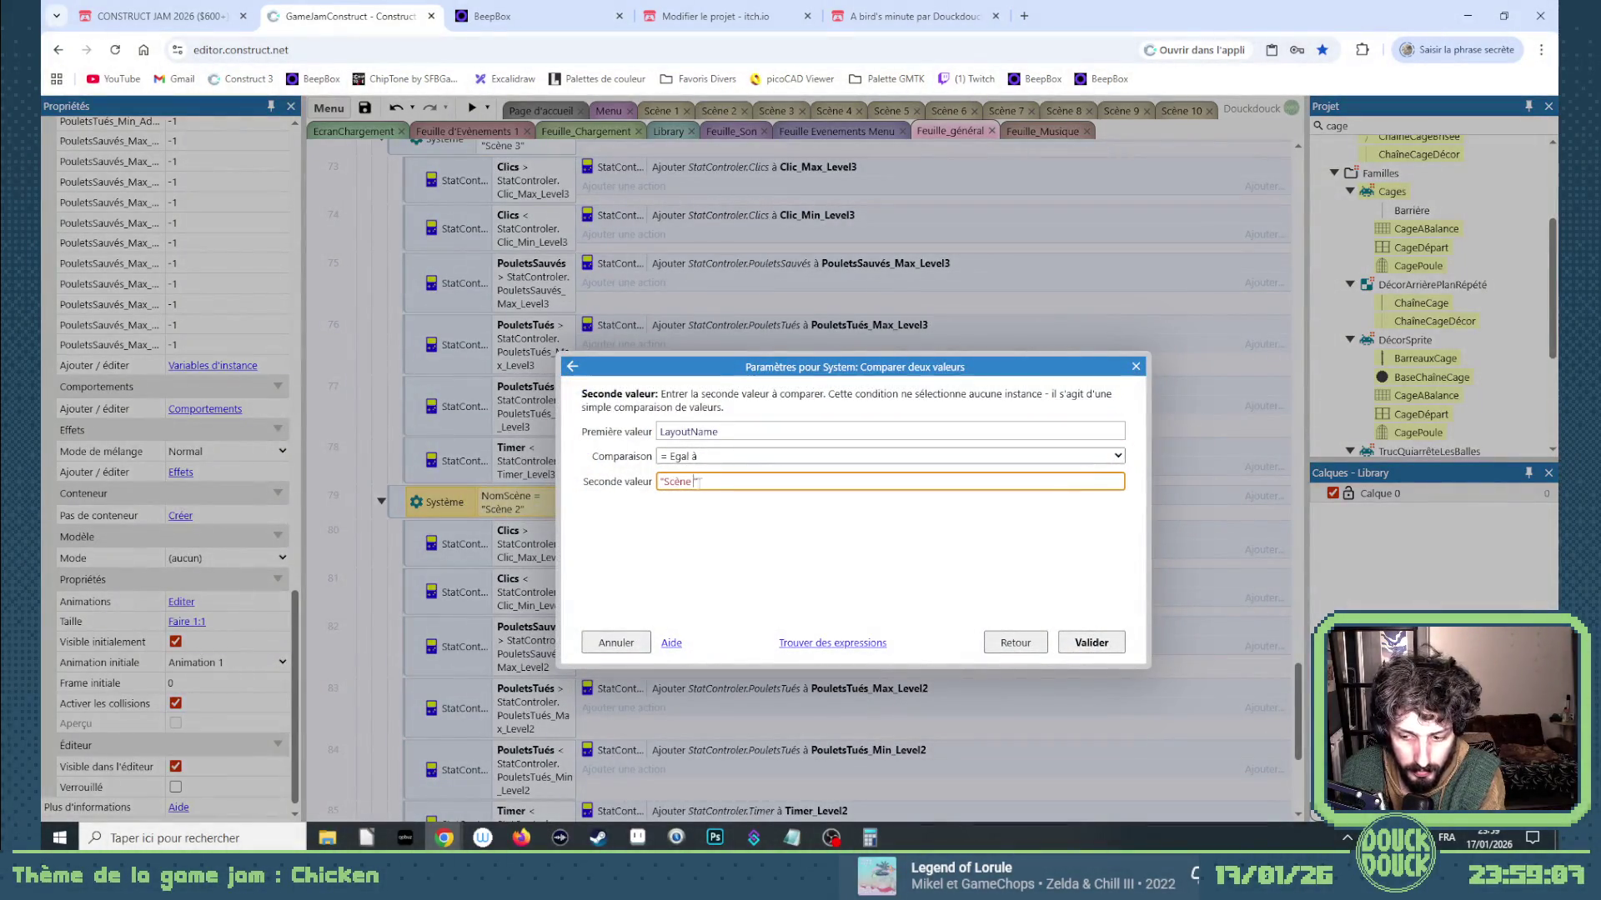
key("Return")
double_click(542, 544)
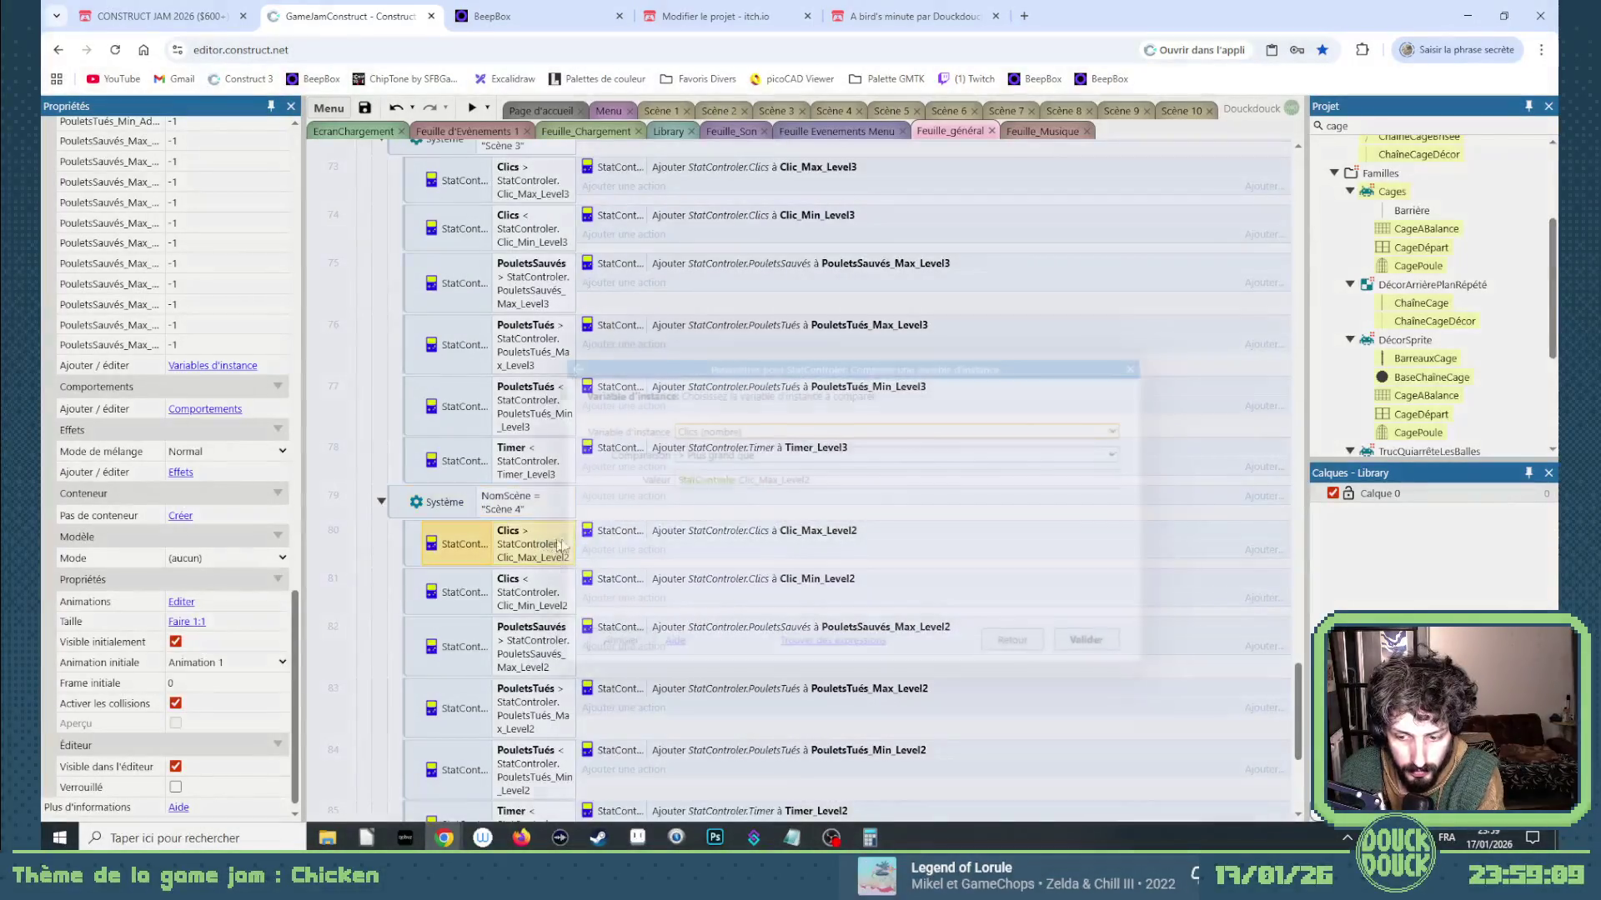
left_click(808, 487)
key("BackSpace")
type("4")
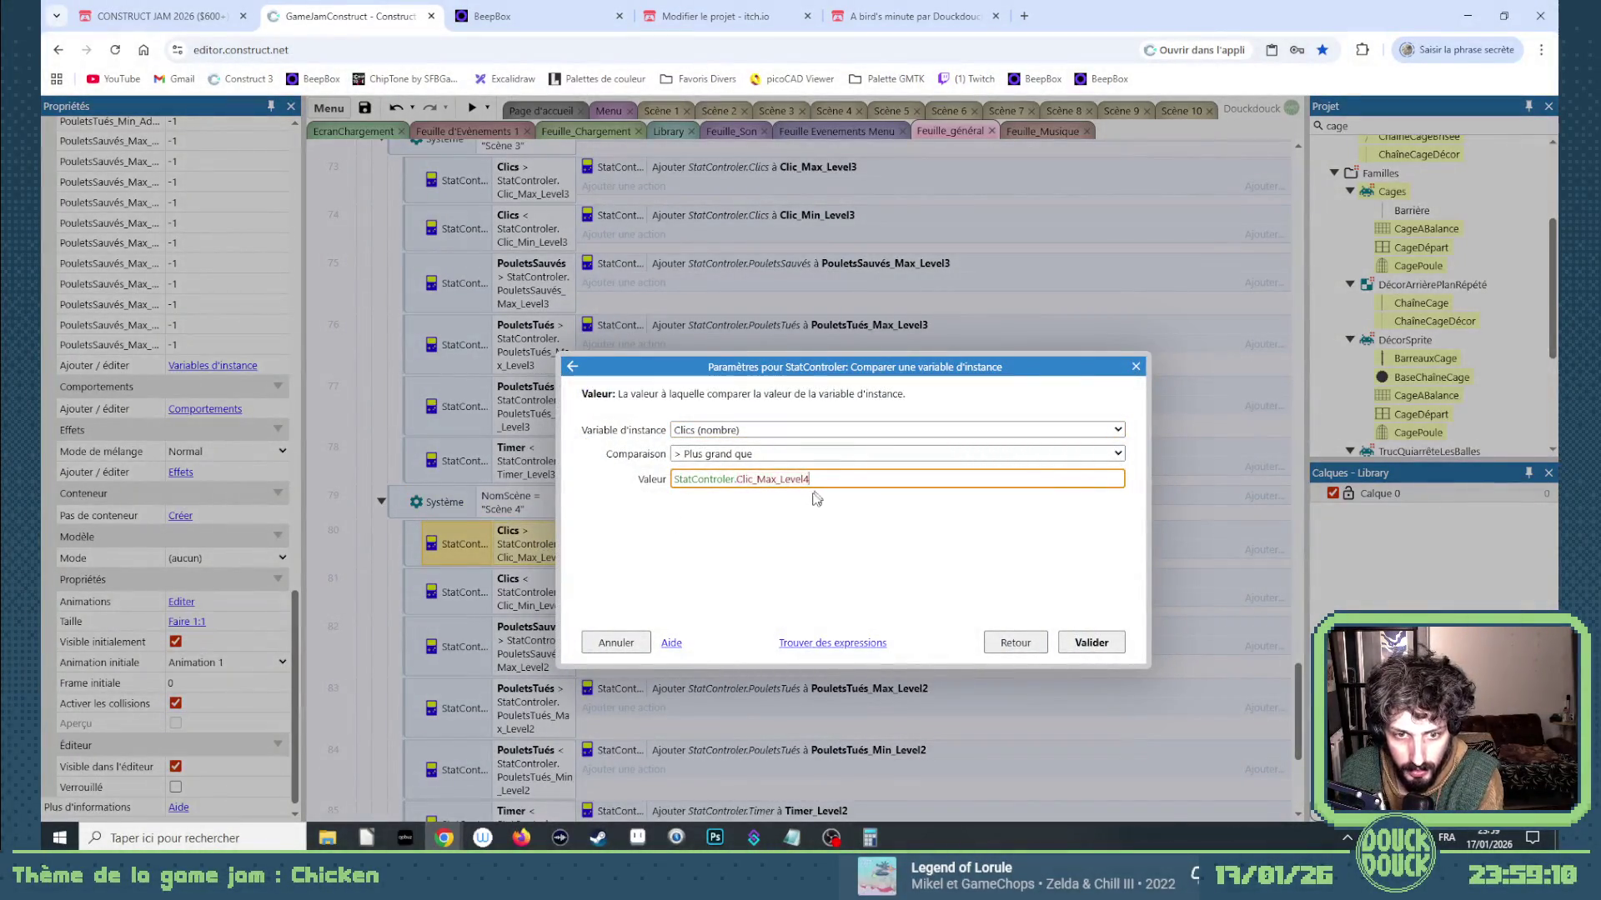
key("Return")
double_click(815, 529)
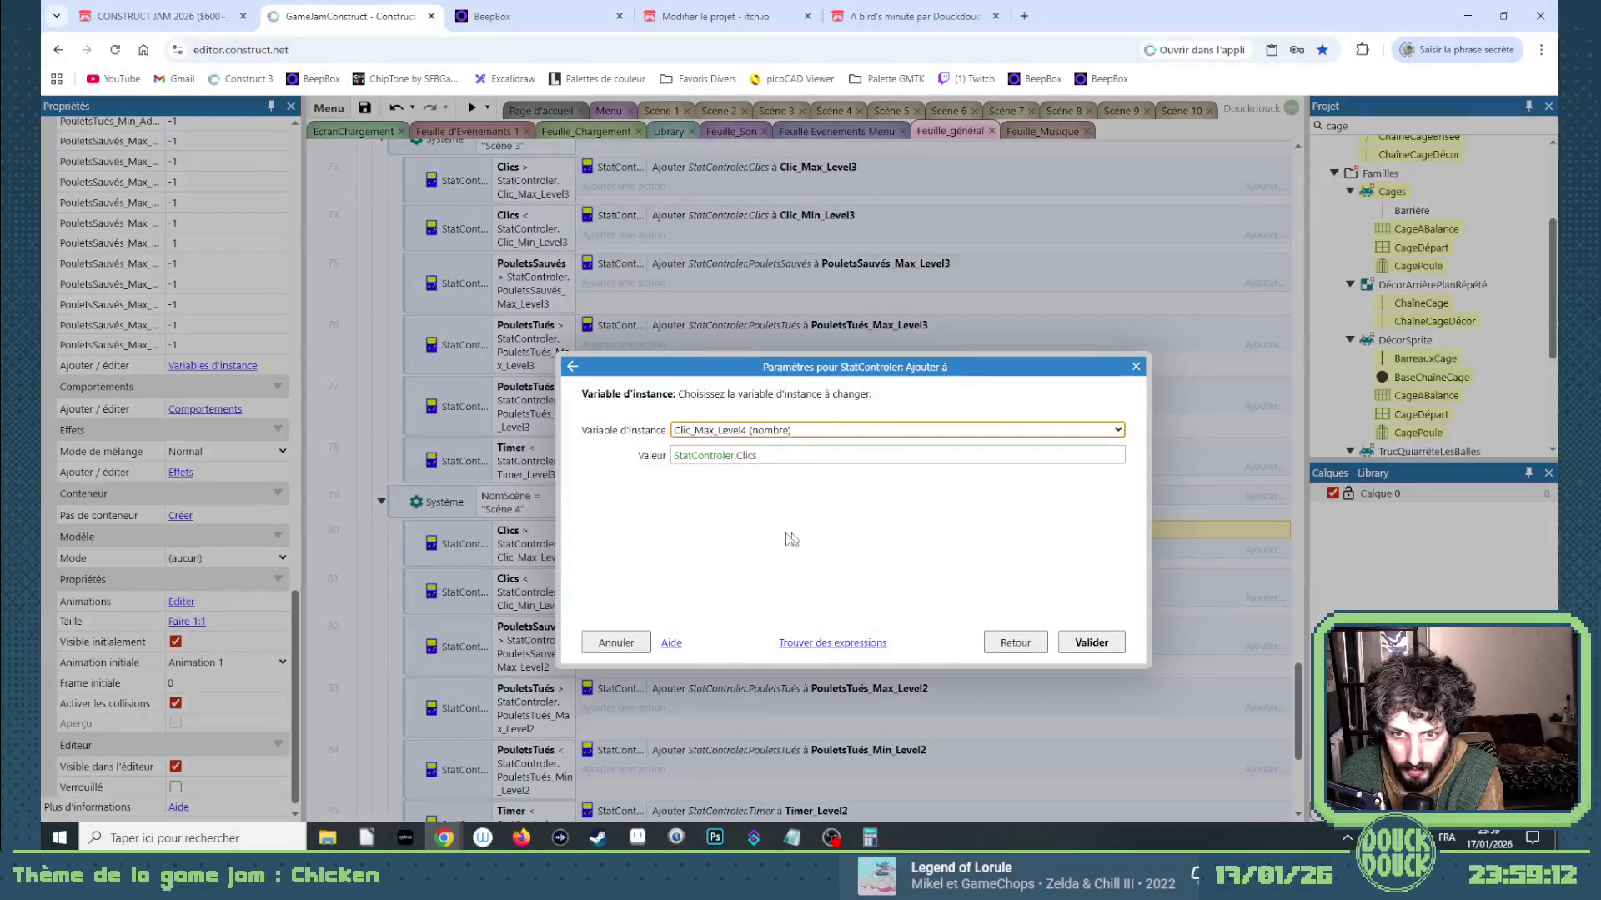
key("Return")
key("Down")
Switch the min-clicks comparison and action to Clic_Min_Level4.
key("Return")
left_click(833, 481)
key("BackSpace")
type("4")
key("Return")
key("Right")
key("Return")
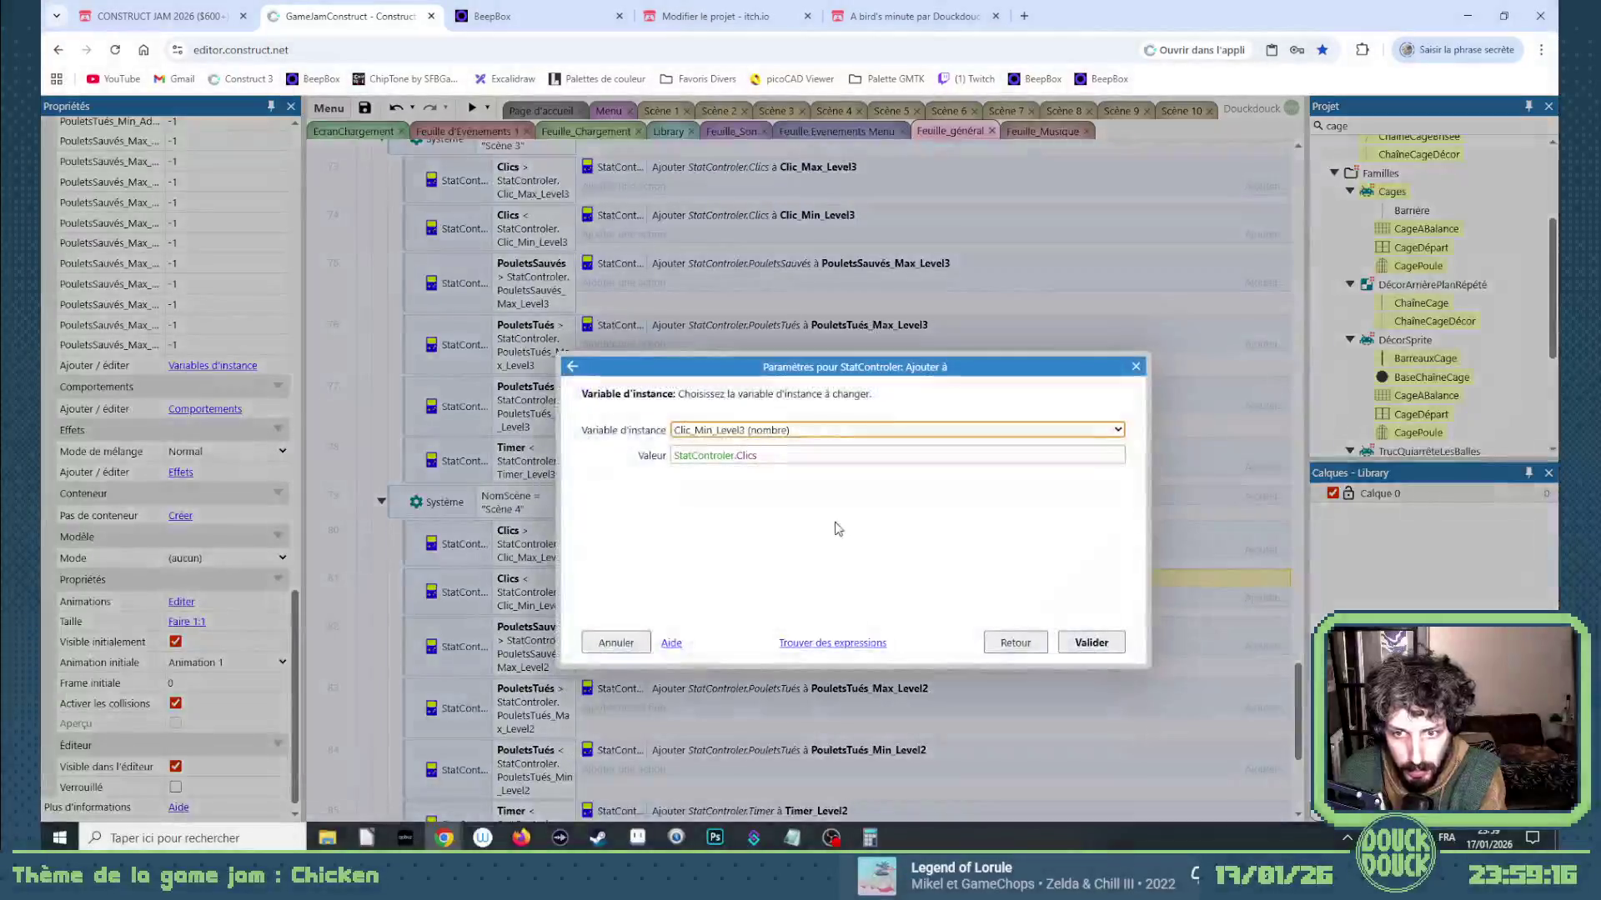
key("Return")
Retarget the saved-chickens comparison and action to PouletsSauvés_Max_Level4.
key("Down")
key("Return")
left_click(885, 481)
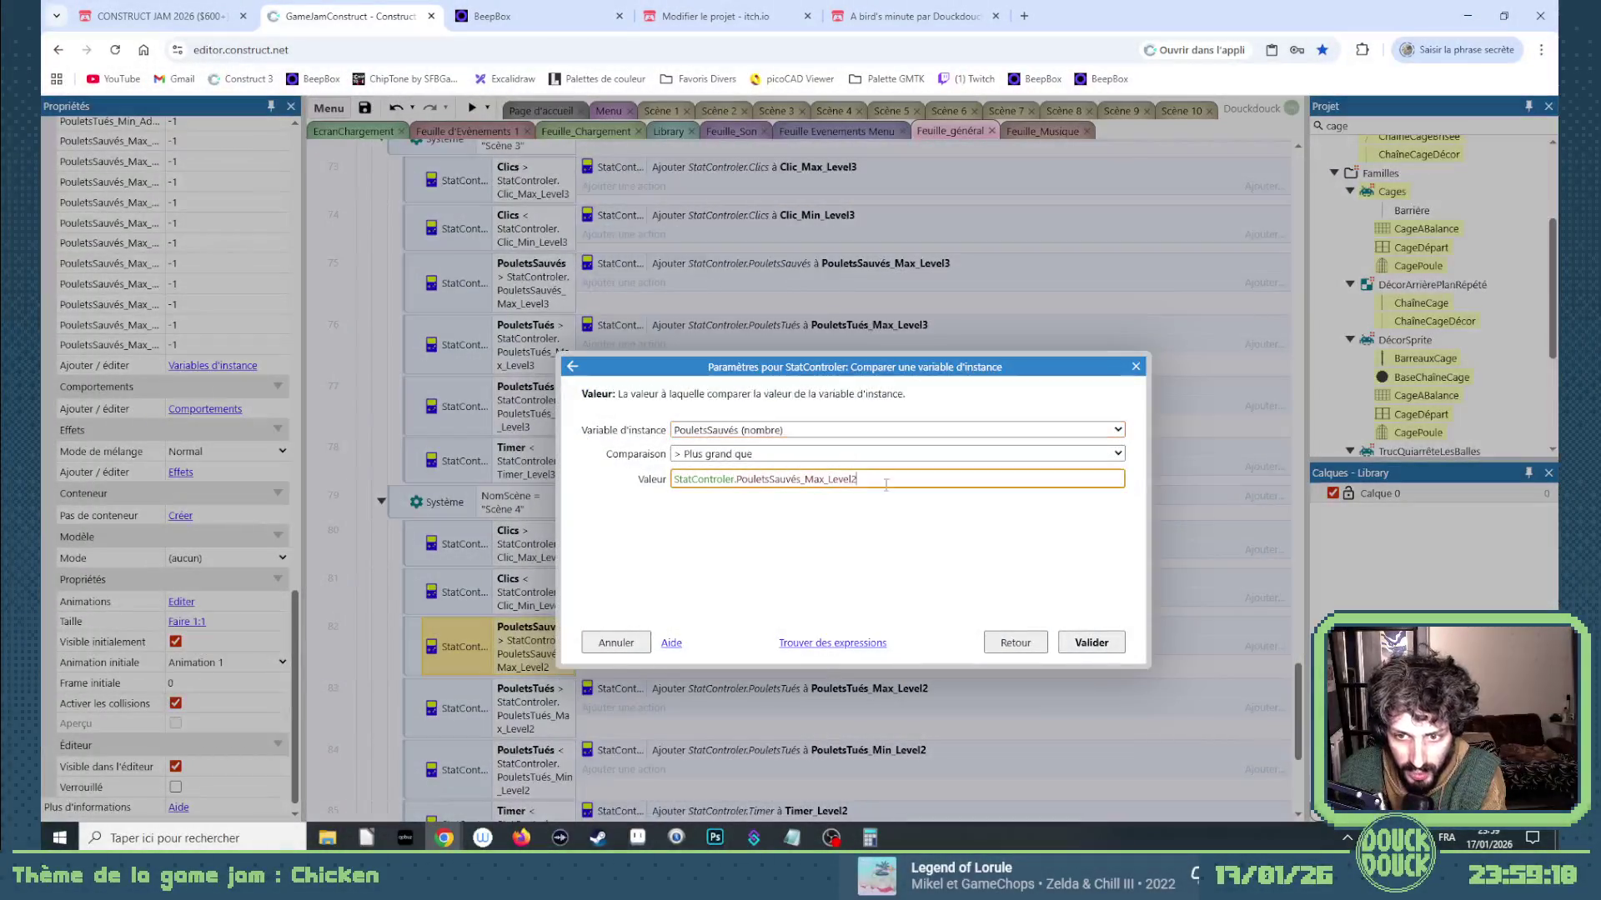
type("4")
key("Return")
key("Right")
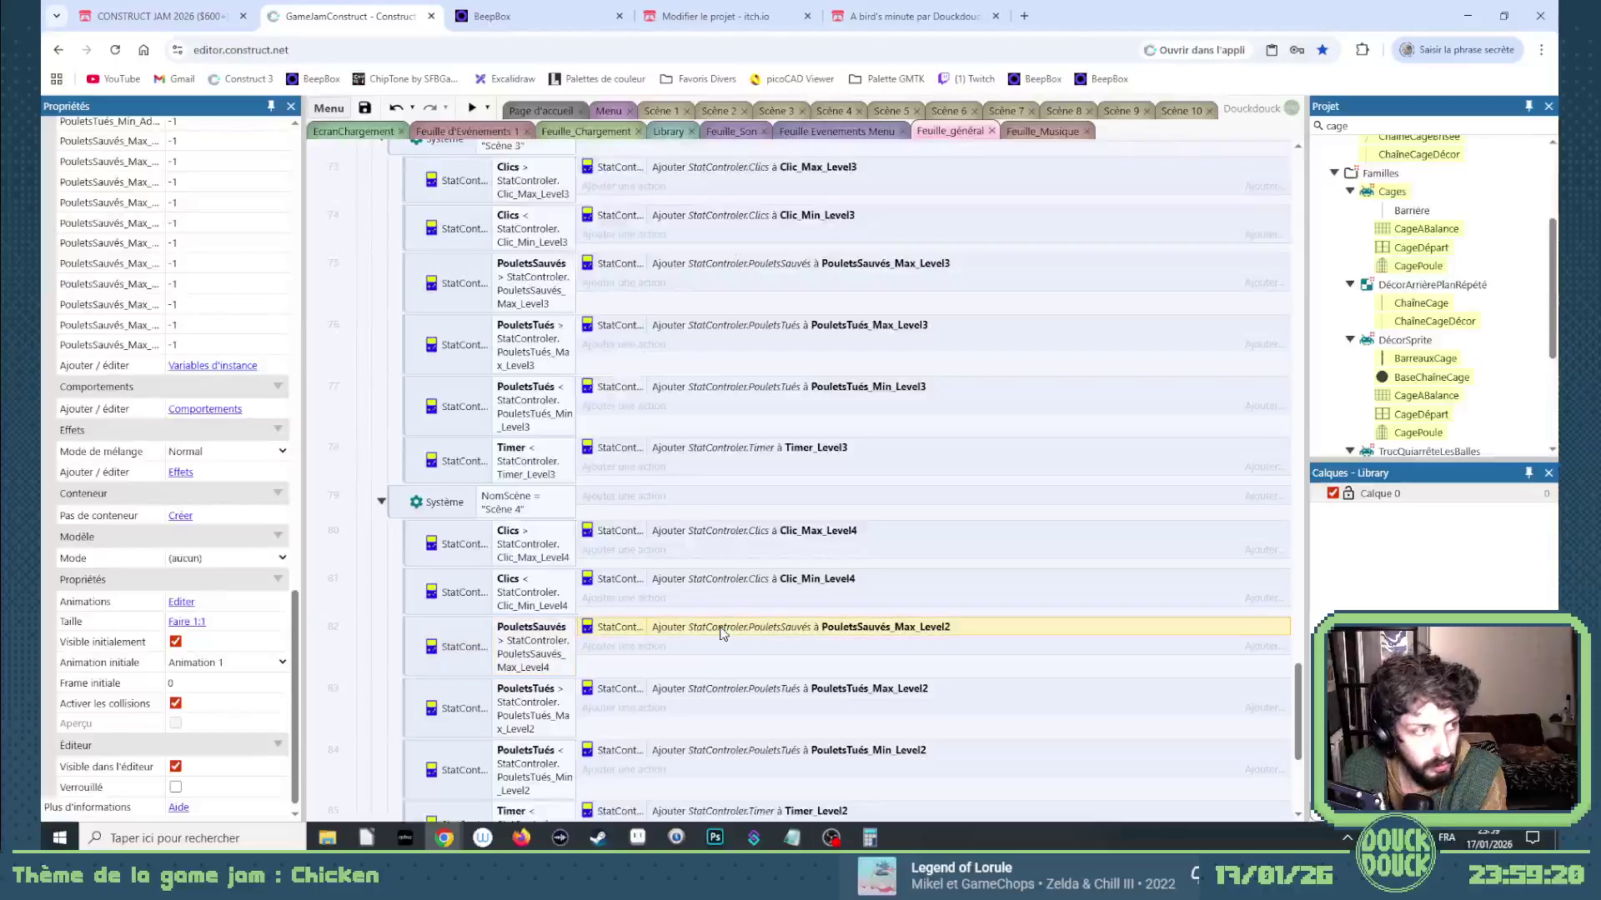
key("Return")
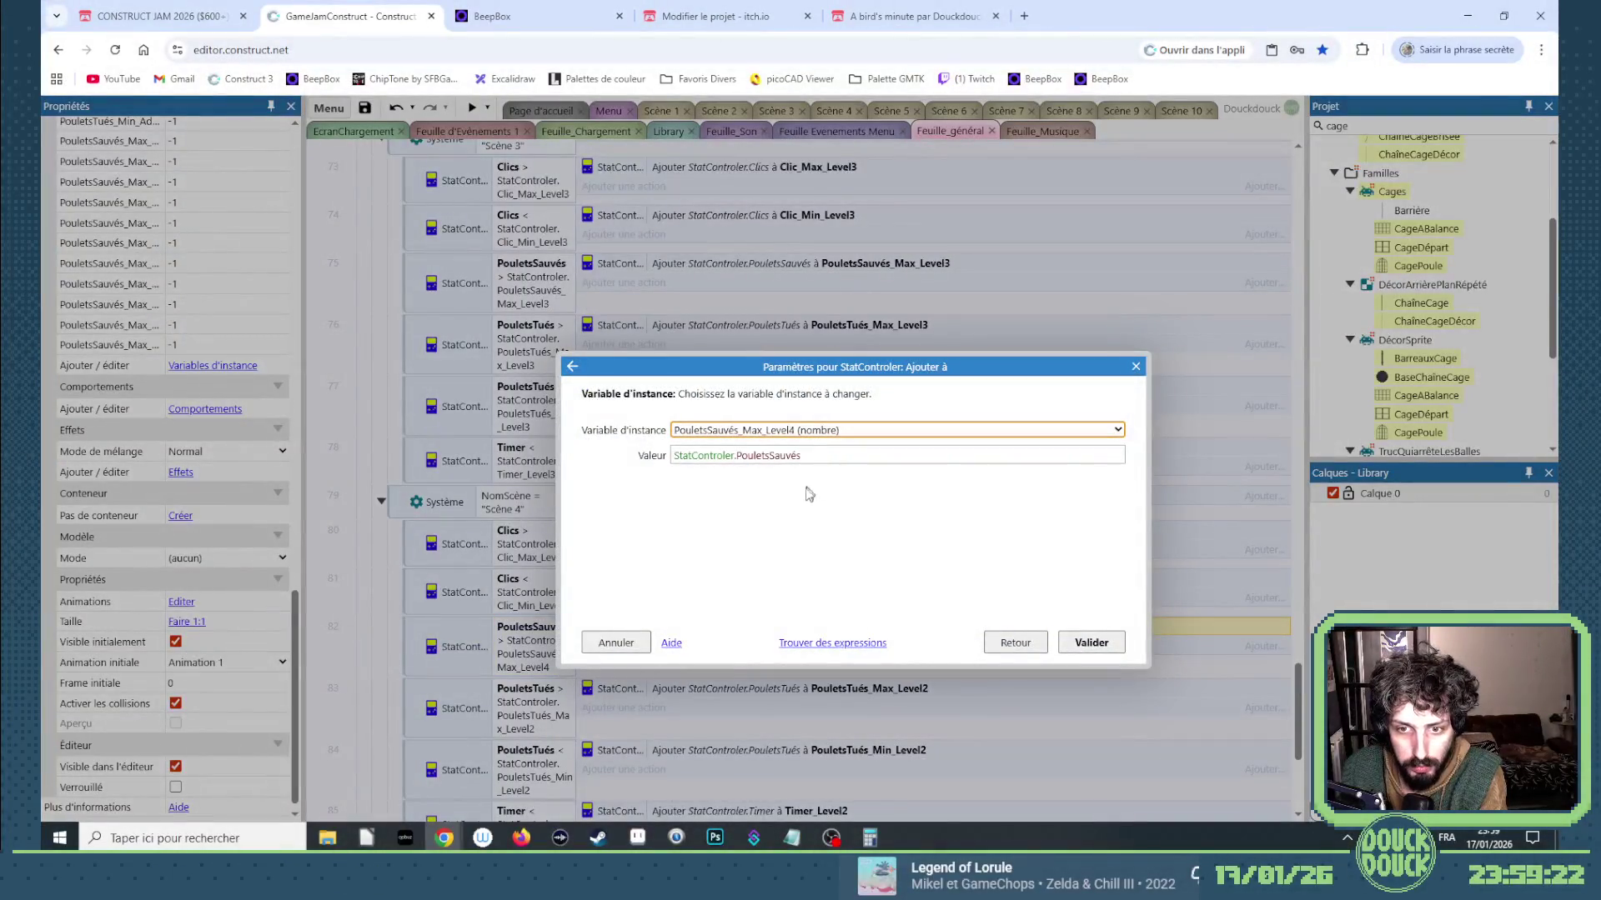
key("Return")
key("Down")
Retarget the killed-chickens maximum comparison and action to PouletsTués_Max_Level4.
key("Return")
left_click(861, 477)
key("BackSpace")
type("4")
key("Return")
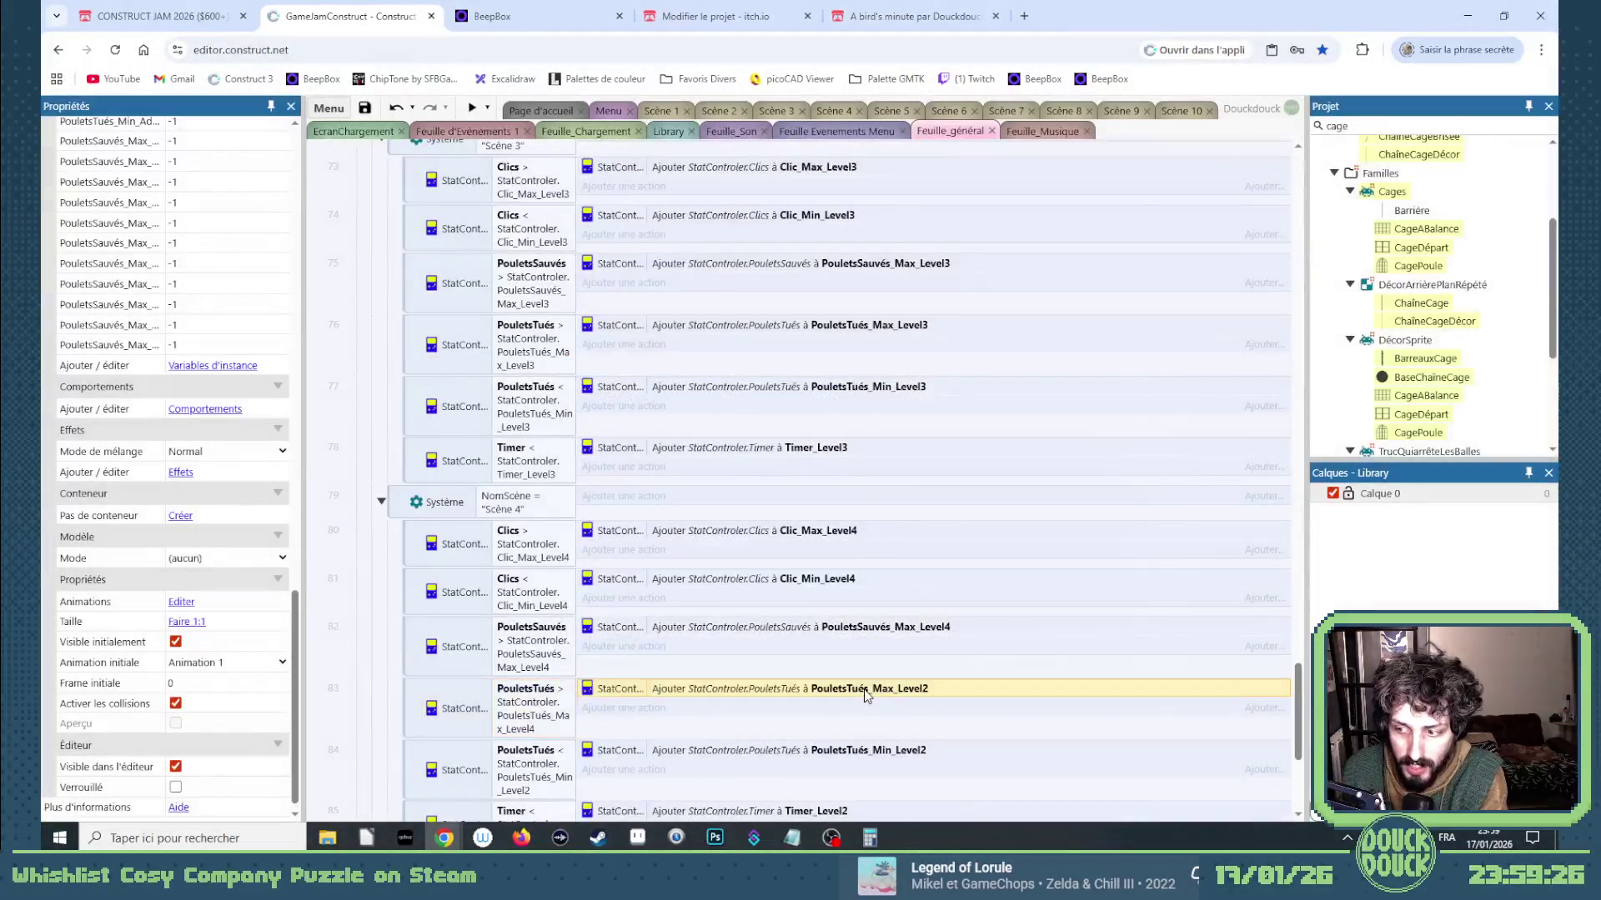
double_click(867, 692)
key("Return")
double_click(550, 709)
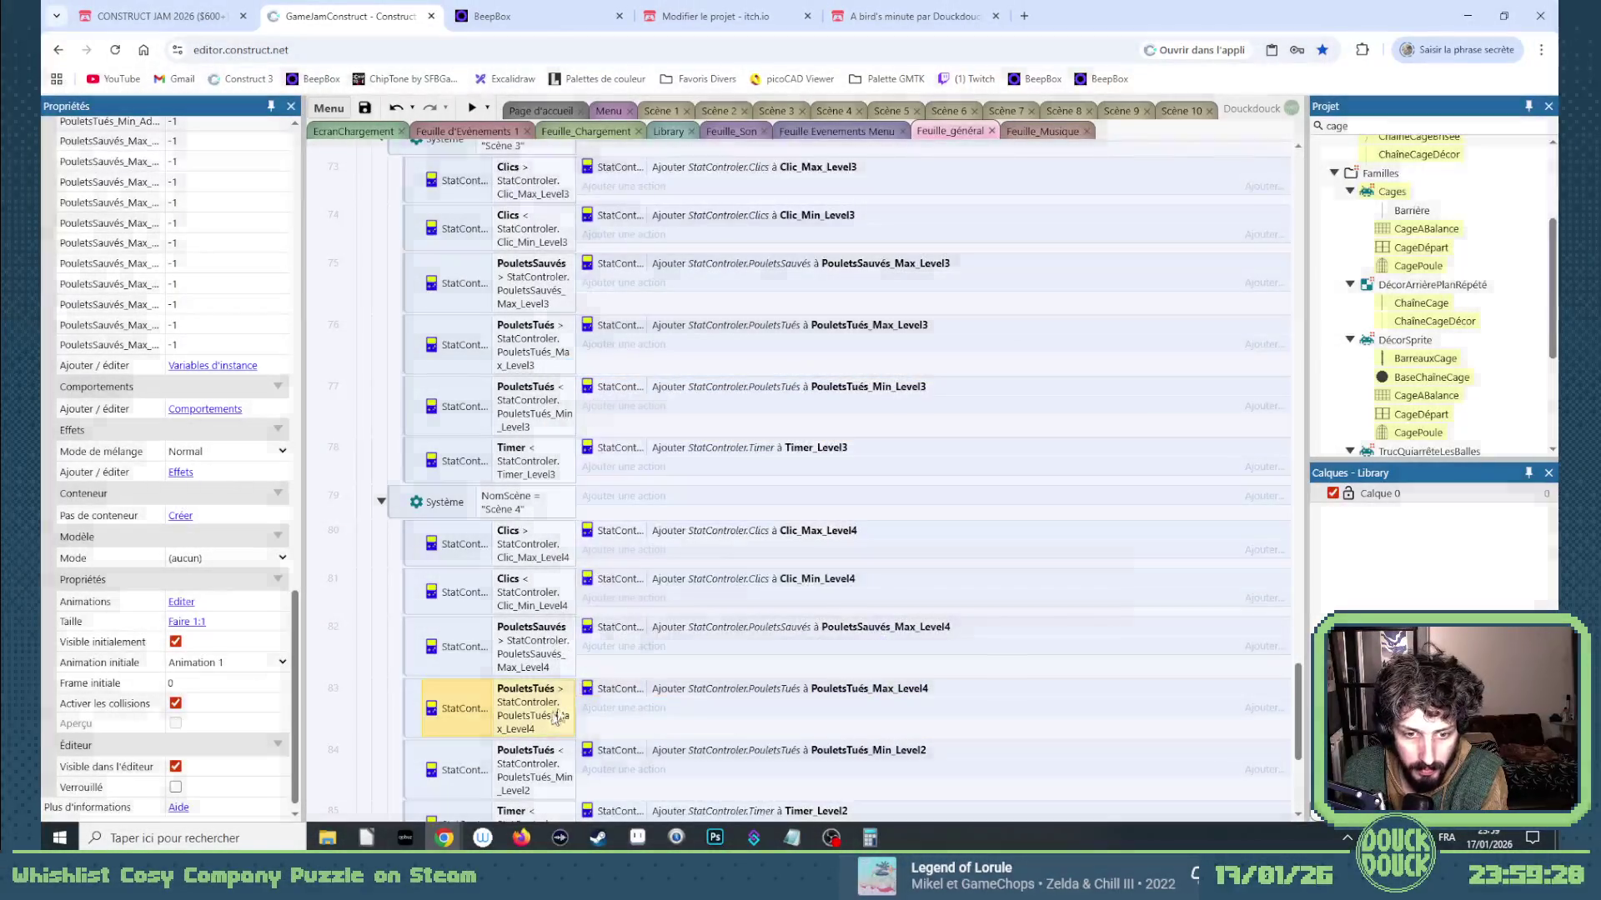
left_click(1092, 643)
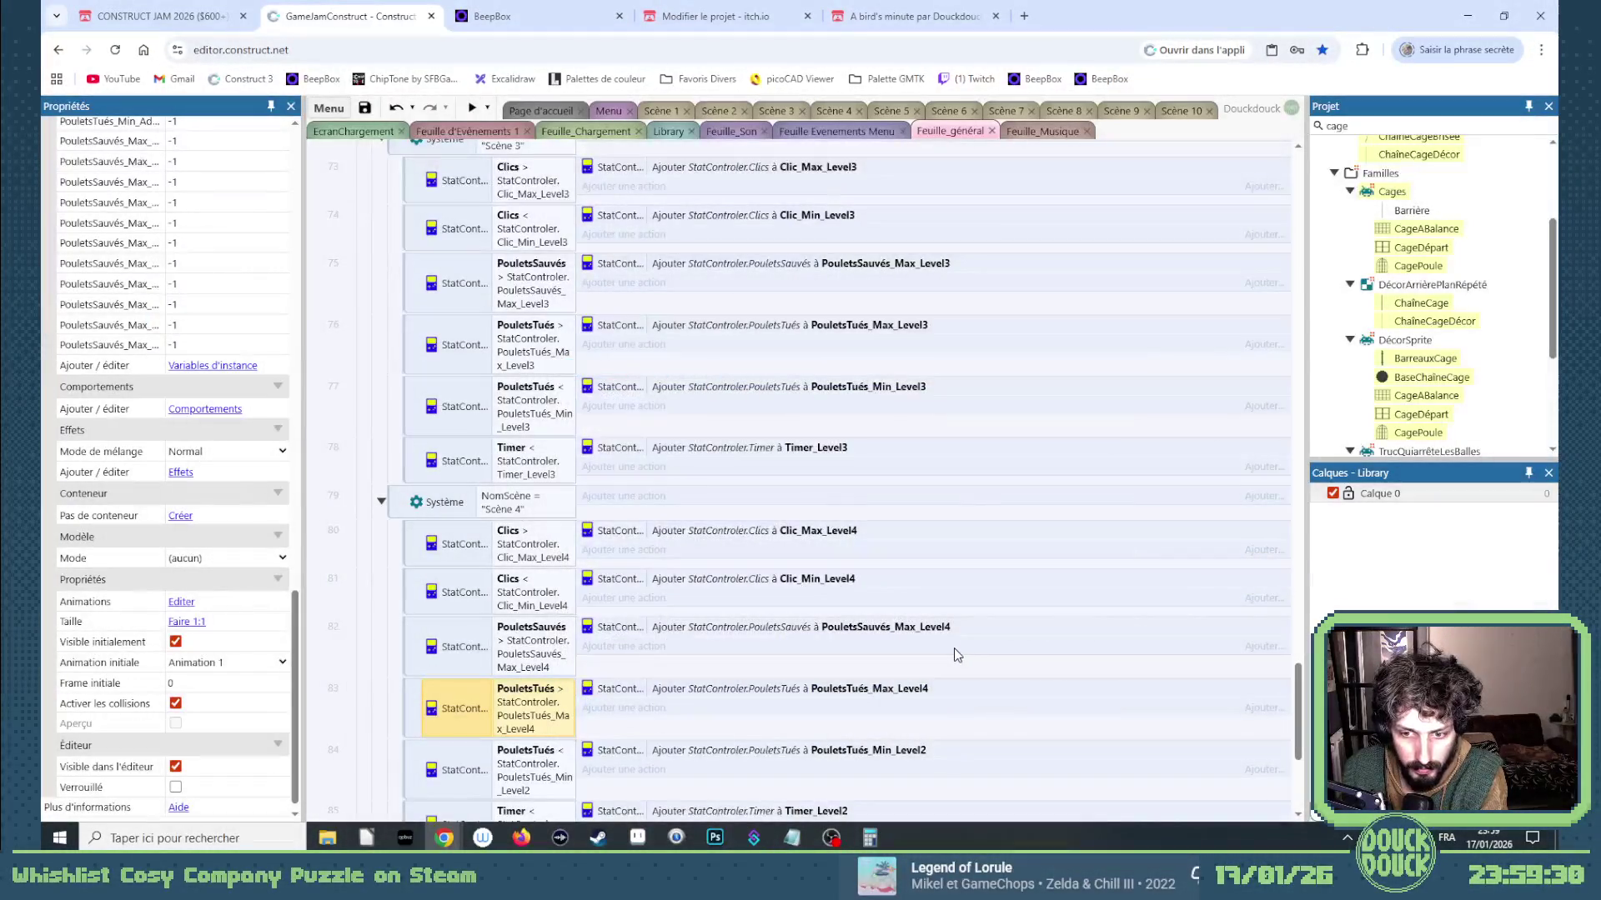
scroll(723, 583, "down", 1)
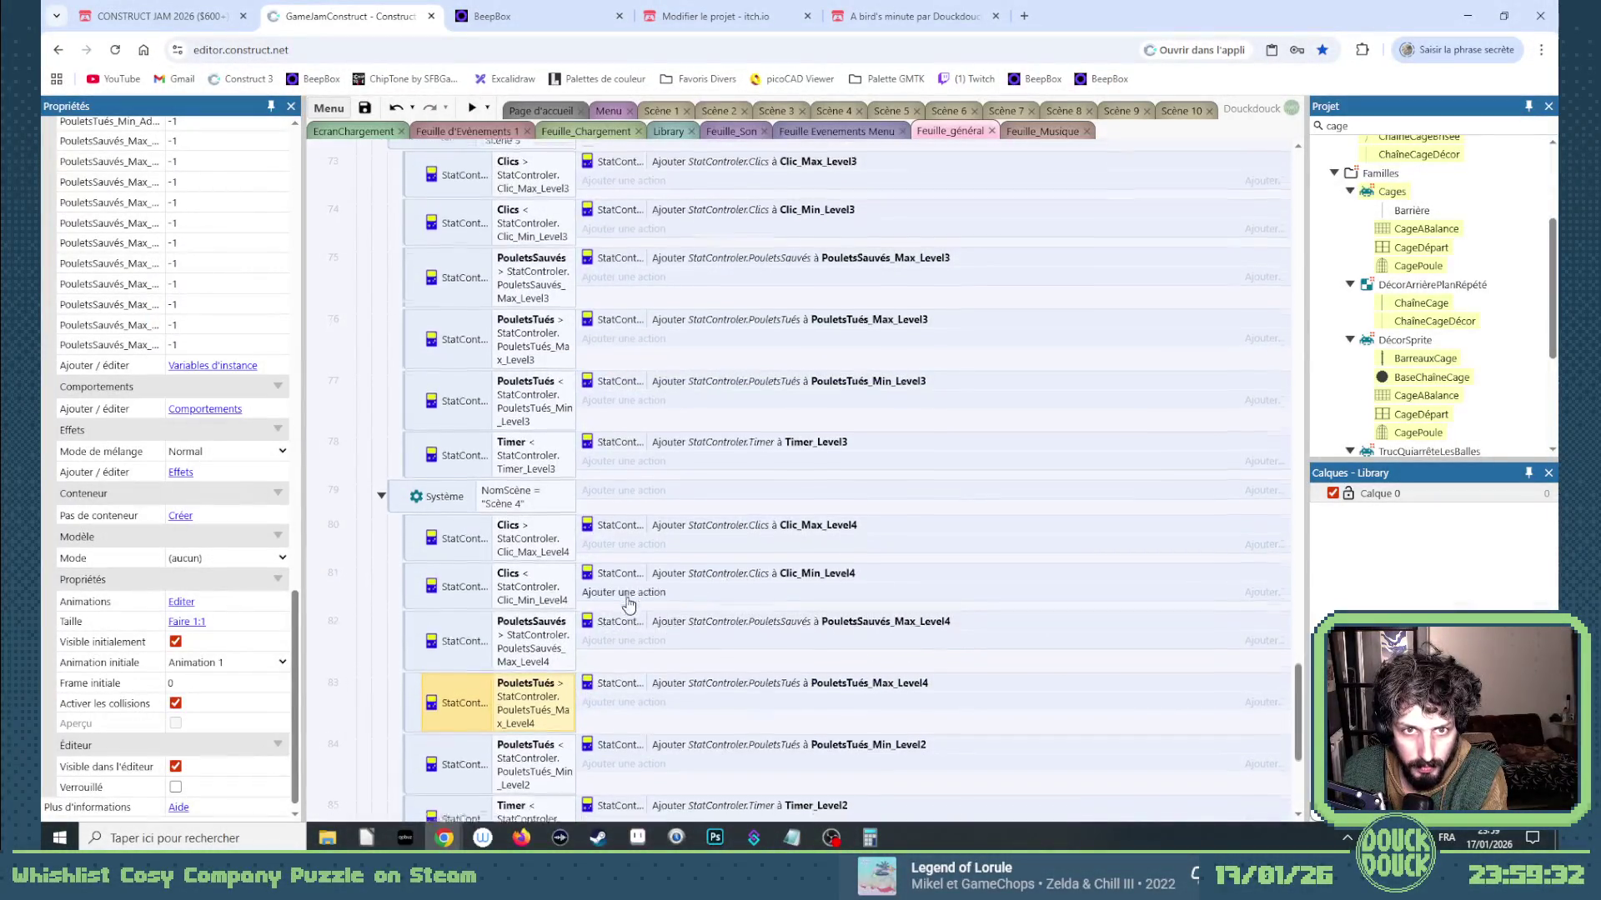
Retarget the killed-chickens minimum condition and action to PouletsTués_Min_Level4.
double_click(534, 692)
left_click(872, 479)
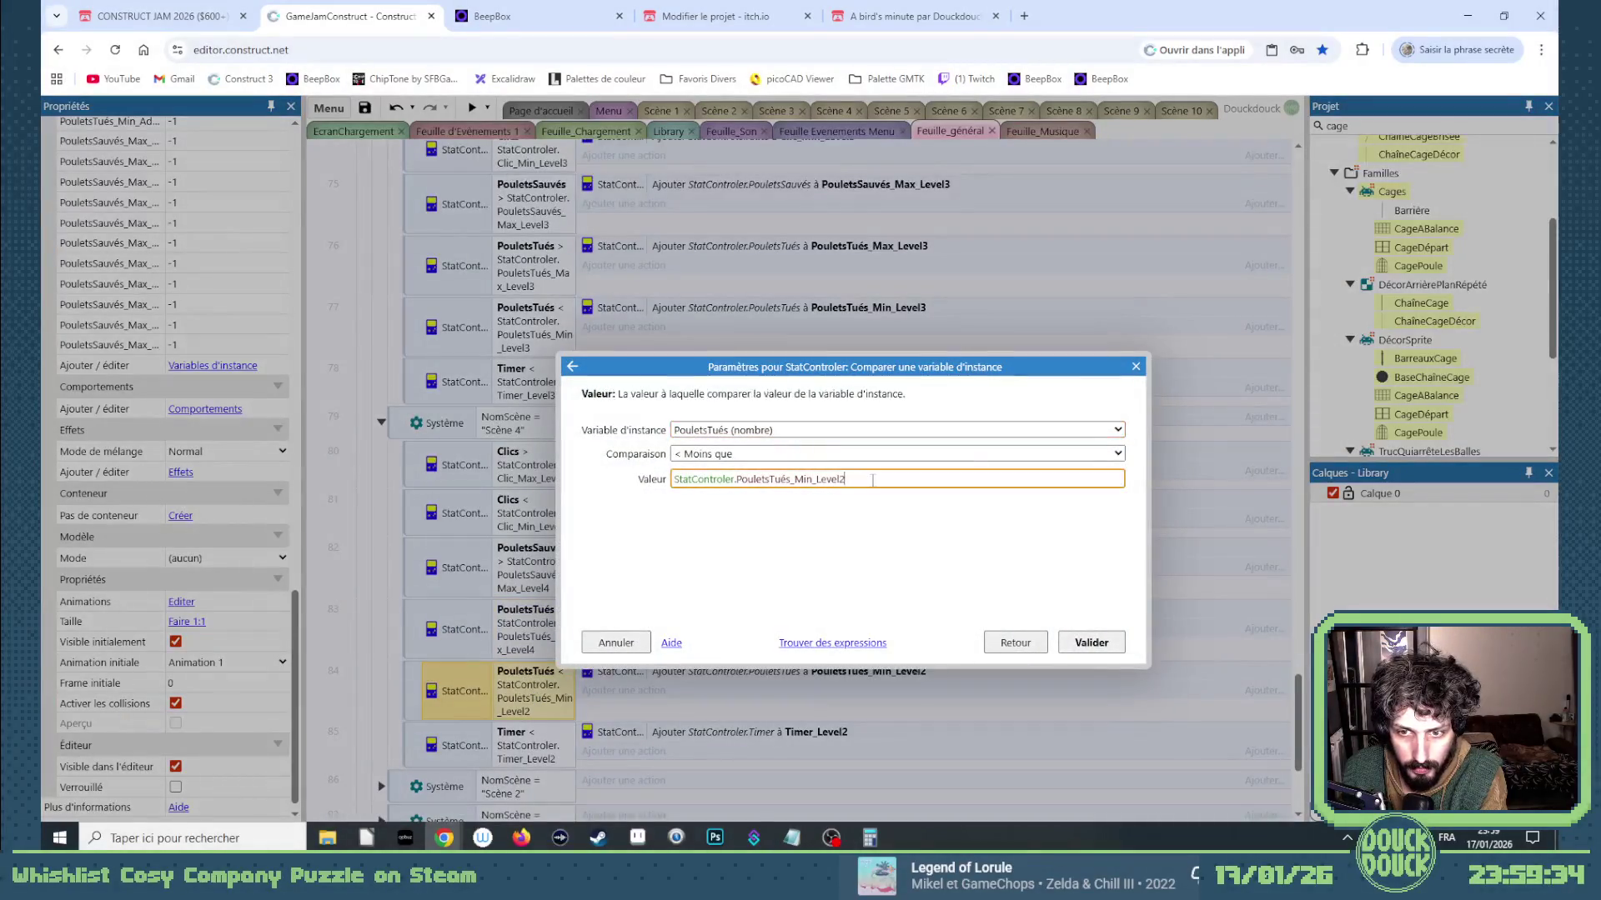
key("Return")
double_click(892, 671)
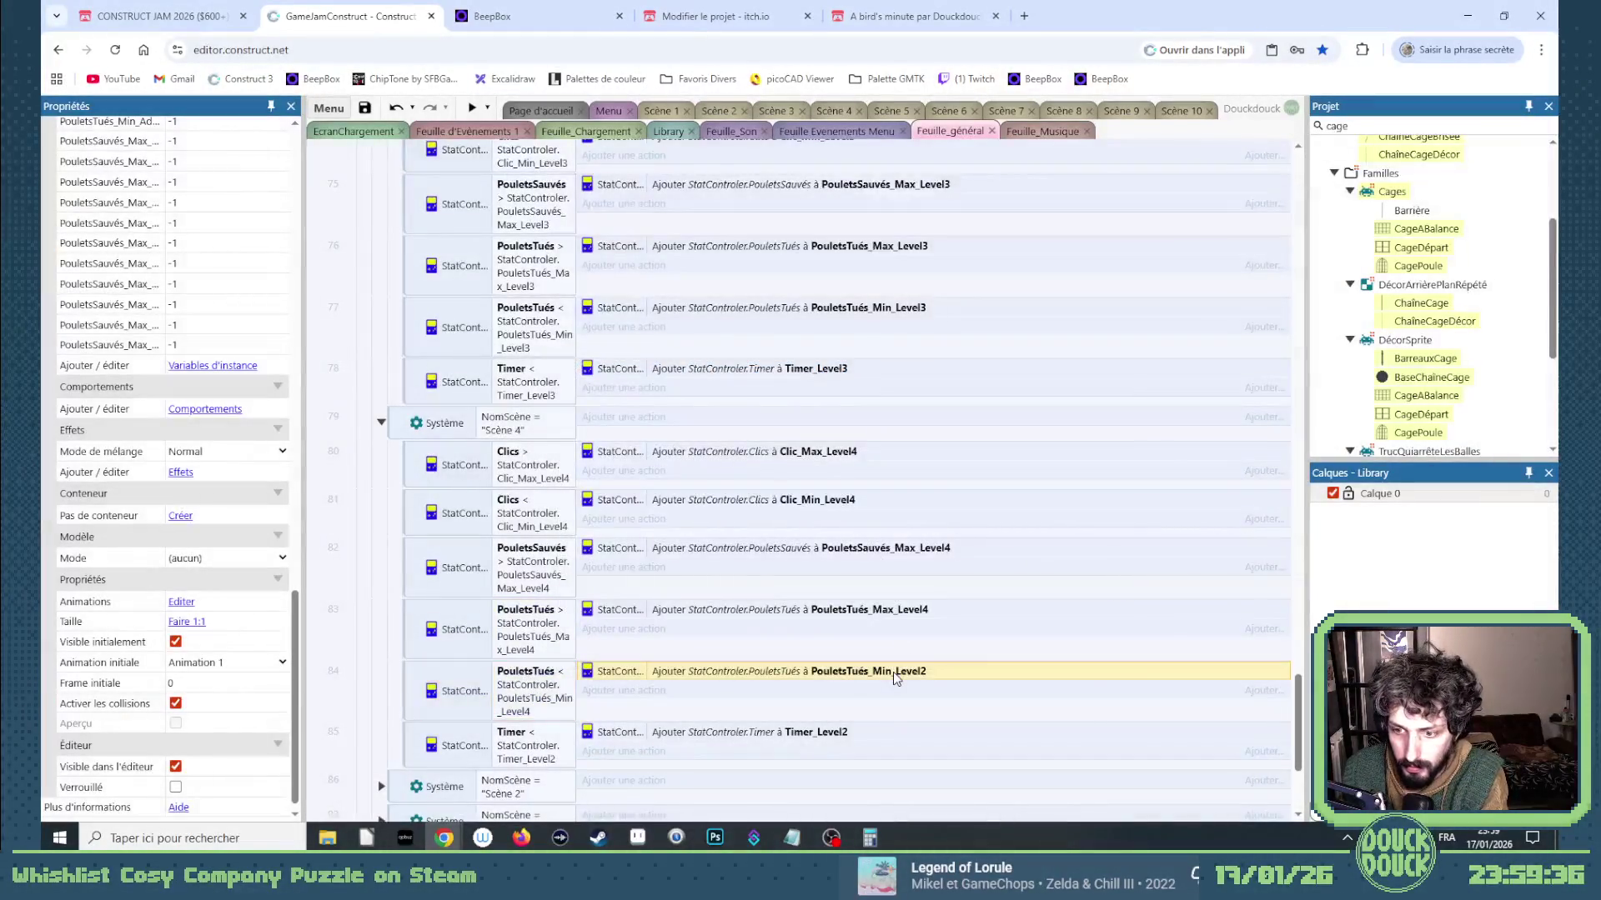
key("Return")
Switch the timer condition and action to Timer_Level4.
double_click(467, 746)
left_click(830, 481)
key("BackSpace")
type("4")
key("Return")
key("Return")
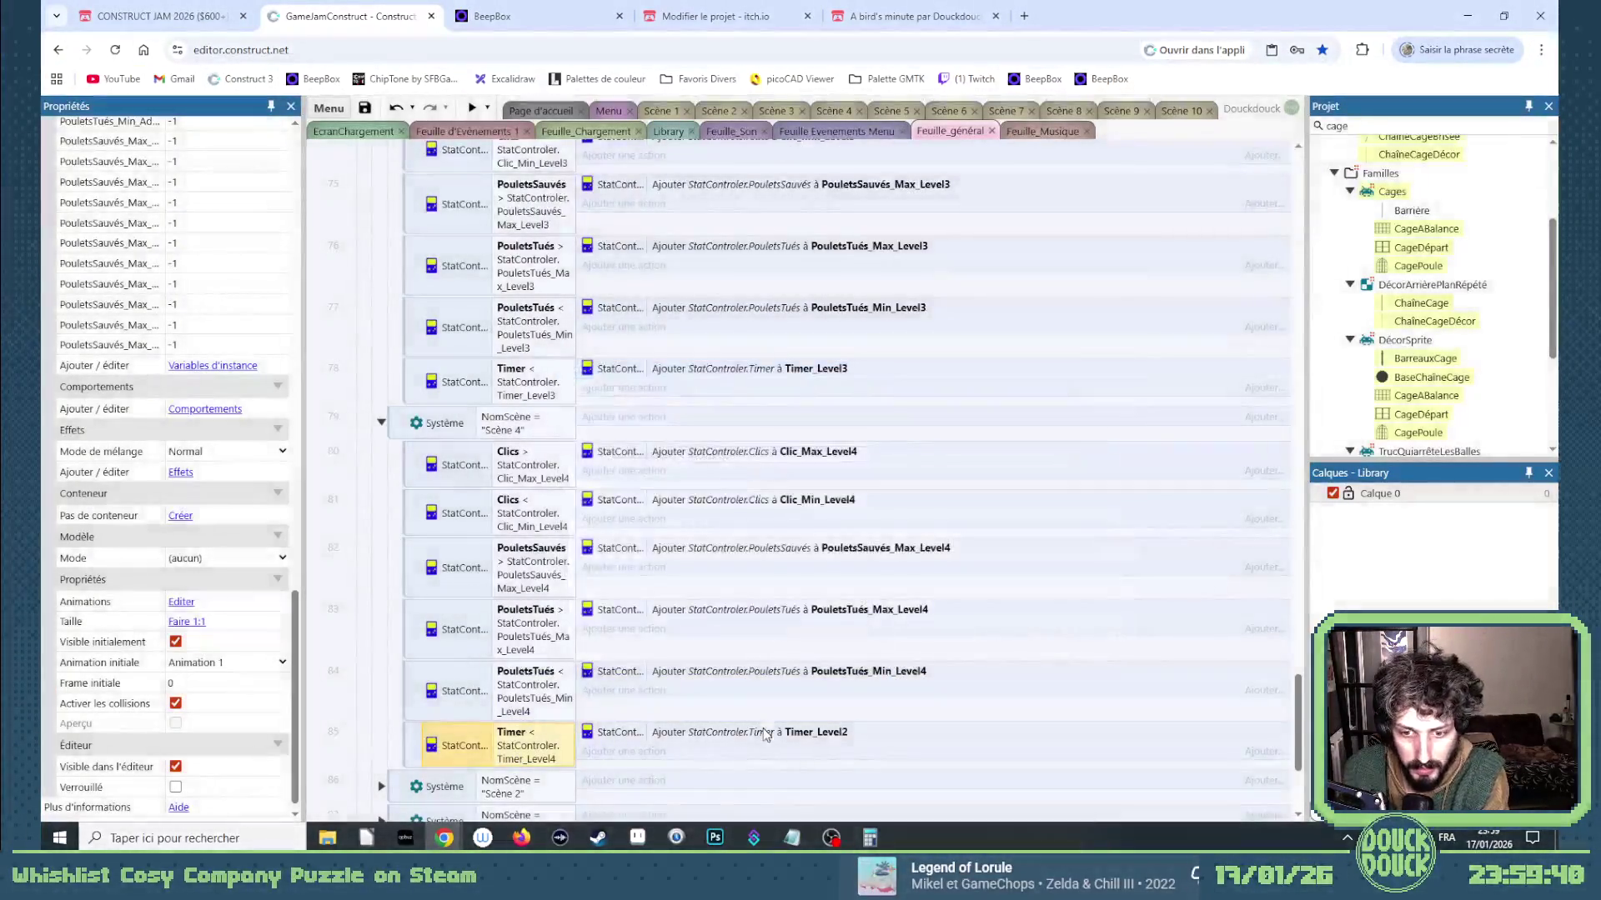
double_click(801, 732)
left_click(767, 430)
left_click(771, 419)
key("Return")
scroll(431, 715, "down", 1)
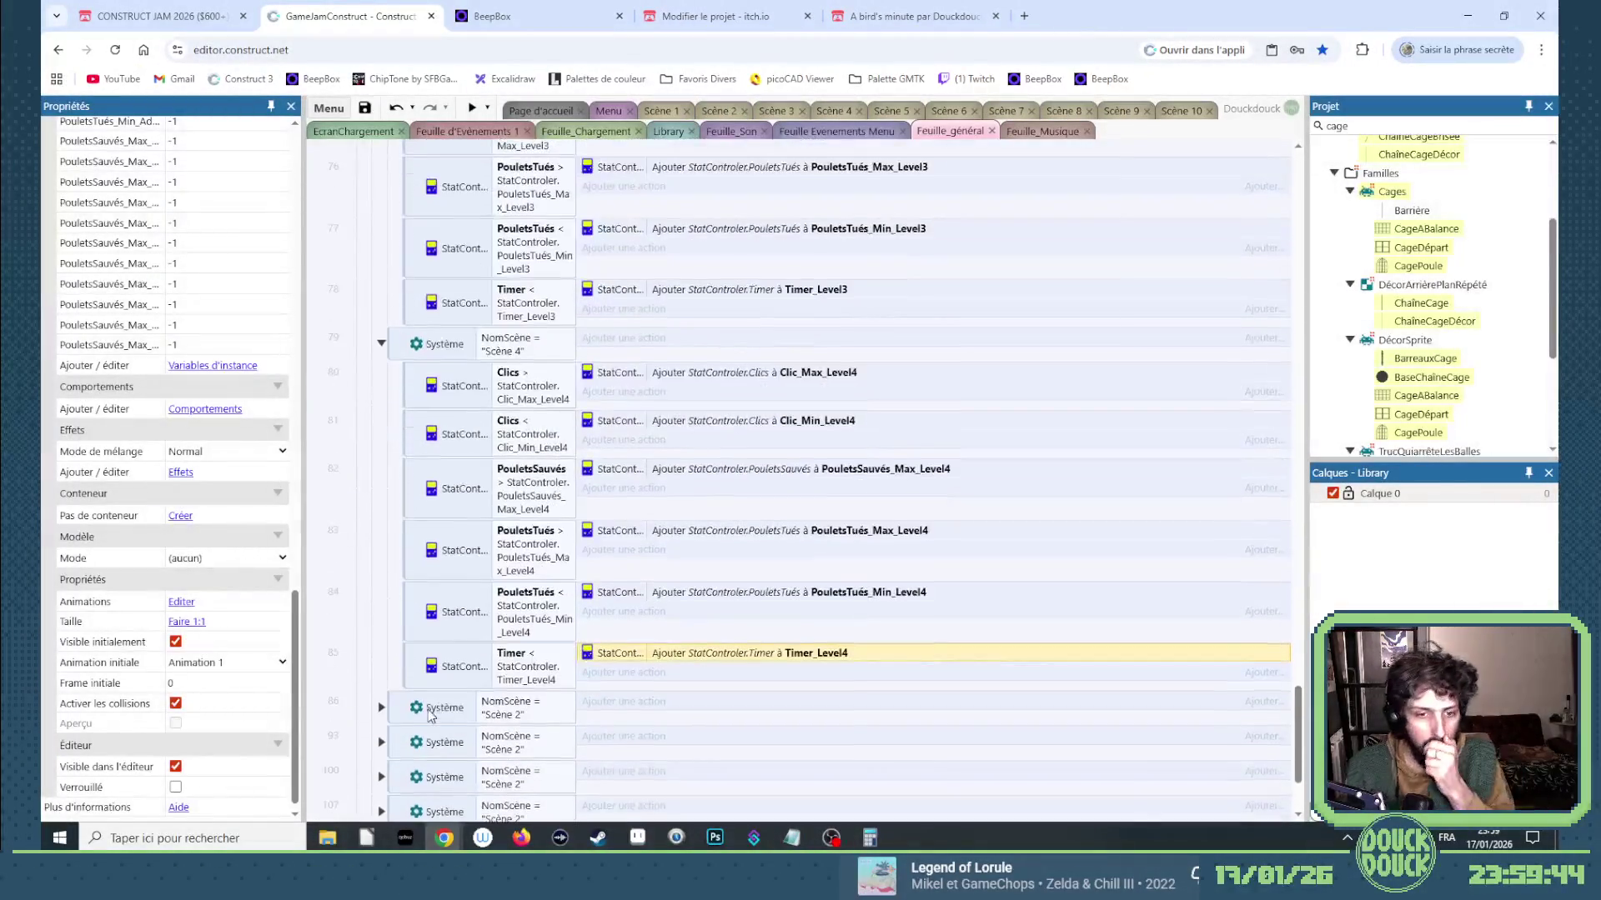
left_click(381, 707)
scroll(459, 634, "down", 2)
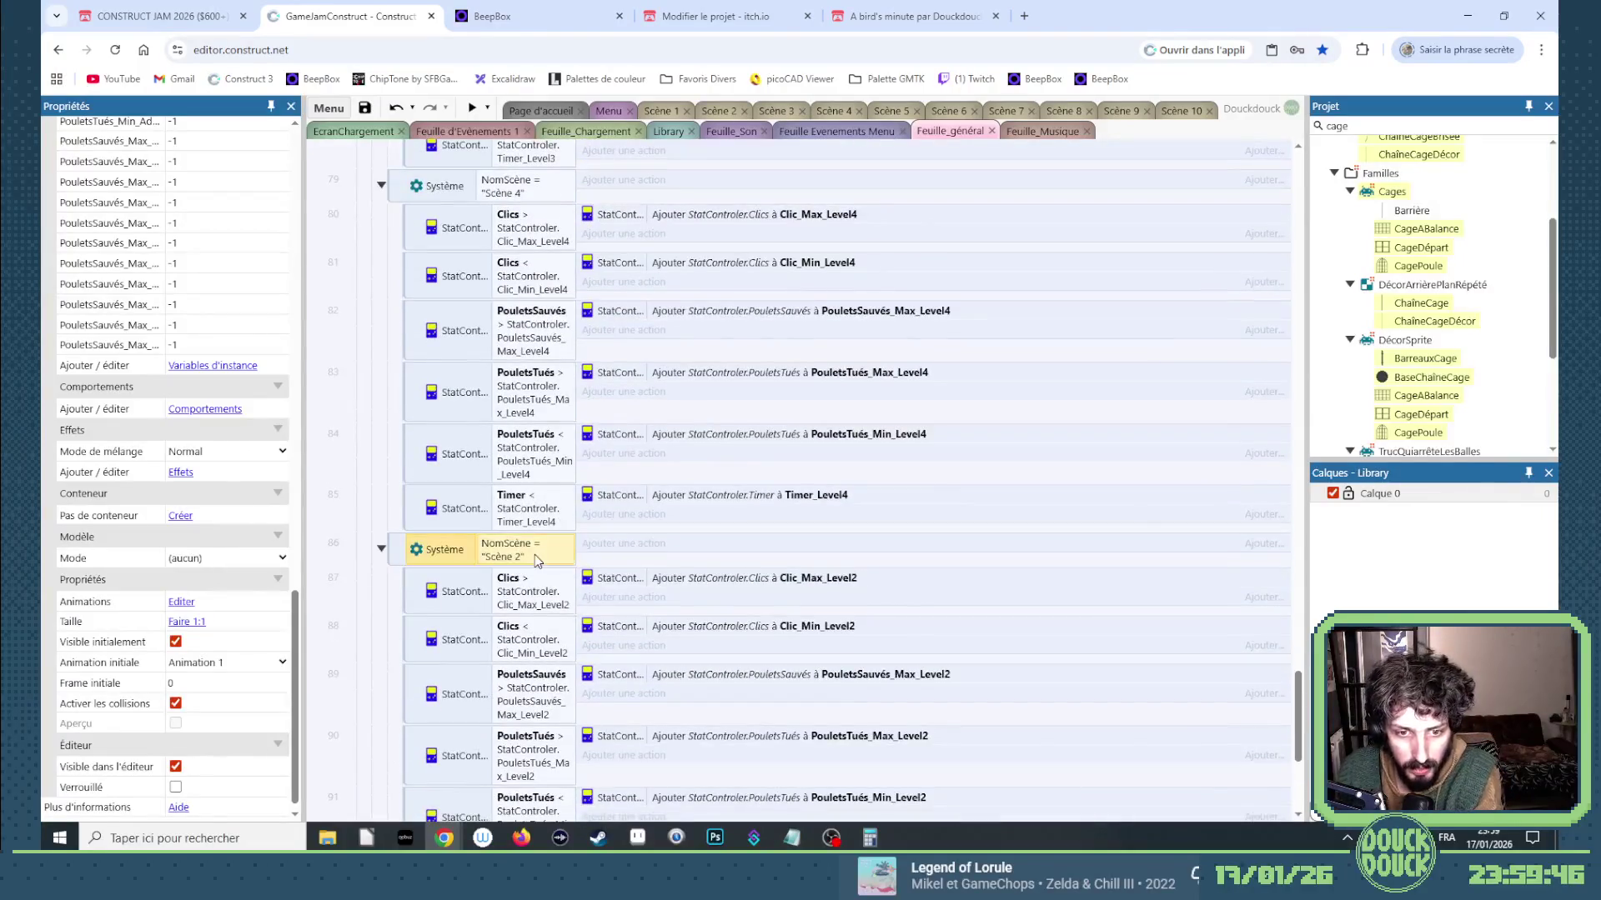
Set the scene-name check to "Scène 5" and point the clicks-max condition and action at Clic_Max_Level5.
double_click(533, 554)
left_click(769, 483)
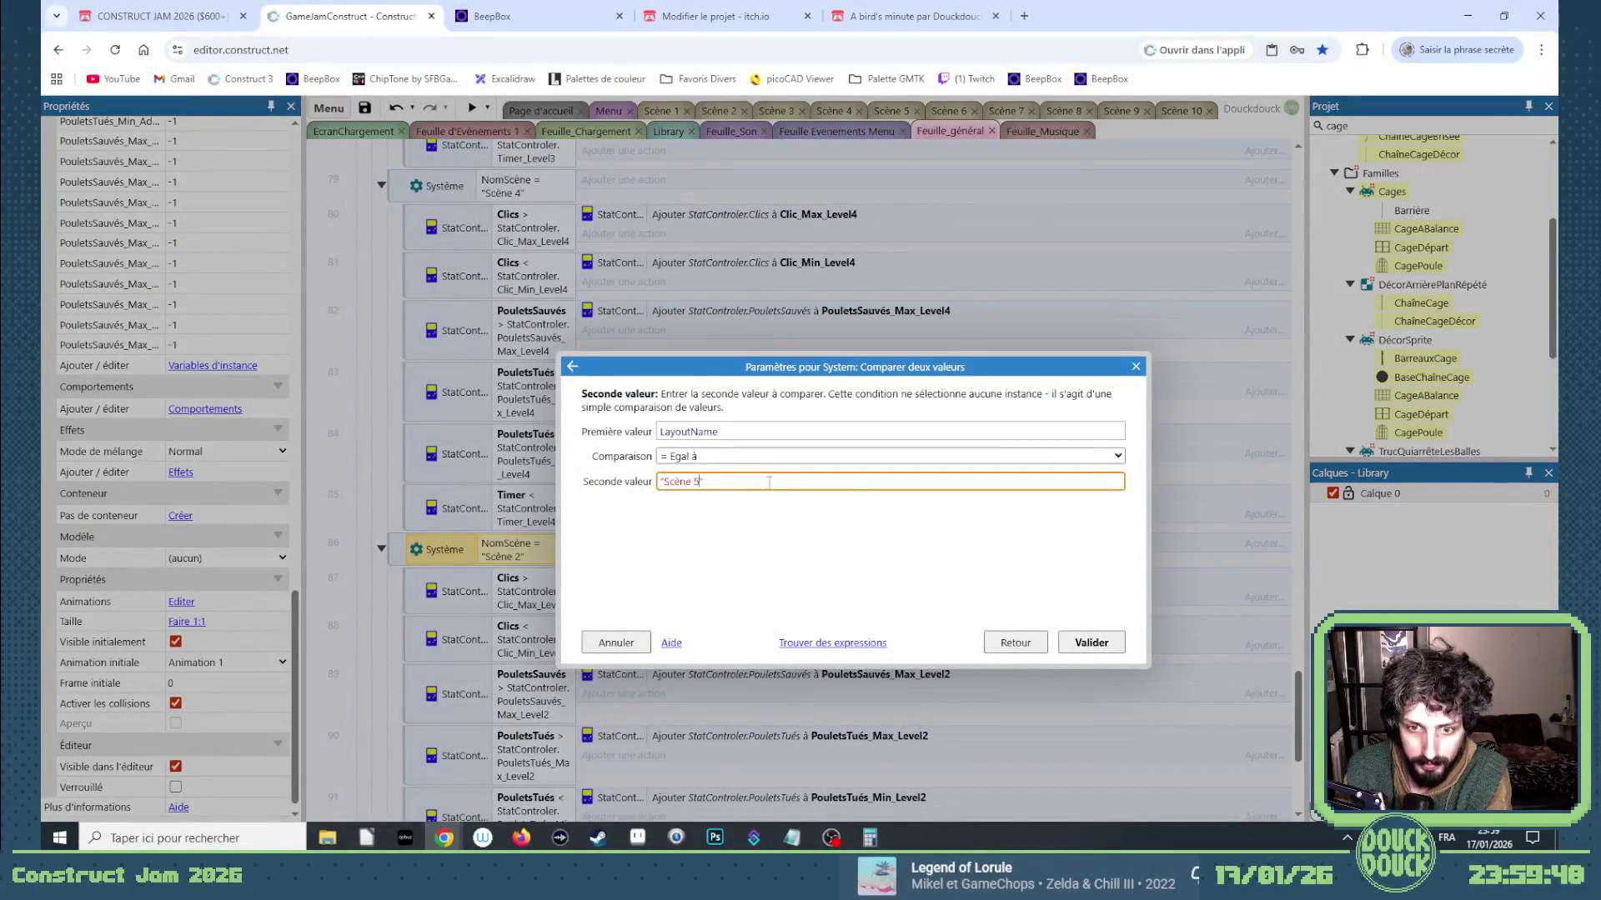
key("Return")
double_click(546, 592)
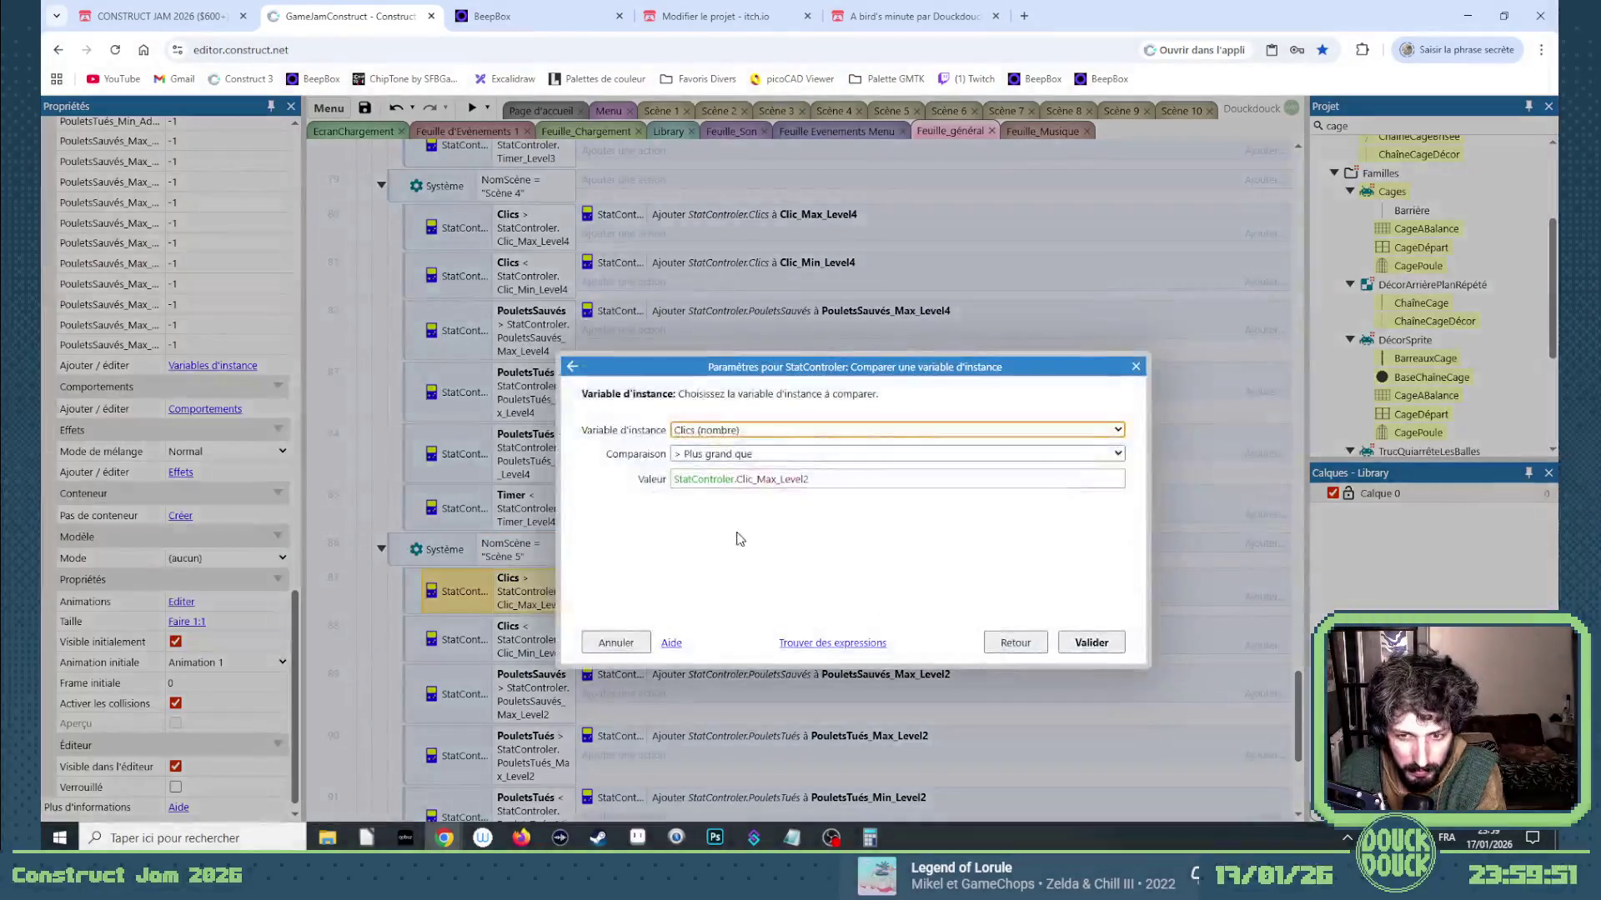
key("BackSpace")
type("5")
key("Return")
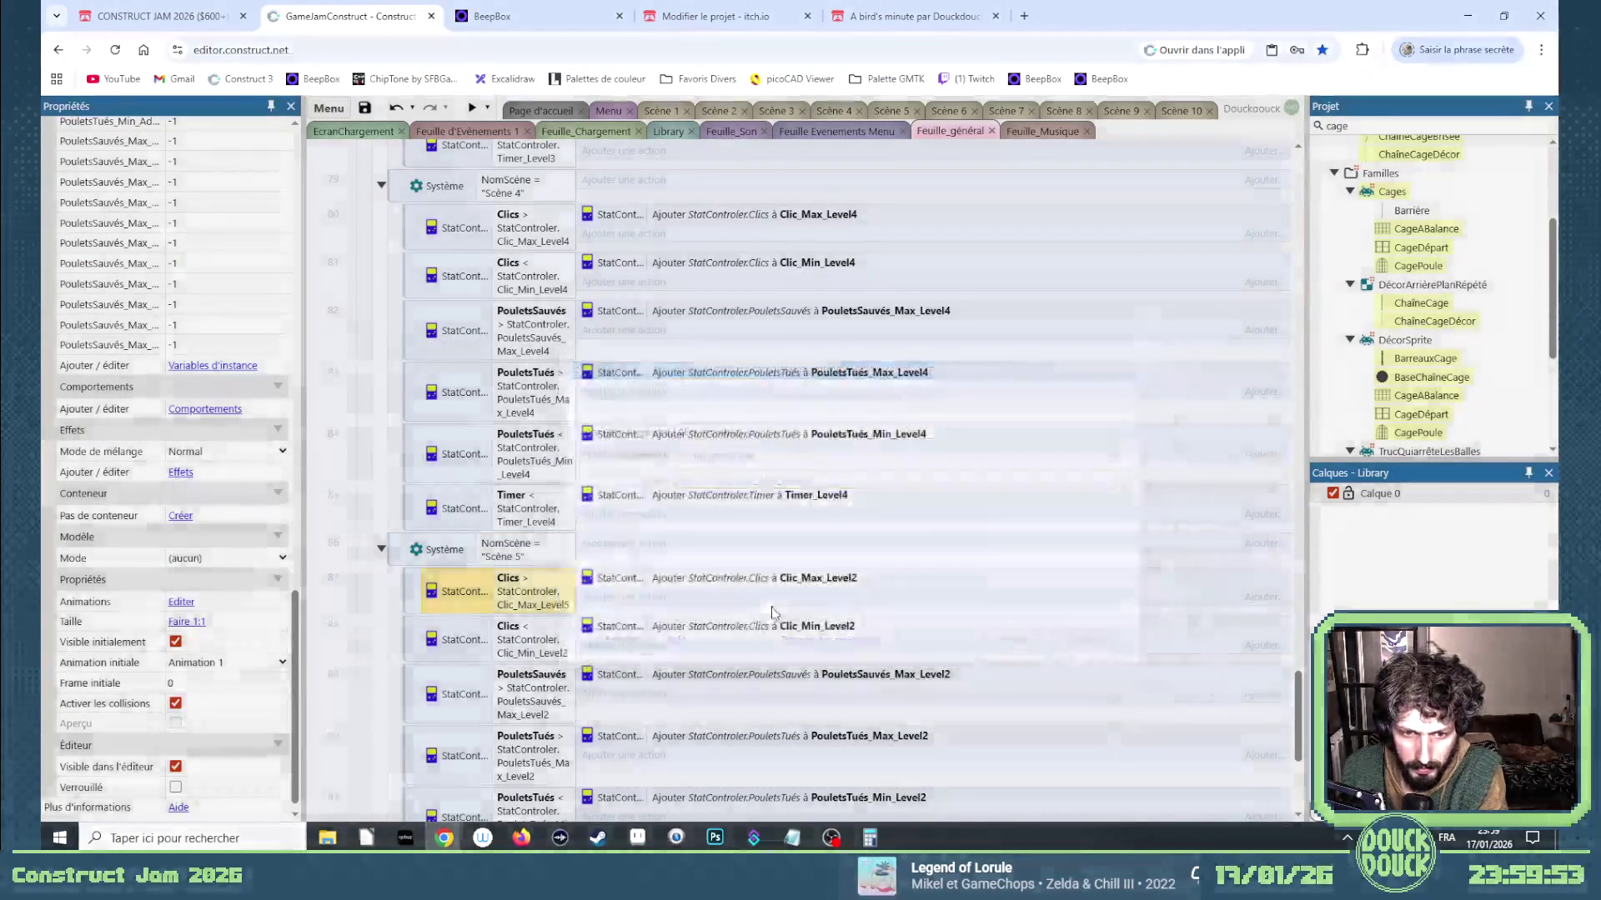
double_click(812, 585)
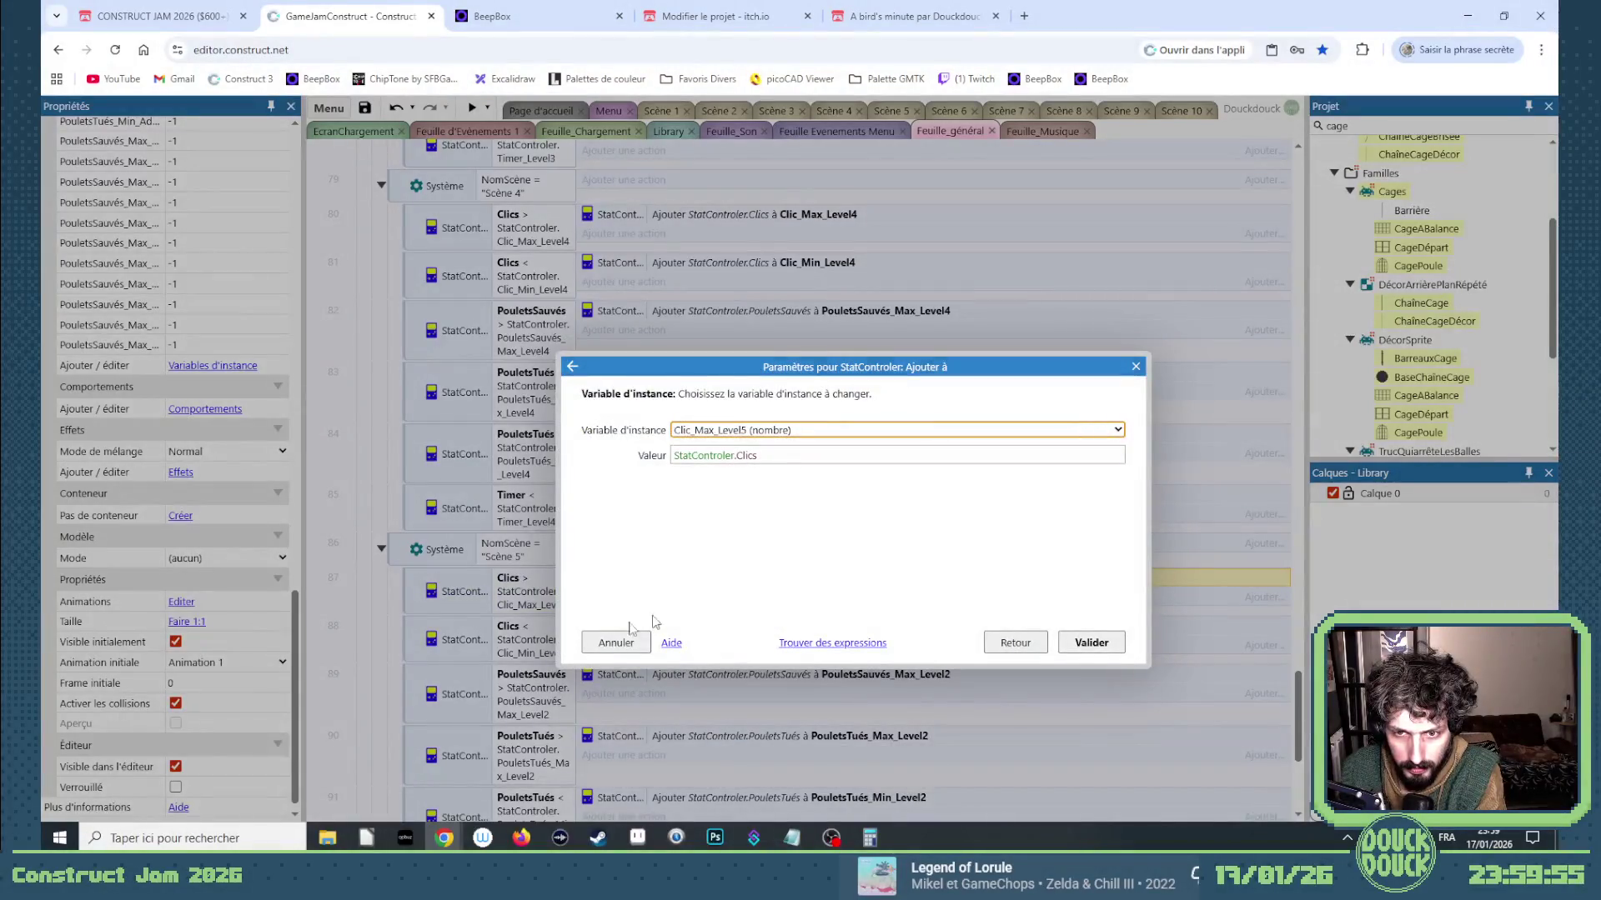
key("Return")
Switch event 88's clicks-minimum condition and action to Clic_Min_Level5.
double_click(546, 640)
left_click(831, 480)
key("BackSpace")
type("5")
key("Return")
key("Return")
double_click(823, 634)
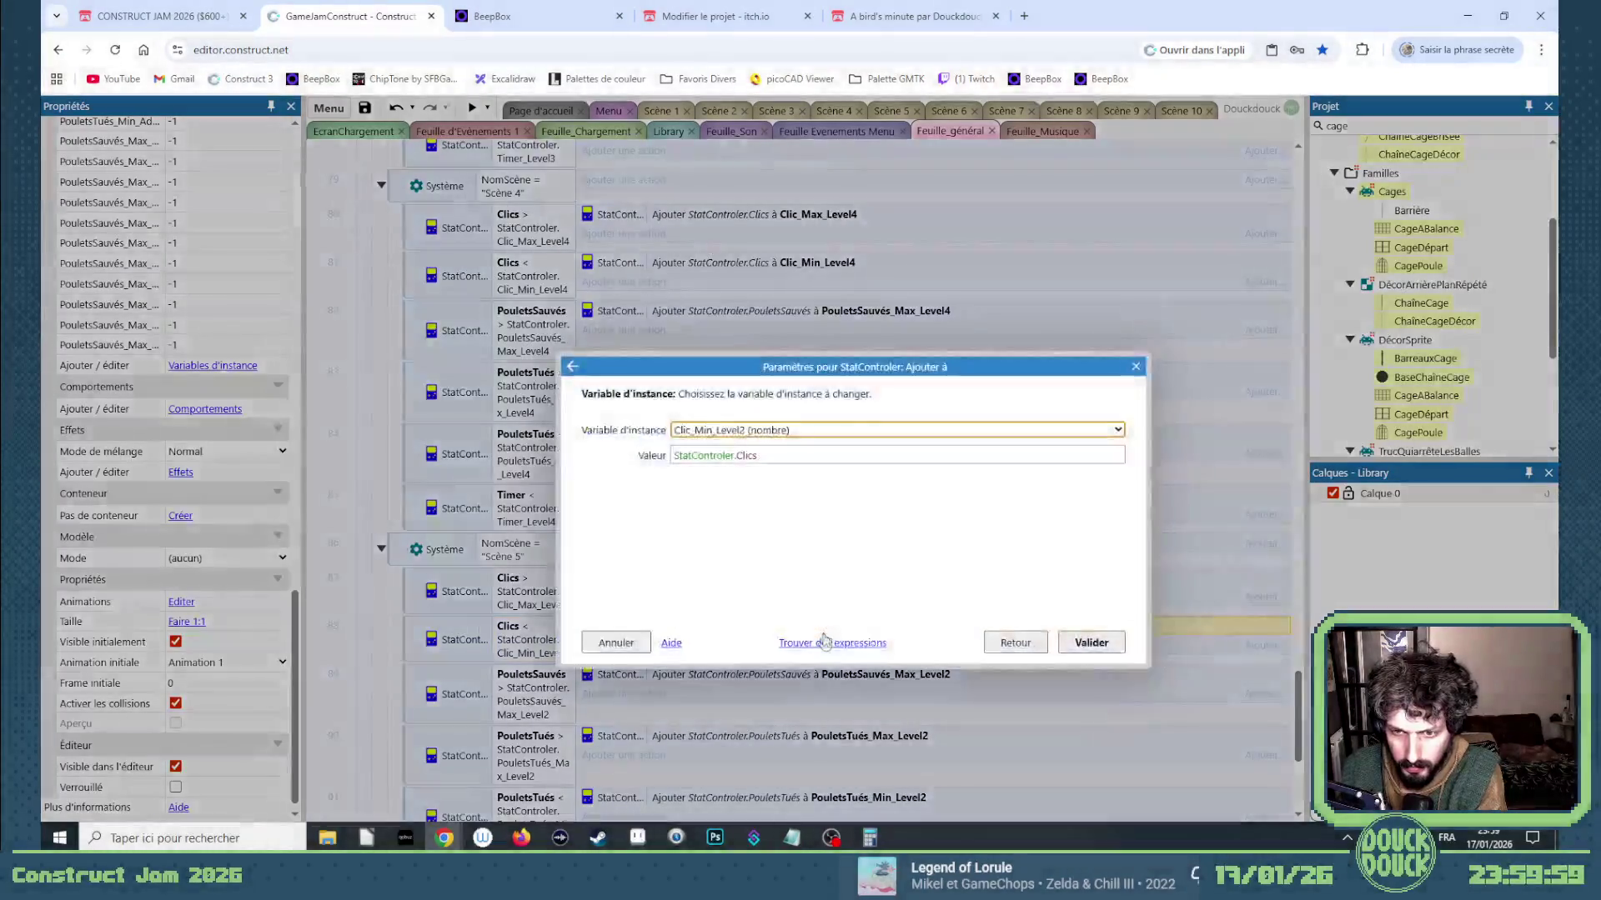
key("Return")
Change event 89's saved-chickens condition and action to PouletsSauvés_Max_Level5.
double_click(529, 692)
left_click(877, 479)
key("BackSpace")
type("5")
key("Return")
key("Return")
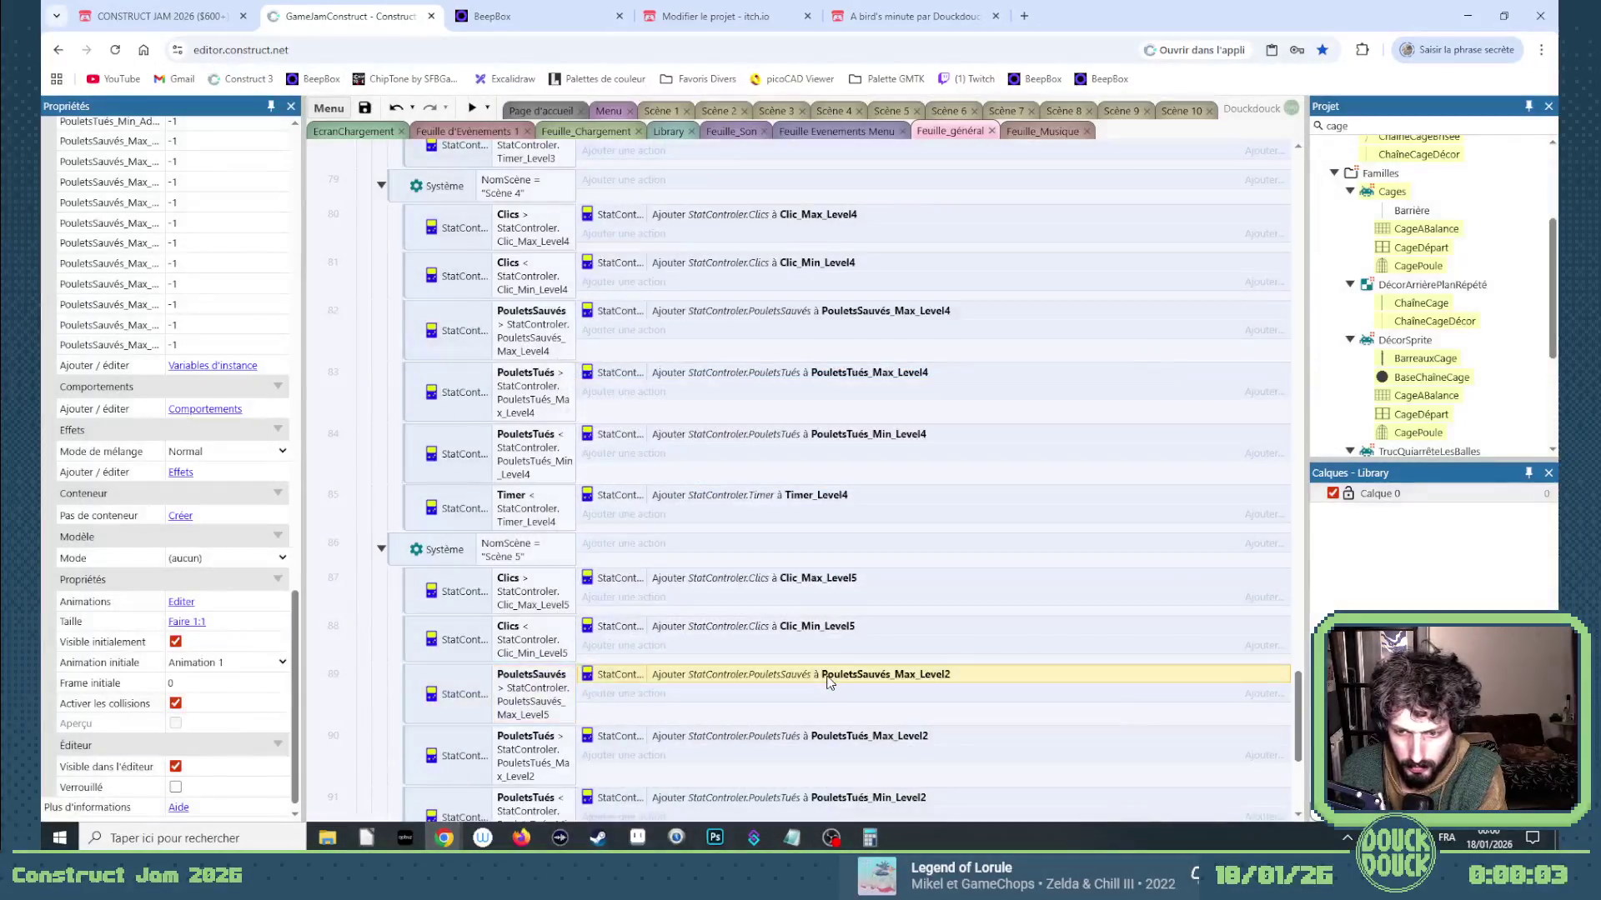
double_click(828, 676)
Change event 90's chickens-killed maximum condition and action to PouletsTués_Max_Level5.
key("Return")
double_click(534, 755)
left_click(867, 477)
key("BackSpace")
type("5")
key("Return")
key("Return")
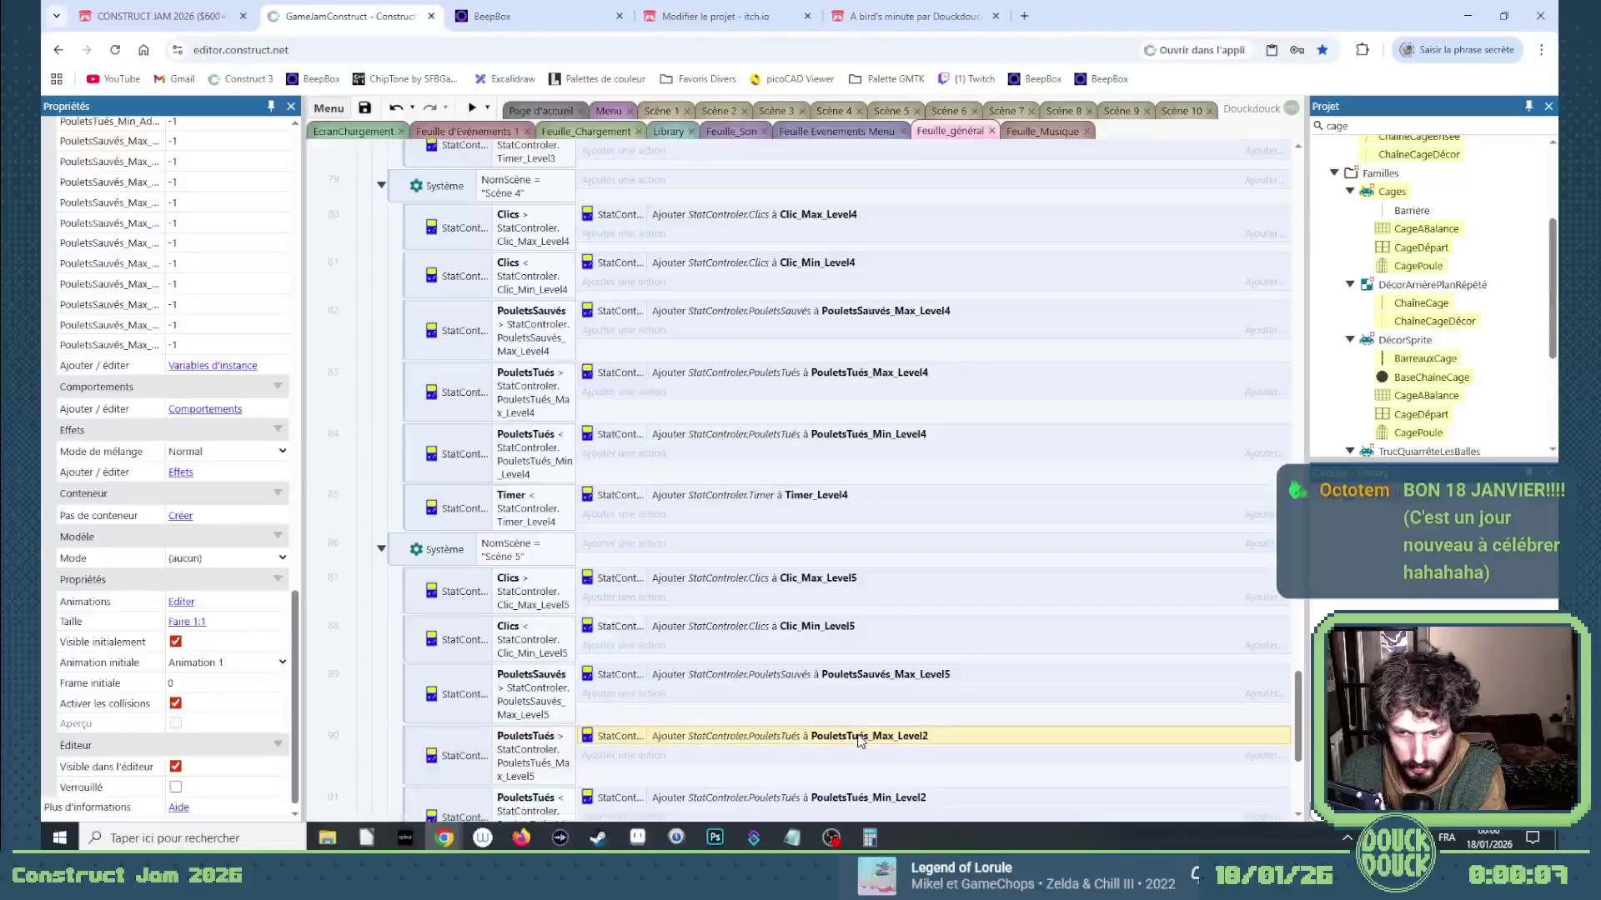
double_click(849, 732)
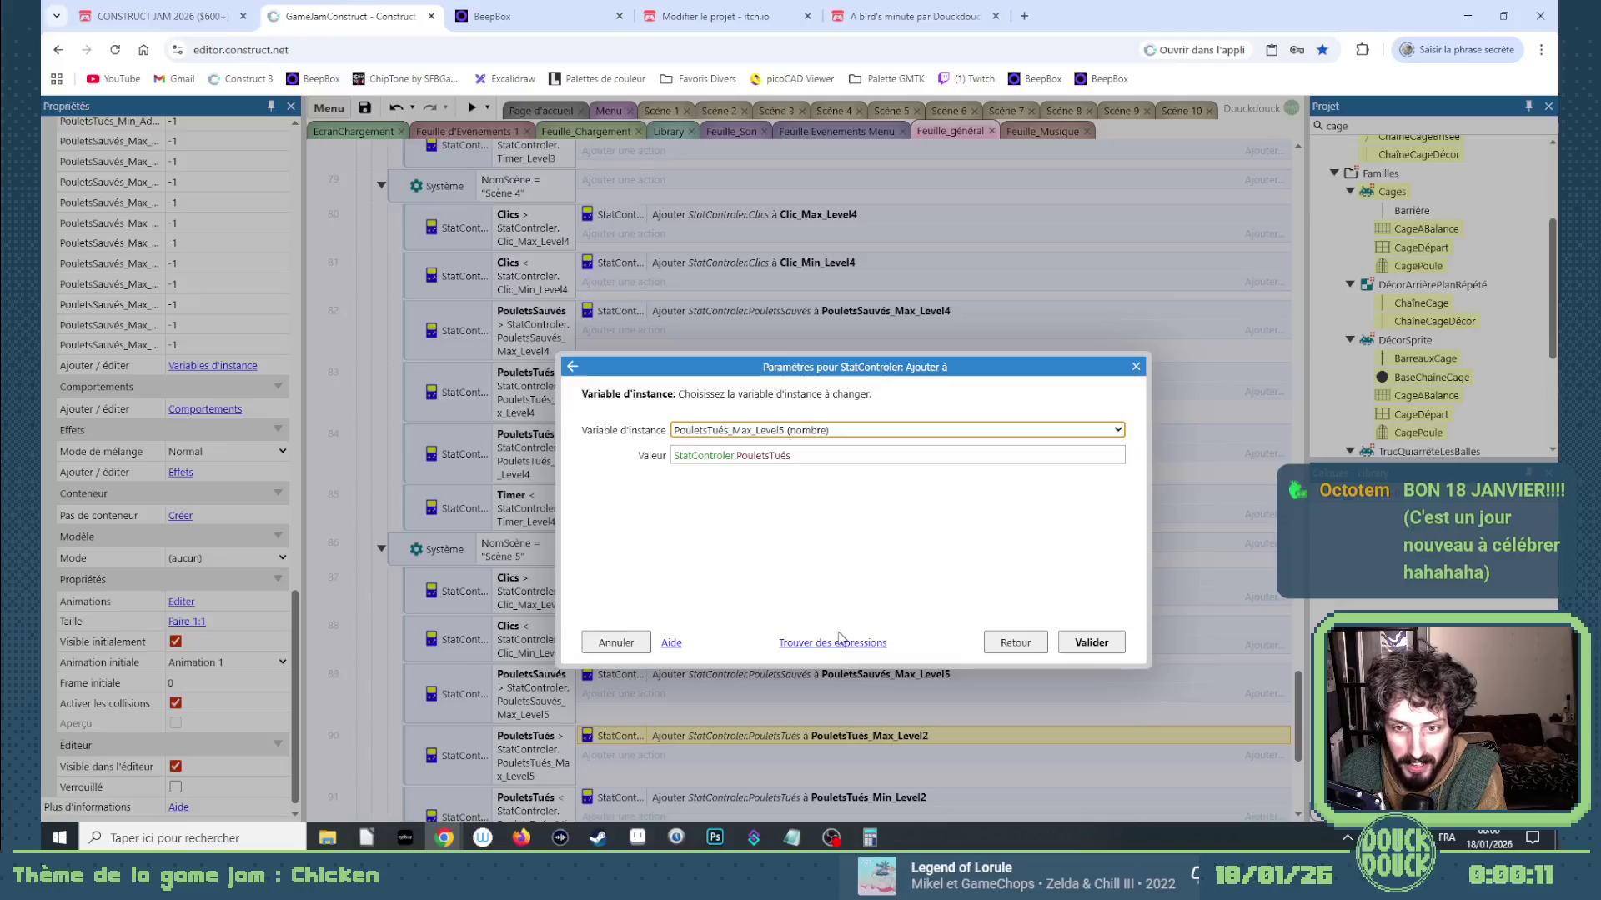
key("Down")
key("Down")
key("Return")
Change event 91's chickens-killed minimum condition and action to PouletsTués_Min_Level5.
scroll(571, 796, "down", 1)
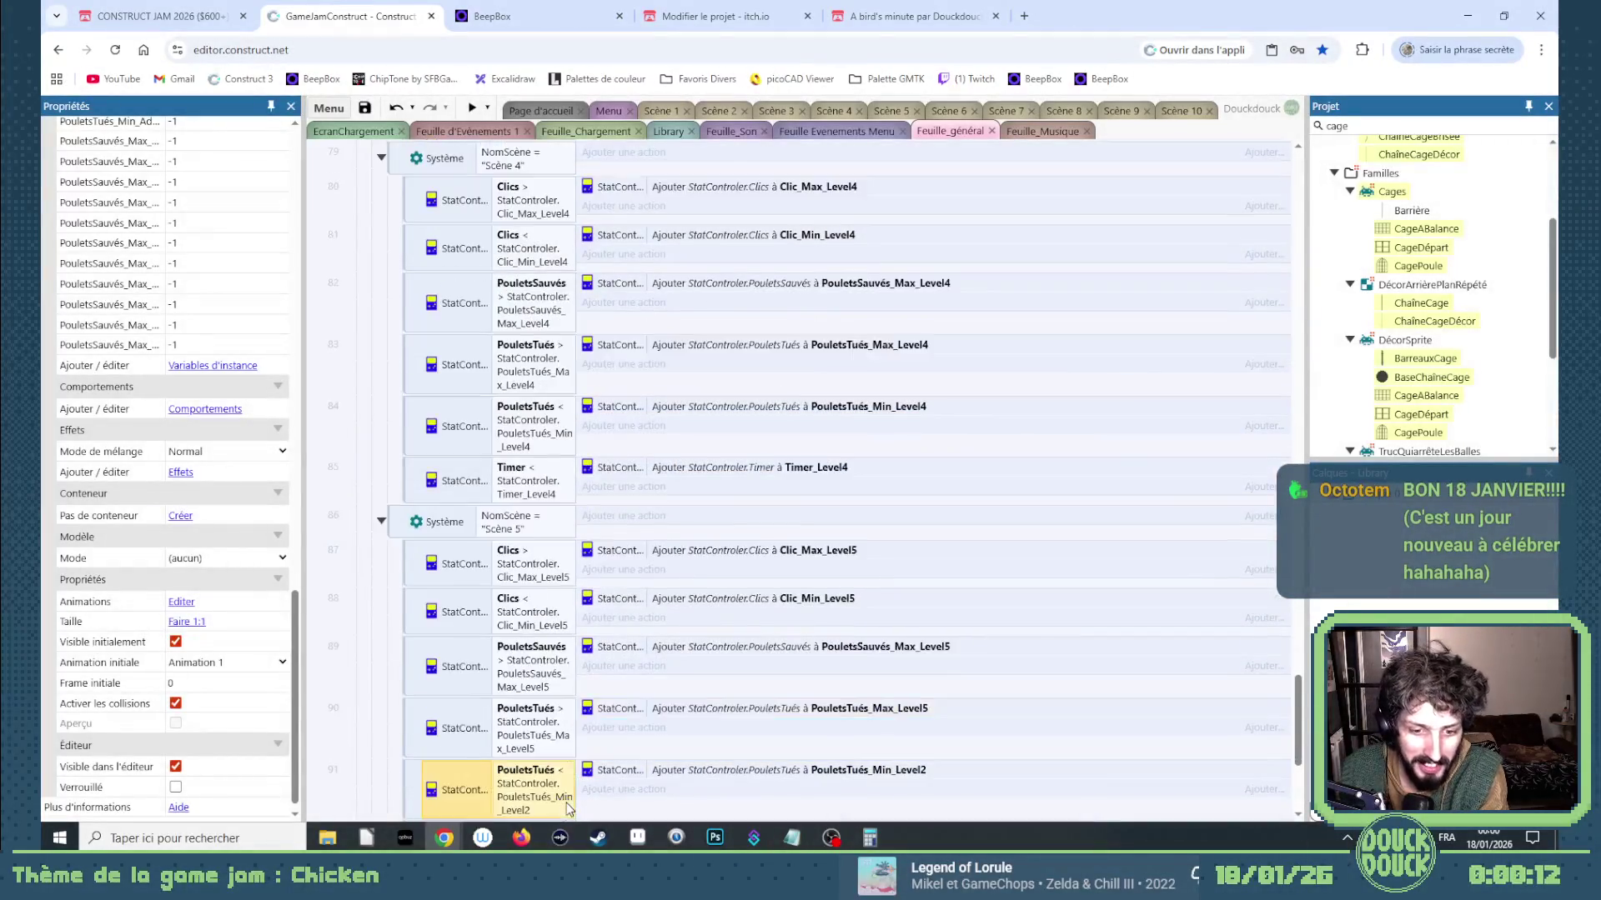
double_click(571, 797)
left_click(880, 482)
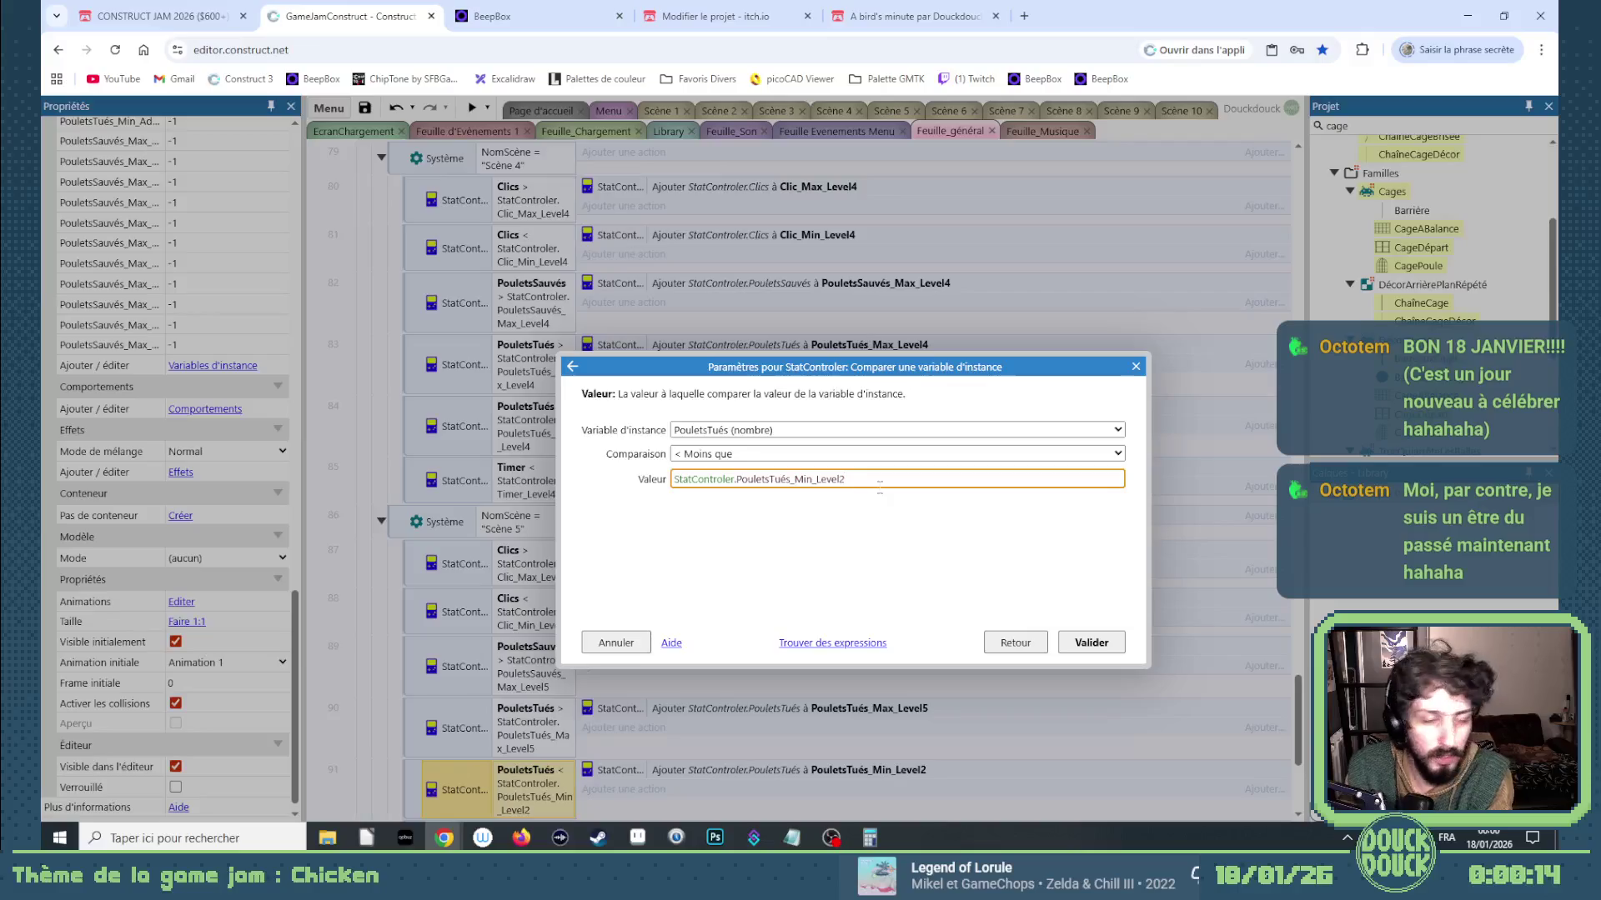
type("5")
key("Return")
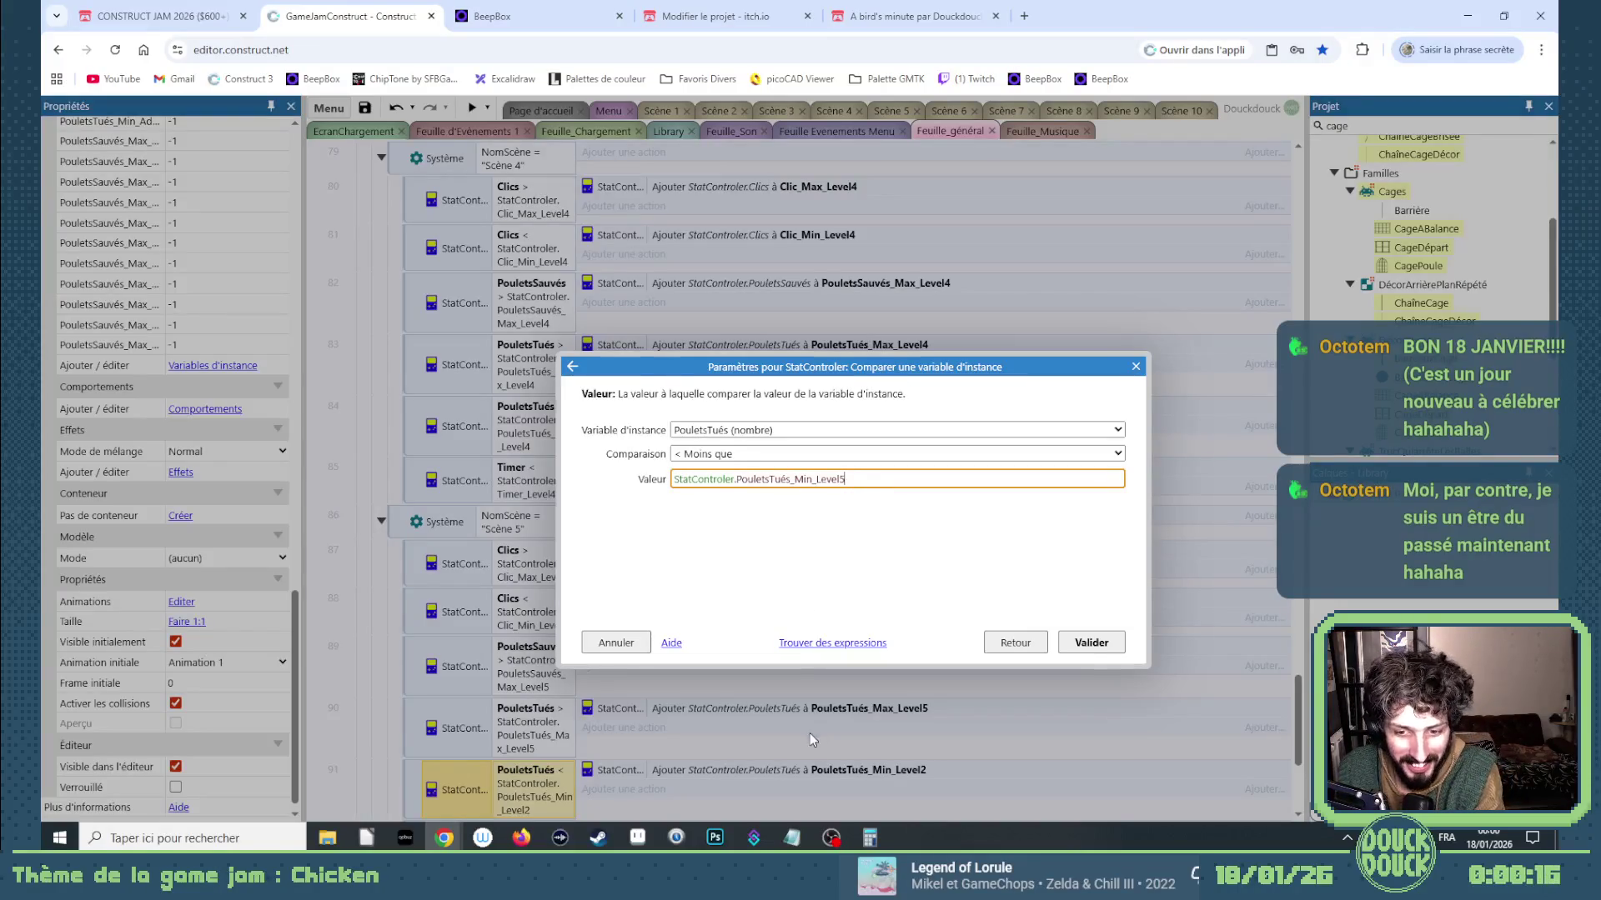
key("Return")
double_click(813, 771)
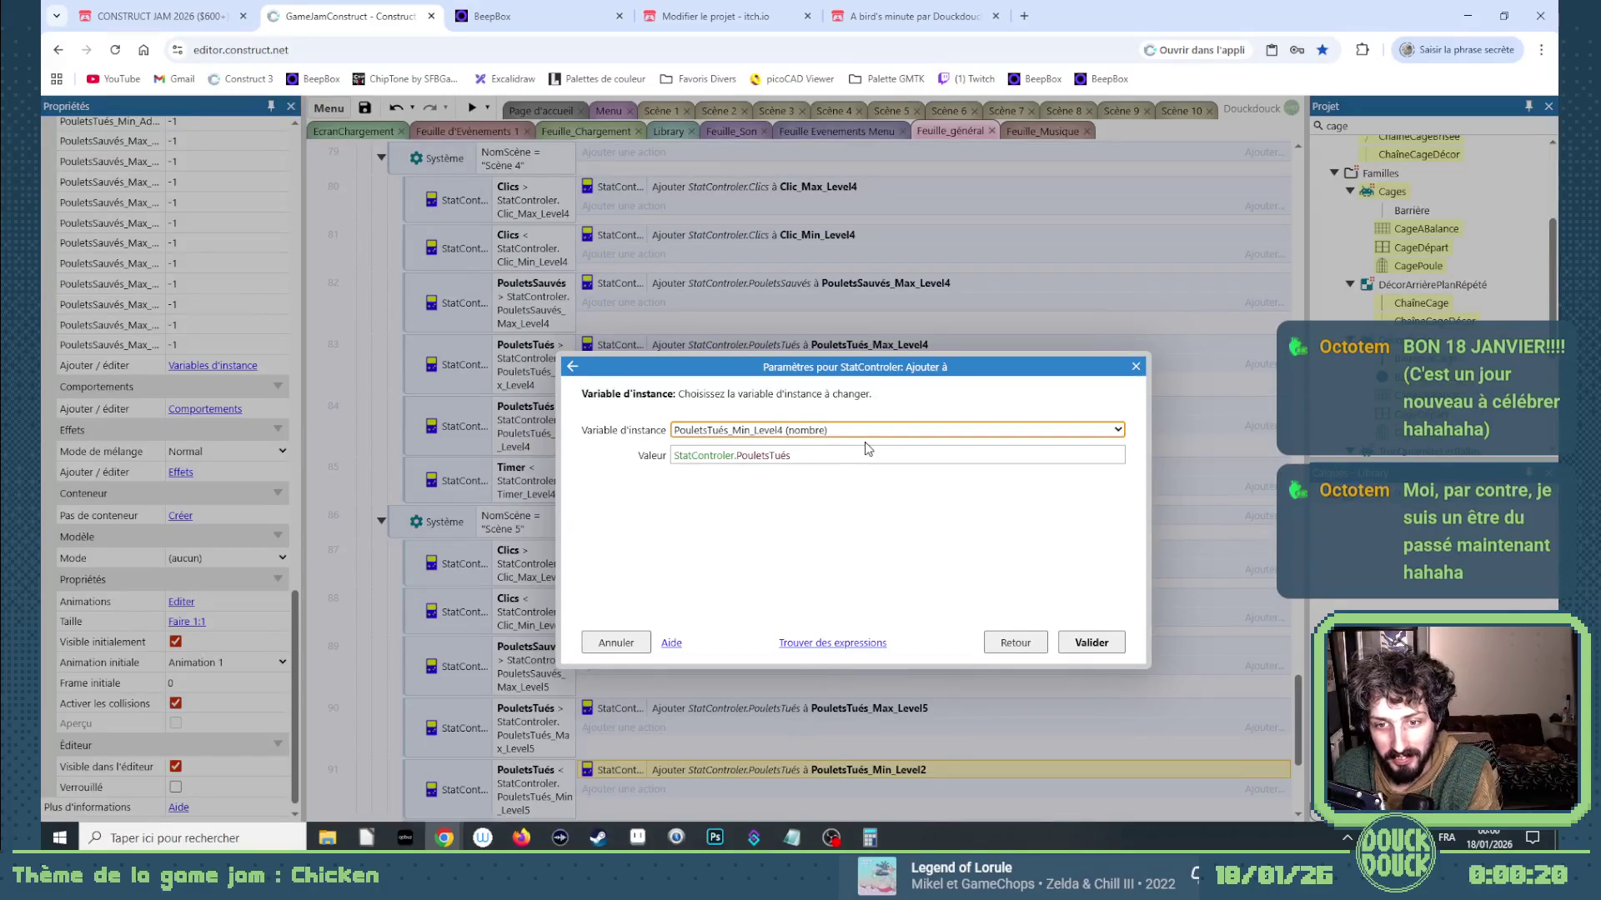
left_click(1091, 642)
Switch event 92's timer condition and action to Timer_Level5.
scroll(680, 664, "down", 2)
double_click(540, 685)
left_click(845, 478)
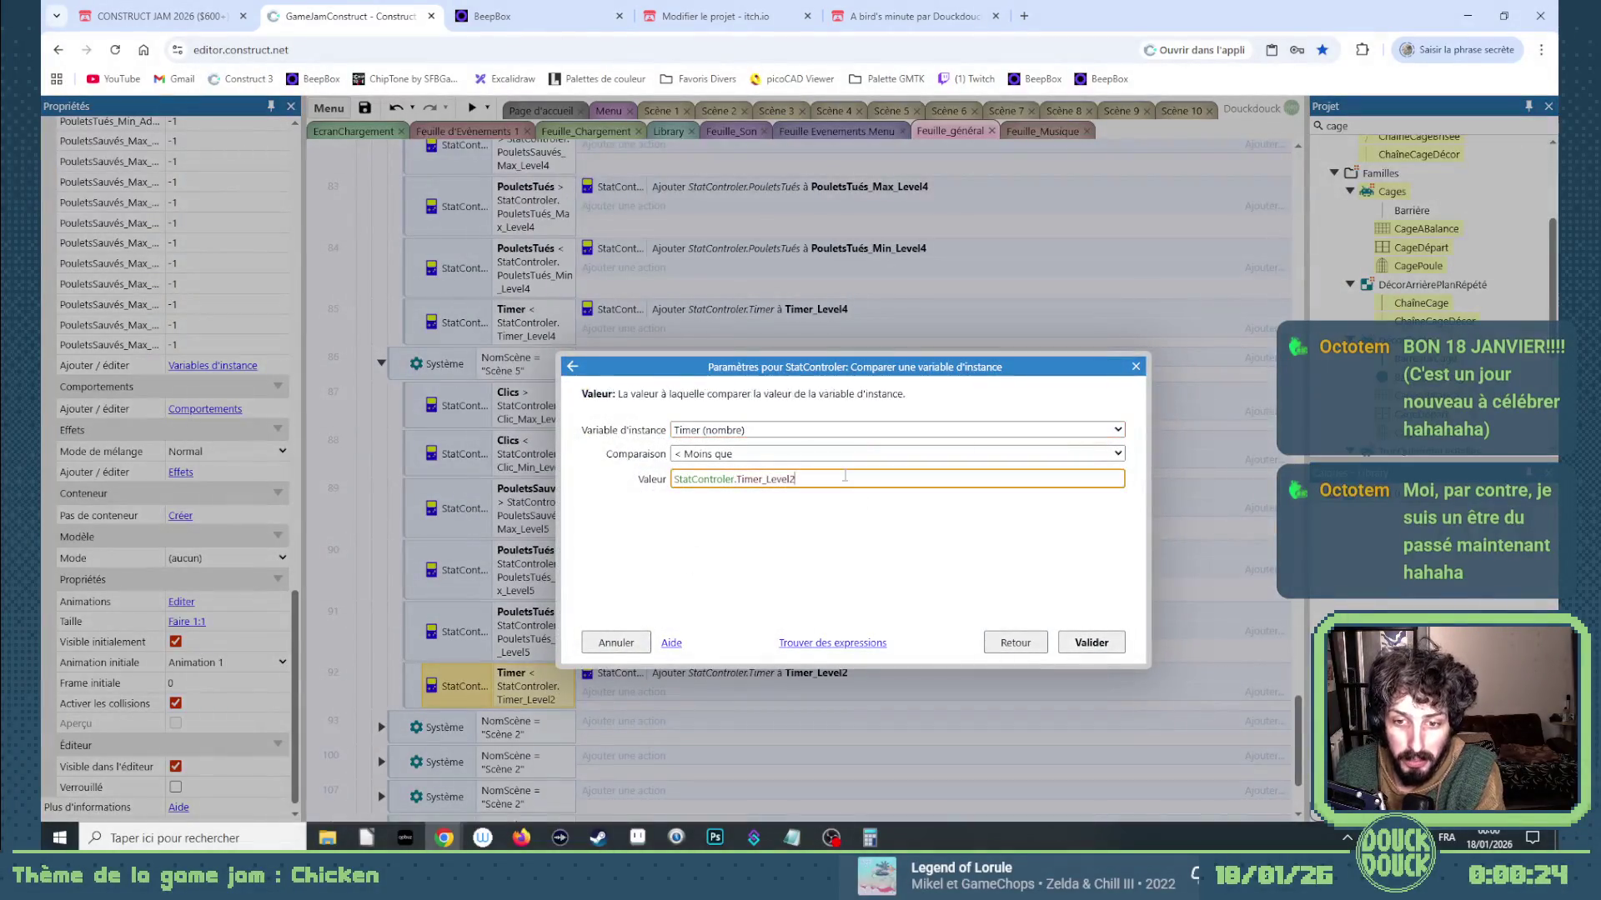
key("BackSpace")
type("5")
key("Return")
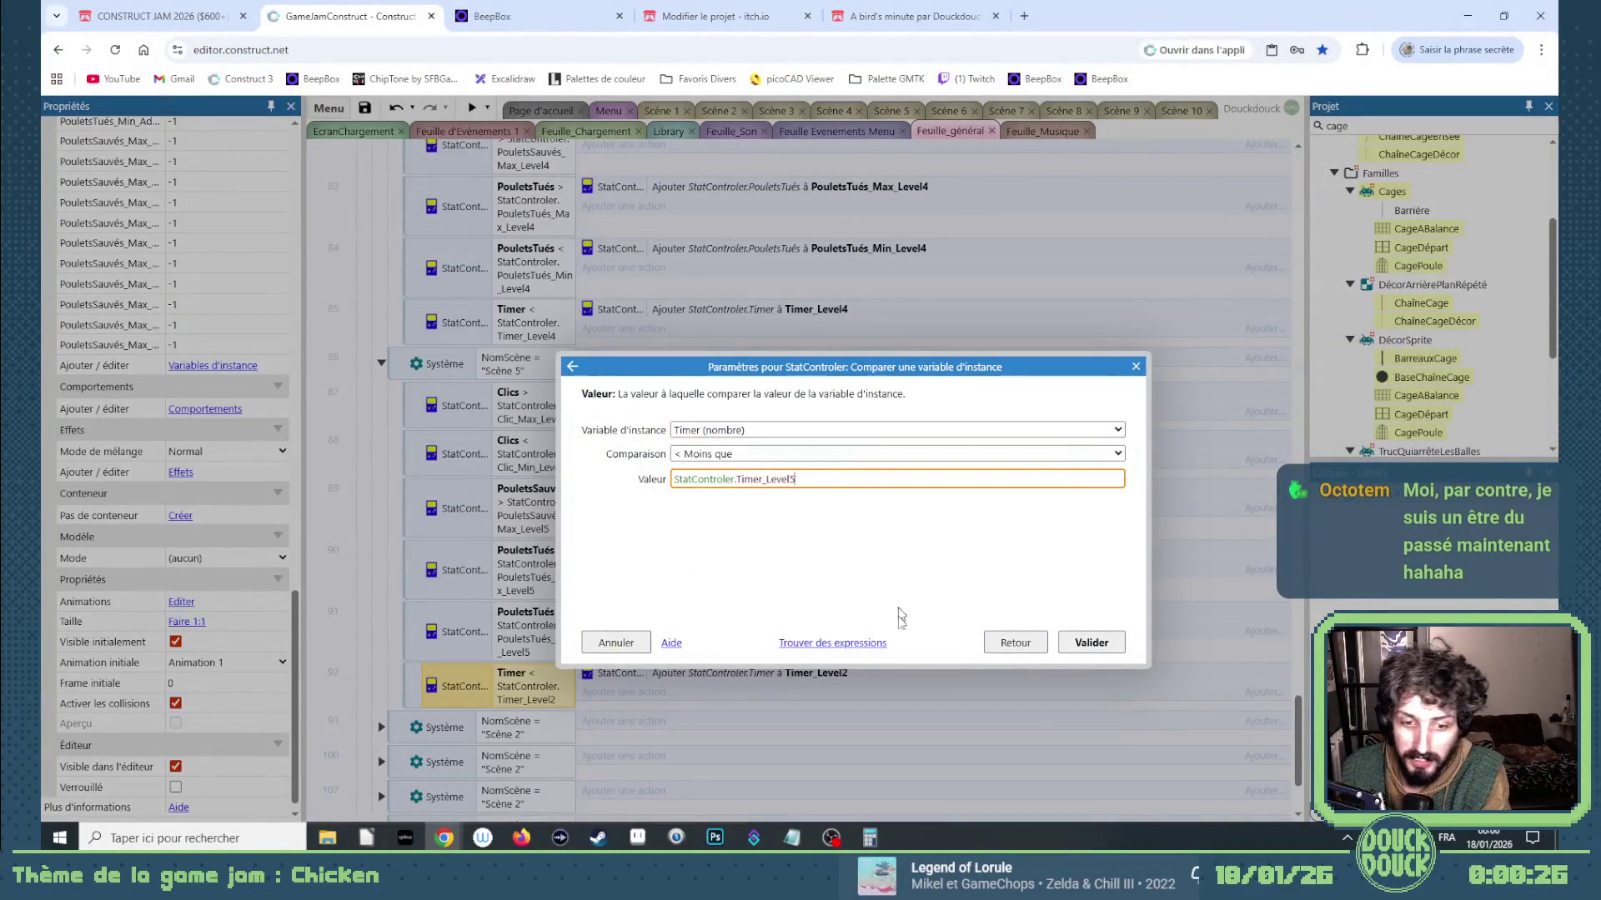
key("Return")
double_click(869, 672)
key("Down")
key("Down")
key("Down")
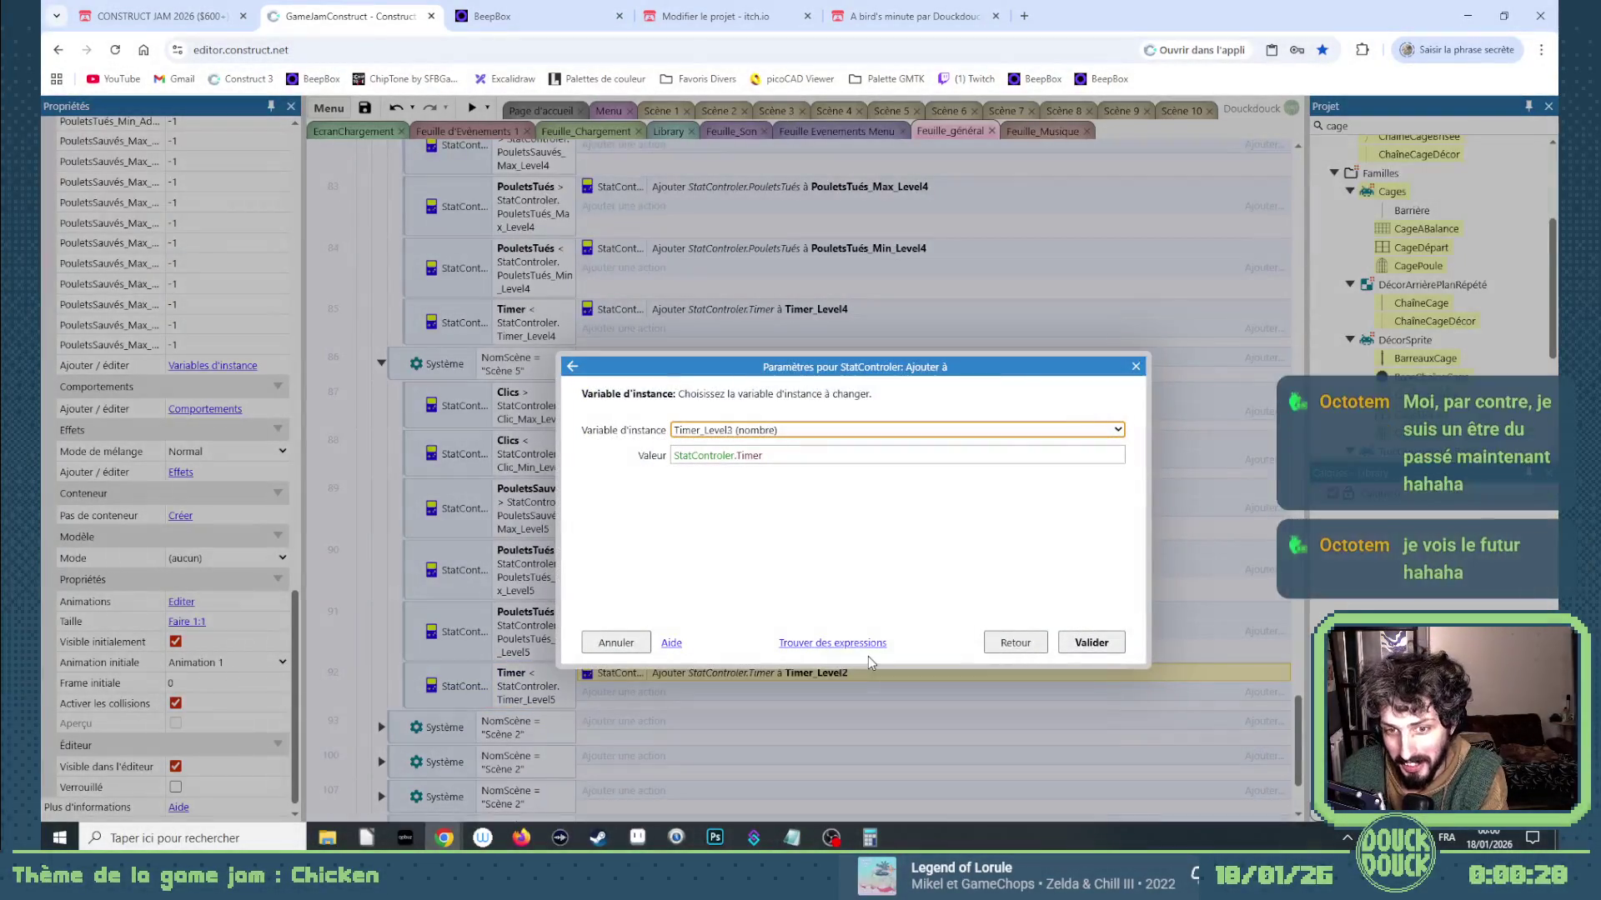
key("Return")
scroll(617, 688, "down", 3)
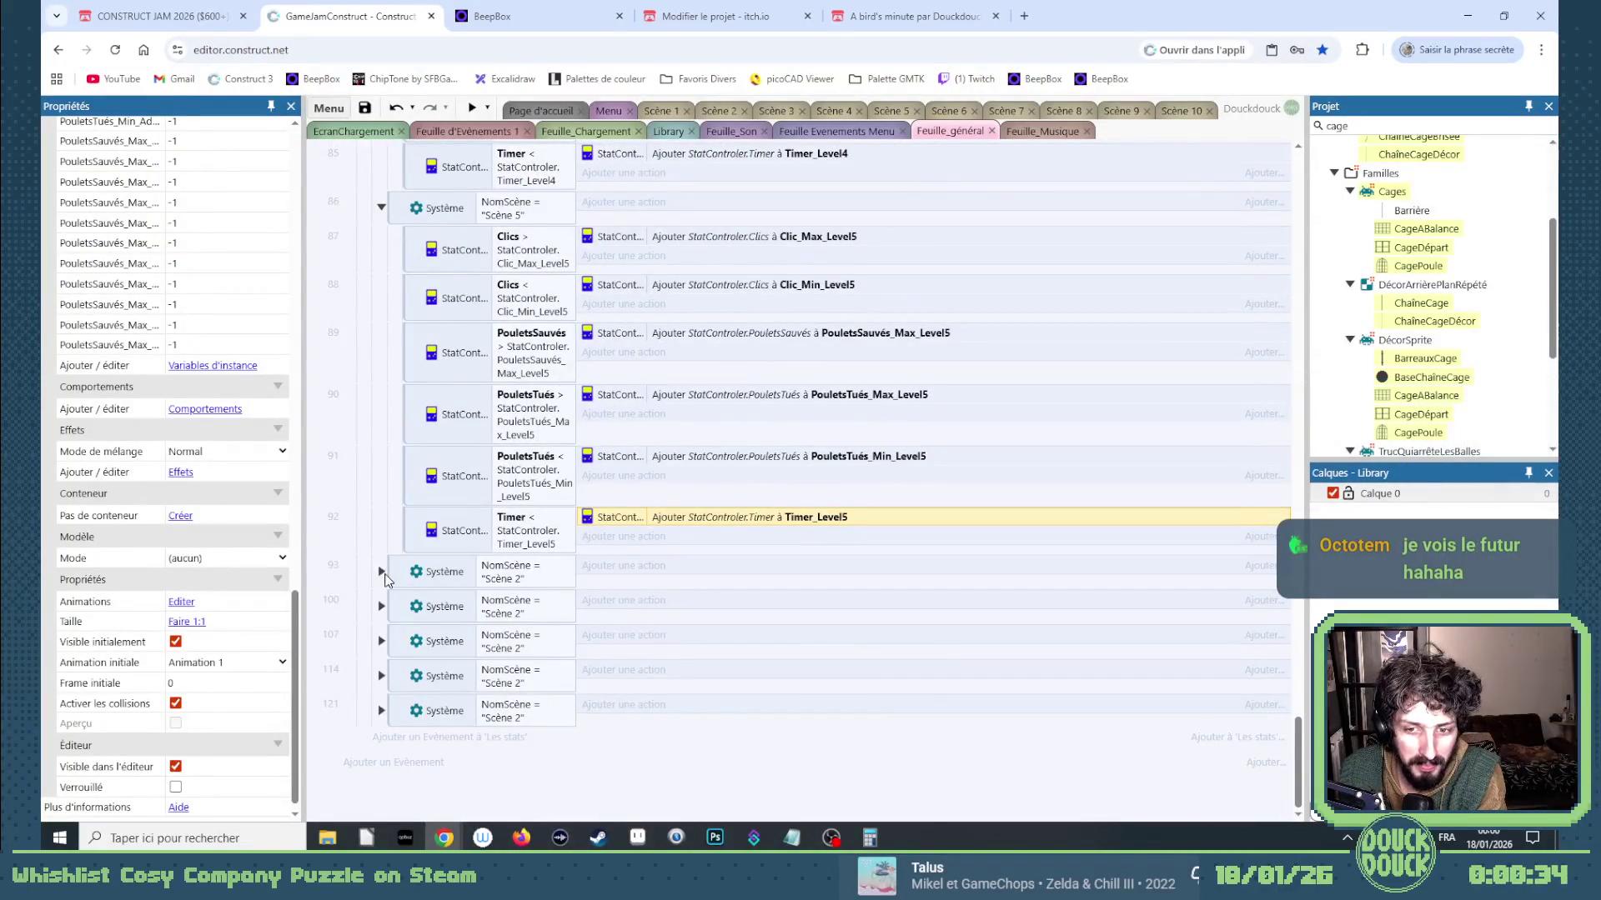
left_click(381, 572)
Set the scene-name check to "Scène 6" and point event 94's clicks-max condition and action at Clic_Max_Level6.
double_click(512, 576)
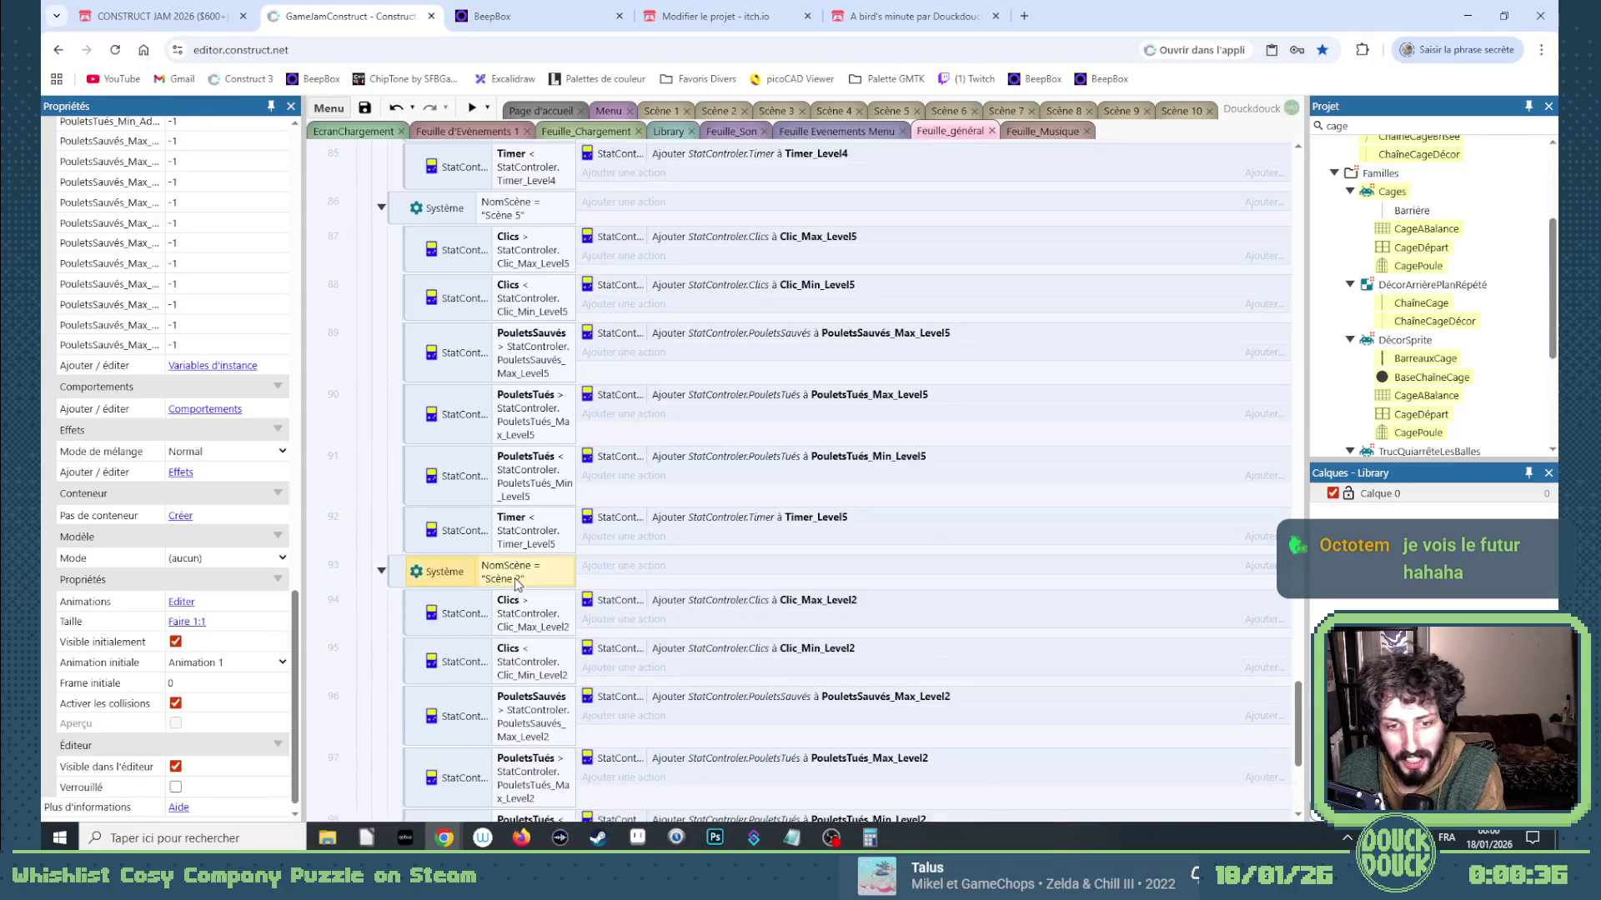
left_click(704, 482)
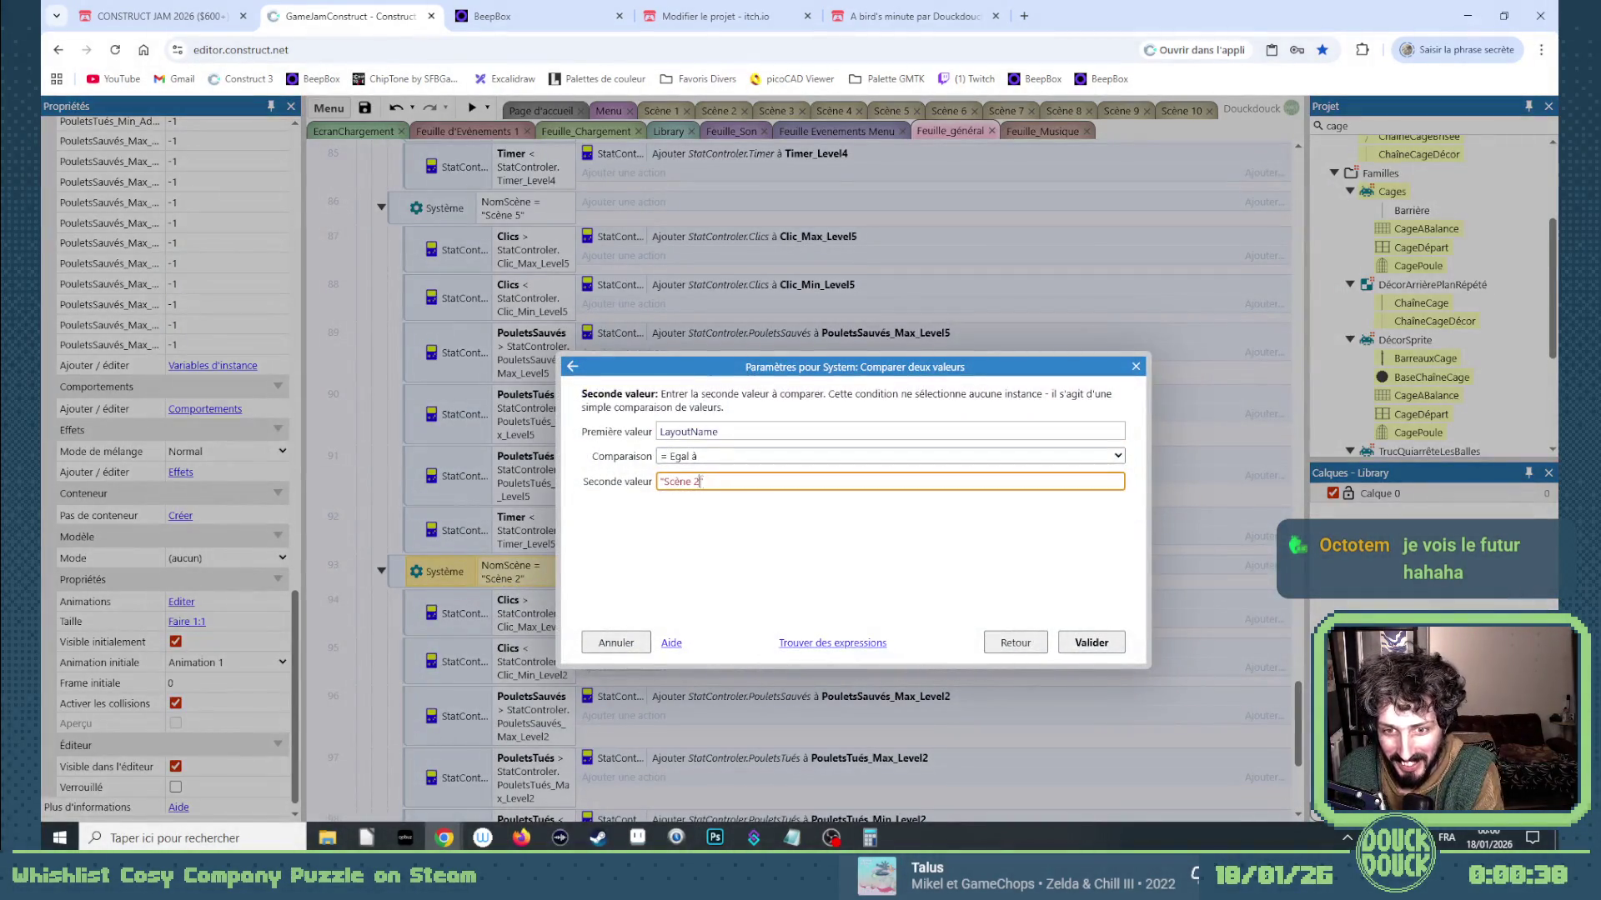
key("Return")
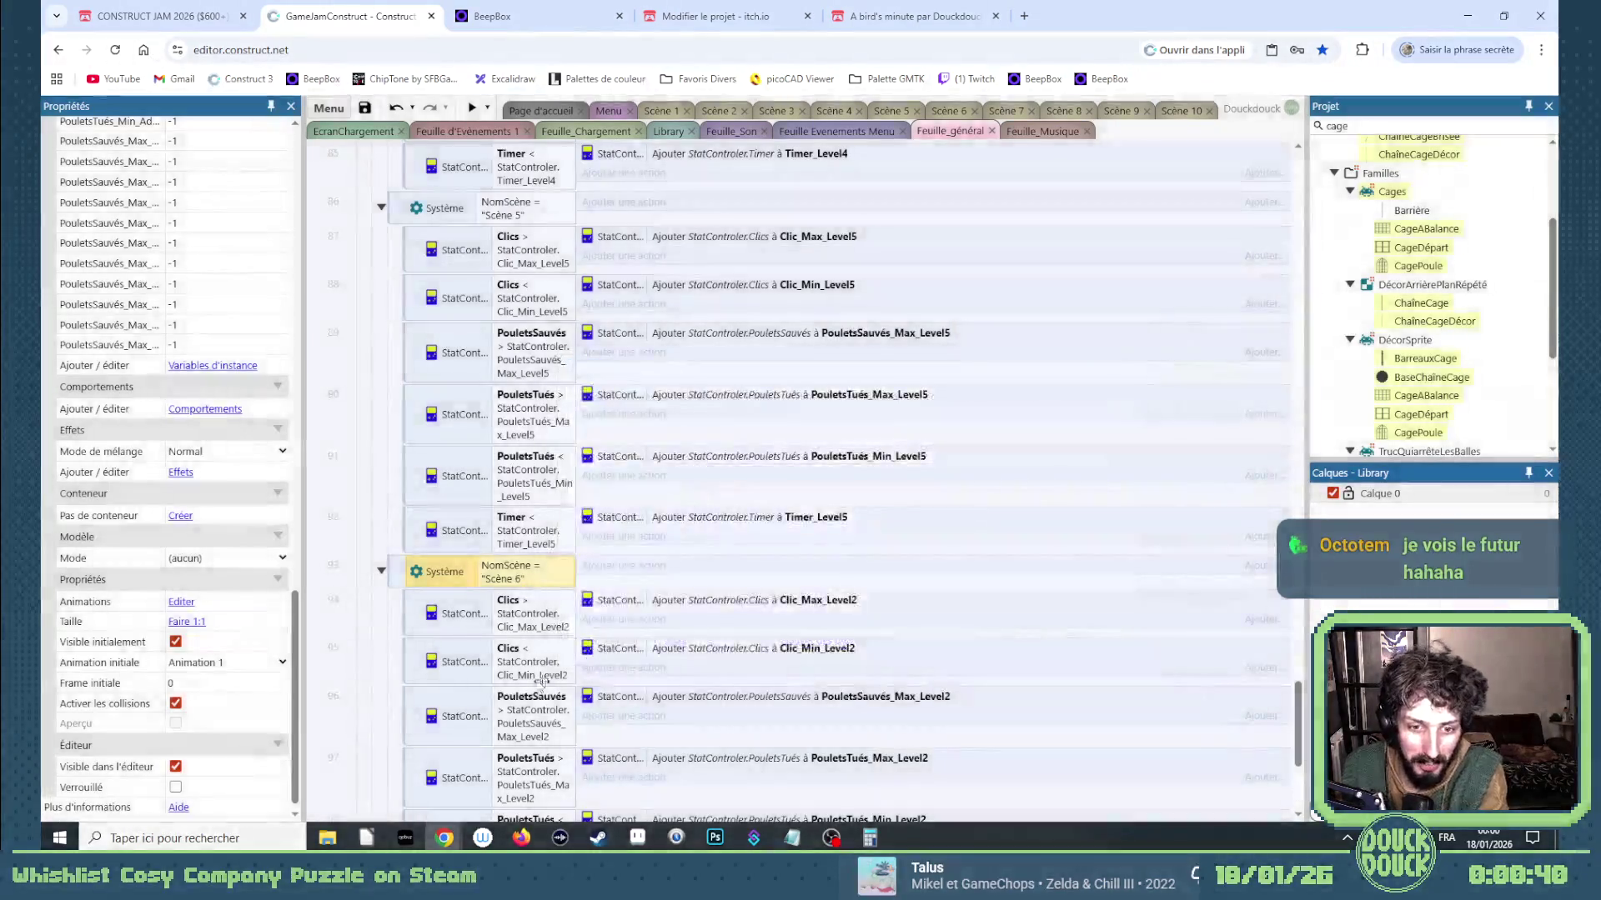
double_click(555, 627)
left_click(833, 478)
key("BackSpace")
type("6")
key("Return")
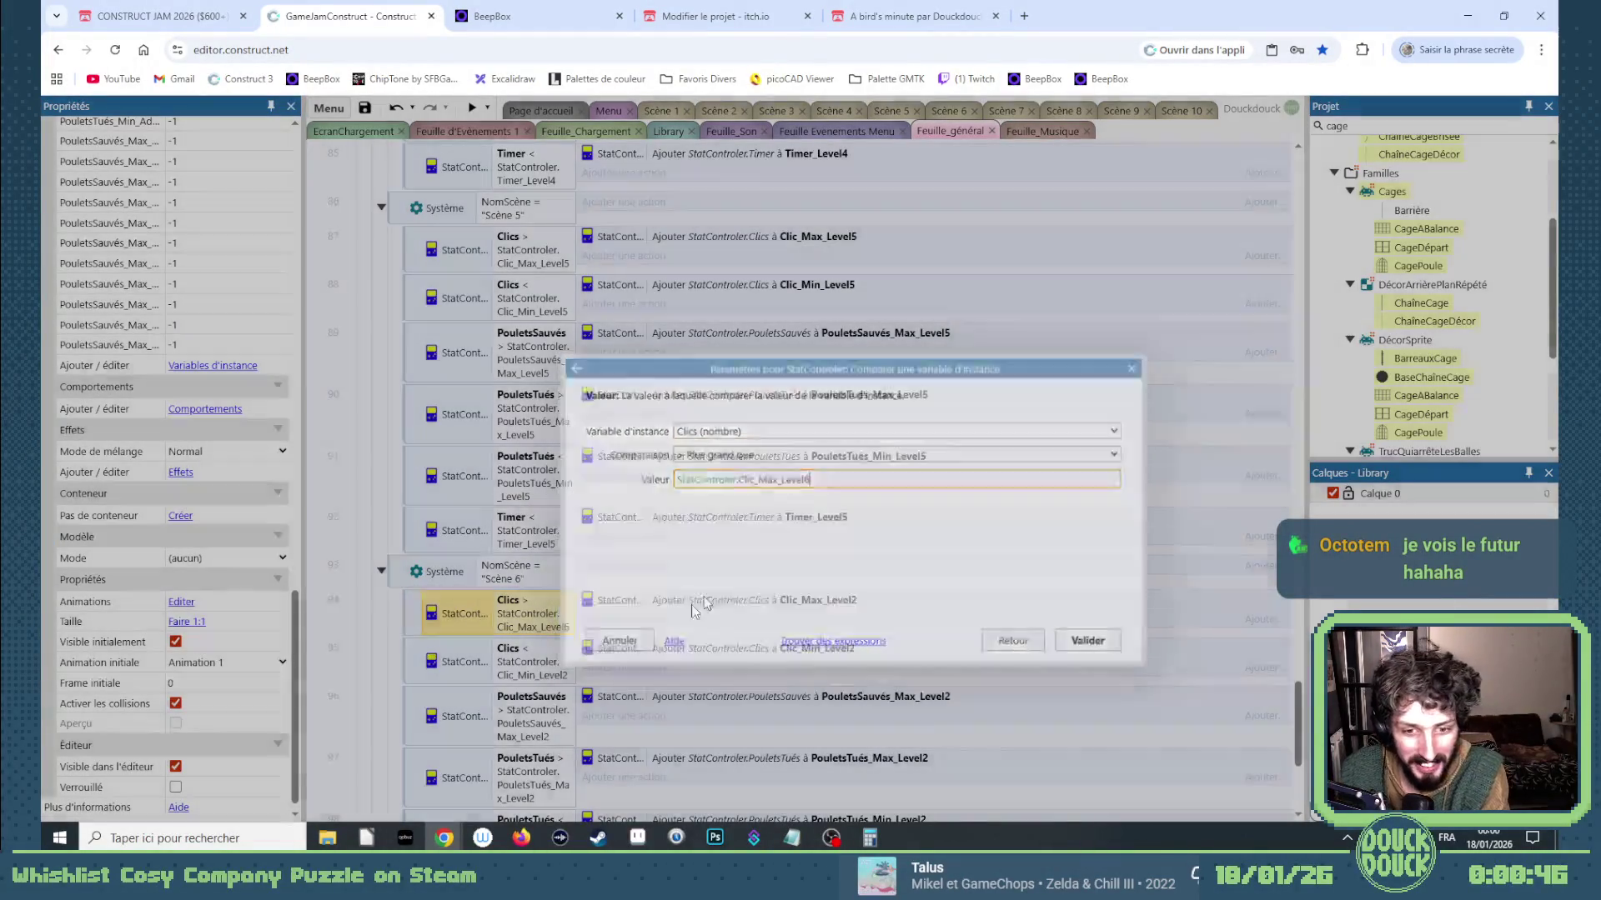
double_click(689, 599)
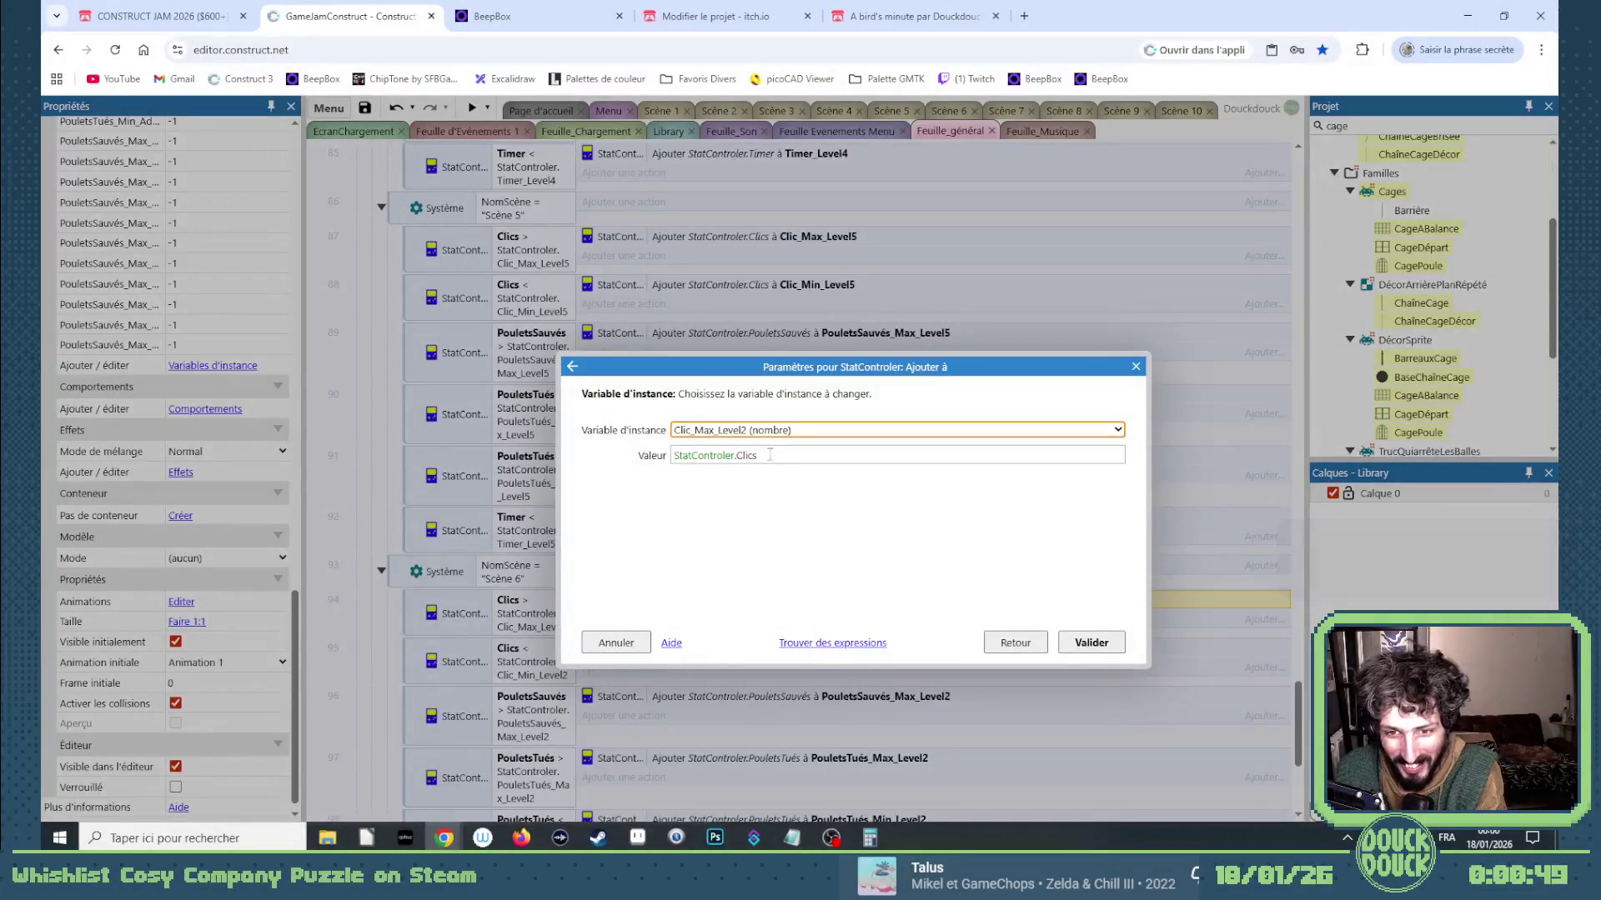
key("Return")
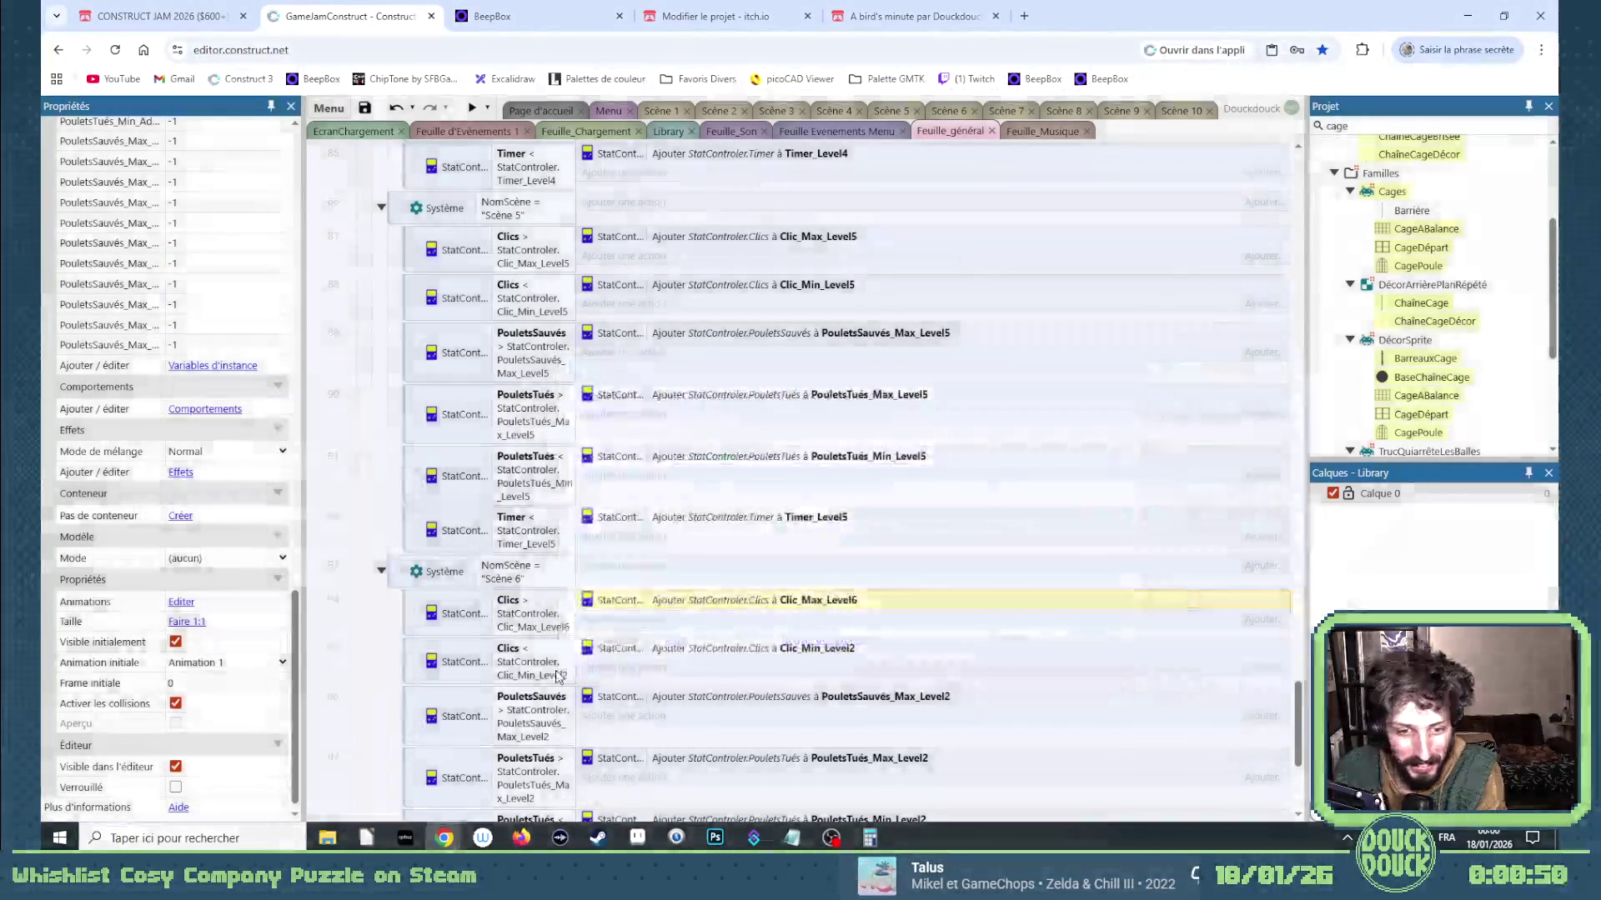
Make event 95's minimum-clicks action add to Clic_Min_Level6.
double_click(525, 661)
left_click(834, 478)
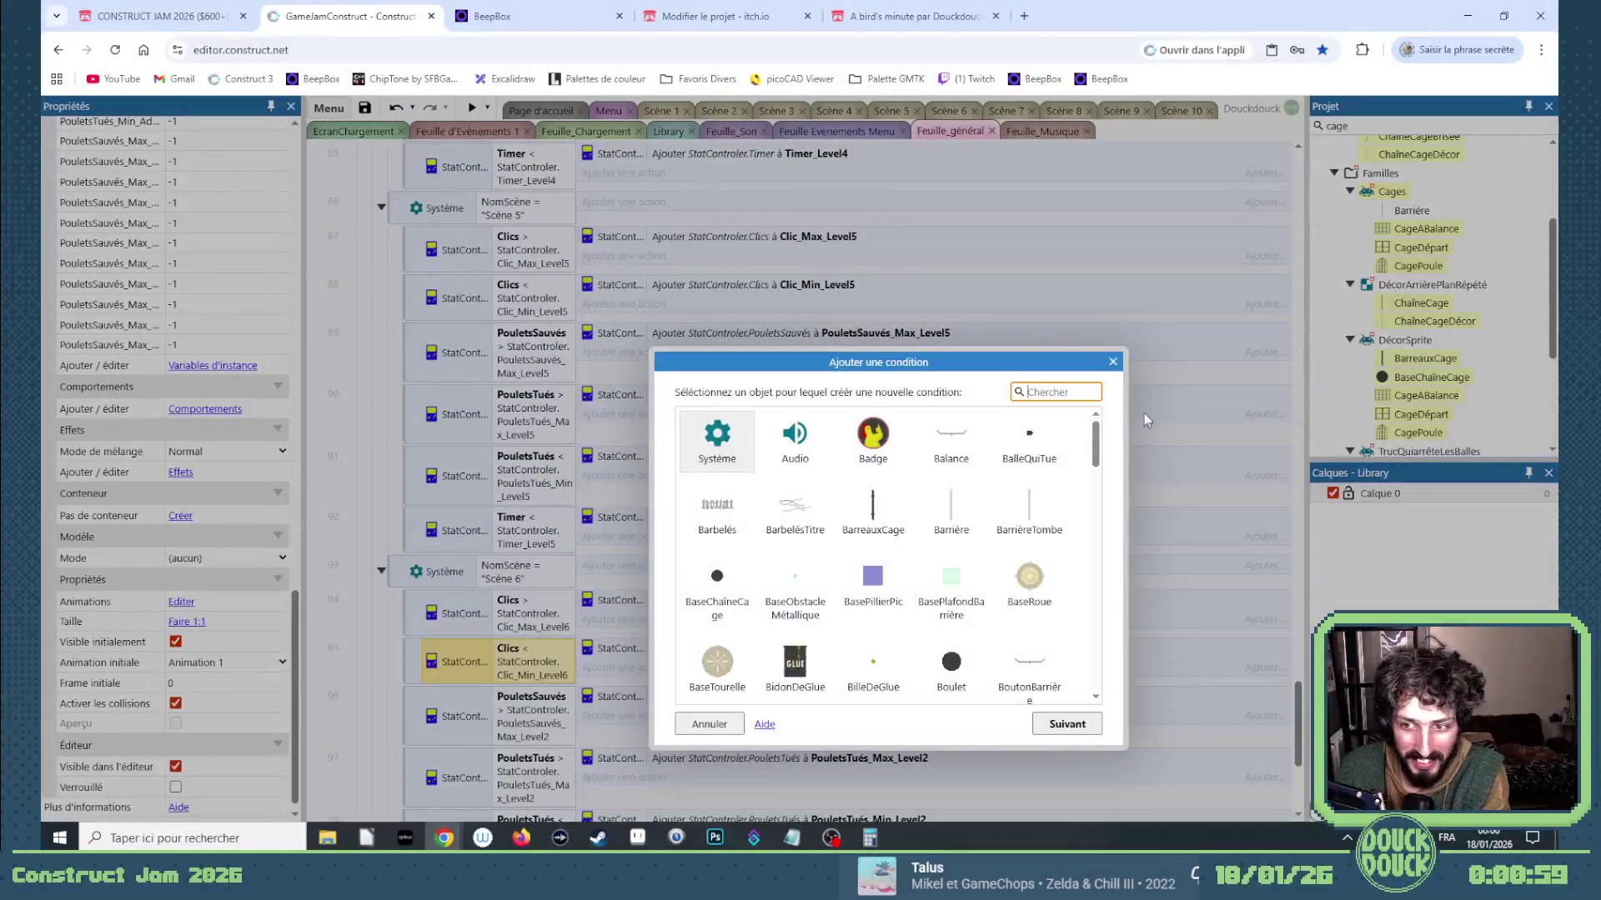
left_click(1113, 361)
left_click(821, 650)
double_click(821, 650)
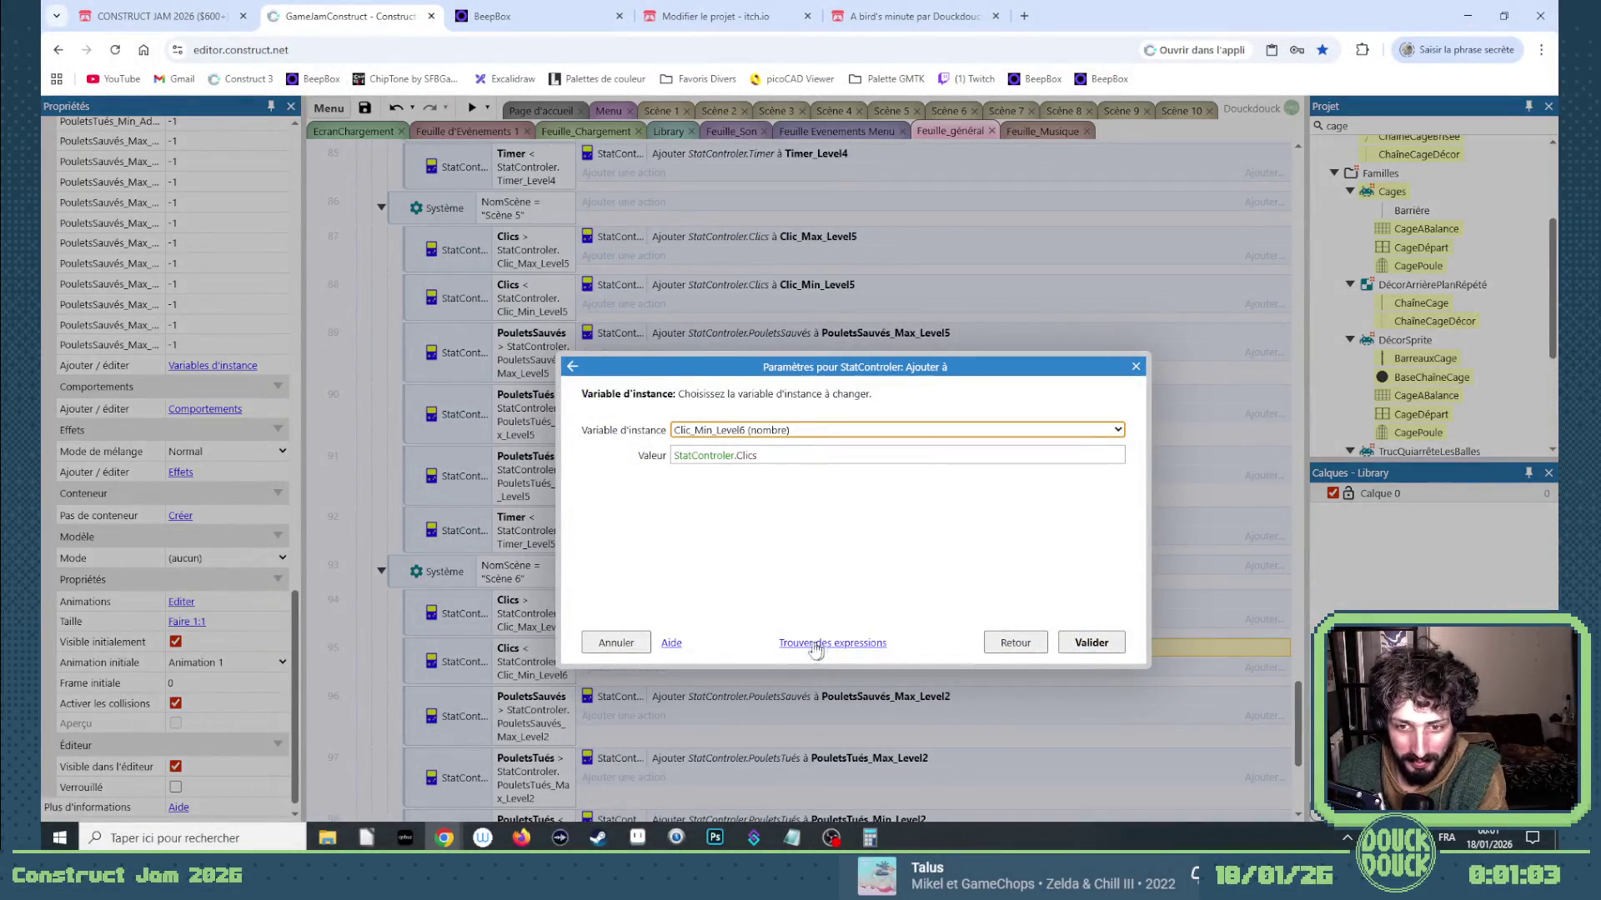
key("Return")
Change event 96's saved-chickens condition and action to PouletsSauvés_Max_Level6, fixing a mistyped 7.
double_click(517, 717)
key("Down")
key("Up")
left_click(884, 480)
type("7")
key("Return")
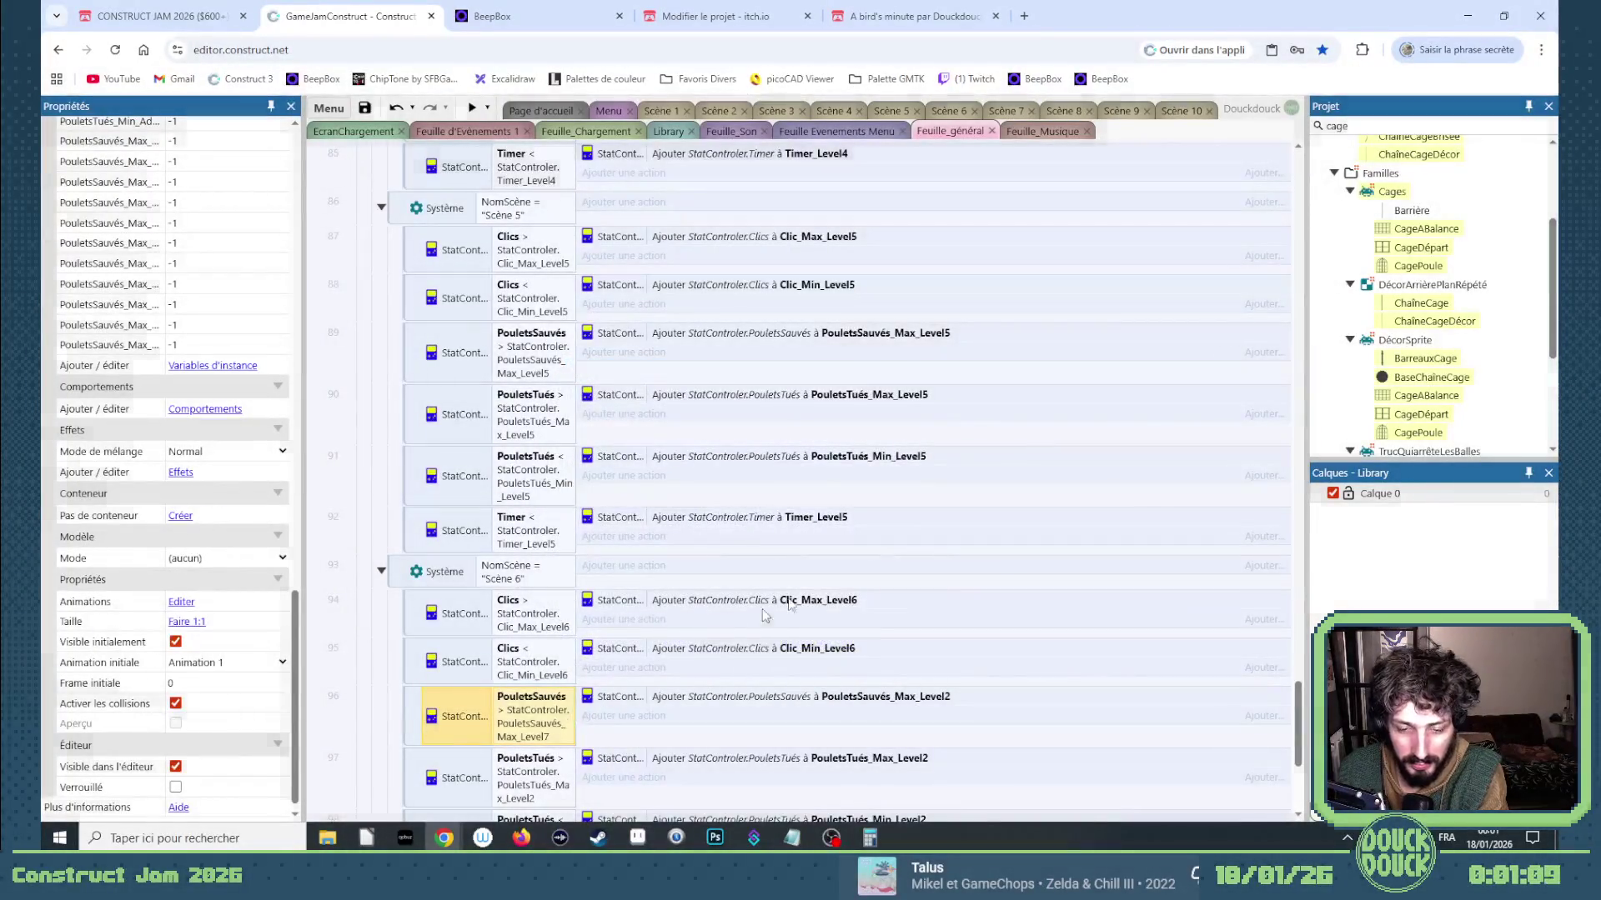
key("Return")
key("Tab")
key("Tab")
key("BackSpace")
type("6")
key("Return")
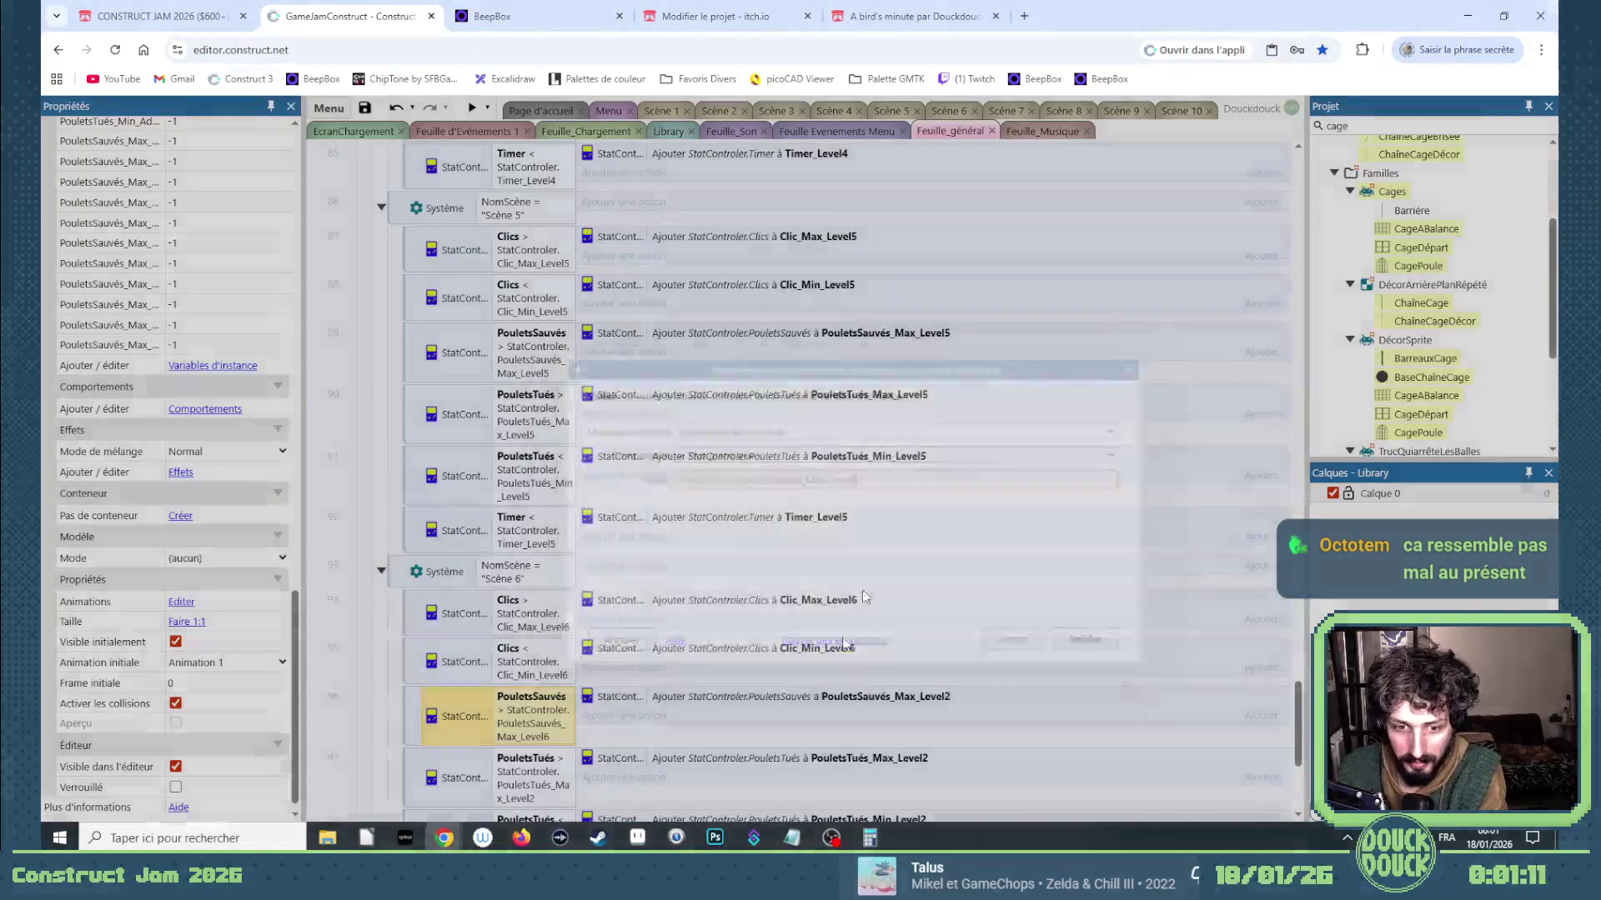
double_click(818, 699)
key("Down")
key("Down")
key("Return")
Switch events 97 and 98 to PouletsTués_Max_Level6 and PouletsTués_Min_Level6 in conditions and actions.
scroll(757, 556, "down", 3)
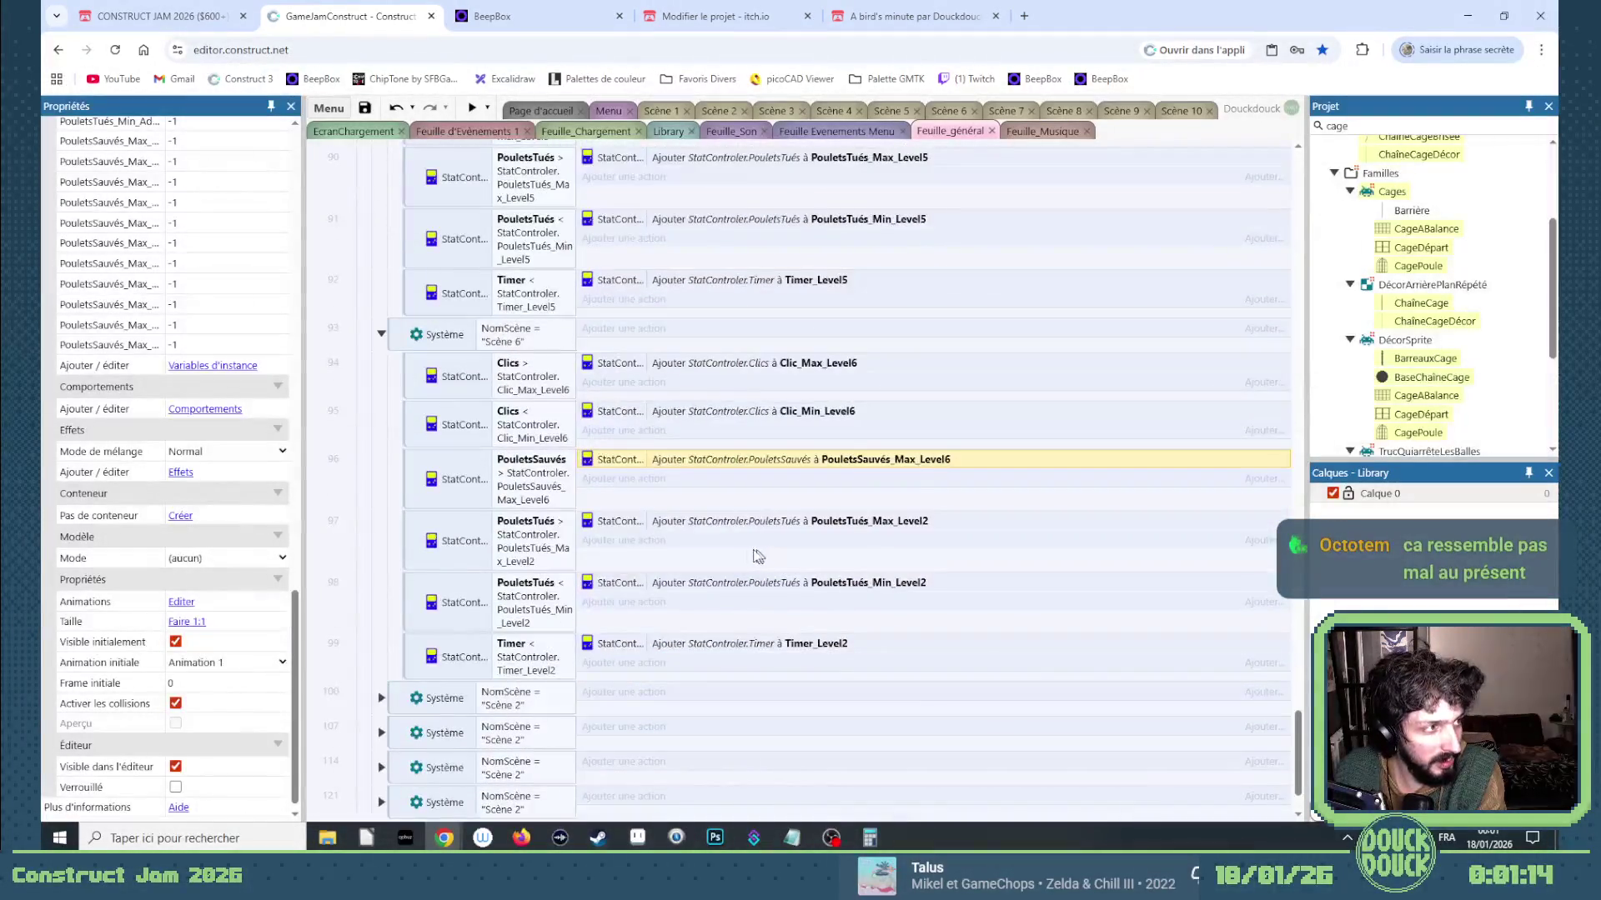
double_click(546, 554)
left_click(886, 476)
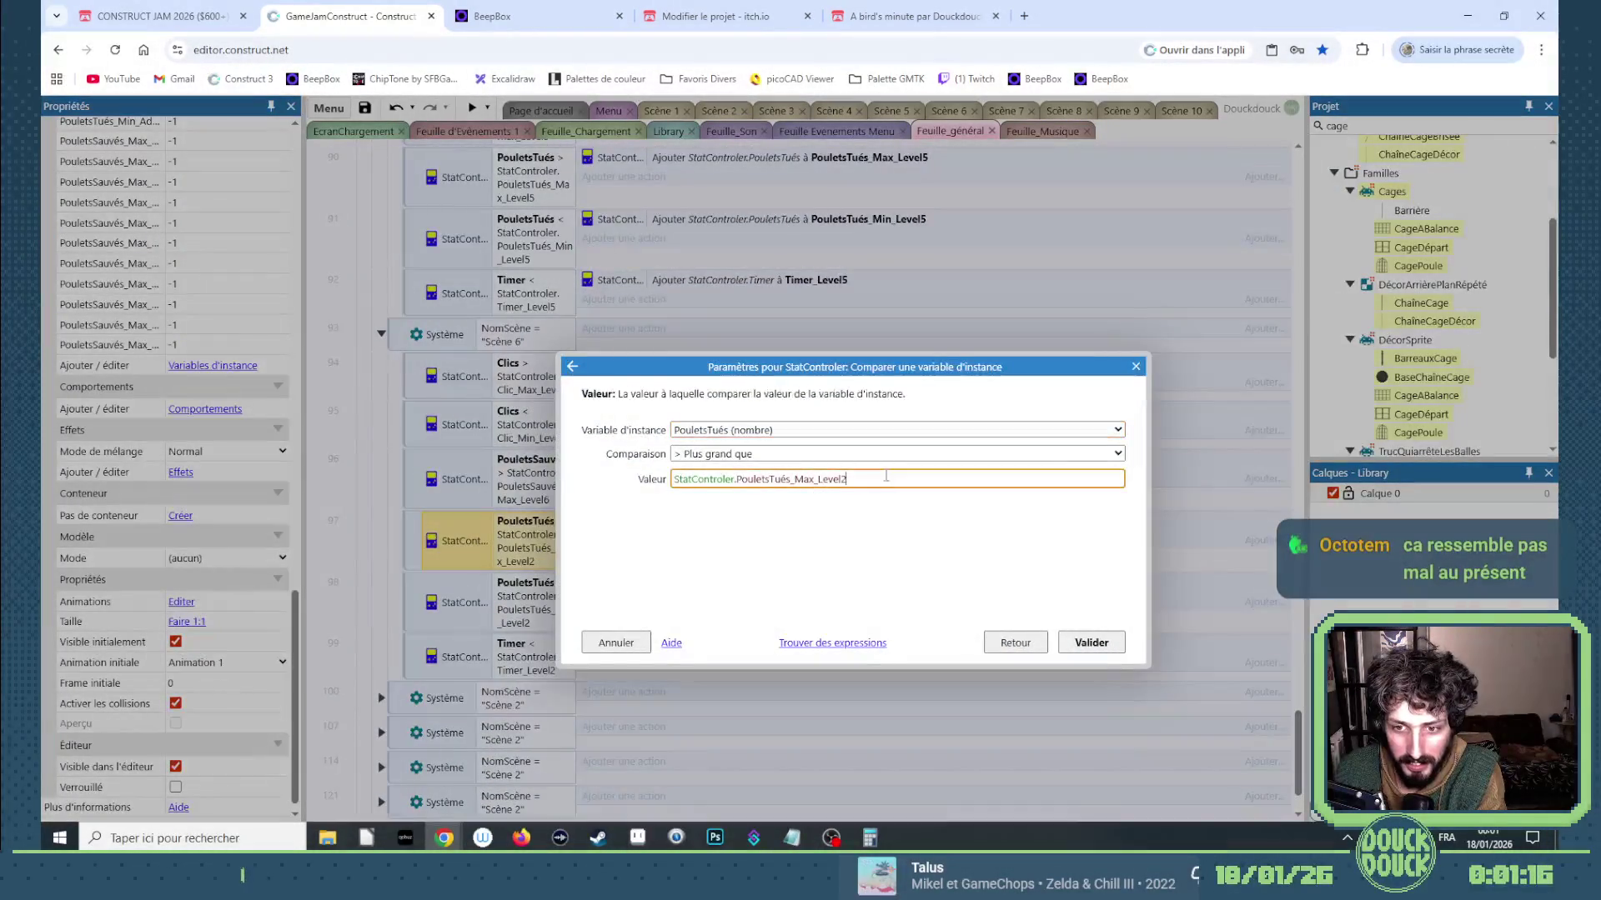
key("Return")
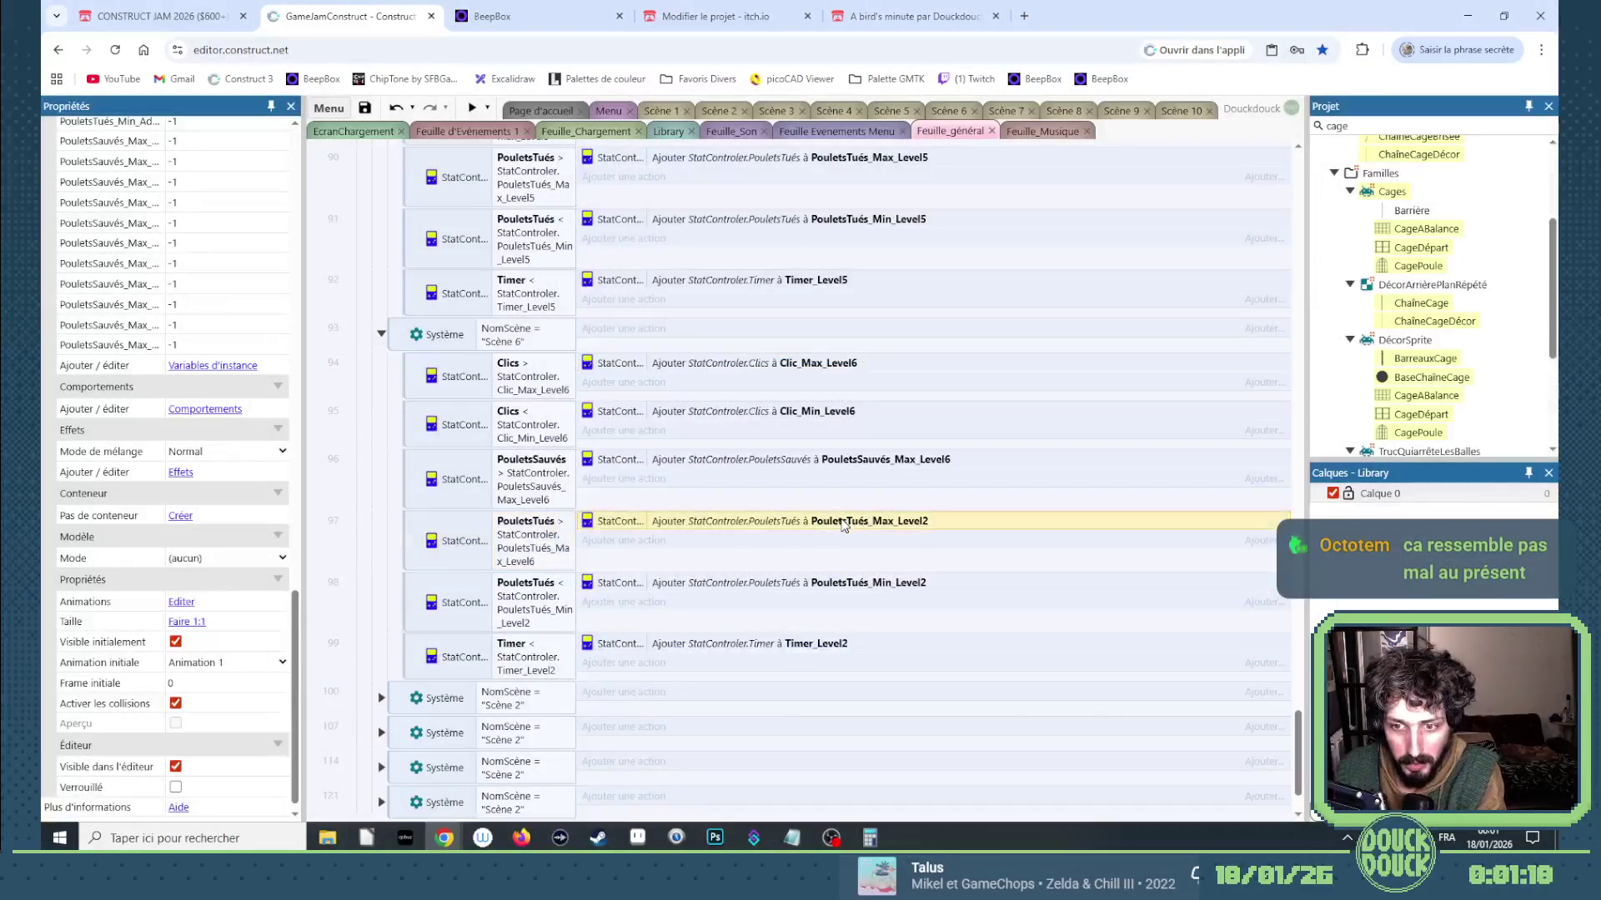
double_click(842, 522)
key("Return")
double_click(457, 602)
left_click(844, 478)
key("BackSpace")
type("6")
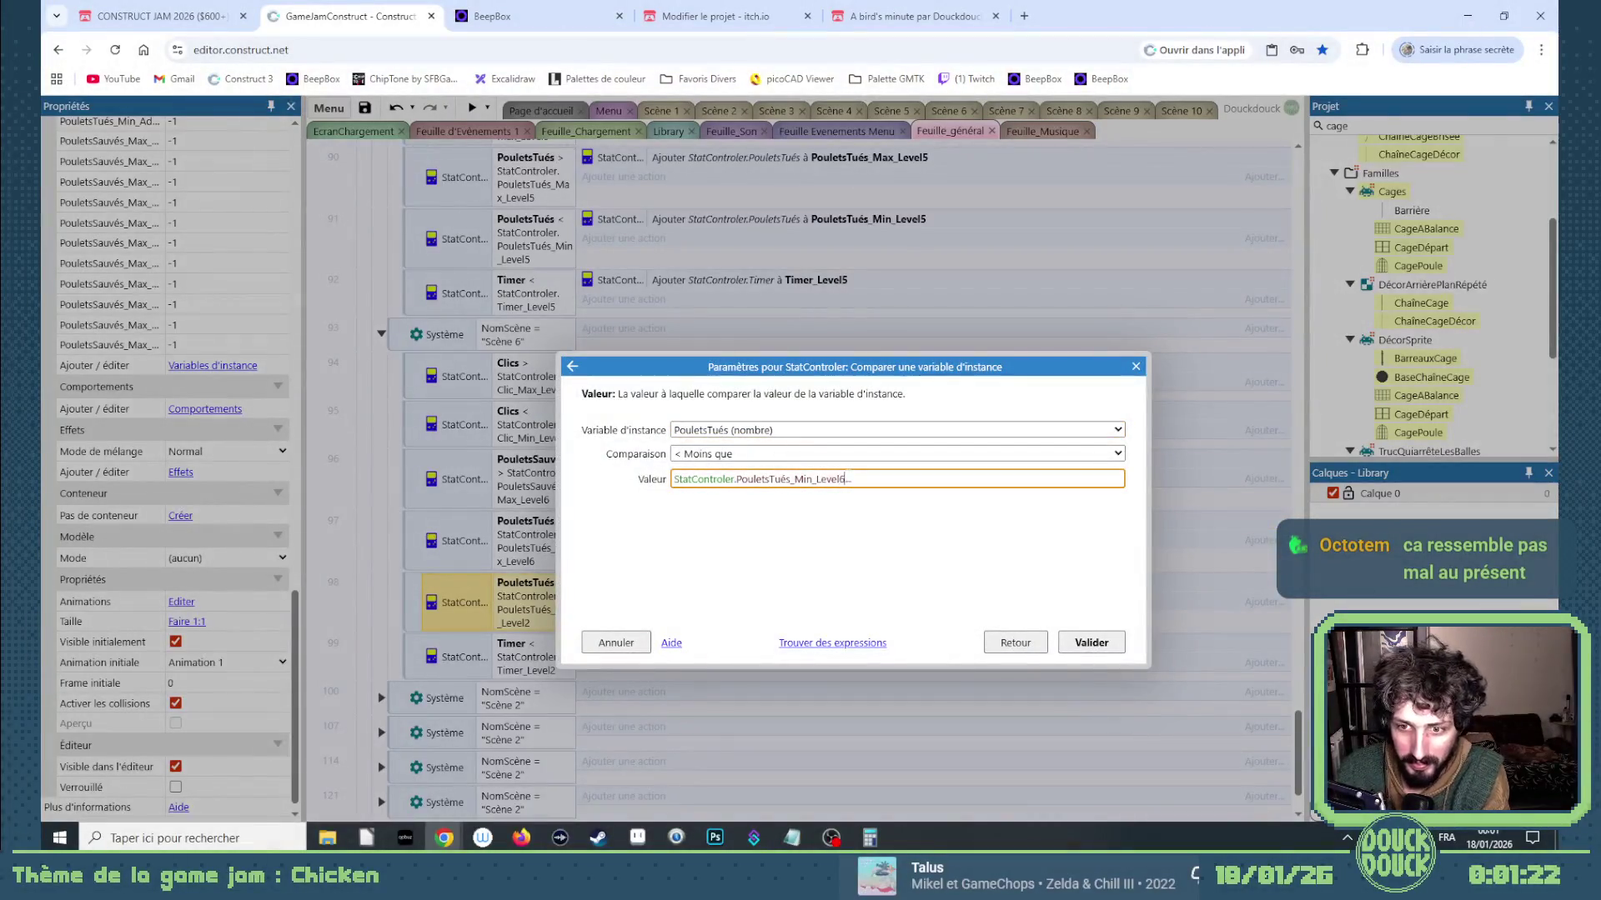
key("Return")
double_click(845, 582)
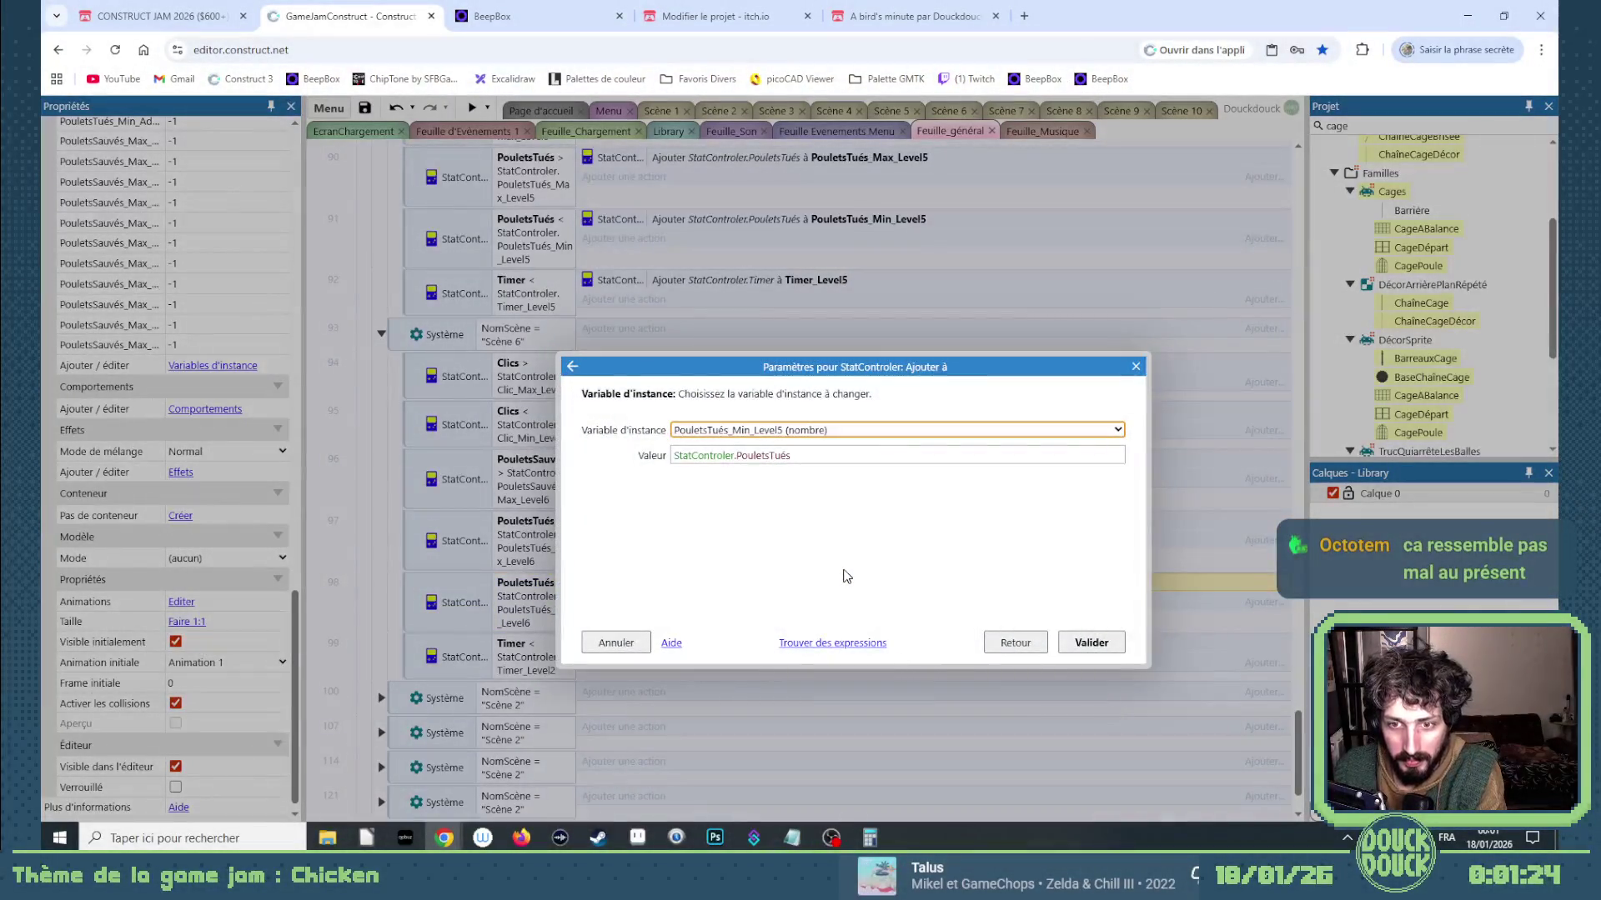
key("Return")
Change event 99's timer condition and action to Timer_Level6.
double_click(459, 657)
left_click(796, 480)
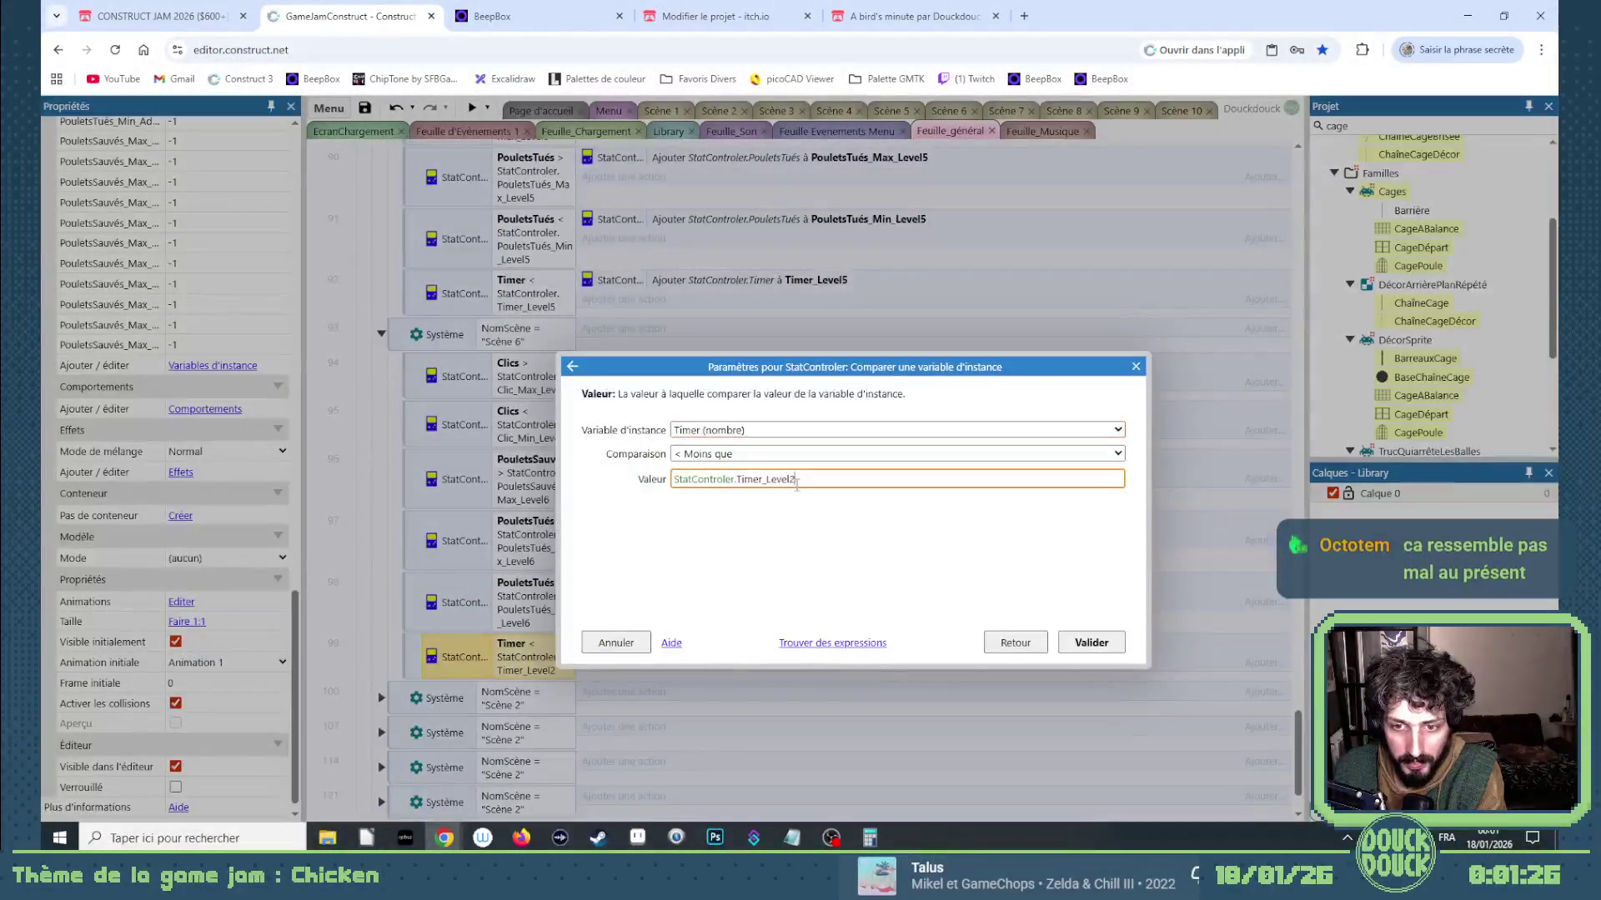
type("6")
key("Return")
double_click(800, 644)
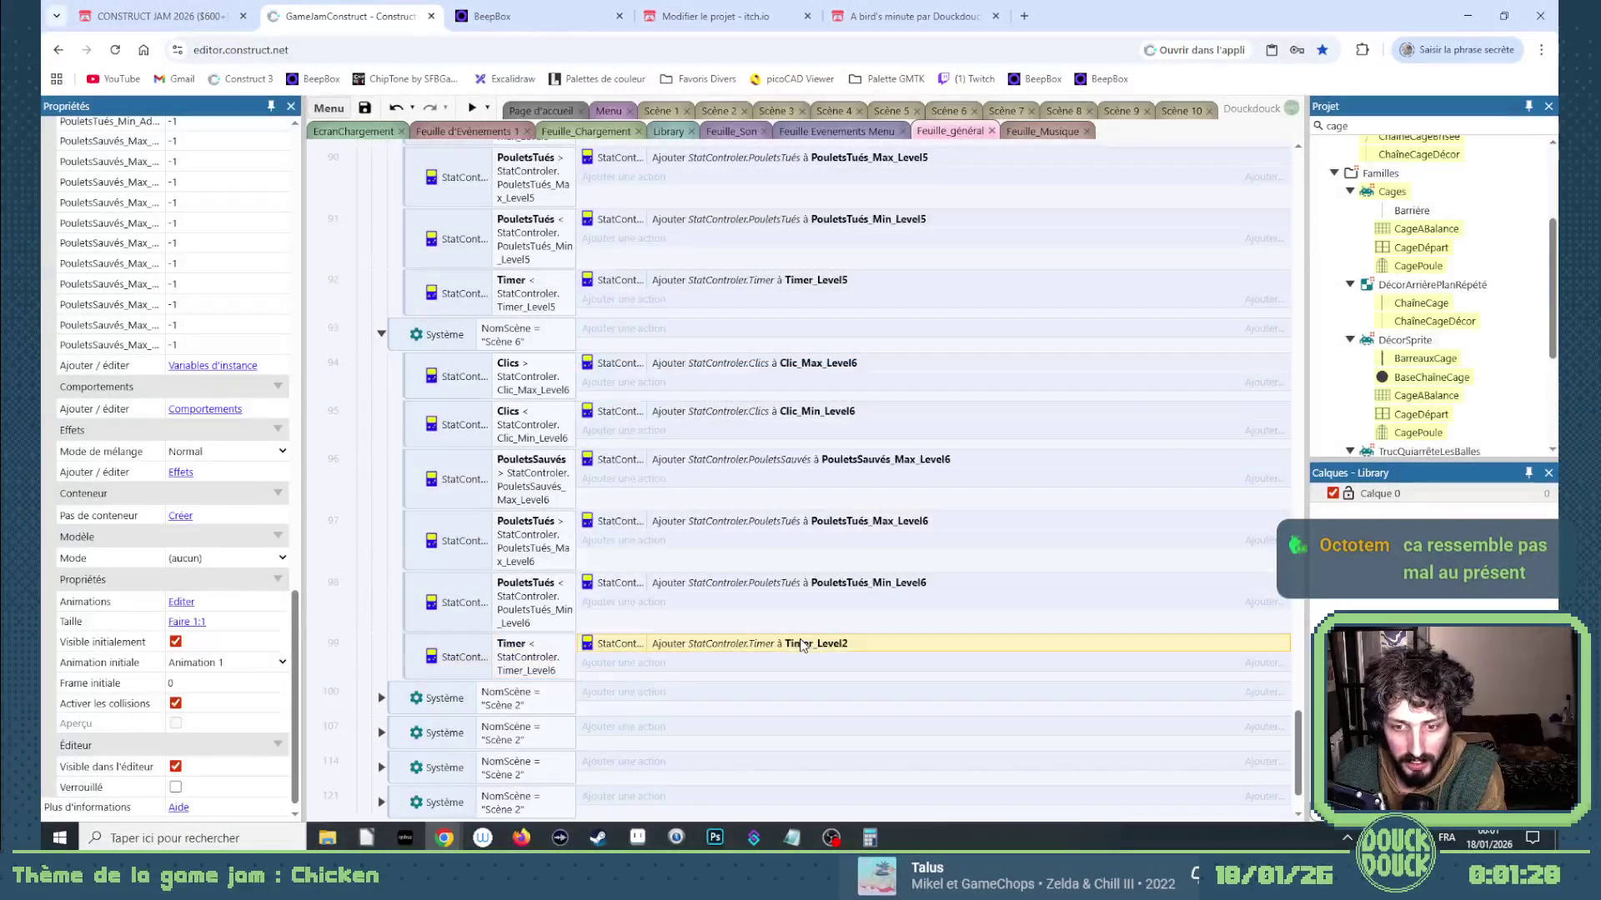
key("Down")
key("Down")
key("Down")
key("Return")
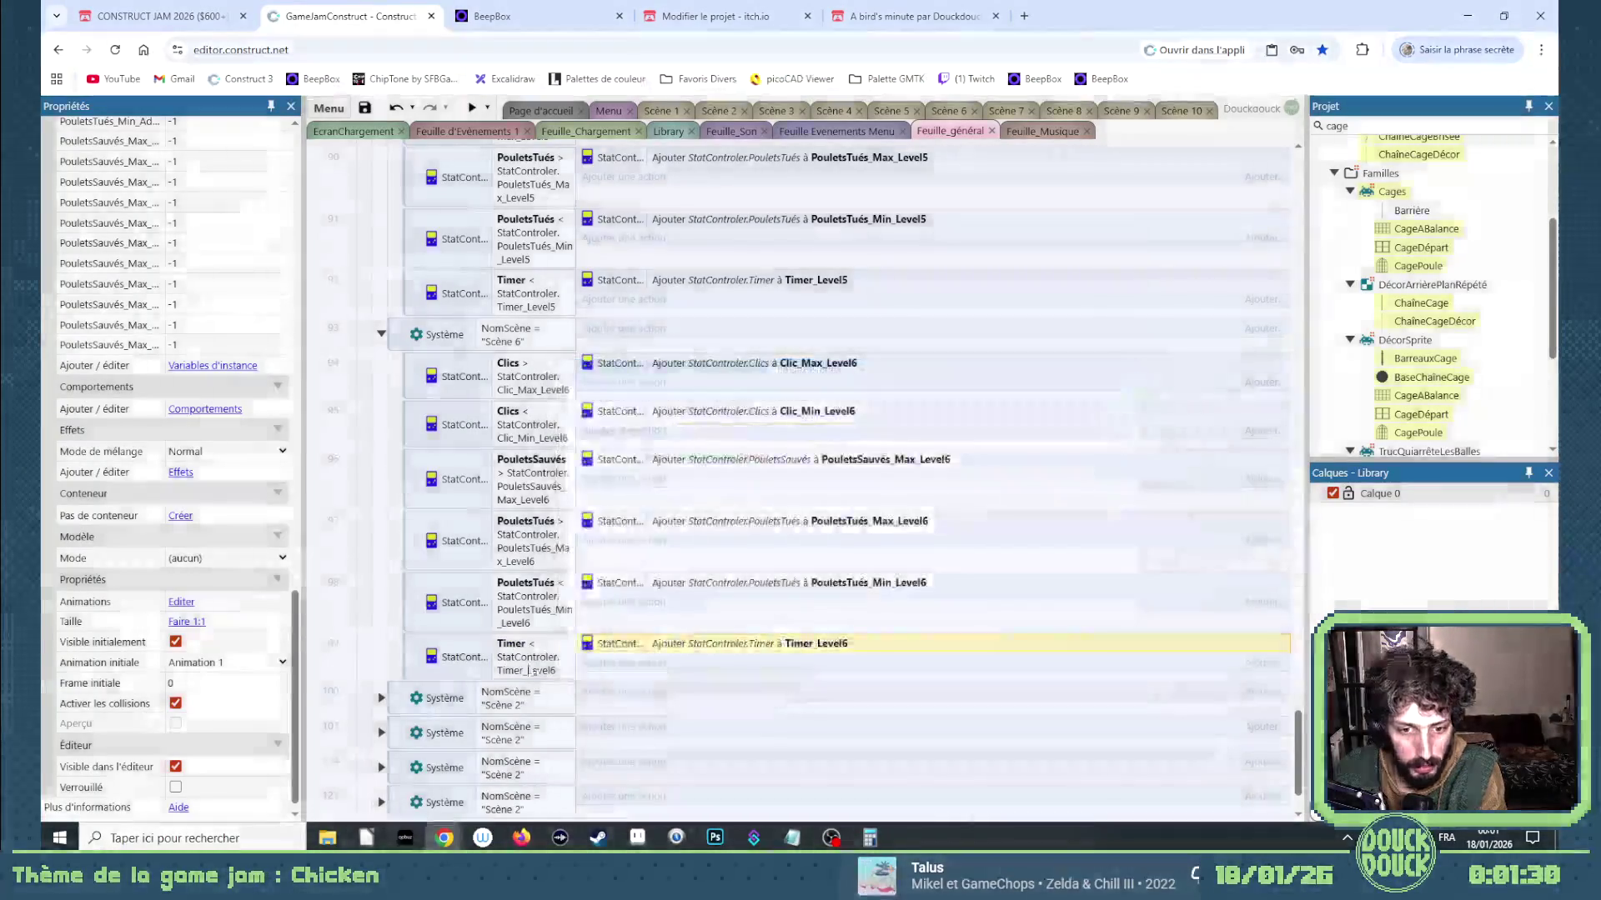
scroll(469, 659, "down", 1)
left_click(381, 607)
Set event 101's clicks-max condition and action to Clic_Max_Level7 and the scene name to "Scène 7".
double_click(463, 649)
left_click(807, 479)
key("BackSpace")
type("7")
key("Return")
key("Return")
double_click(558, 606)
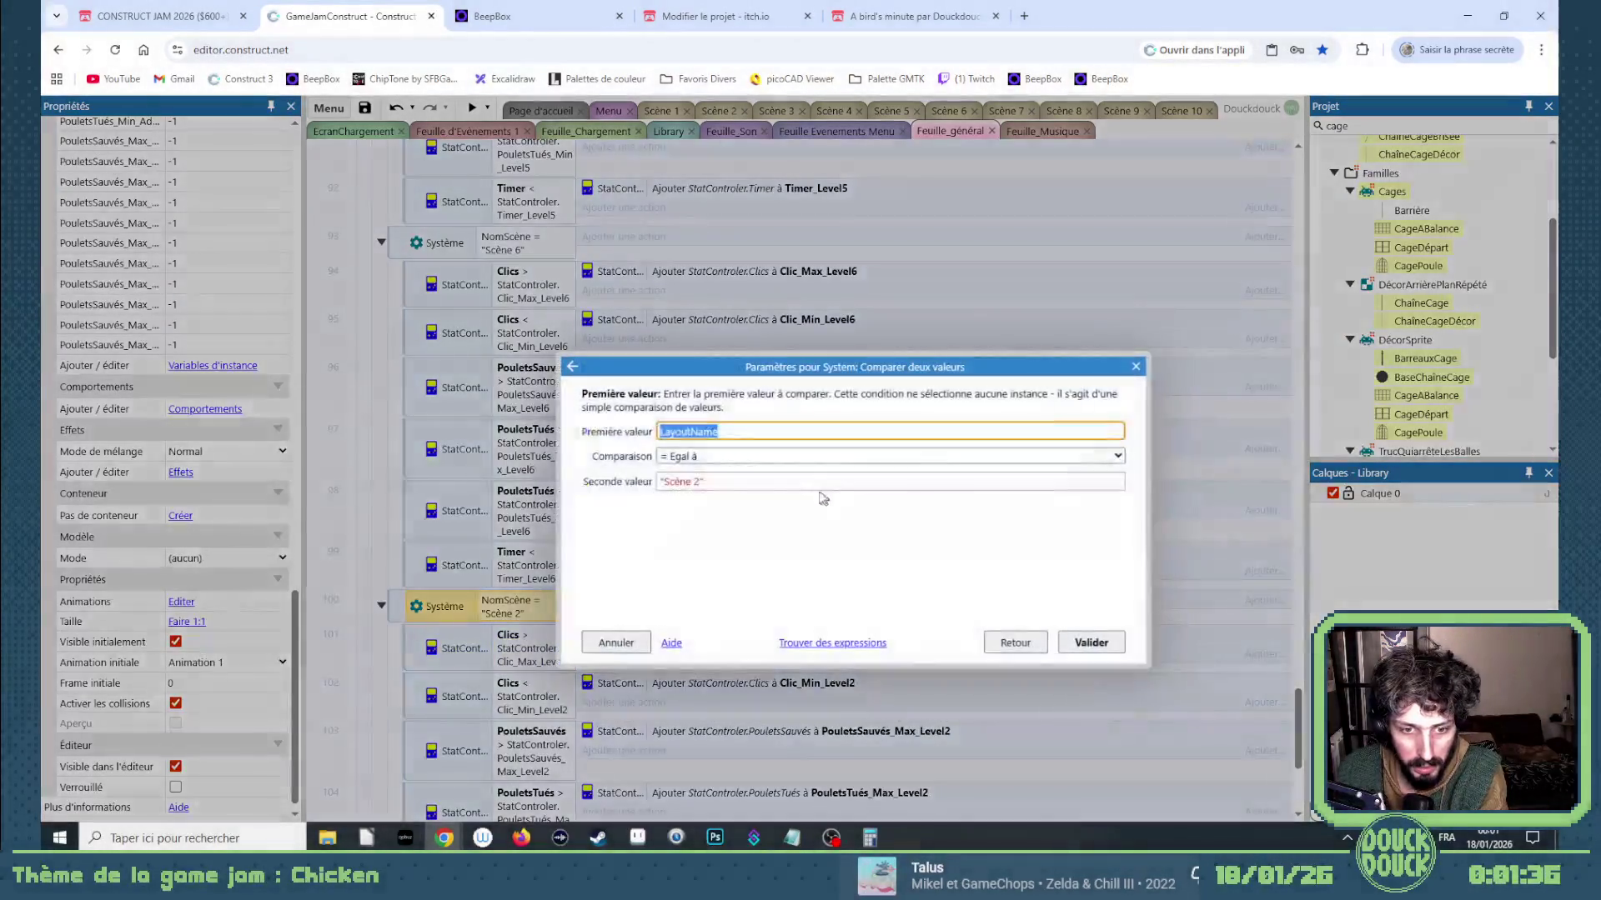
left_click(701, 481)
key("BackSpace")
type("7")
key("Return")
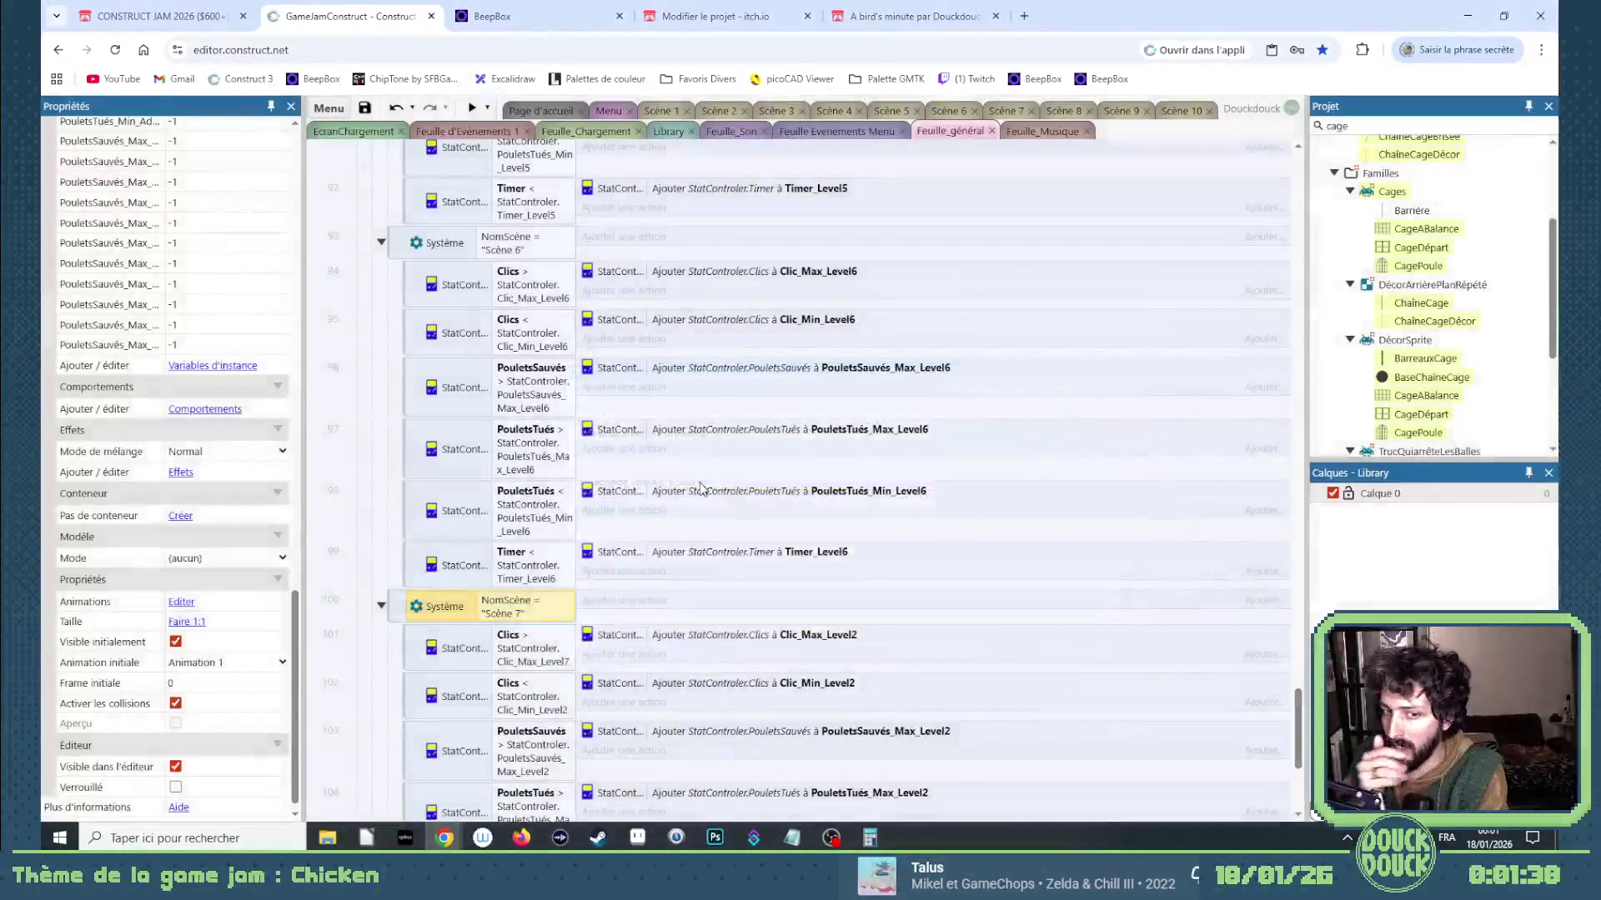
double_click(817, 635)
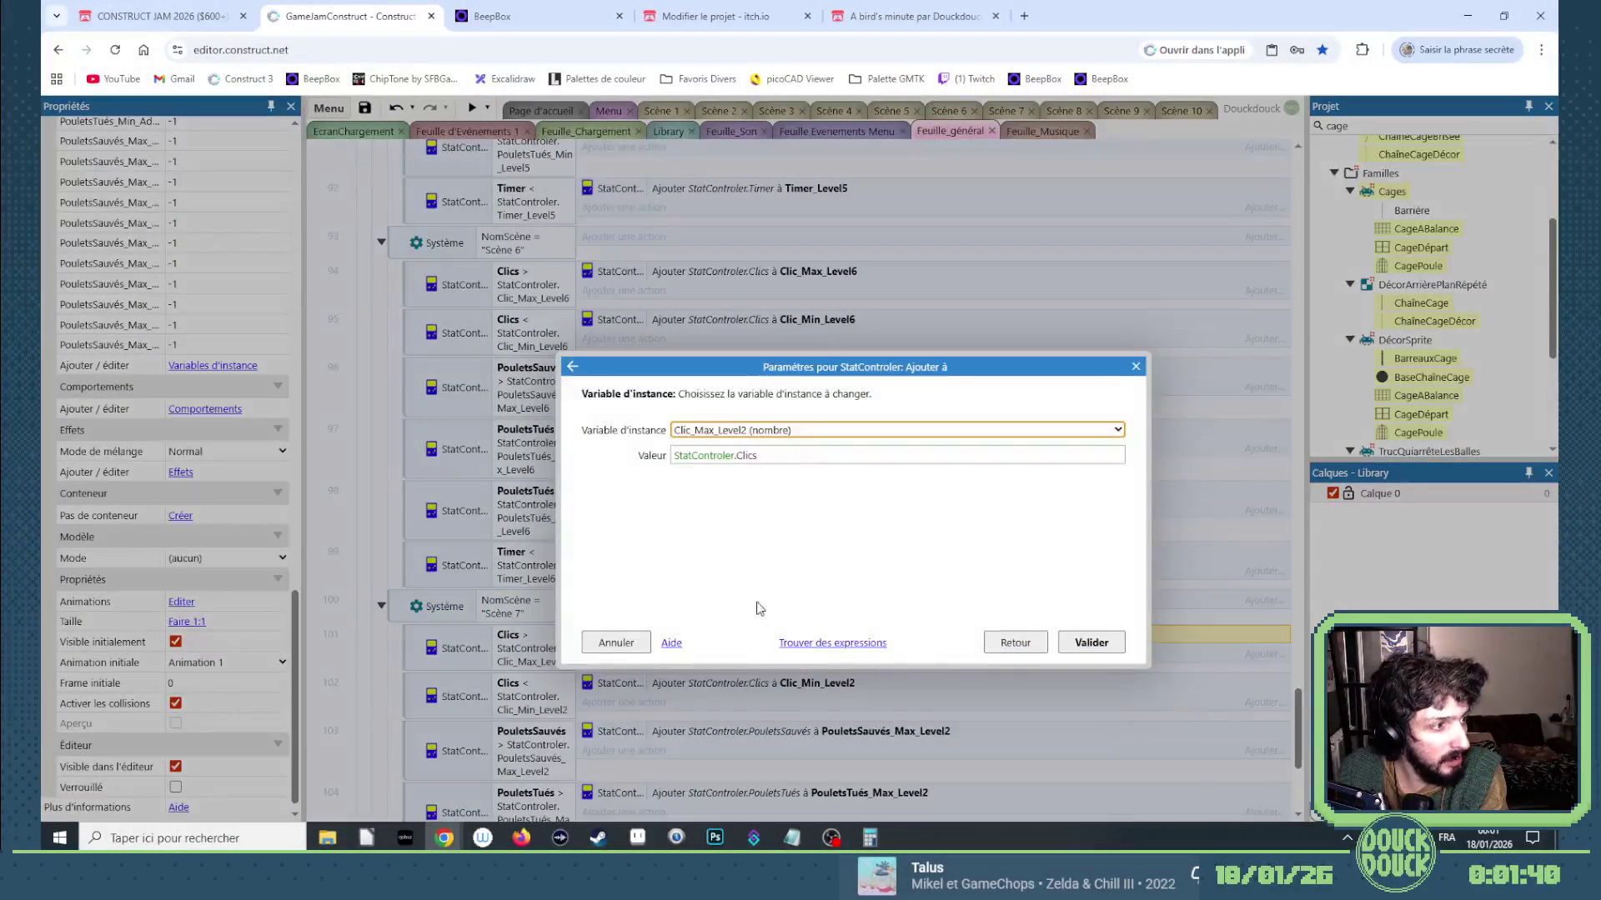
key("Down")
key("Down")
key("Down")
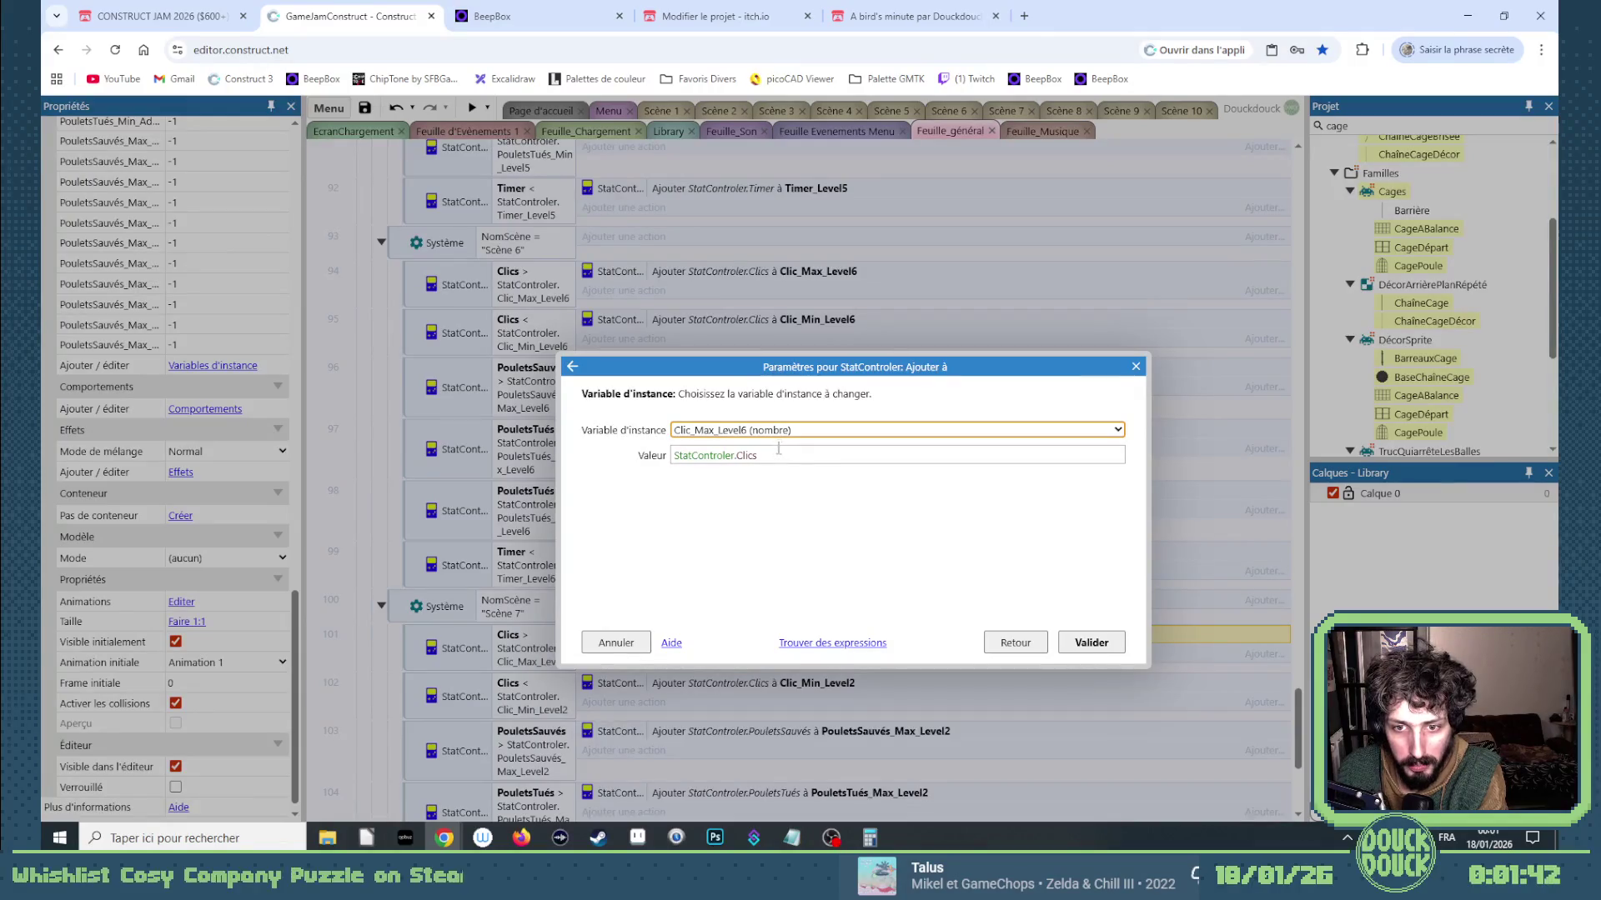
key("Return")
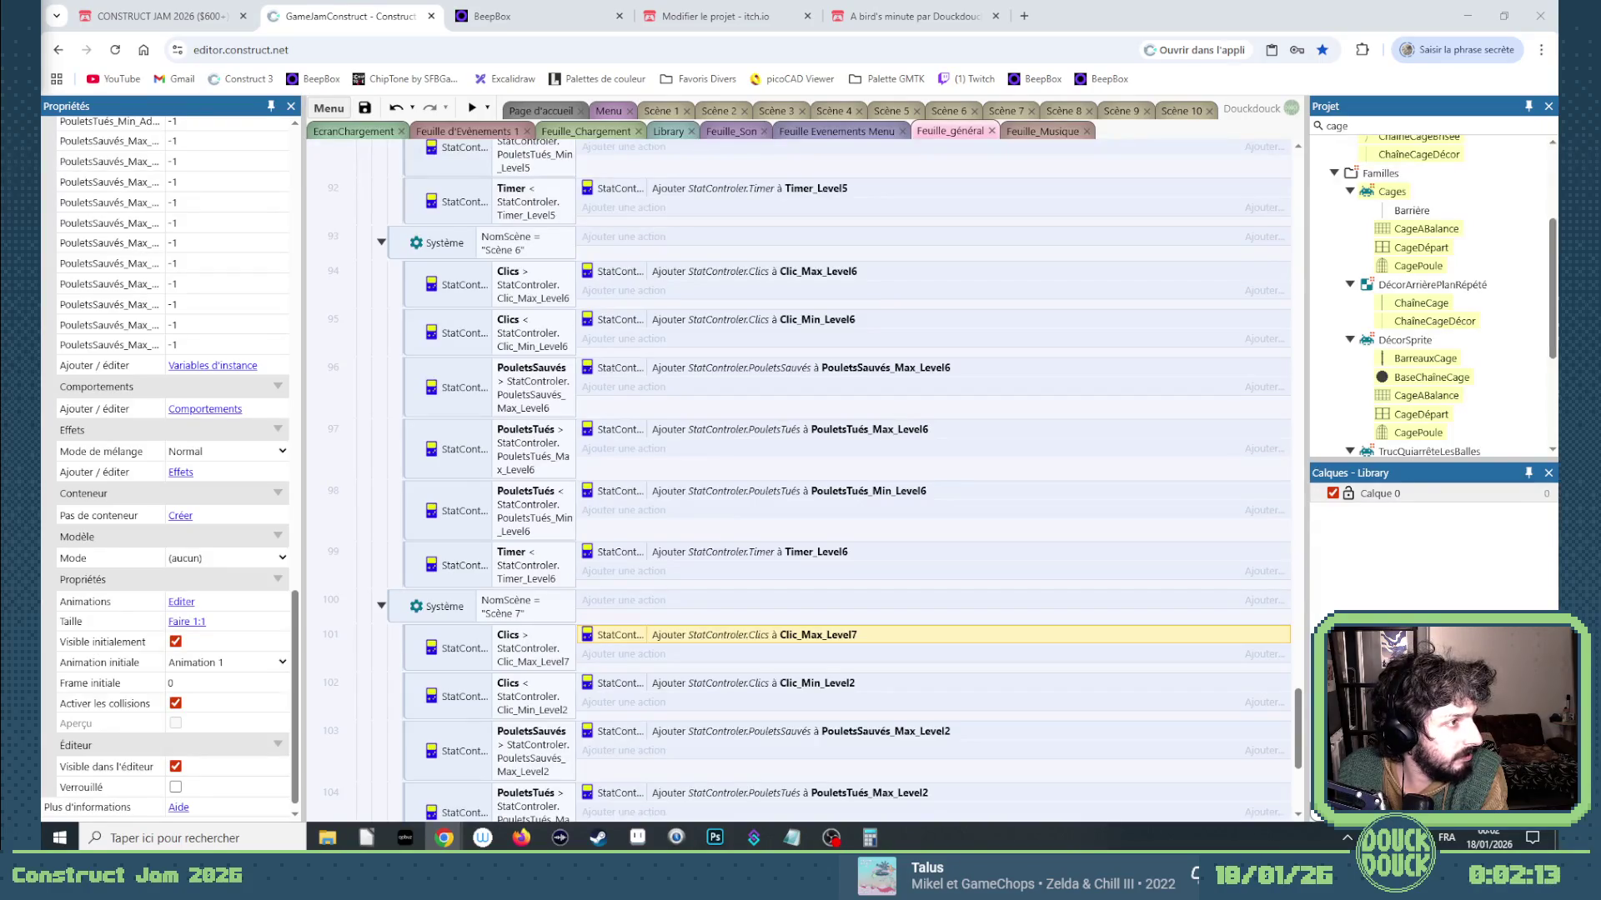
Point row 102's minimum-clicks condition and add-to action at Clic_Min_Level7.
double_click(534, 697)
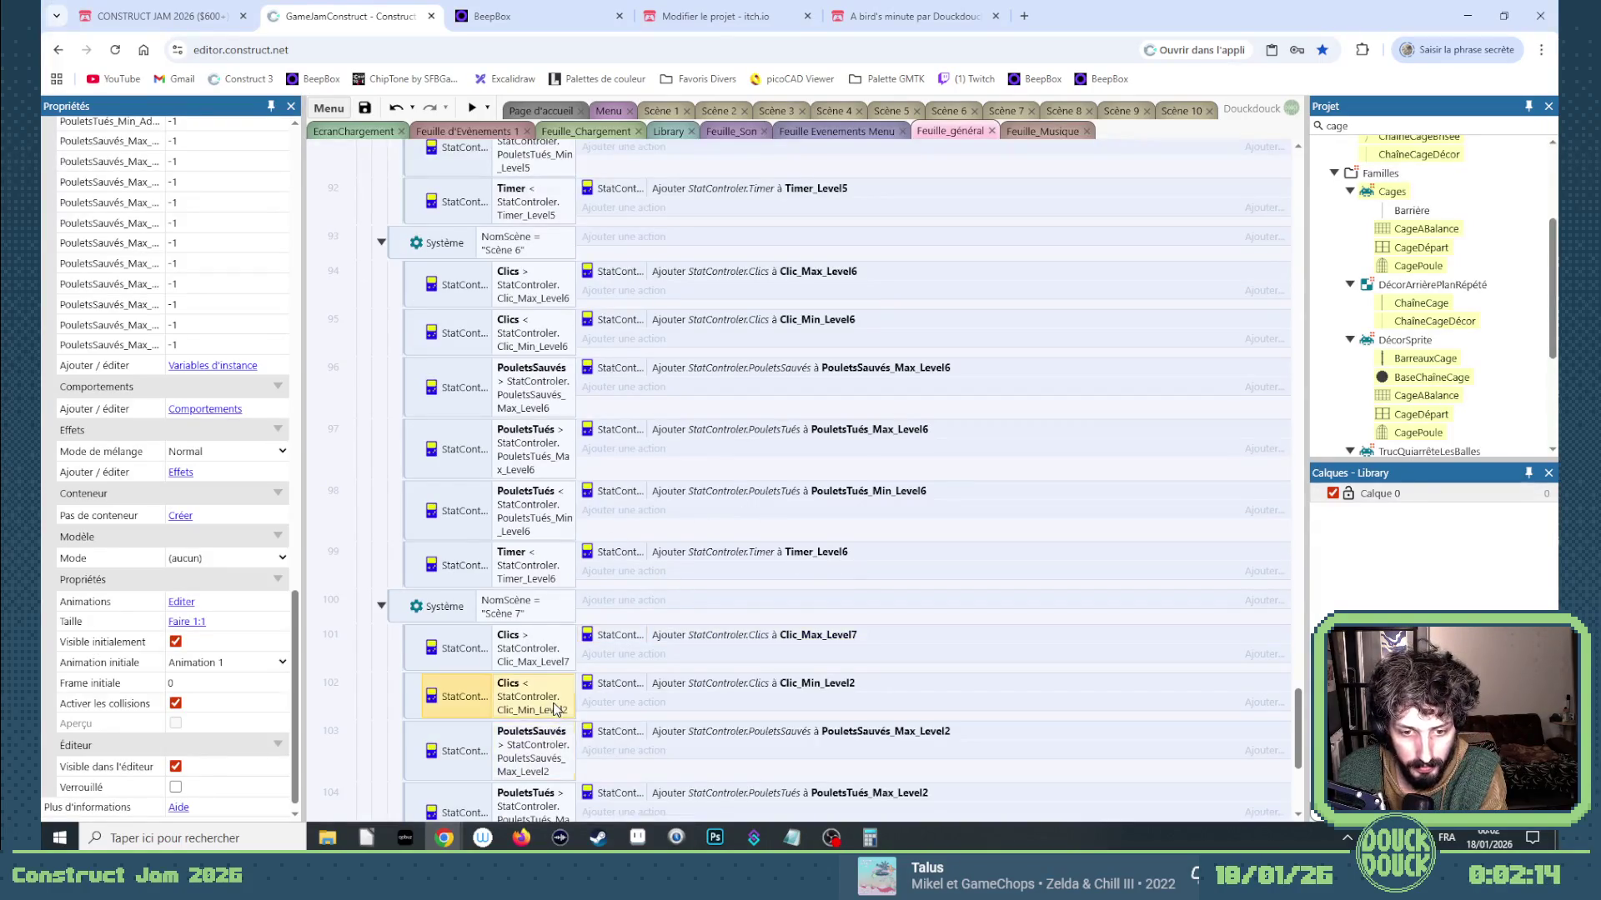
left_click(824, 472)
key("BackSpace")
type("7")
key("Return")
key("Return")
double_click(869, 689)
left_click(797, 457)
left_click(821, 430)
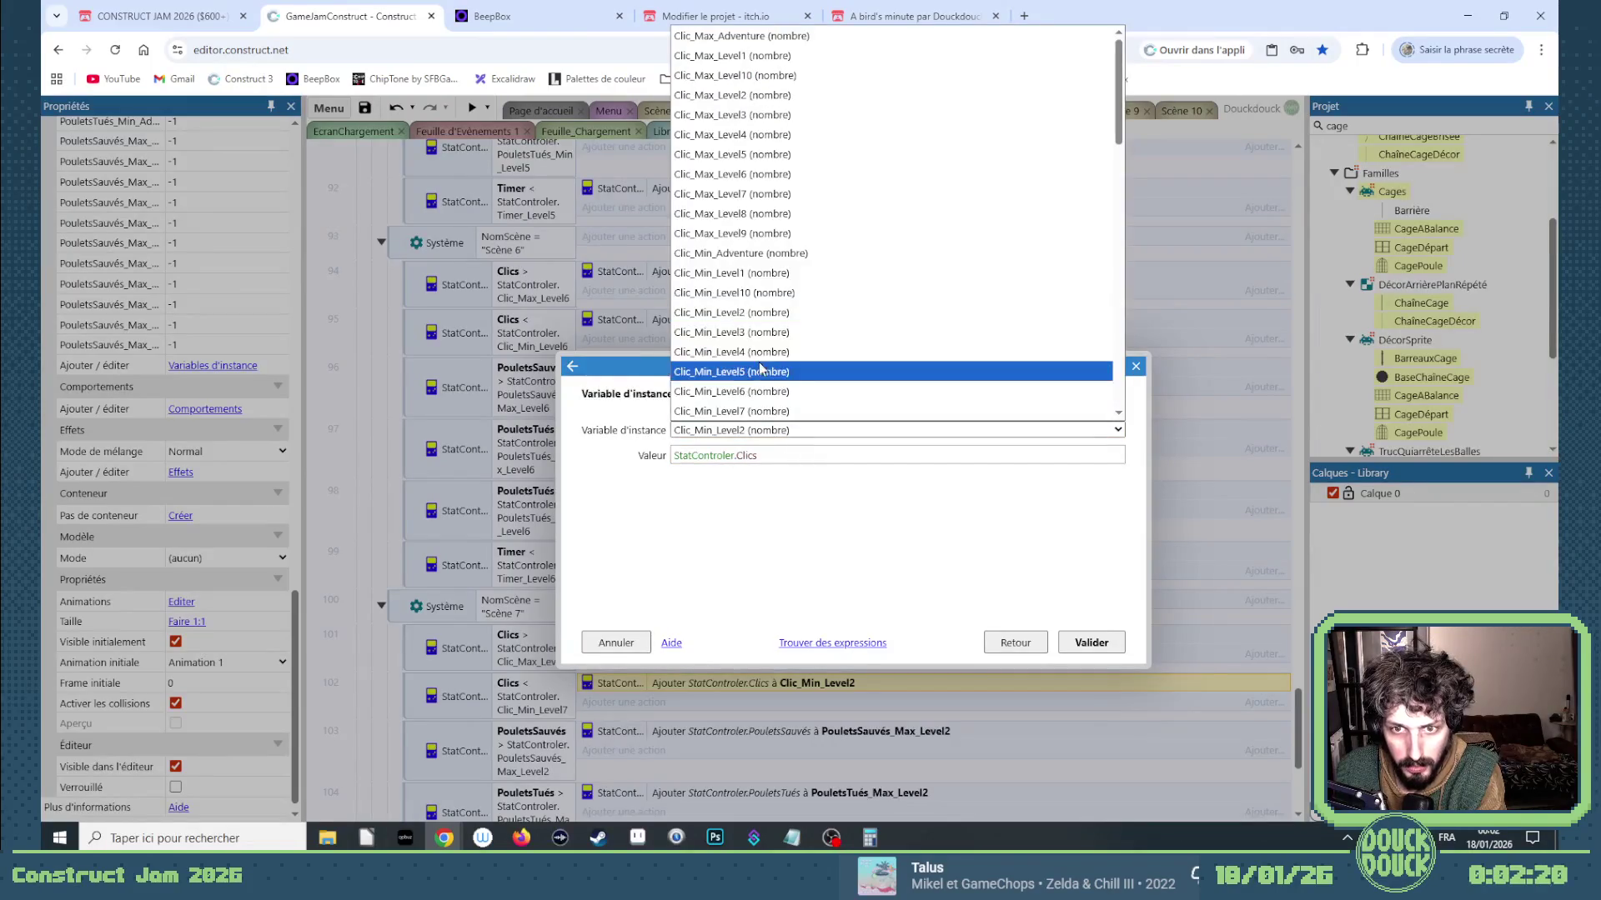
left_click(761, 415)
key("Return")
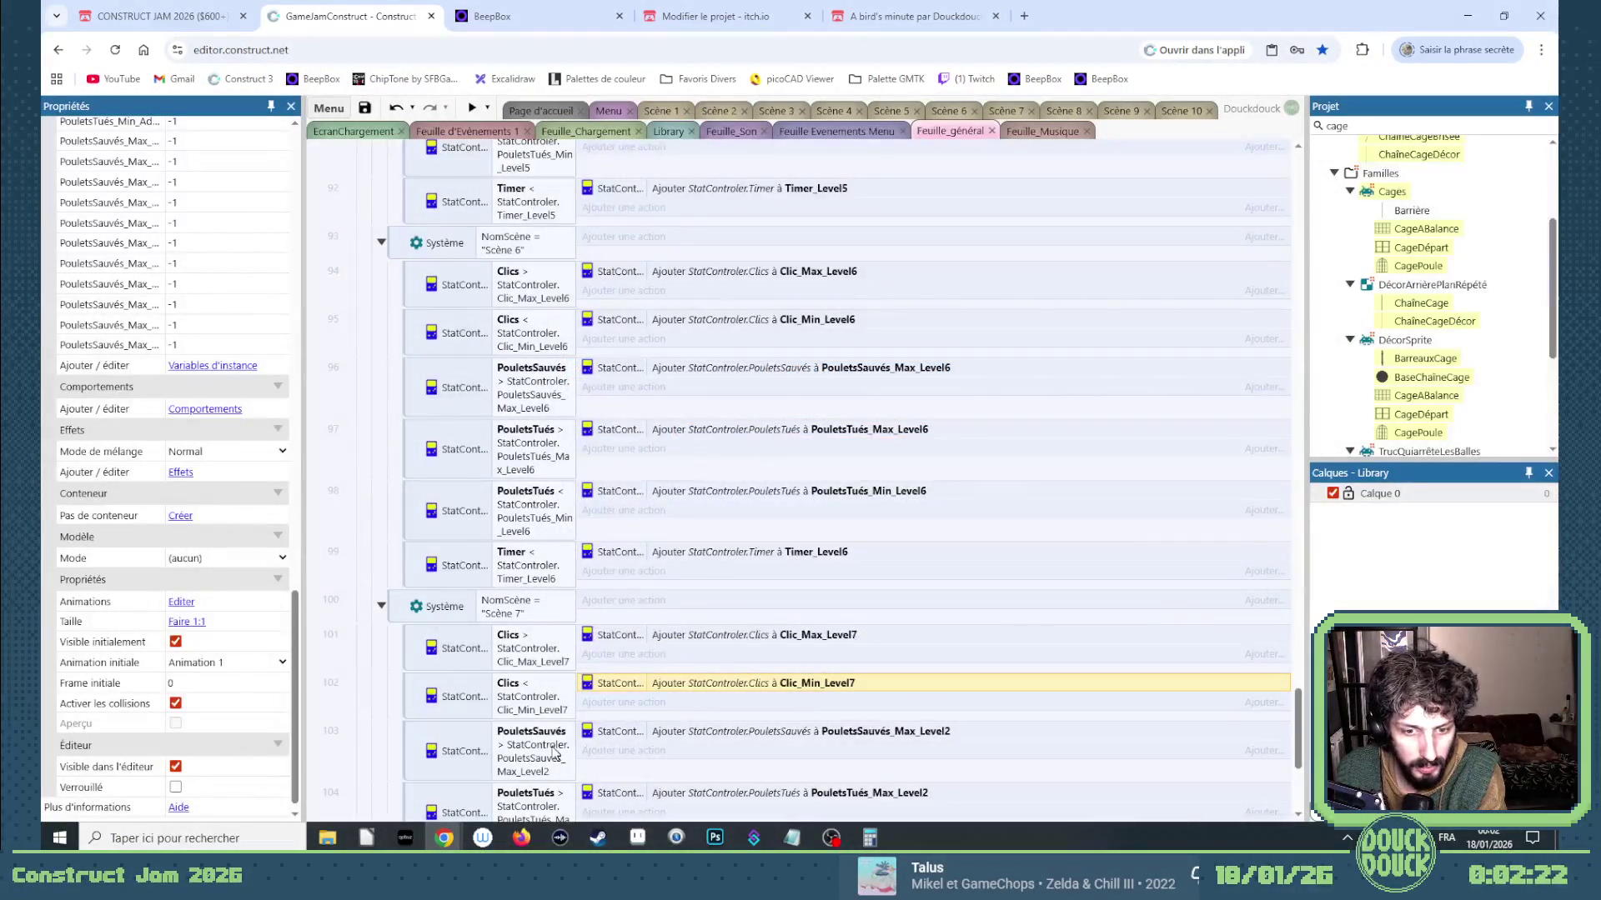
Point row 103's chickens-saved condition and action at PouletsSauvés_Max_Level7.
double_click(552, 750)
left_click(831, 482)
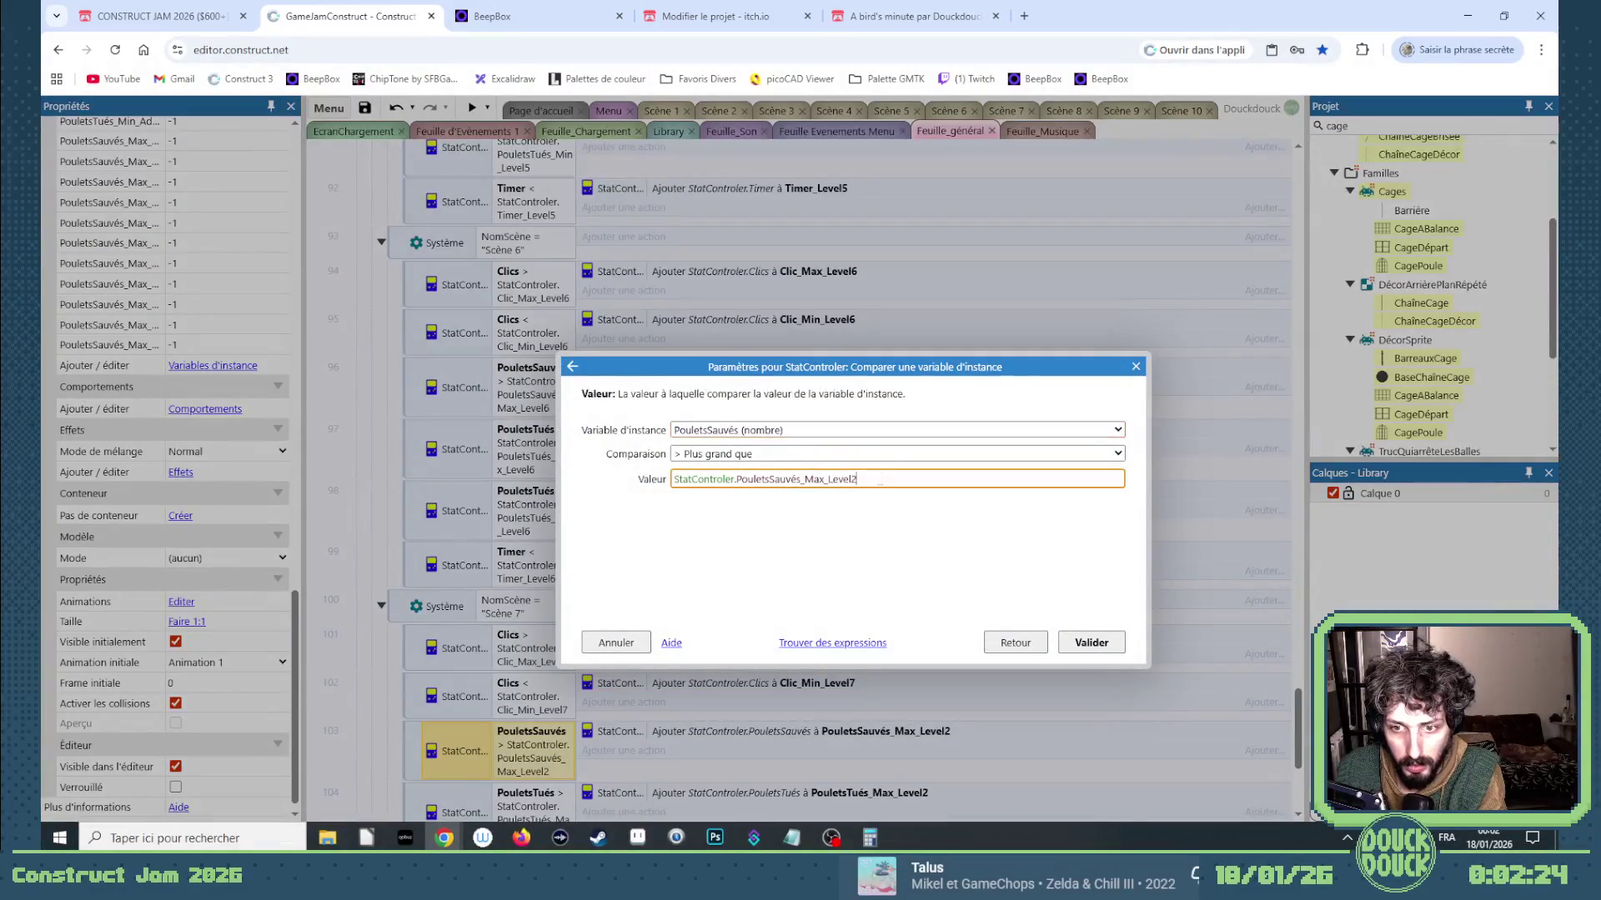
key("BackSpace")
type("7")
key("Return")
double_click(792, 731)
key("Down")
key("Down")
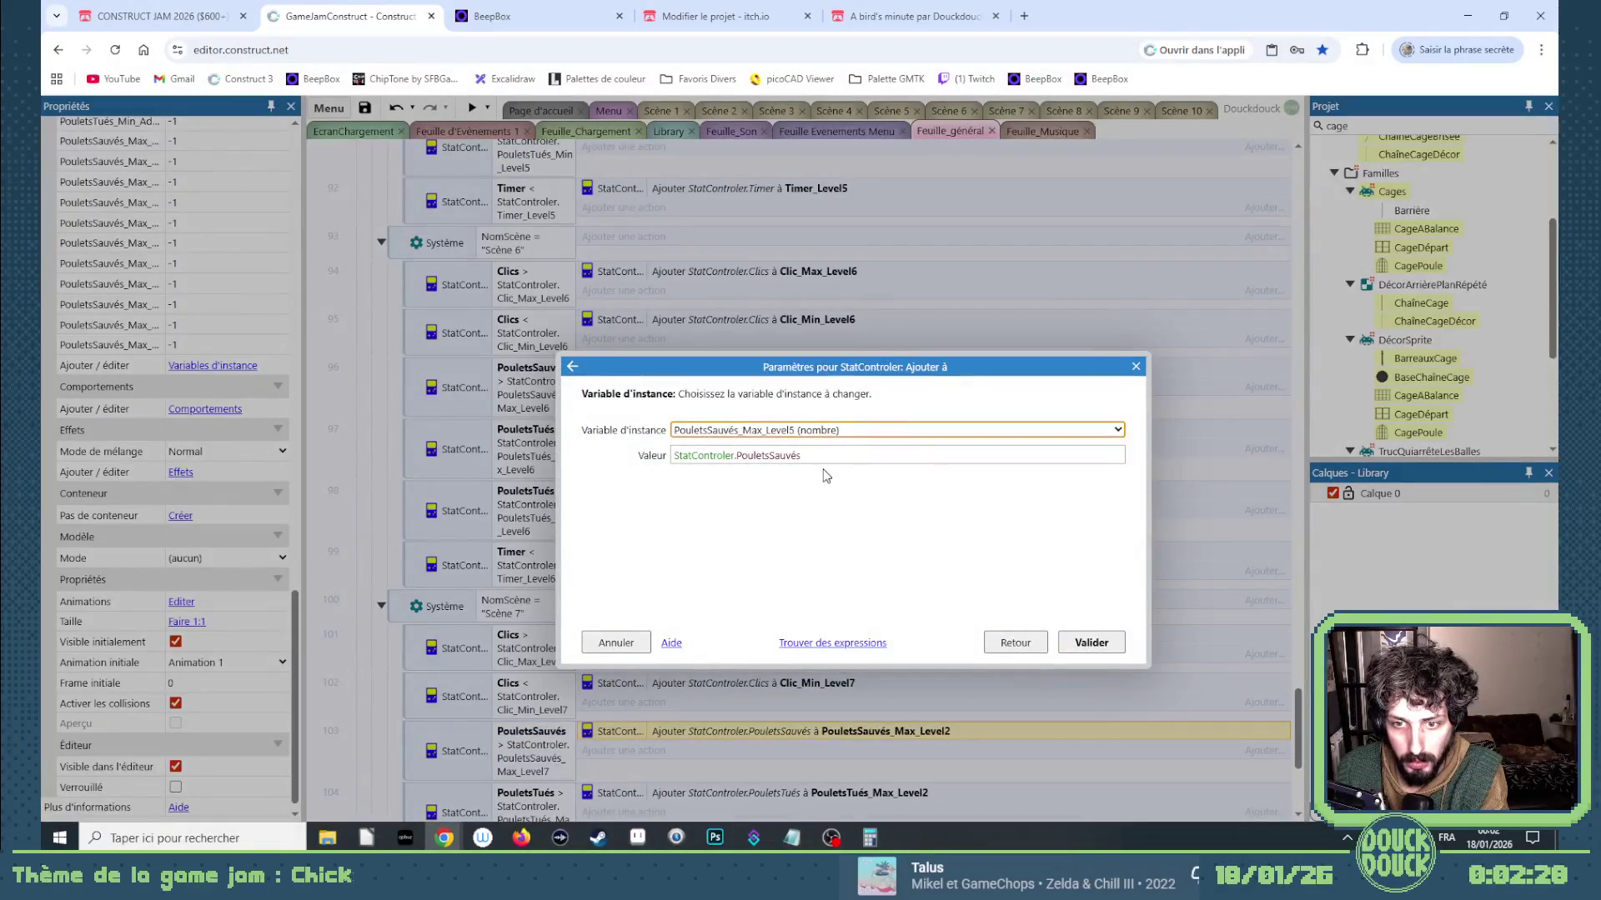
key("Return")
Point row 104's chickens-killed condition and action at PouletsTués_Max_Level7.
scroll(825, 476, "down", 2)
left_click(550, 656)
double_click(550, 656)
left_click(862, 481)
key("BackSpace")
type("8")
key("BackSpace")
type("7")
key("Return")
key("Return")
double_click(838, 637)
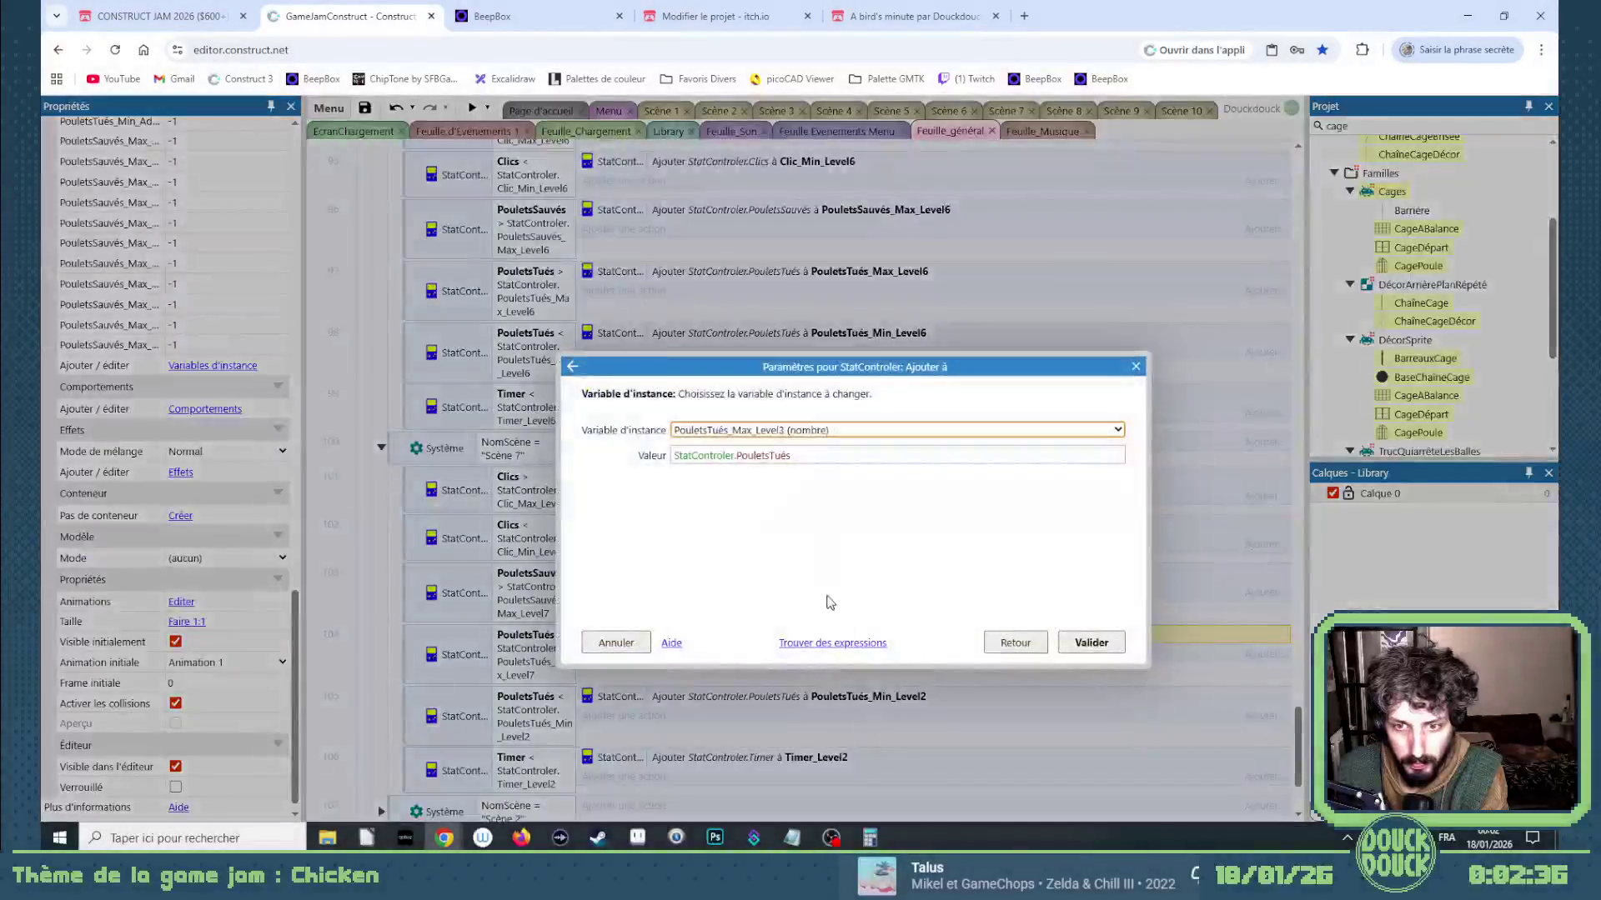
key("Return")
Point row 105's minimum chickens-killed condition and action at PouletsTués_Min_Level7.
scroll(817, 569, "down", 2)
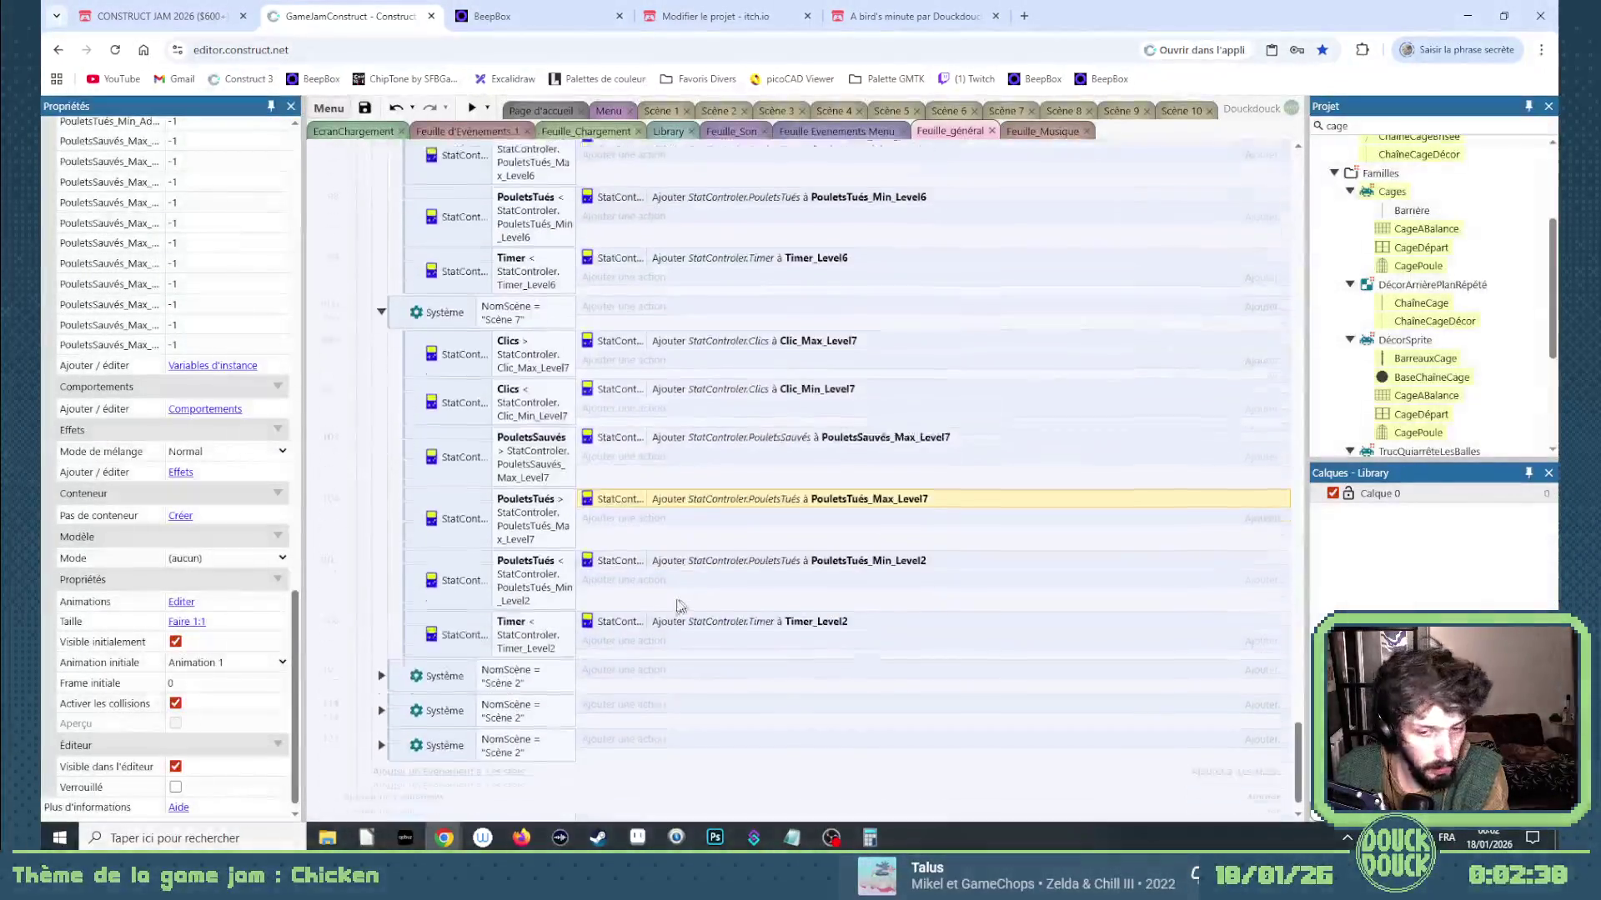
double_click(533, 554)
left_click(847, 480)
key("BackSpace")
type("7")
key("Return")
double_click(836, 533)
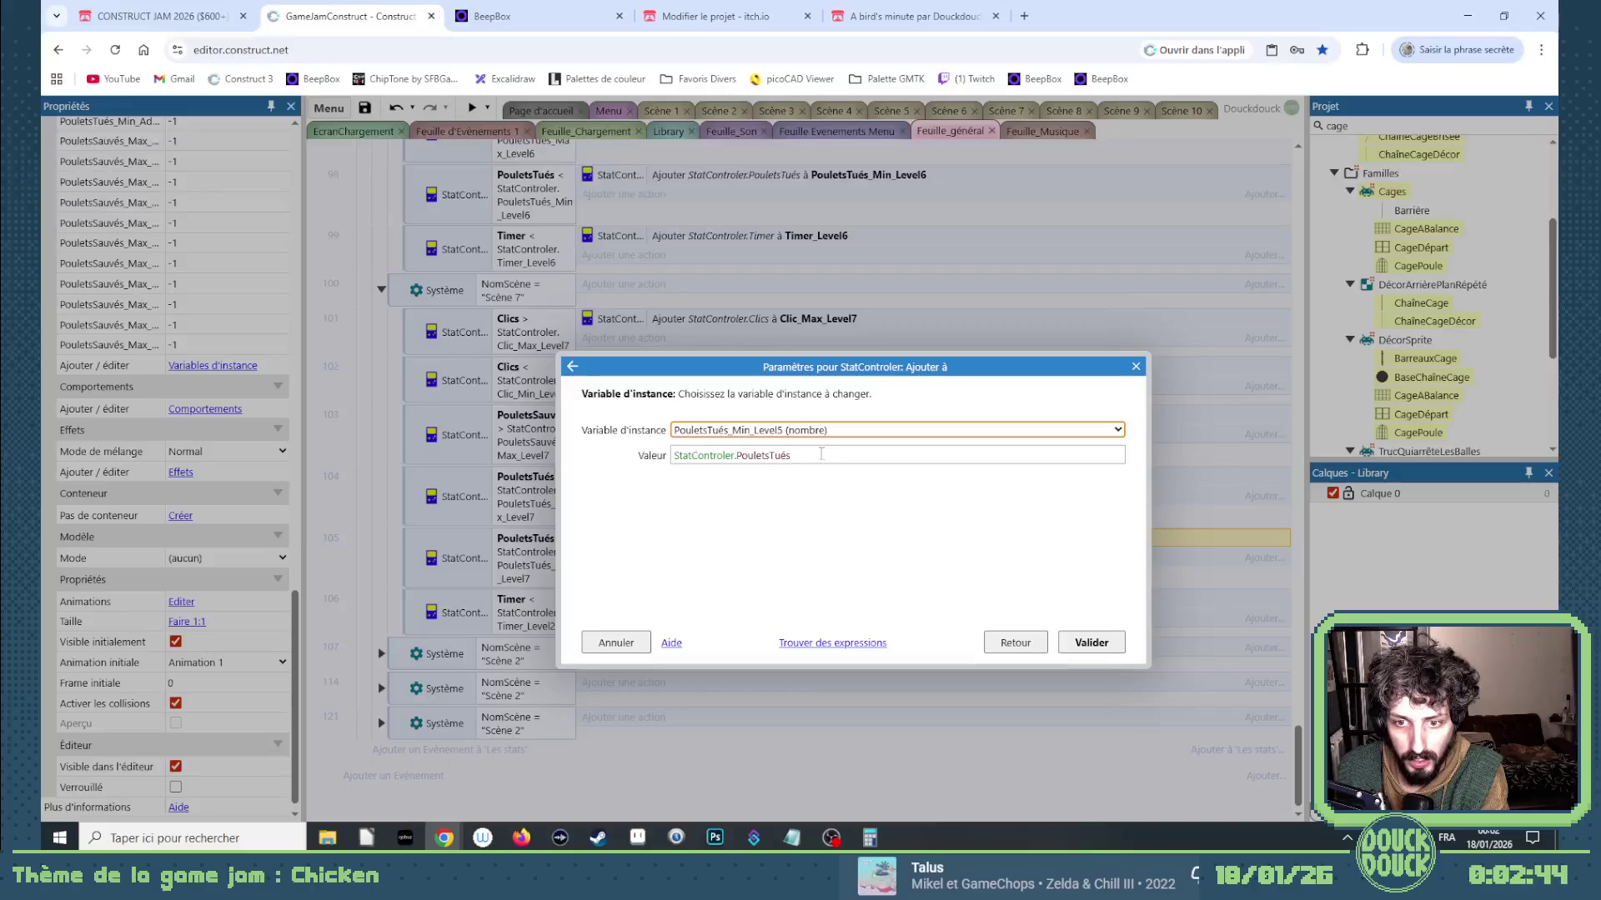
key("Down")
key("Down")
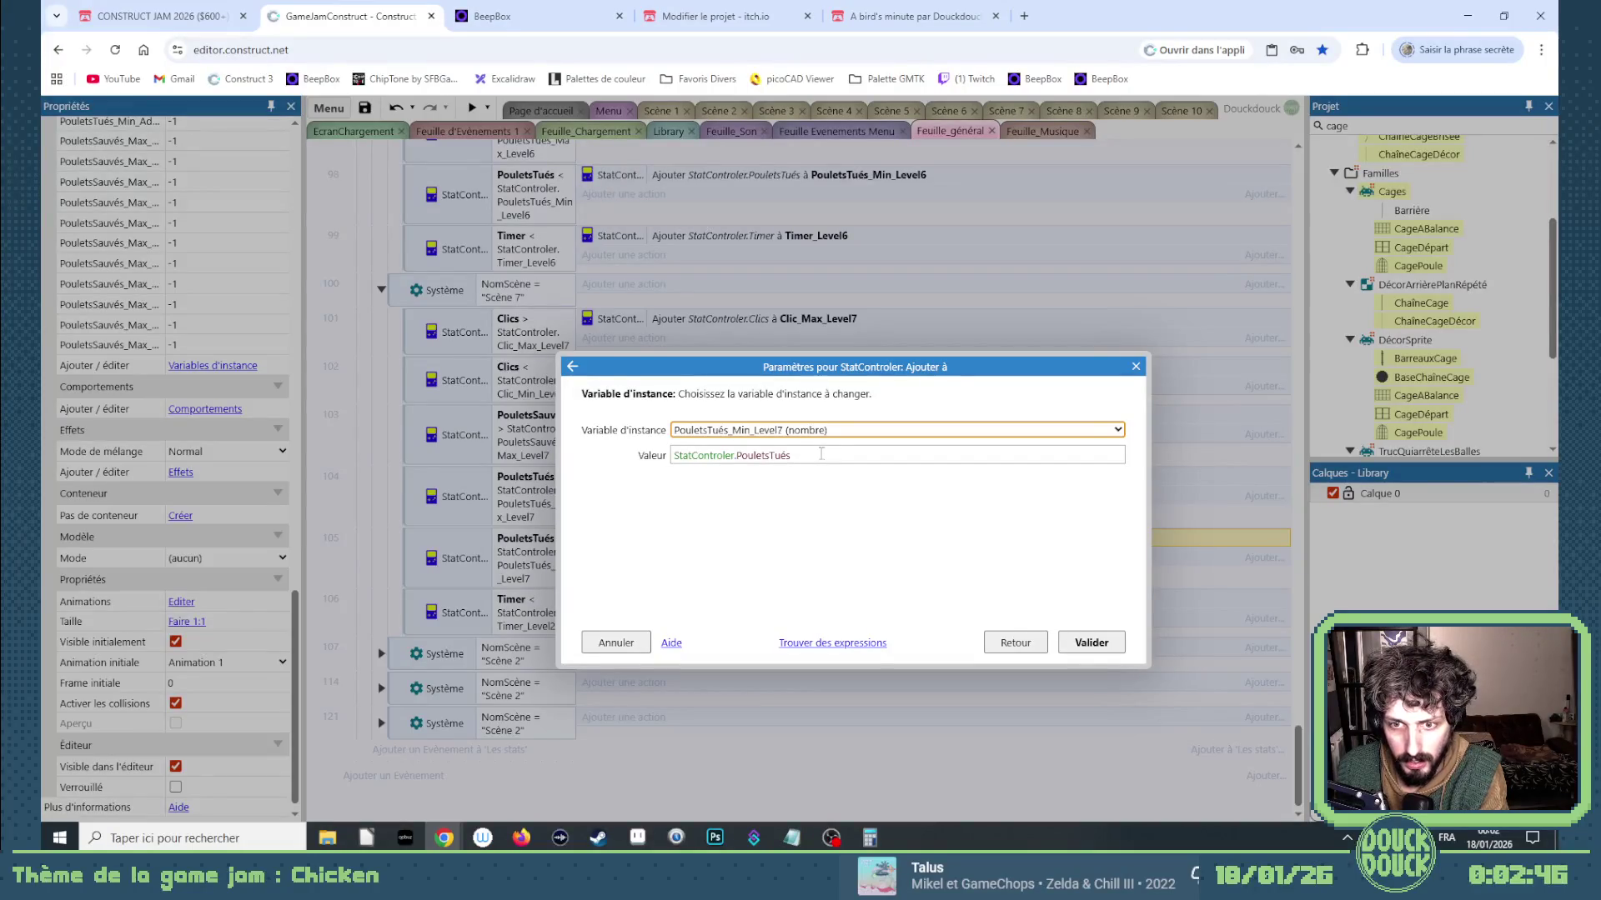
key("Return")
Point row 106's Timer condition and action at Timer_Level7, then recheck row 104's action.
double_click(525, 613)
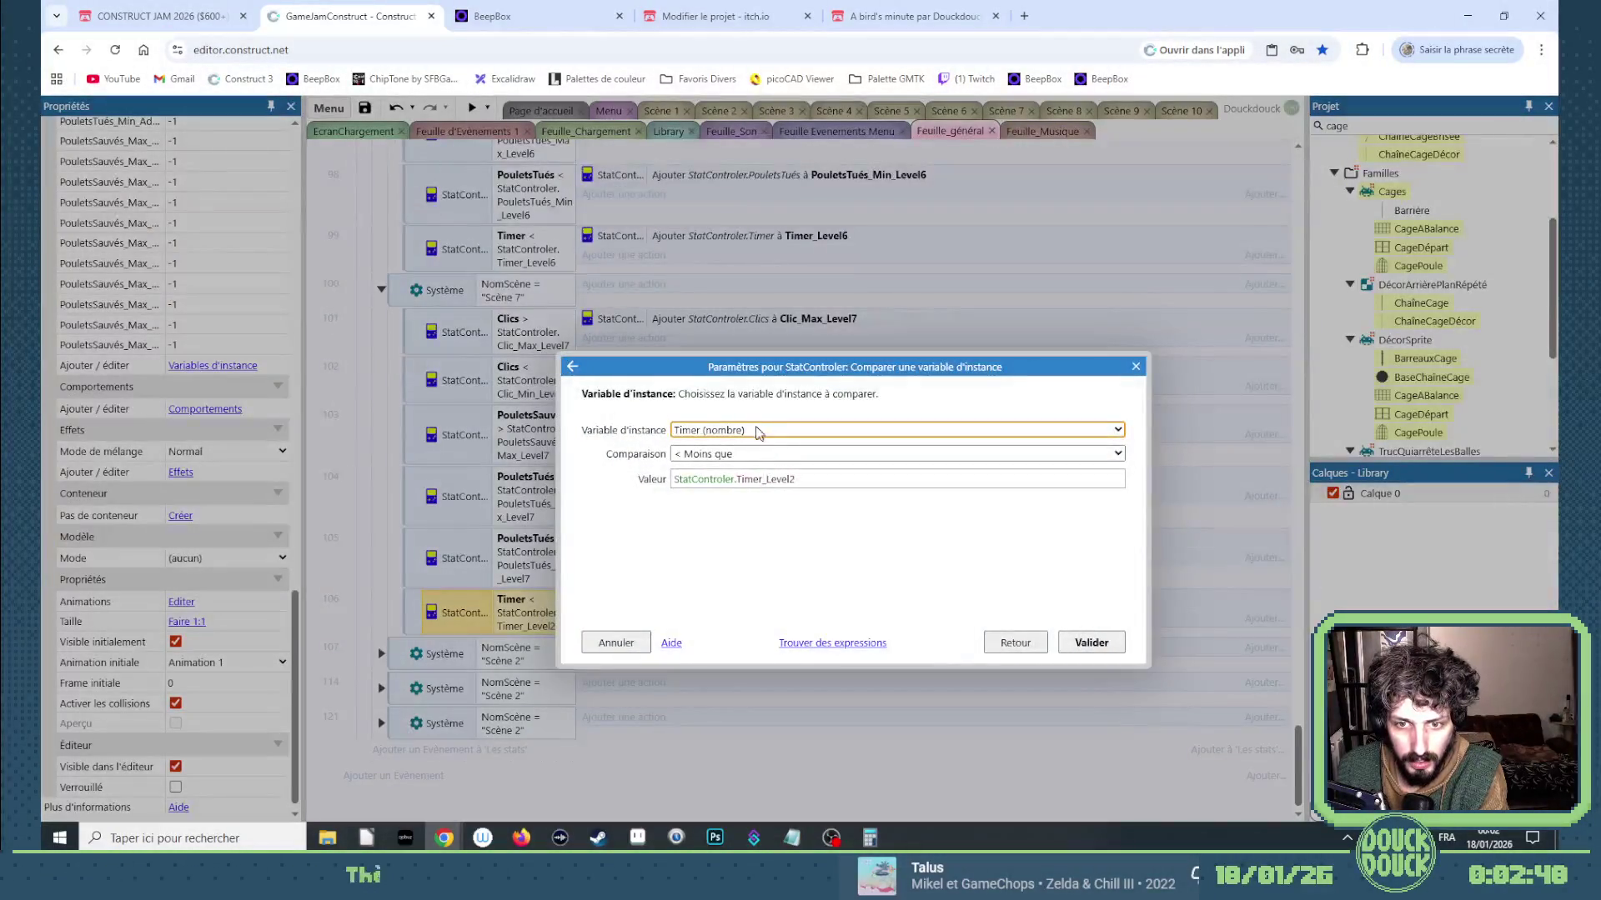
left_click(793, 478)
key("BackSpace")
type("7")
key("Return")
double_click(798, 606)
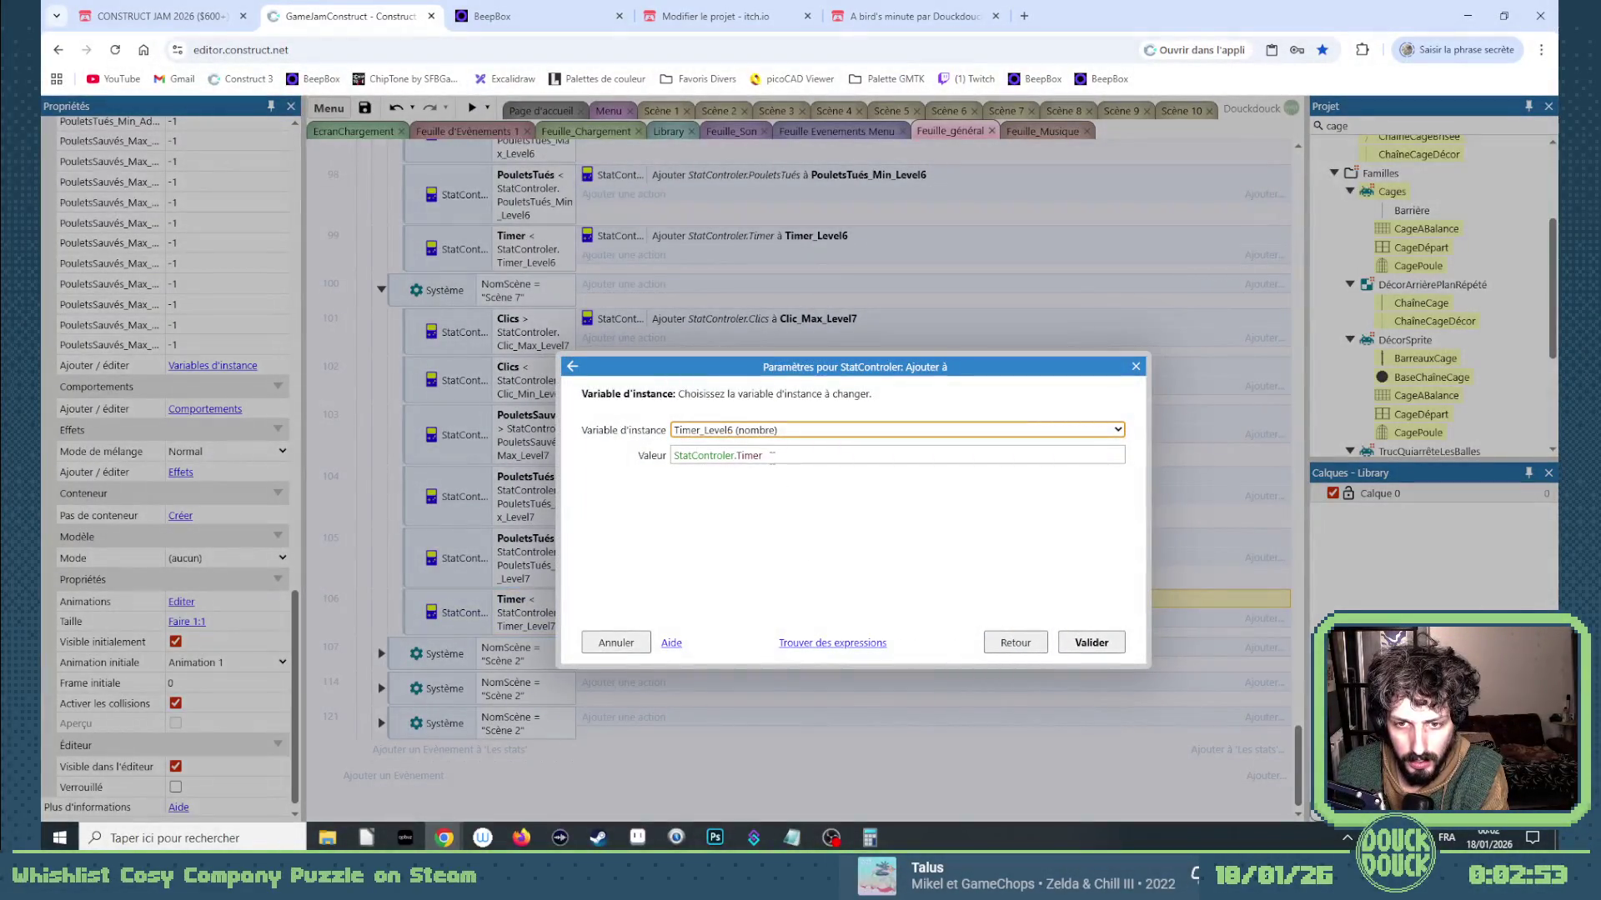
key("Return")
double_click(784, 480)
key("Return")
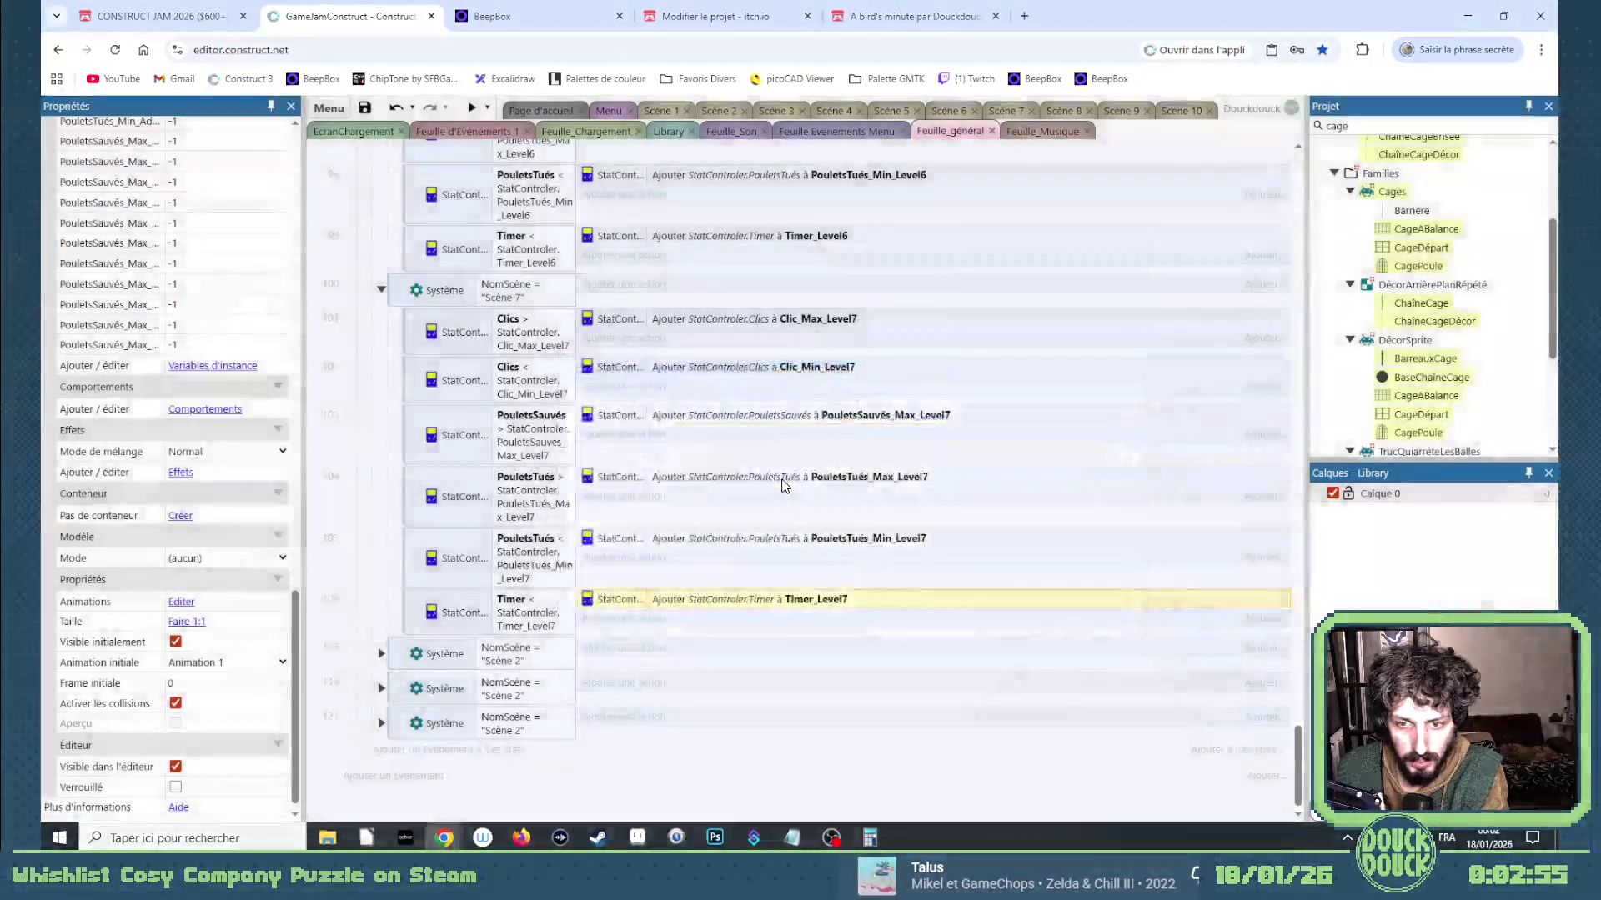